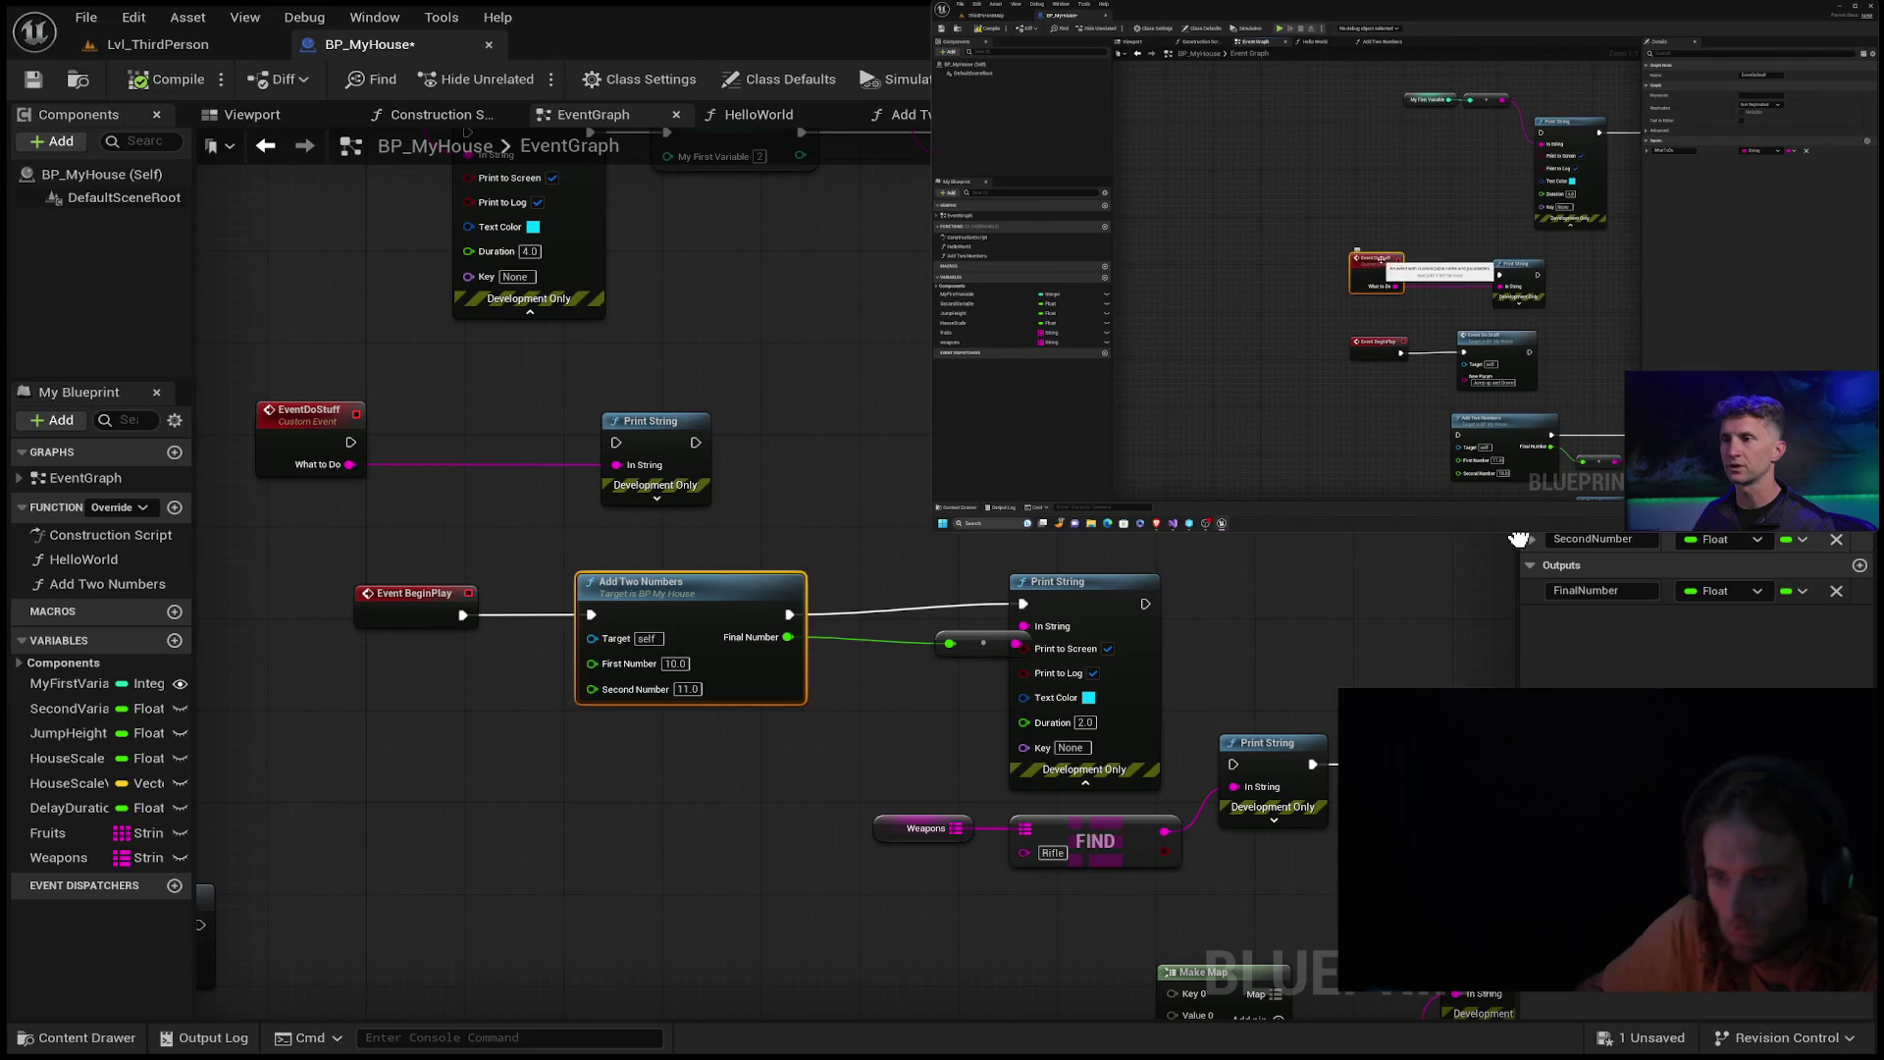
Deselect Add Two Numbers and pan the graph up to the SET and Print String chain.
{"action": "left_click", "coordinate": [1125, 536]}
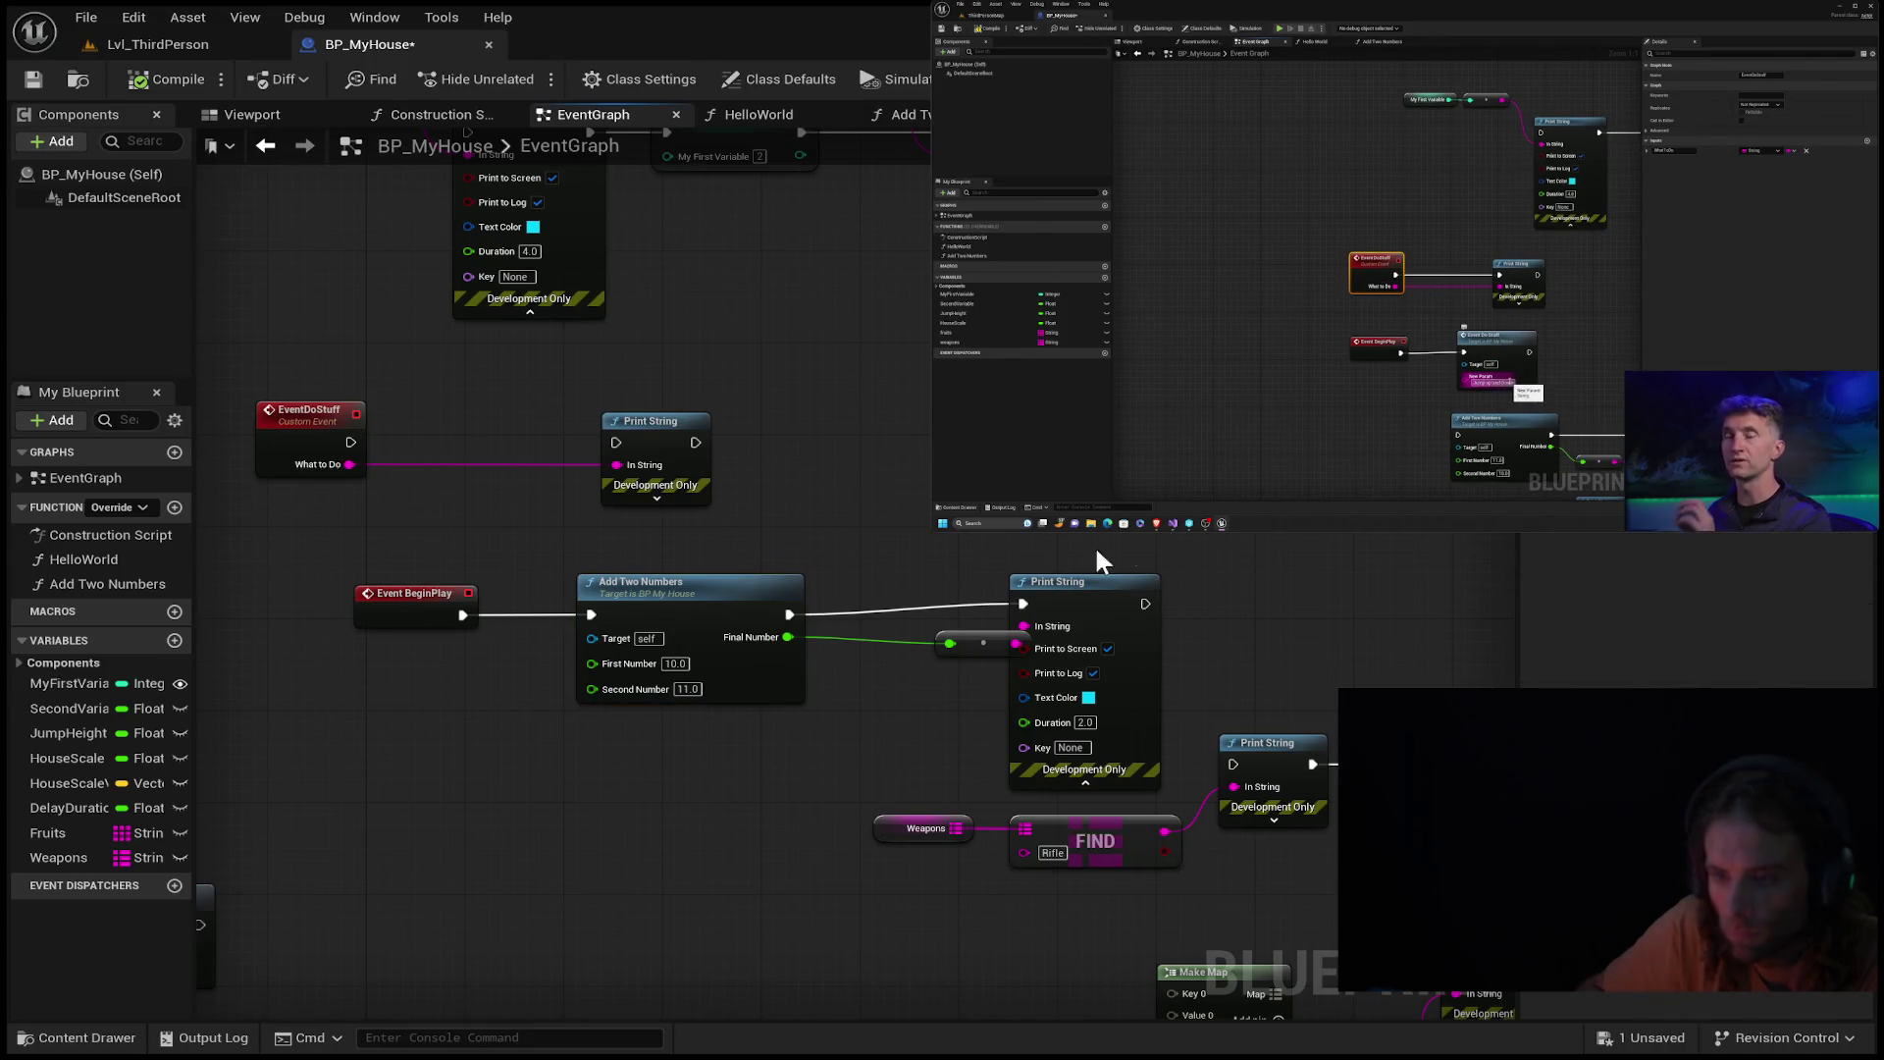
{"action": "scroll", "coordinate": [846, 652], "scroll_direction": "down", "scroll_amount": 1}
{"action": "mouse_move", "coordinate": [852, 656]}
{"action": "left_mouse_down"}
{"action": "mouse_move", "coordinate": [744, 655]}
{"action": "mouse_move", "coordinate": [477, 906]}
{"action": "mouse_move", "coordinate": [1178, 864]}
{"action": "mouse_move", "coordinate": [1009, 615]}
{"action": "left_mouse_up"}
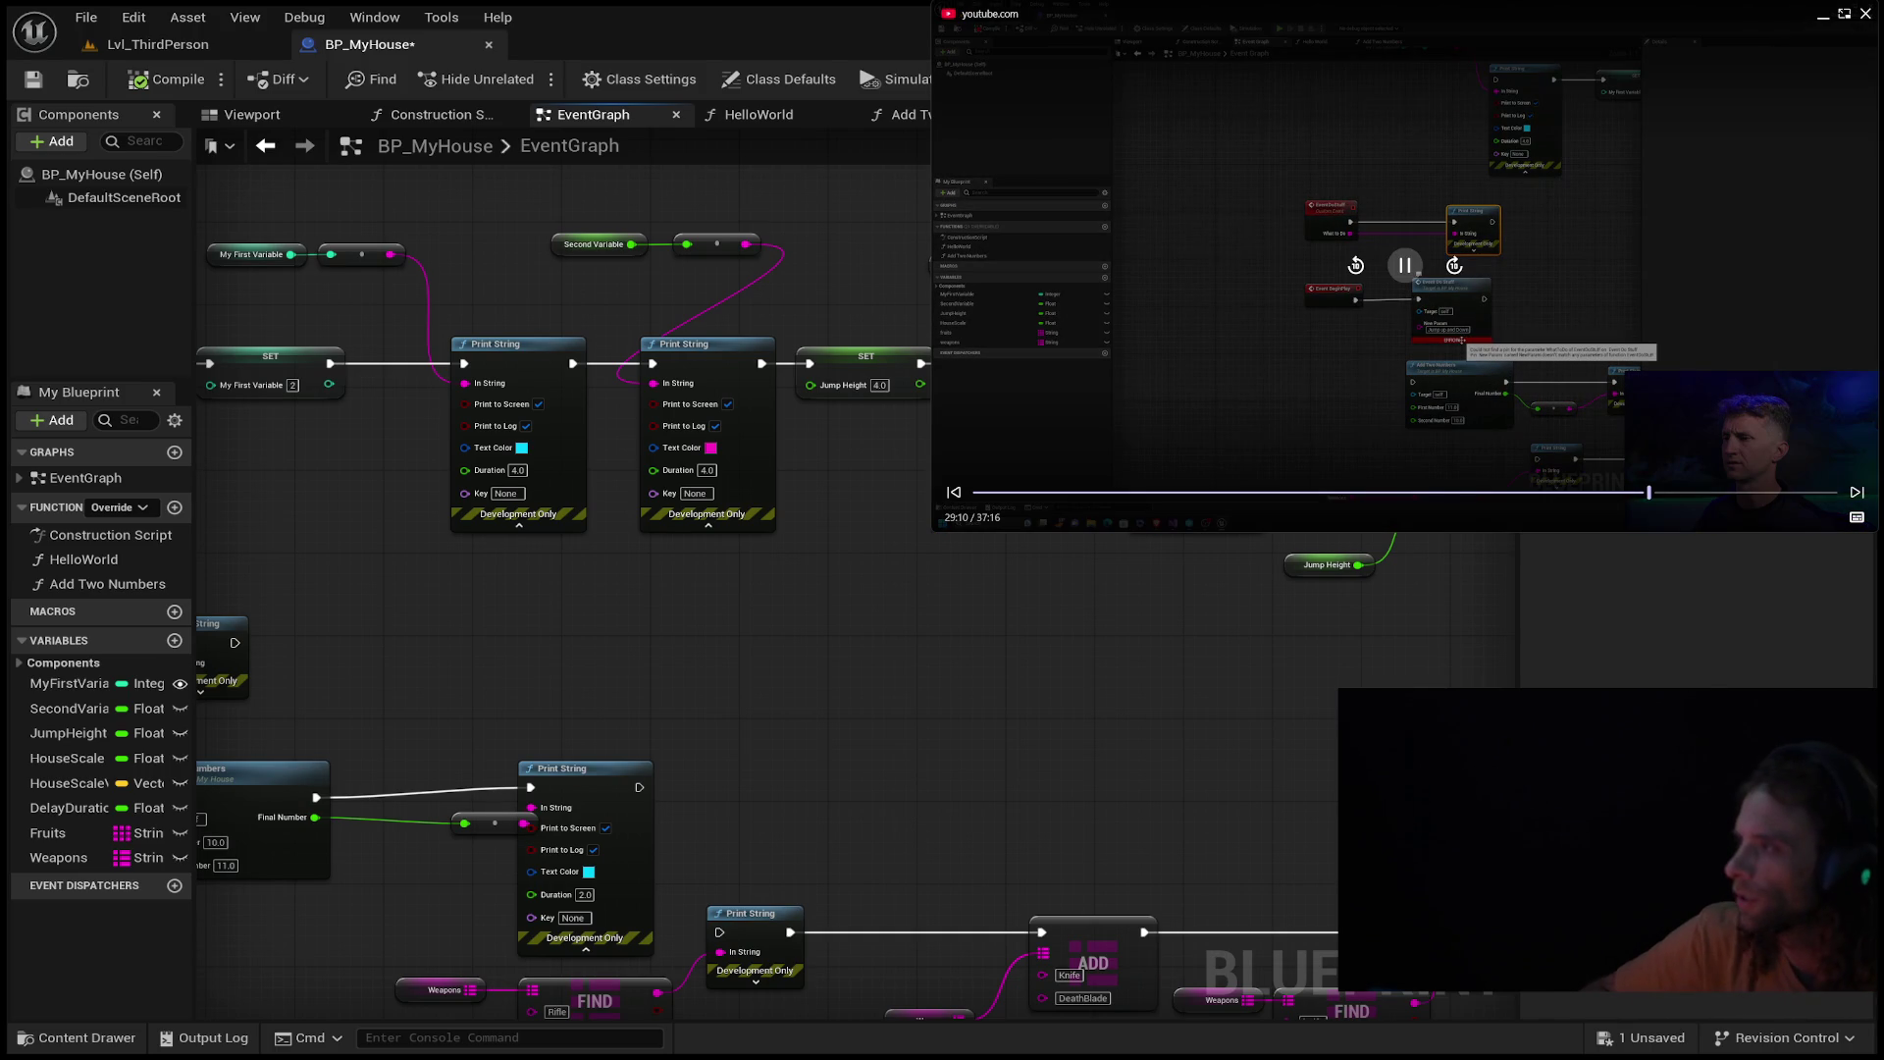
Rewind the reference tutorial video several times, pause it briefly, then resume playback.
{"action": "left_click", "coordinate": [1349, 278]}
{"action": "left_click", "coordinate": [1349, 278]}
{"action": "left_click", "coordinate": [1349, 278]}
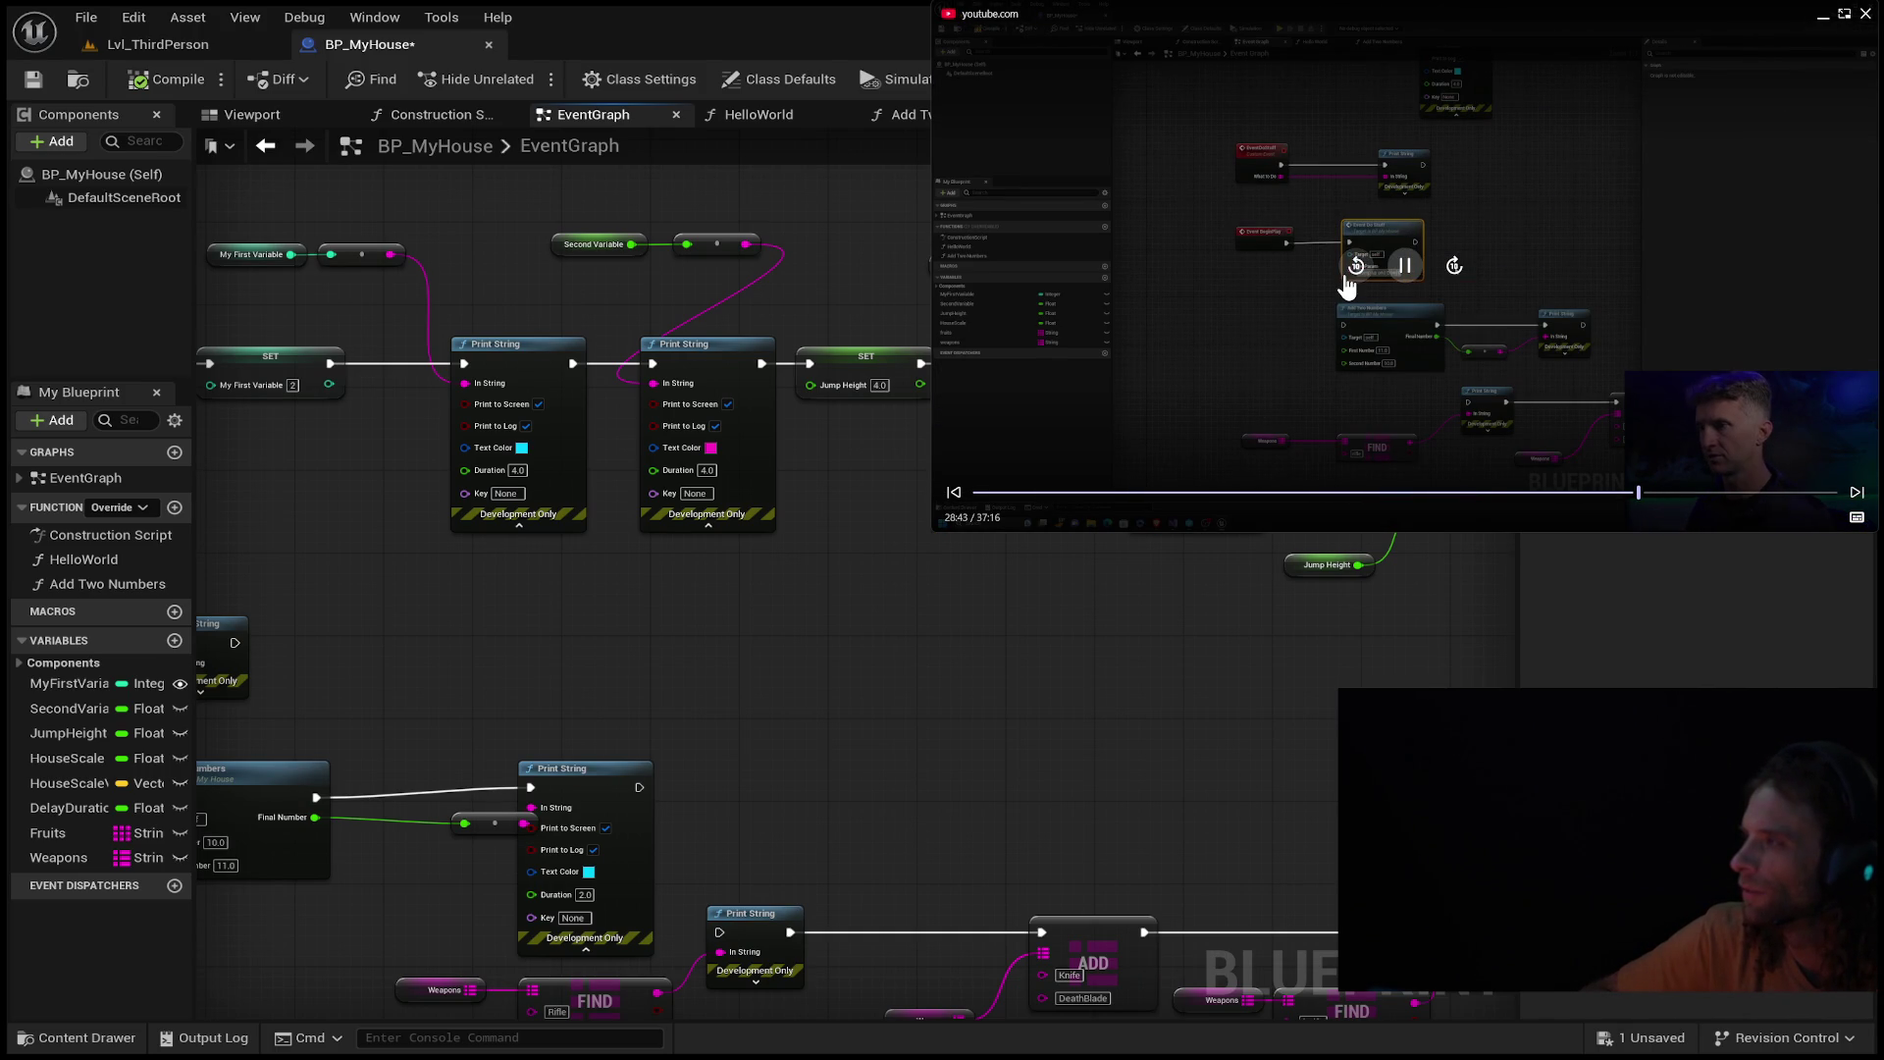
{"action": "left_click", "coordinate": [1349, 283]}
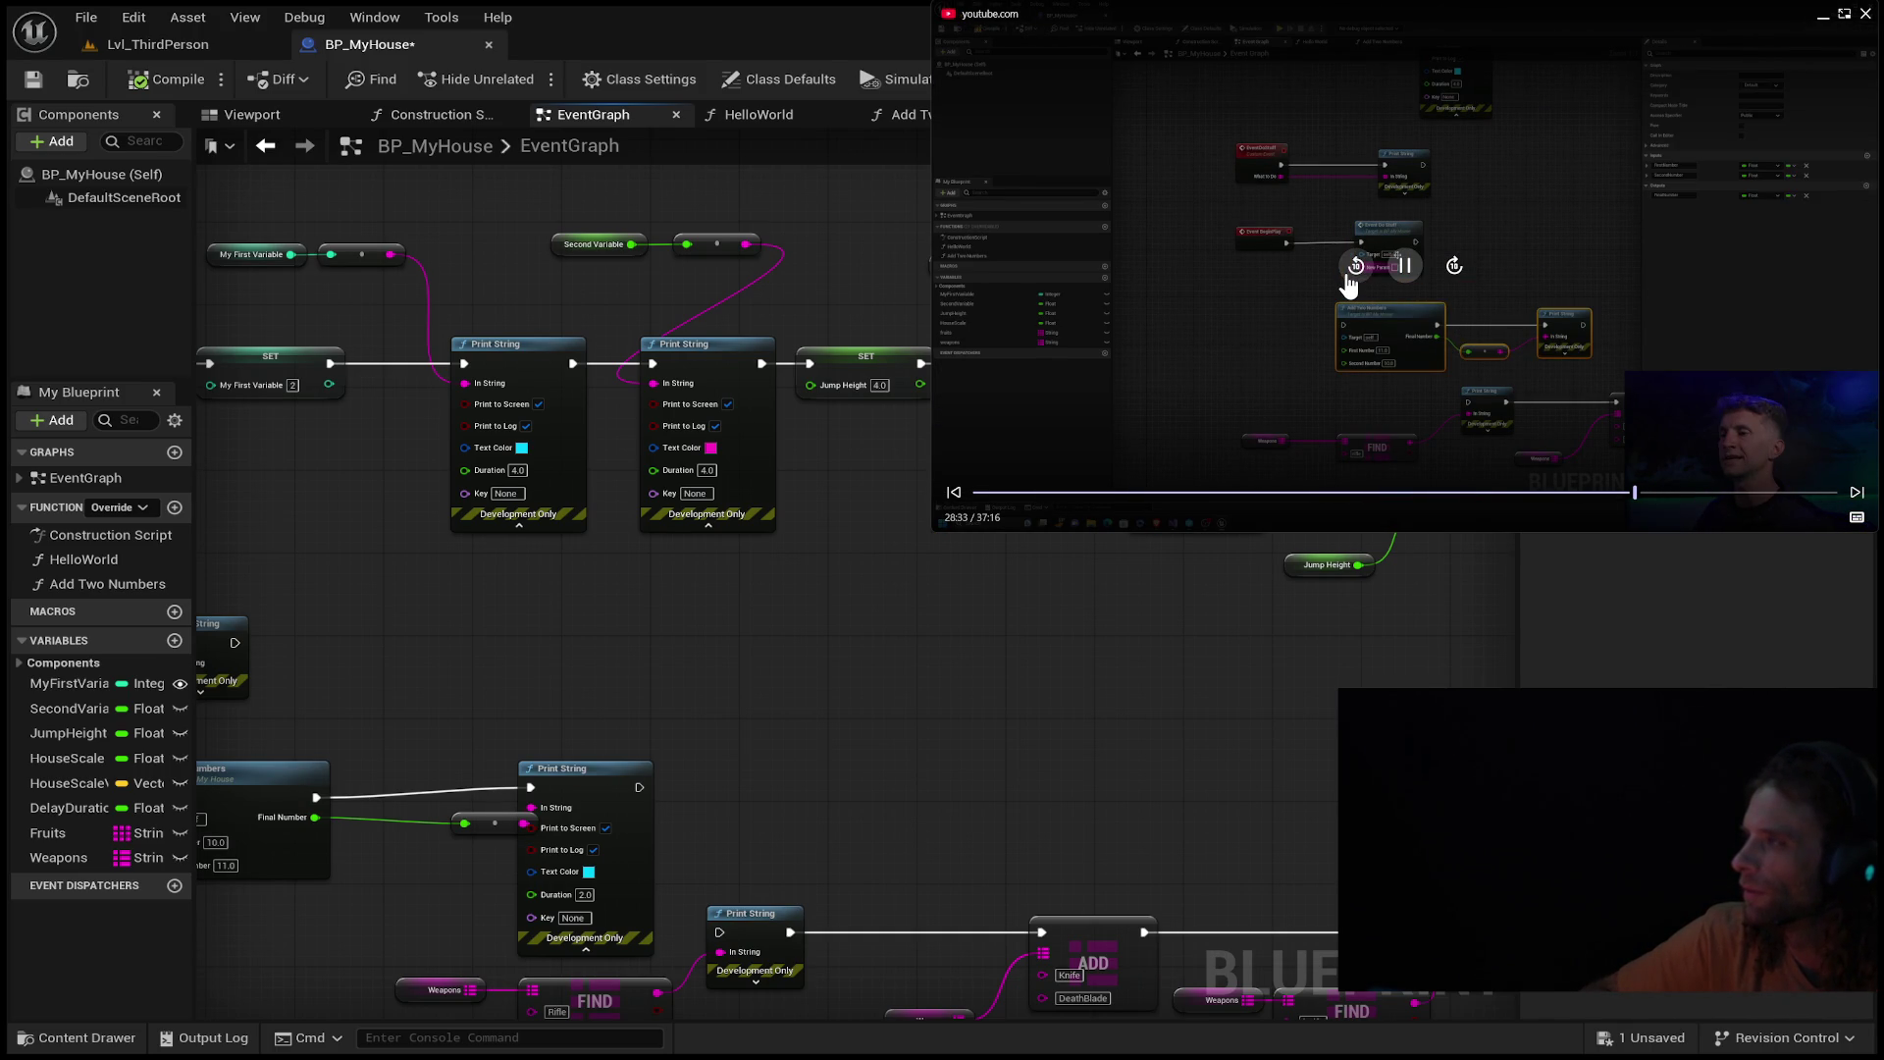
{"action": "left_click", "coordinate": [1351, 280]}
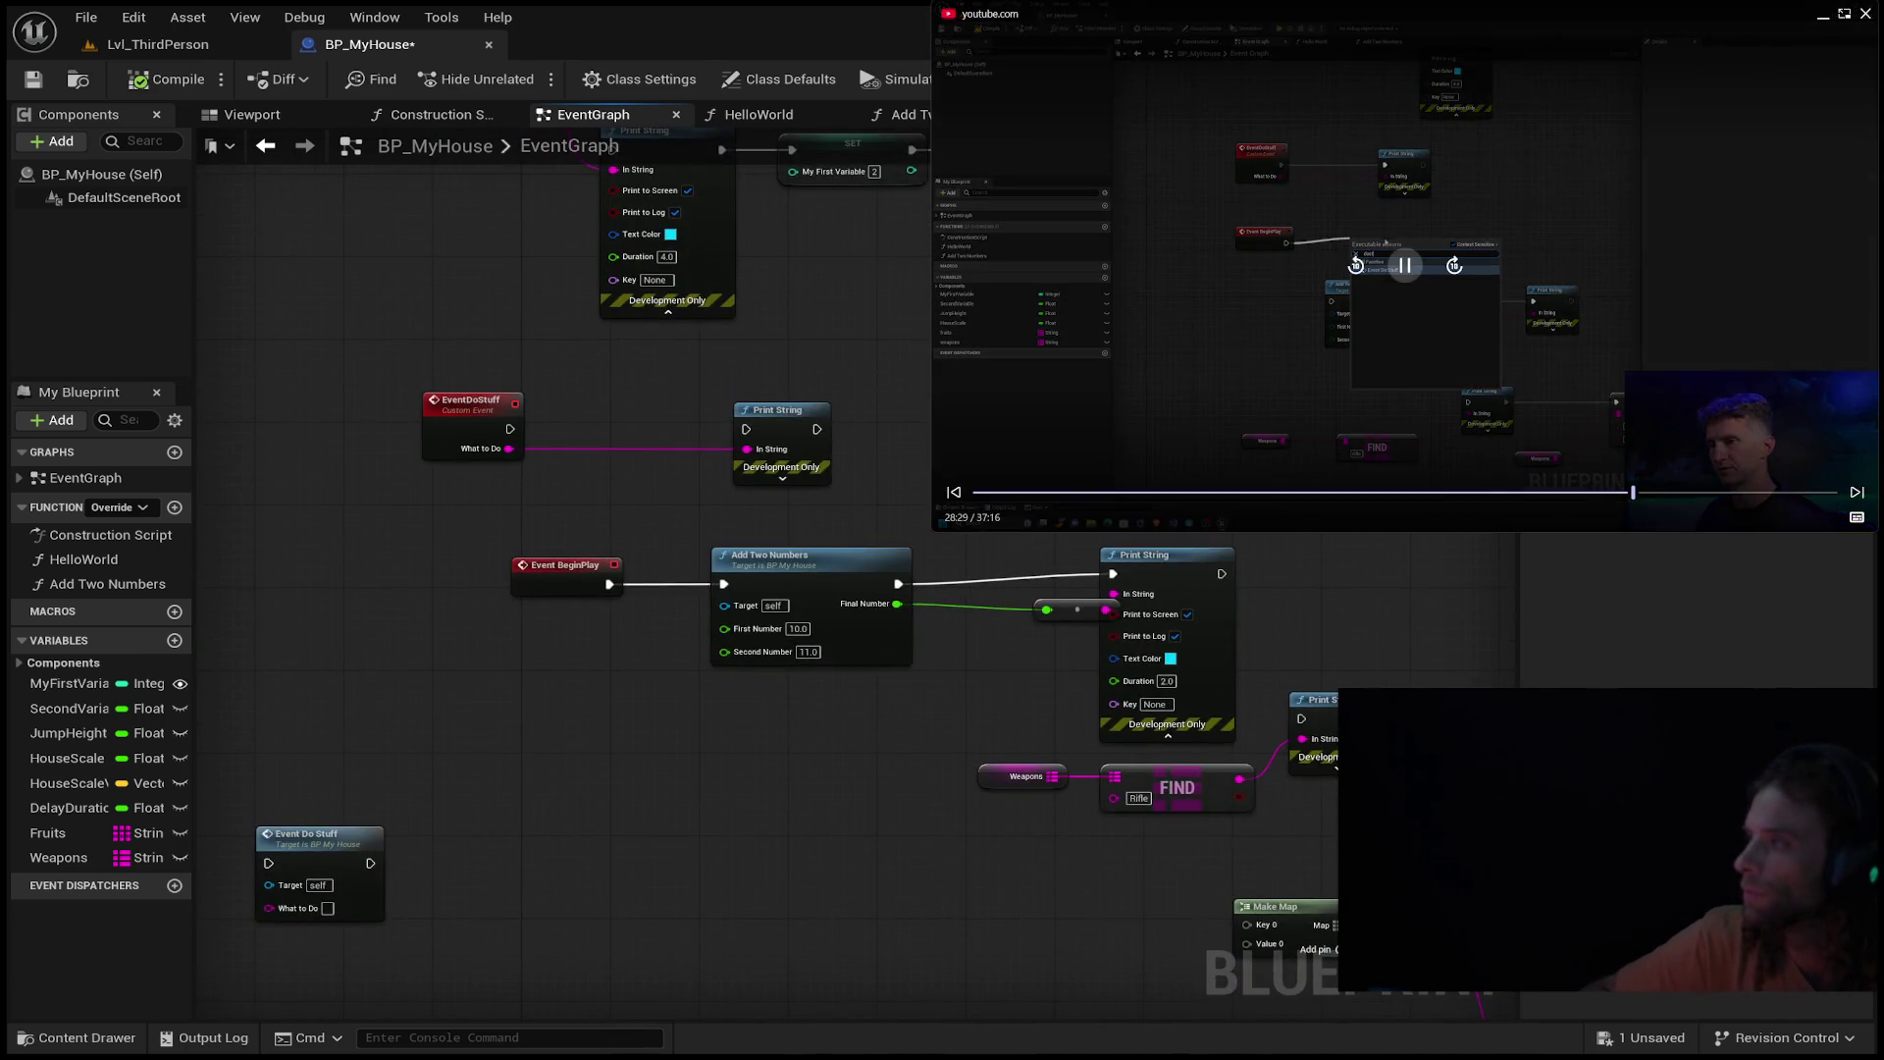
{"action": "left_click", "coordinate": [1403, 267]}
{"action": "left_click", "coordinate": [1358, 267]}
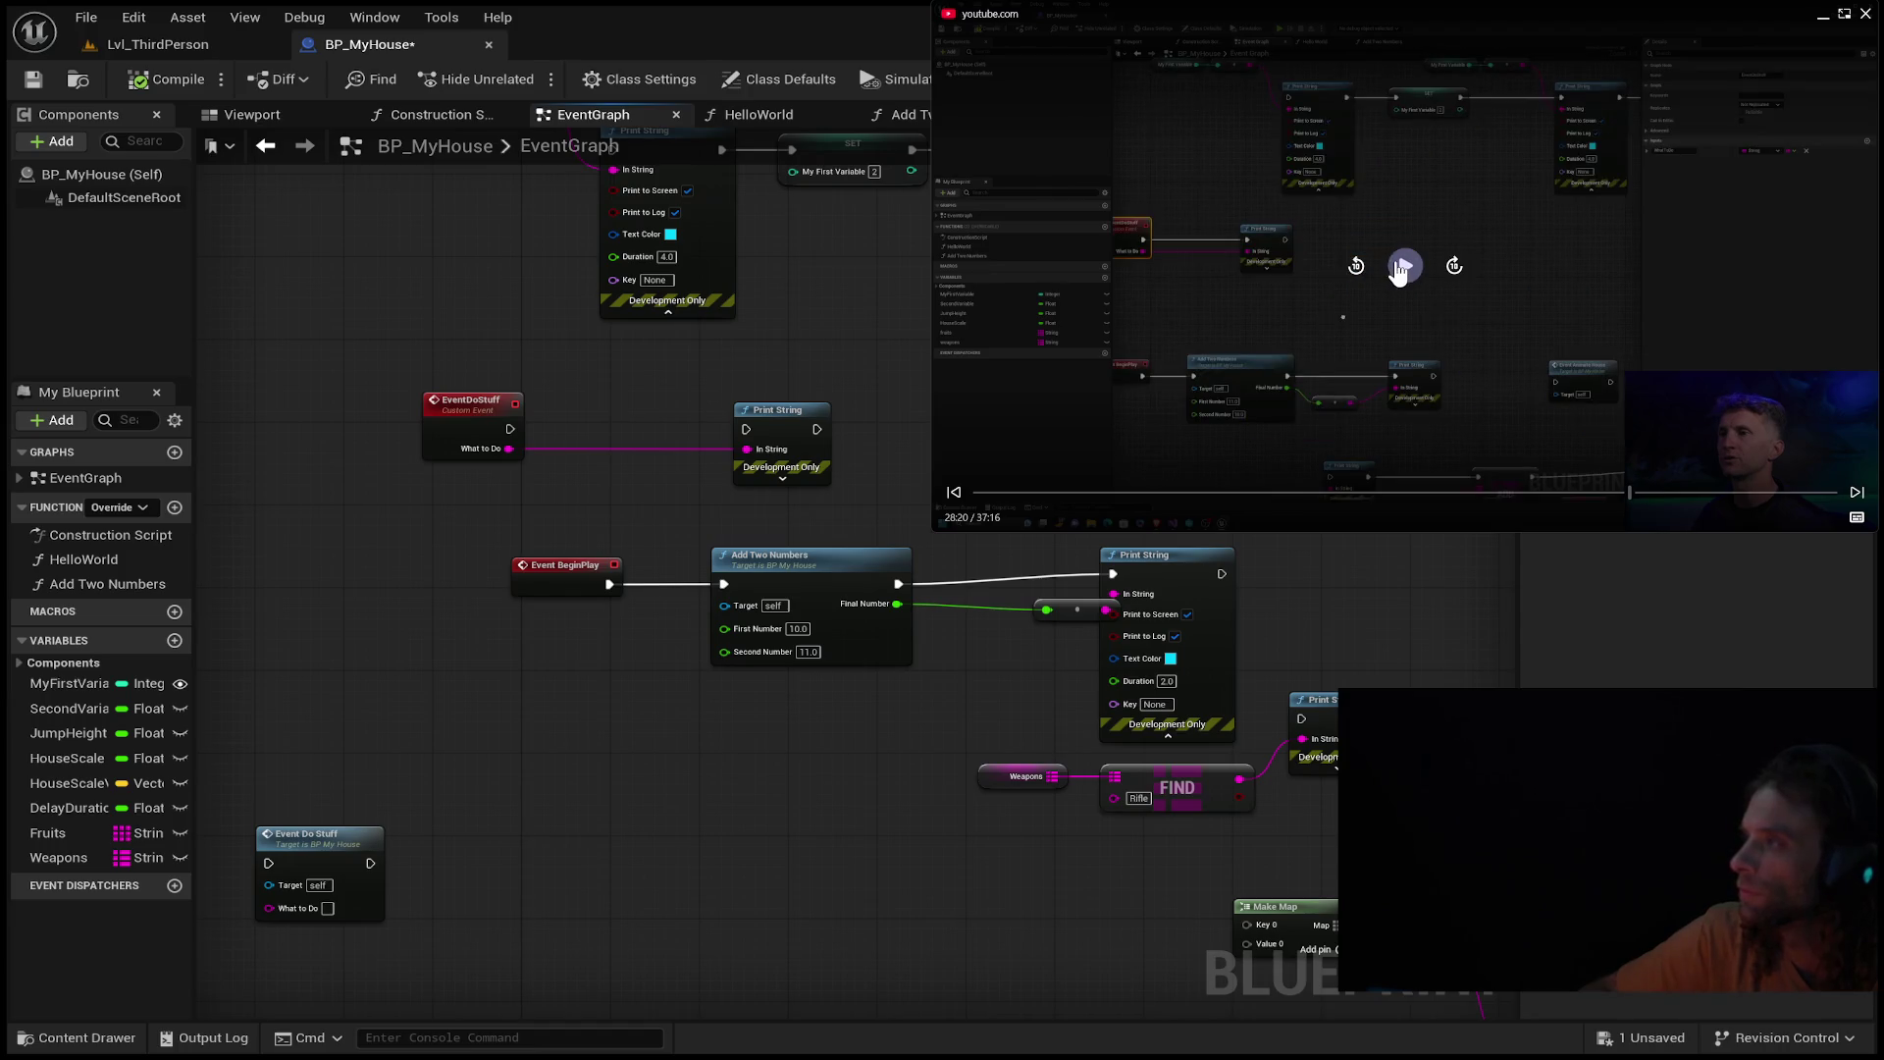
{"action": "left_click", "coordinate": [1404, 267]}
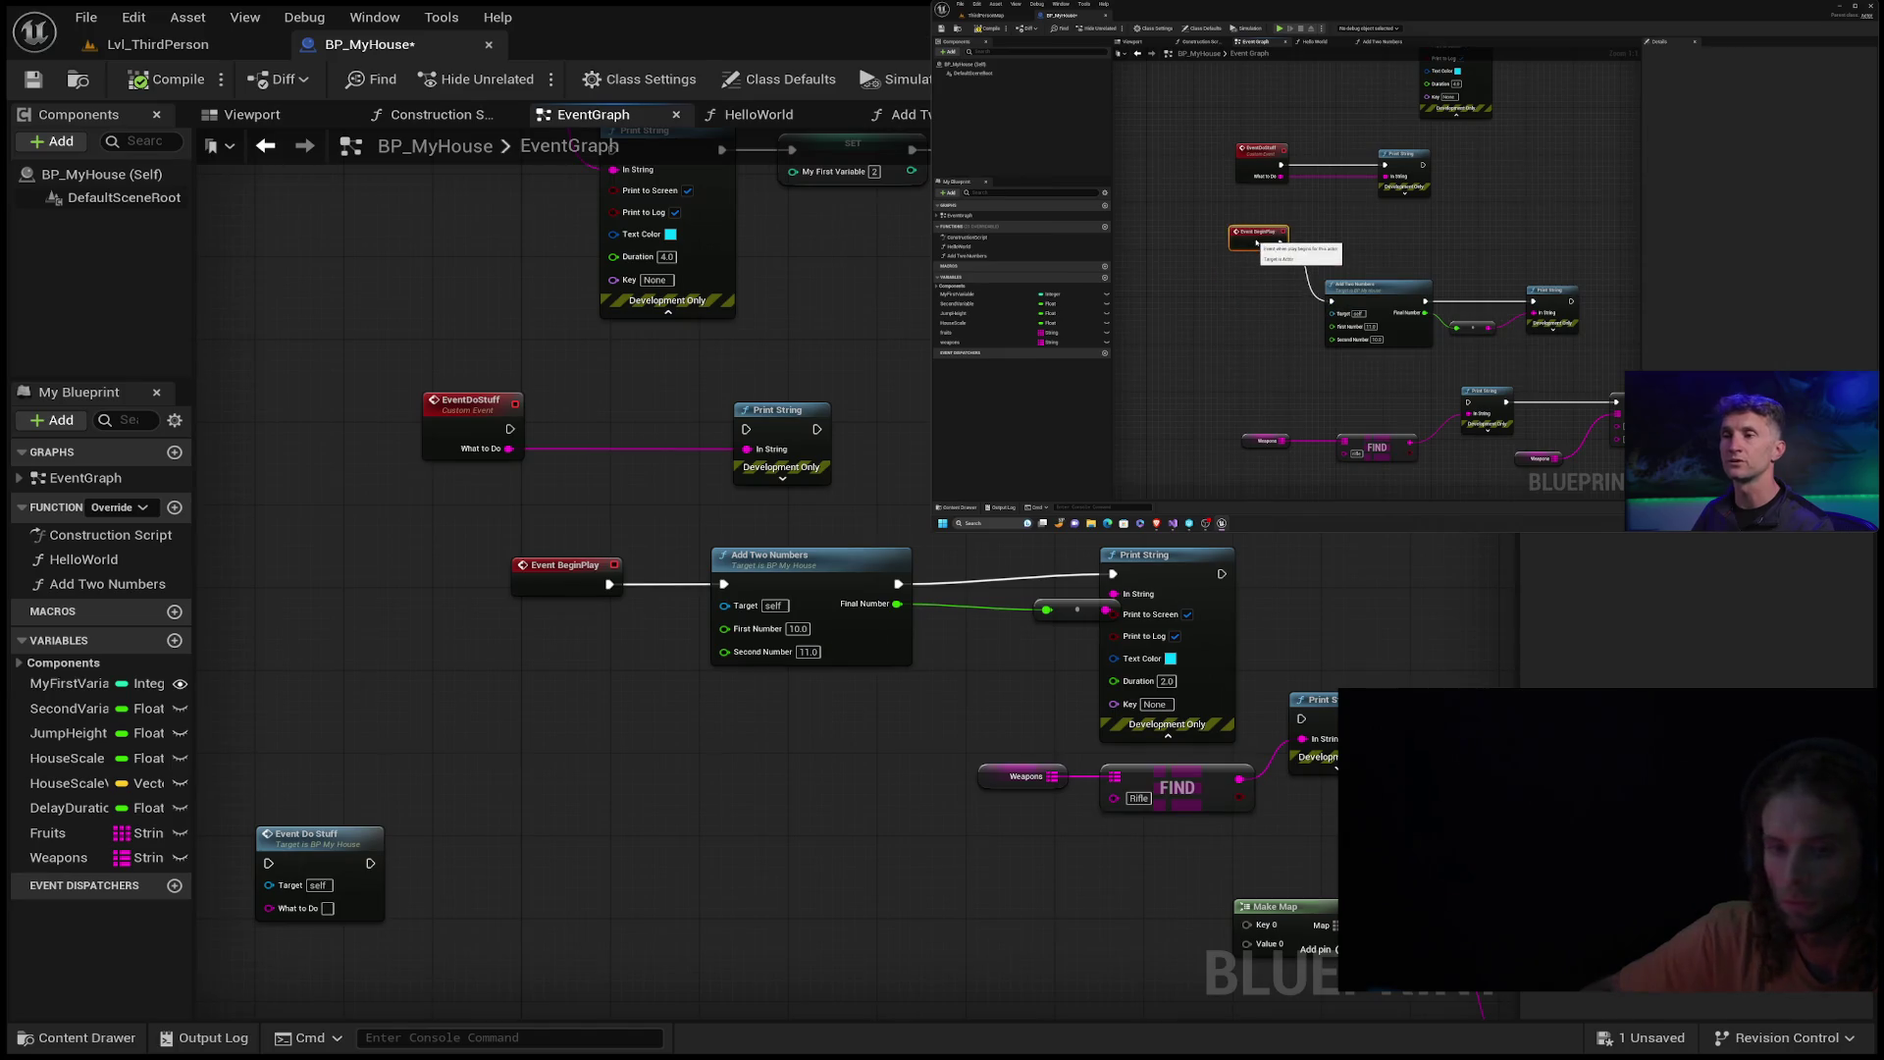
Move Event BeginPlay left and break its wire to Add Two Numbers.
{"action": "left_click_drag", "start_coordinate": [595, 569], "coordinate": [434, 555]}
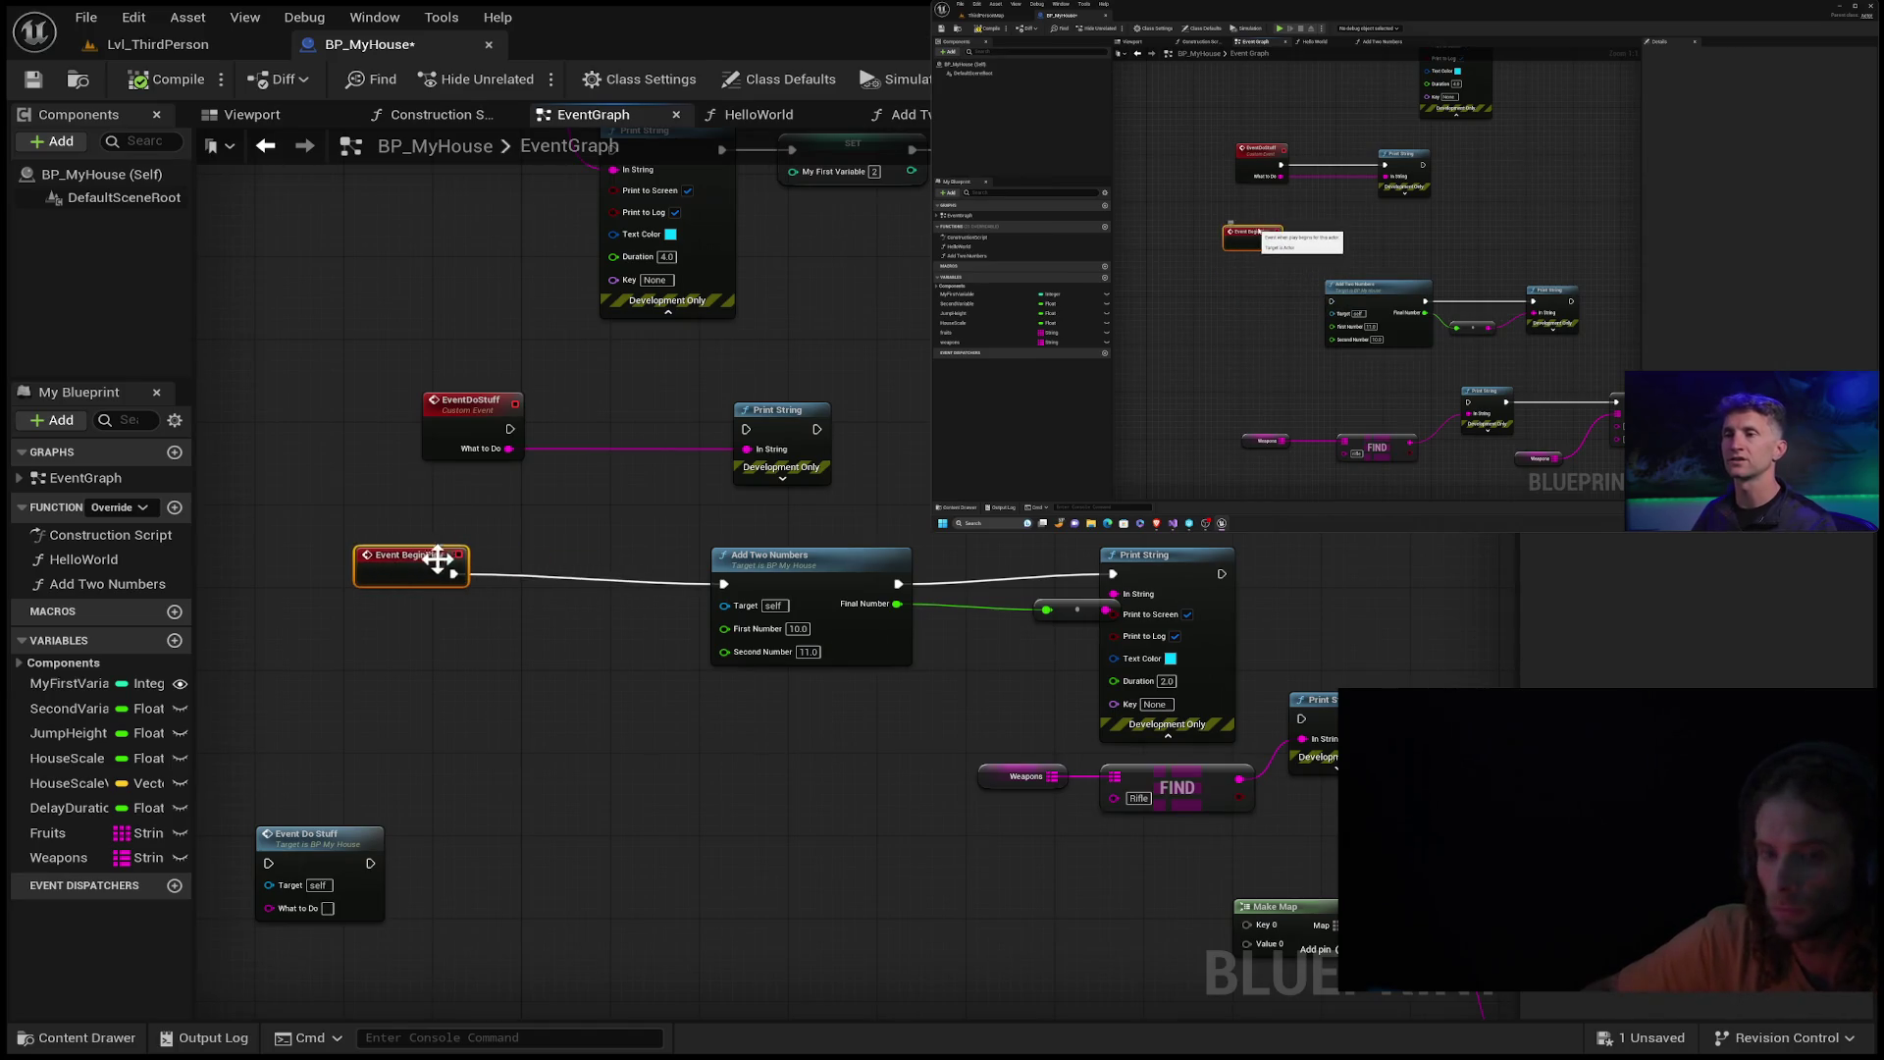
{"action": "left_click", "coordinate": [454, 575], "text": "alt"}
{"action": "left_click", "coordinate": [491, 527]}
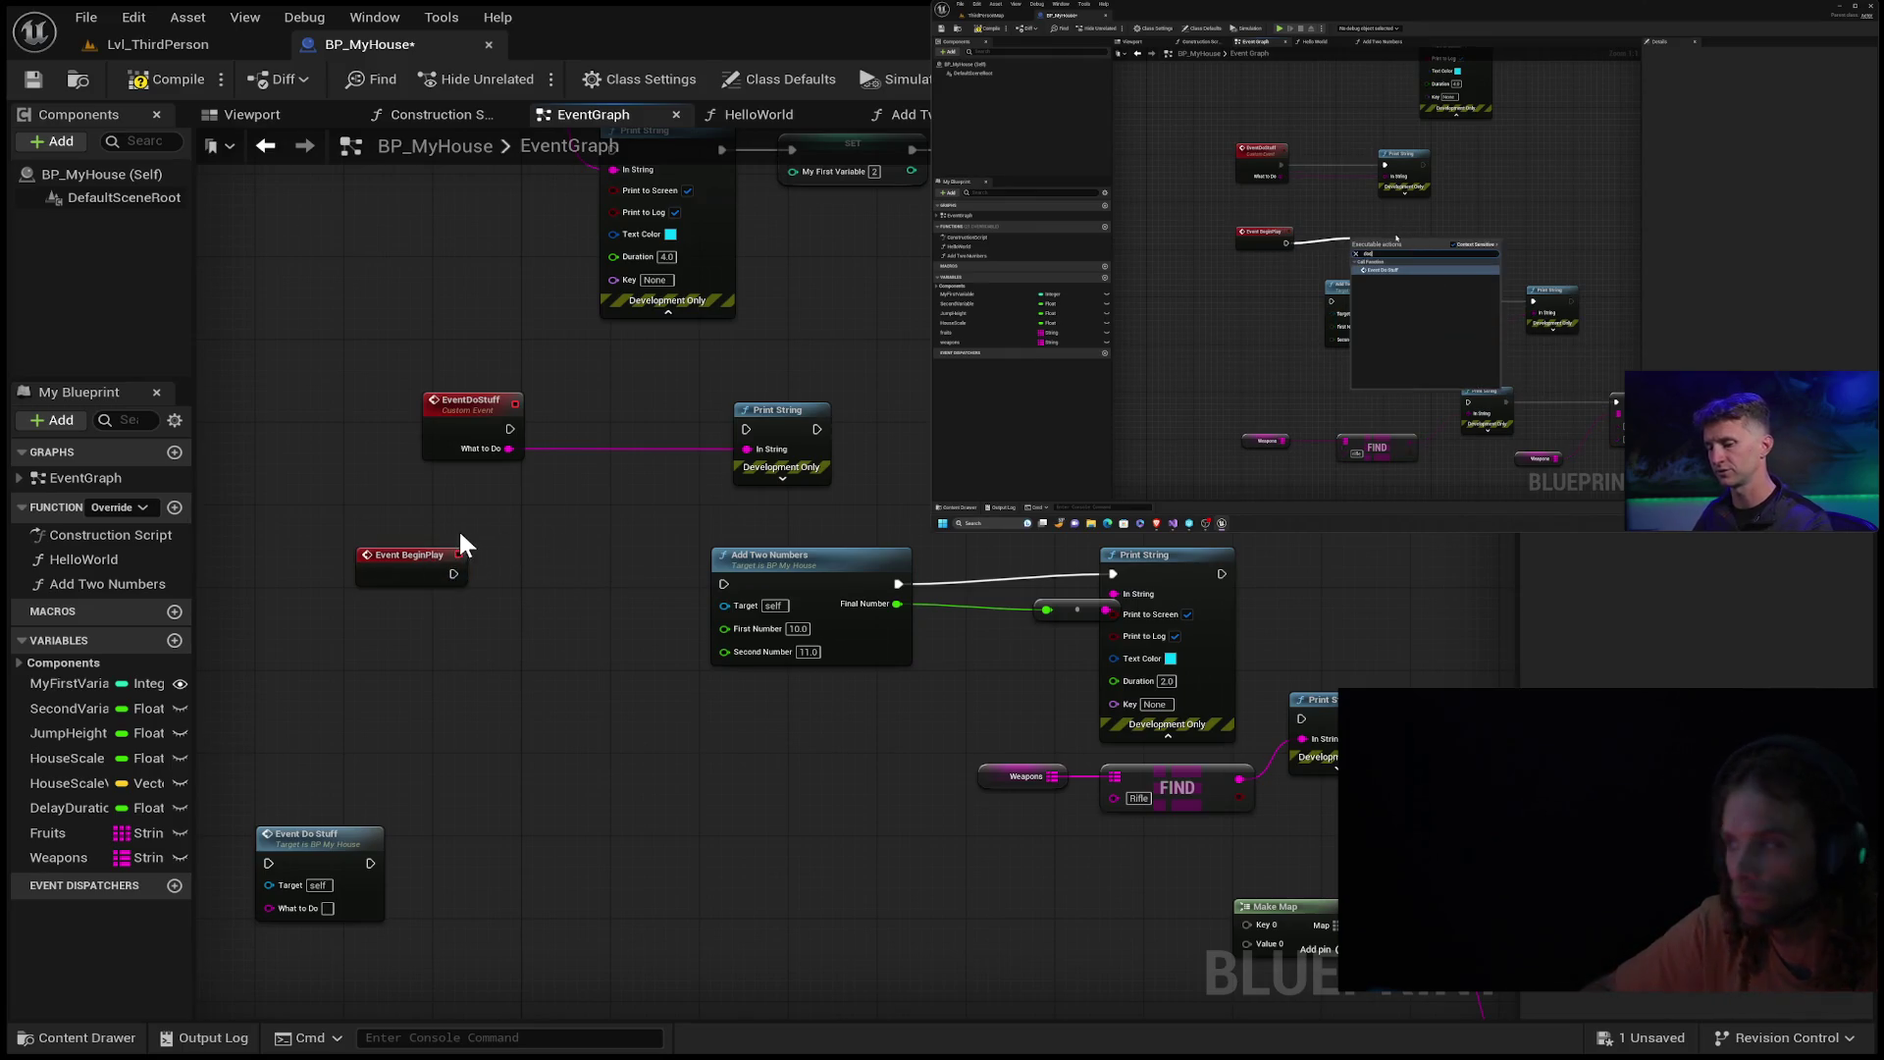
Add an Event Do Stuff call off BeginPlay's execution output, aligned level with BeginPlay.
{"action": "left_click_drag", "start_coordinate": [454, 574], "coordinate": [533, 556]}
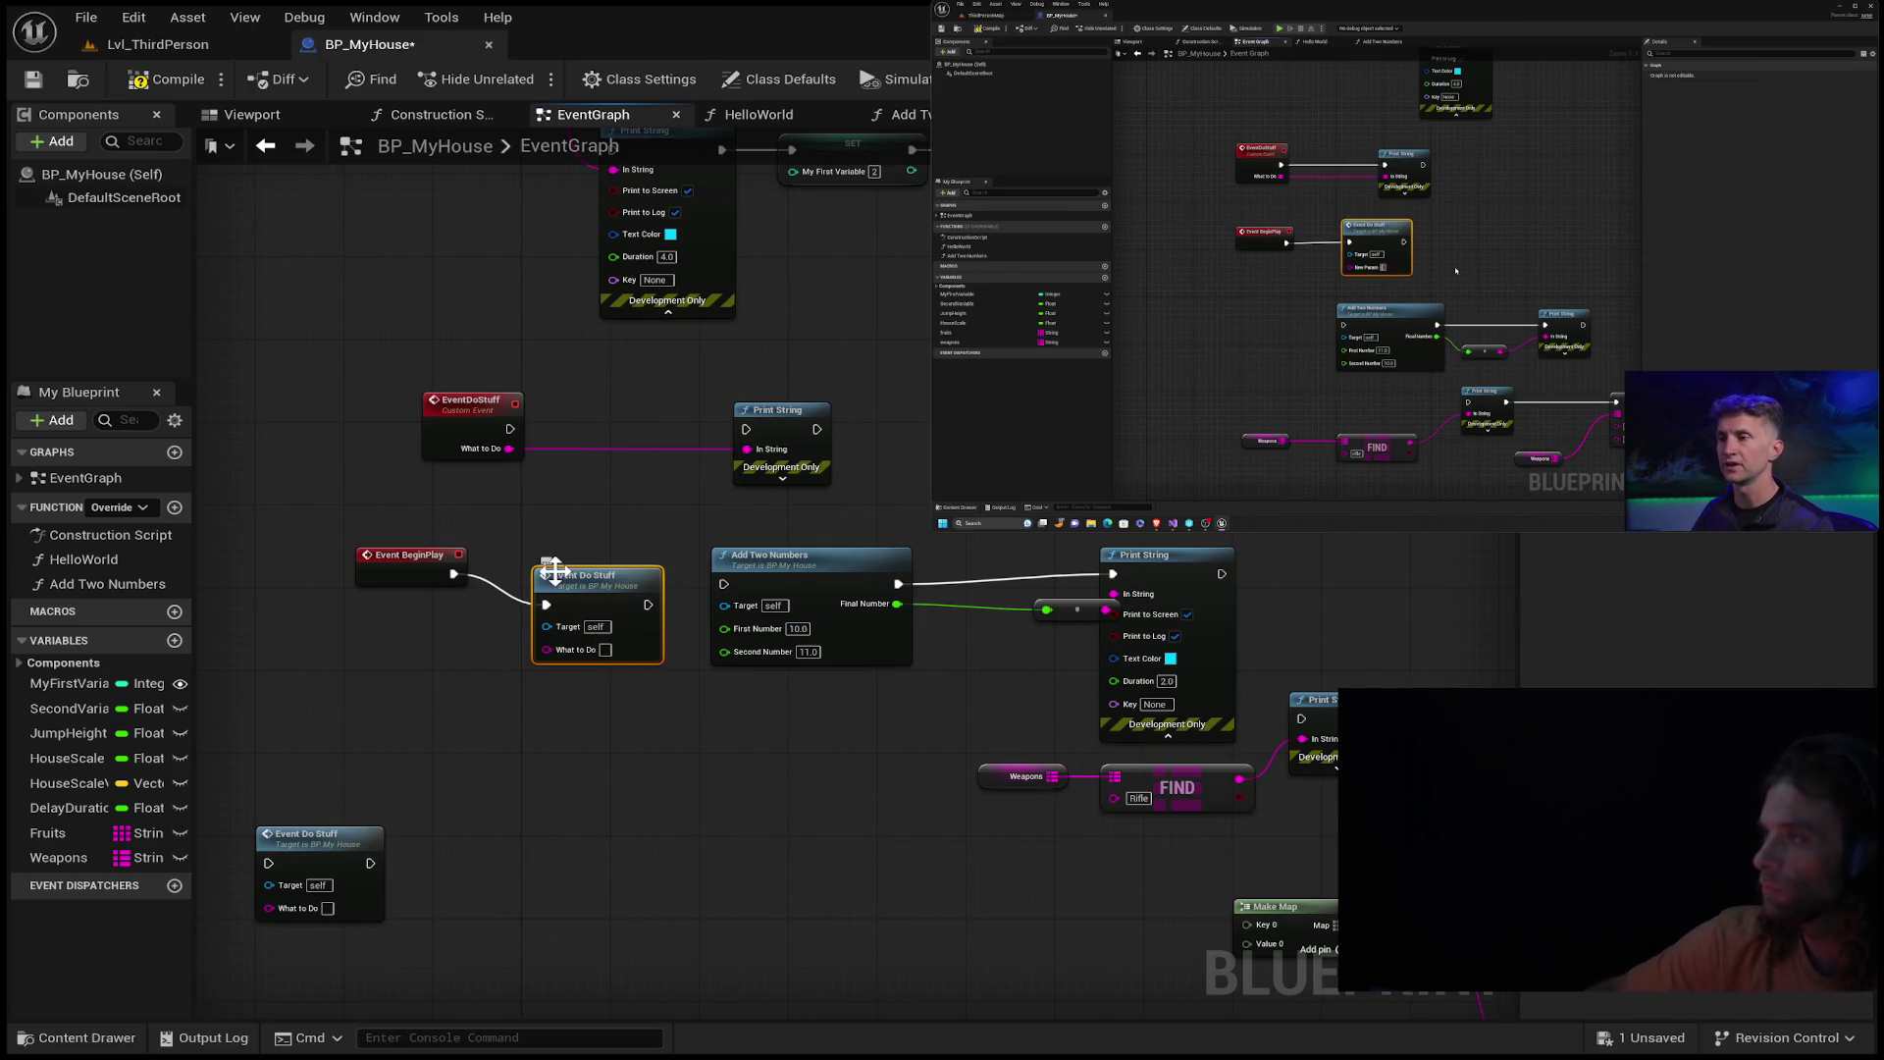
{"action": "left_click_drag", "start_coordinate": [563, 575], "coordinate": [561, 547]}
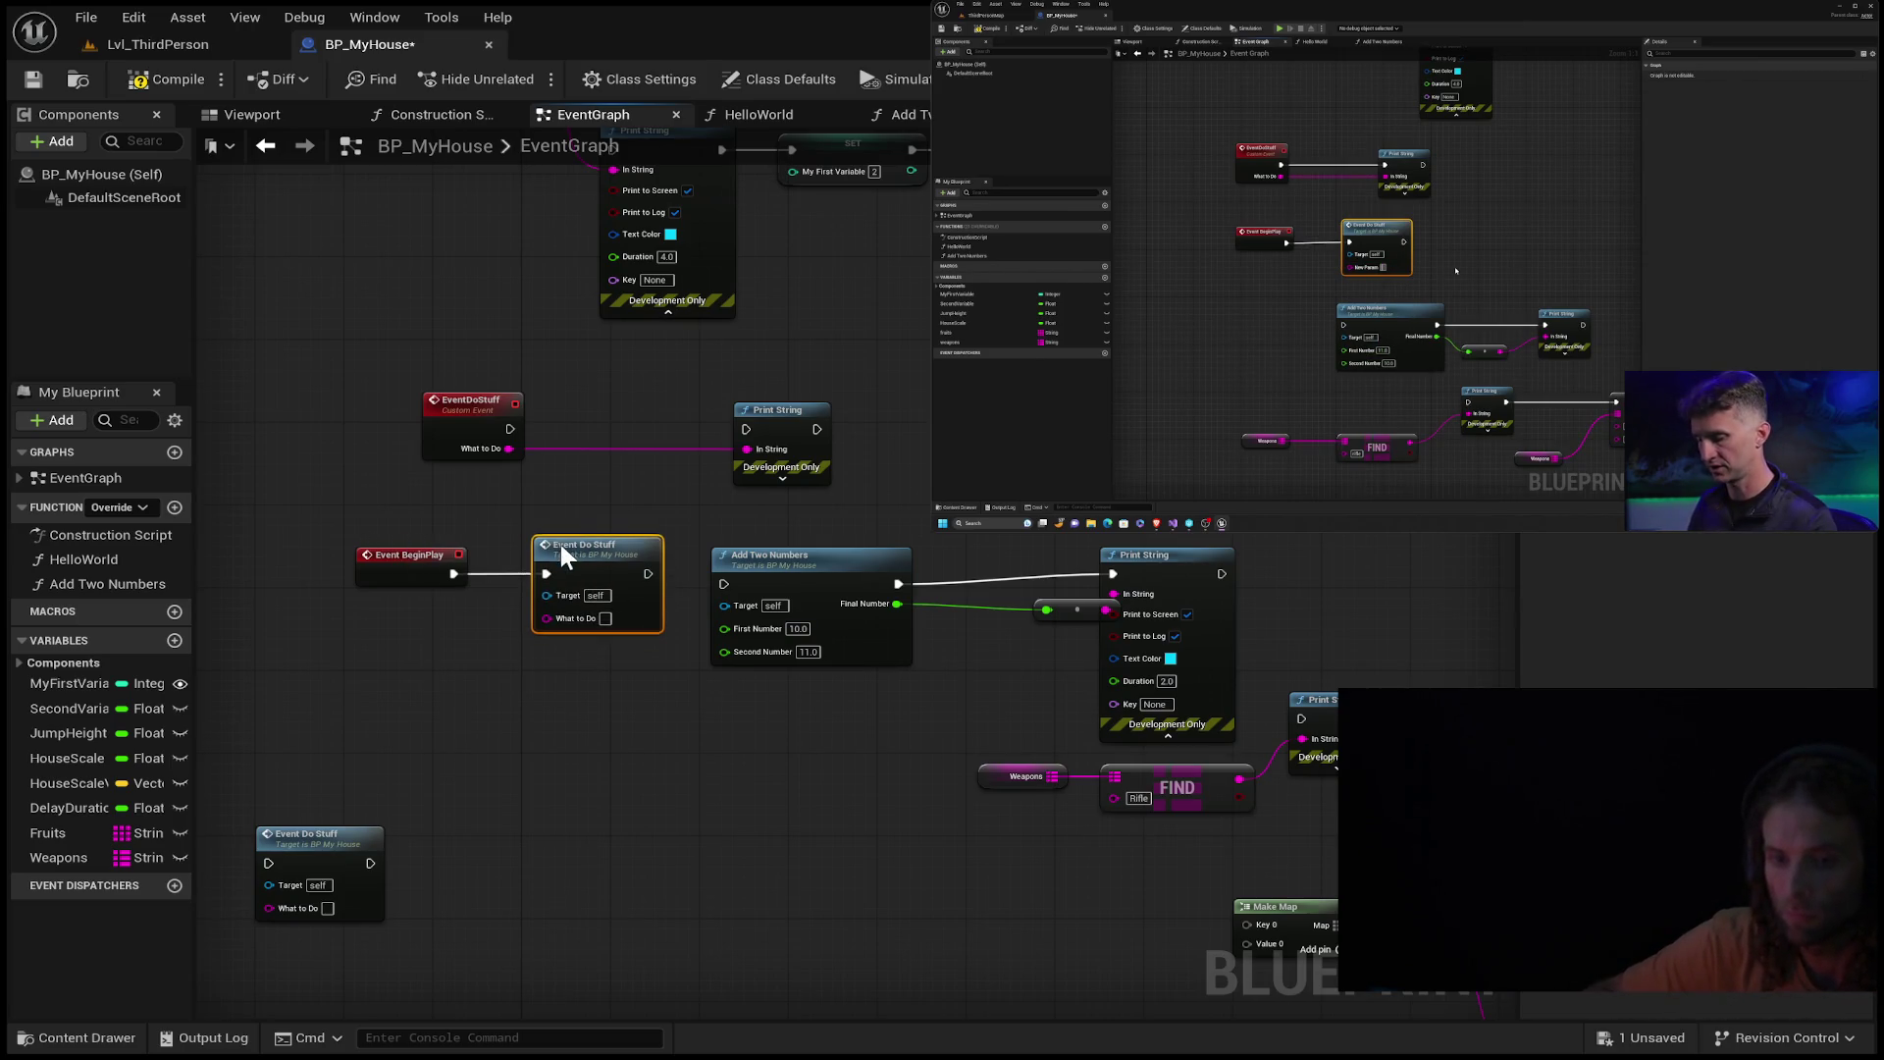
{"action": "left_click", "coordinate": [1168, 556]}
{"action": "left_click", "coordinate": [785, 555], "text": "shift"}
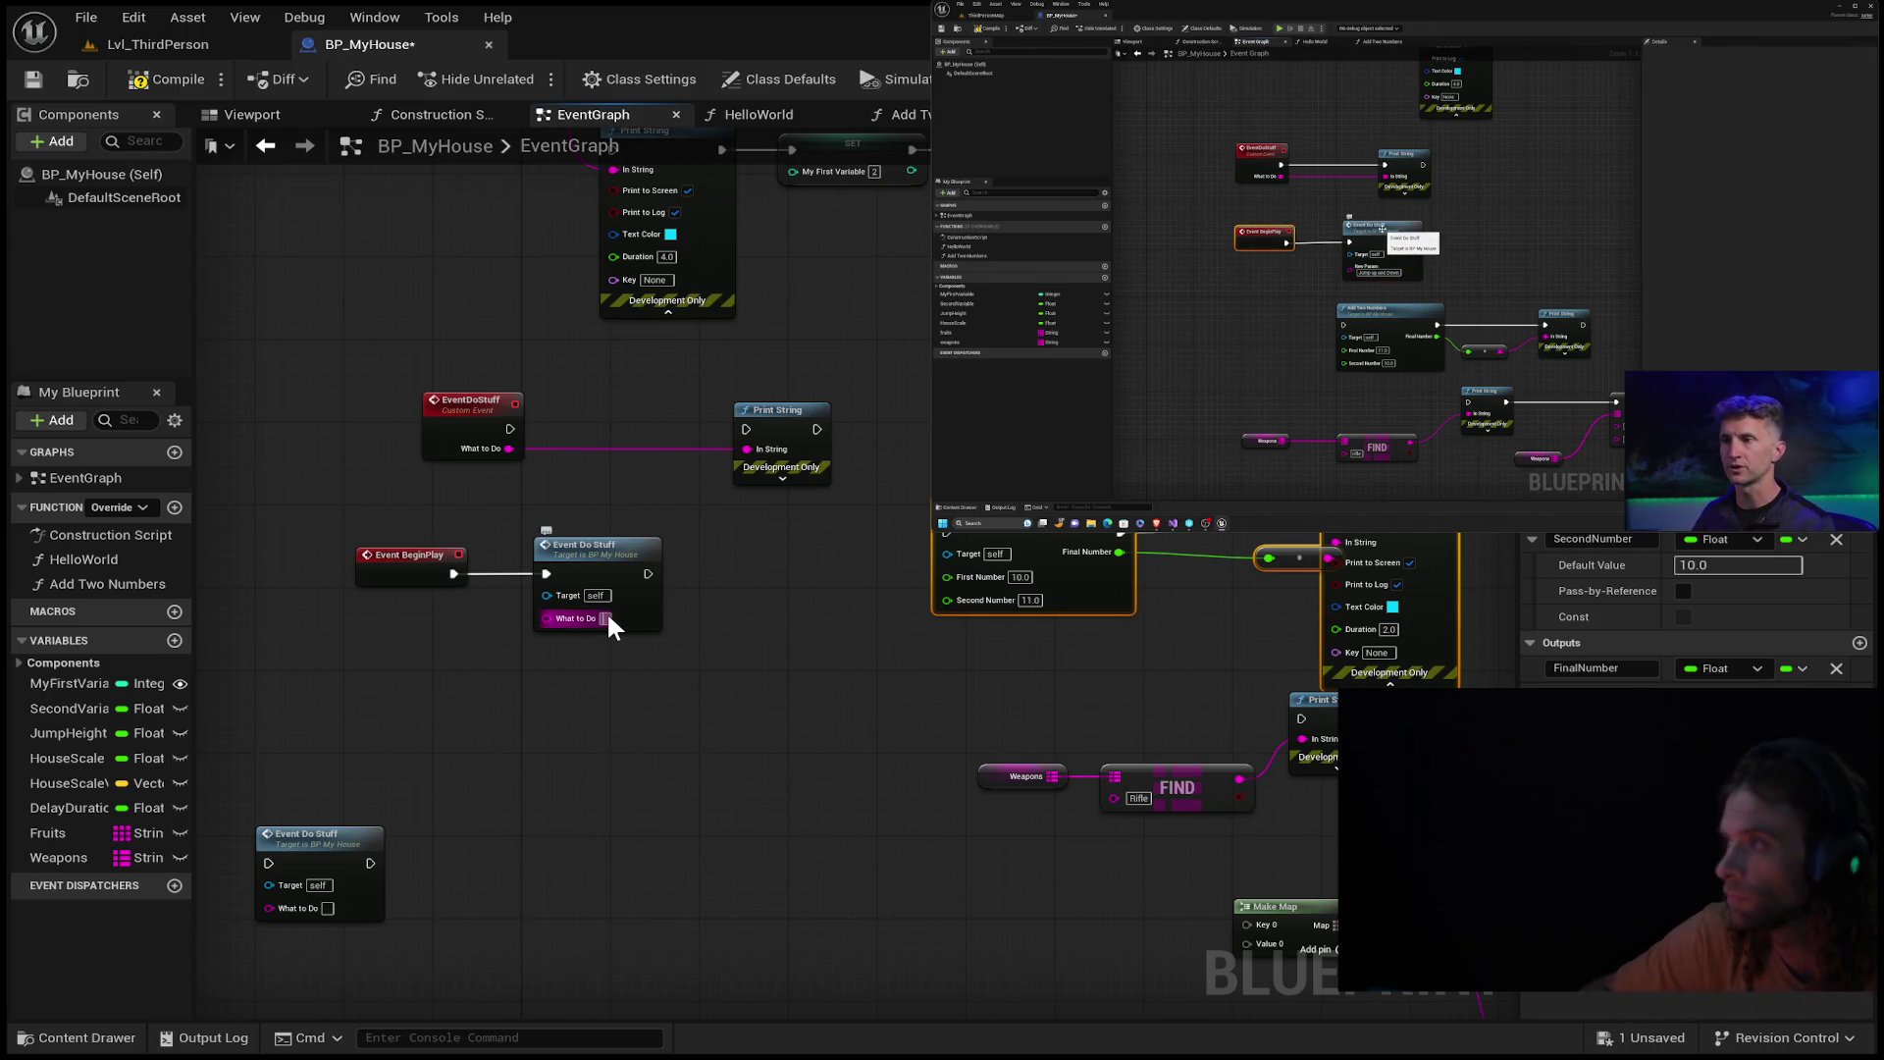
Enter 'Jump Up and Down' as the Event Do Stuff call's What to Do text.
{"action": "type", "text": "Jump U"}
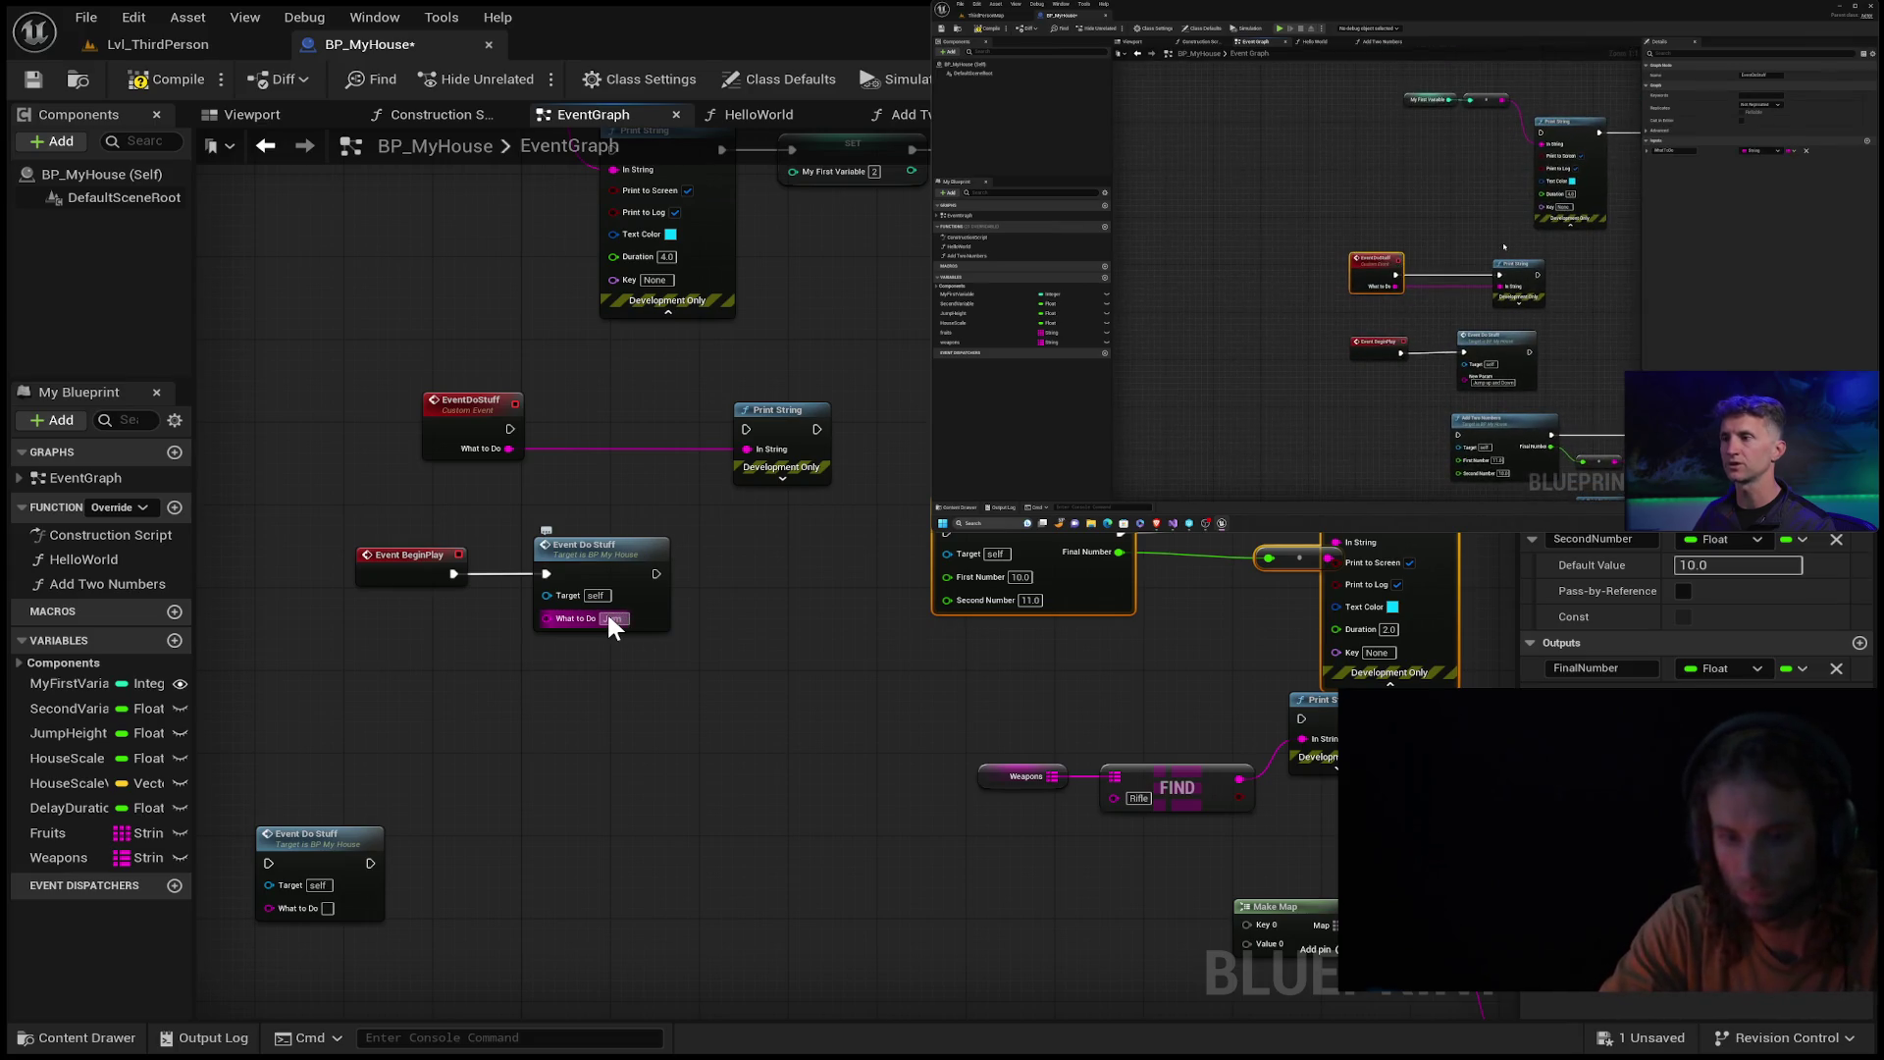
{"action": "type", "text": "p"}
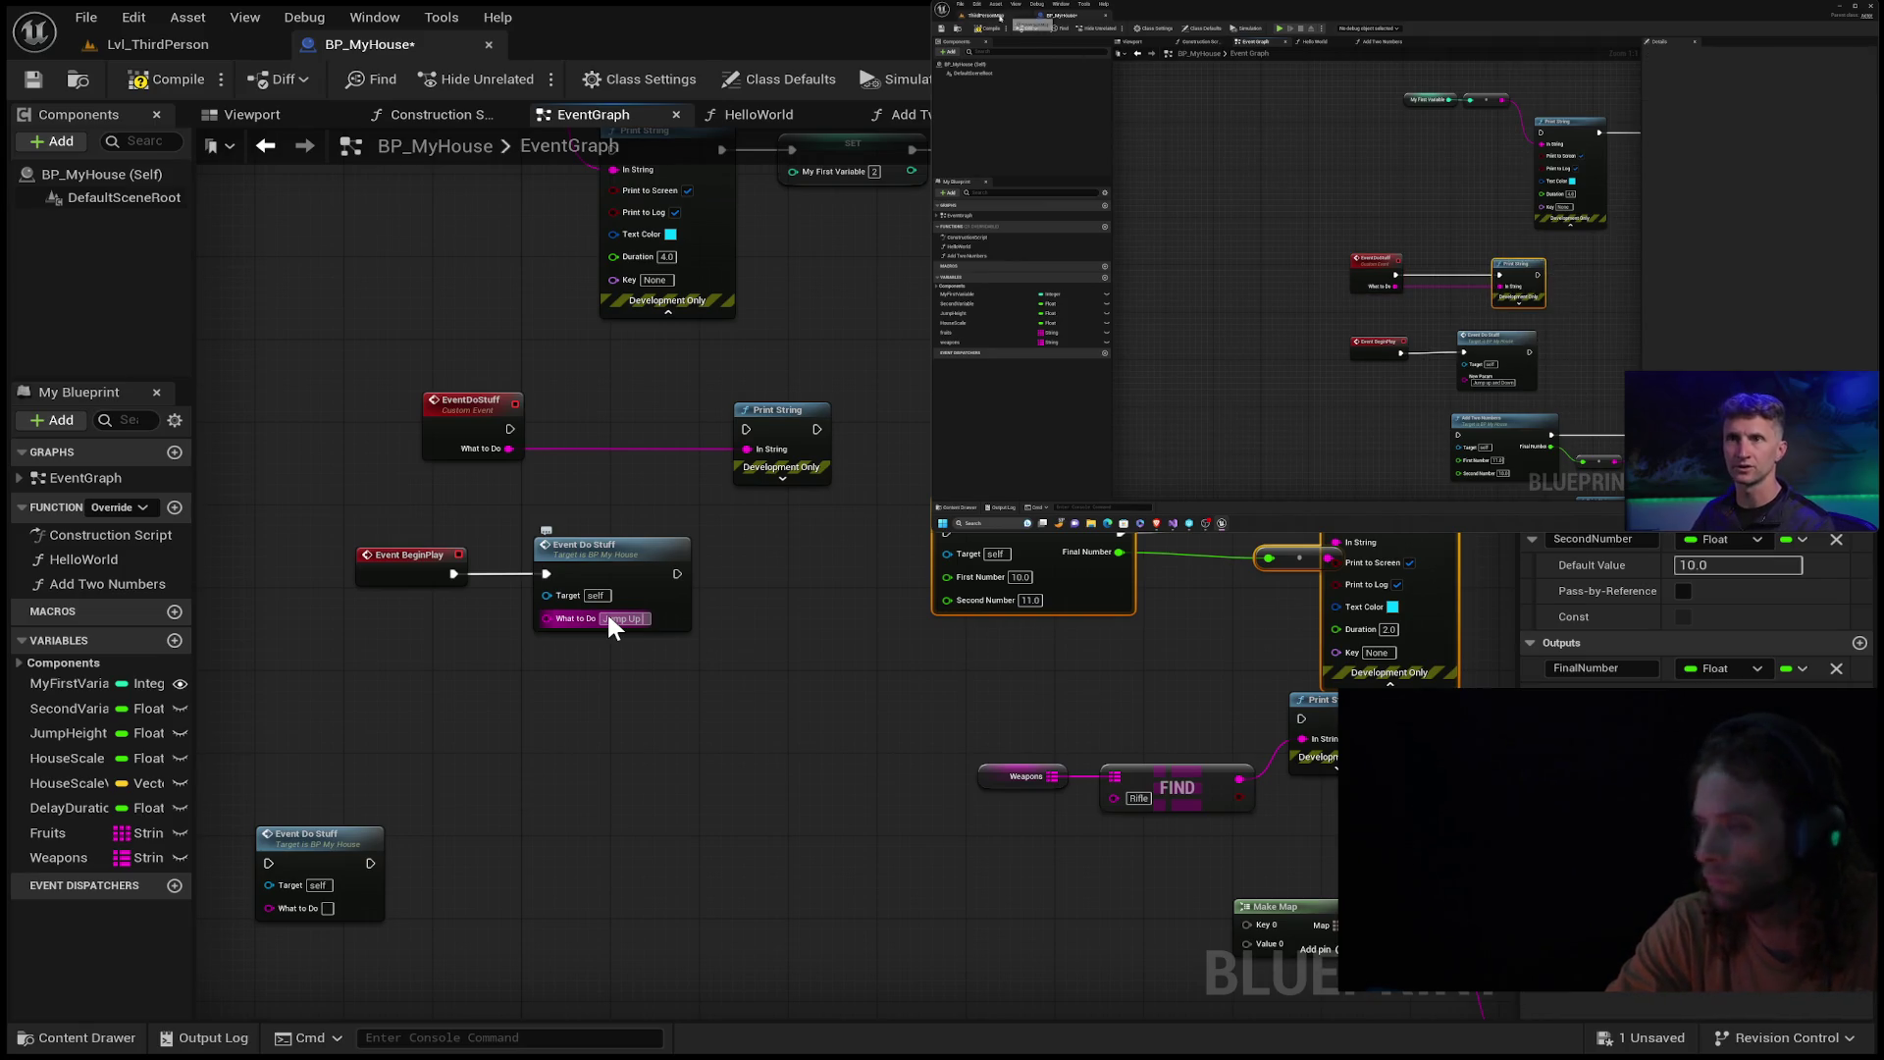
{"action": "type", "text": "and Bow"}
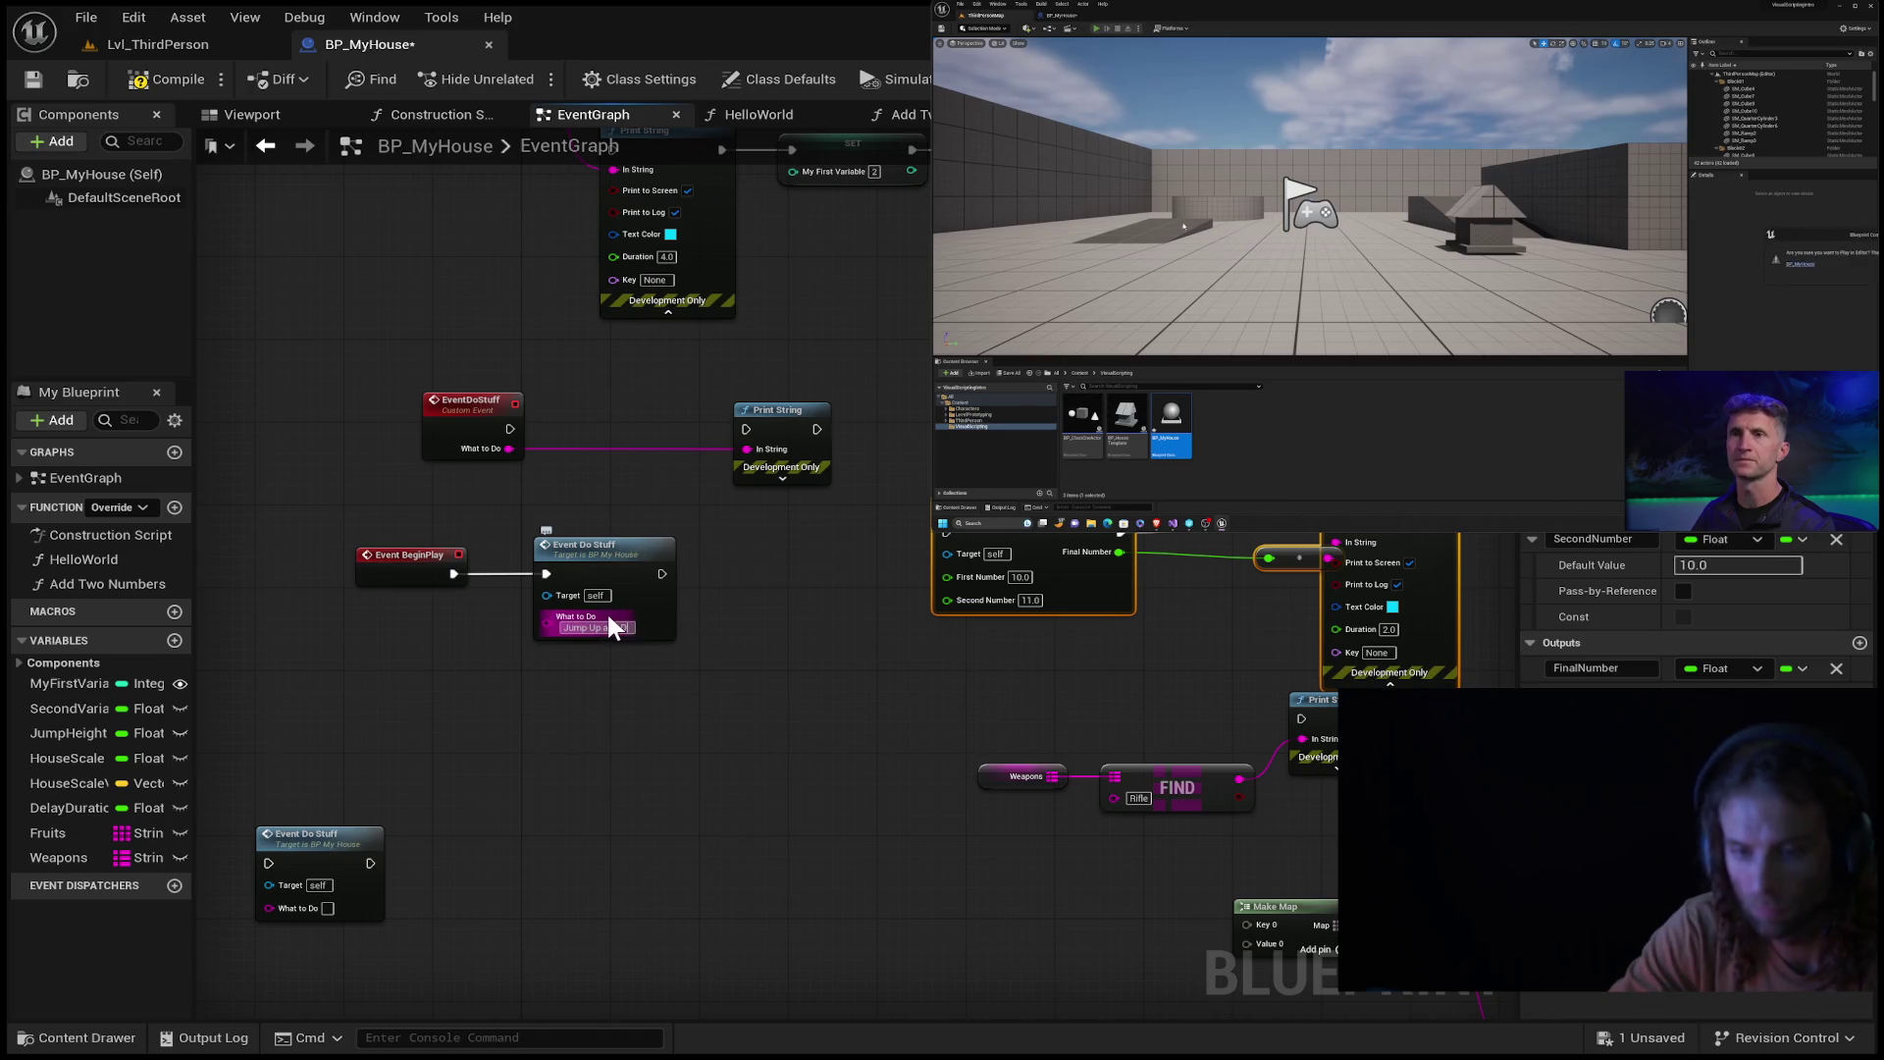
{"action": "type", "text": "n"}
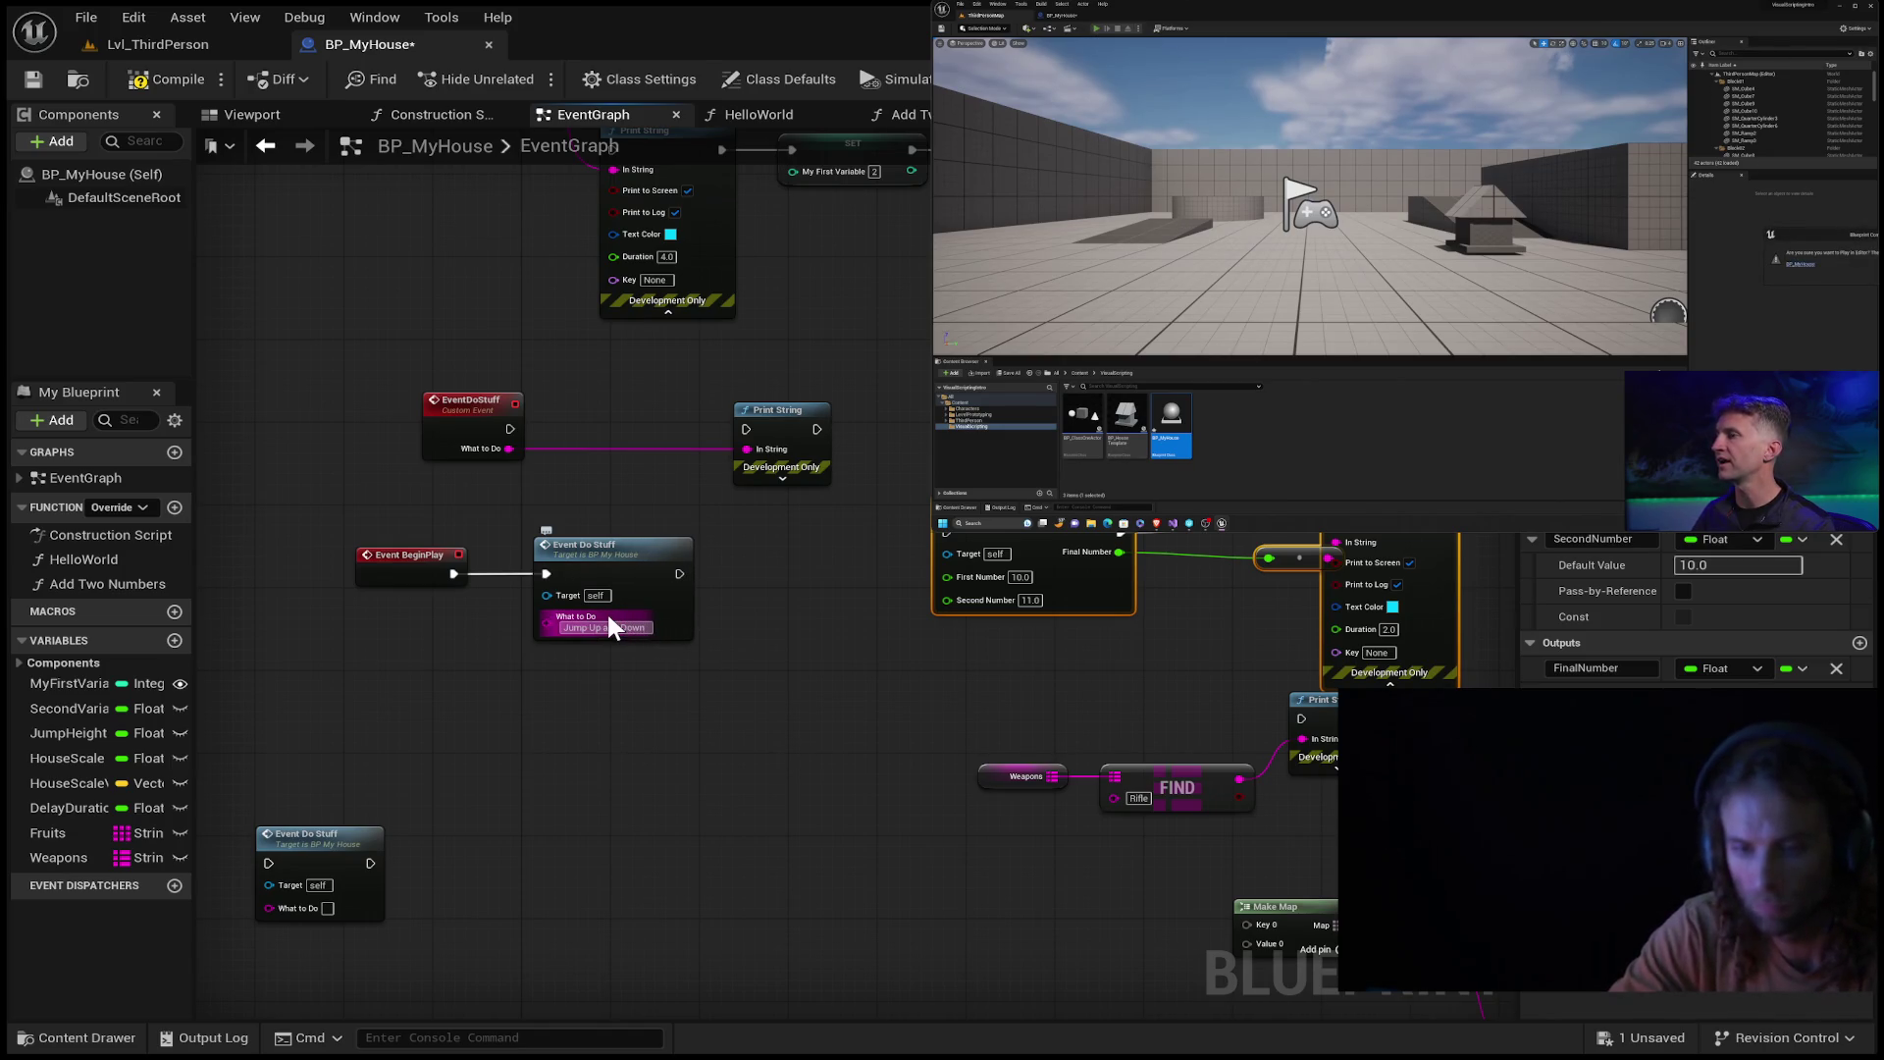
{"action": "key", "text": "Return"}
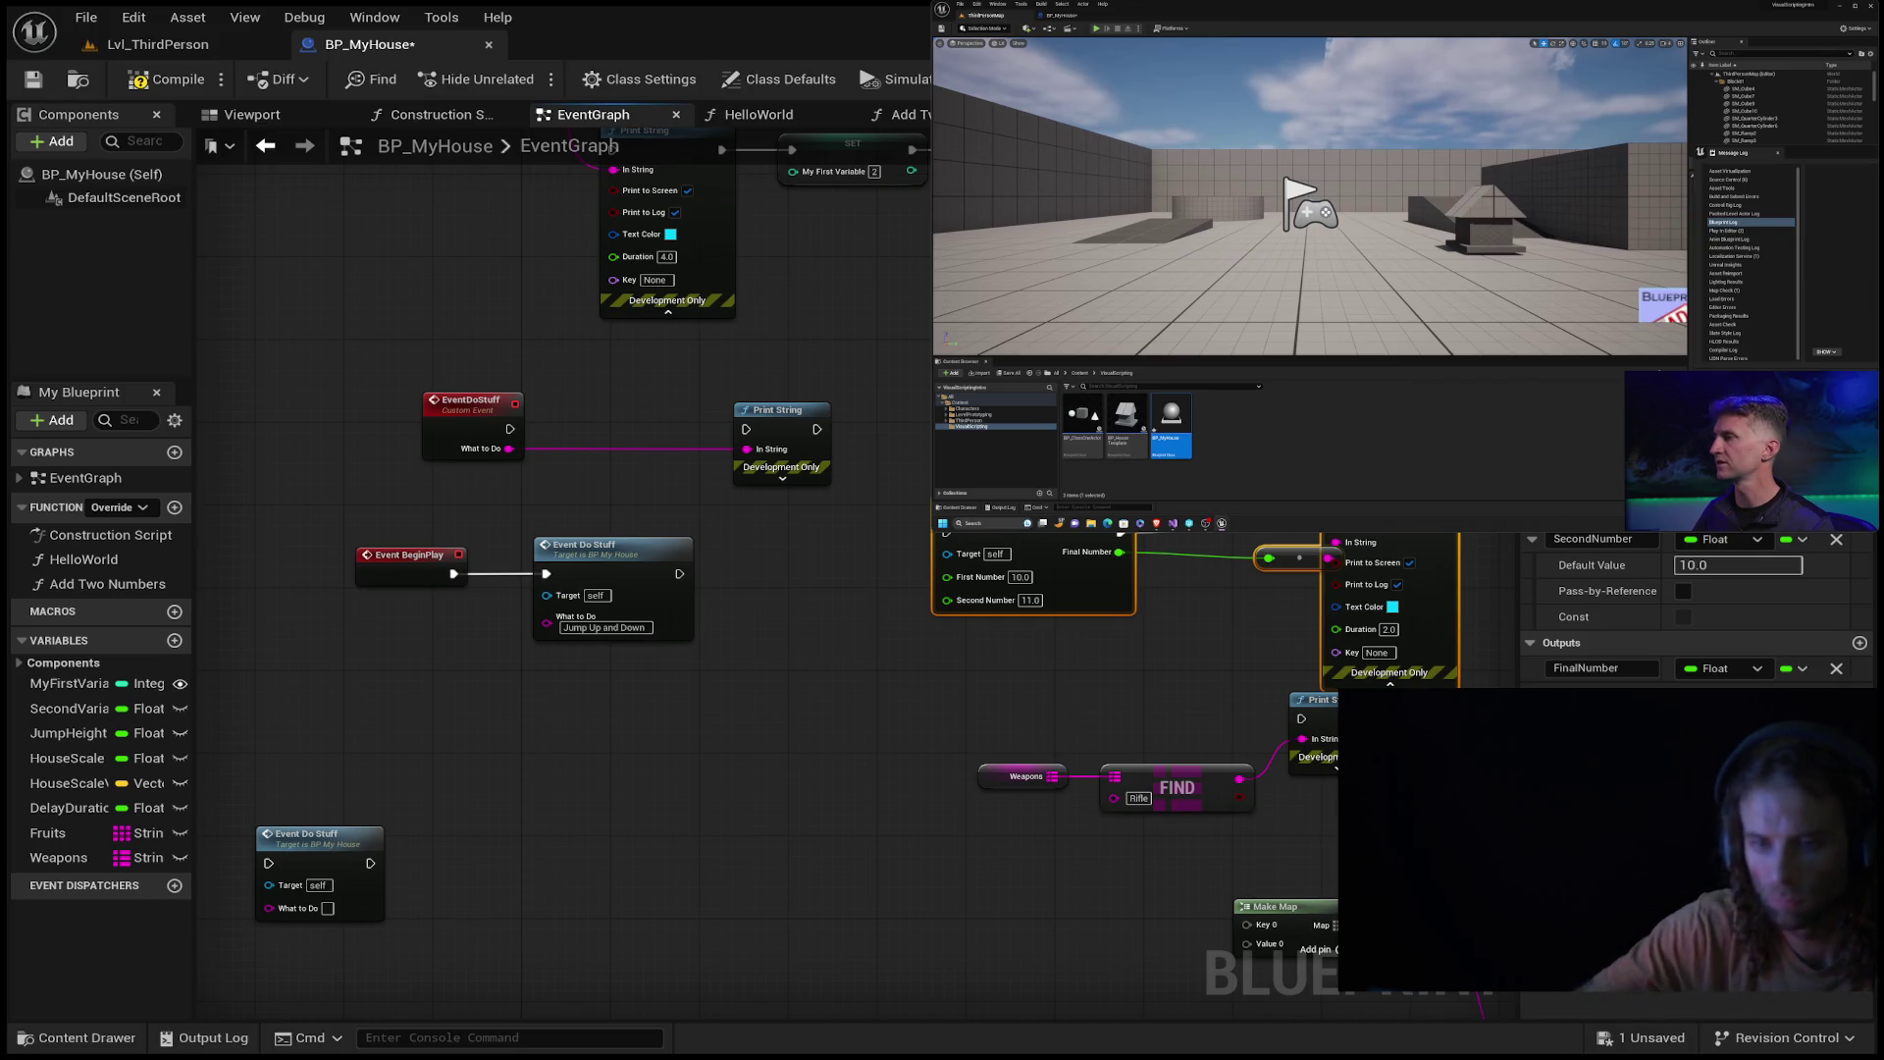
Compile and save BP_MyHouse, then start a play session to test it.
{"action": "left_click", "coordinate": [167, 71]}
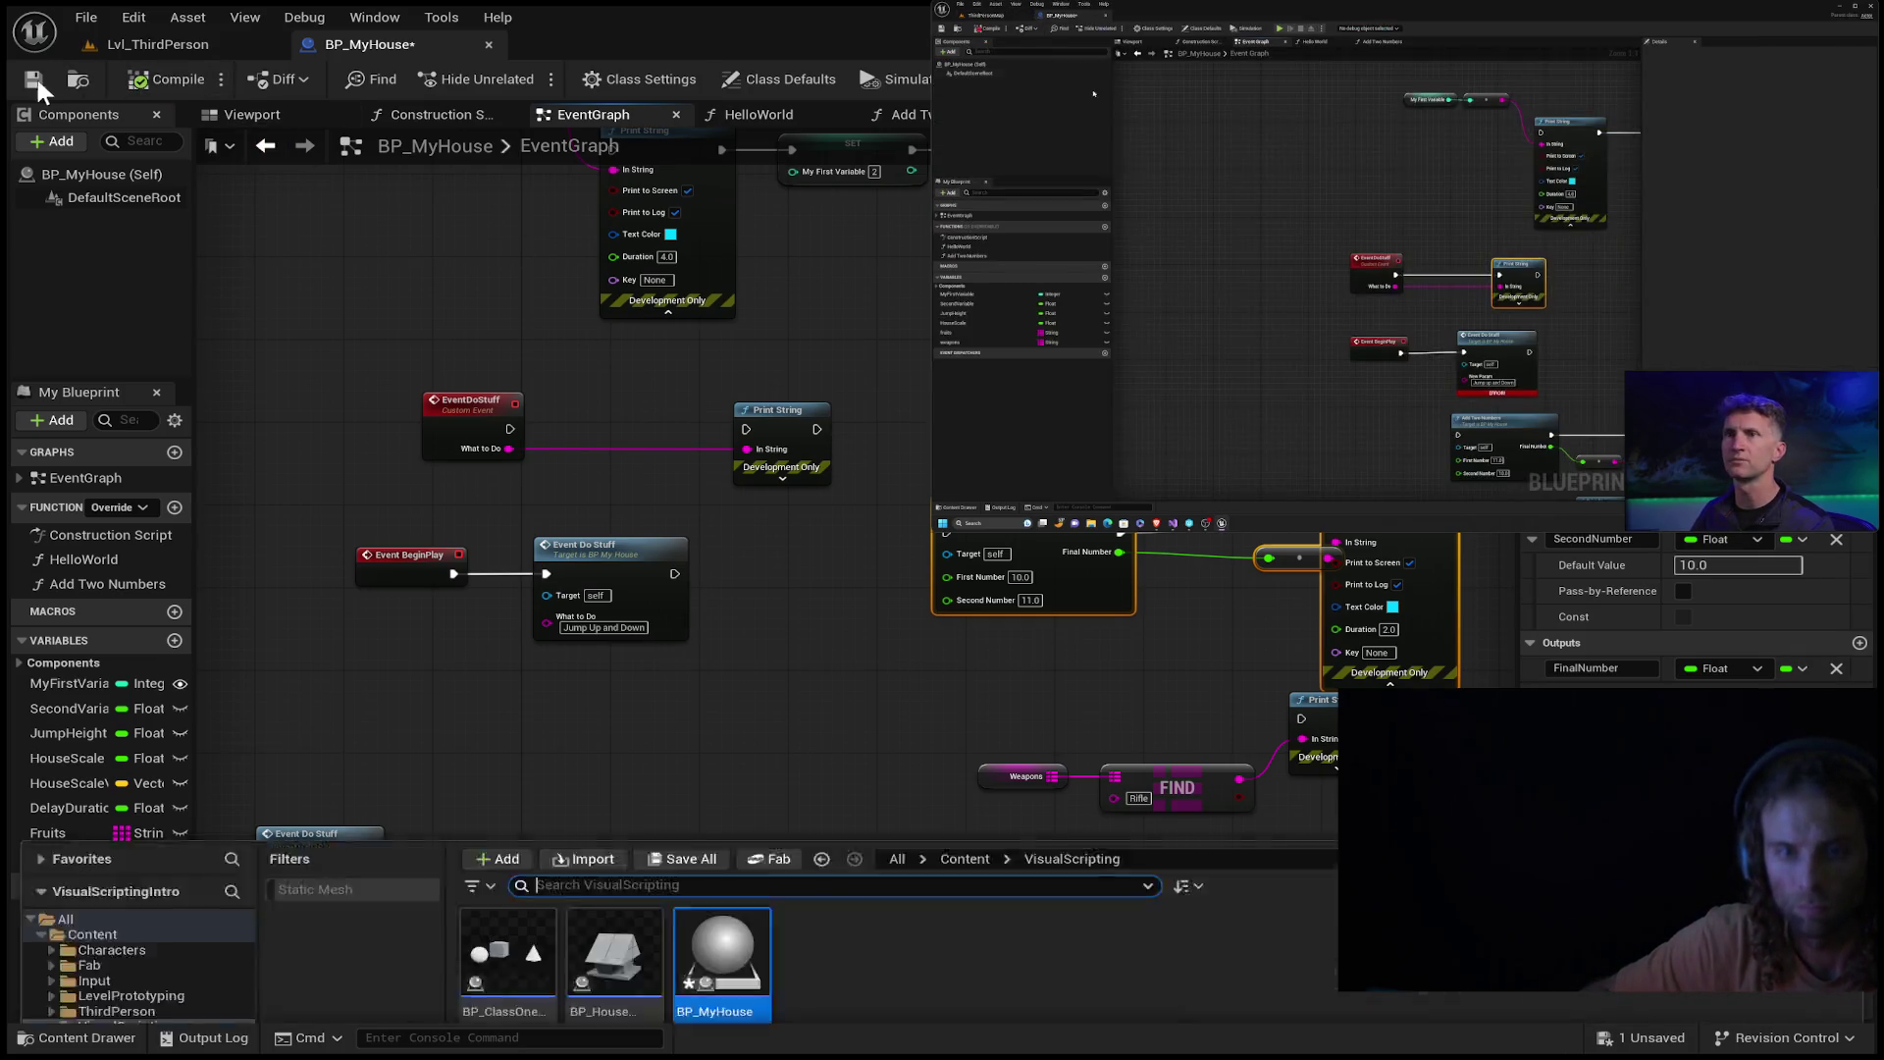
{"action": "left_click", "coordinate": [33, 80]}
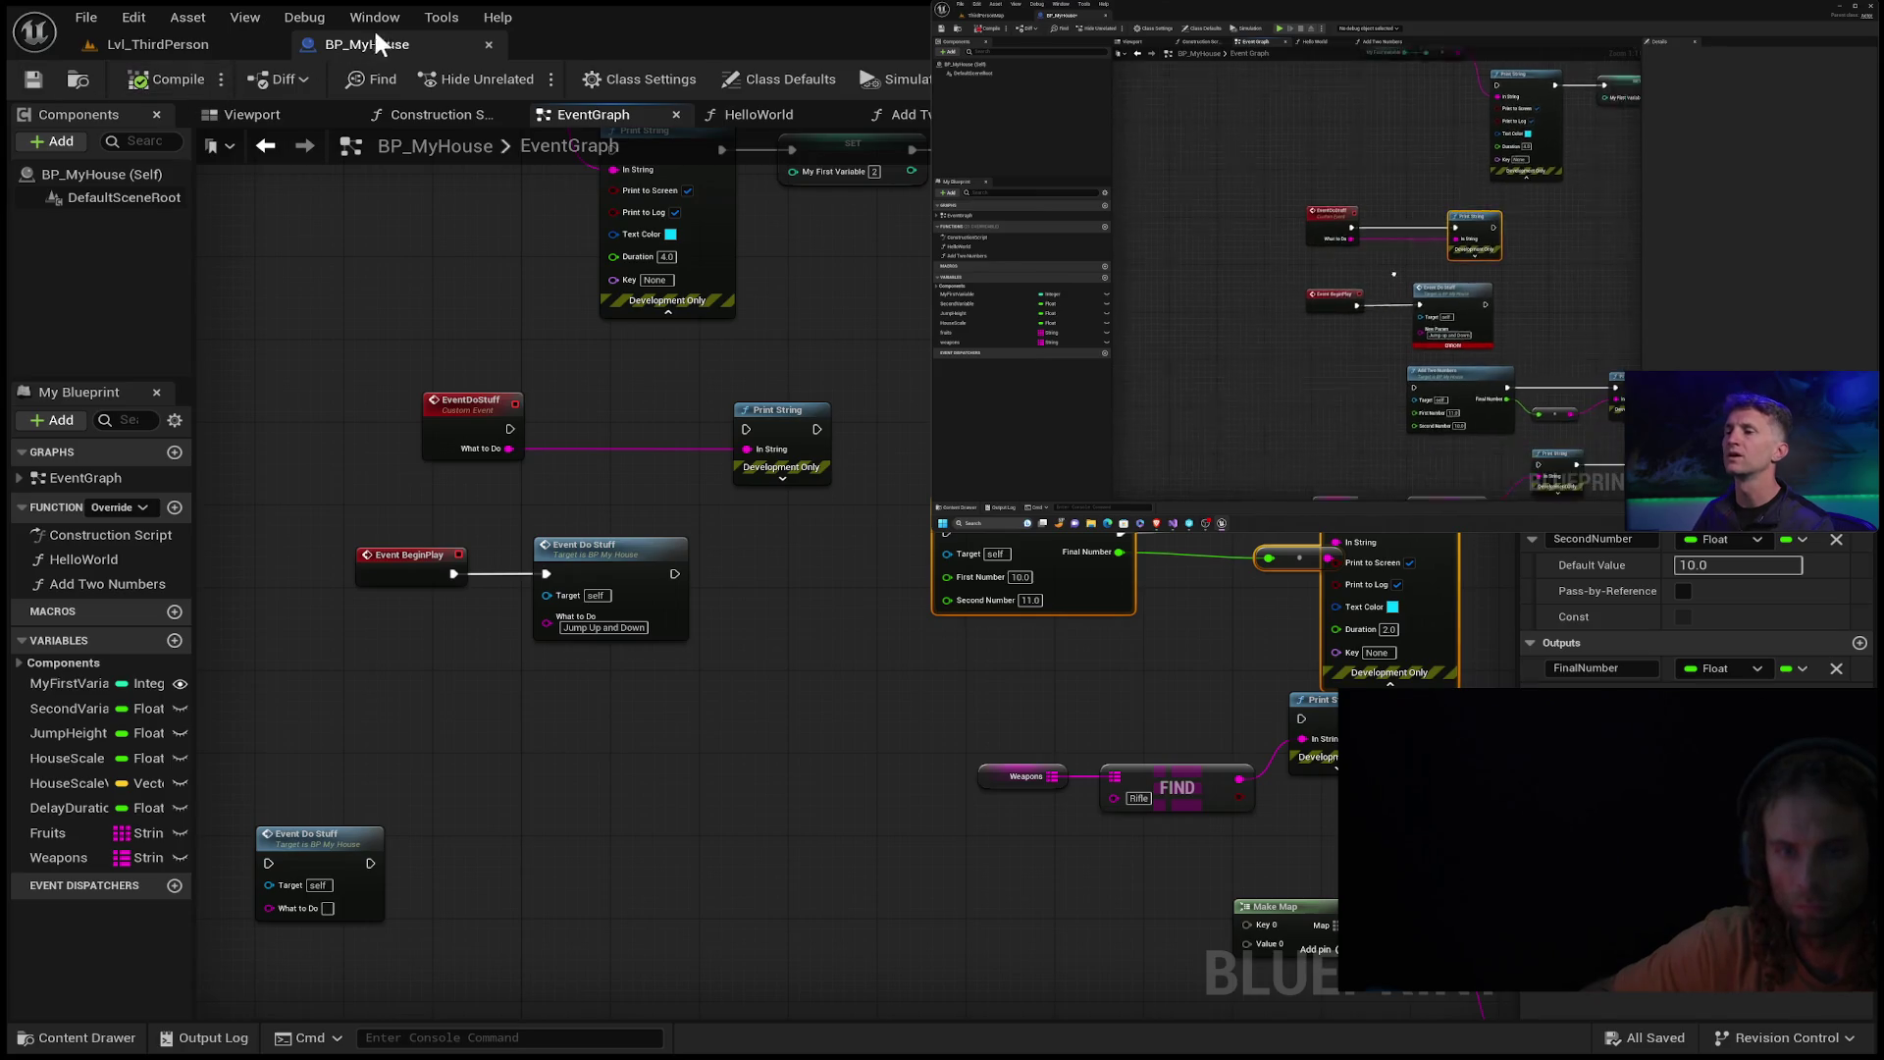
{"action": "key", "text": "alt+p"}
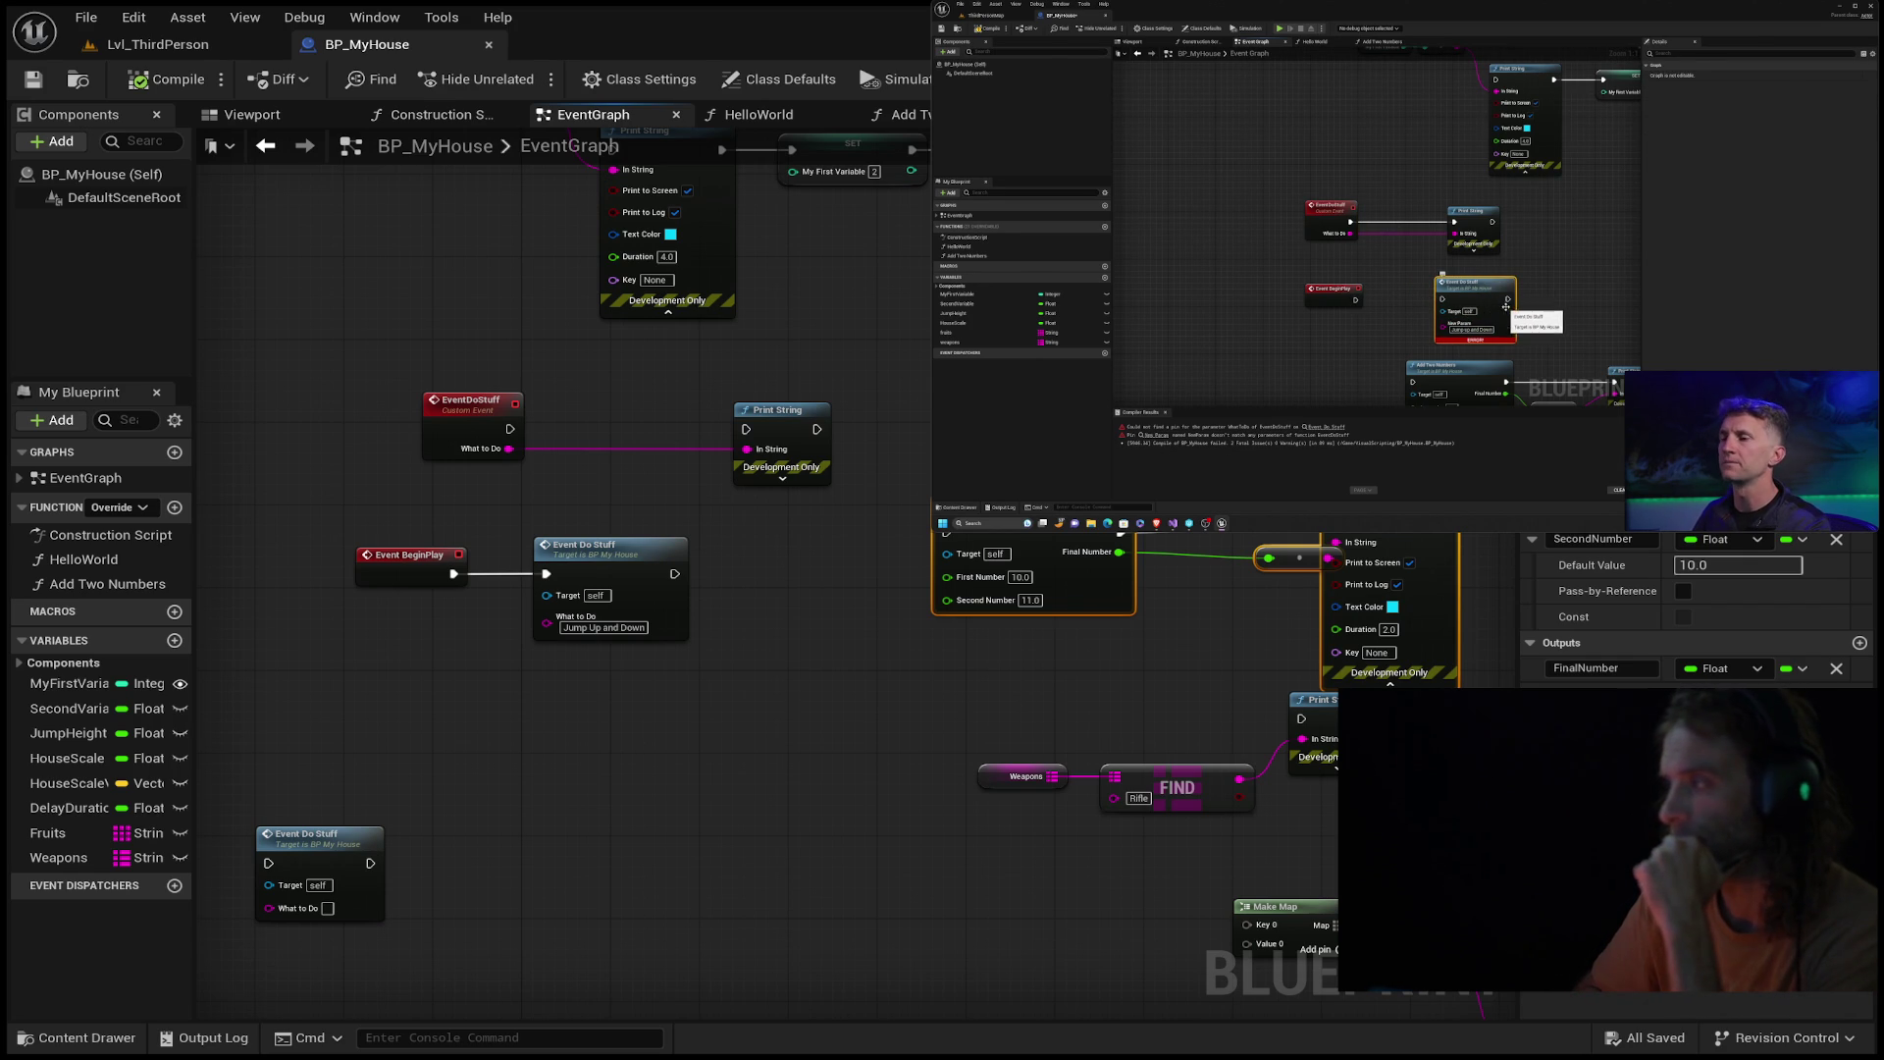
Shift the Add Two Numbers and Print String nodes left beside the Event Do Stuff call.
{"action": "left_click_drag", "start_coordinate": [1040, 501], "coordinate": [839, 533]}
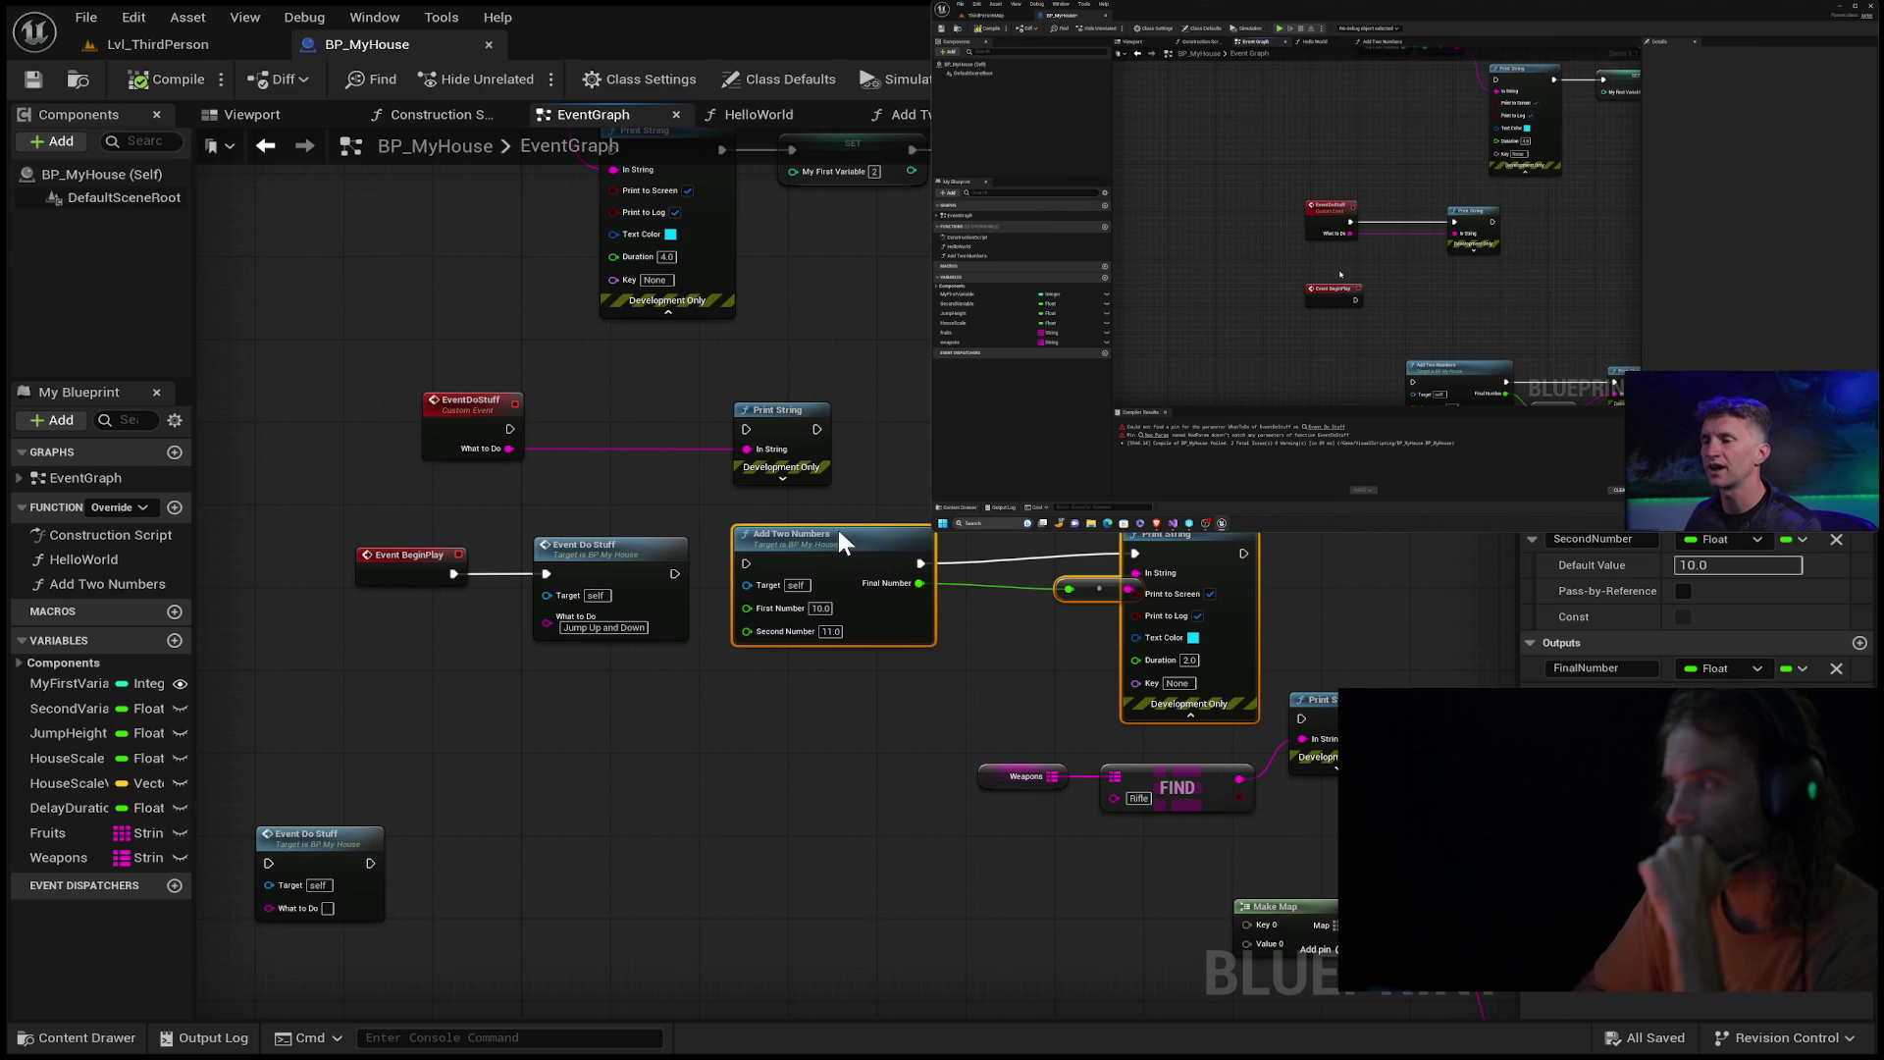
{"action": "mouse_move", "coordinate": [1281, 506]}
{"action": "left_mouse_down"}
{"action": "mouse_move", "coordinate": [810, 621]}
{"action": "mouse_move", "coordinate": [1276, 510]}
{"action": "left_mouse_up"}
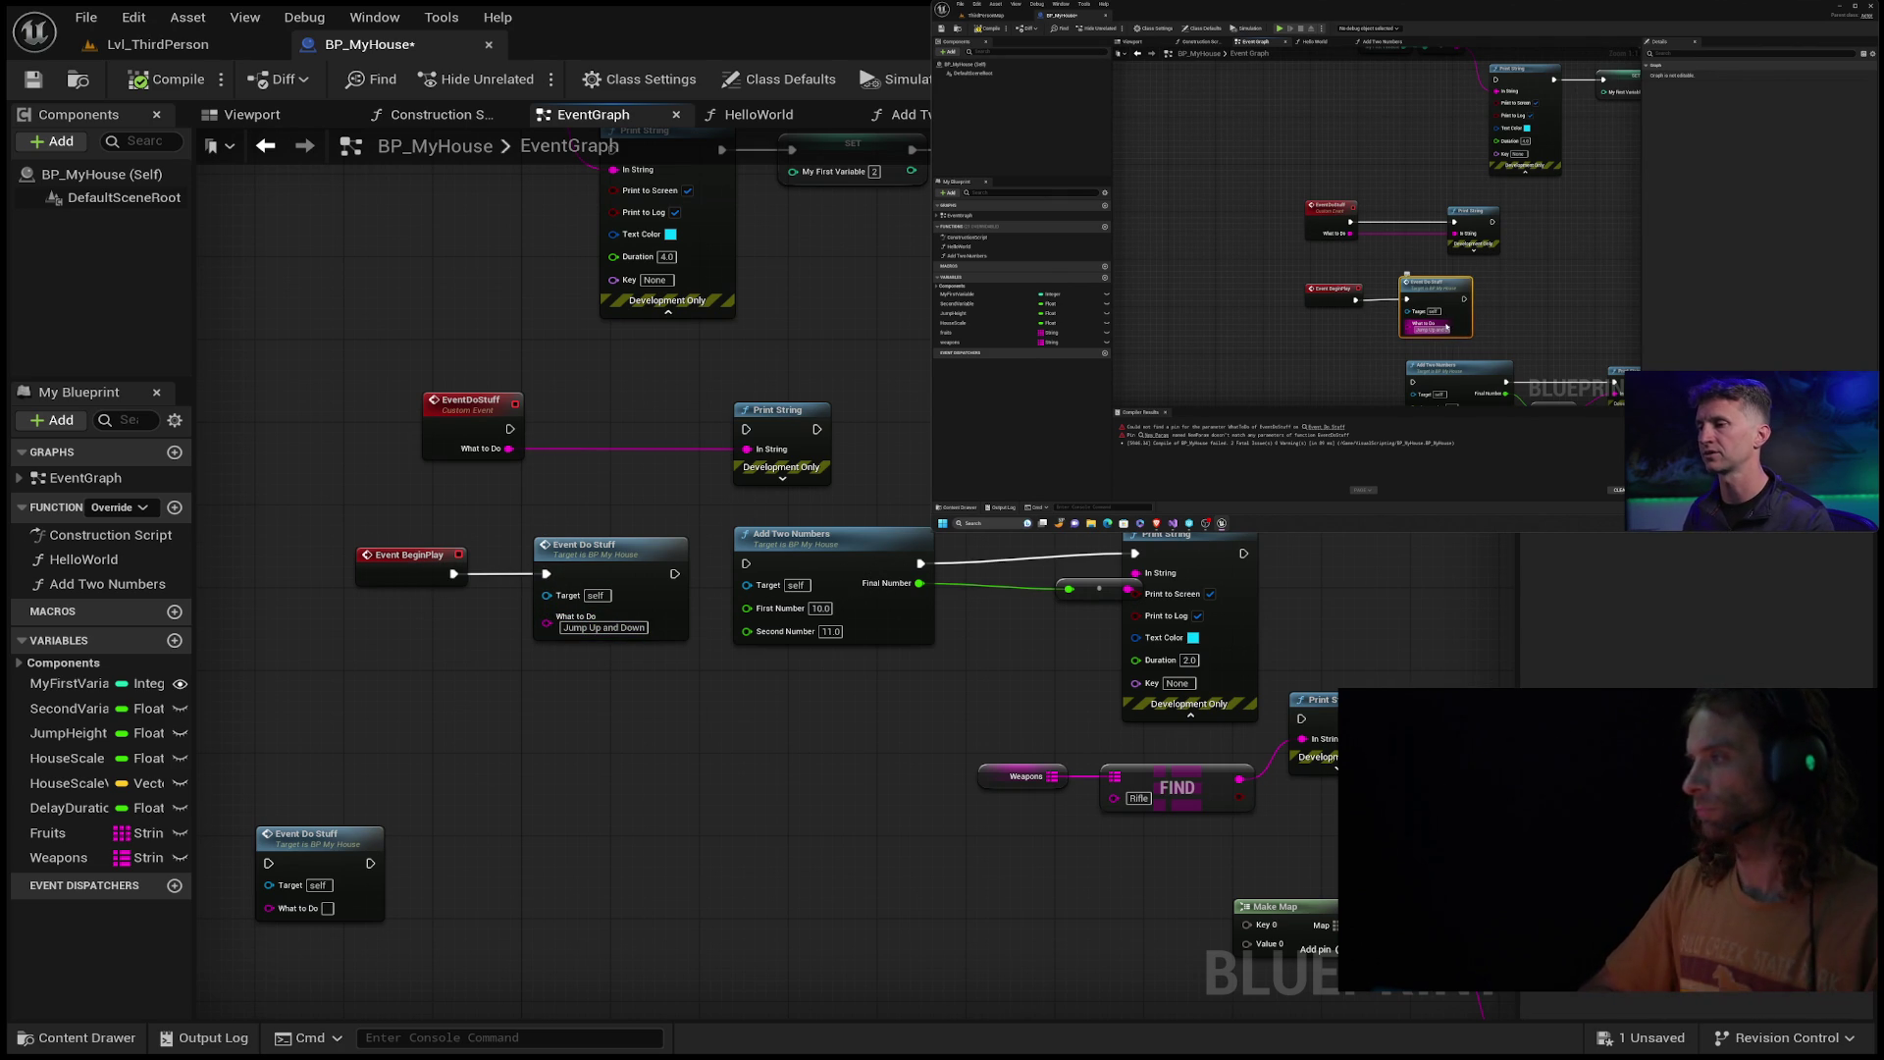
{"action": "mouse_move", "coordinate": [1406, 295]}
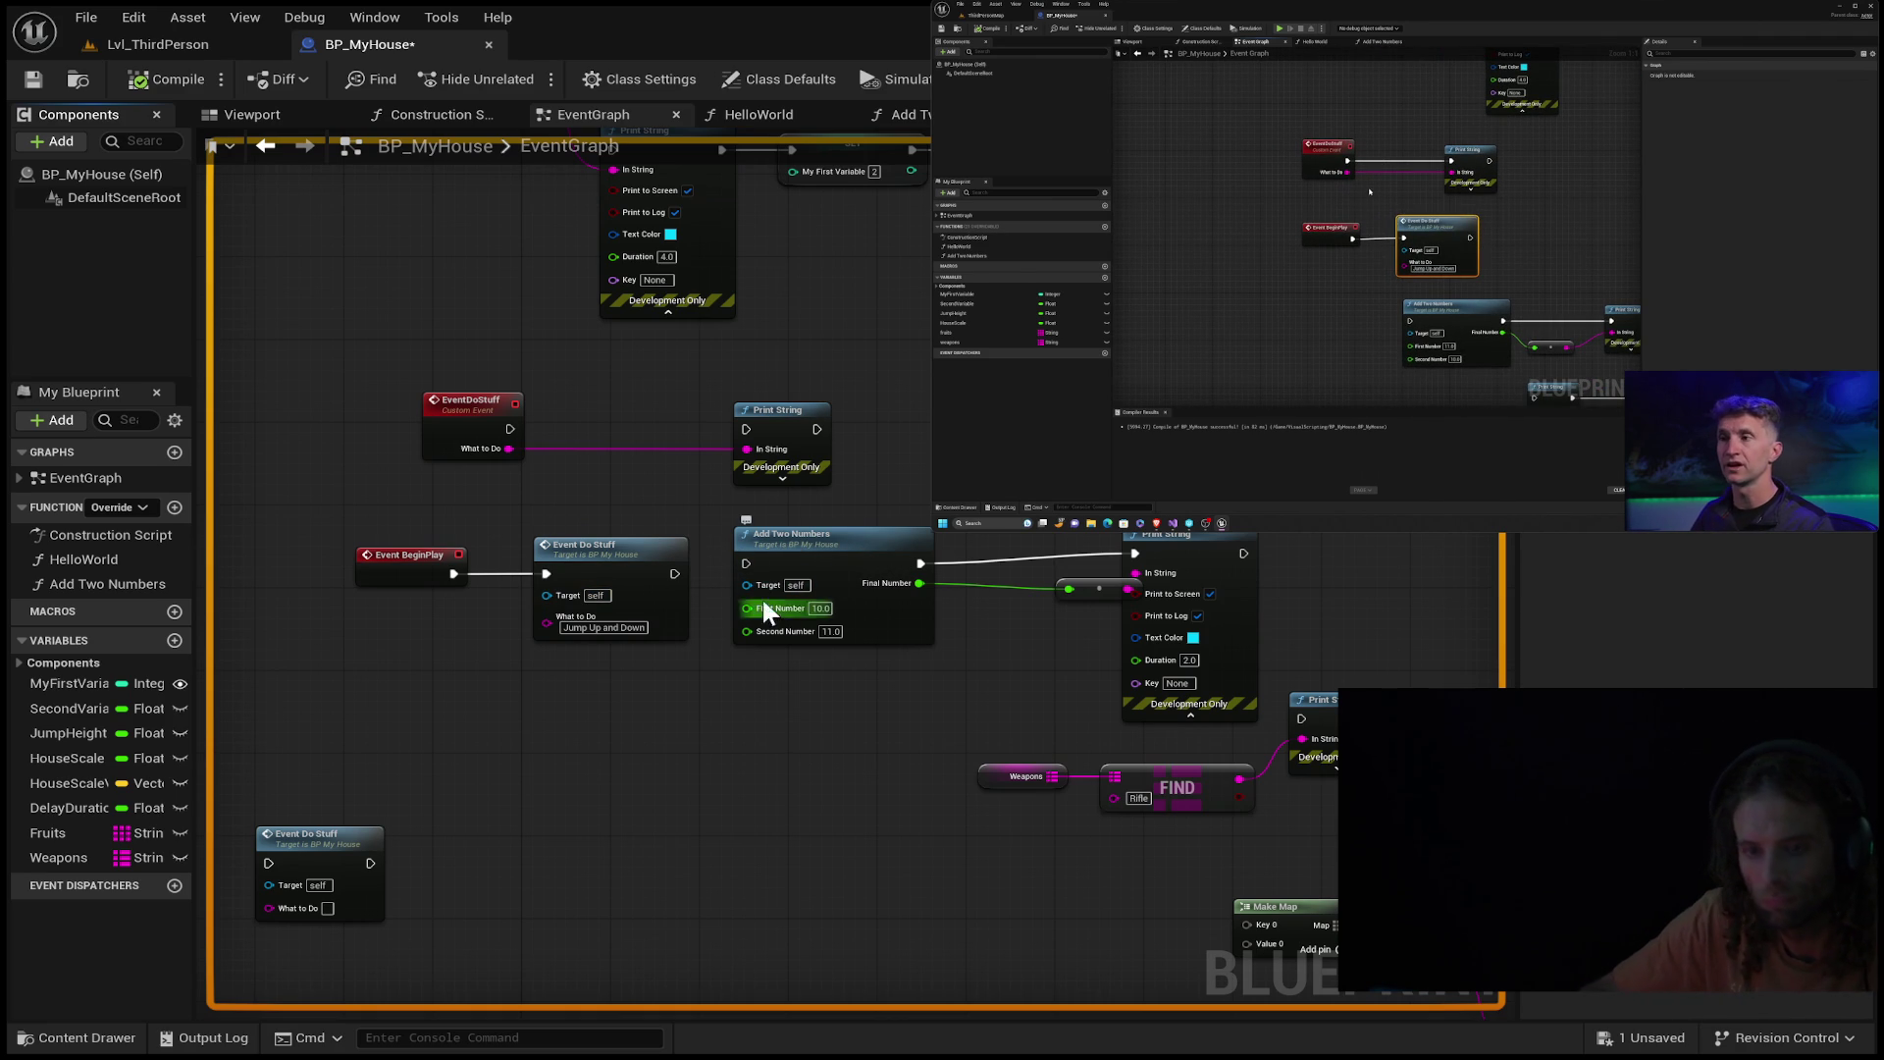
{"action": "scroll", "coordinate": [644, 581], "scroll_direction": "up", "scroll_amount": 2}
{"action": "scroll", "coordinate": [644, 581], "scroll_direction": "down", "scroll_amount": 1}
{"action": "scroll", "coordinate": [644, 581], "scroll_direction": "down", "scroll_amount": 3}
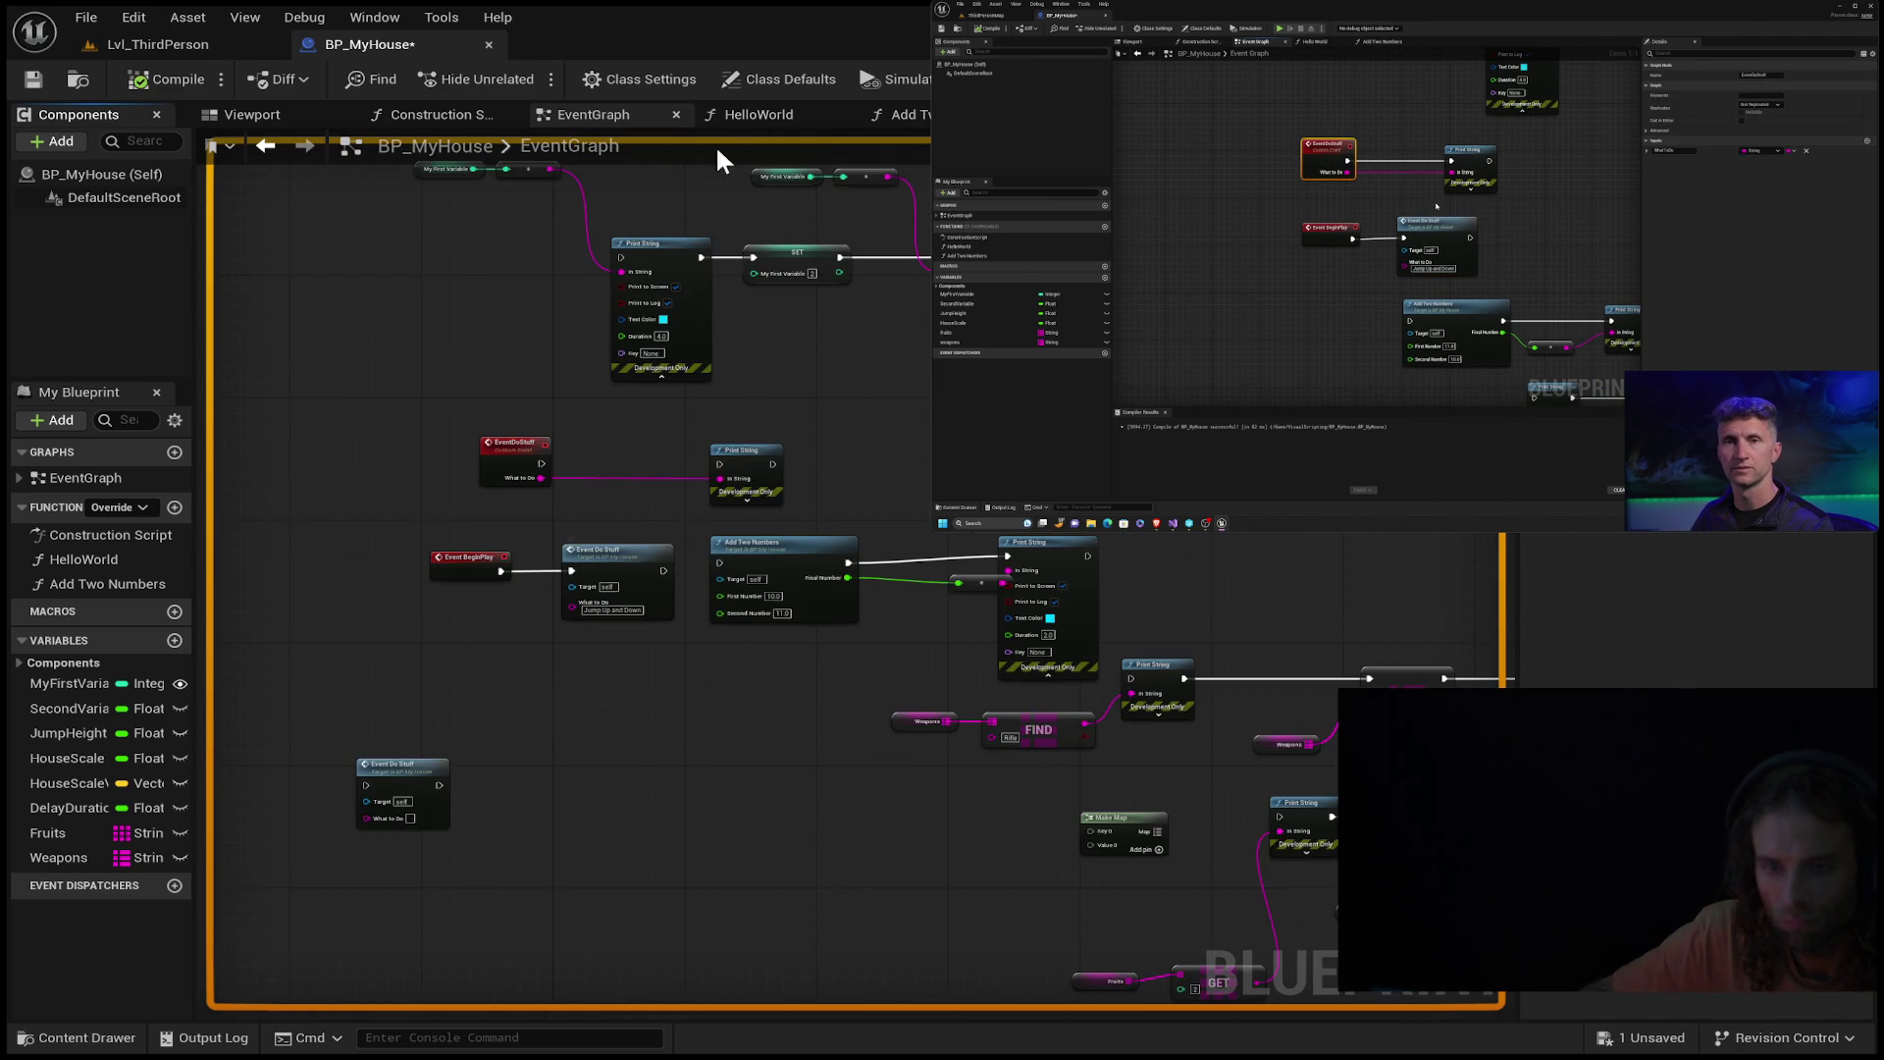
{"action": "left_click", "coordinate": [759, 115]}
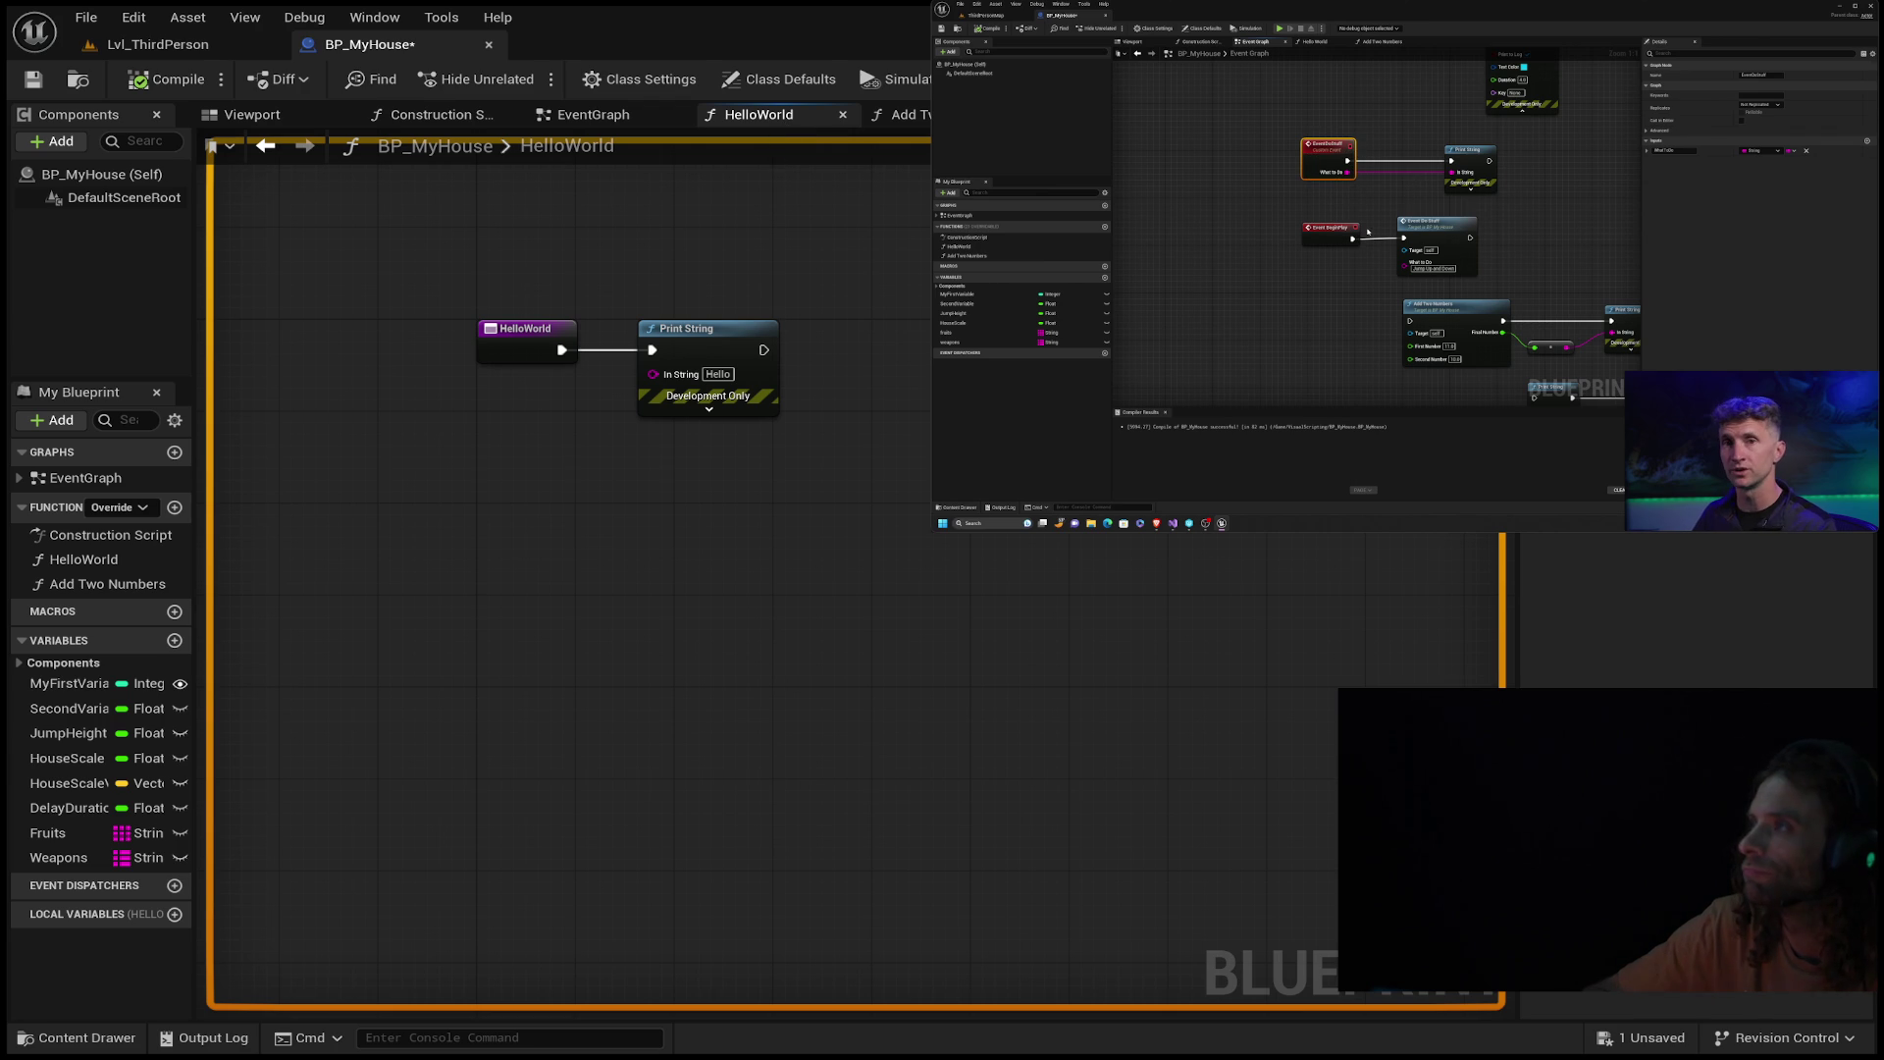
{"action": "left_click", "coordinate": [901, 115]}
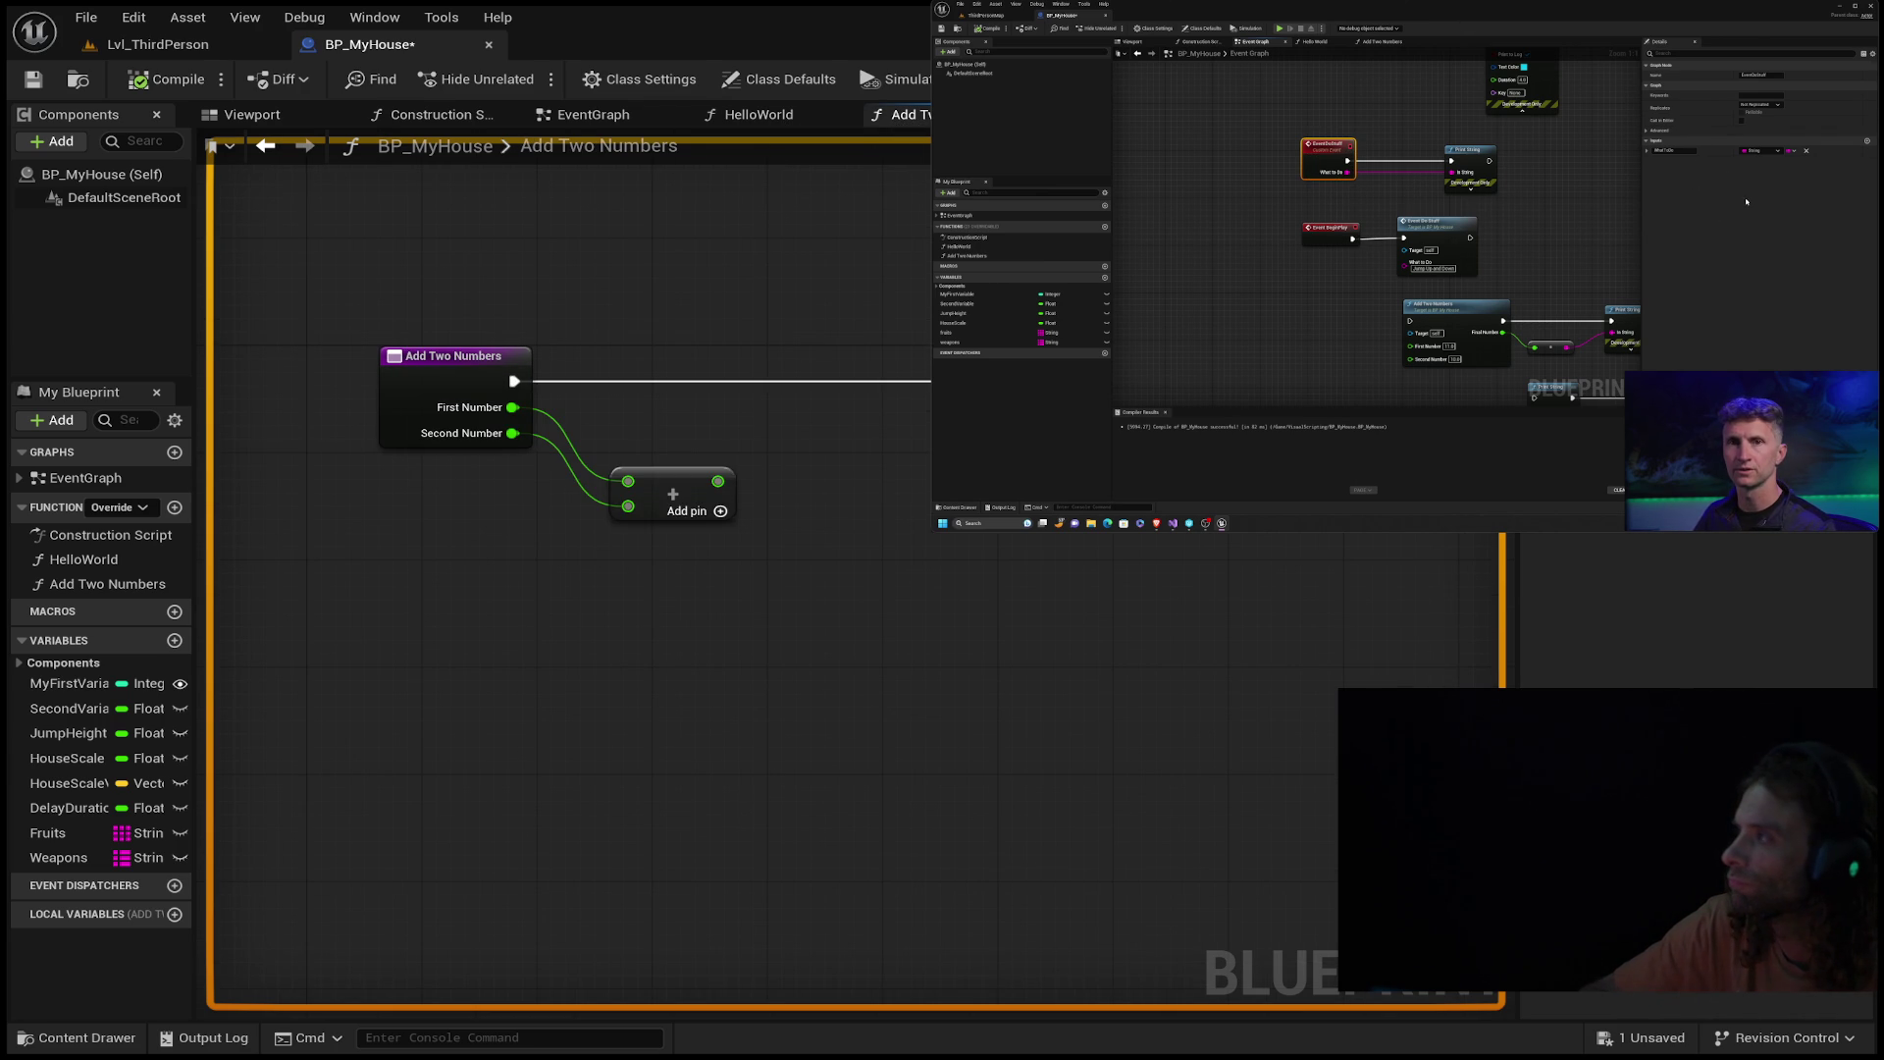
{"action": "left_click", "coordinate": [187, 49]}
{"action": "left_click", "coordinate": [370, 45]}
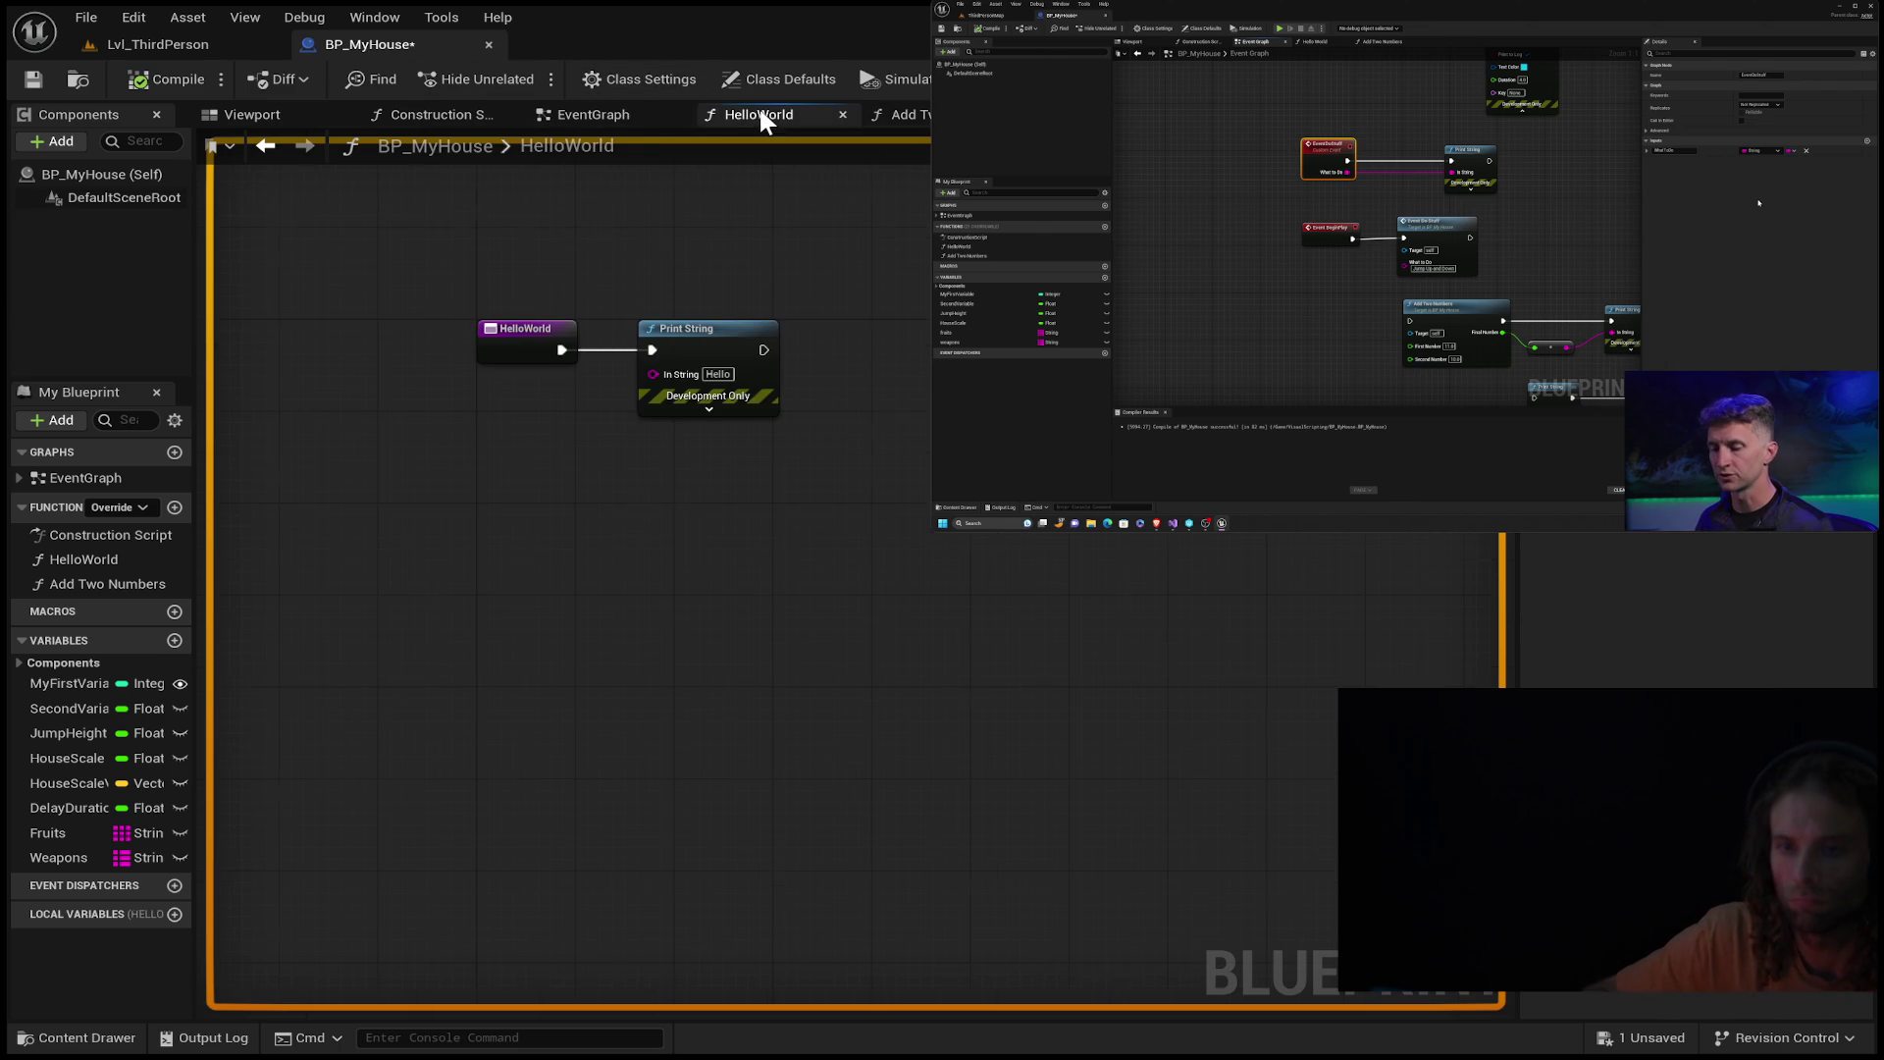
{"action": "left_click", "coordinate": [608, 114]}
{"action": "scroll", "coordinate": [800, 398], "scroll_direction": "down", "scroll_amount": 6}
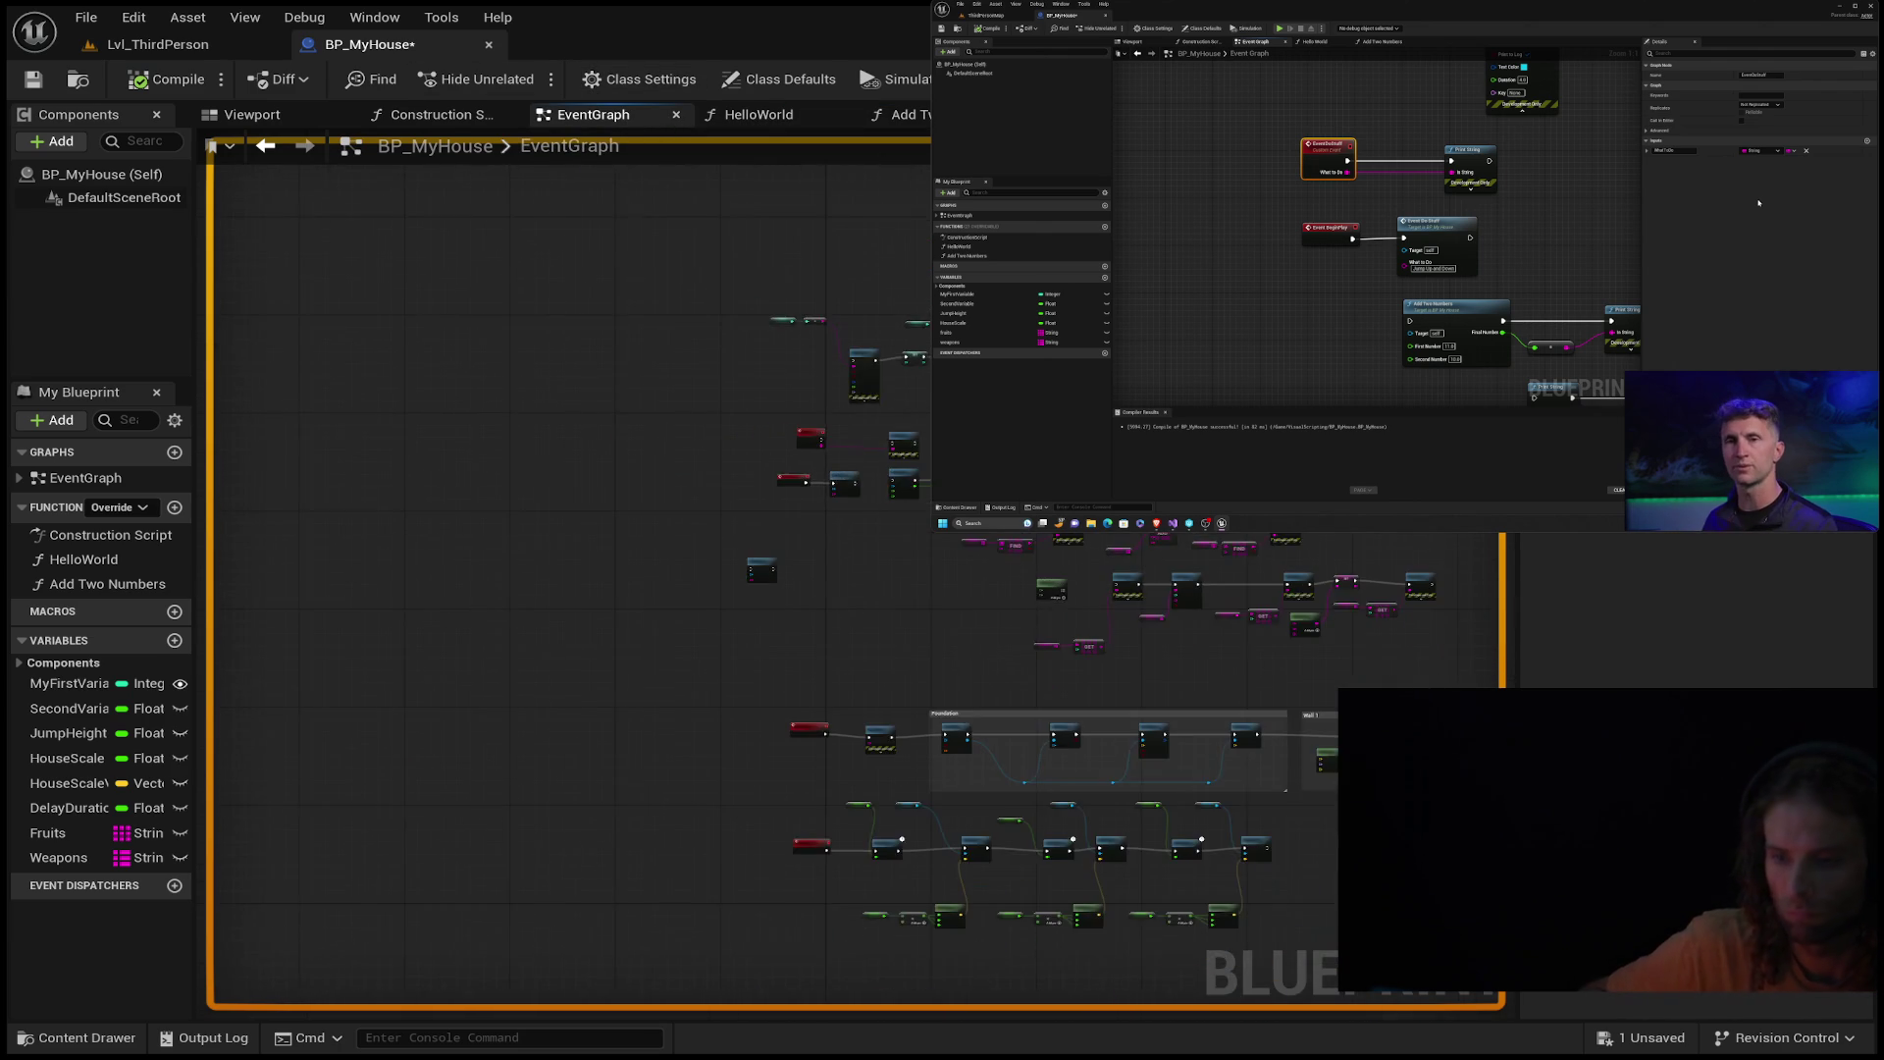
{"action": "scroll", "coordinate": [887, 387], "scroll_direction": "down", "scroll_amount": 1}
{"action": "scroll", "coordinate": [883, 386], "scroll_direction": "up", "scroll_amount": 4}
{"action": "scroll", "coordinate": [874, 394], "scroll_direction": "up", "scroll_amount": 2}
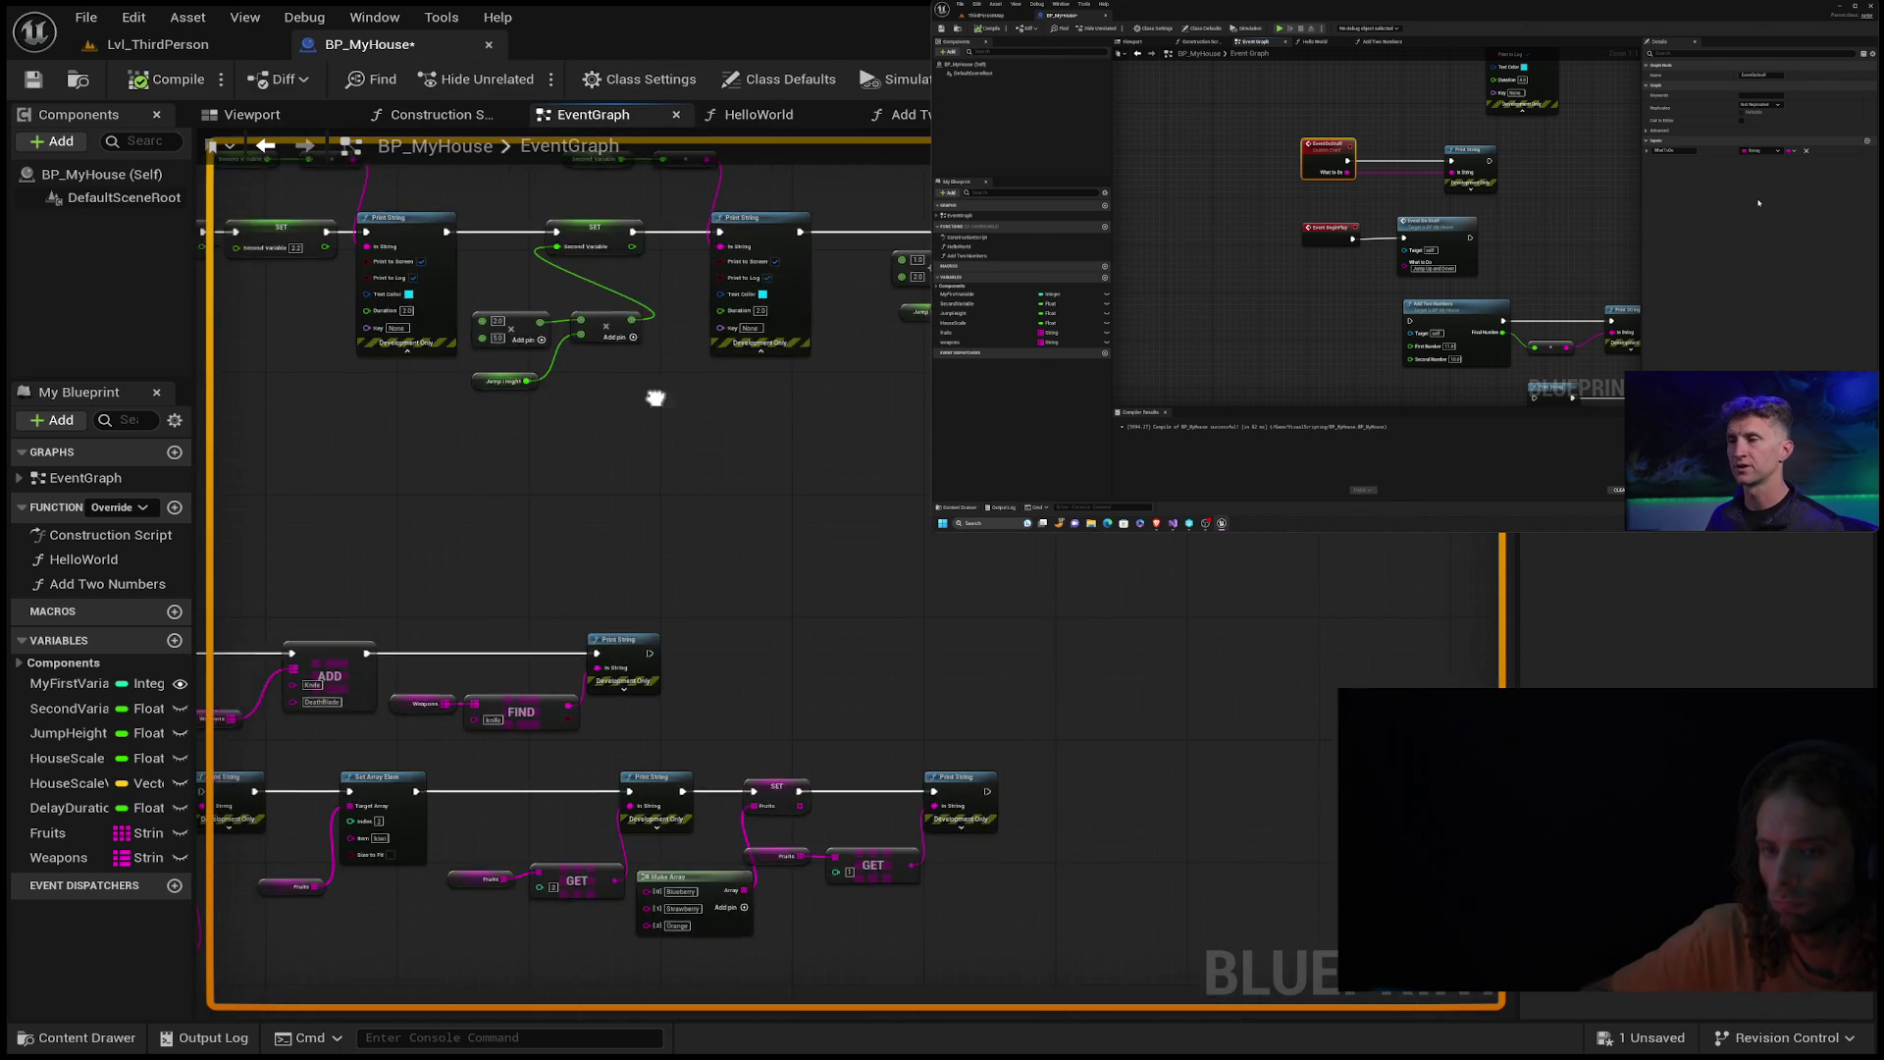
{"action": "scroll", "coordinate": [636, 408], "scroll_direction": "up", "scroll_amount": 2}
{"action": "left_click_drag", "start_coordinate": [677, 510], "coordinate": [1207, 618]}
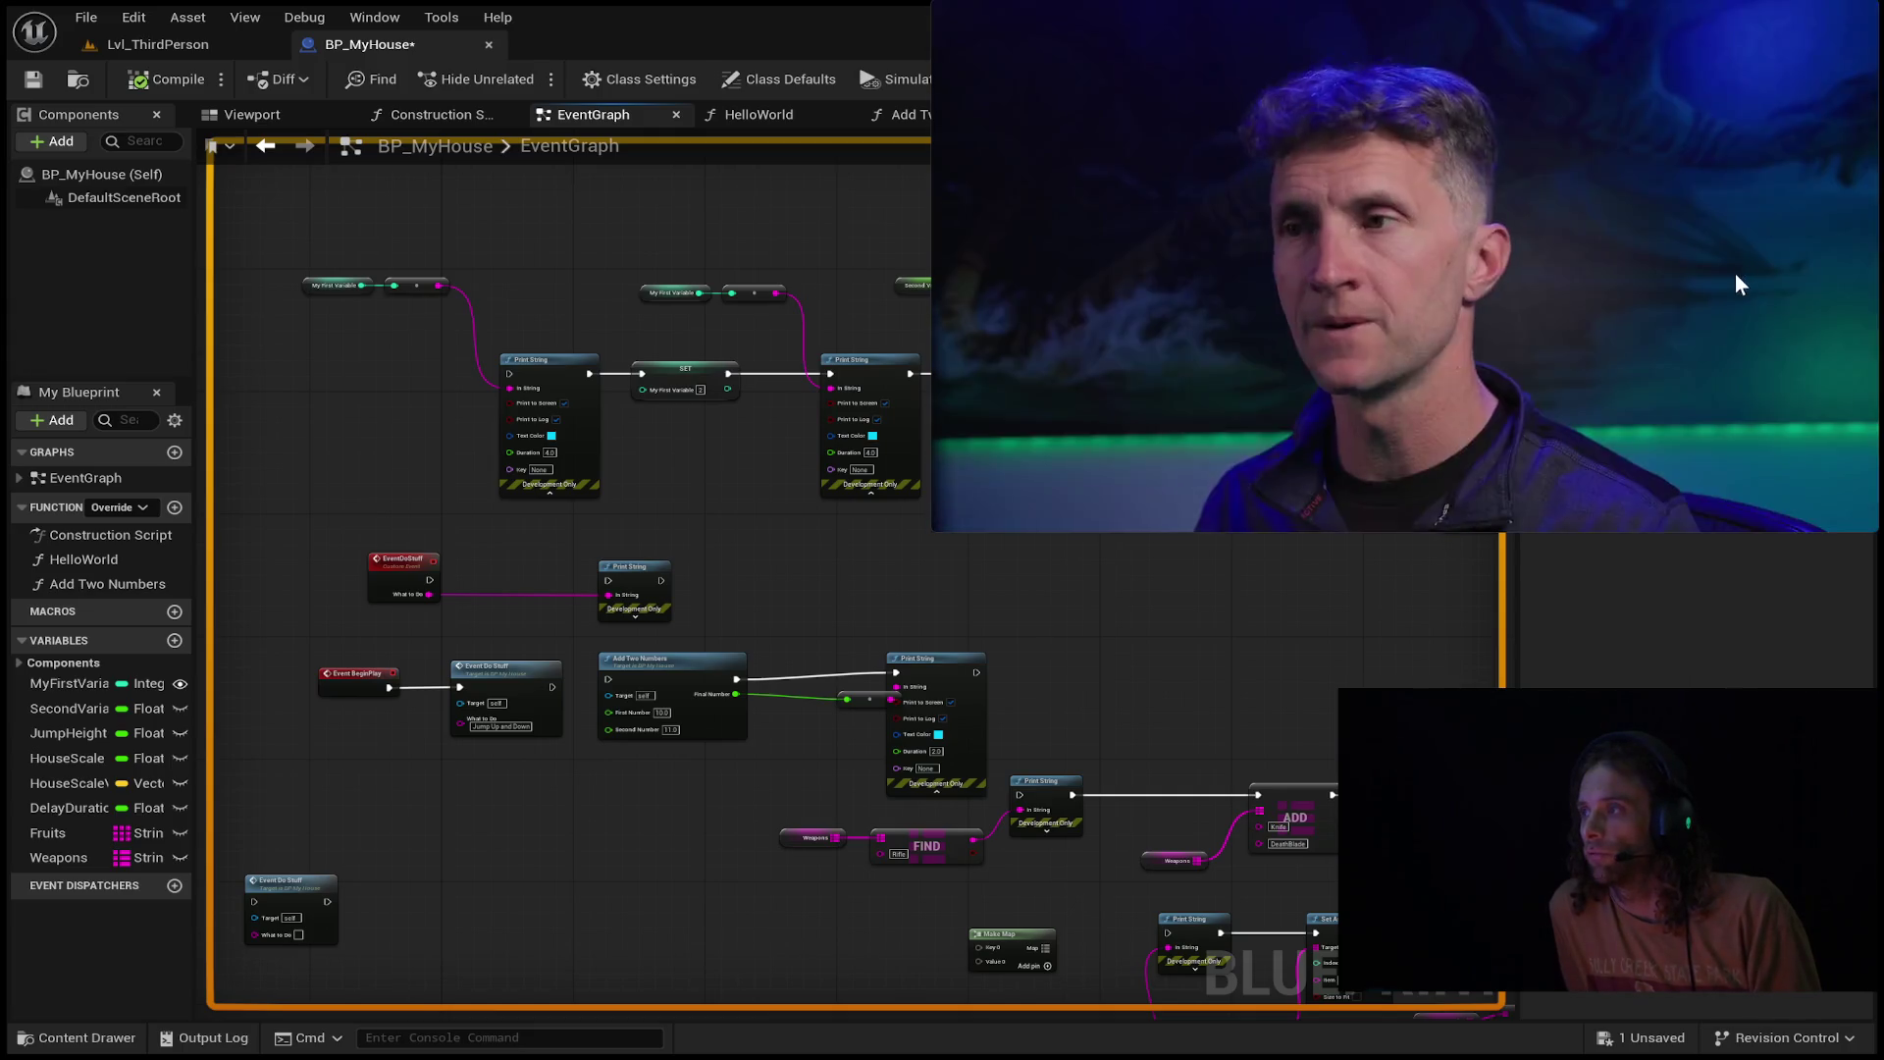
Pause the tutorial video.
{"action": "mouse_move", "coordinate": [1739, 271]}
{"action": "left_click", "coordinate": [1474, 301]}
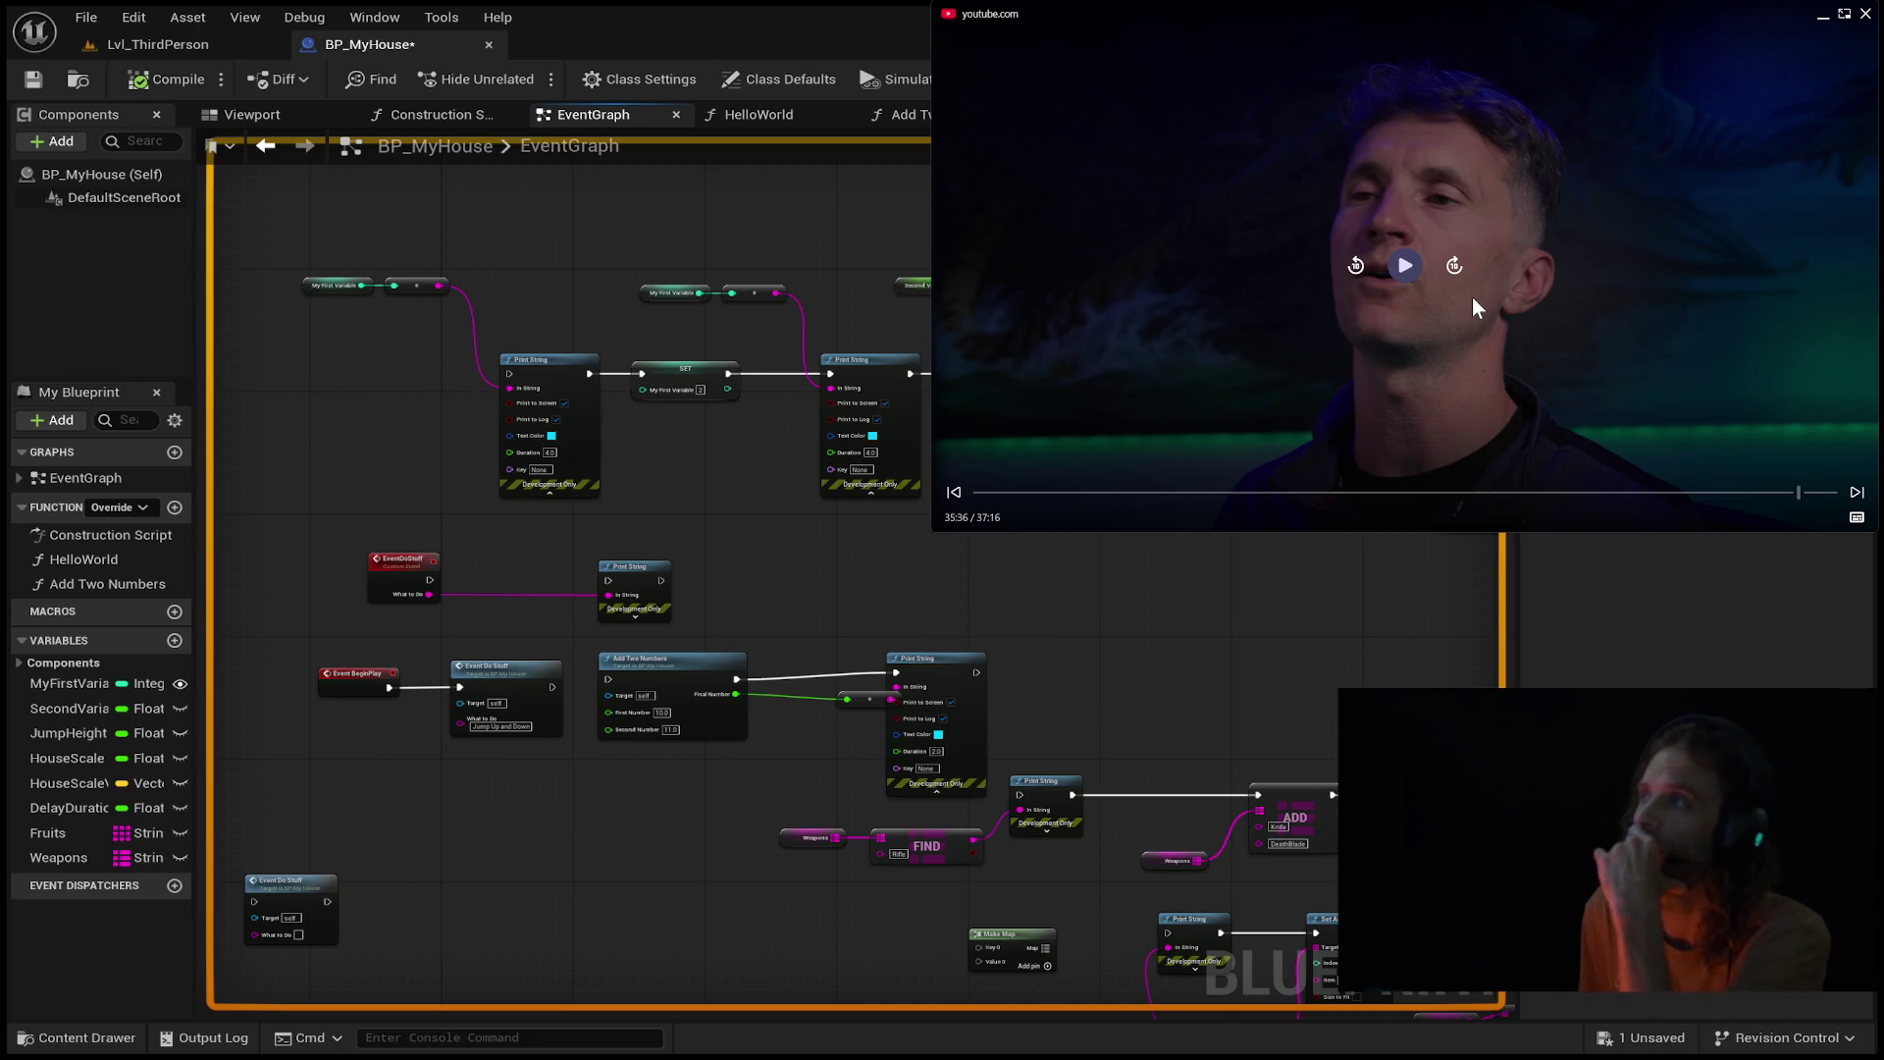
Resume the tutorial video and skip it ahead ten seconds to 35:46.
{"action": "left_click", "coordinate": [1474, 306]}
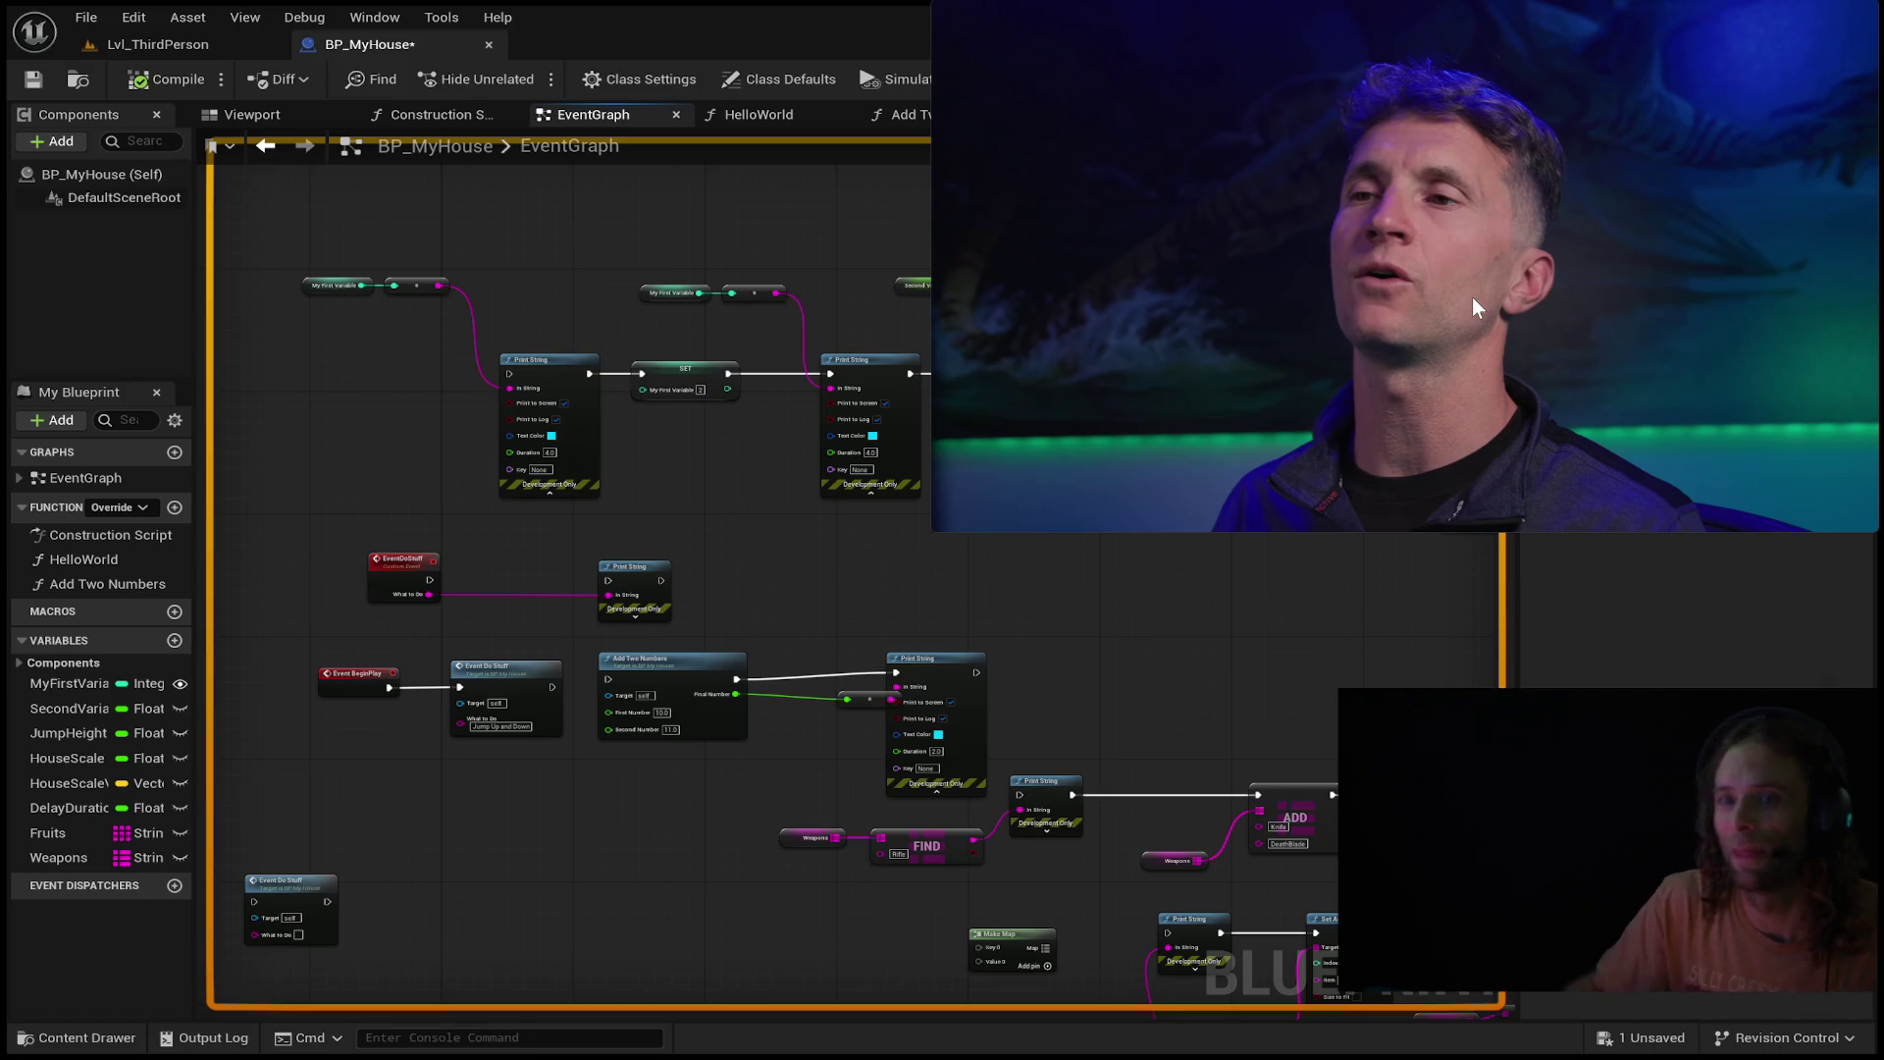
{"action": "mouse_move", "coordinate": [1612, 293]}
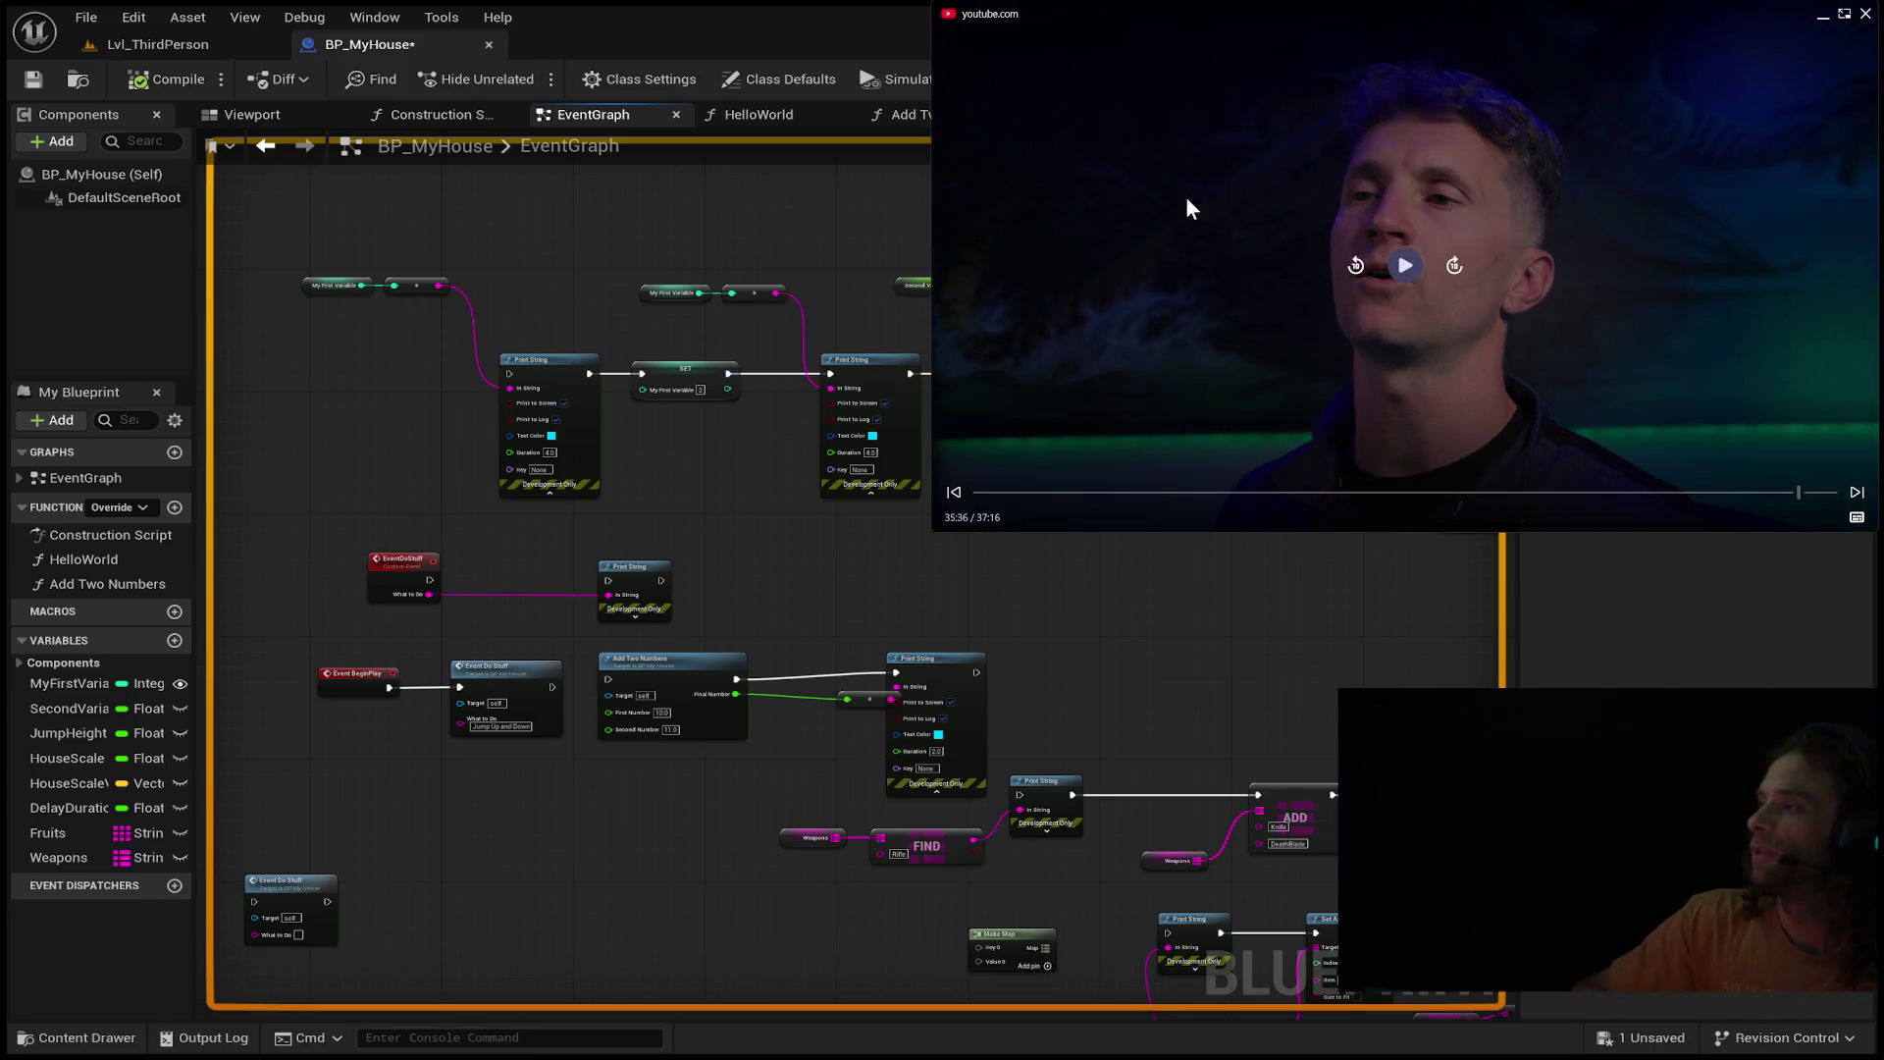
{"action": "left_click", "coordinate": [1454, 267]}
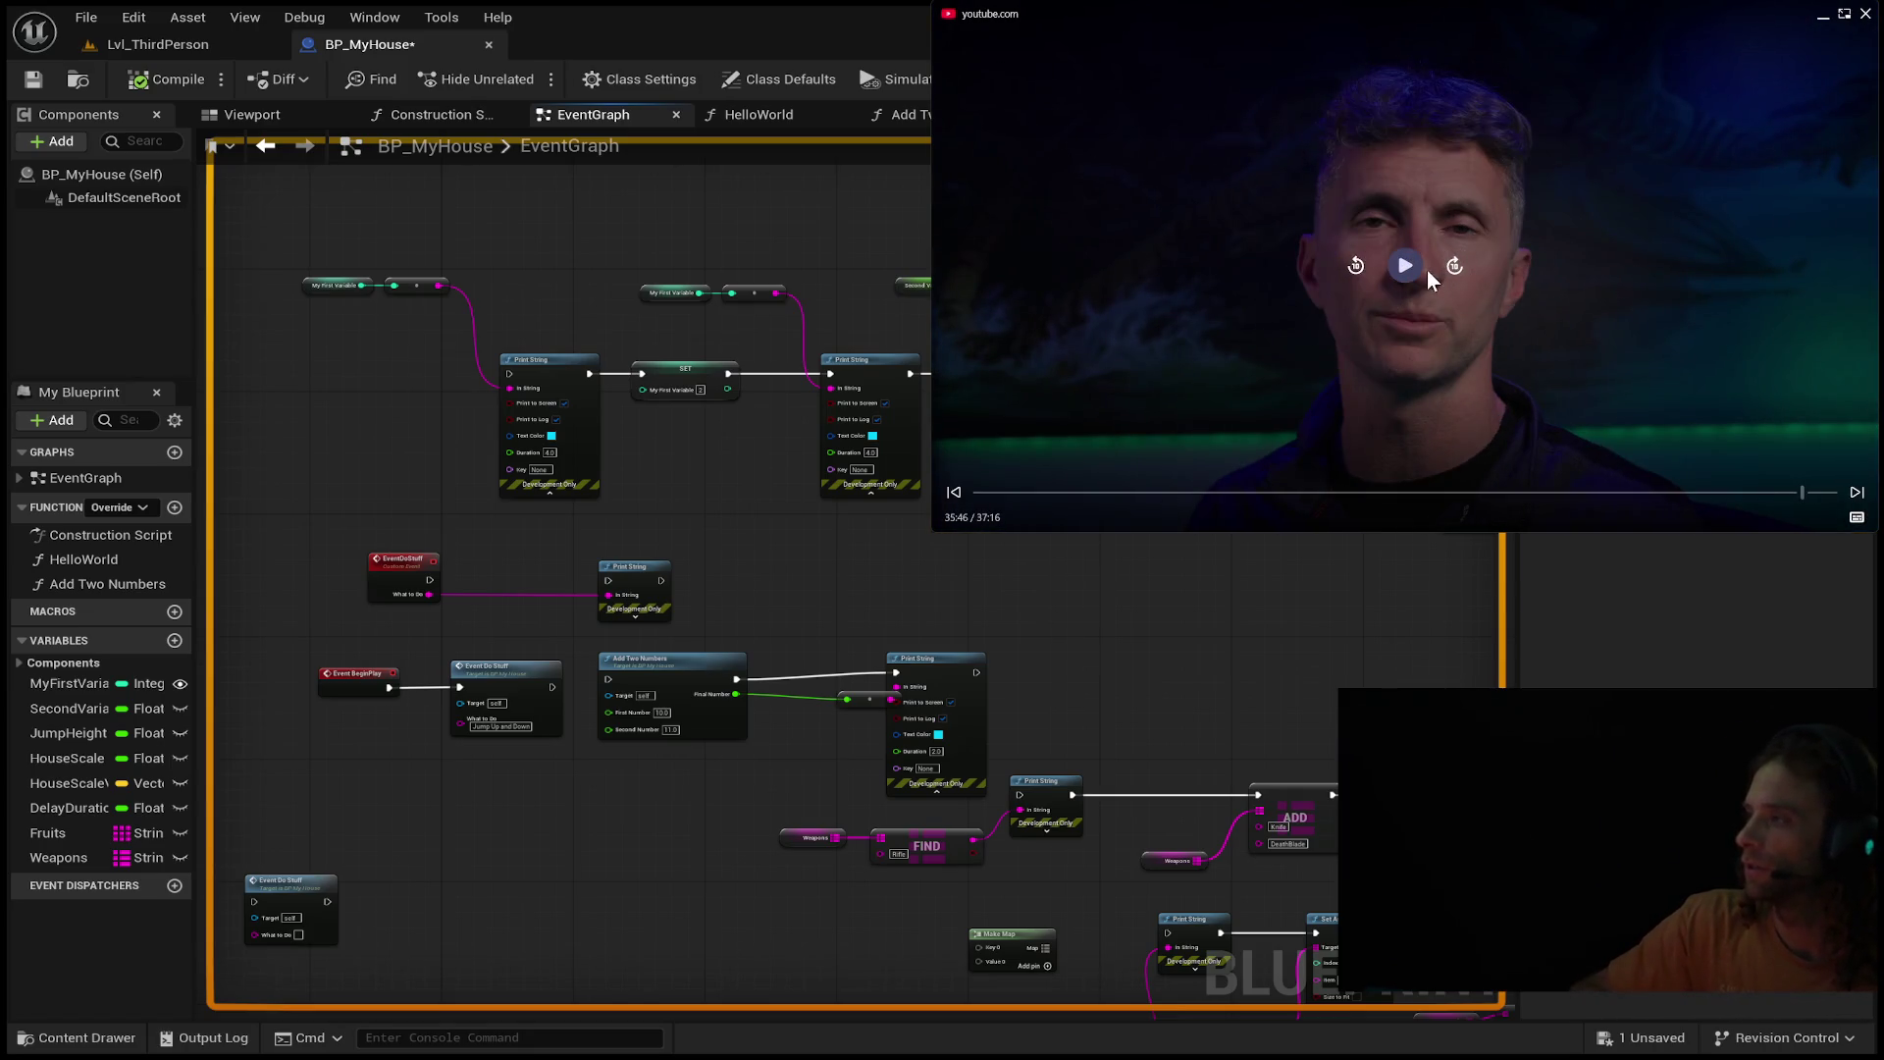
{"action": "left_click", "coordinate": [1406, 267]}
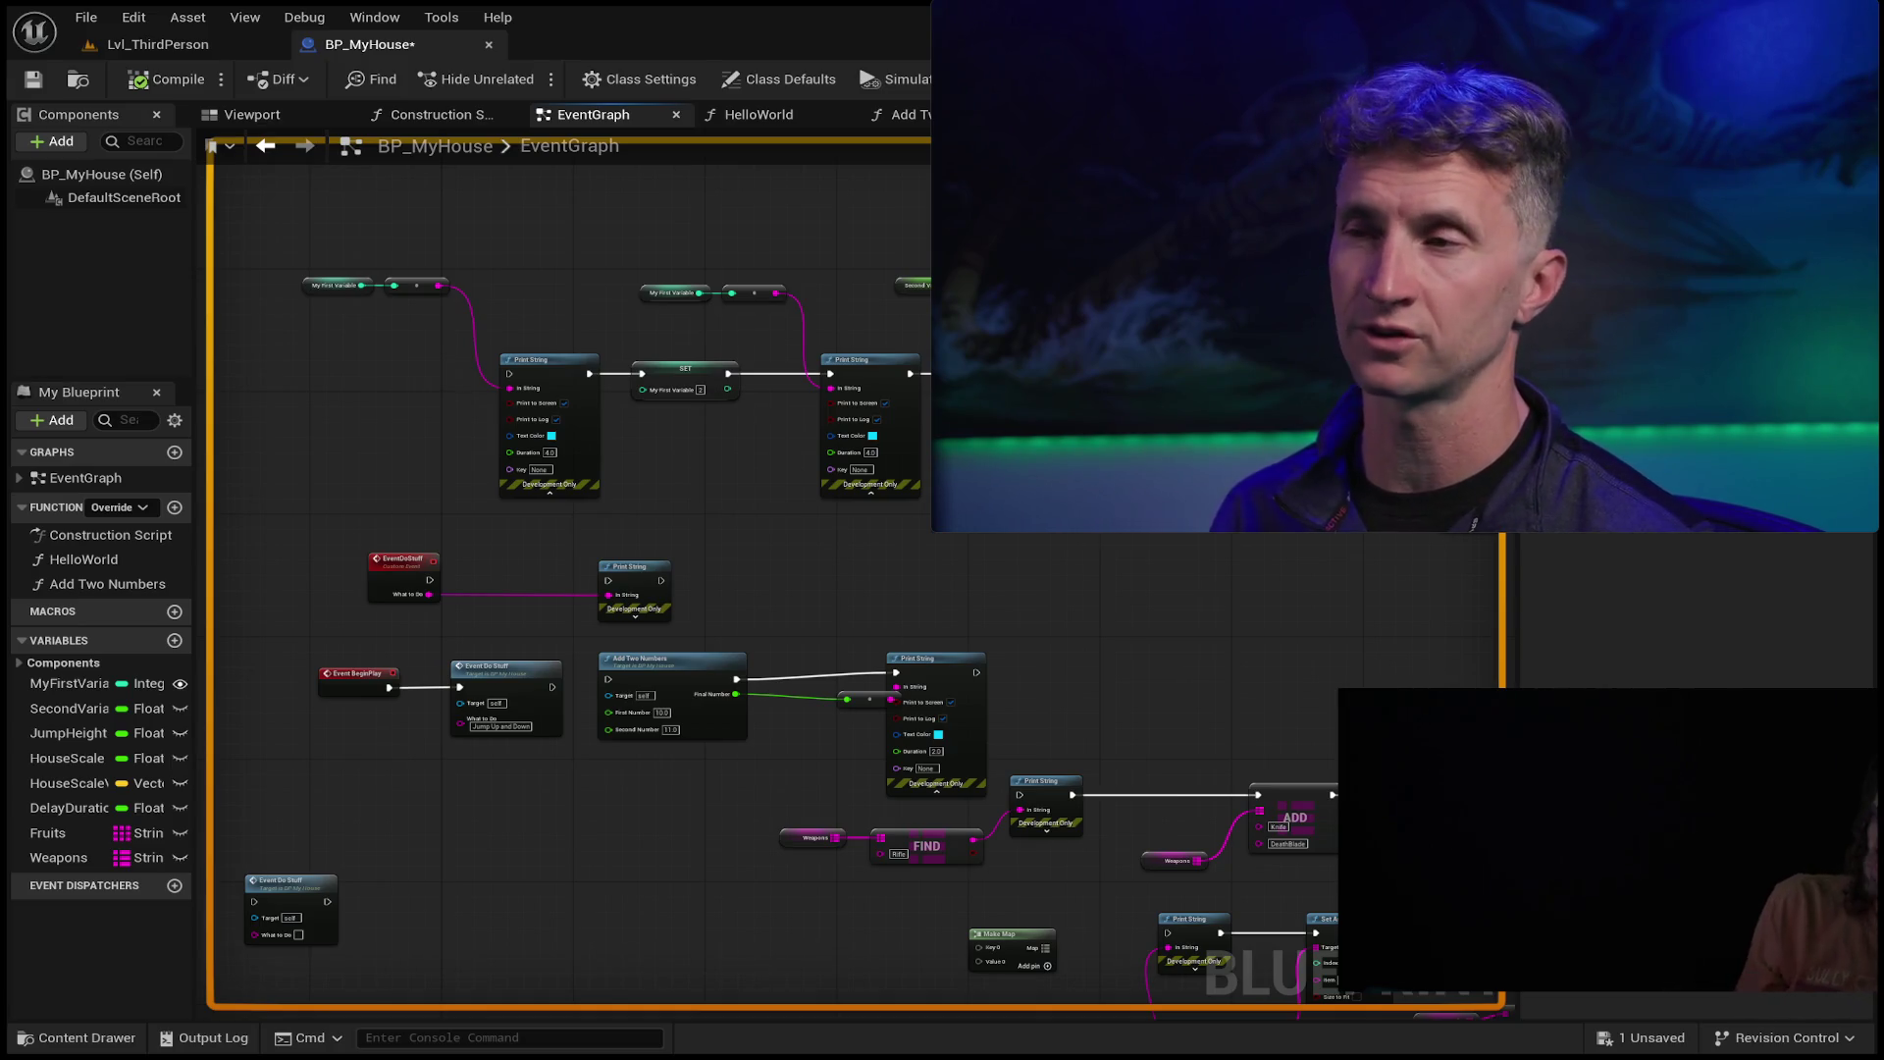
{"action": "mouse_move", "coordinate": [1291, 104]}
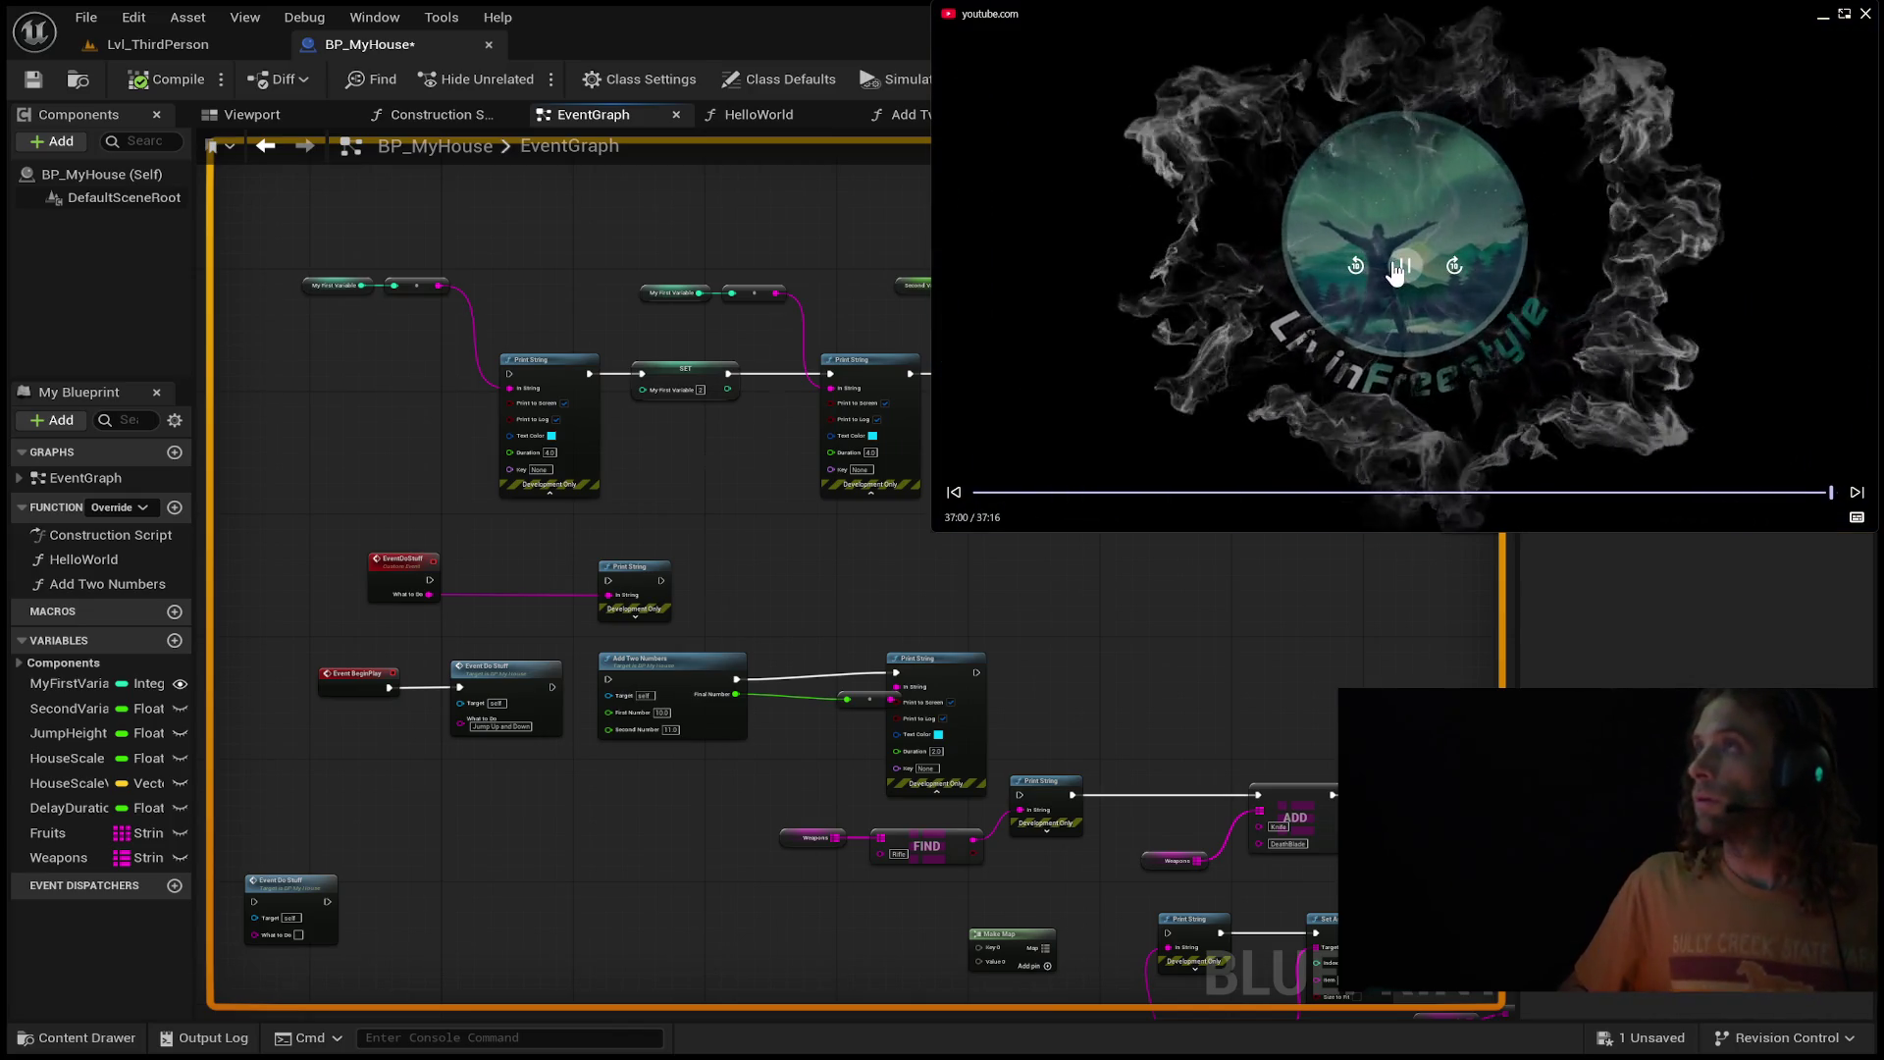
Pause the tutorial video at its end.
{"action": "left_click", "coordinate": [1401, 267]}
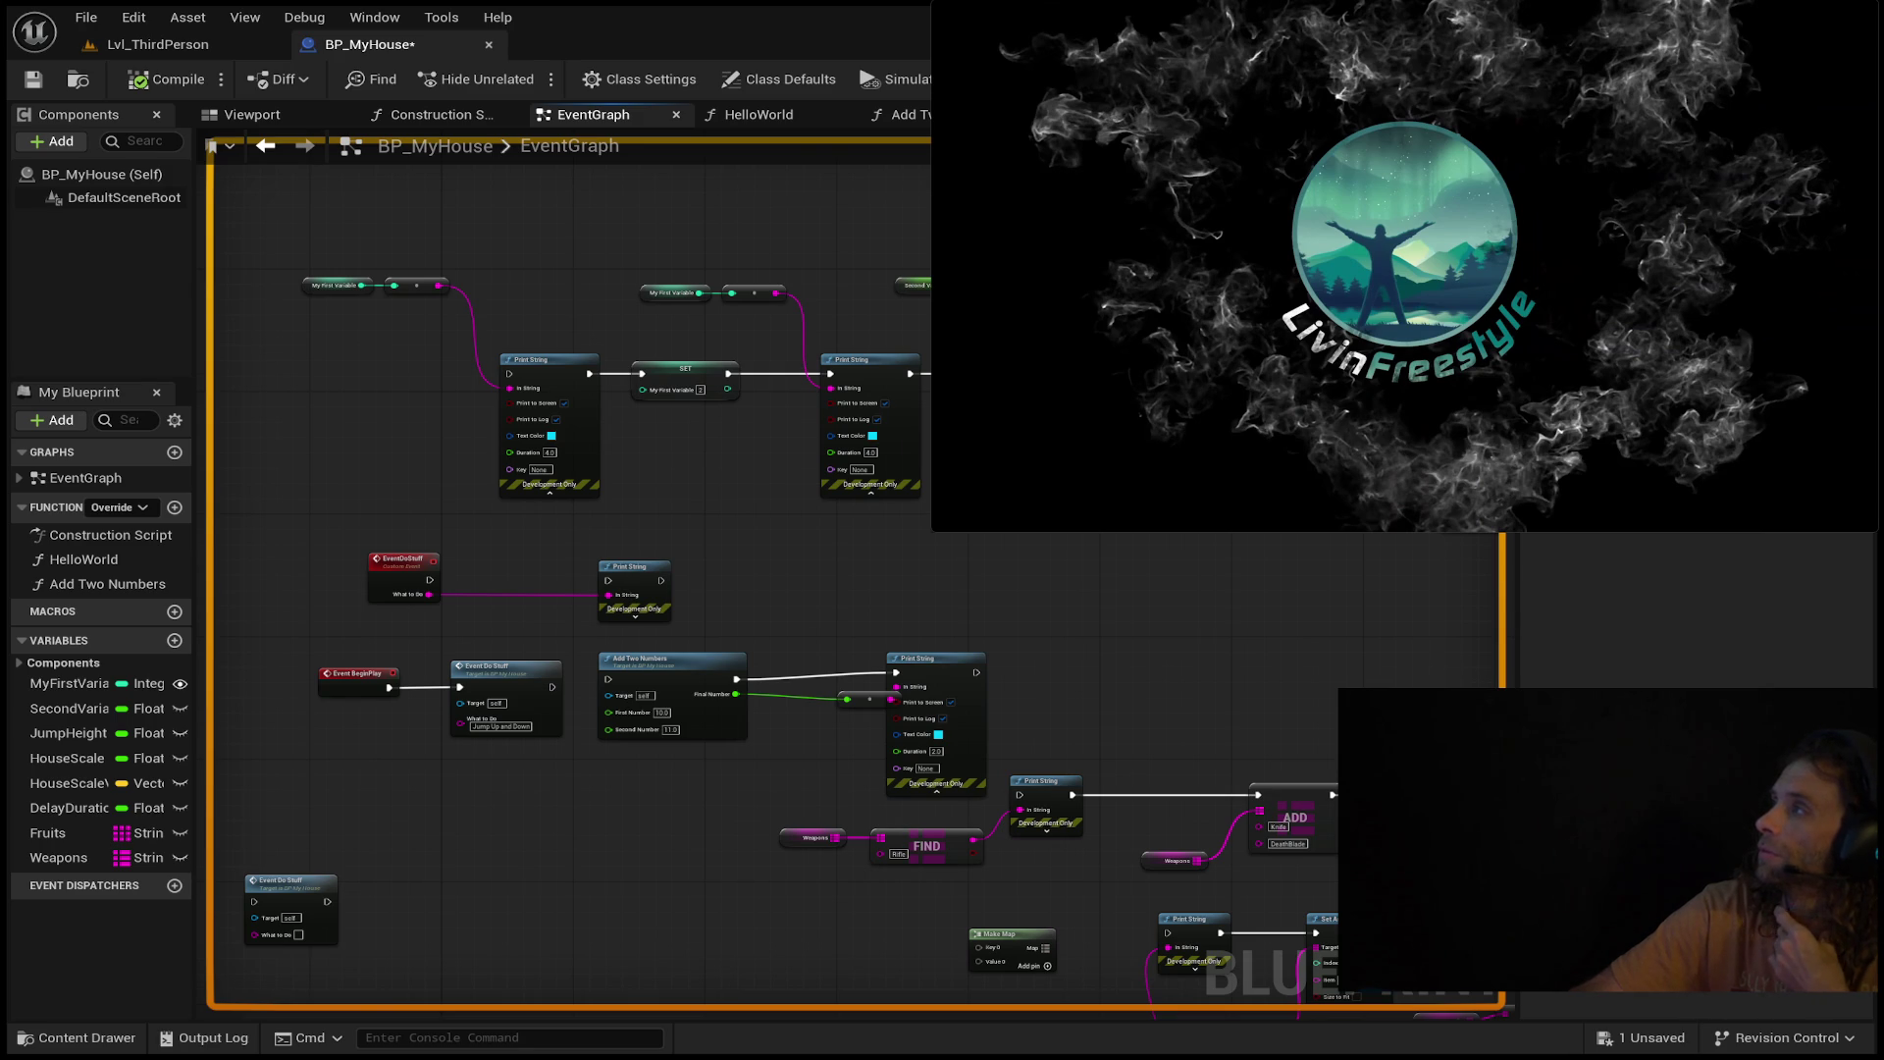
{"action": "mouse_move", "coordinate": [1576, 28]}
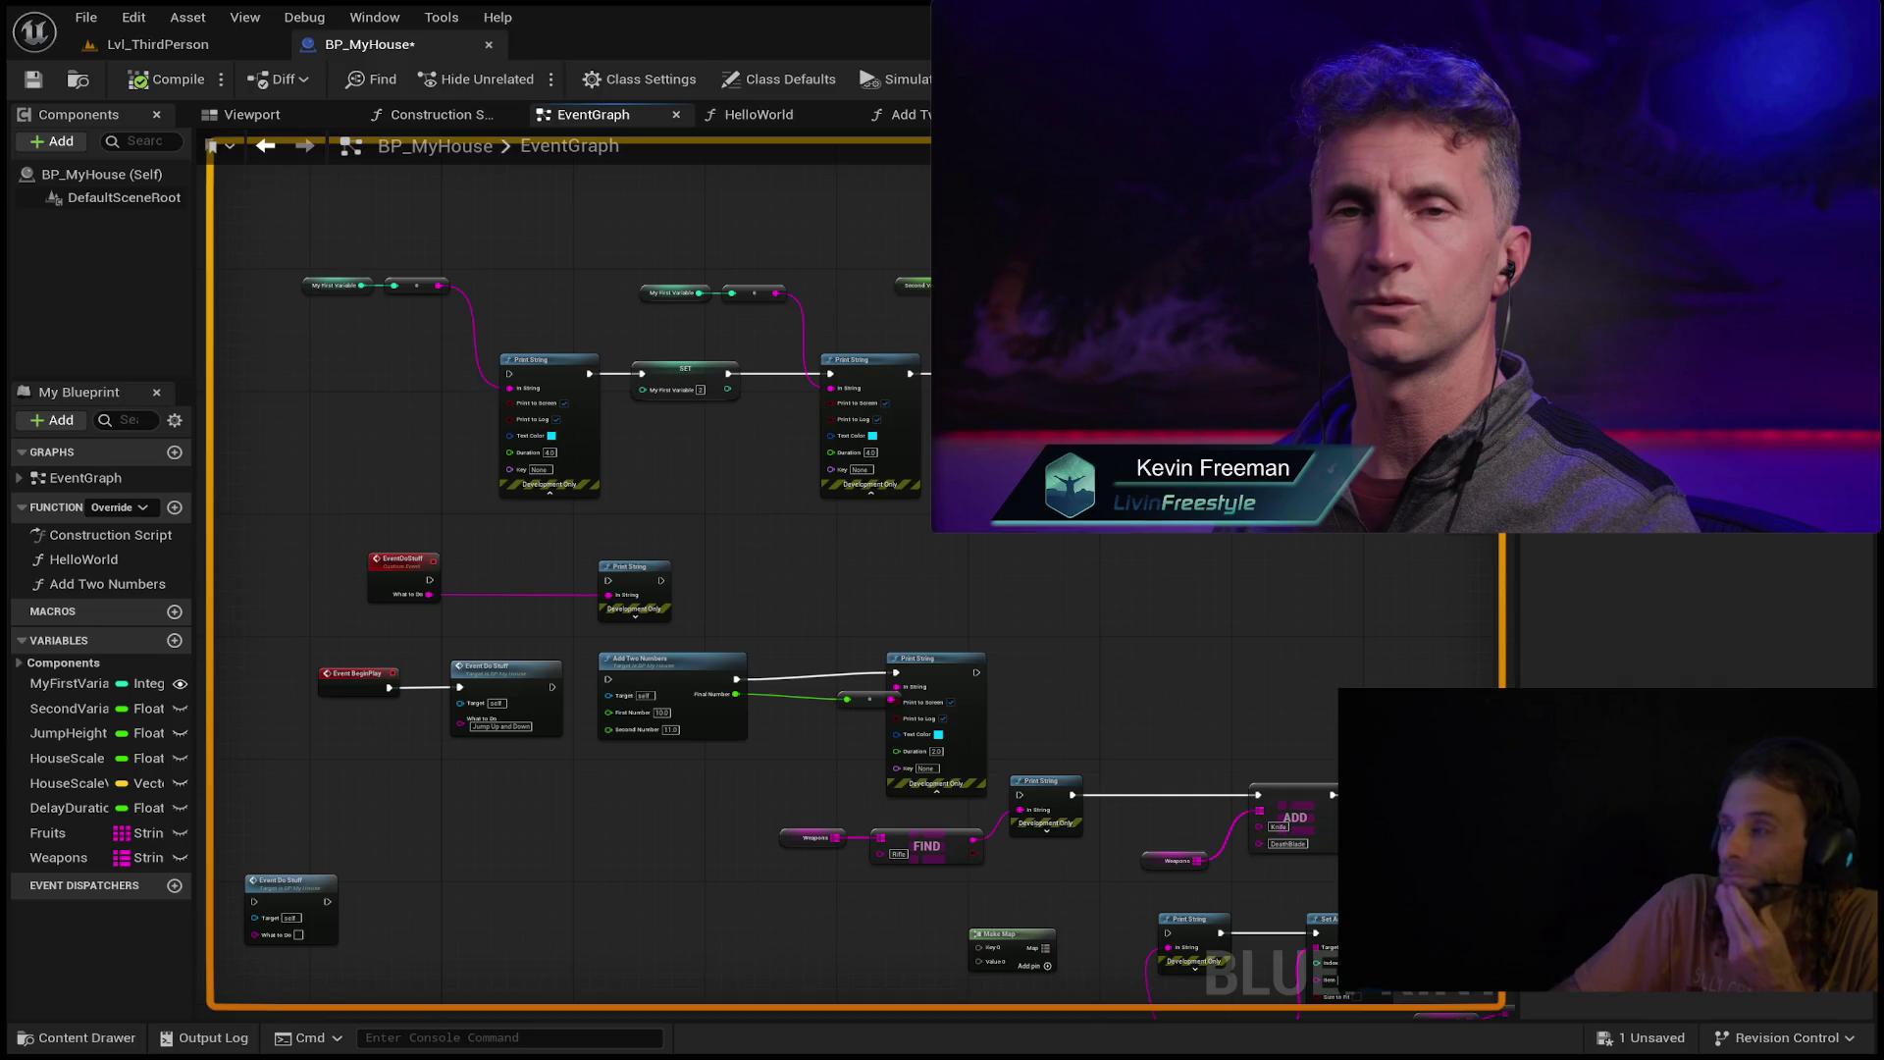
{"action": "mouse_move", "coordinate": [1005, 65]}
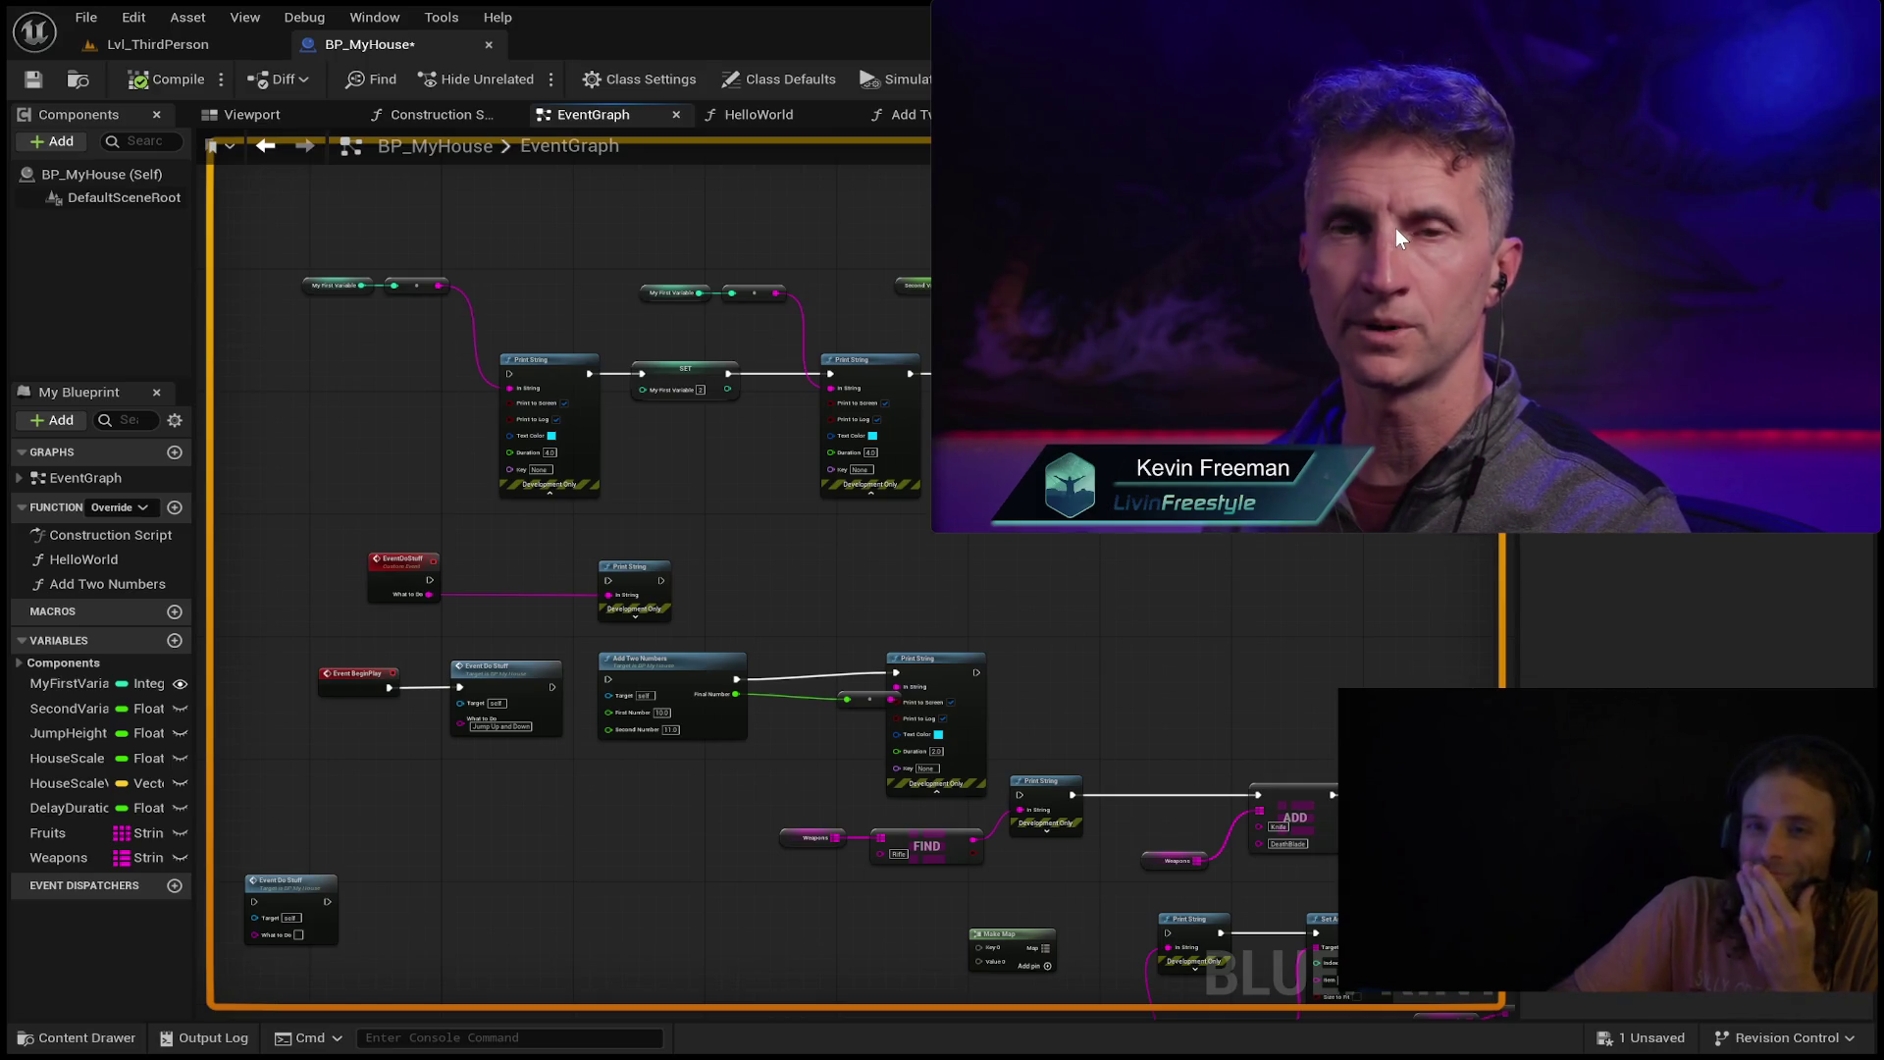
{"action": "mouse_move", "coordinate": [1472, 234]}
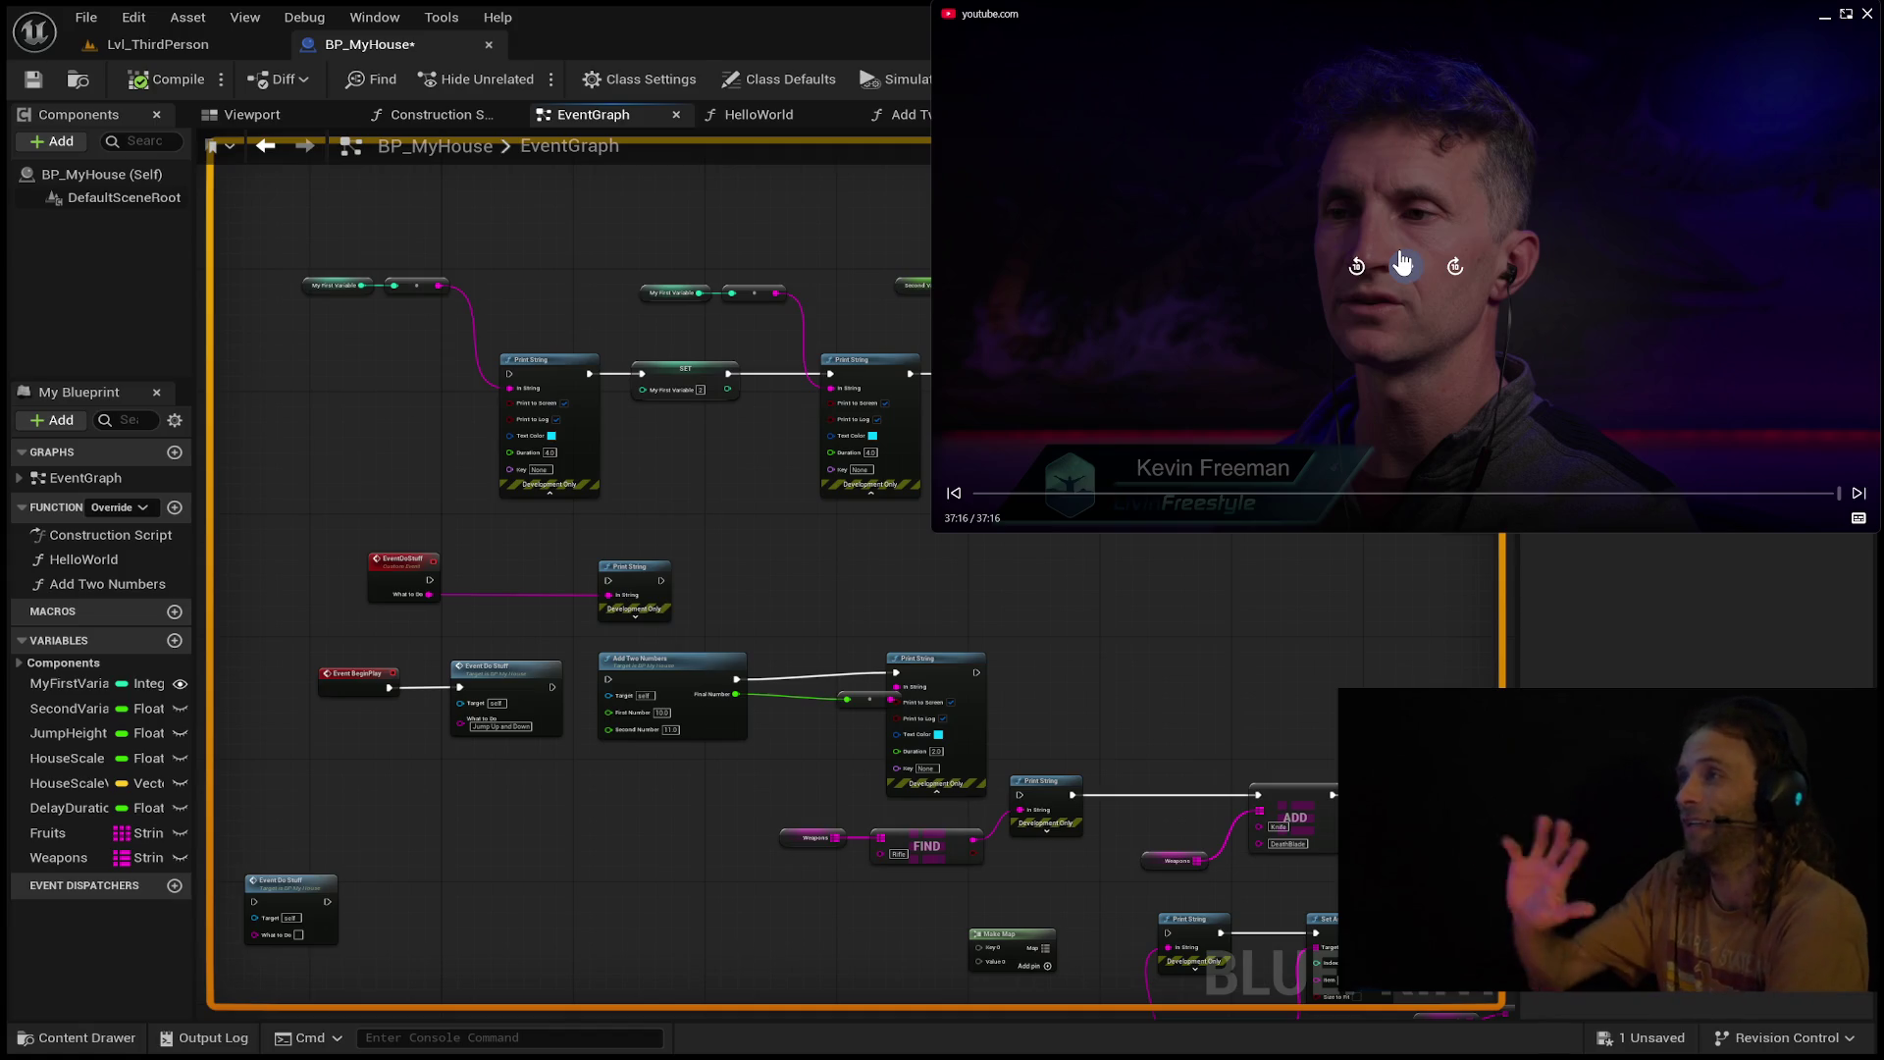
Replay the finished video from the start, then return to the running Lvl_ThirdPerson level.
{"action": "left_click", "coordinate": [1403, 263]}
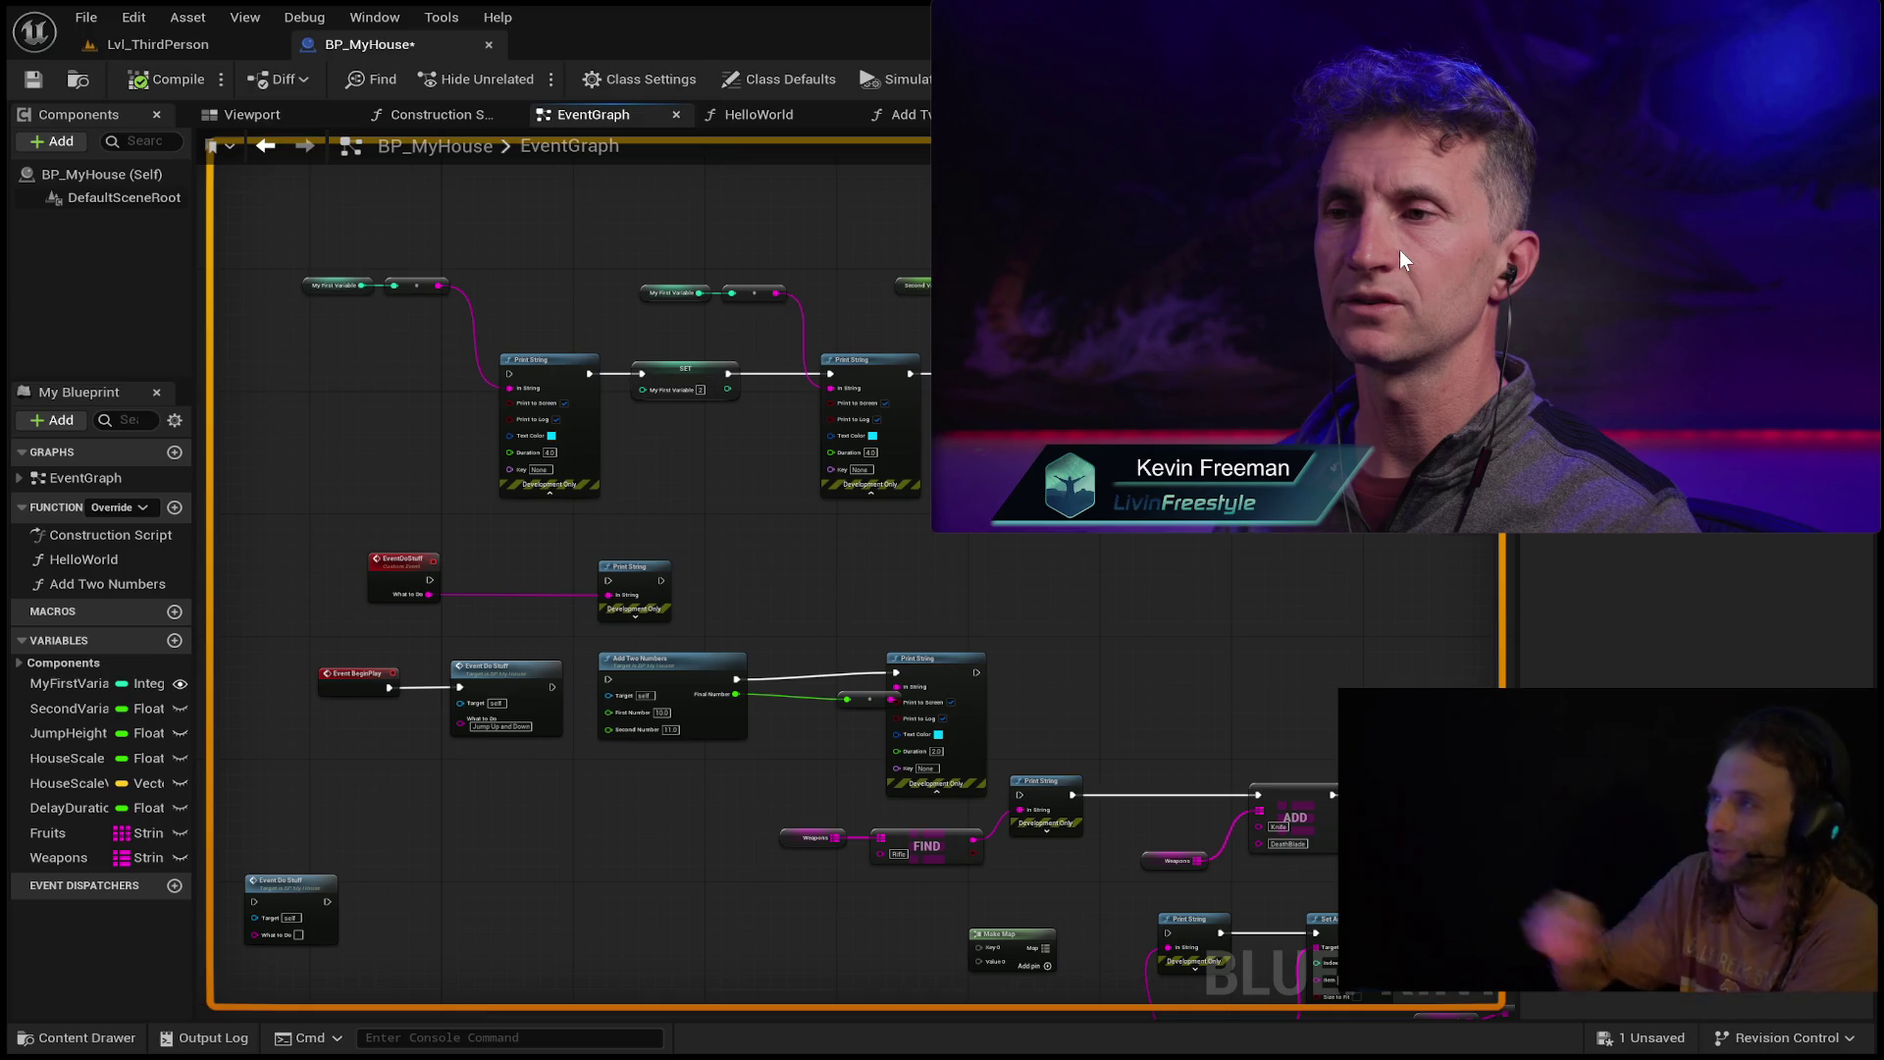
{"action": "left_click", "coordinate": [1401, 251]}
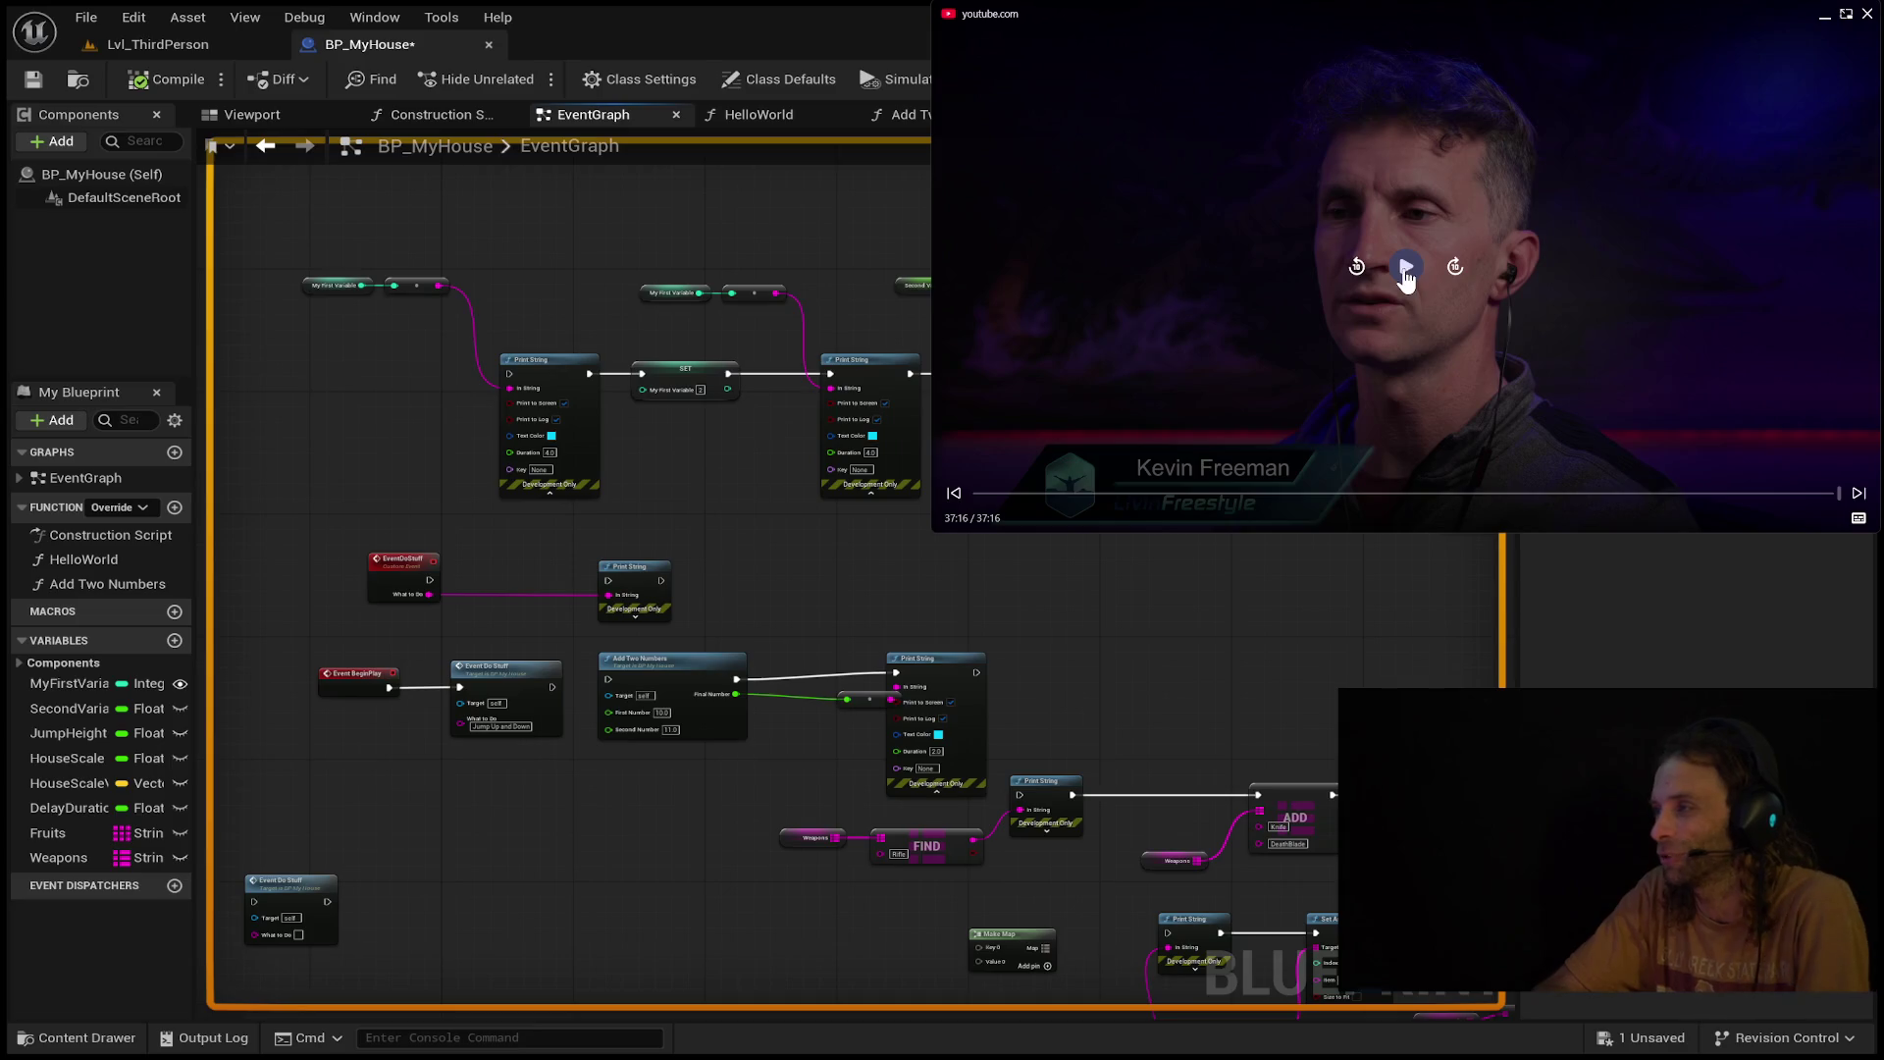
{"action": "left_click", "coordinate": [1403, 268]}
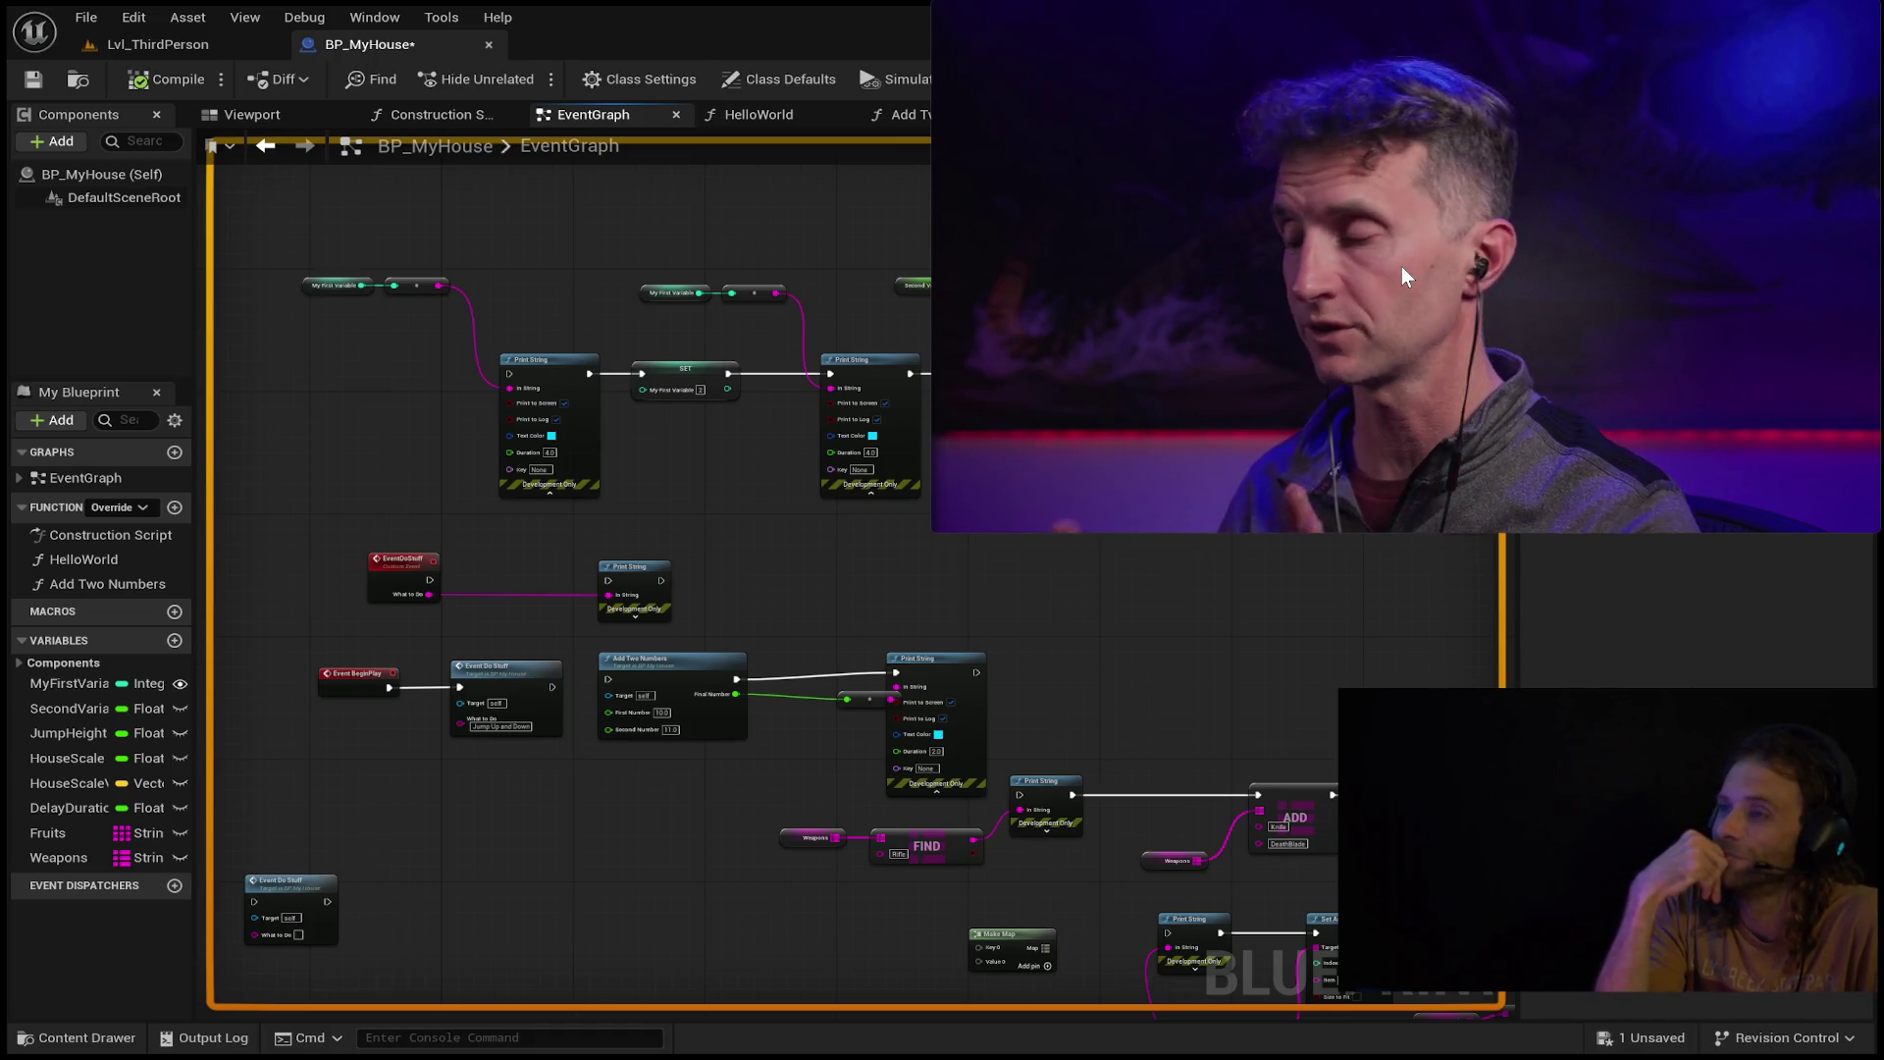
{"action": "mouse_move", "coordinate": [1402, 267]}
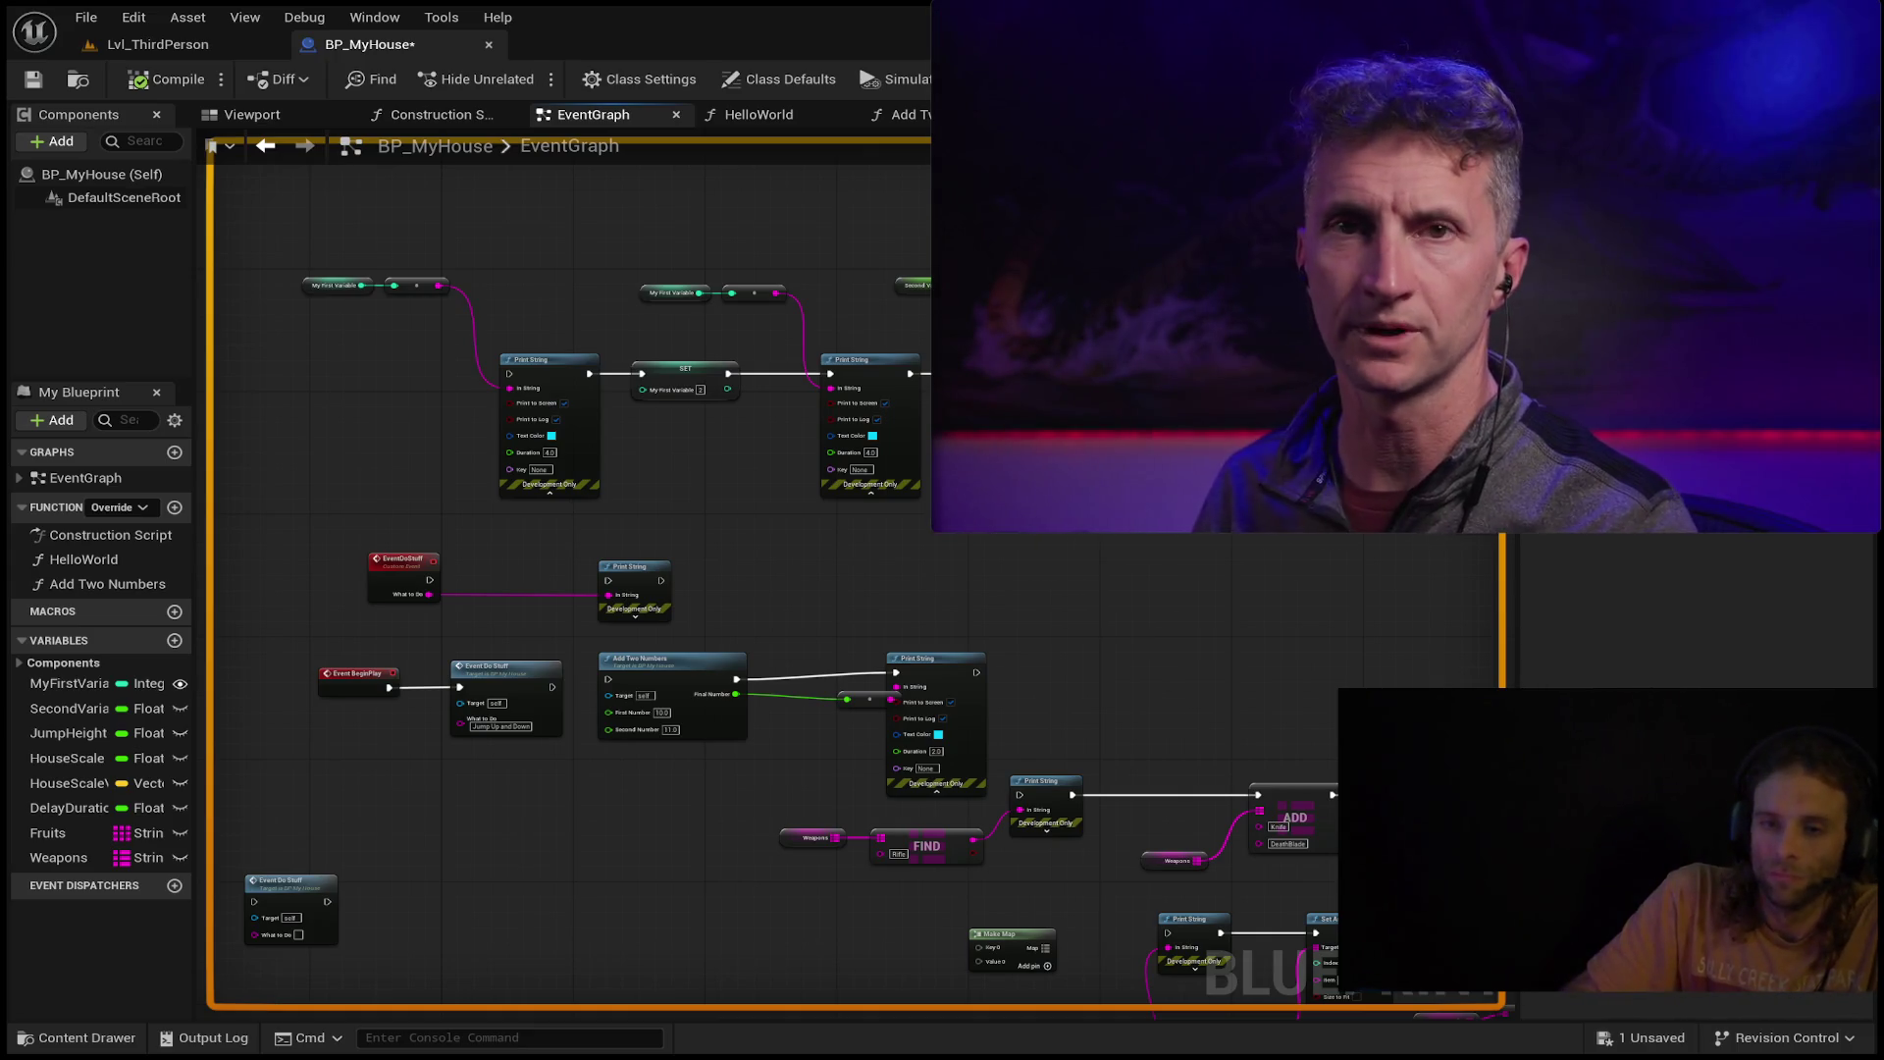
{"action": "left_click", "coordinate": [188, 39]}
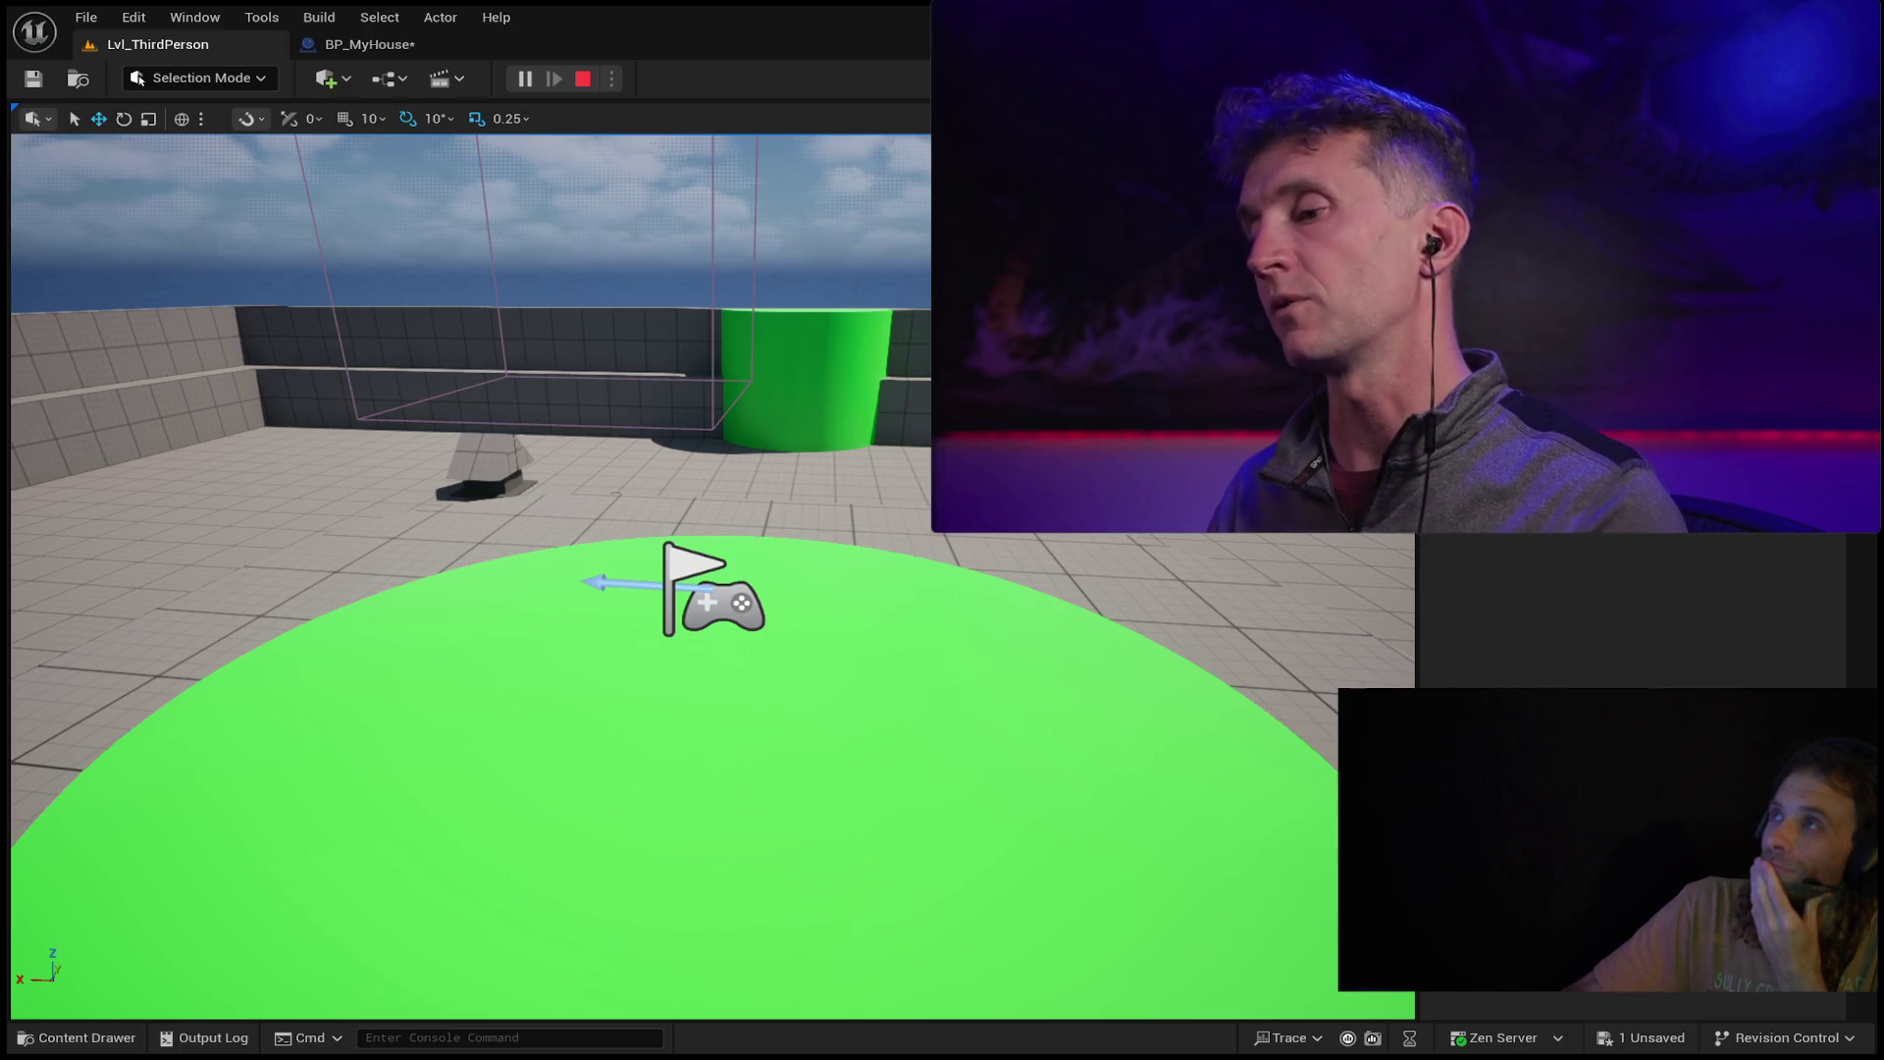
{"action": "mouse_move", "coordinate": [1205, 57]}
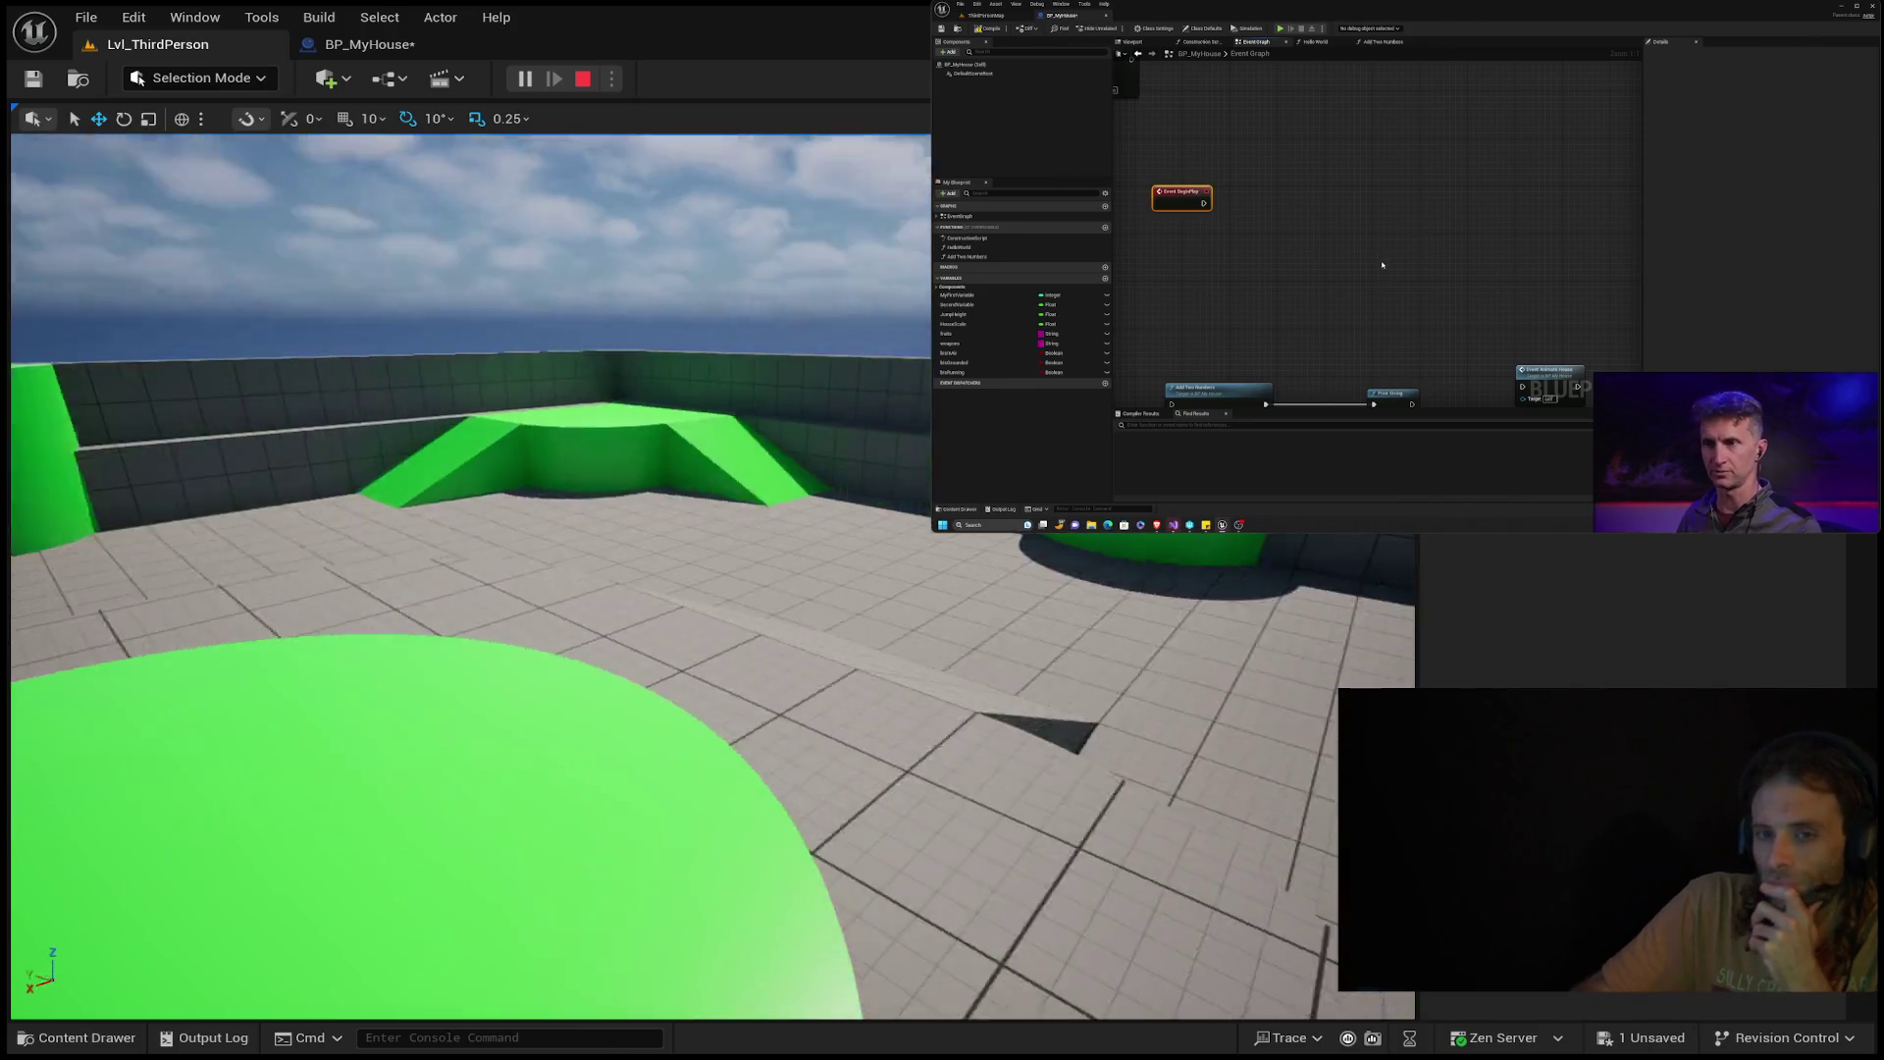
{"action": "left_click", "coordinate": [365, 34]}
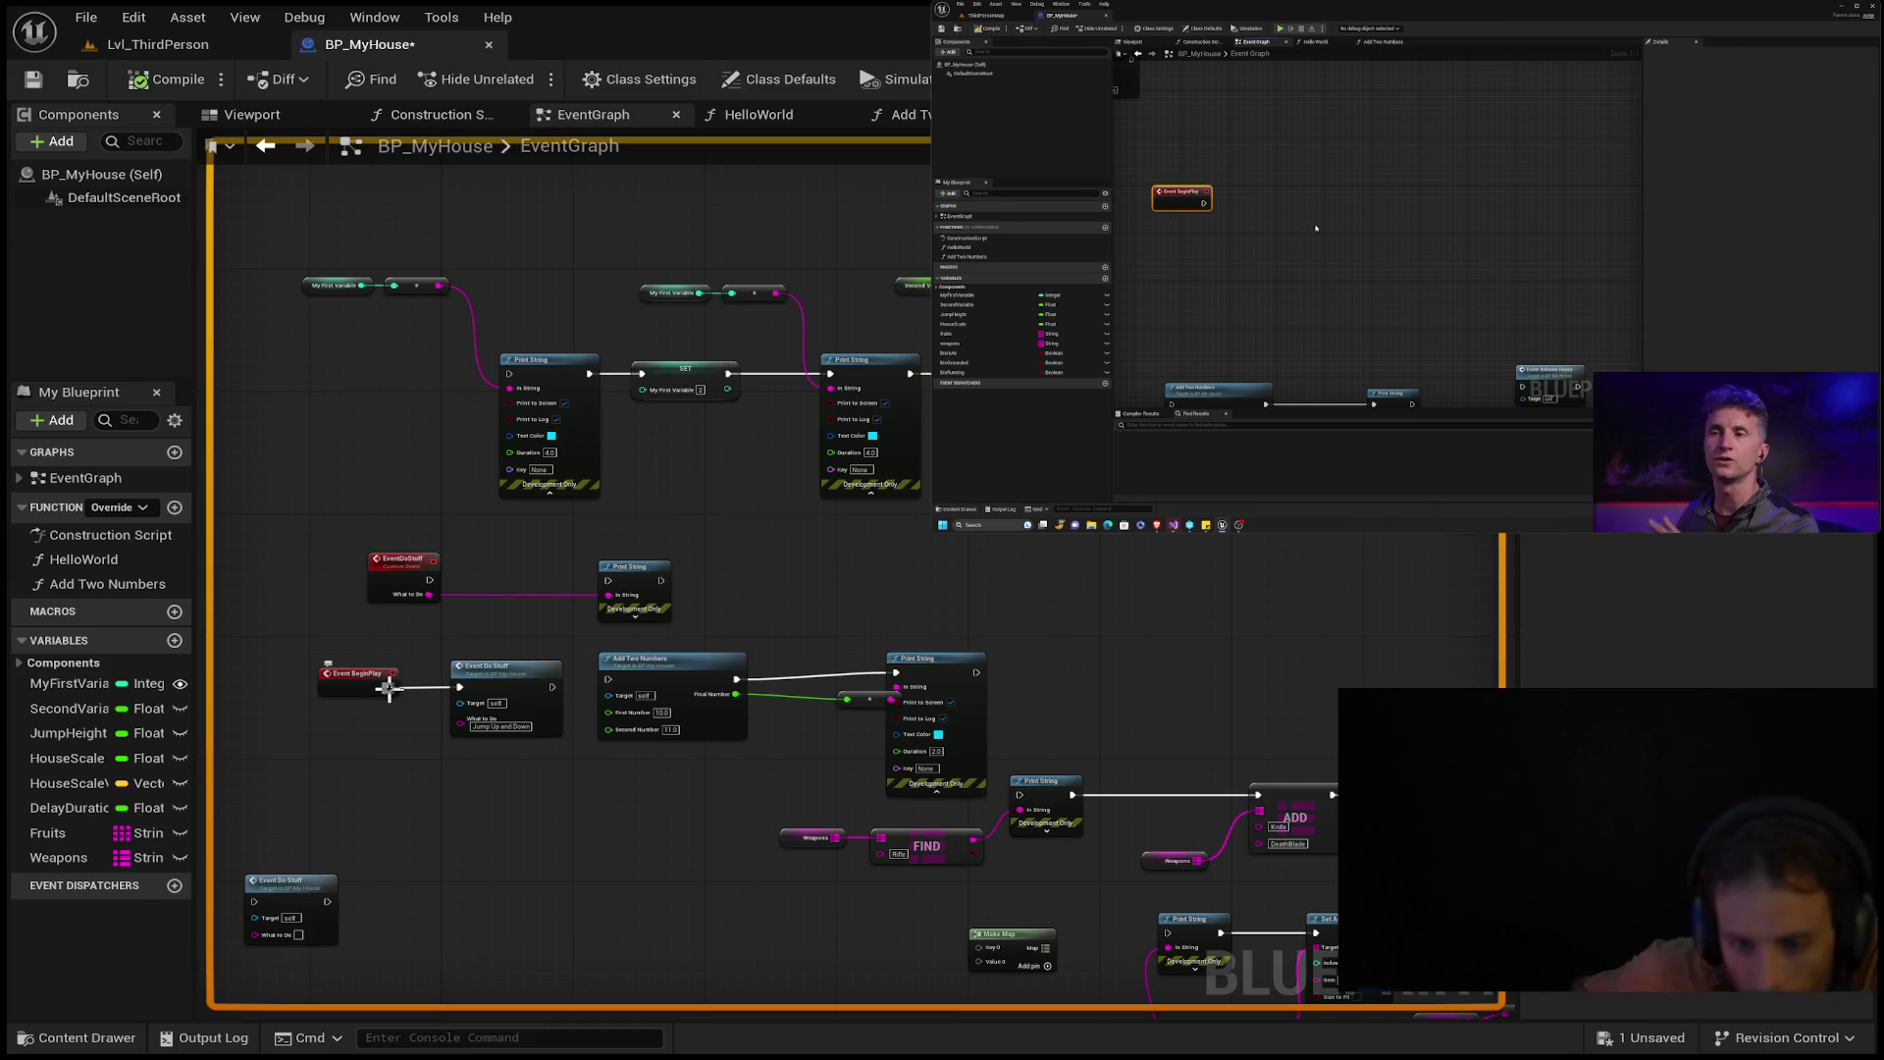
Pan to an empty area, move Event BeginPlay there and nudge Event Do Stuff up.
{"action": "mouse_move", "coordinate": [646, 815]}
{"action": "left_mouse_down"}
{"action": "mouse_move", "coordinate": [895, 647]}
{"action": "mouse_move", "coordinate": [674, 421]}
{"action": "left_mouse_up"}
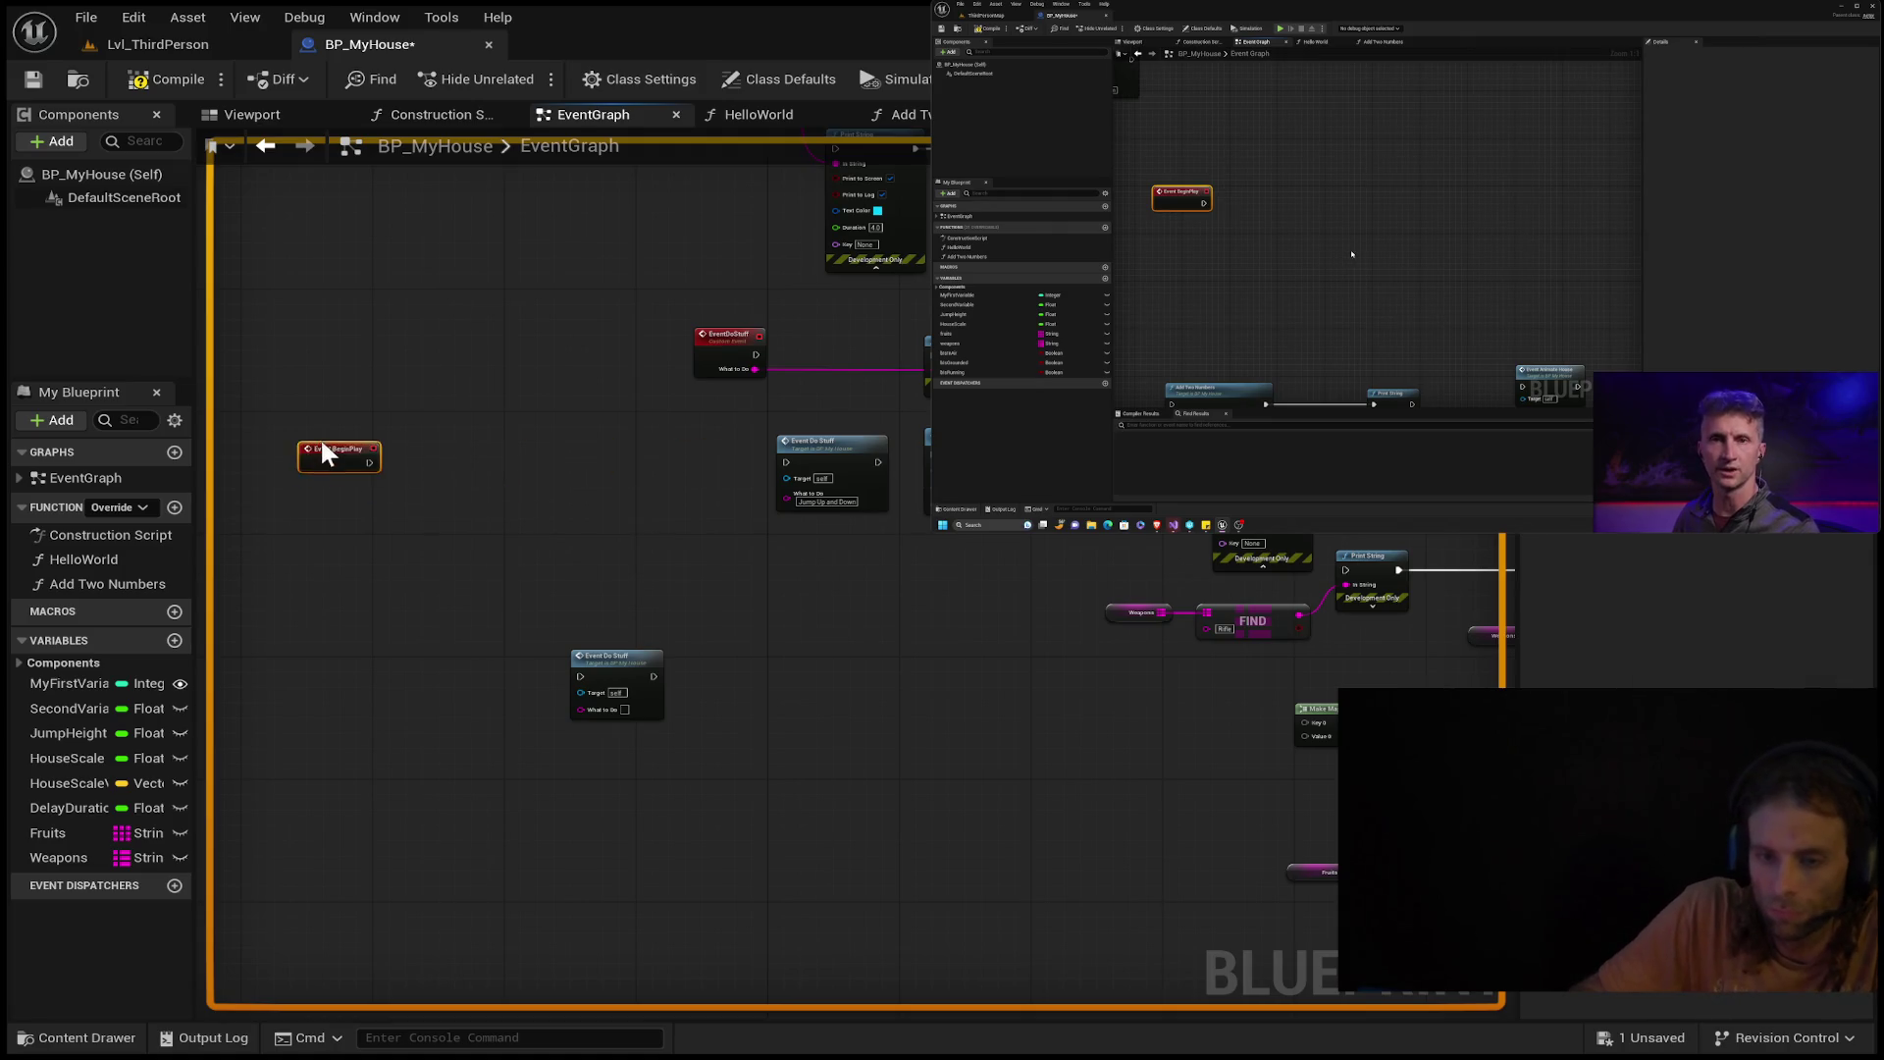
{"action": "mouse_move", "coordinate": [825, 665]}
{"action": "left_mouse_down"}
{"action": "mouse_move", "coordinate": [708, 870]}
{"action": "mouse_move", "coordinate": [544, 823]}
{"action": "mouse_move", "coordinate": [538, 795]}
{"action": "mouse_move", "coordinate": [560, 825]}
{"action": "left_mouse_up"}
{"action": "left_click", "coordinate": [618, 661]}
{"action": "left_click_drag", "start_coordinate": [619, 660], "coordinate": [642, 599]}
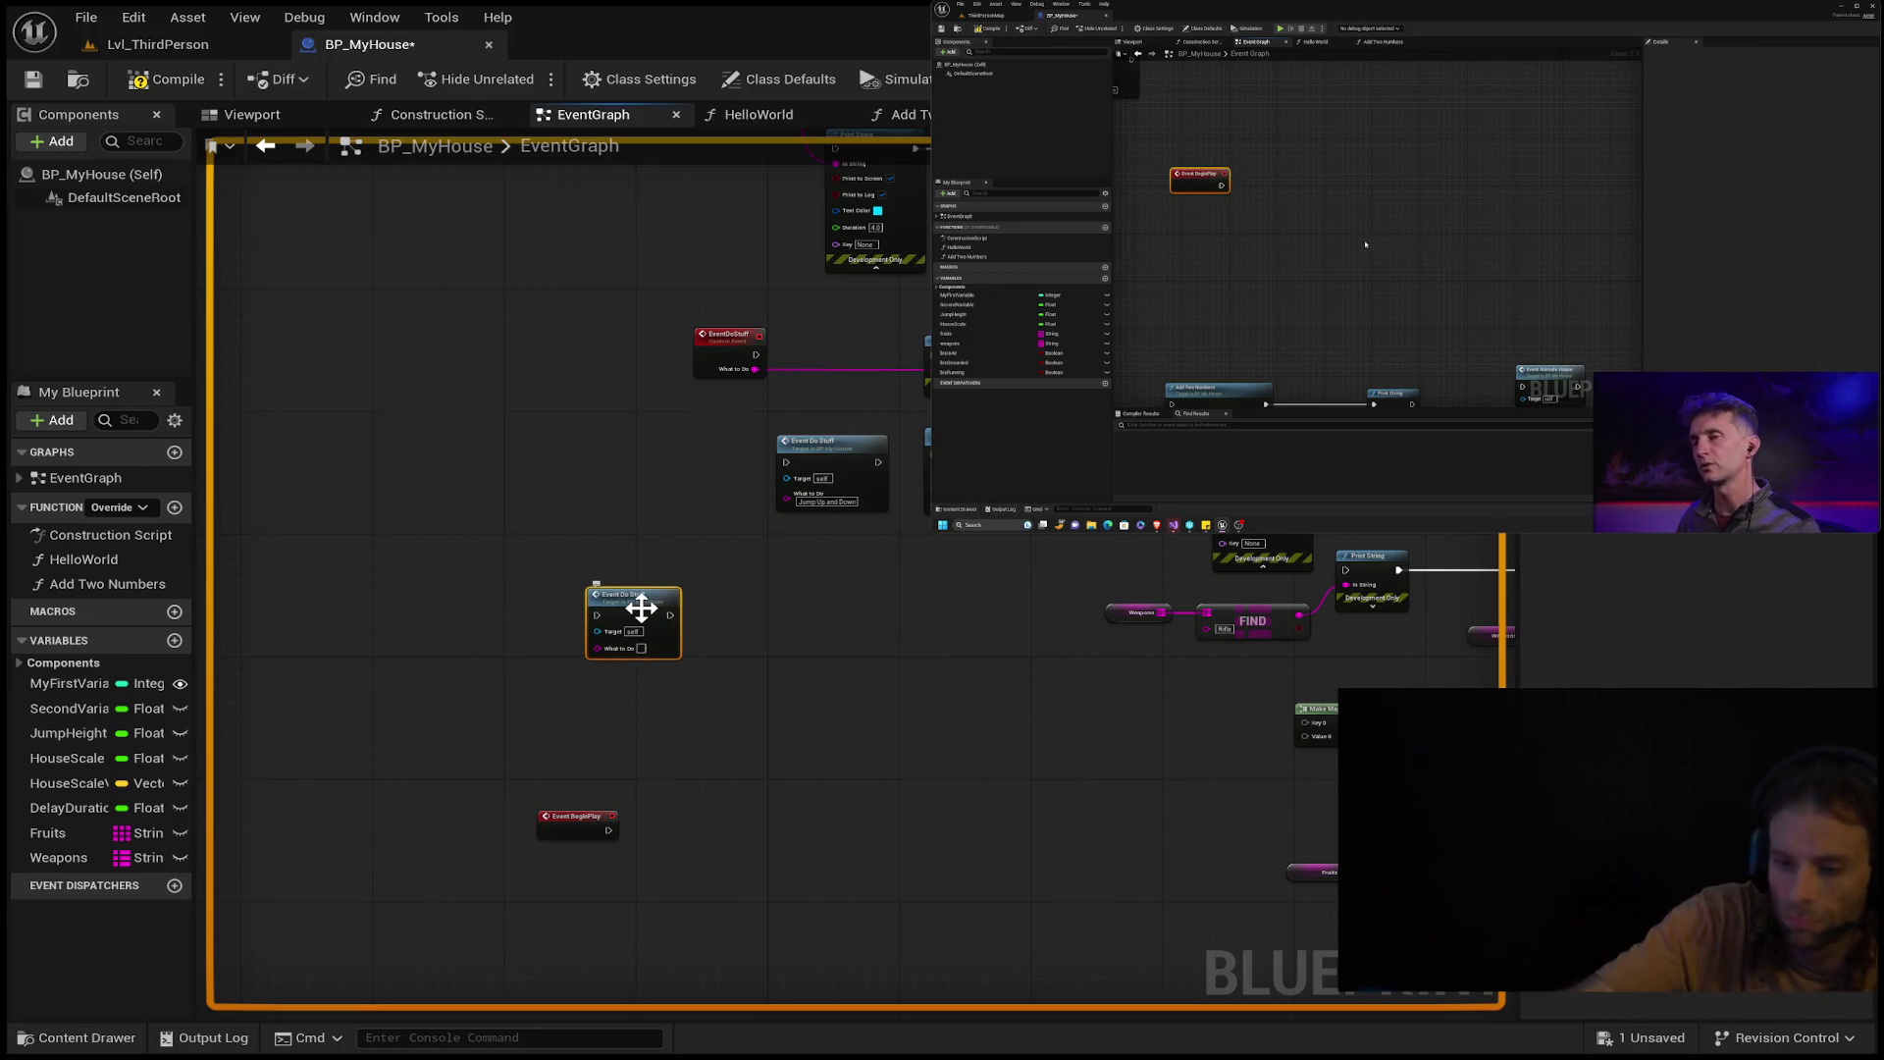
Delete Event Do Stuff, restore it with Ctrl+Z, and move it aside to the right.
{"action": "key", "text": "Delete"}
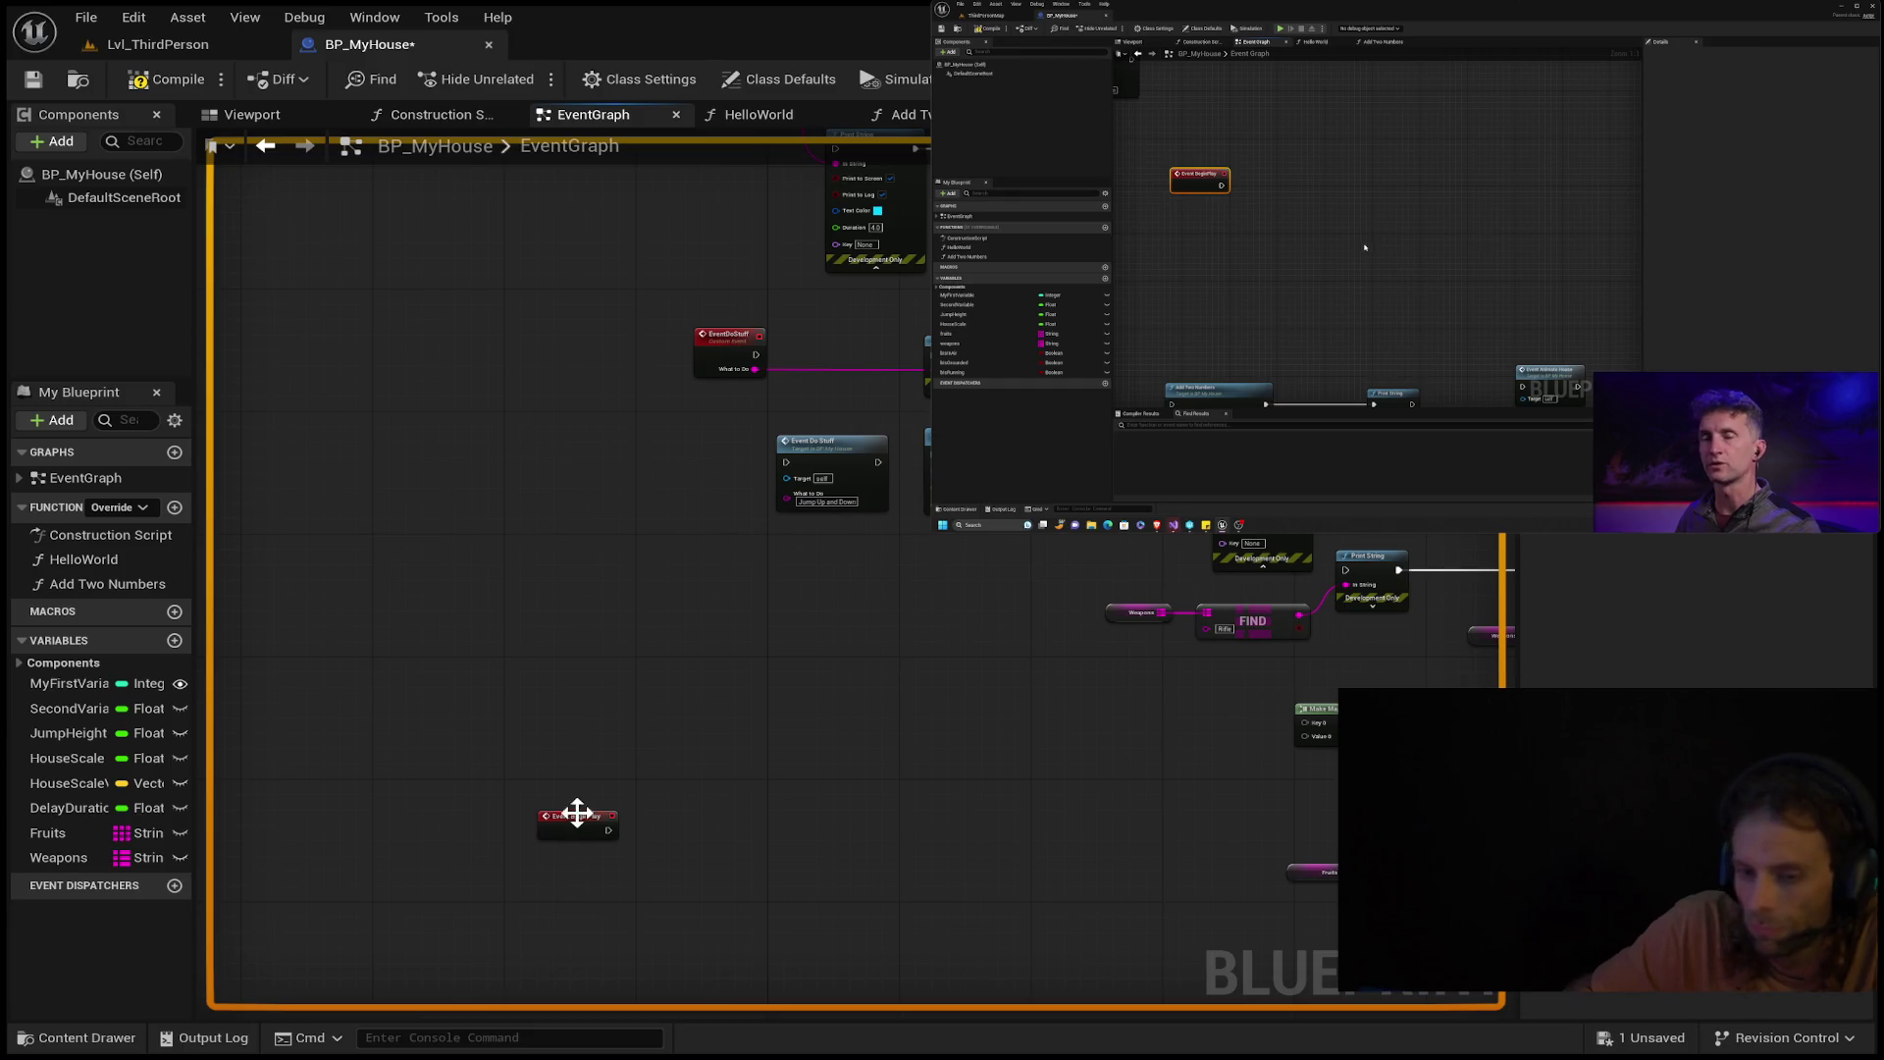
{"action": "left_click", "coordinate": [571, 824]}
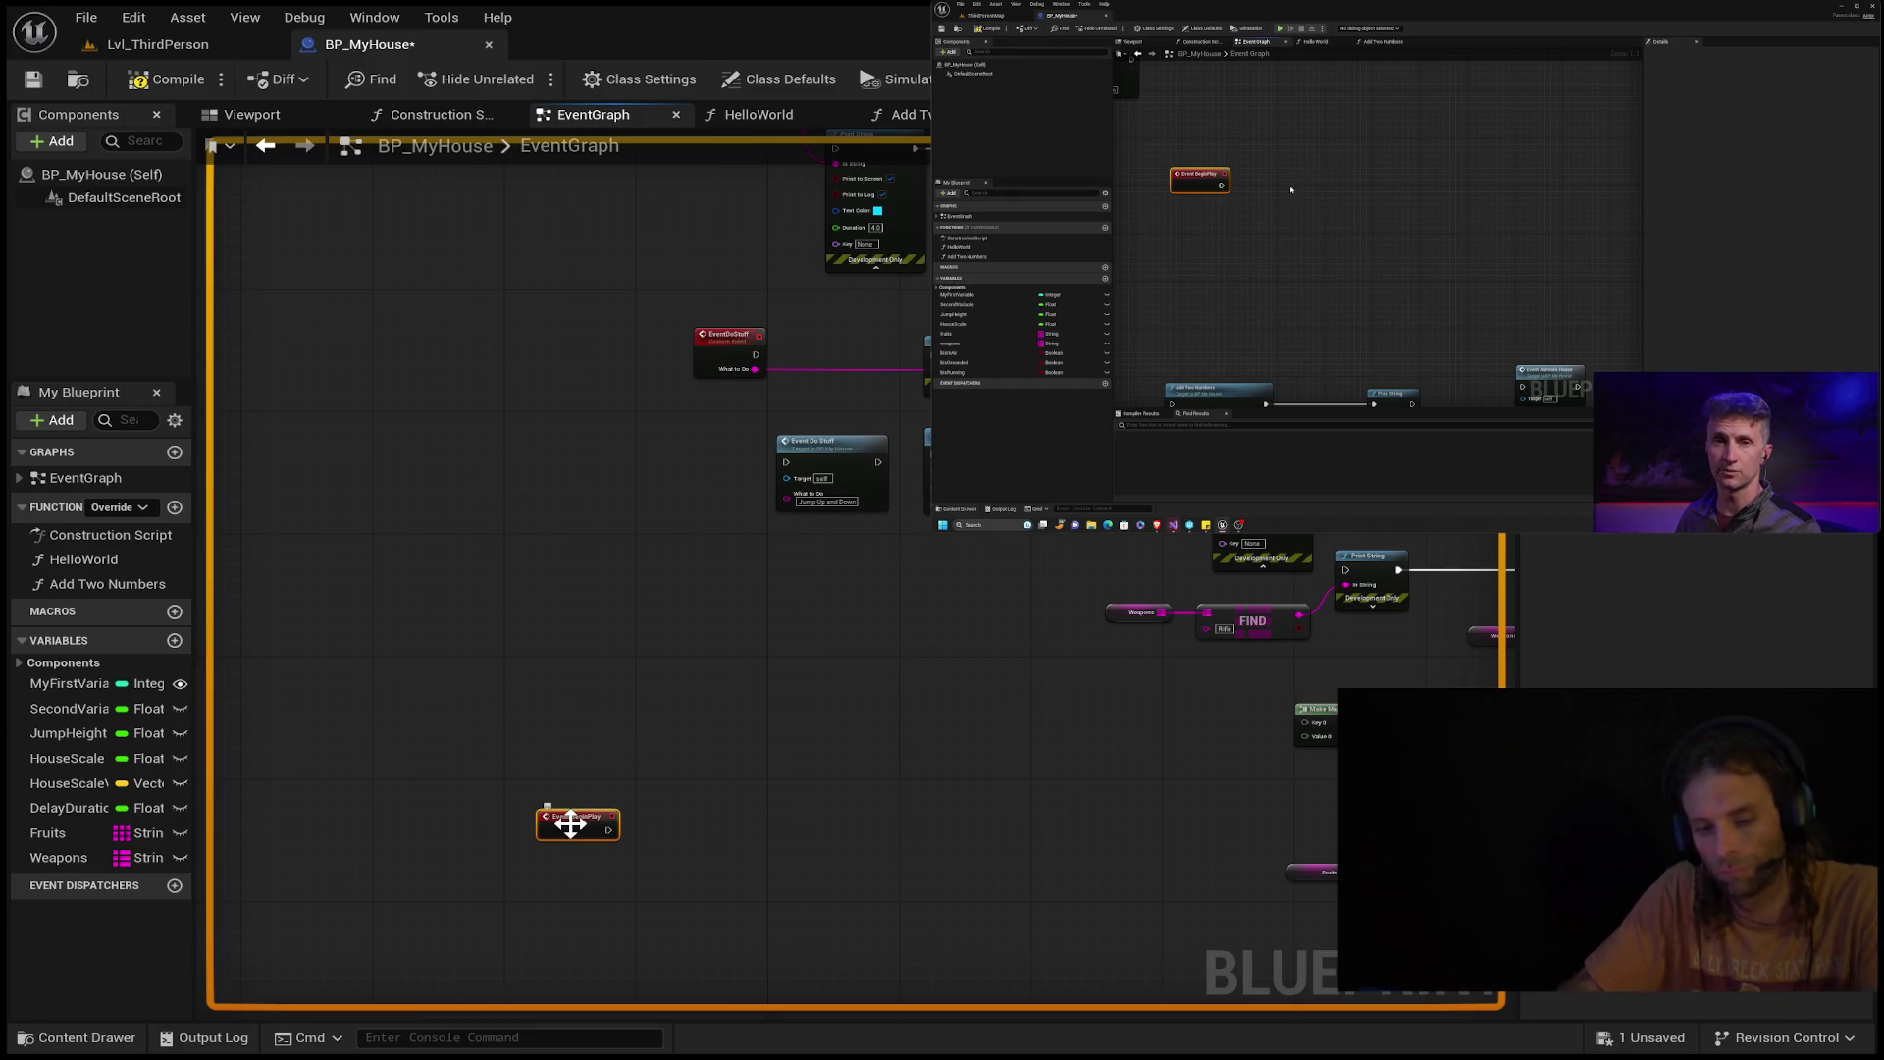
{"action": "key", "text": "ctrl+z"}
{"action": "mouse_move", "coordinate": [805, 597]}
{"action": "left_mouse_down"}
{"action": "mouse_move", "coordinate": [952, 575]}
{"action": "mouse_move", "coordinate": [885, 571]}
{"action": "left_mouse_up"}
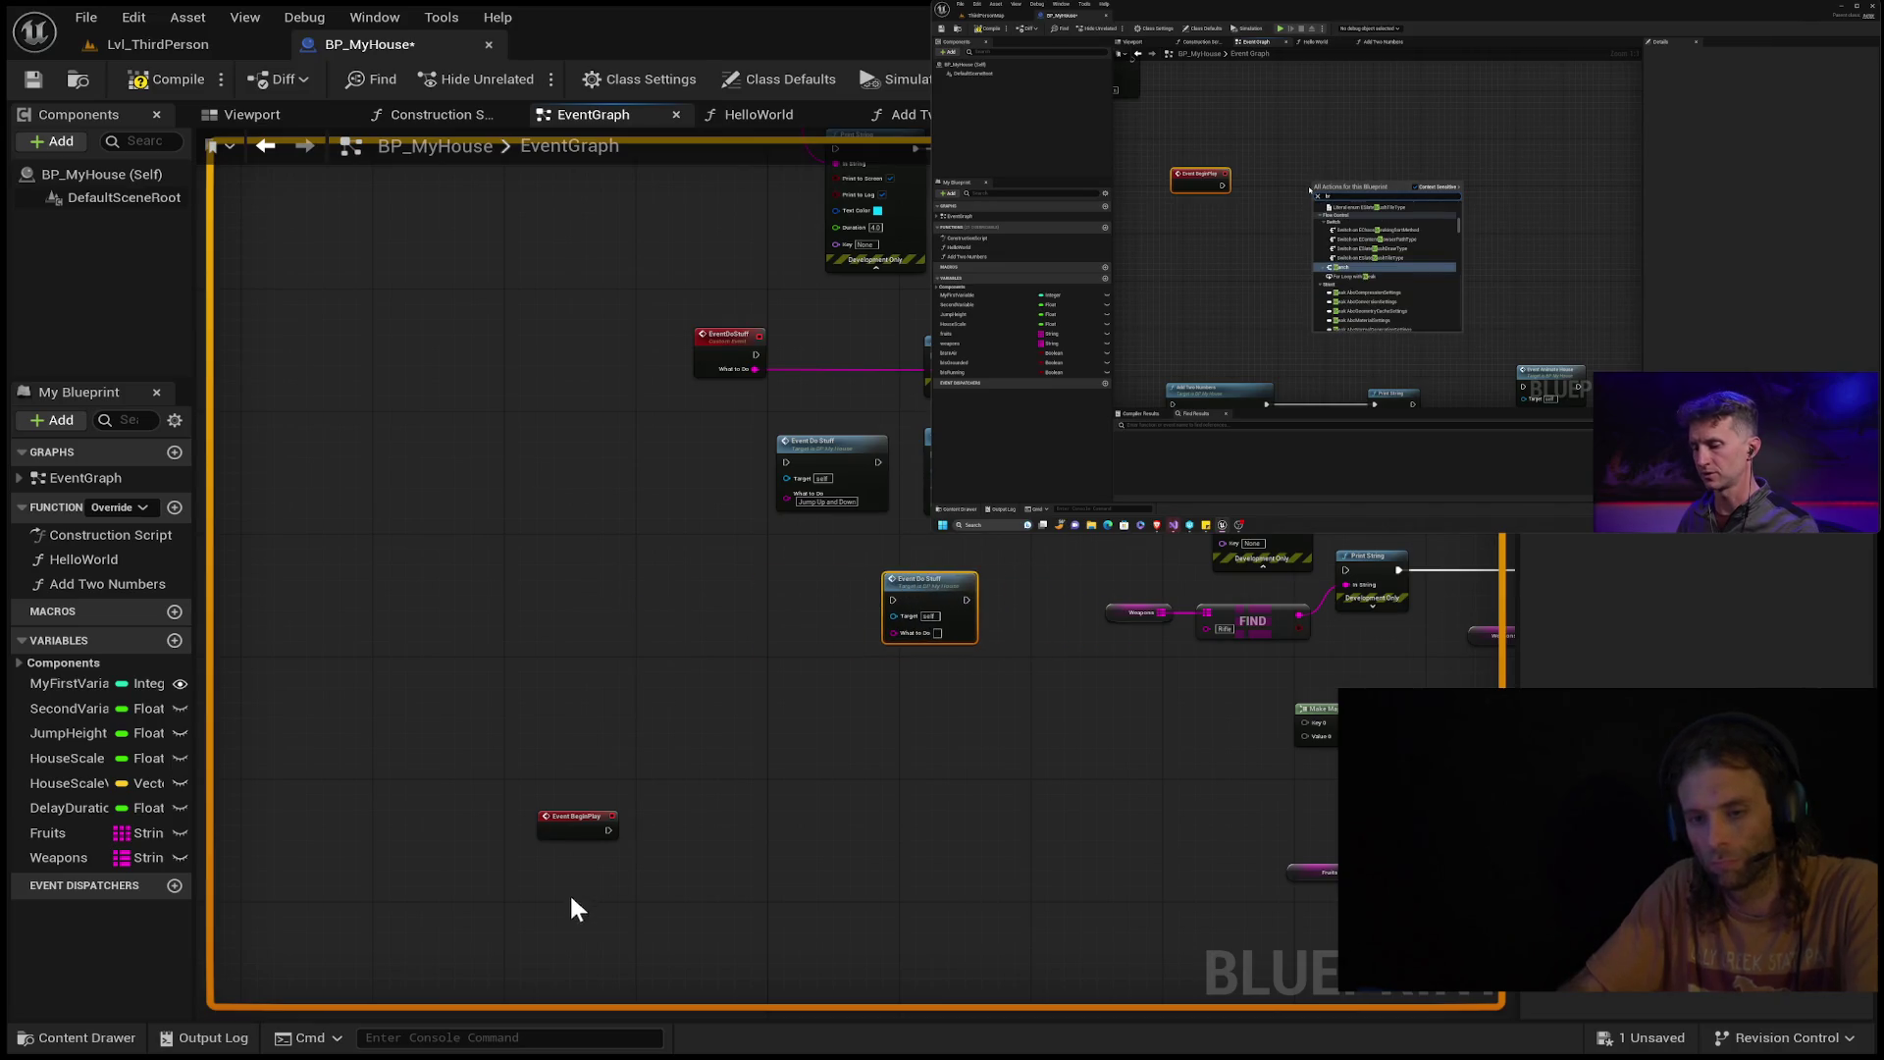
Place a Branch node beside Event BeginPlay, level with it.
{"action": "left_click", "coordinate": [721, 823]}
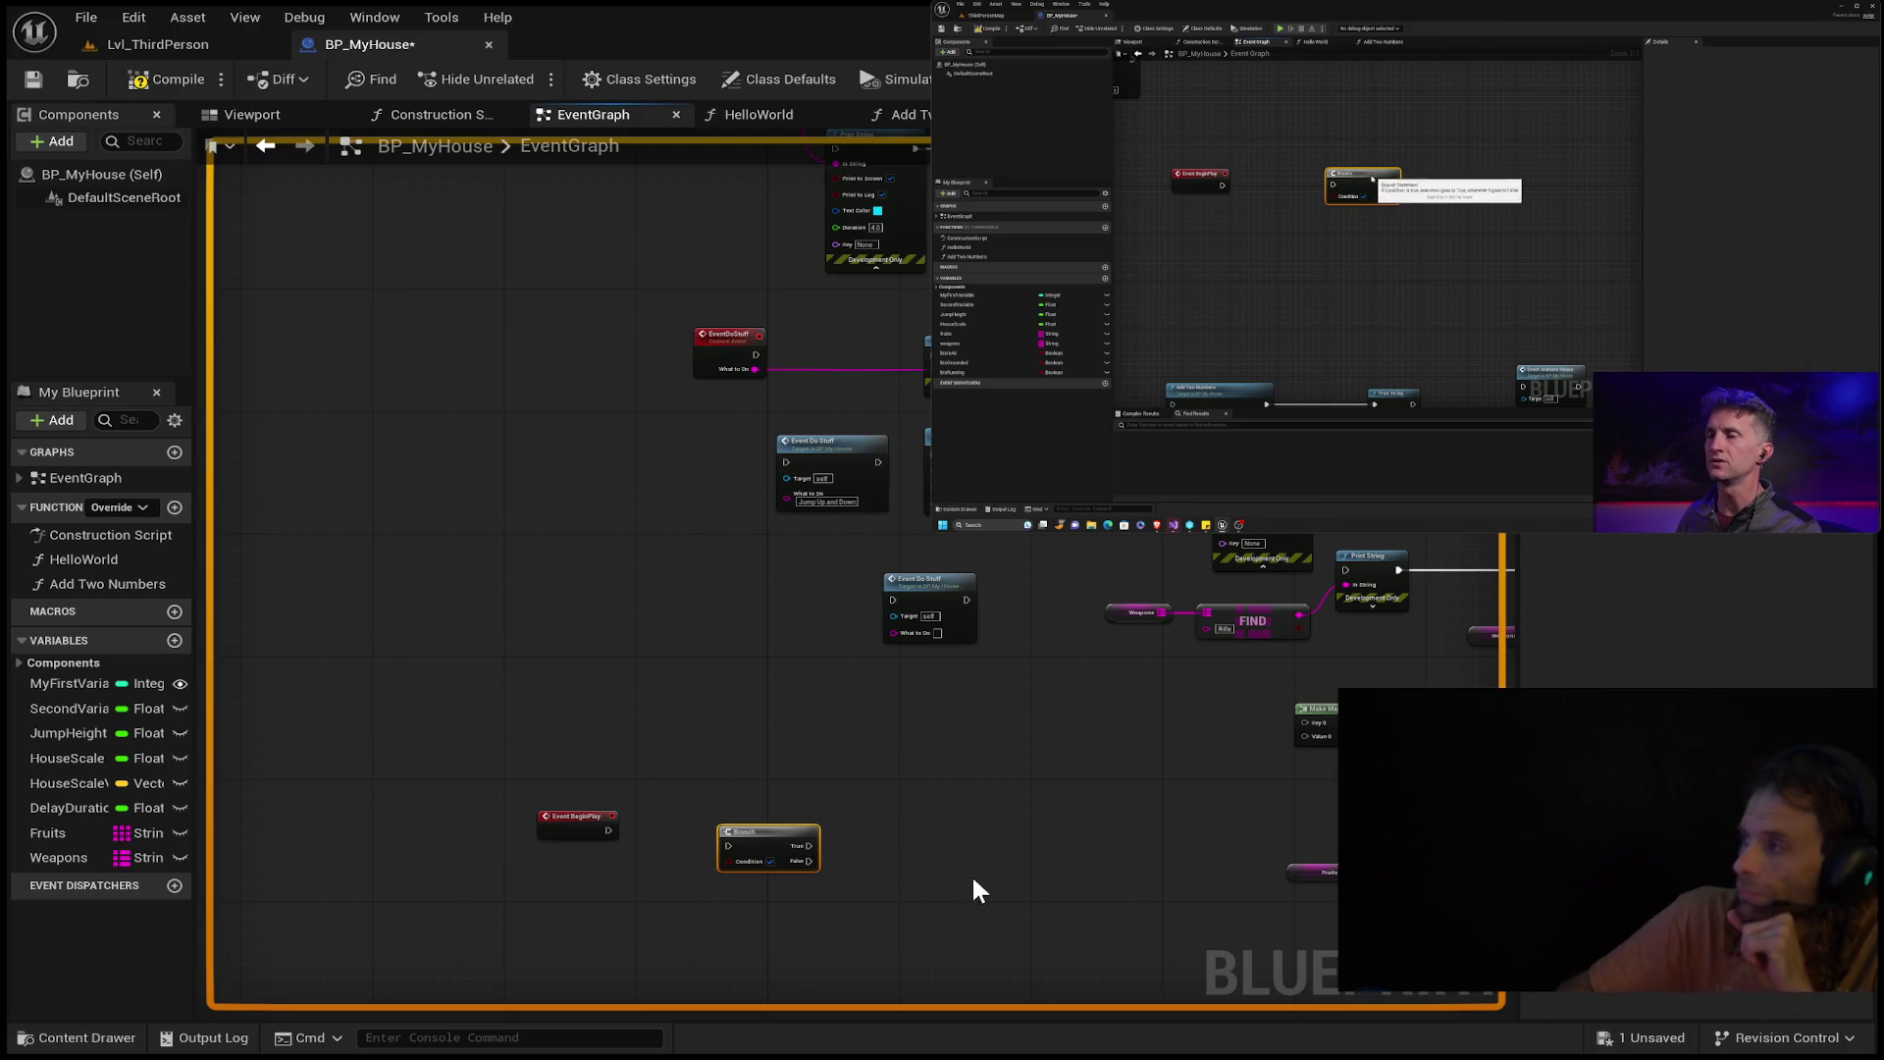
{"action": "scroll", "coordinate": [909, 881], "scroll_direction": "up", "scroll_amount": 3}
{"action": "mouse_move", "coordinate": [904, 884]}
{"action": "left_mouse_down"}
{"action": "mouse_move", "coordinate": [904, 854]}
{"action": "mouse_move", "coordinate": [1128, 724]}
{"action": "mouse_move", "coordinate": [929, 719]}
{"action": "left_mouse_up"}
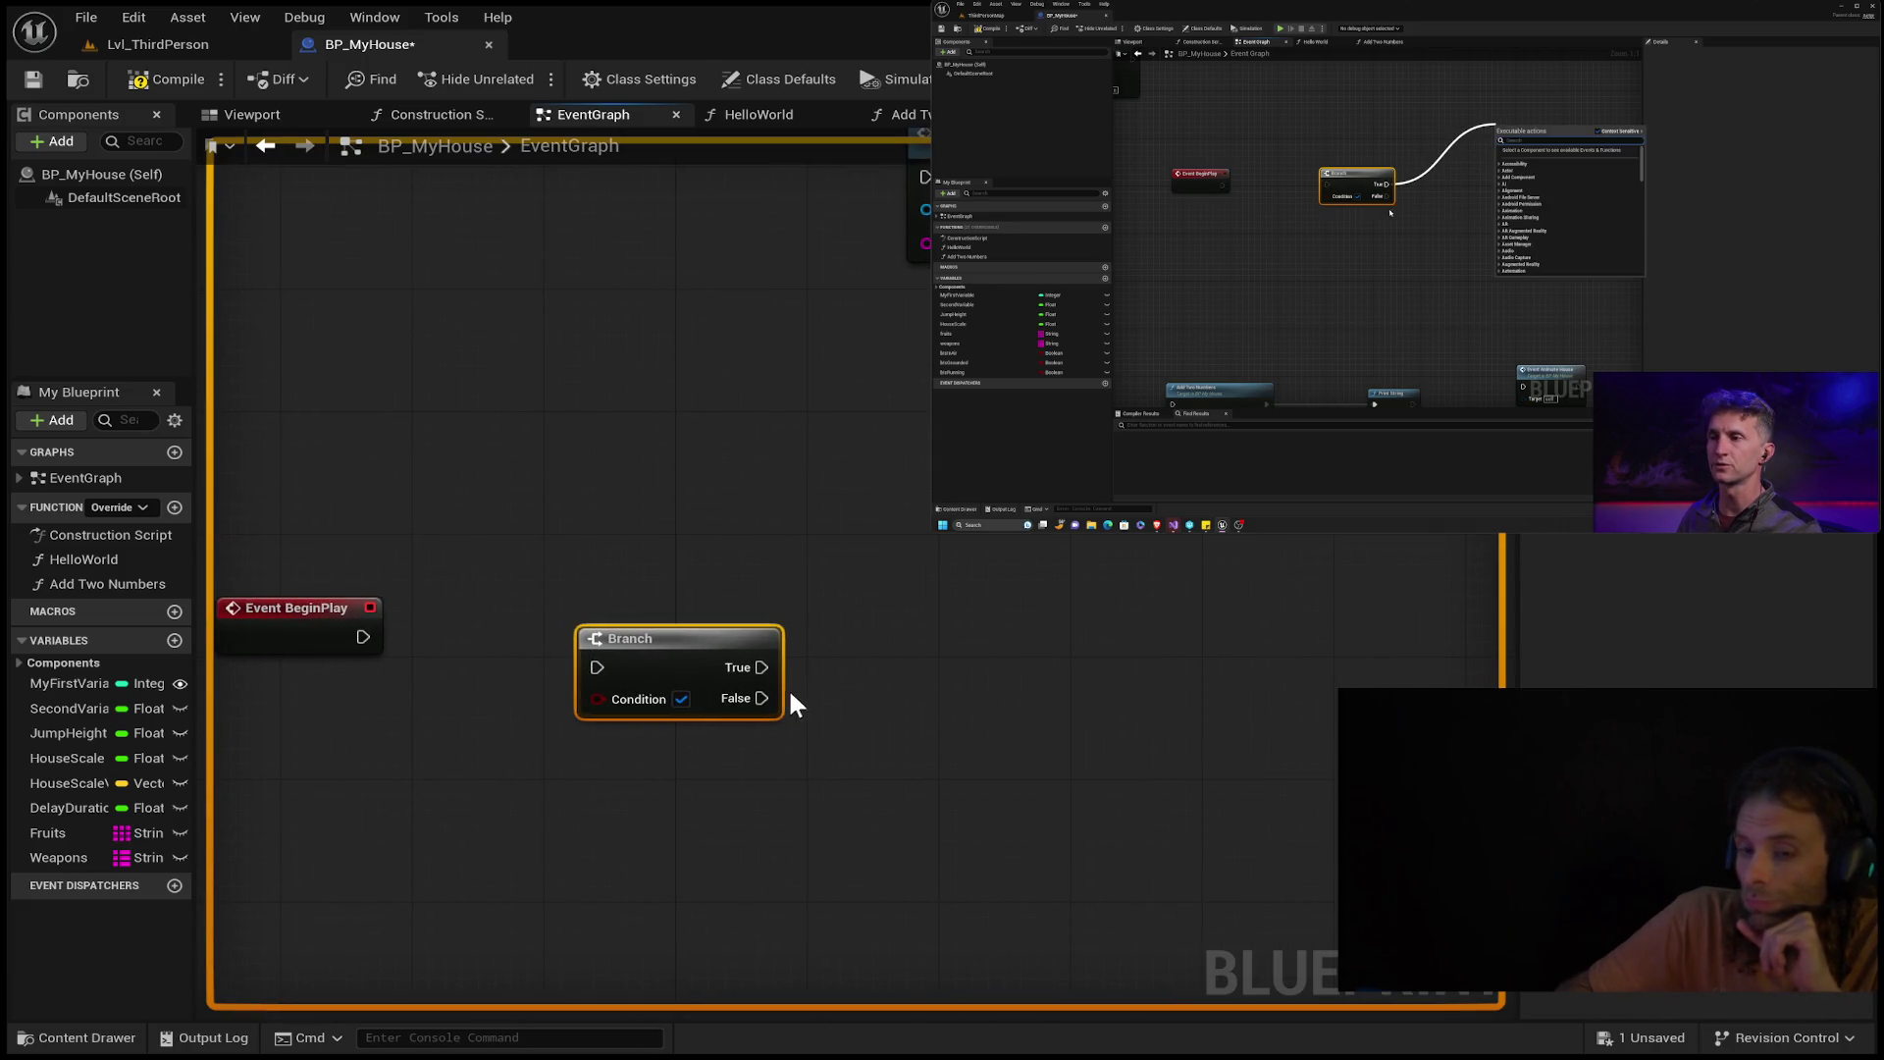
{"action": "left_click", "coordinate": [909, 652]}
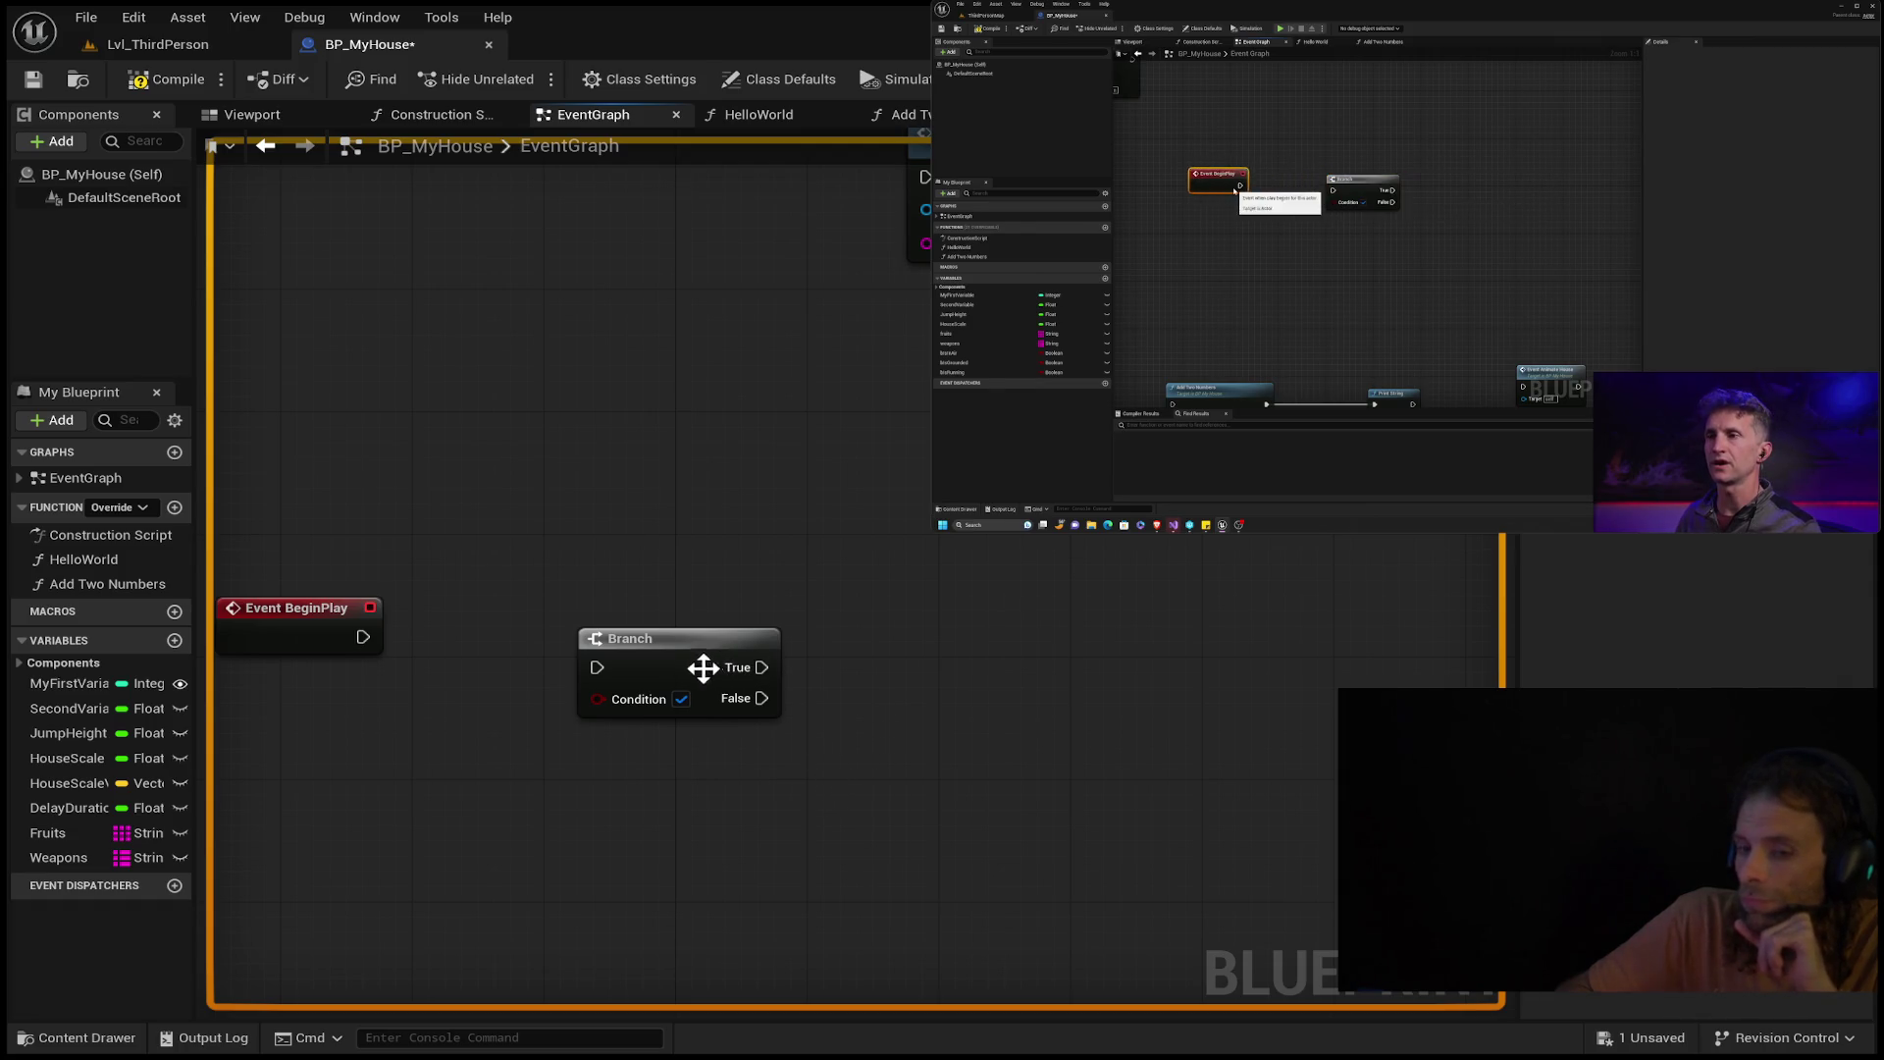
{"action": "left_click_drag", "start_coordinate": [663, 633], "coordinate": [659, 594]}
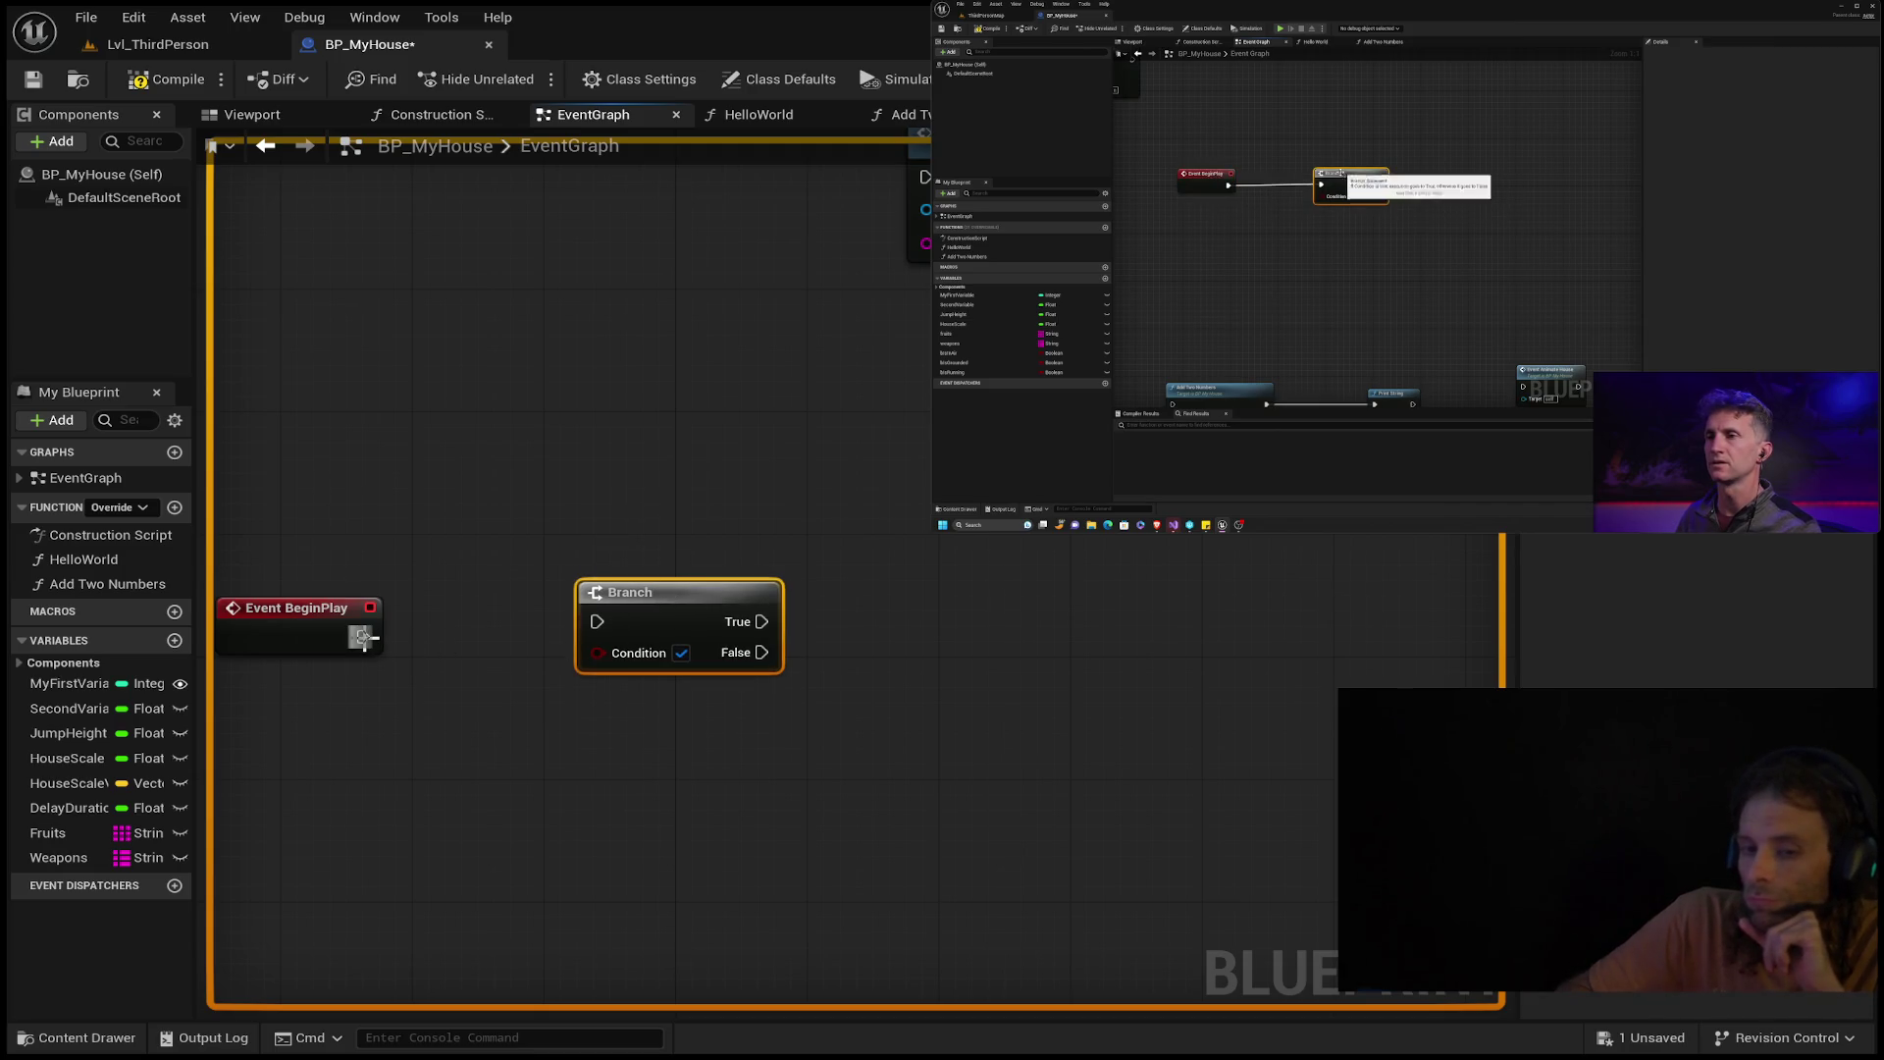
Wire Event BeginPlay into the Branch and add a Print String node off its True output.
{"action": "left_click_drag", "start_coordinate": [363, 637], "coordinate": [590, 624]}
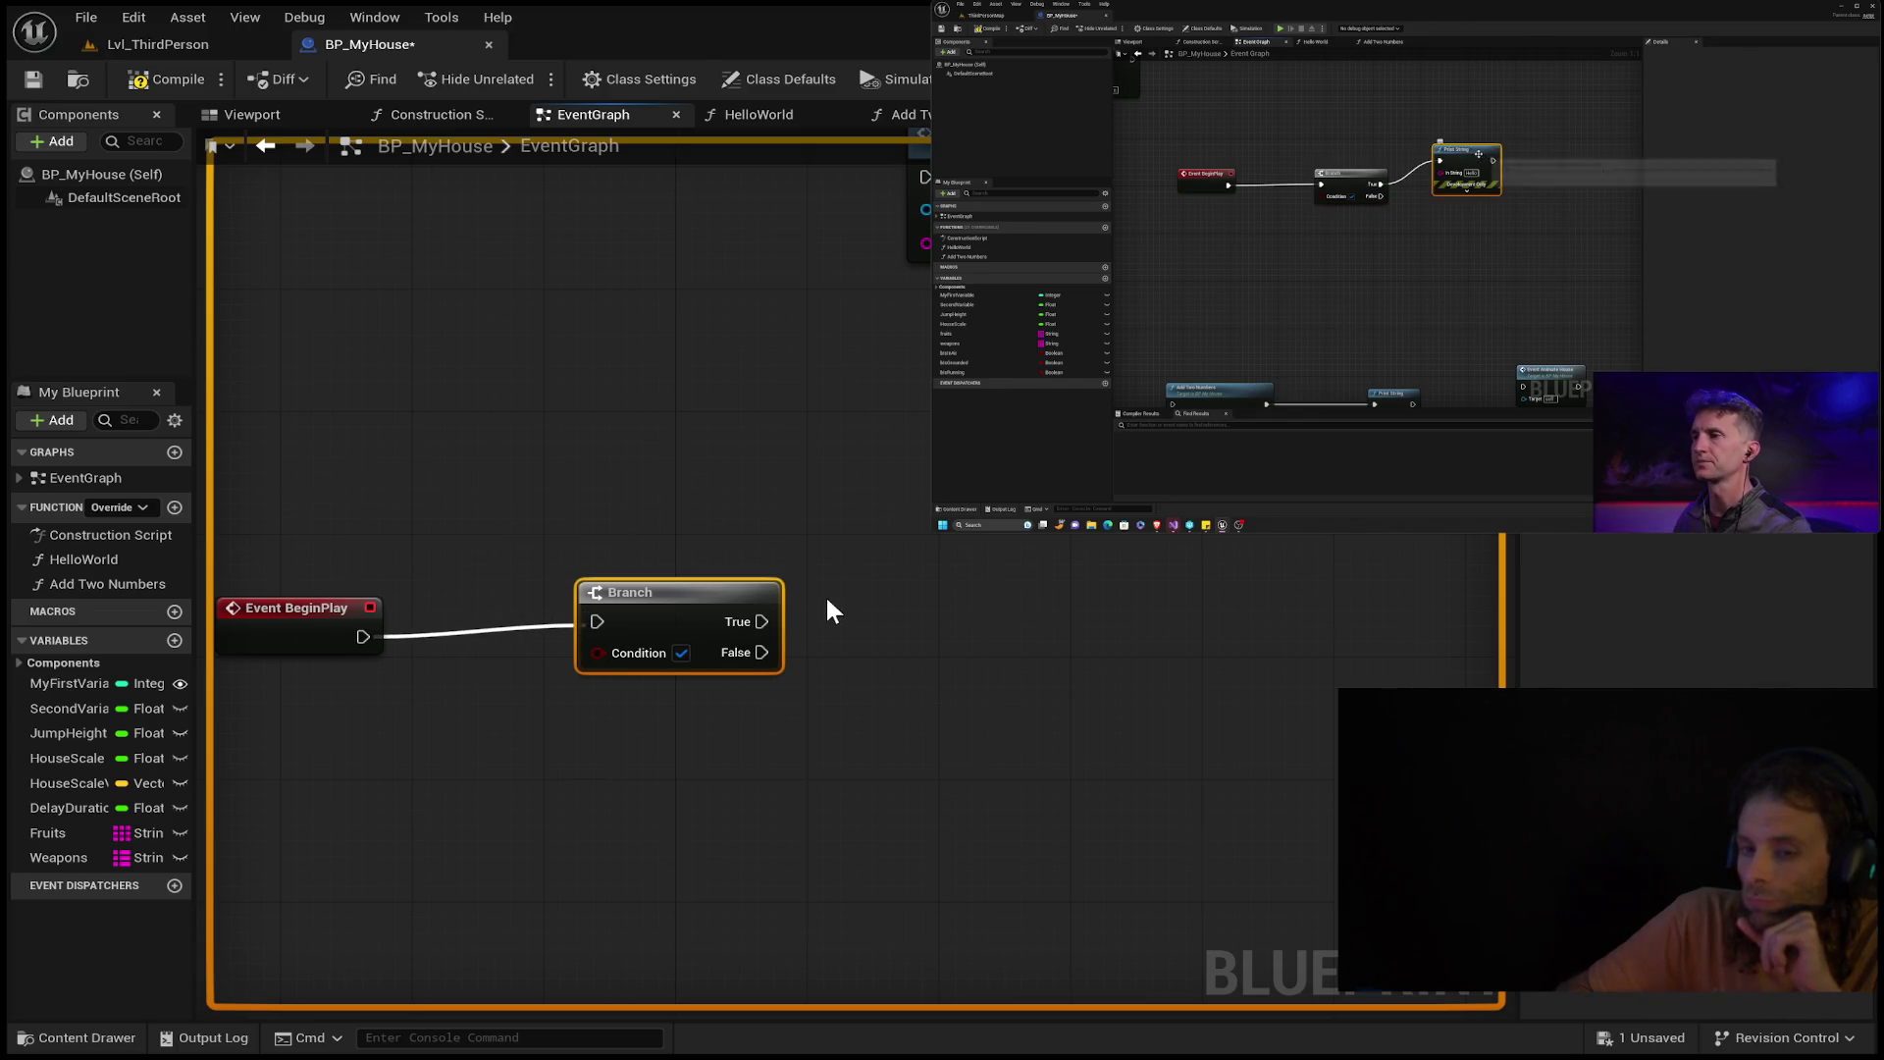
{"action": "key", "text": "ctrl+z"}
{"action": "left_click_drag", "start_coordinate": [762, 621], "coordinate": [886, 592]}
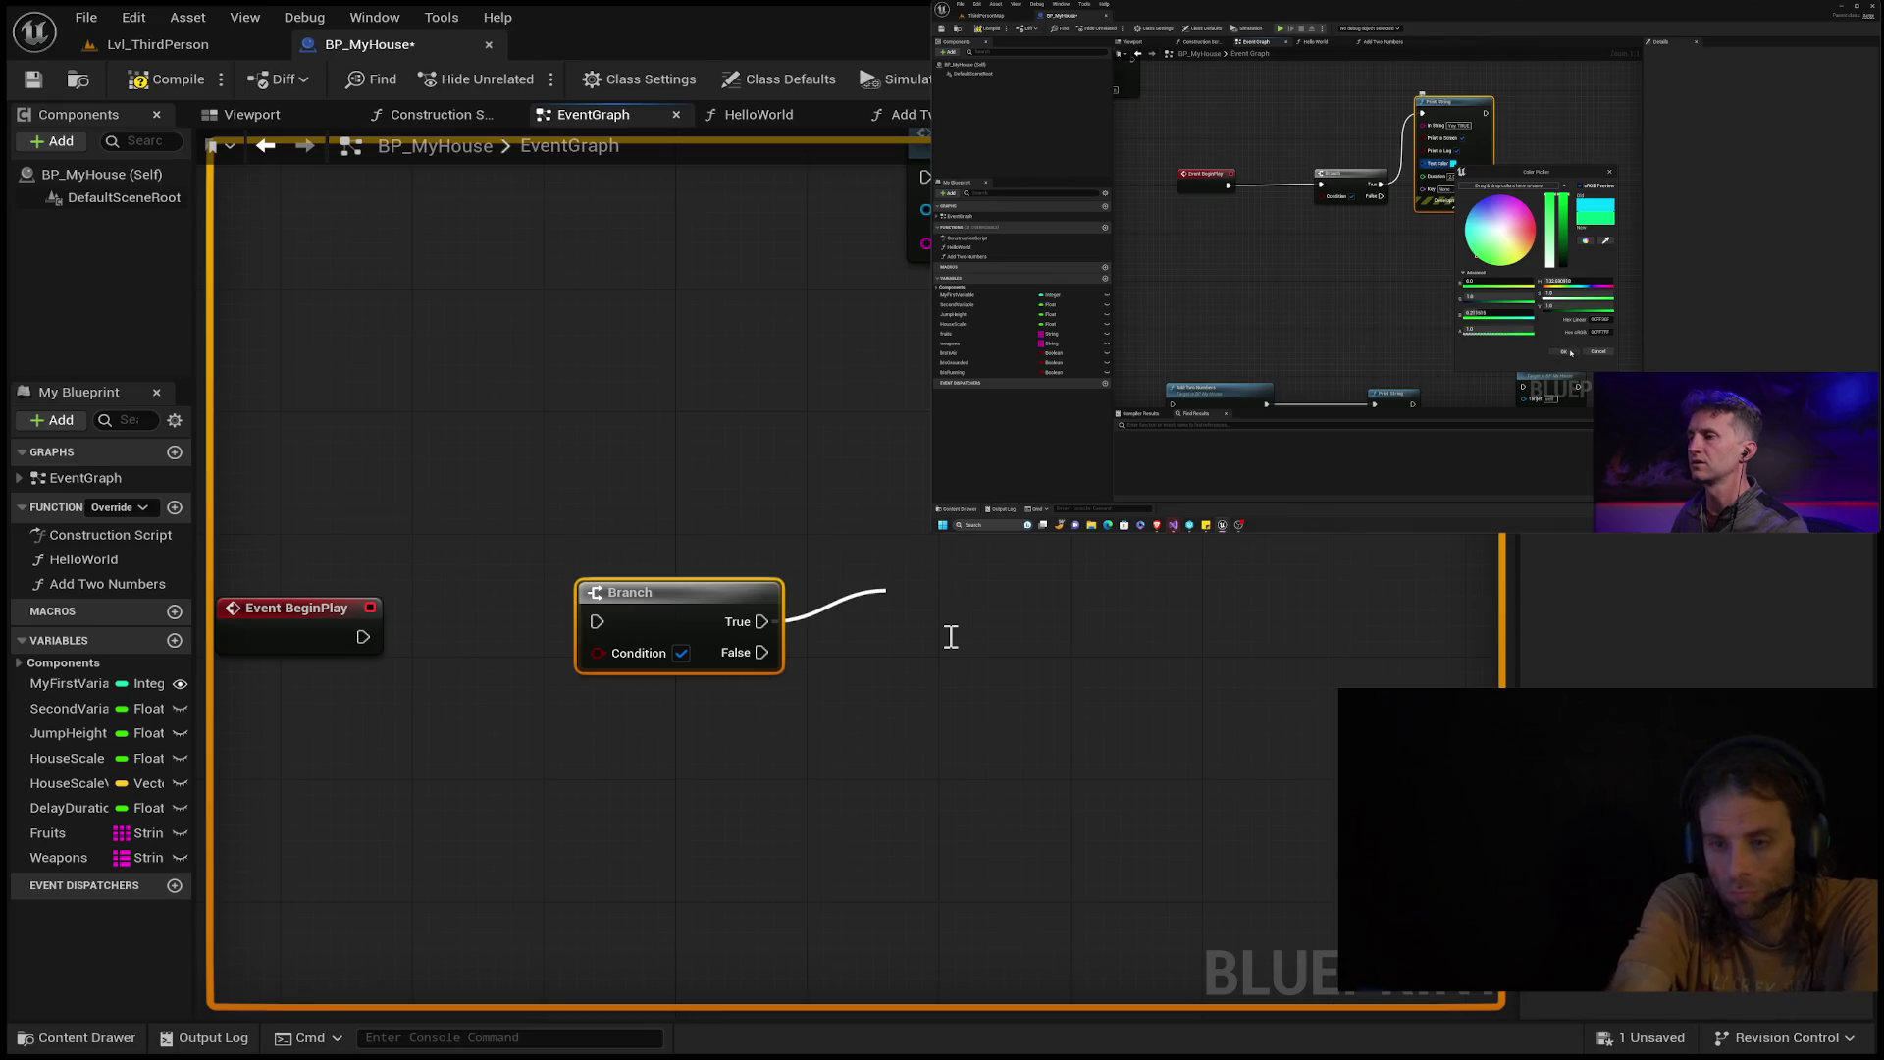
{"action": "key", "text": "Return"}
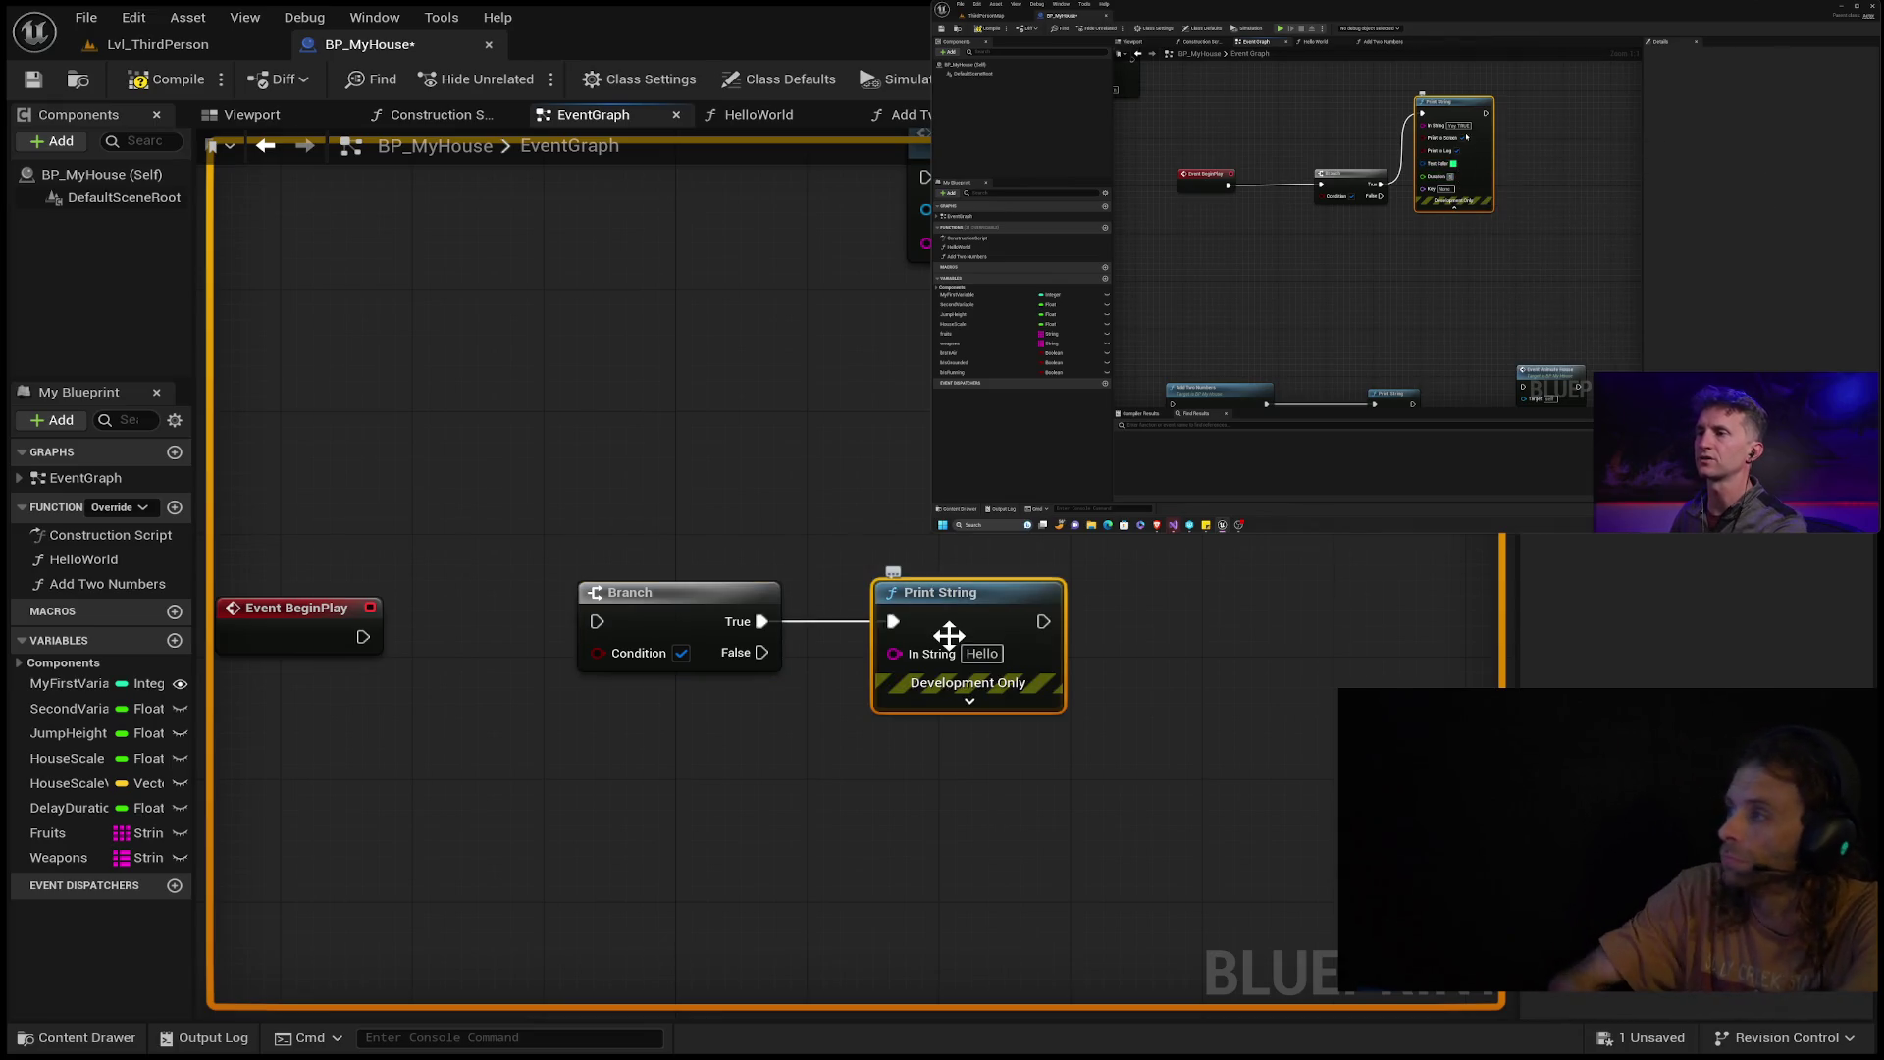
Expand the True-branch Print String's advanced pins and set its message to 'Yay True'.
{"action": "left_click", "coordinate": [964, 698]}
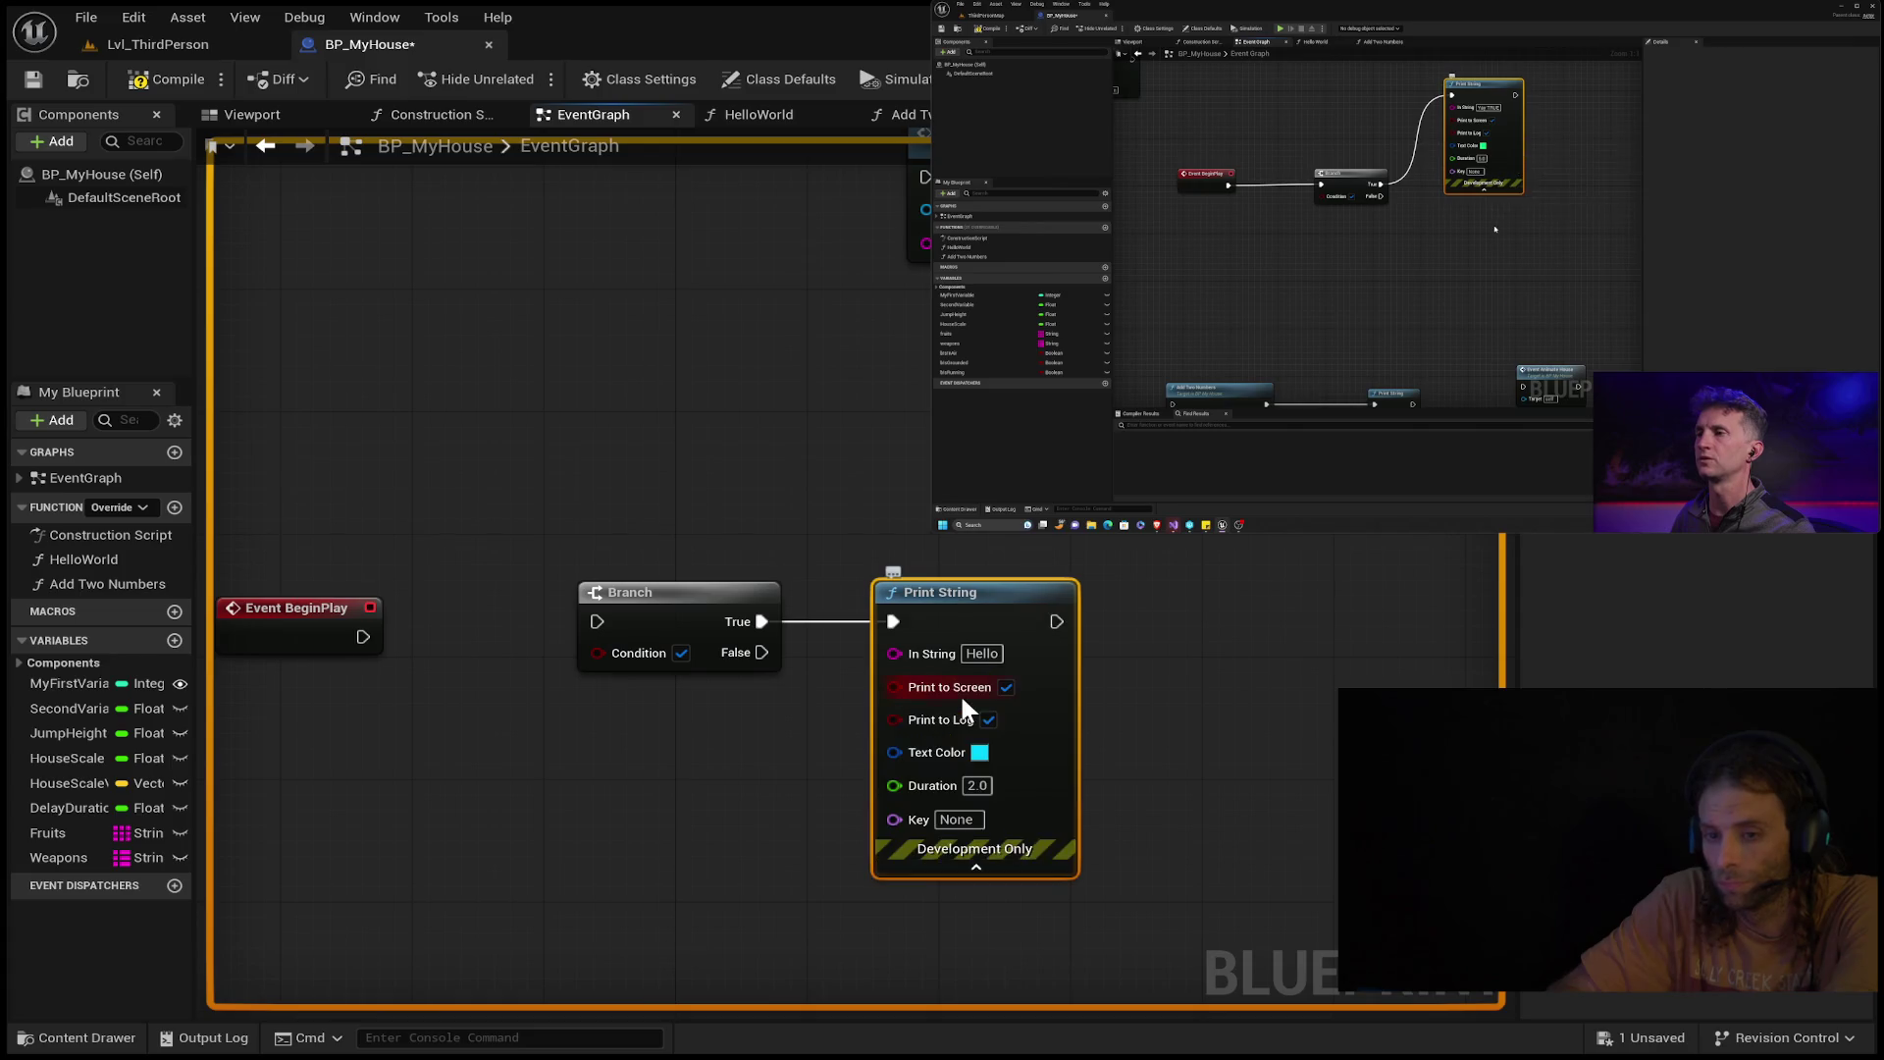
{"action": "mouse_move", "coordinate": [1456, 267]}
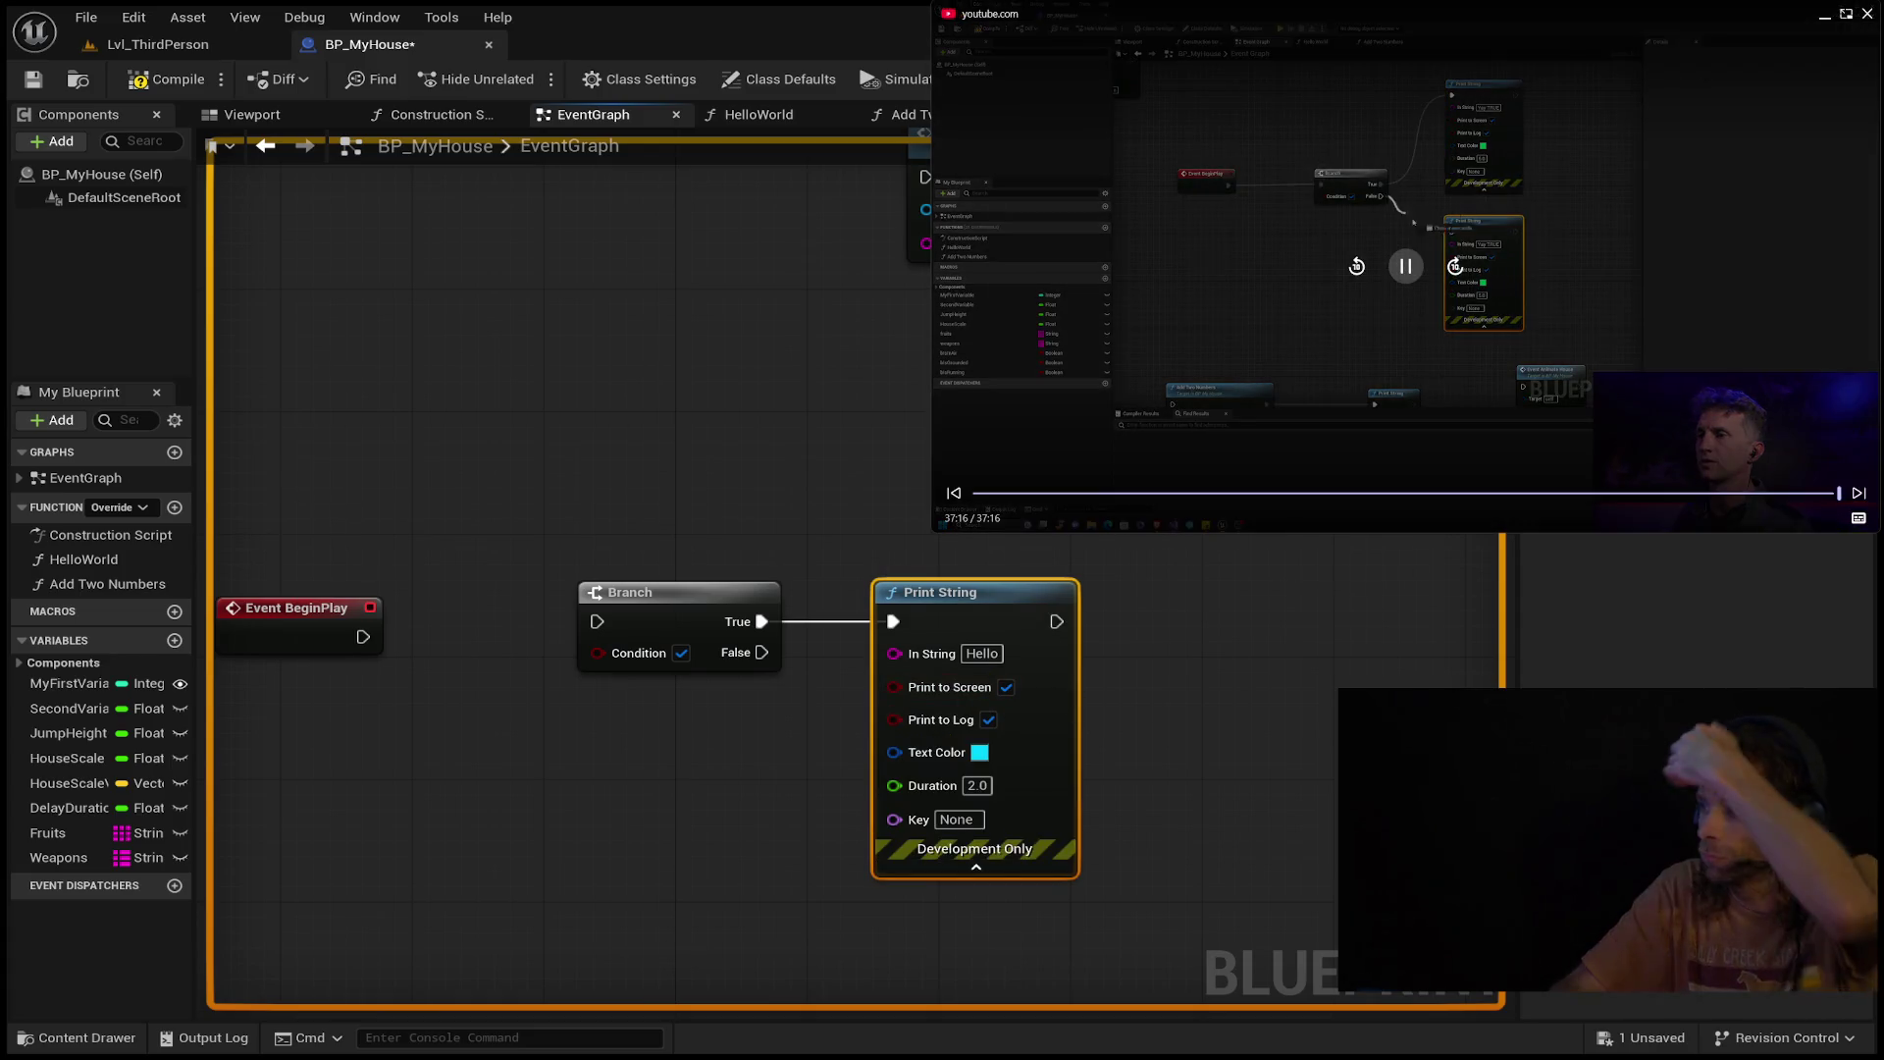
{"action": "left_click", "coordinate": [1419, 273]}
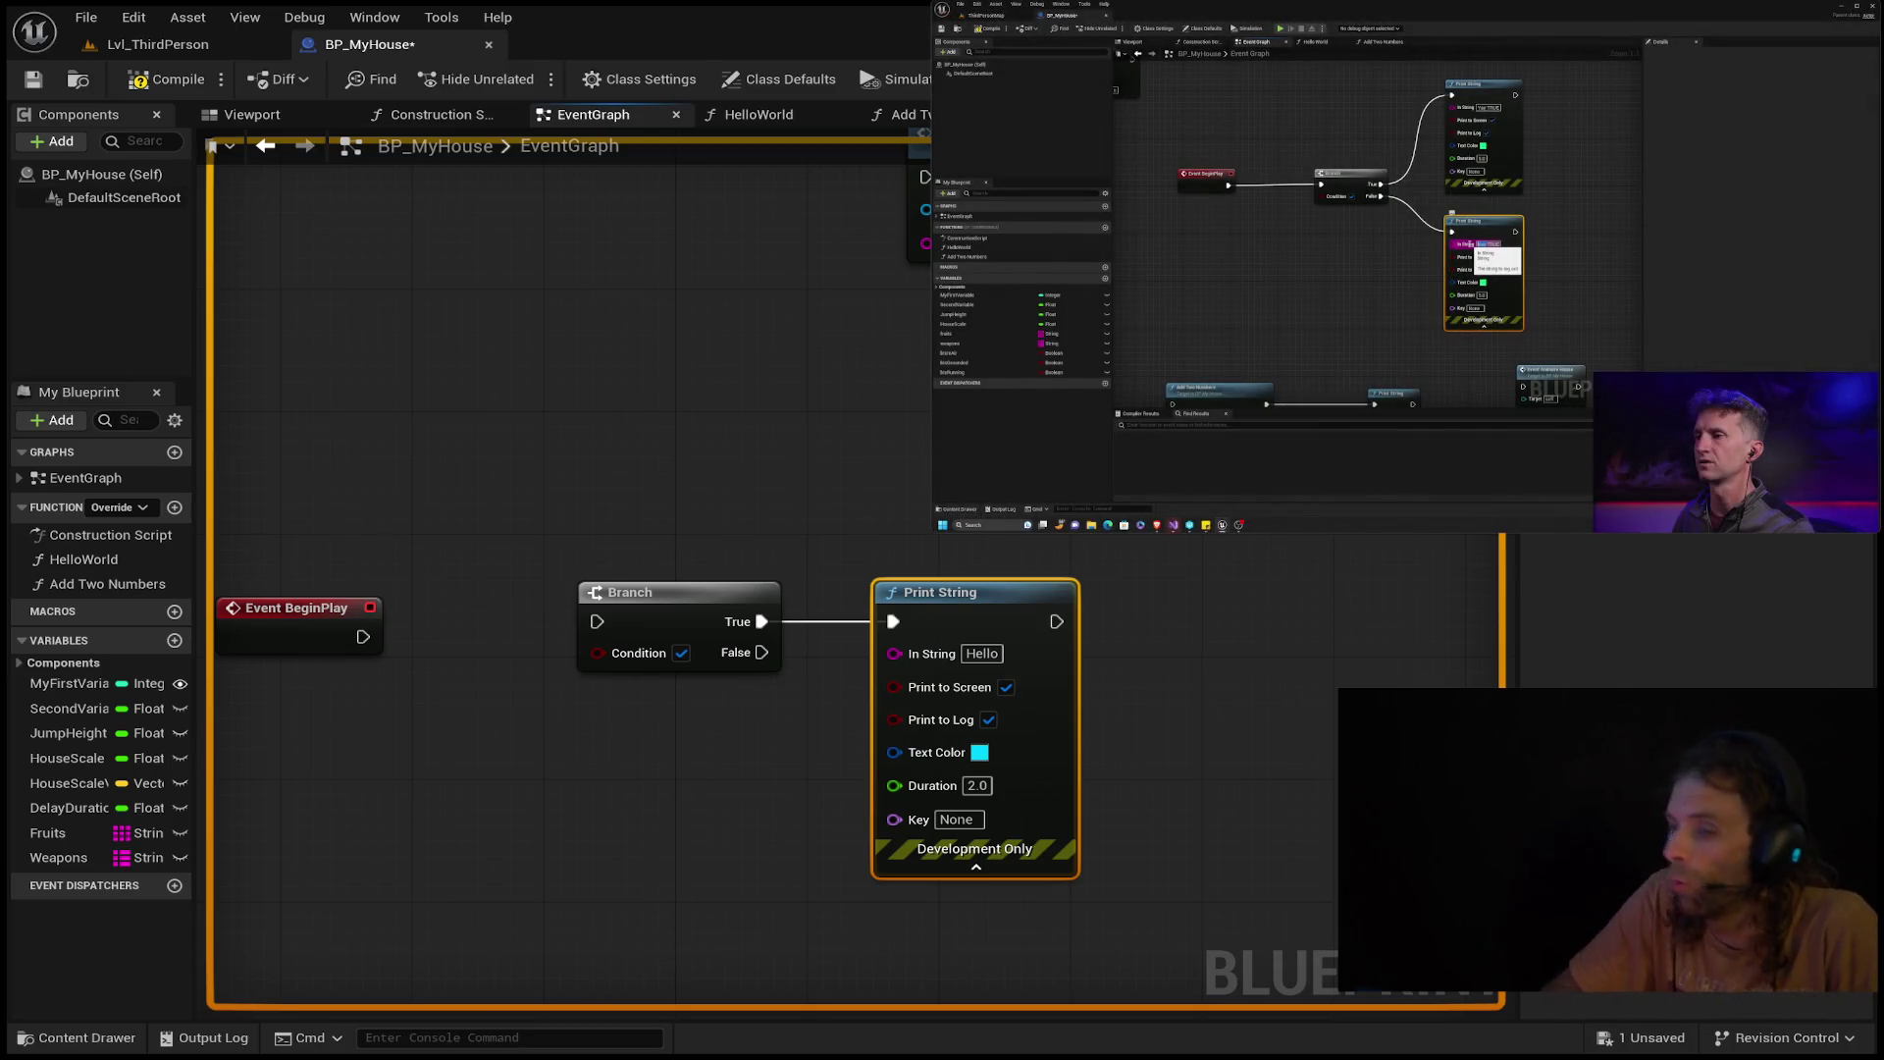
{"action": "left_click", "coordinate": [984, 654]}
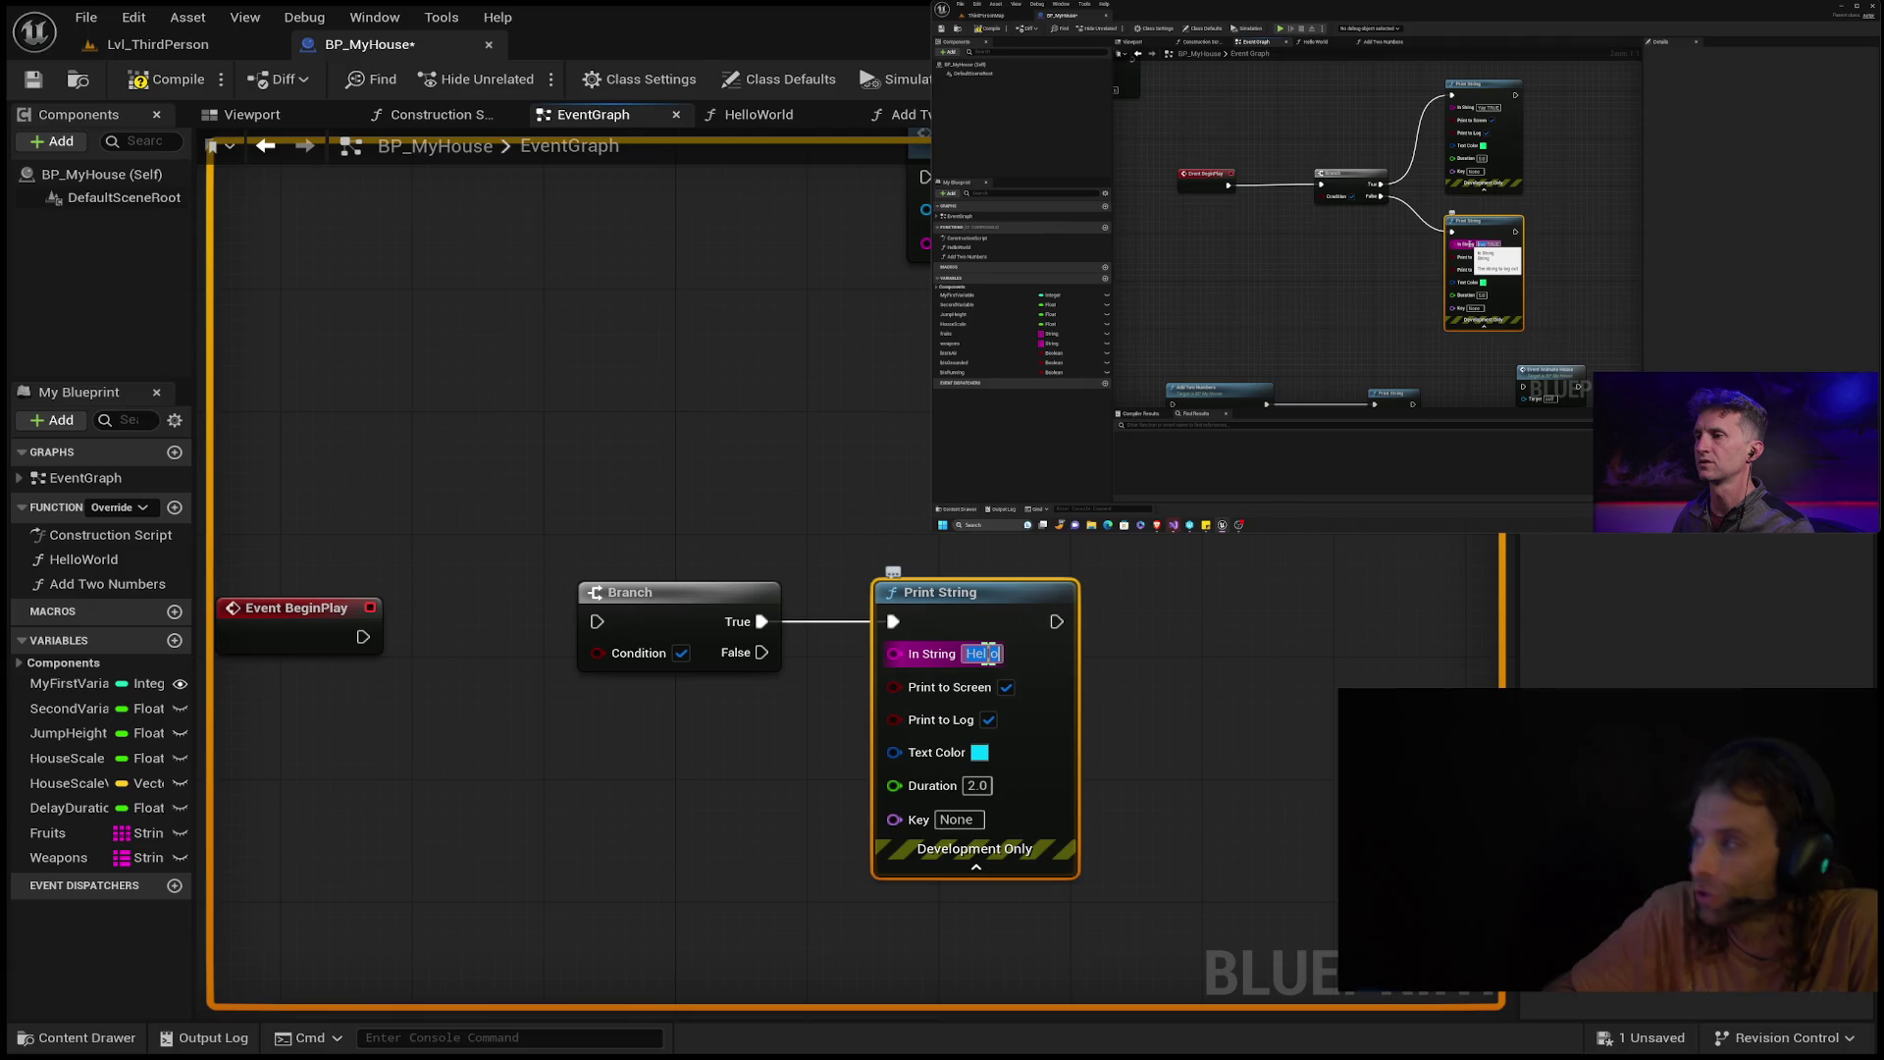
{"action": "type", "text": "Yay Tru"}
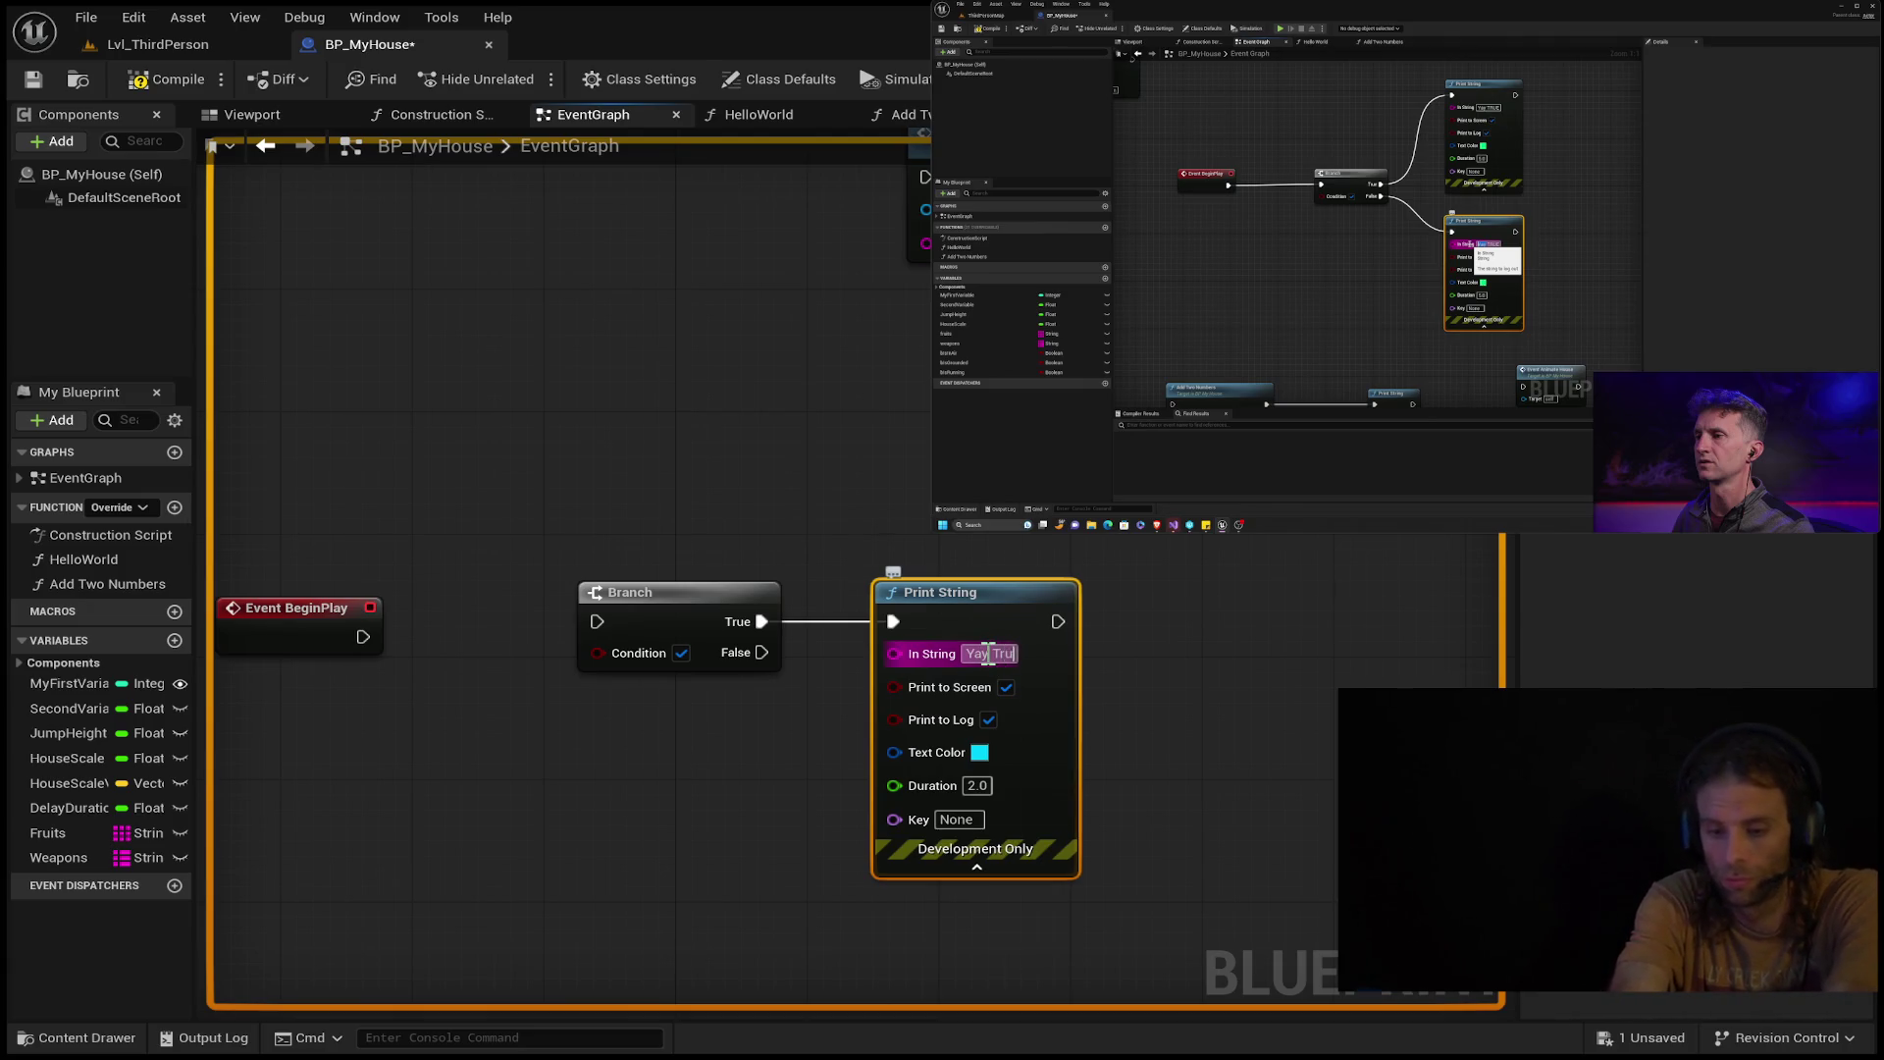
{"action": "type", "text": "e"}
{"action": "key", "text": "Return"}
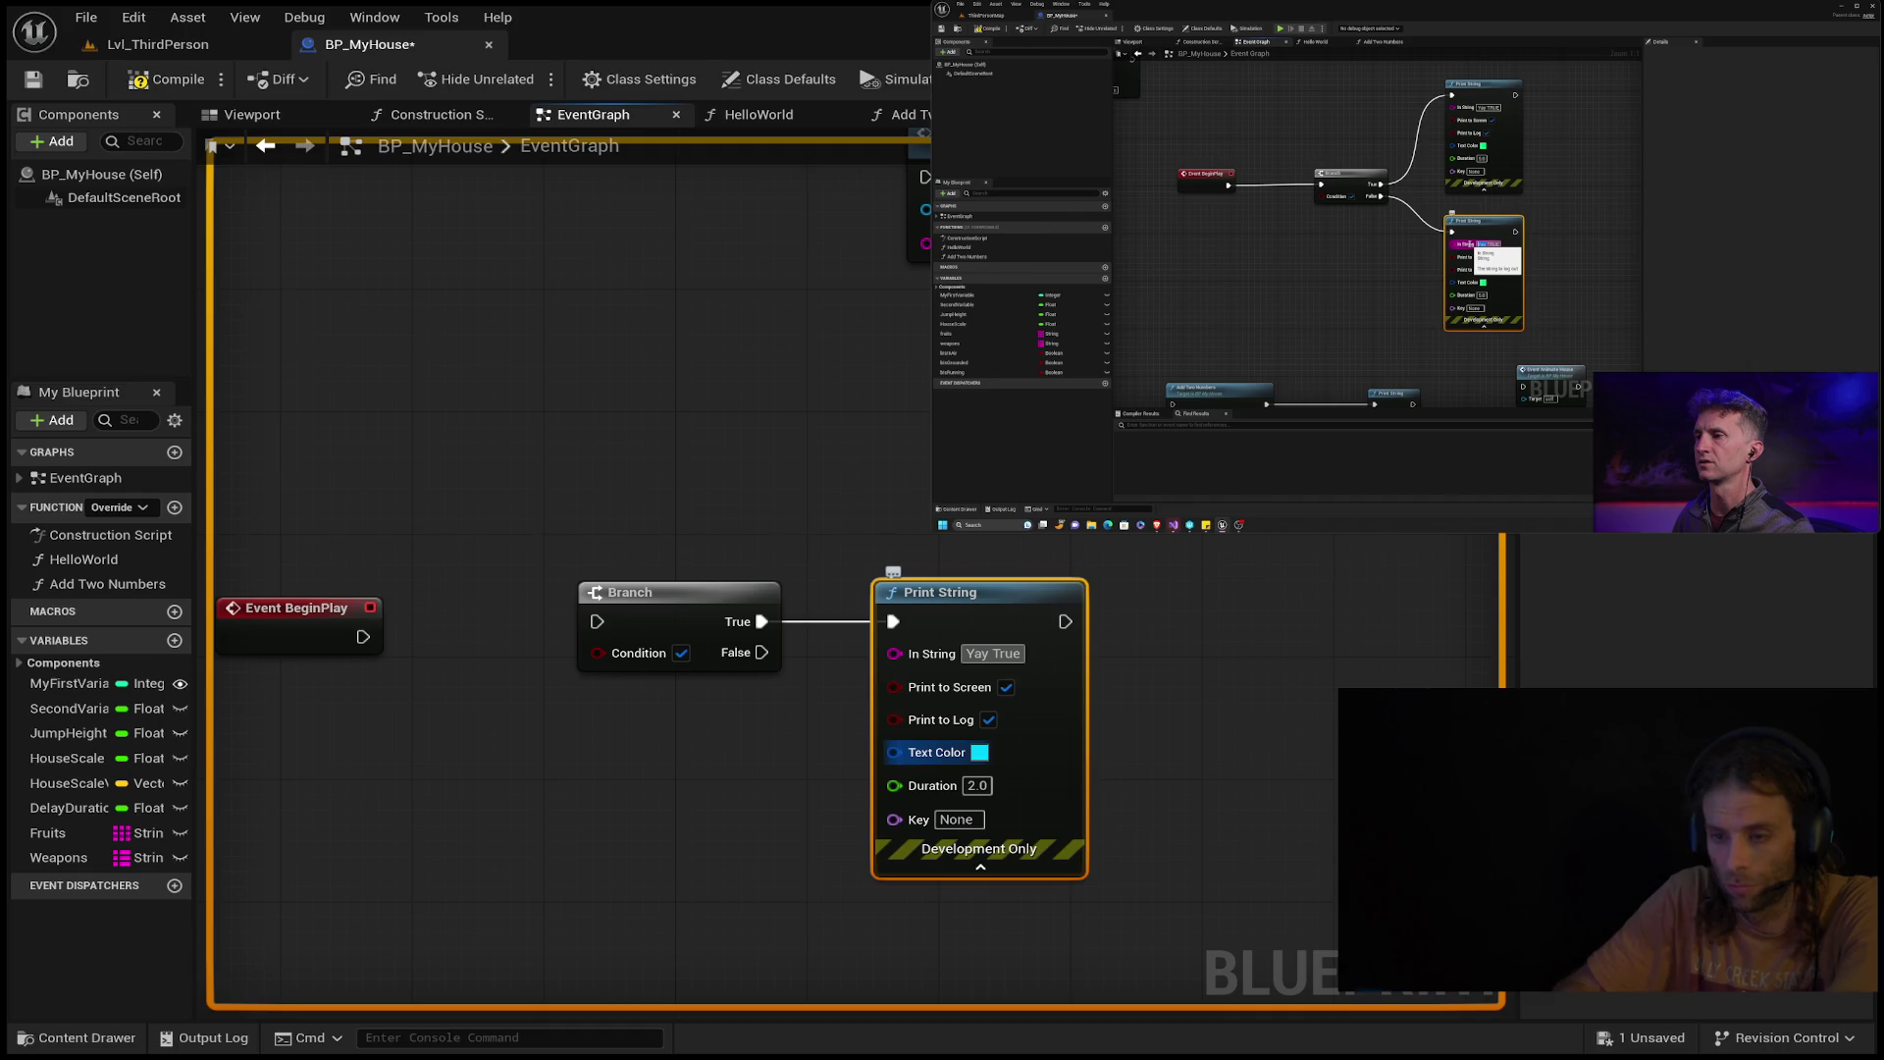
Set the True-branch Print String's Duration to 5.0 and reselect the node.
{"action": "left_click", "coordinate": [986, 786]}
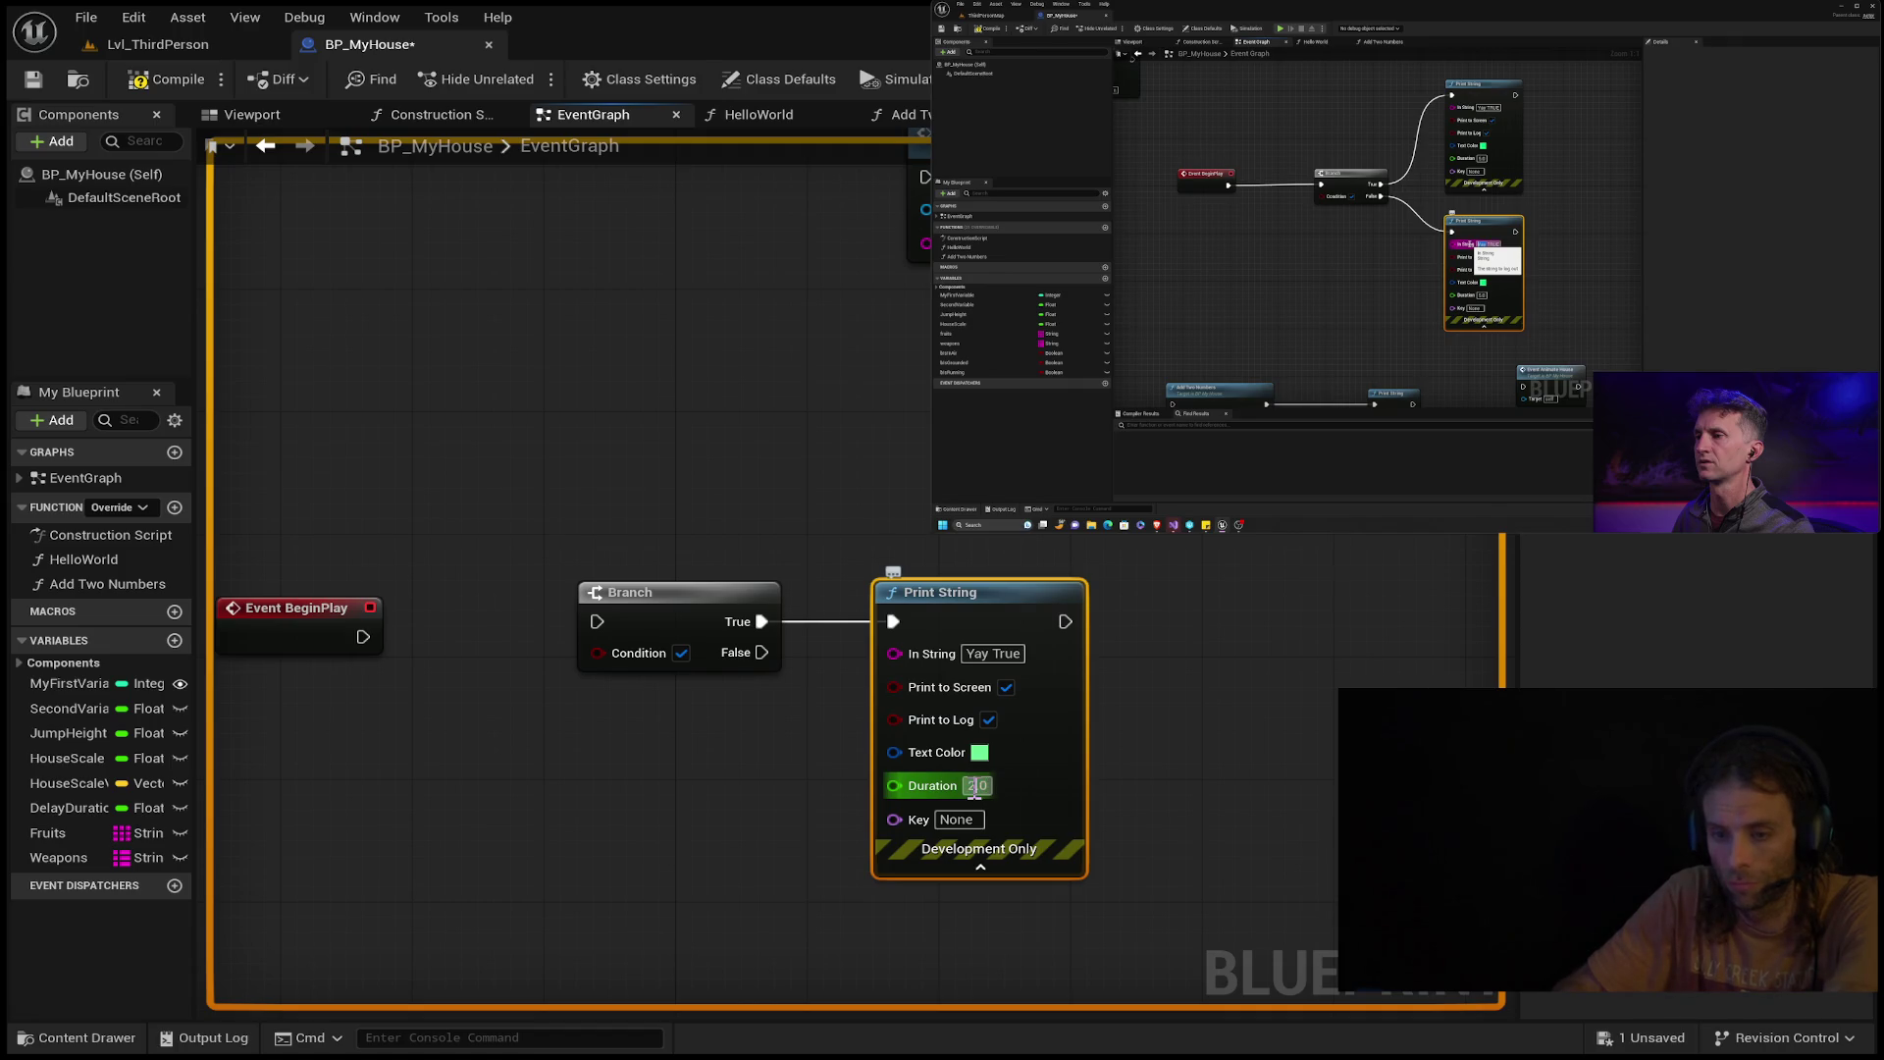
{"action": "type", "text": "5"}
{"action": "key", "text": "Return"}
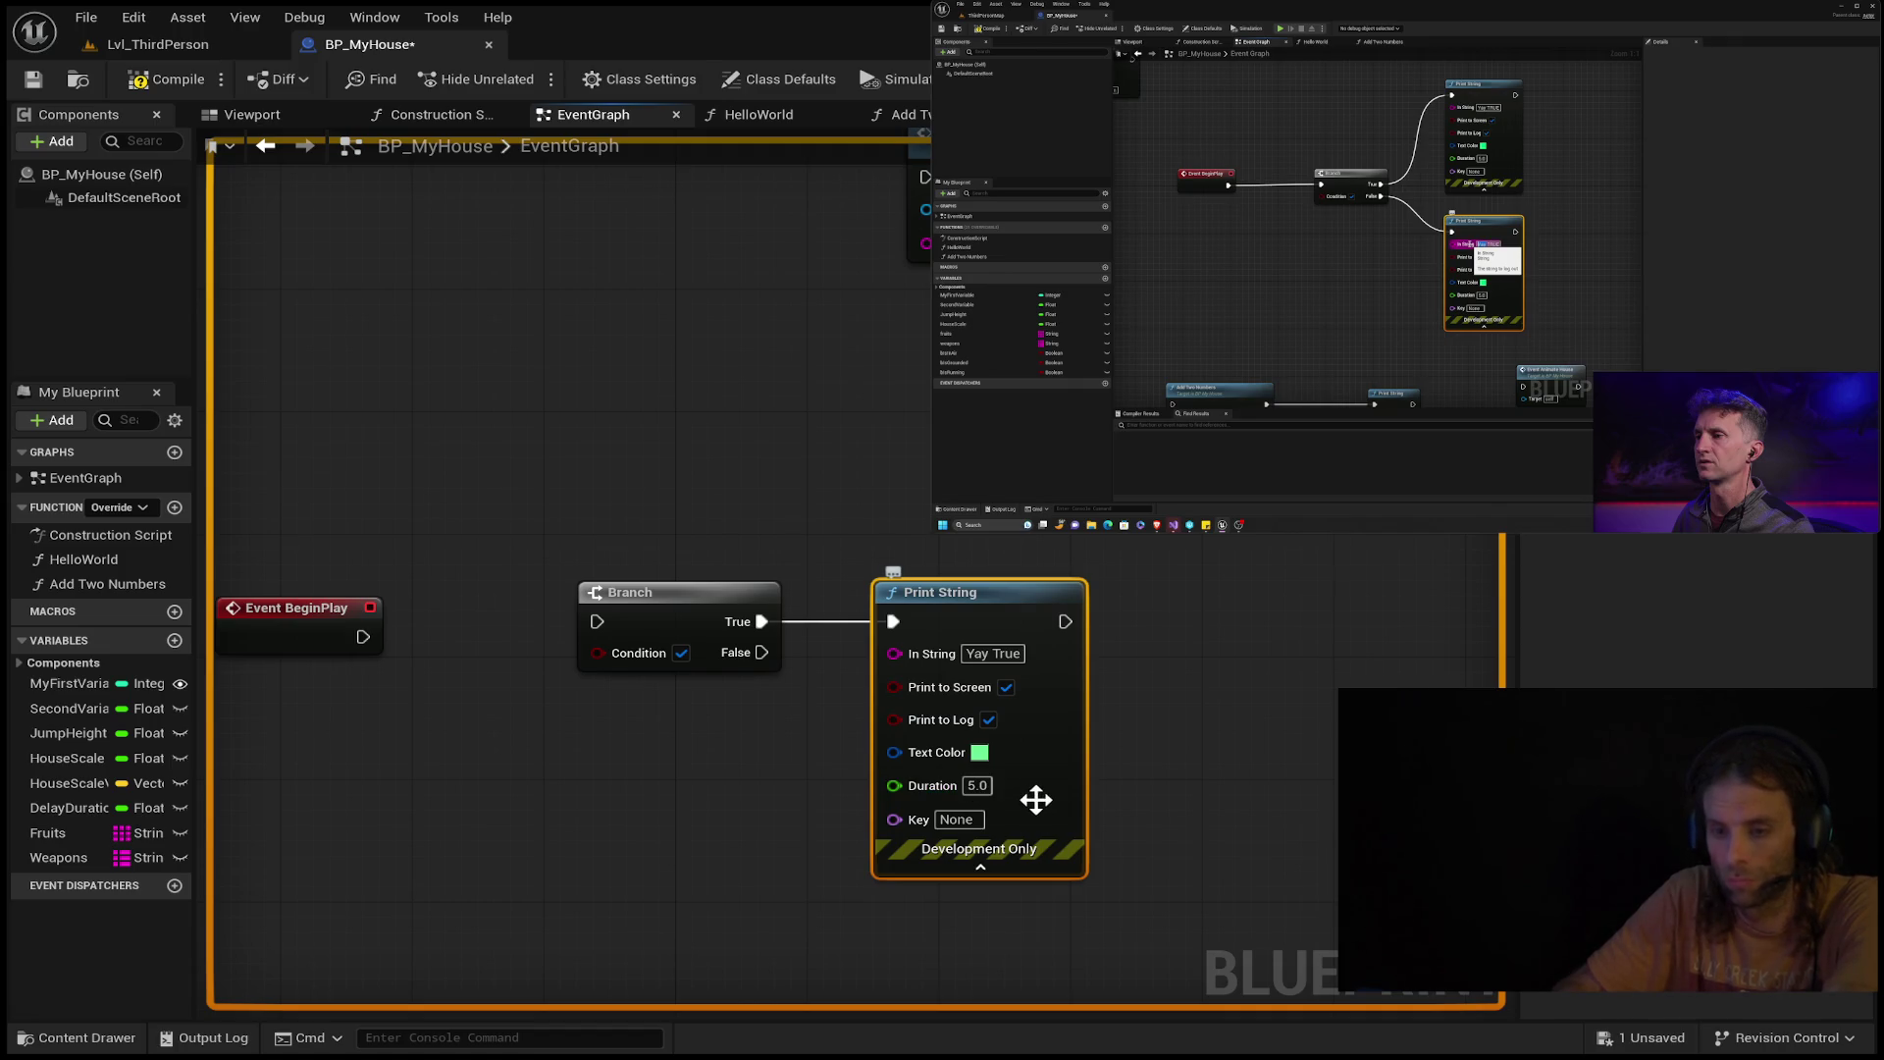
{"action": "left_click", "coordinate": [1227, 800]}
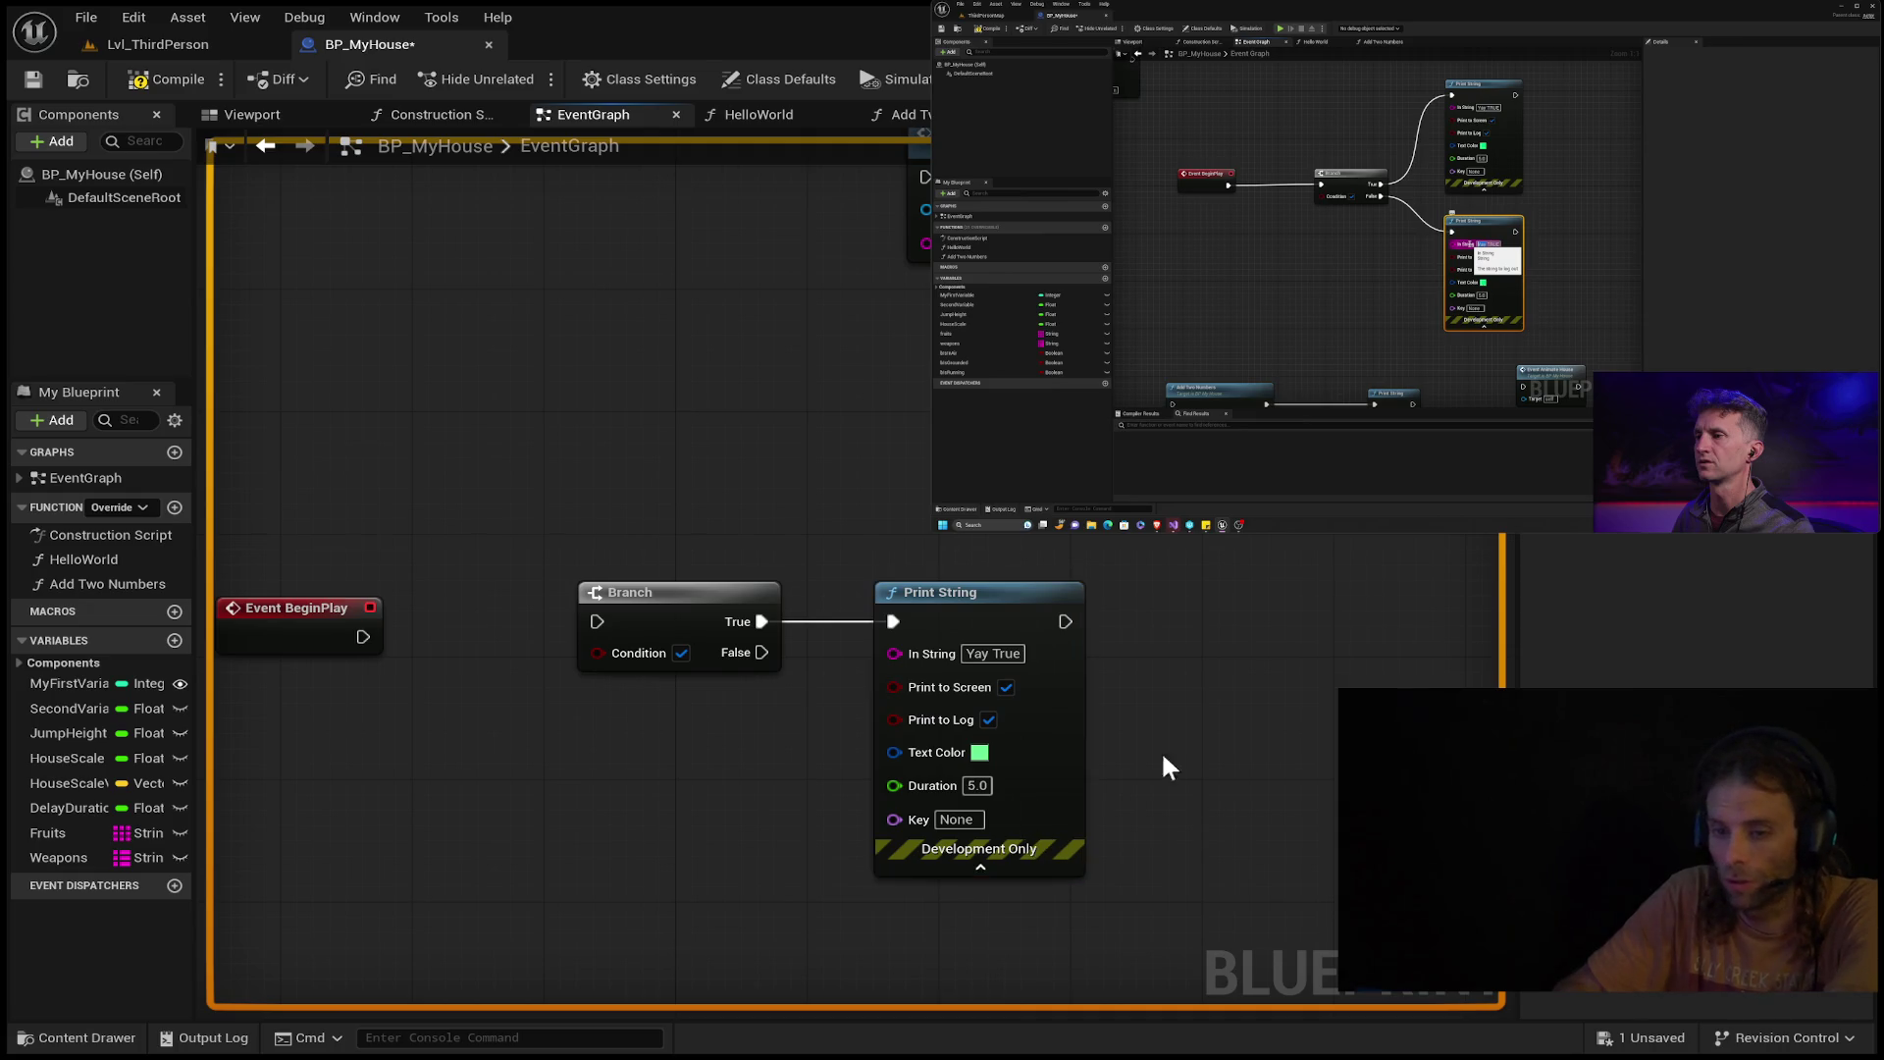
{"action": "left_click_drag", "start_coordinate": [1271, 589], "coordinate": [923, 869]}
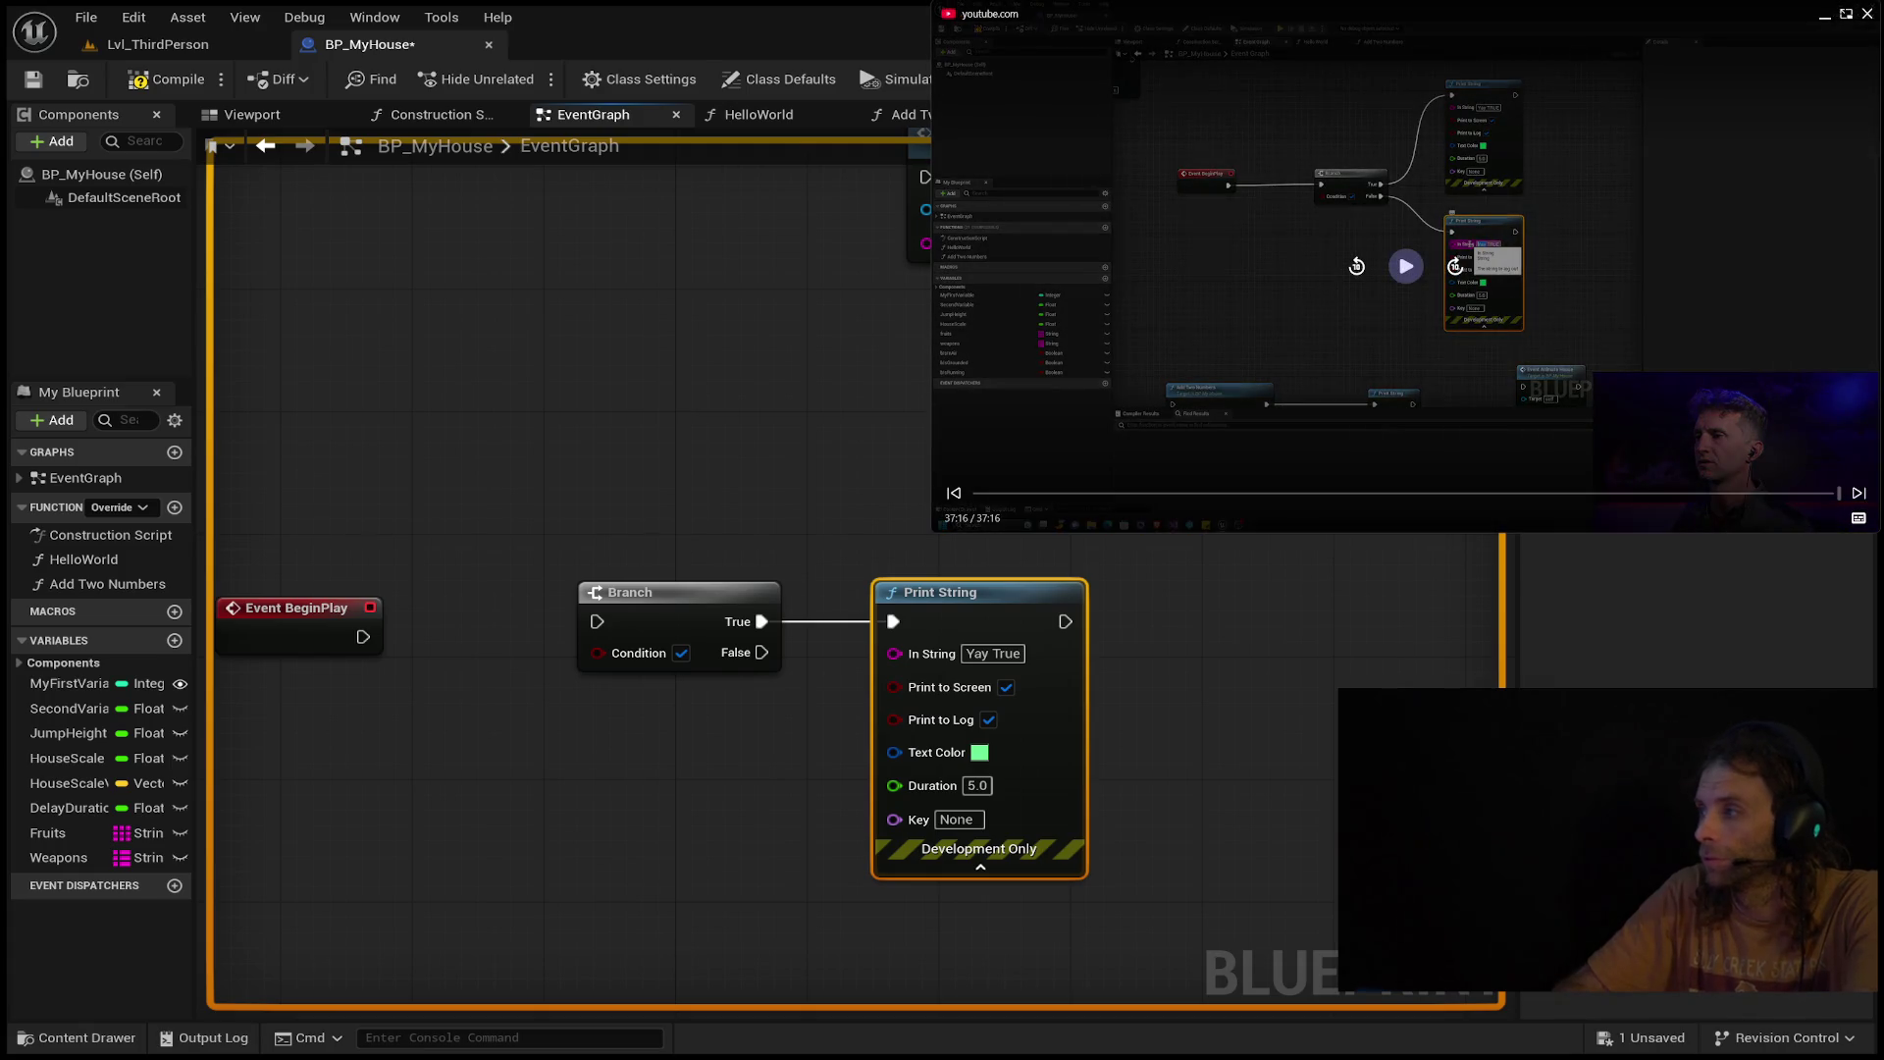
Move the True-branch Print String higher and pull a new Print String off the Branch's False pin.
{"action": "left_click", "coordinate": [1406, 266]}
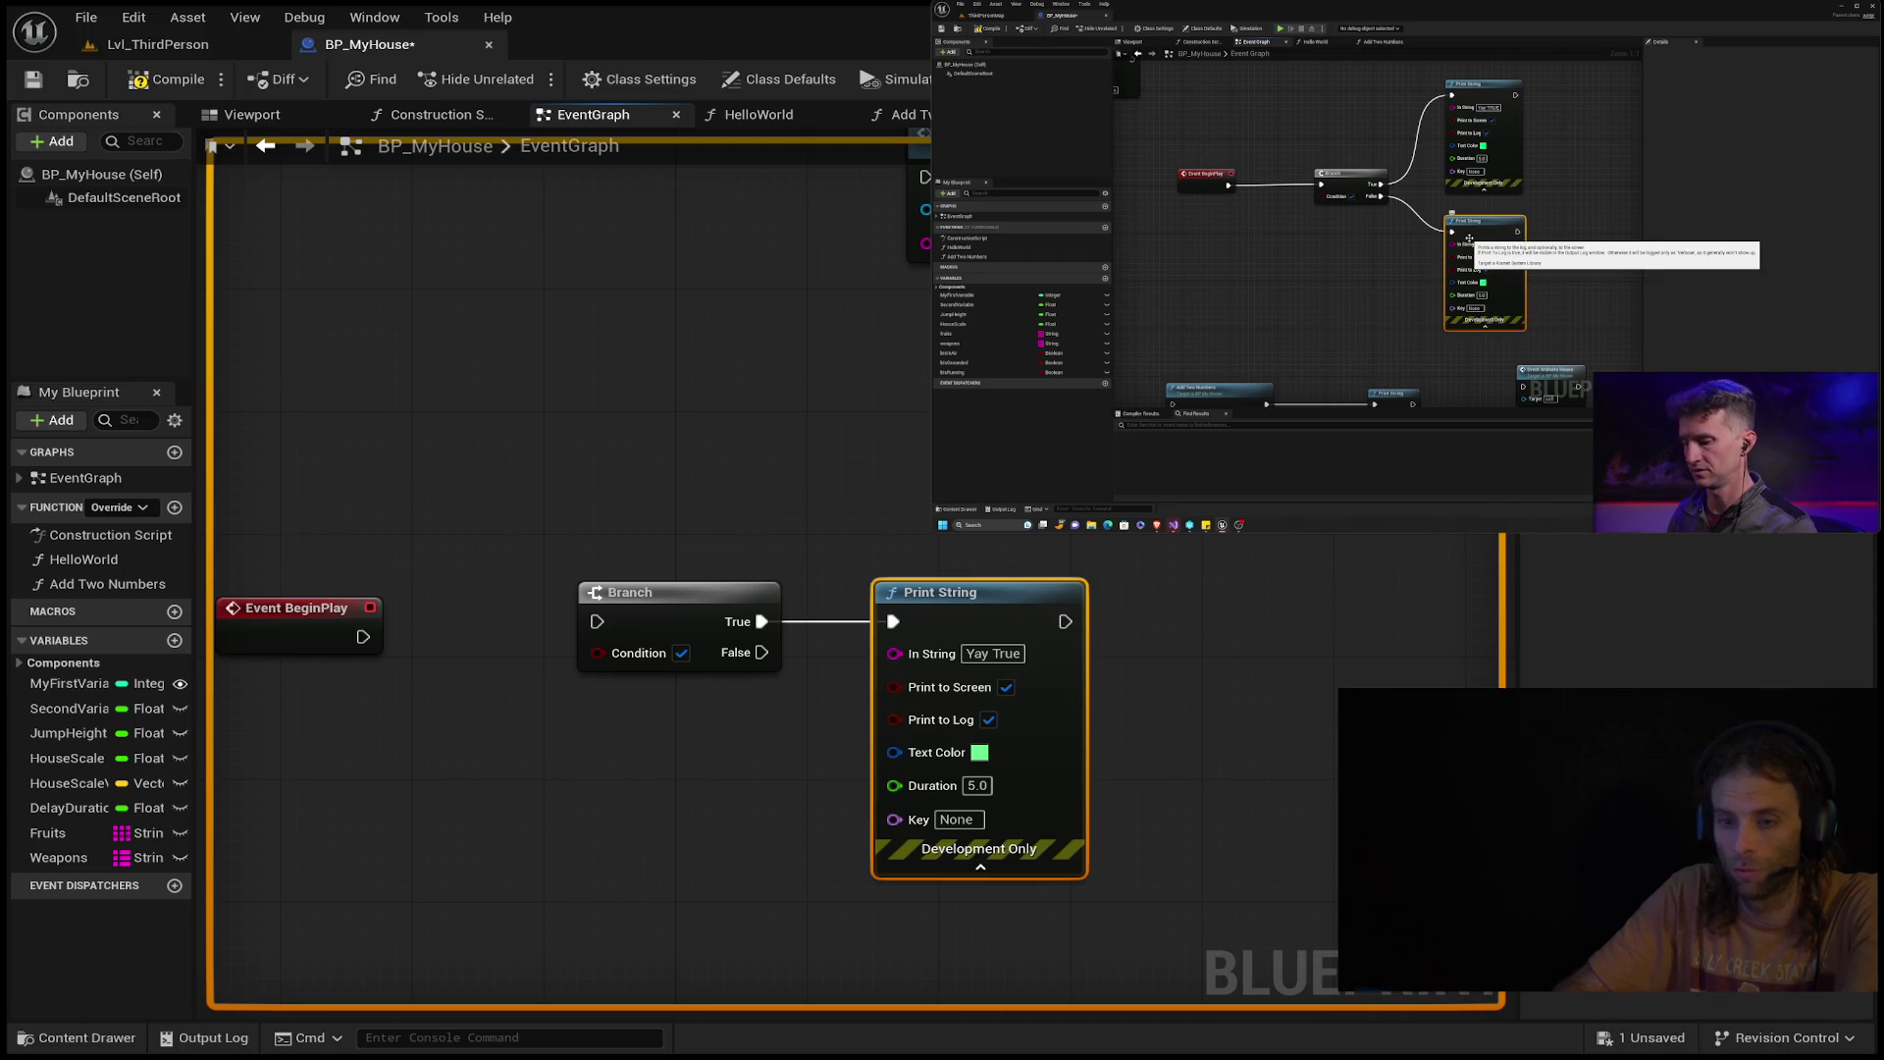
{"action": "left_click_drag", "start_coordinate": [981, 591], "coordinate": [1015, 347]}
{"action": "mouse_move", "coordinate": [847, 669]}
{"action": "left_mouse_down"}
{"action": "mouse_move", "coordinate": [885, 828]}
{"action": "mouse_move", "coordinate": [922, 813]}
{"action": "mouse_move", "coordinate": [1016, 533]}
{"action": "left_mouse_up"}
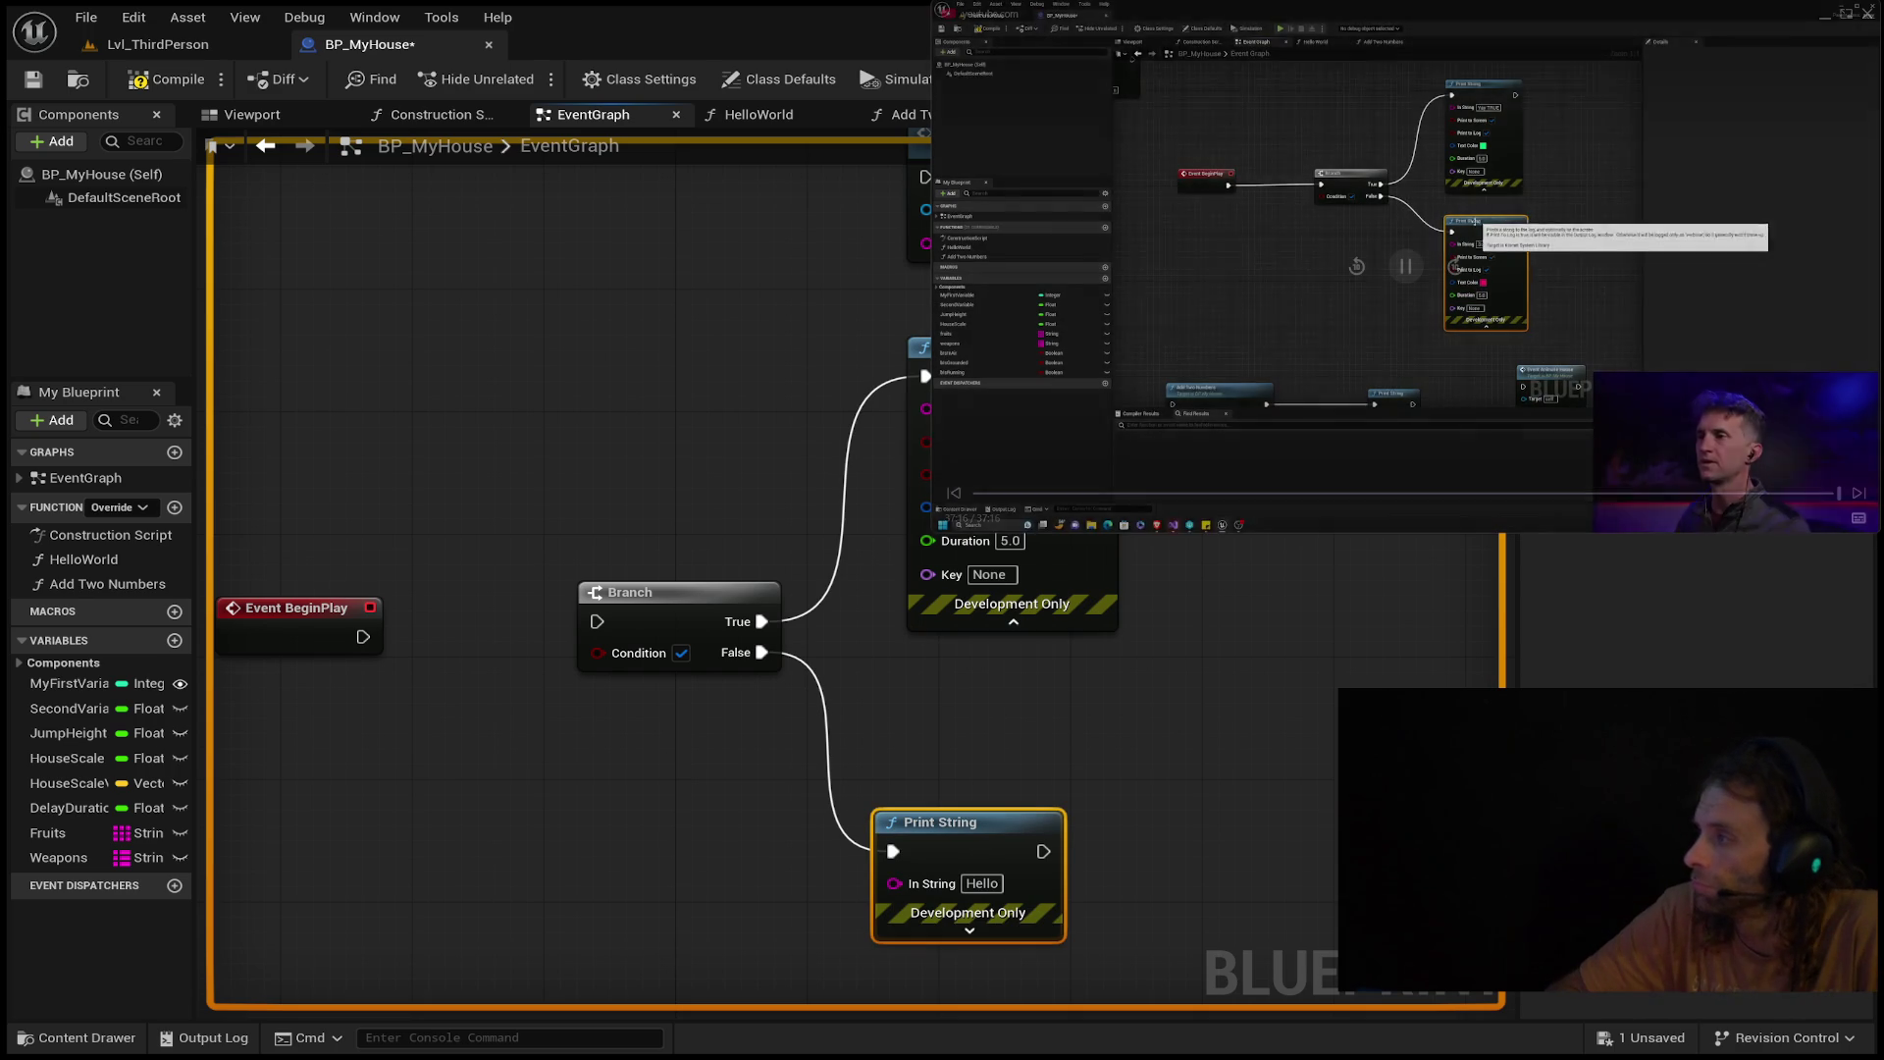
{"action": "left_click", "coordinate": [1409, 278]}
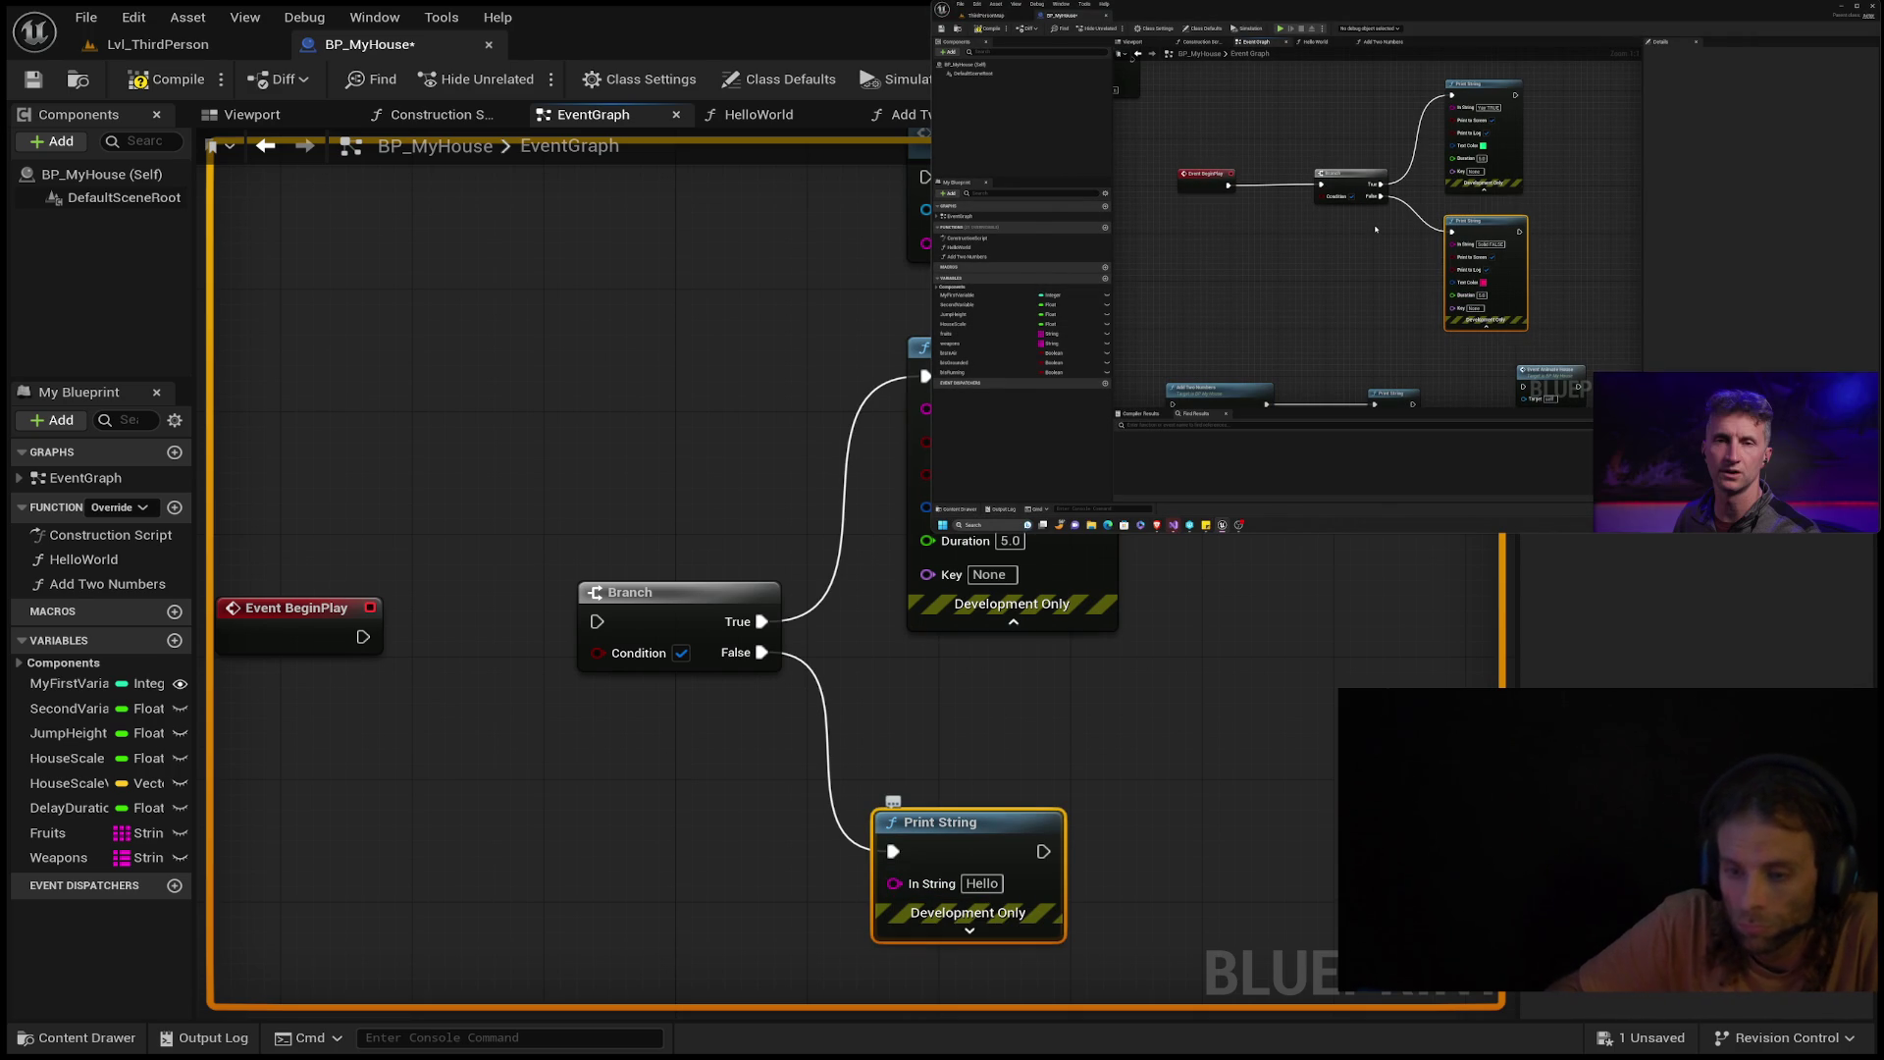
Expand the False-branch Print String's advanced pins and set its message to 'Sad False'.
{"action": "left_click", "coordinate": [969, 930]}
{"action": "scroll", "coordinate": [1270, 899], "scroll_direction": "down", "scroll_amount": 2}
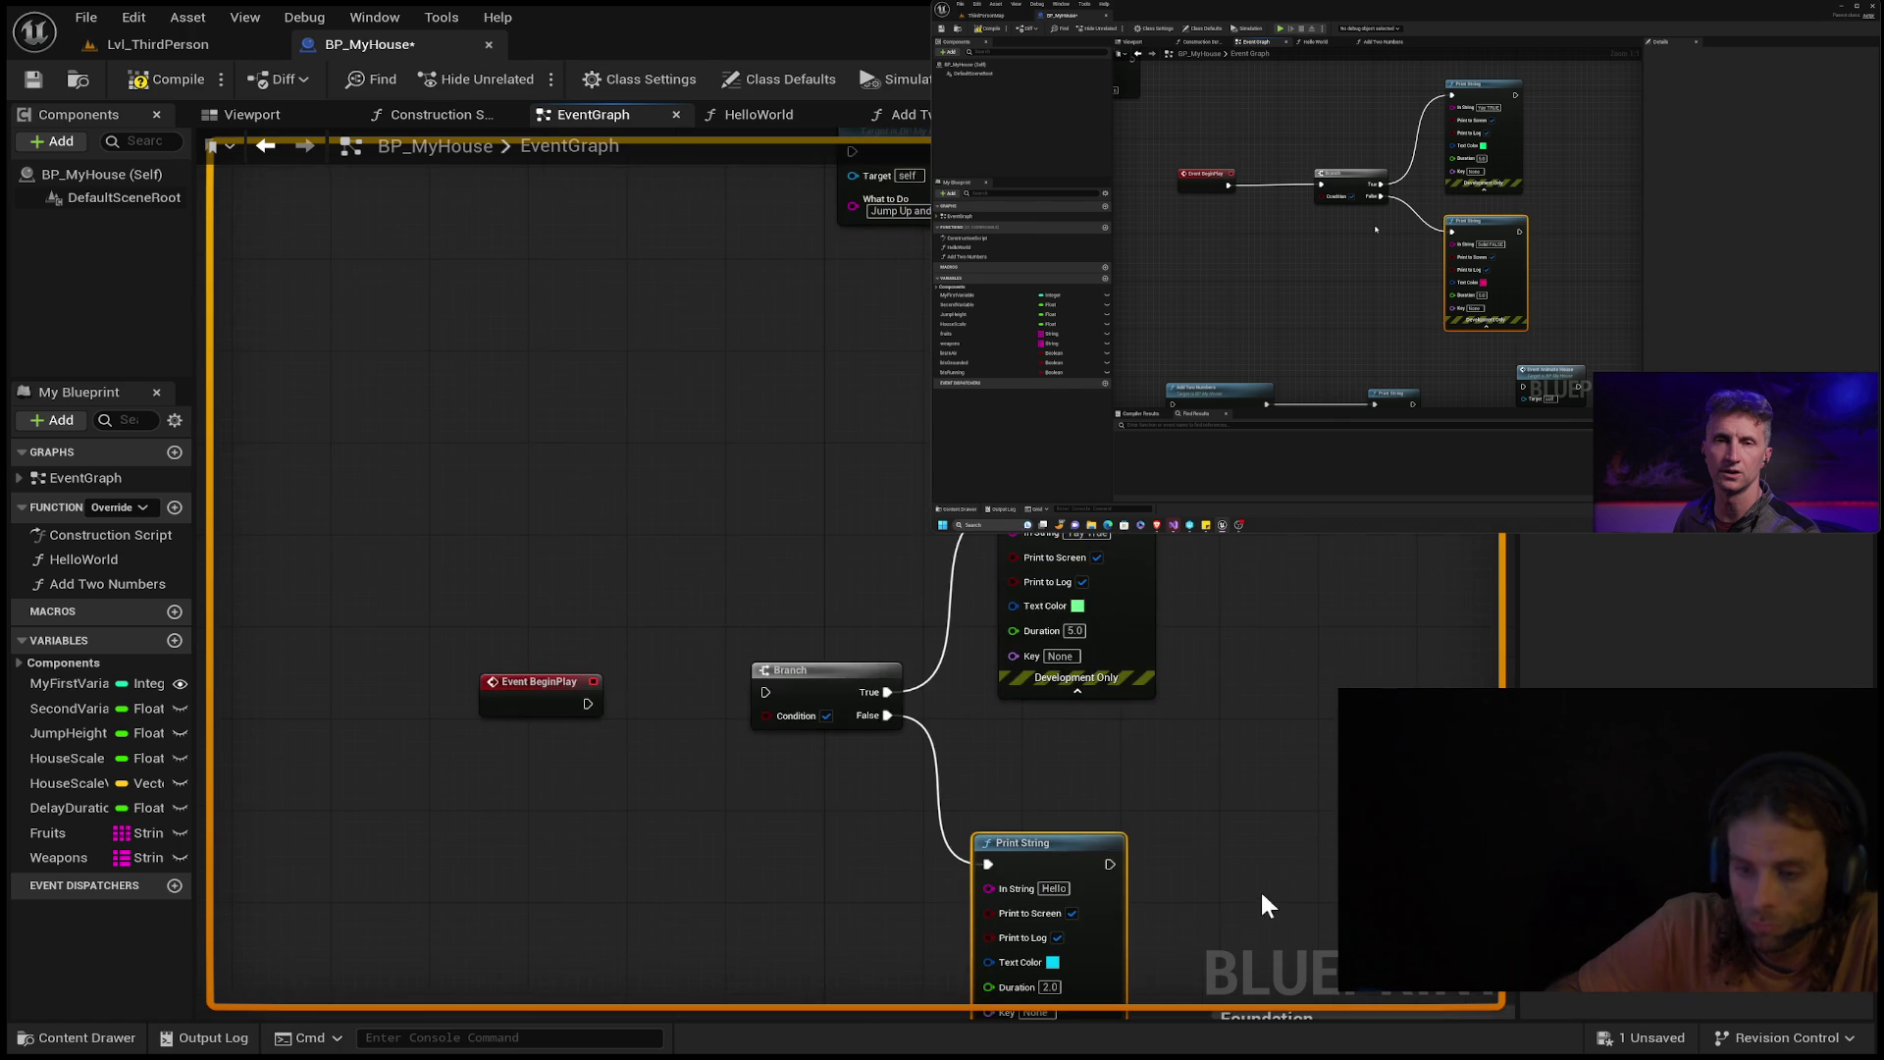
{"action": "left_click_drag", "start_coordinate": [999, 599], "coordinate": [1024, 496]}
{"action": "left_click", "coordinate": [1059, 550]}
{"action": "type", "text": "Solid"}
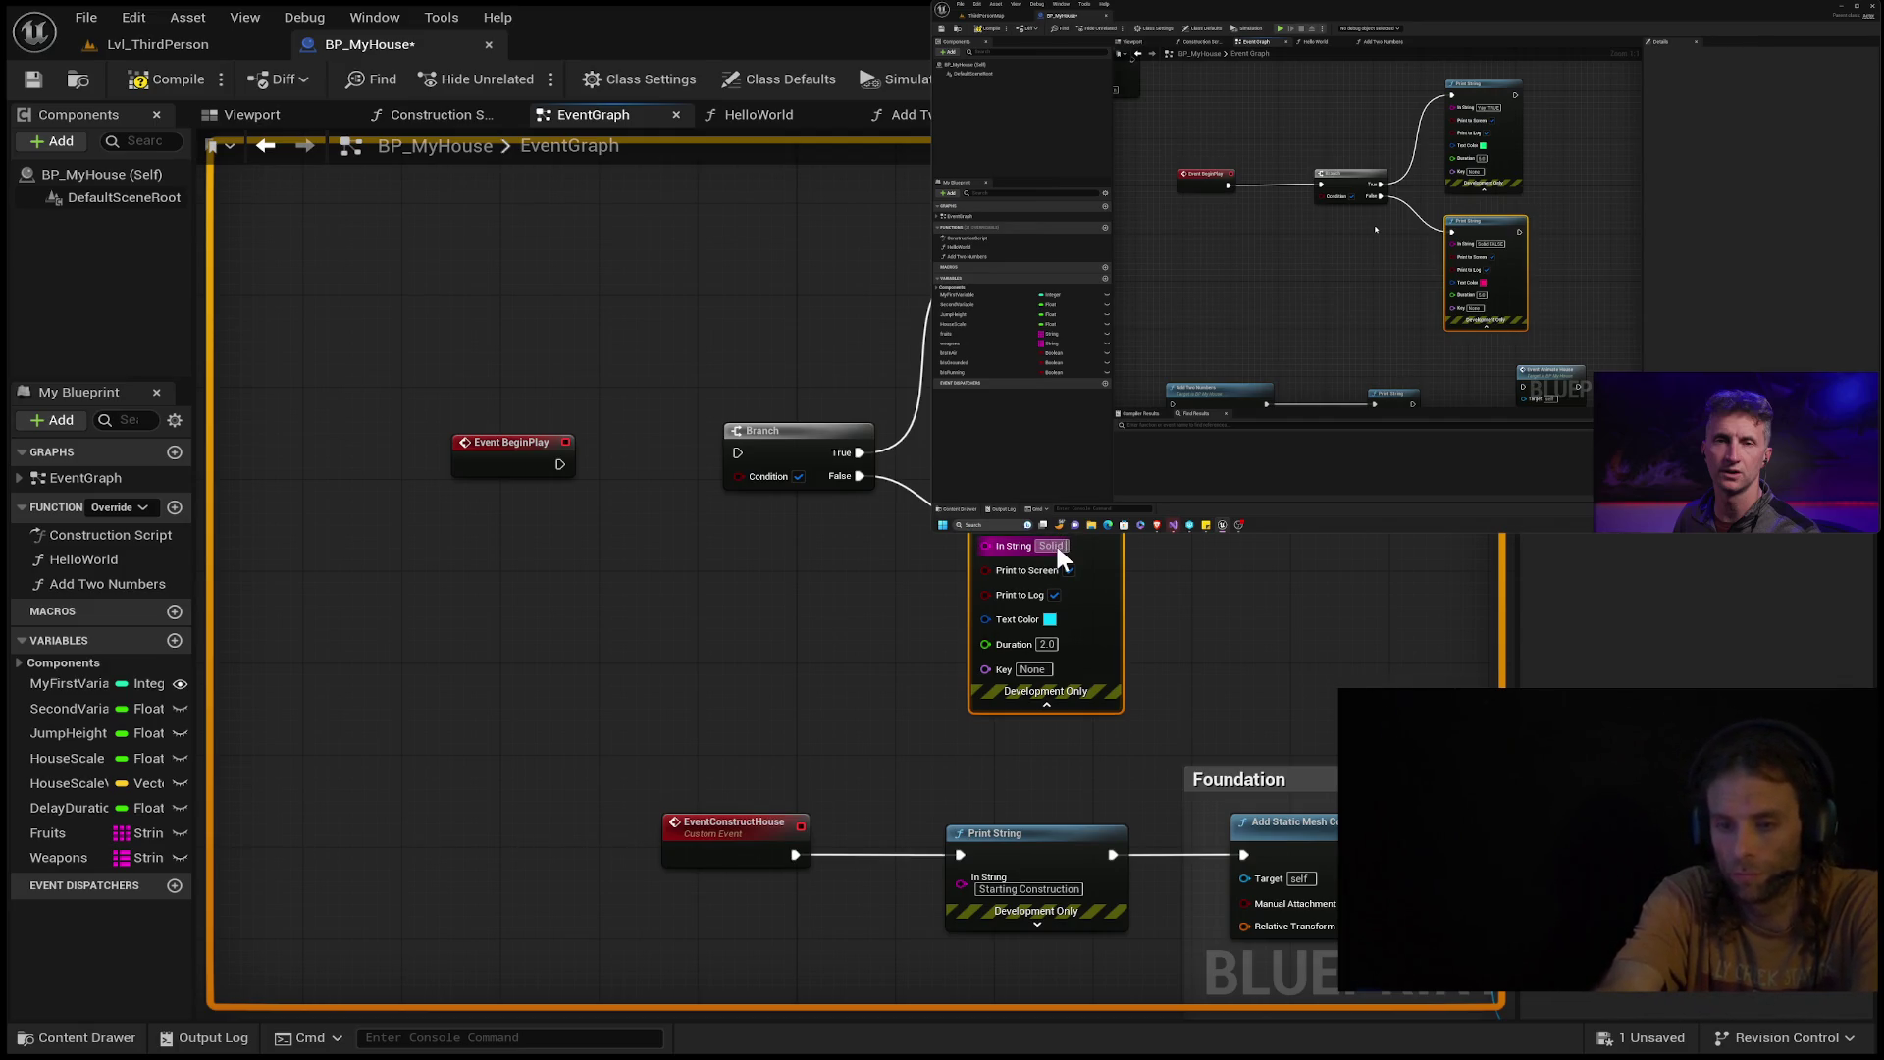
{"action": "type", "text": "False"}
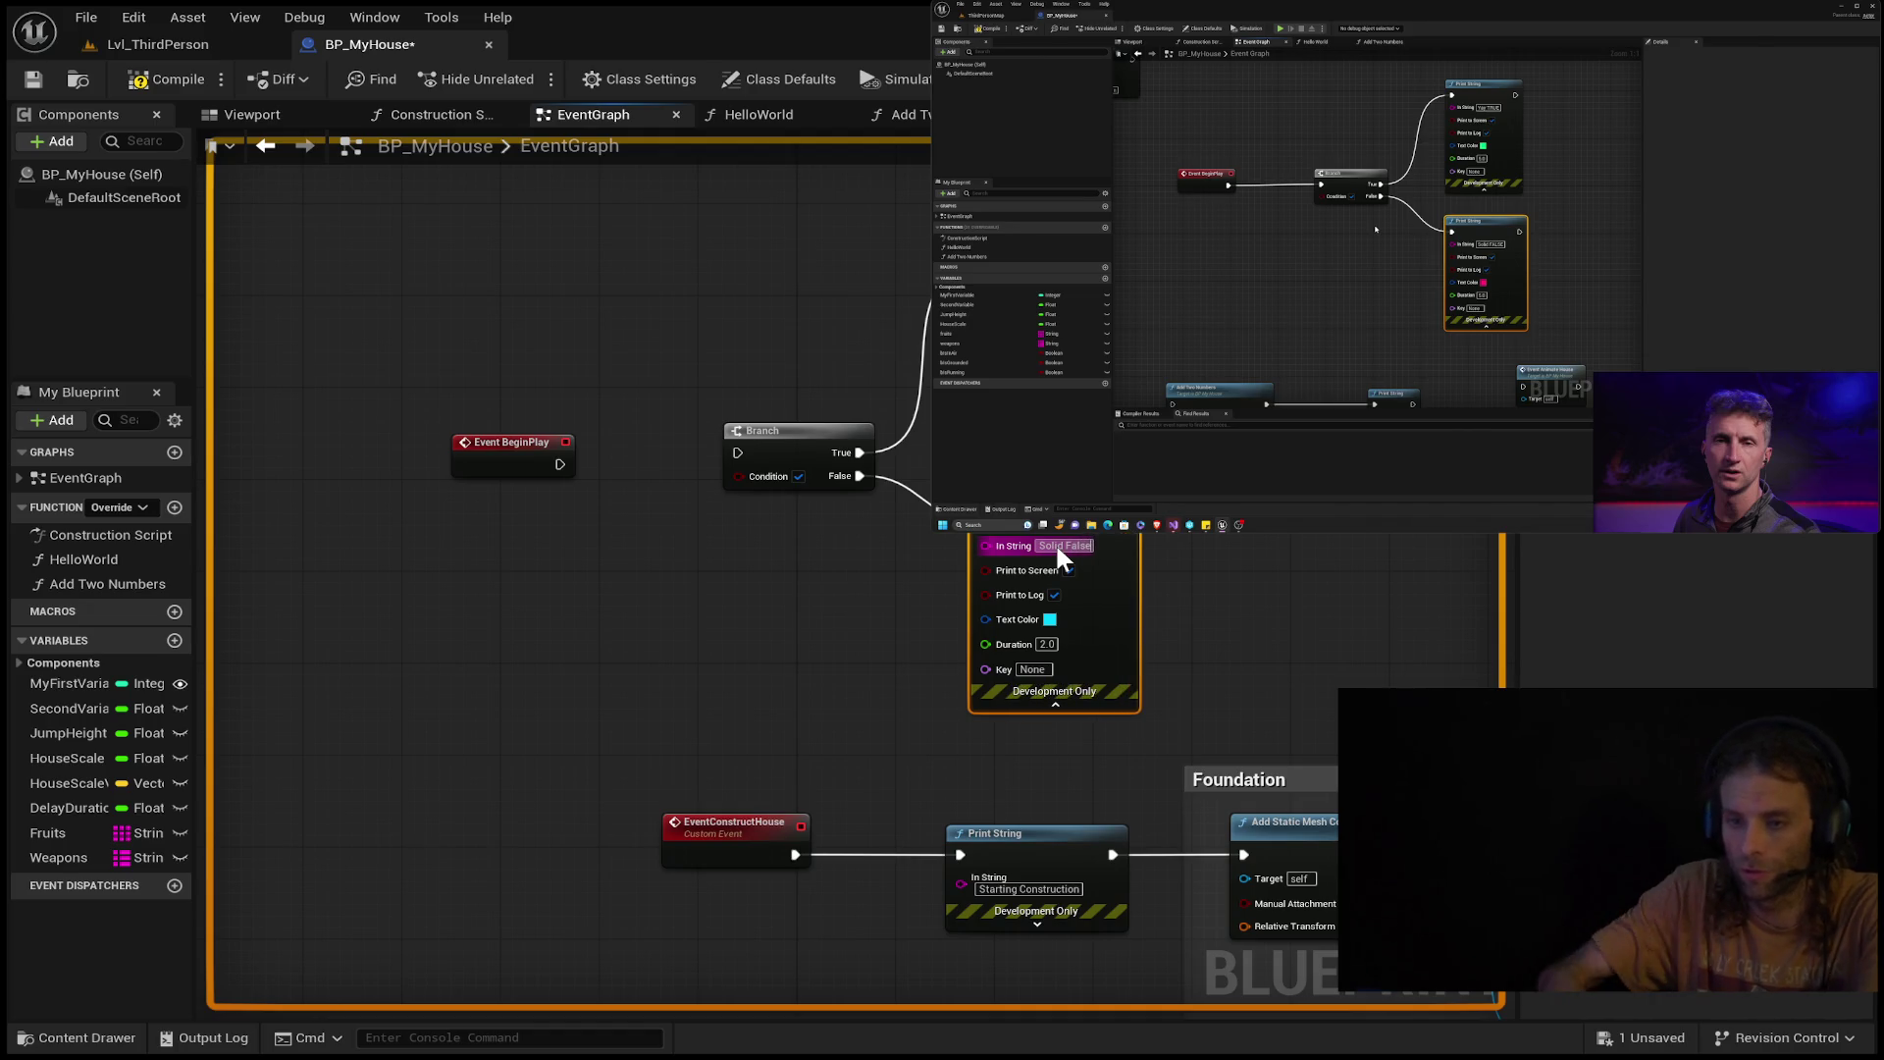
{"action": "key", "text": "Return"}
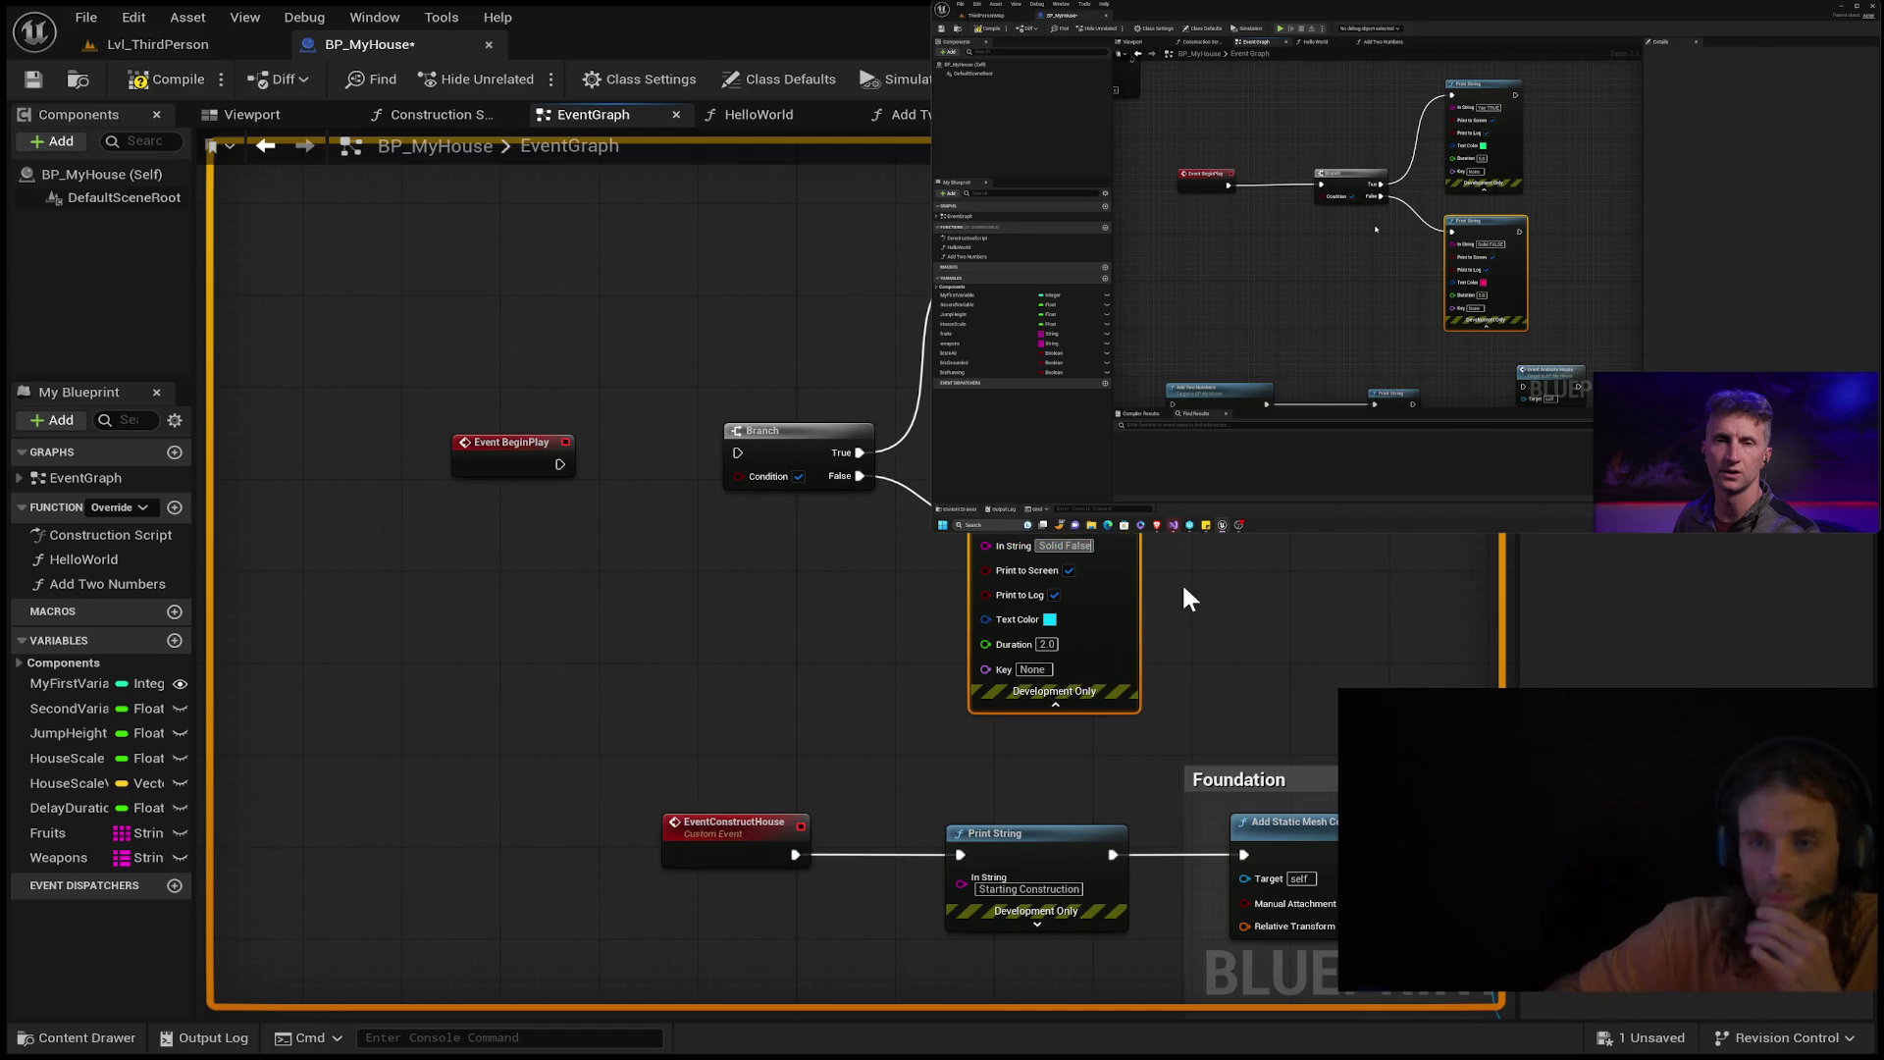
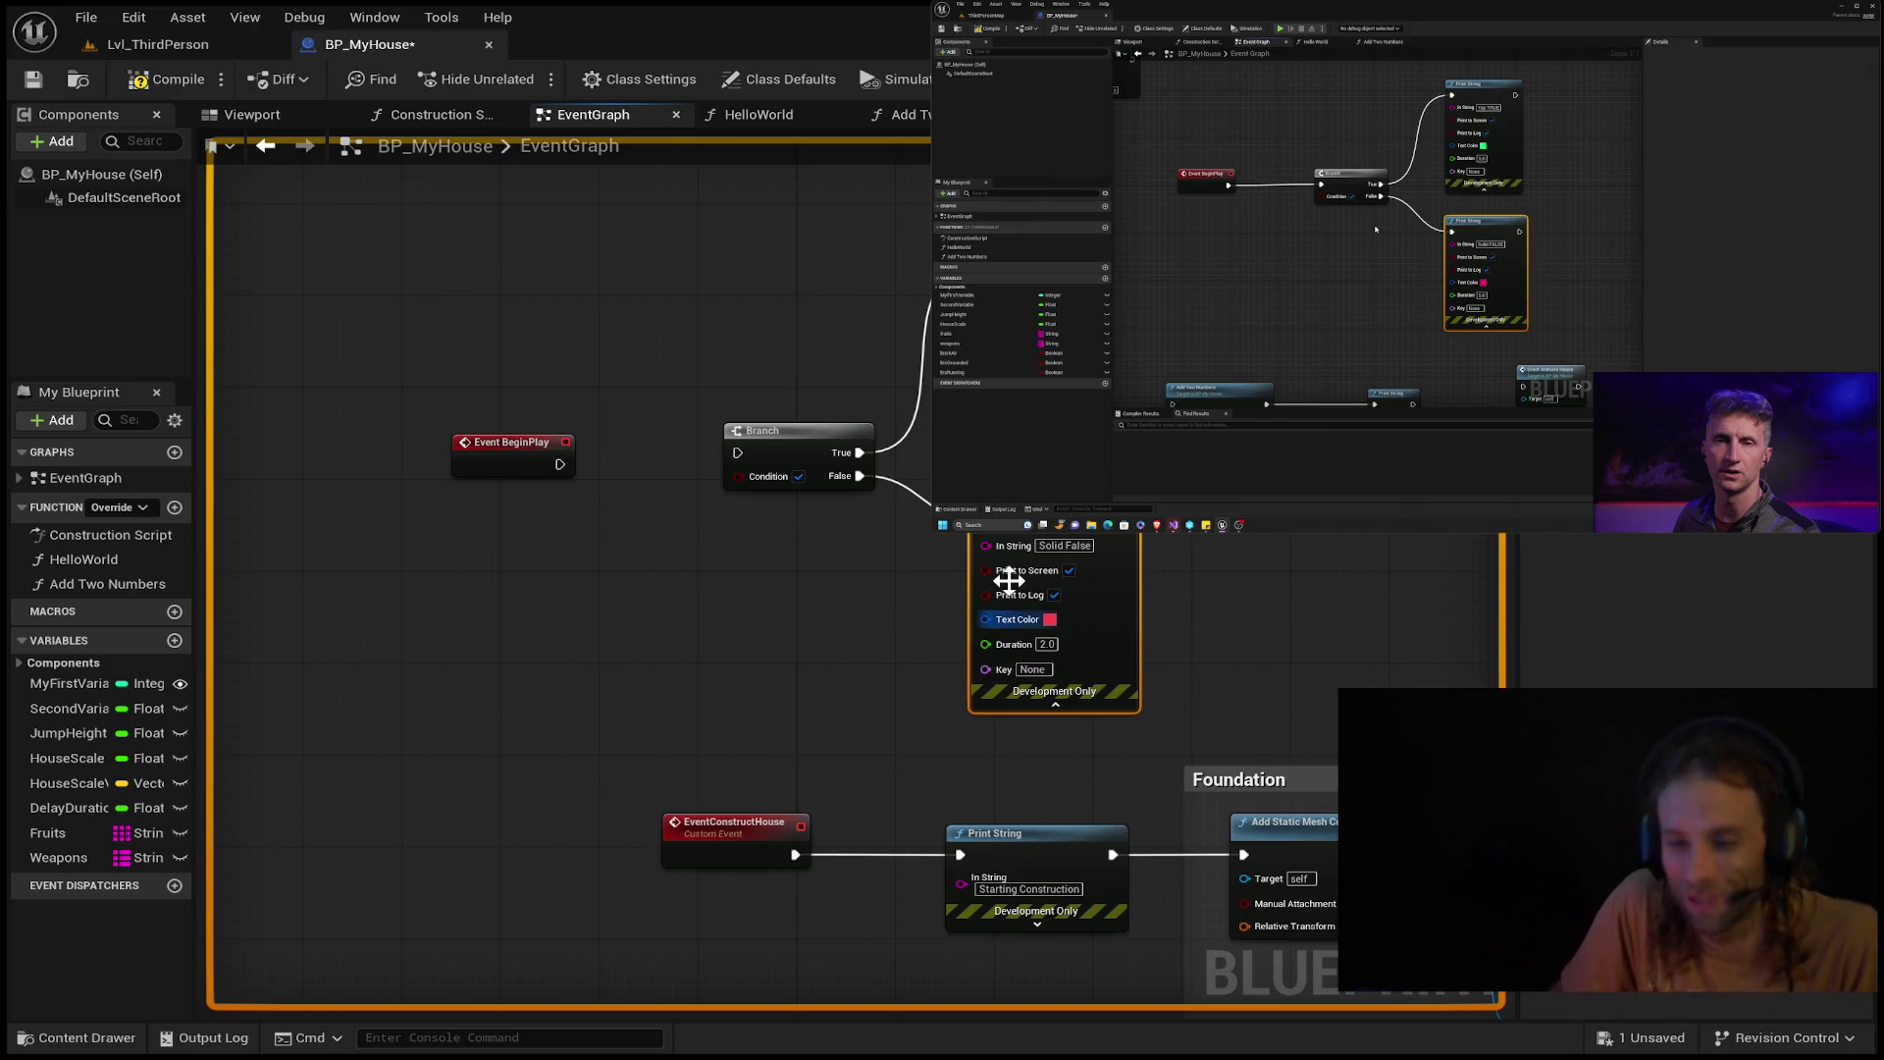
Set the Print String duration to 5.0 and start the reference tutorial video.
{"action": "left_click", "coordinate": [1051, 644]}
{"action": "type", "text": "5"}
{"action": "left_click", "coordinate": [1221, 623]}
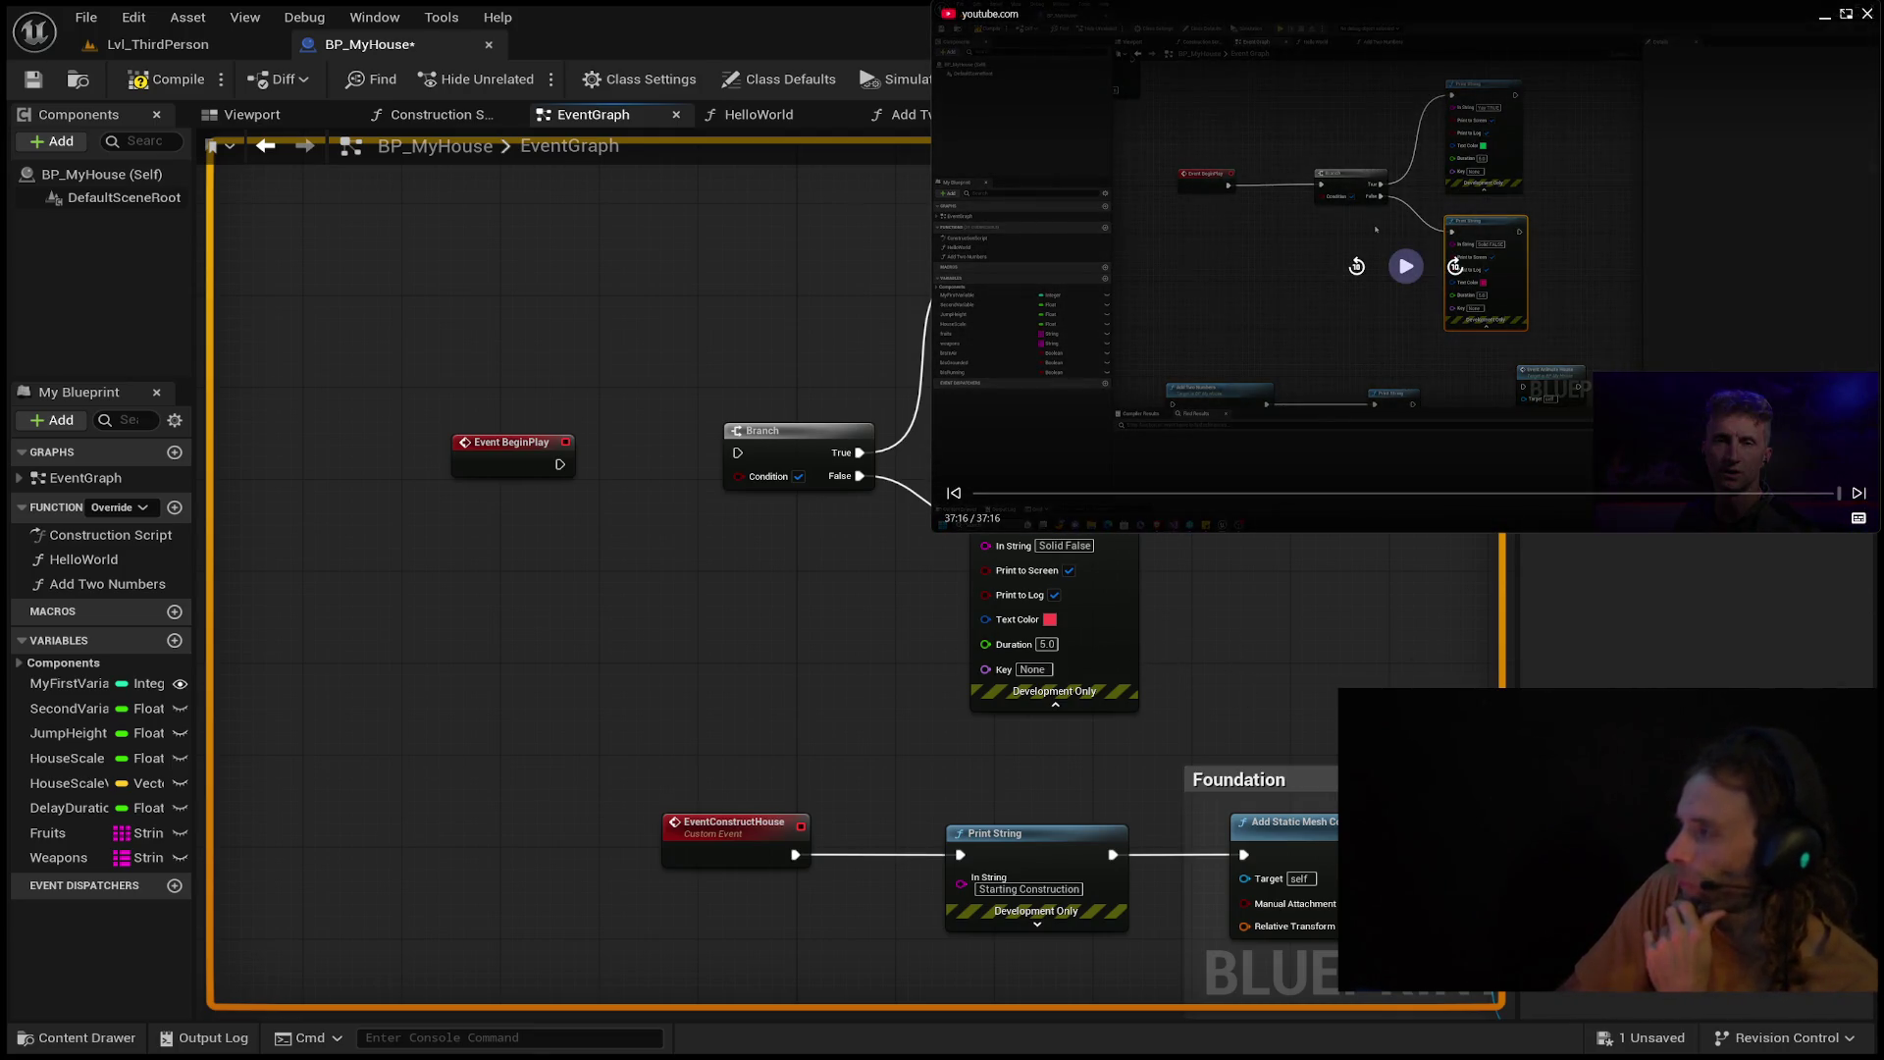
{"action": "left_click", "coordinate": [1413, 269]}
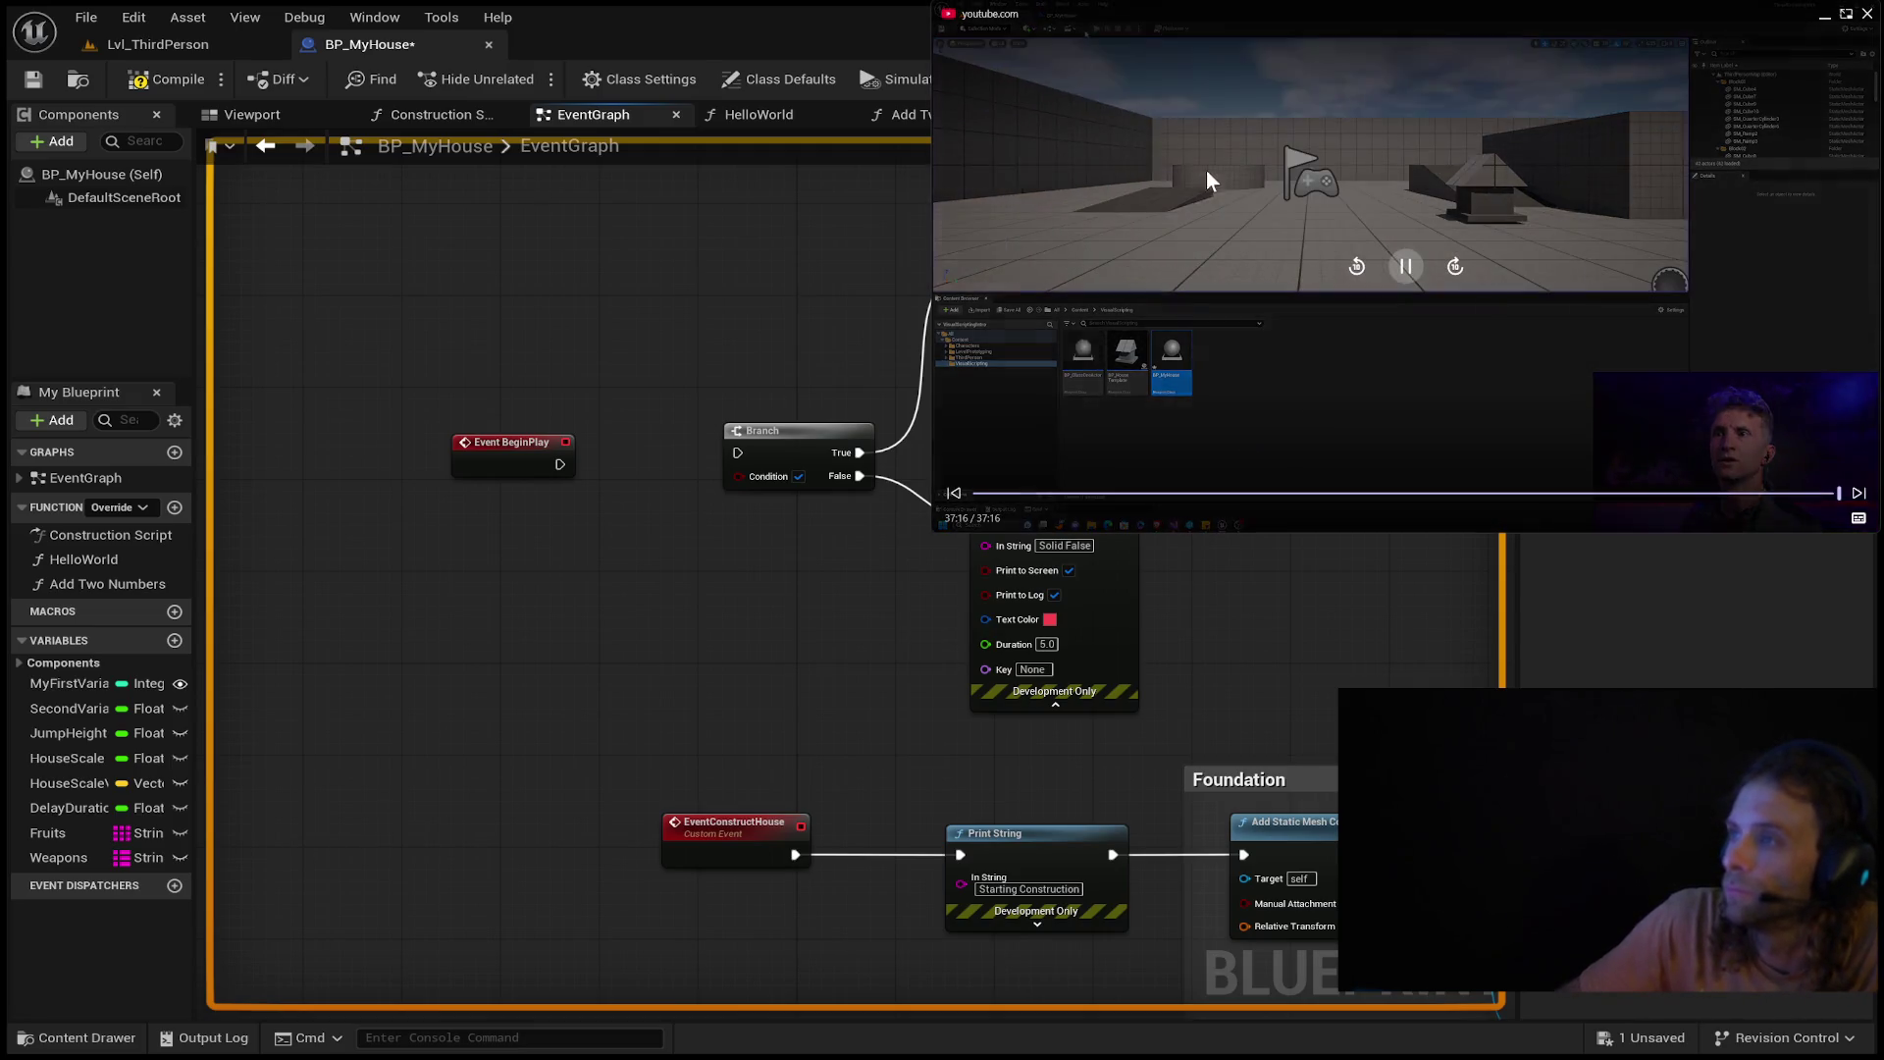
Wire Event BeginPlay into the Branch, compile and save, then tick the Branch Condition.
{"action": "left_click_drag", "start_coordinate": [560, 464], "coordinate": [740, 453]}
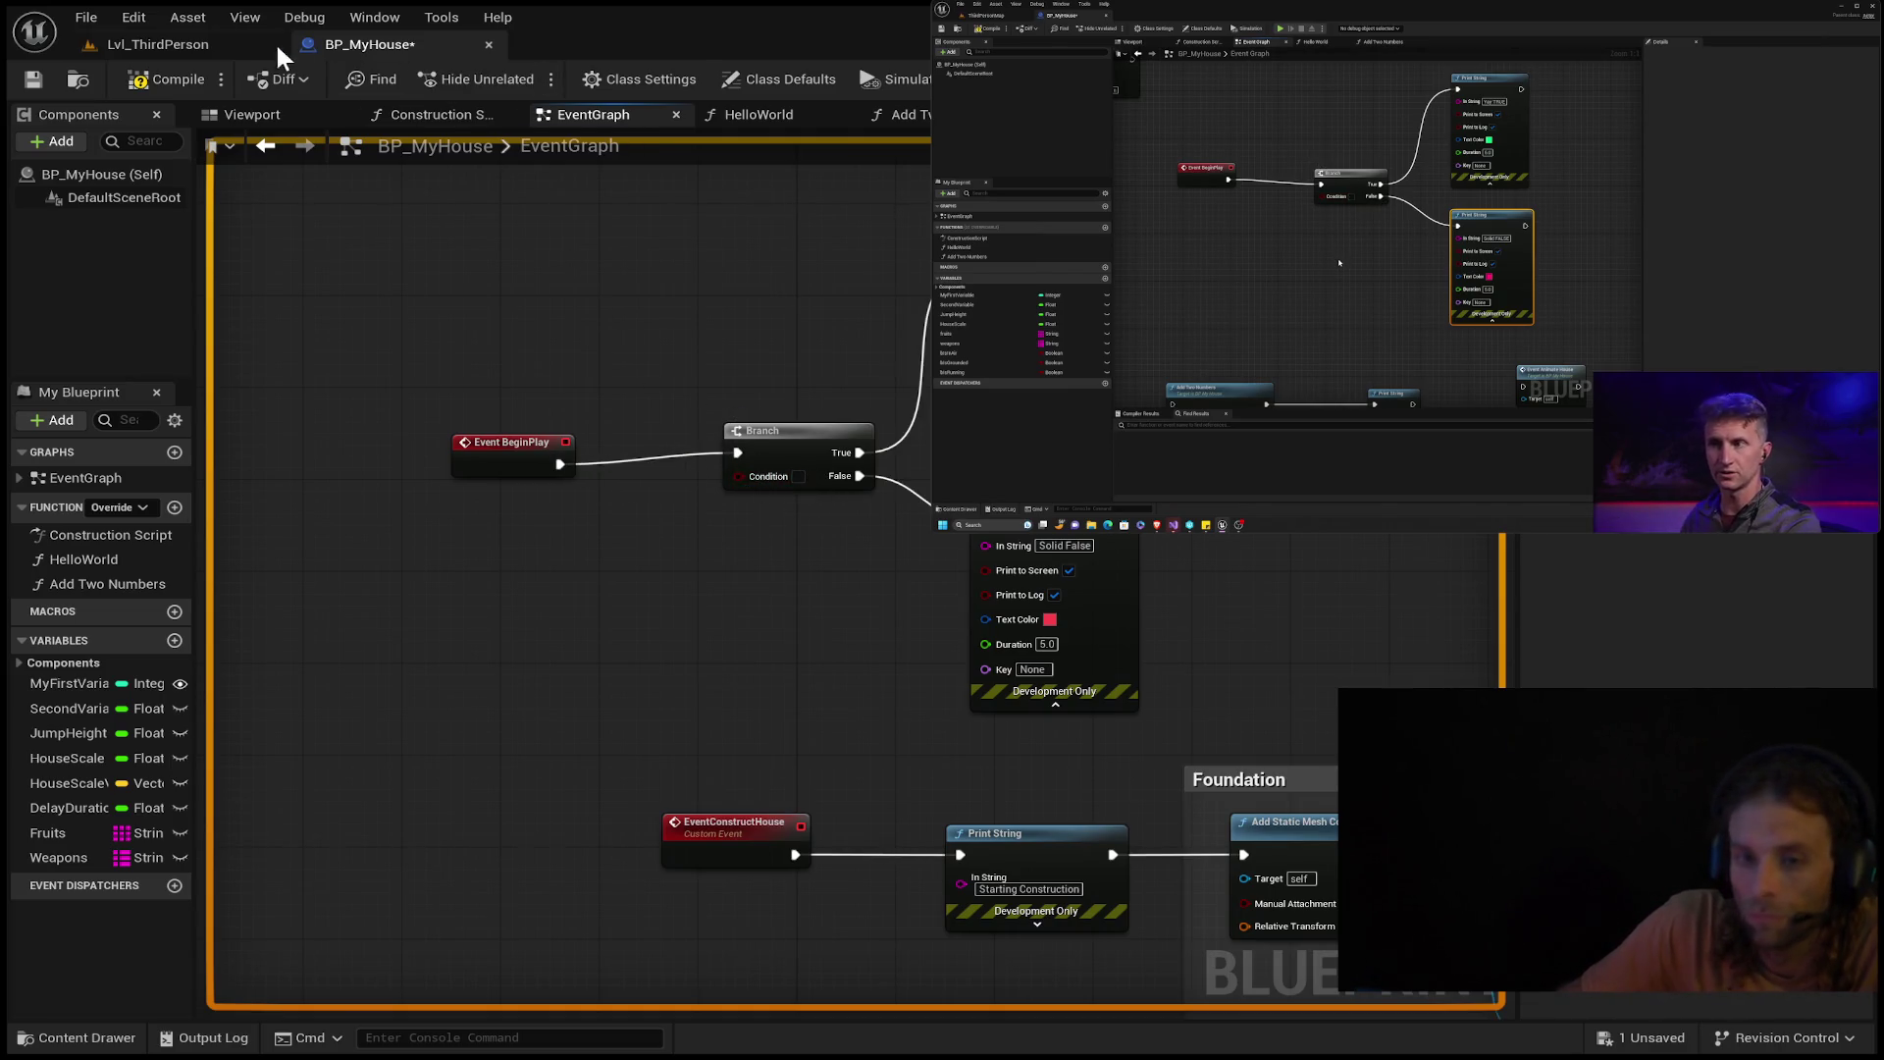
{"action": "left_click", "coordinate": [149, 77]}
{"action": "left_click", "coordinate": [33, 81]}
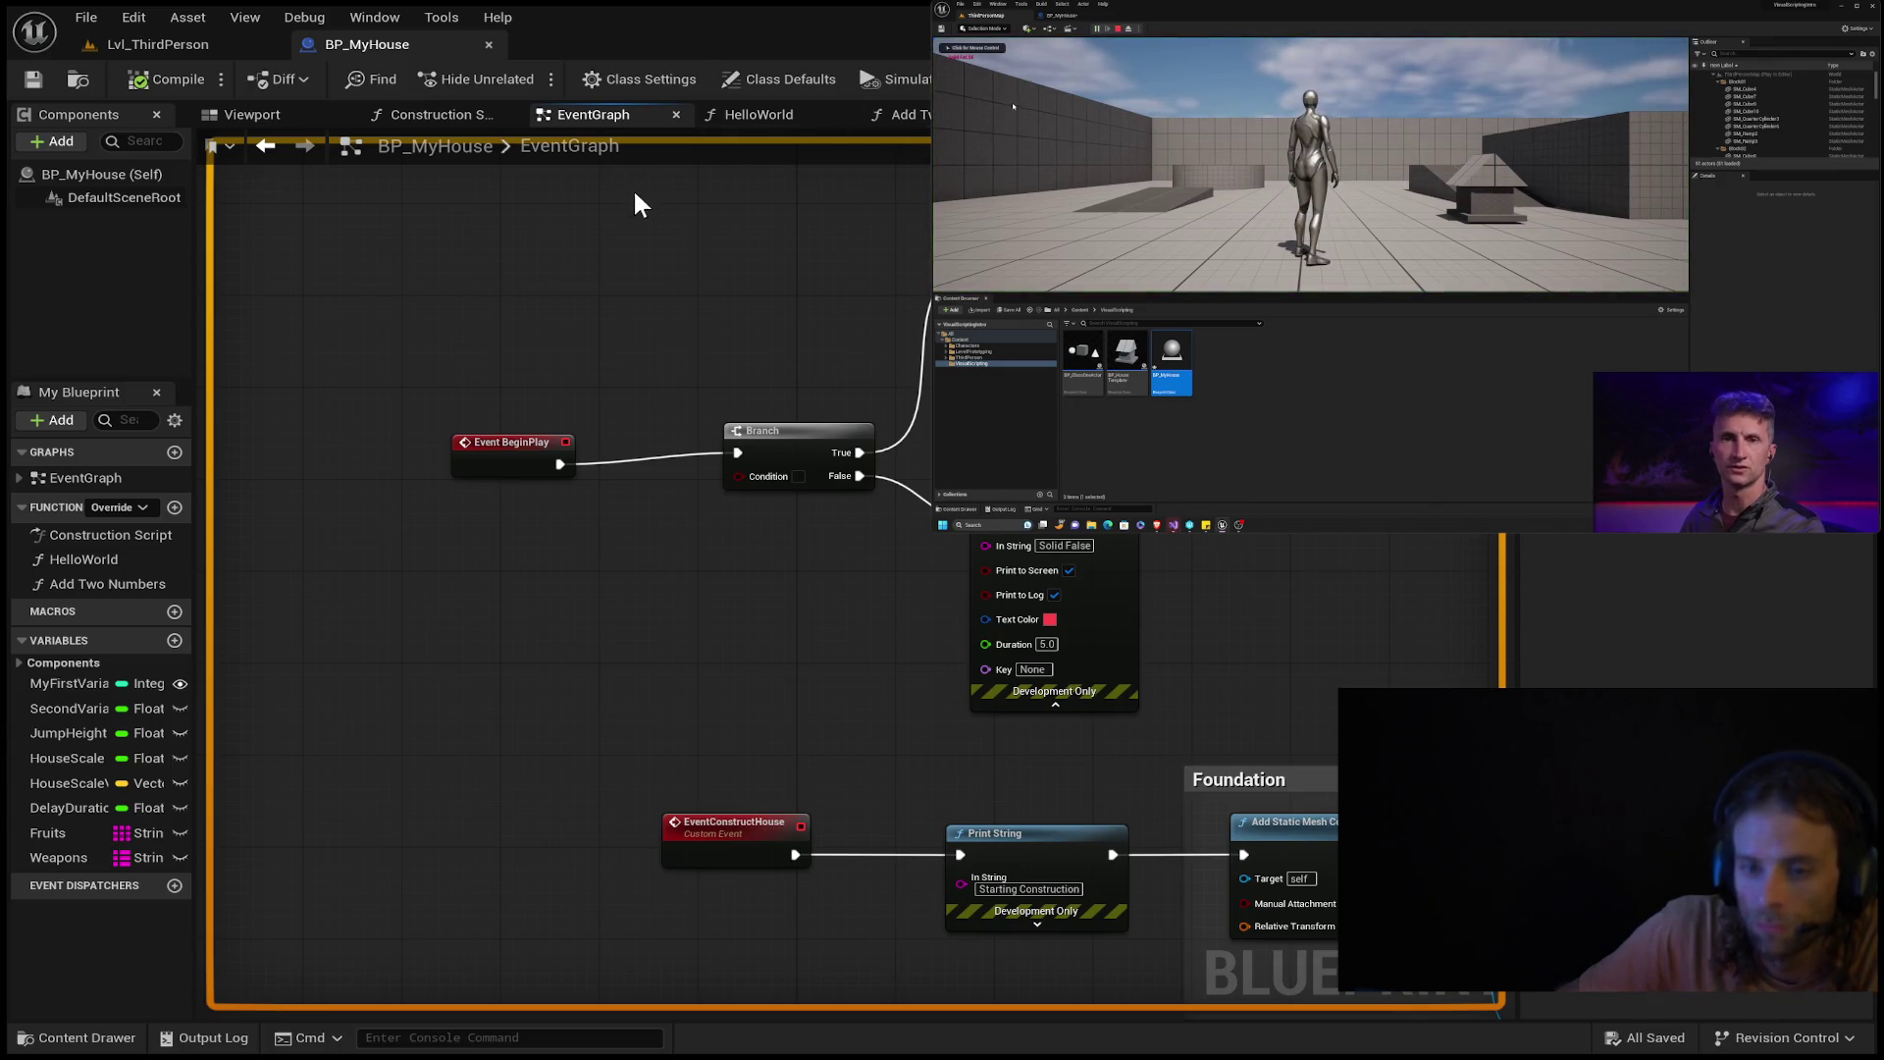
{"action": "left_click", "coordinate": [797, 476]}
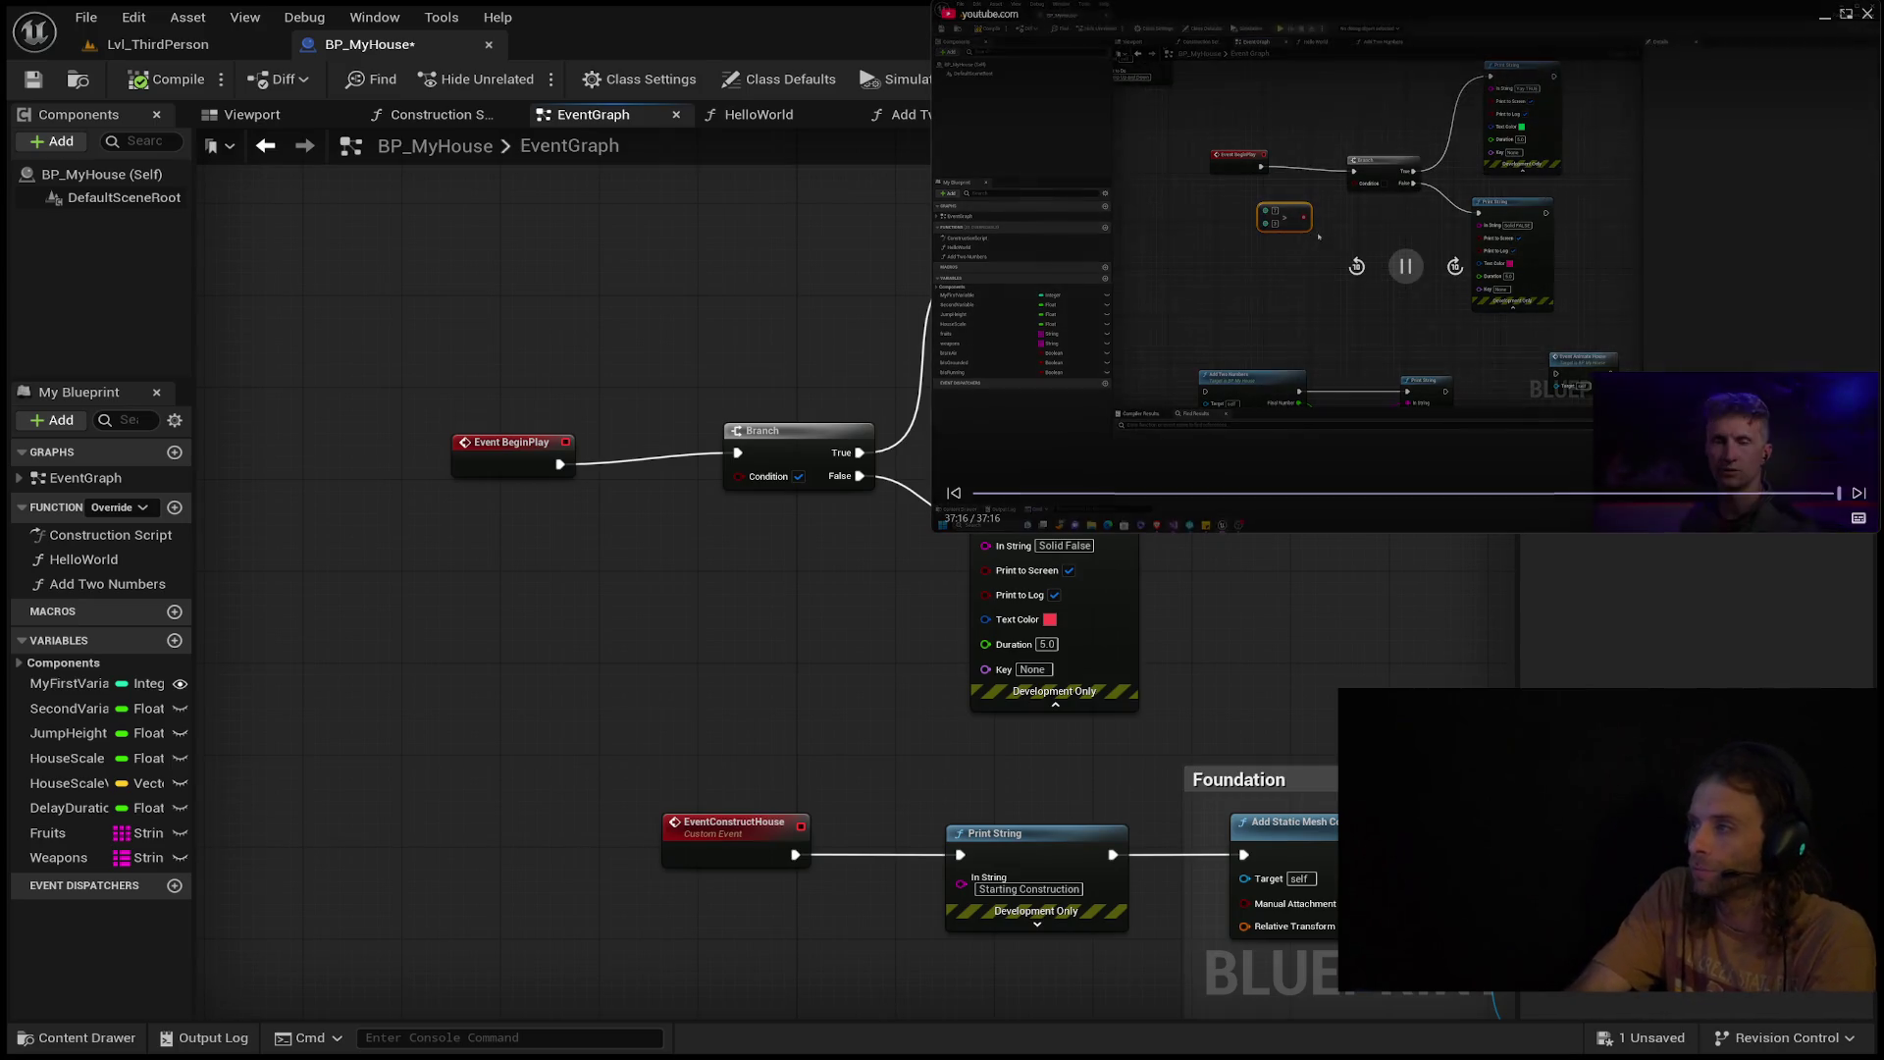
{"action": "left_click", "coordinate": [1357, 266]}
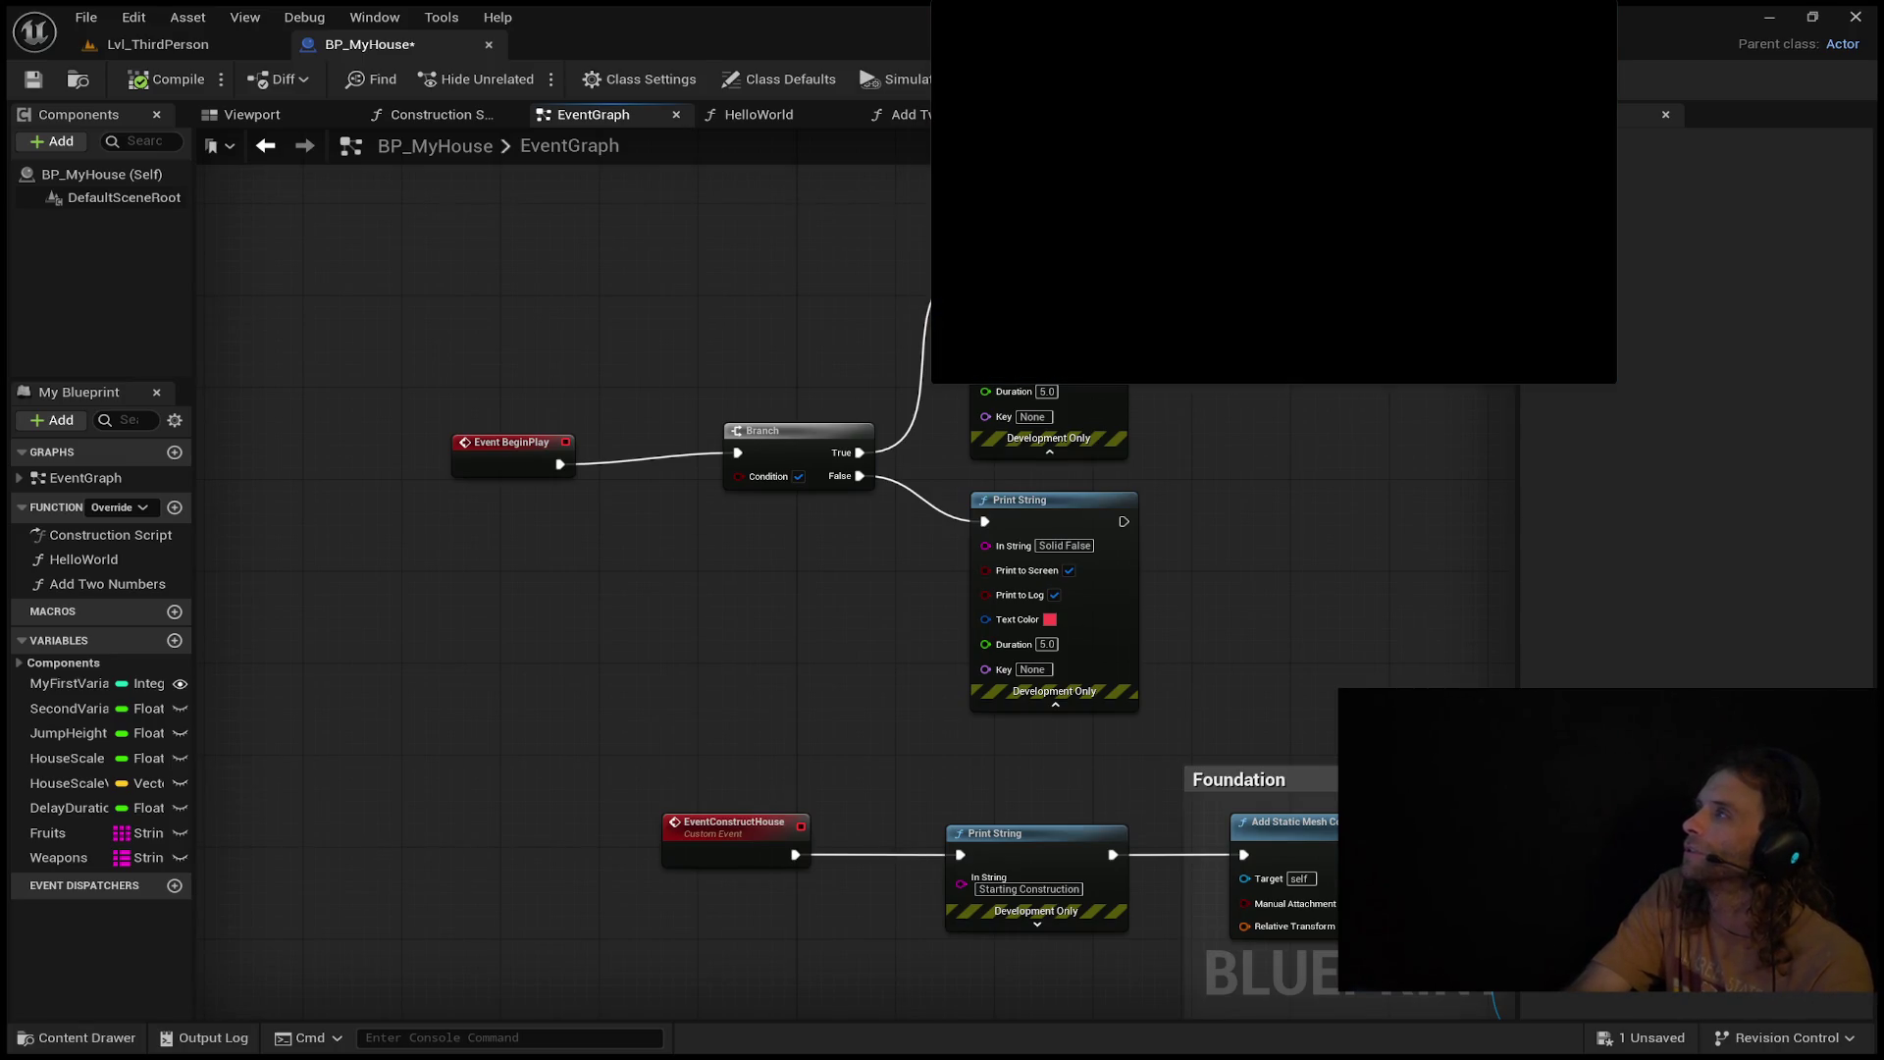
Restart the picture-in-picture tutorial video, then seek it forward to about 2:48.
{"action": "mouse_move", "coordinate": [1329, 40]}
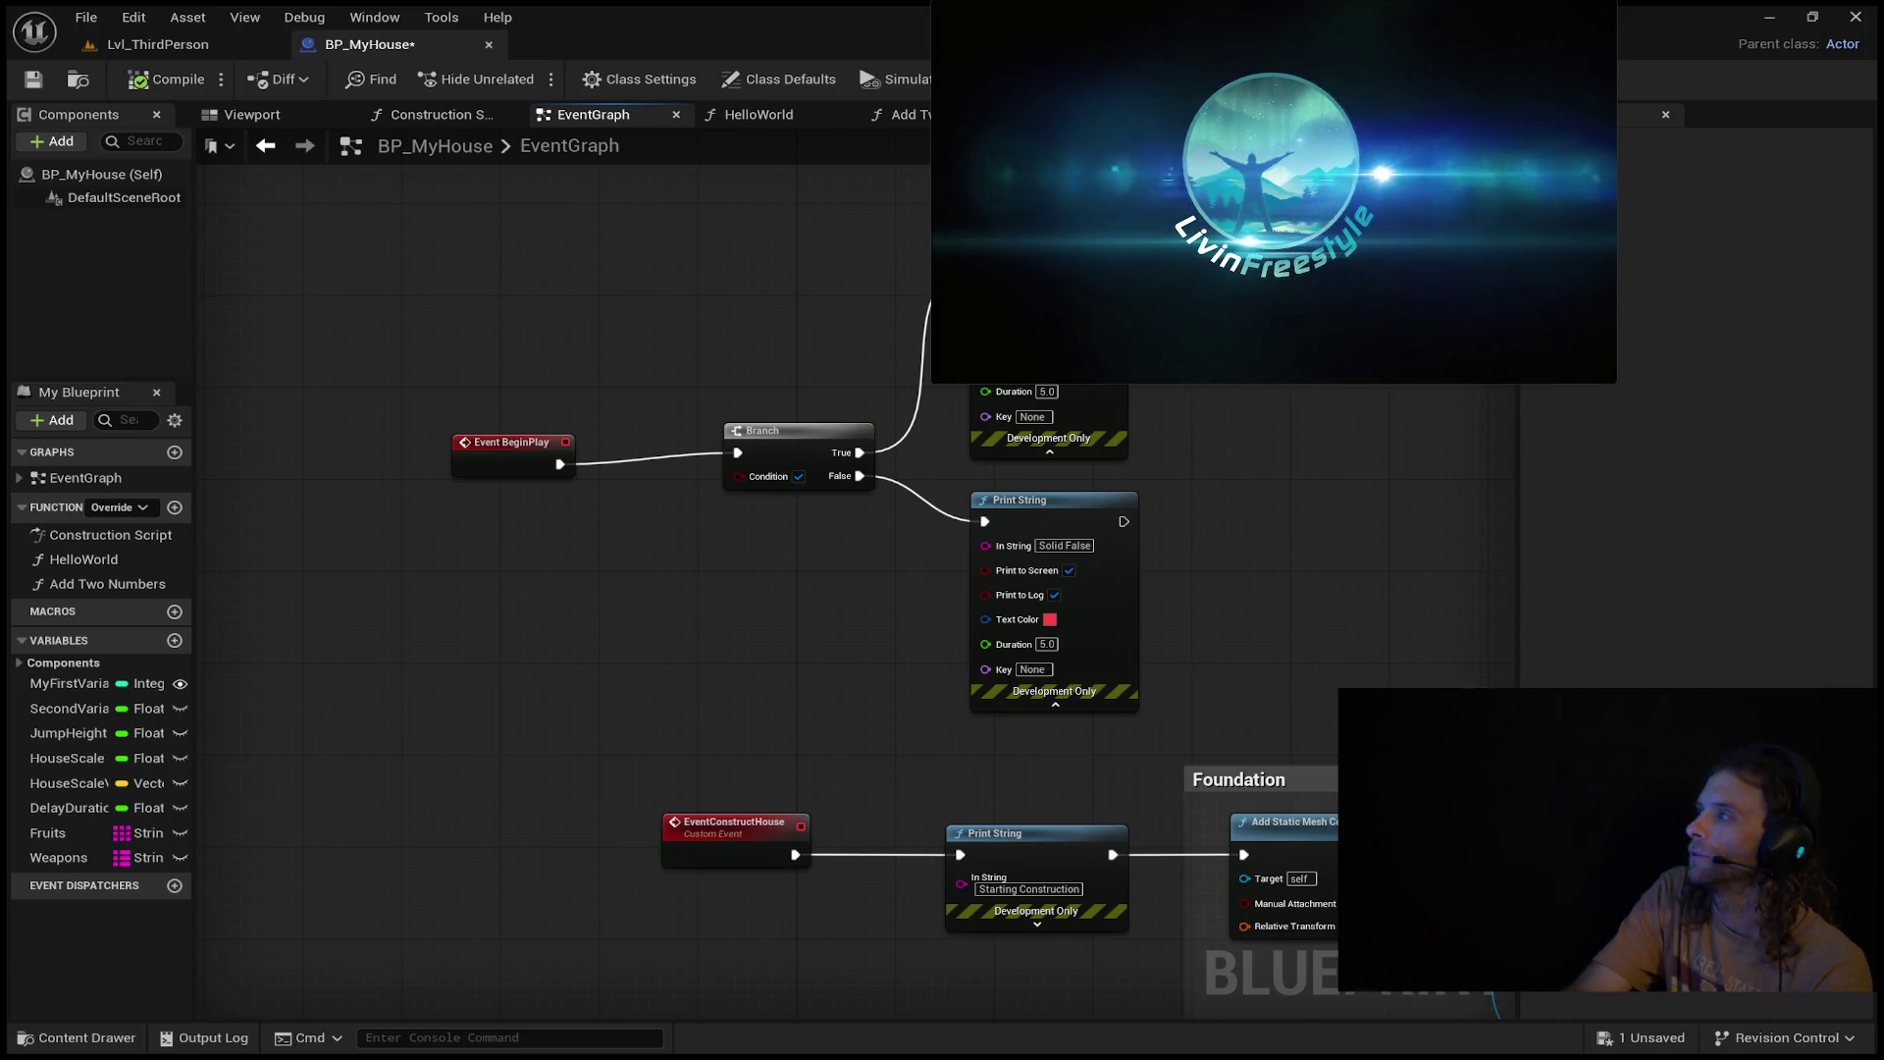
{"action": "mouse_move", "coordinate": [1608, 17]}
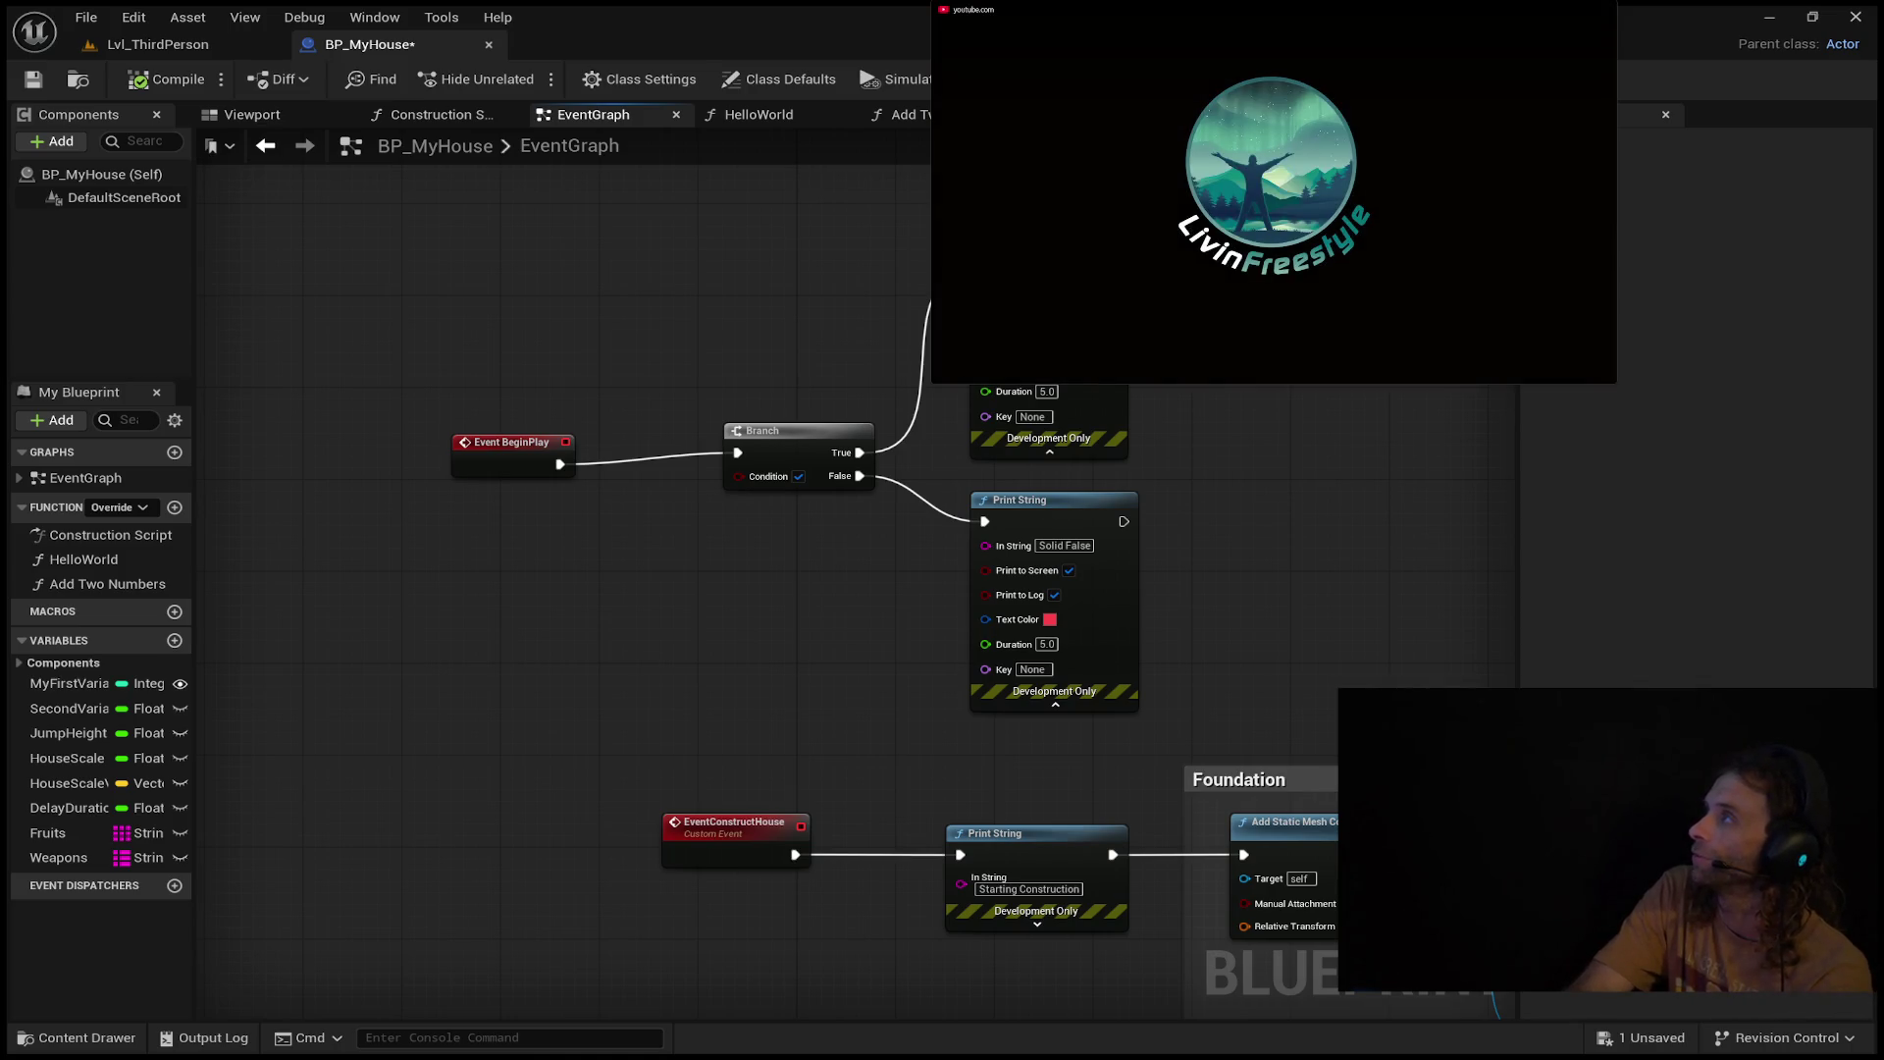
{"action": "mouse_move", "coordinate": [1144, 199]}
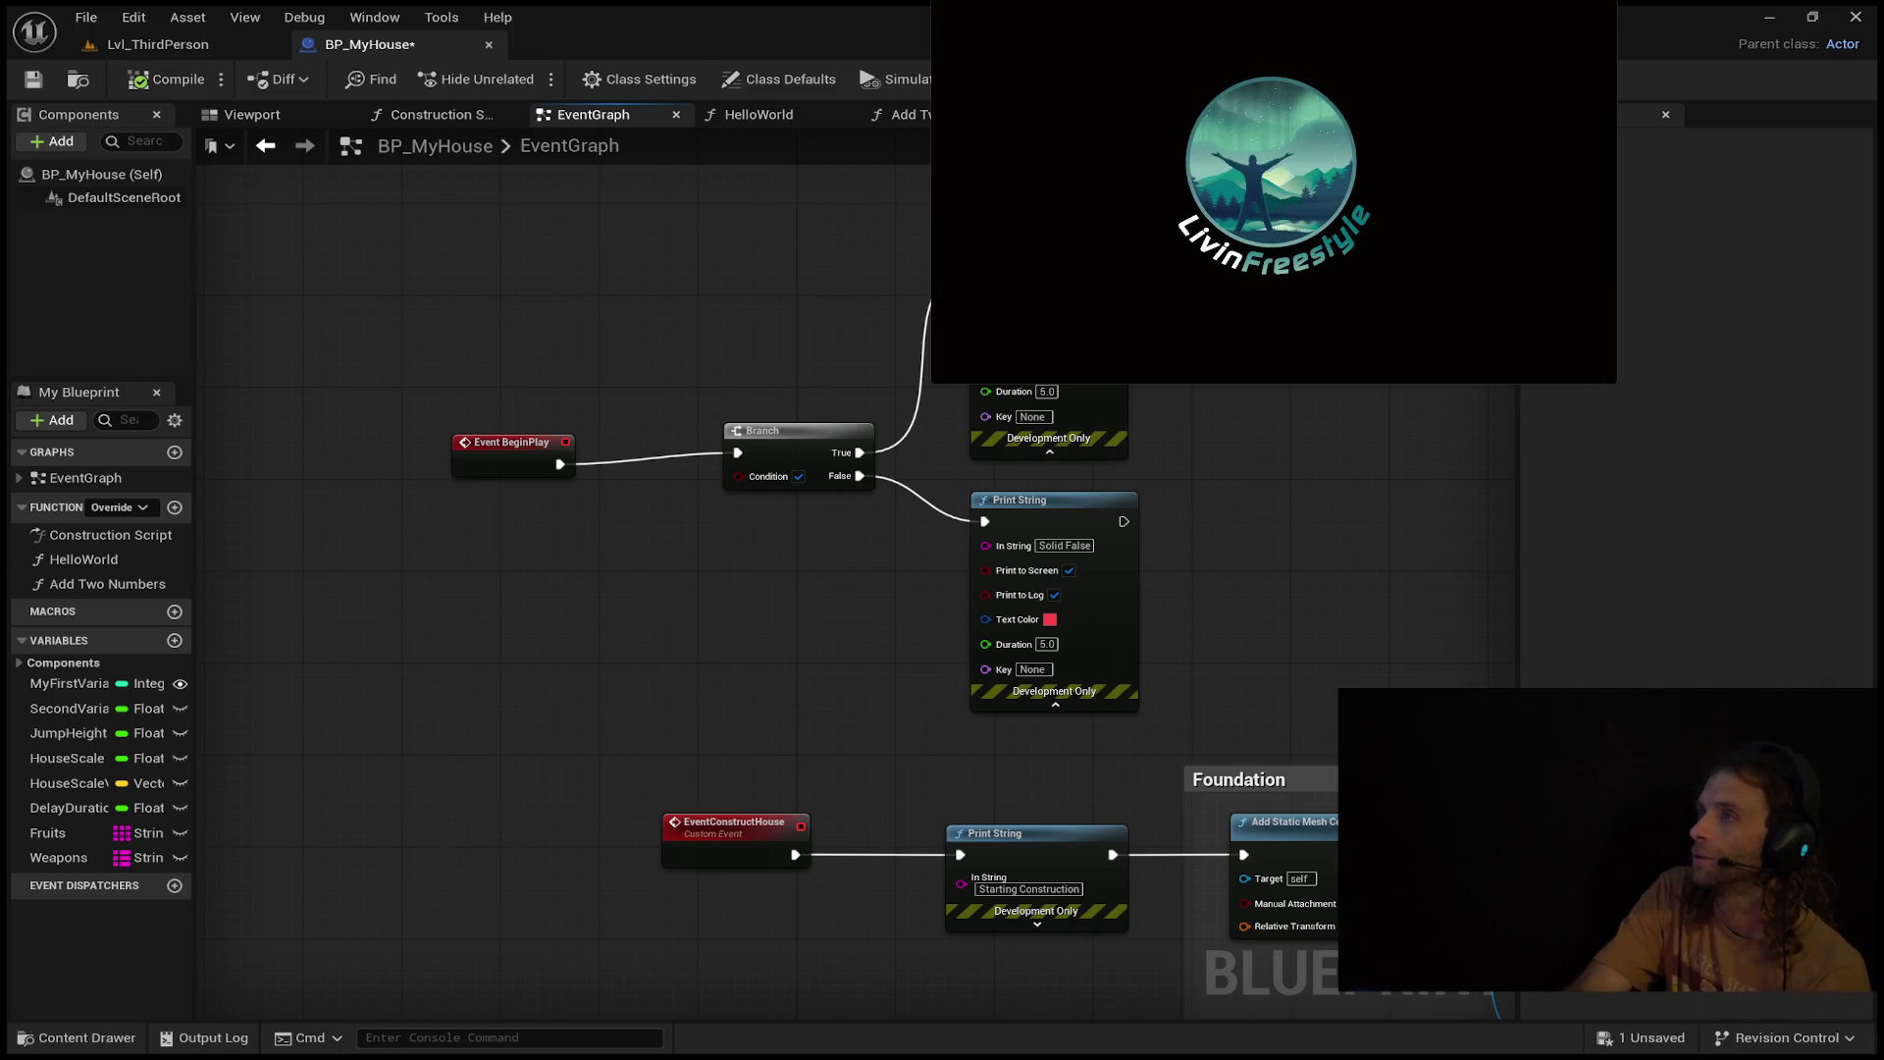
{"action": "mouse_move", "coordinate": [1010, 125]}
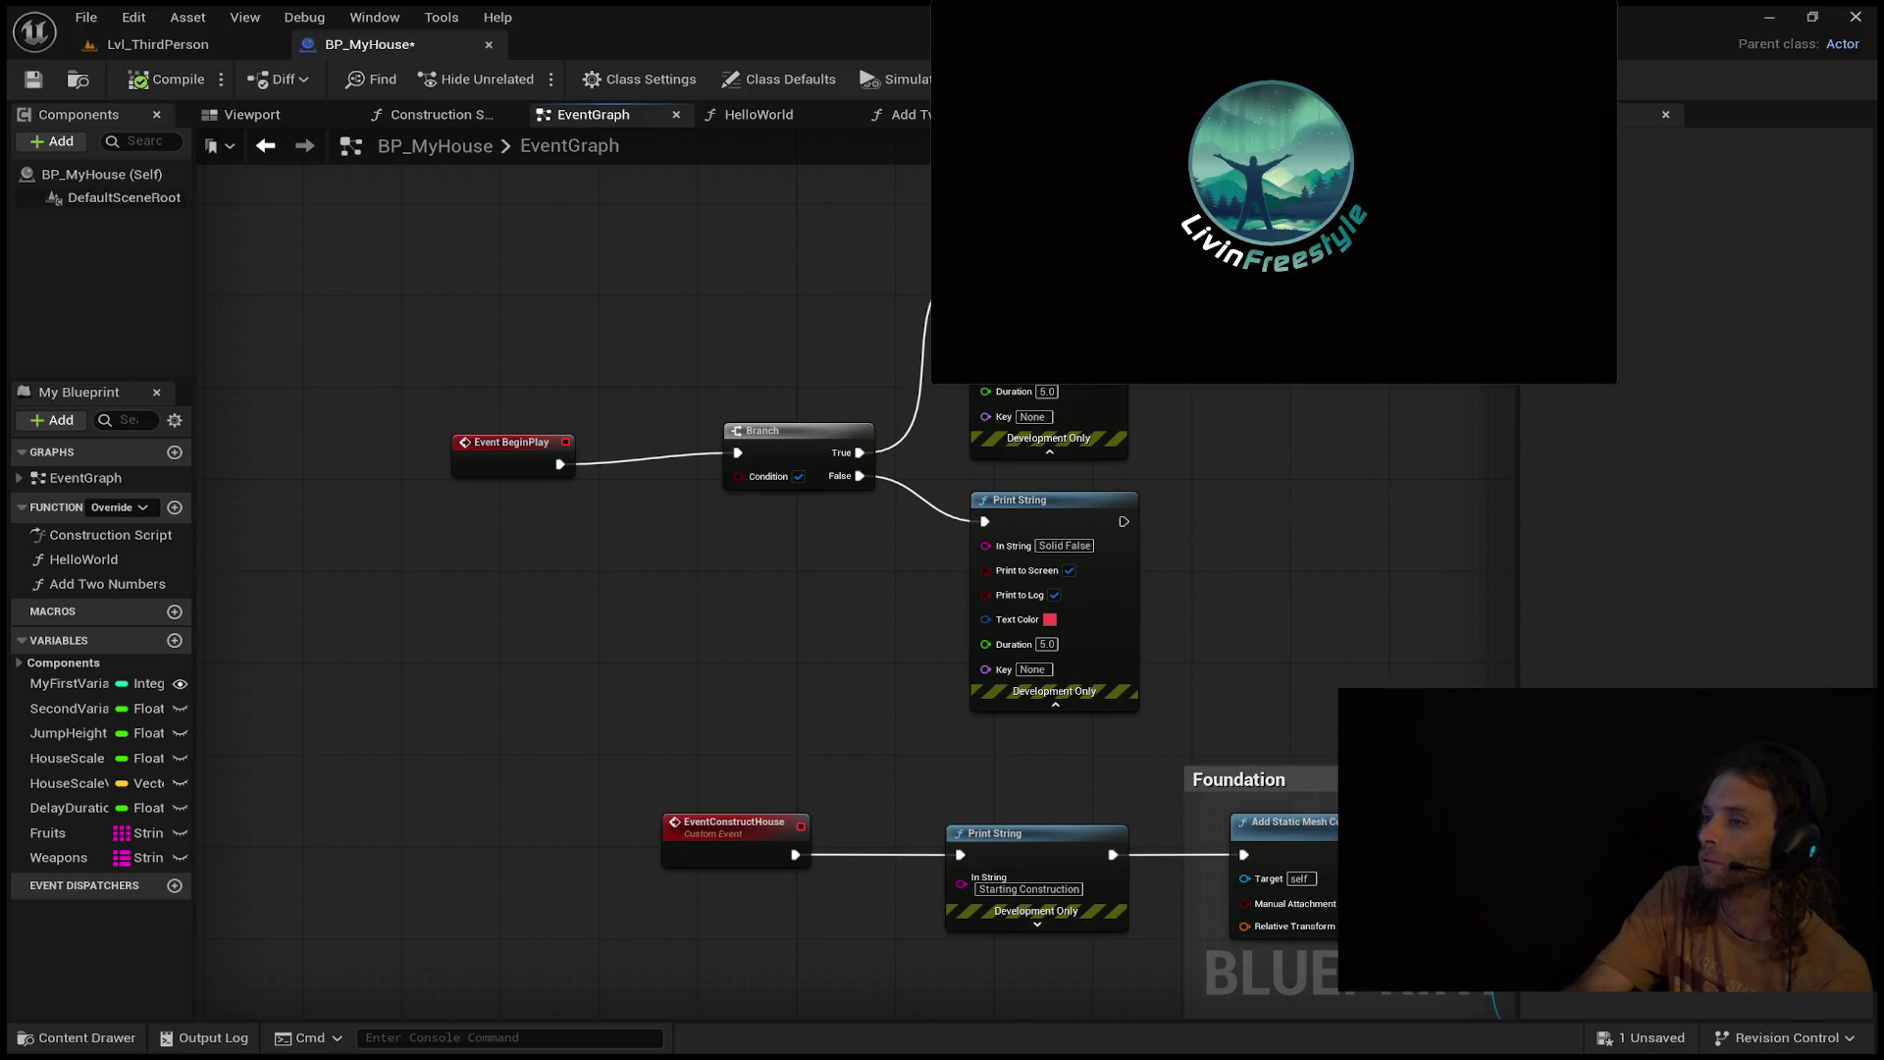
{"action": "left_click", "coordinate": [957, 357]}
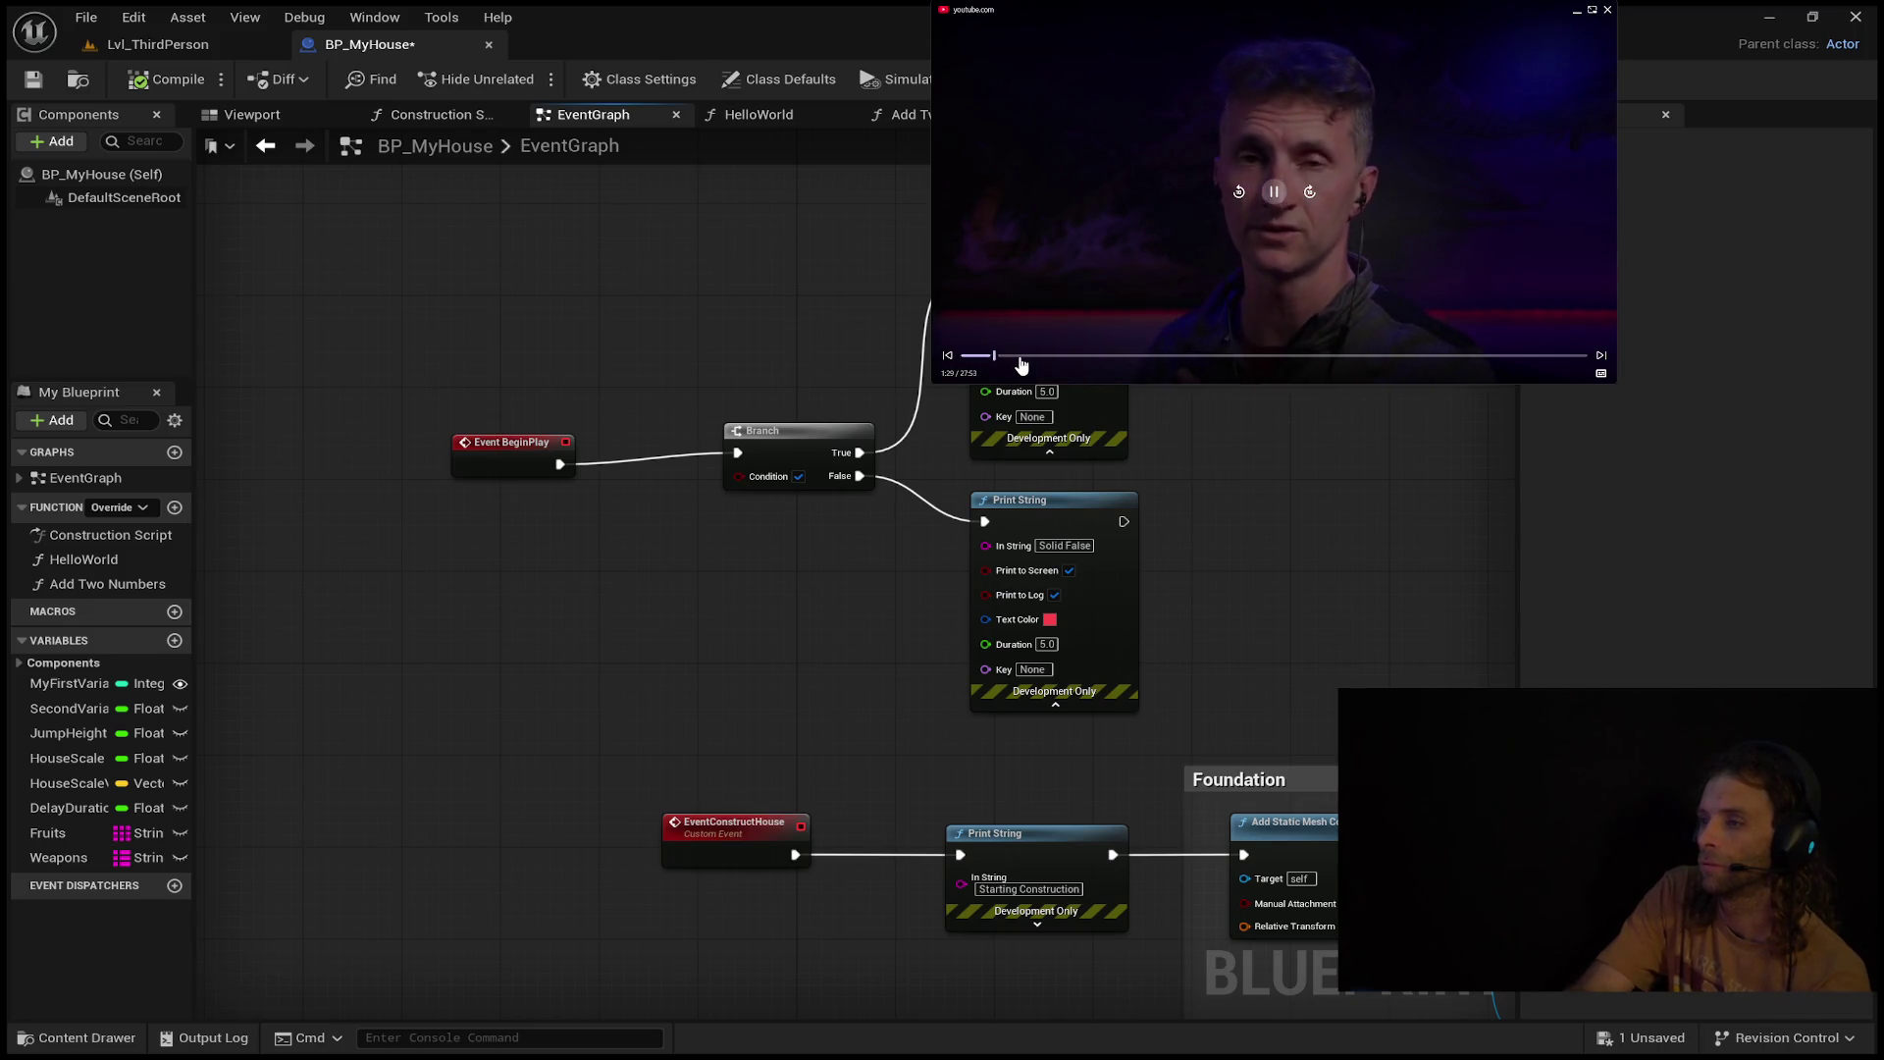
{"action": "left_click", "coordinate": [1021, 359]}
{"action": "left_click", "coordinate": [1025, 359]}
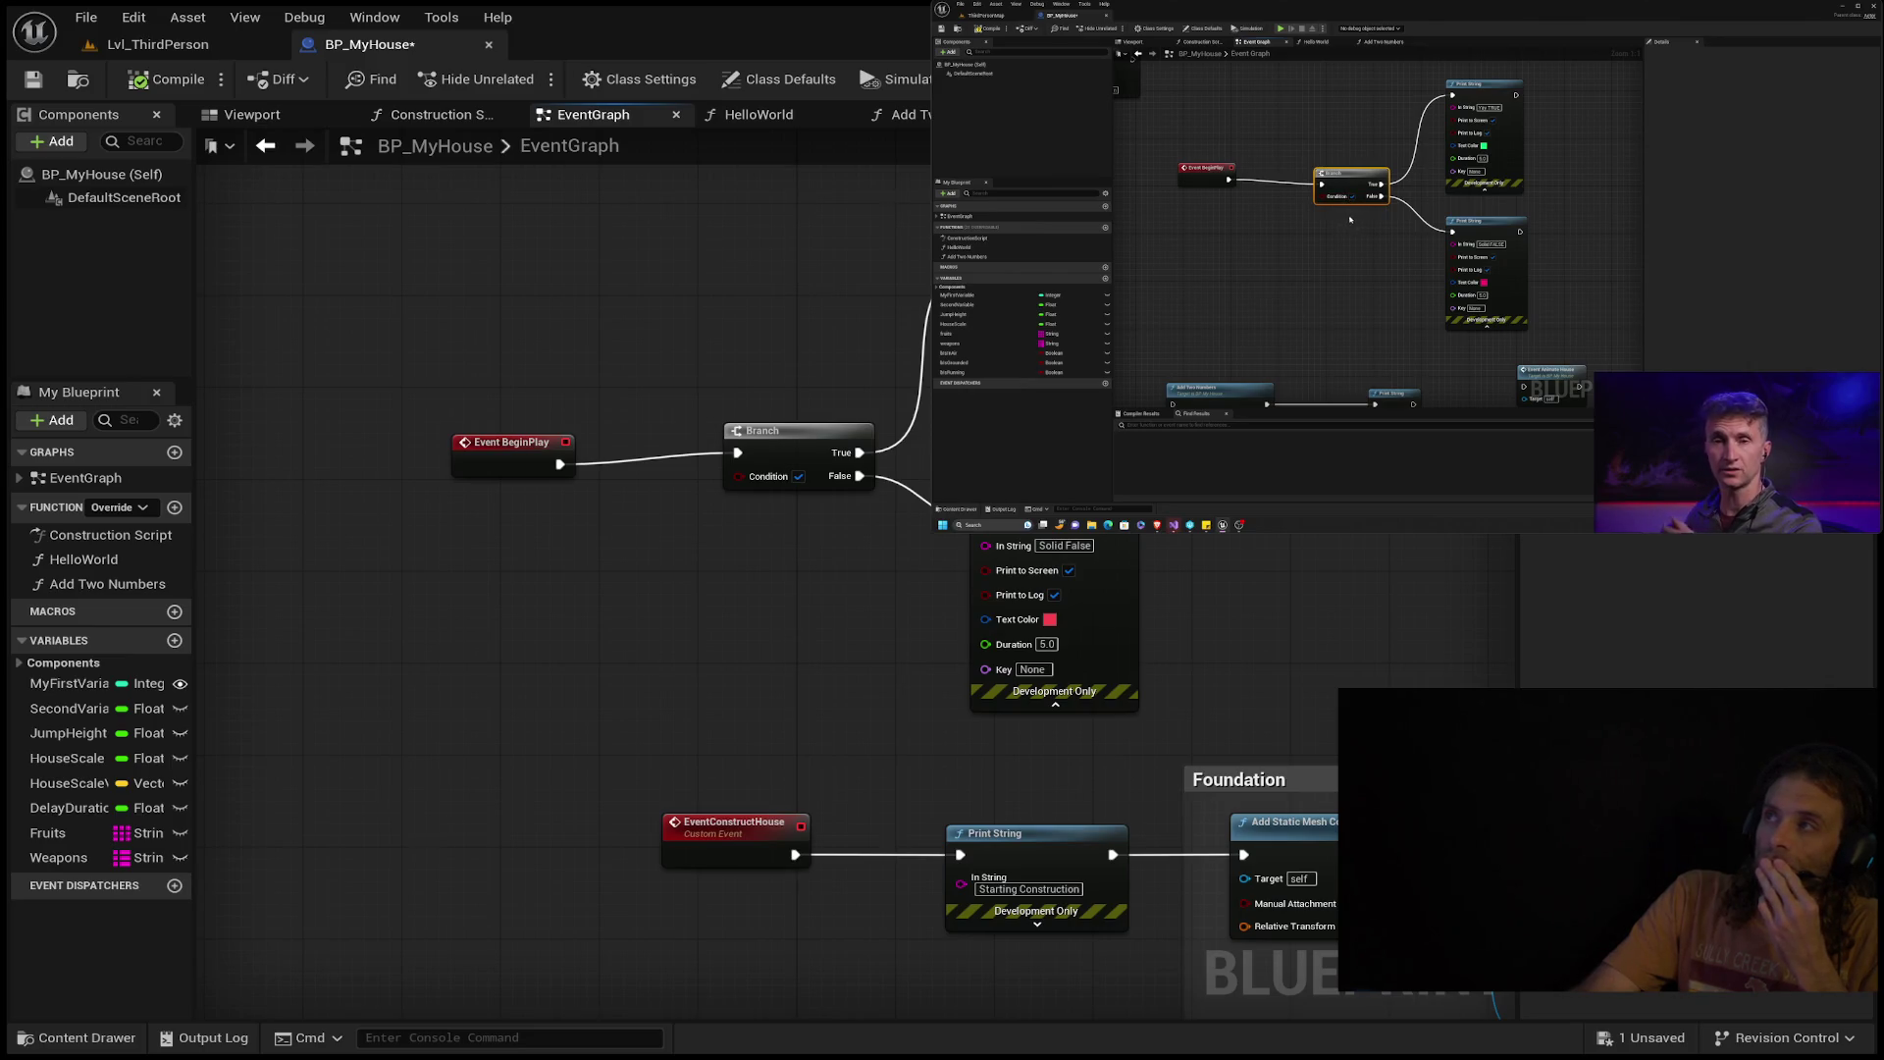
{"action": "mouse_move", "coordinate": [1493, 226]}
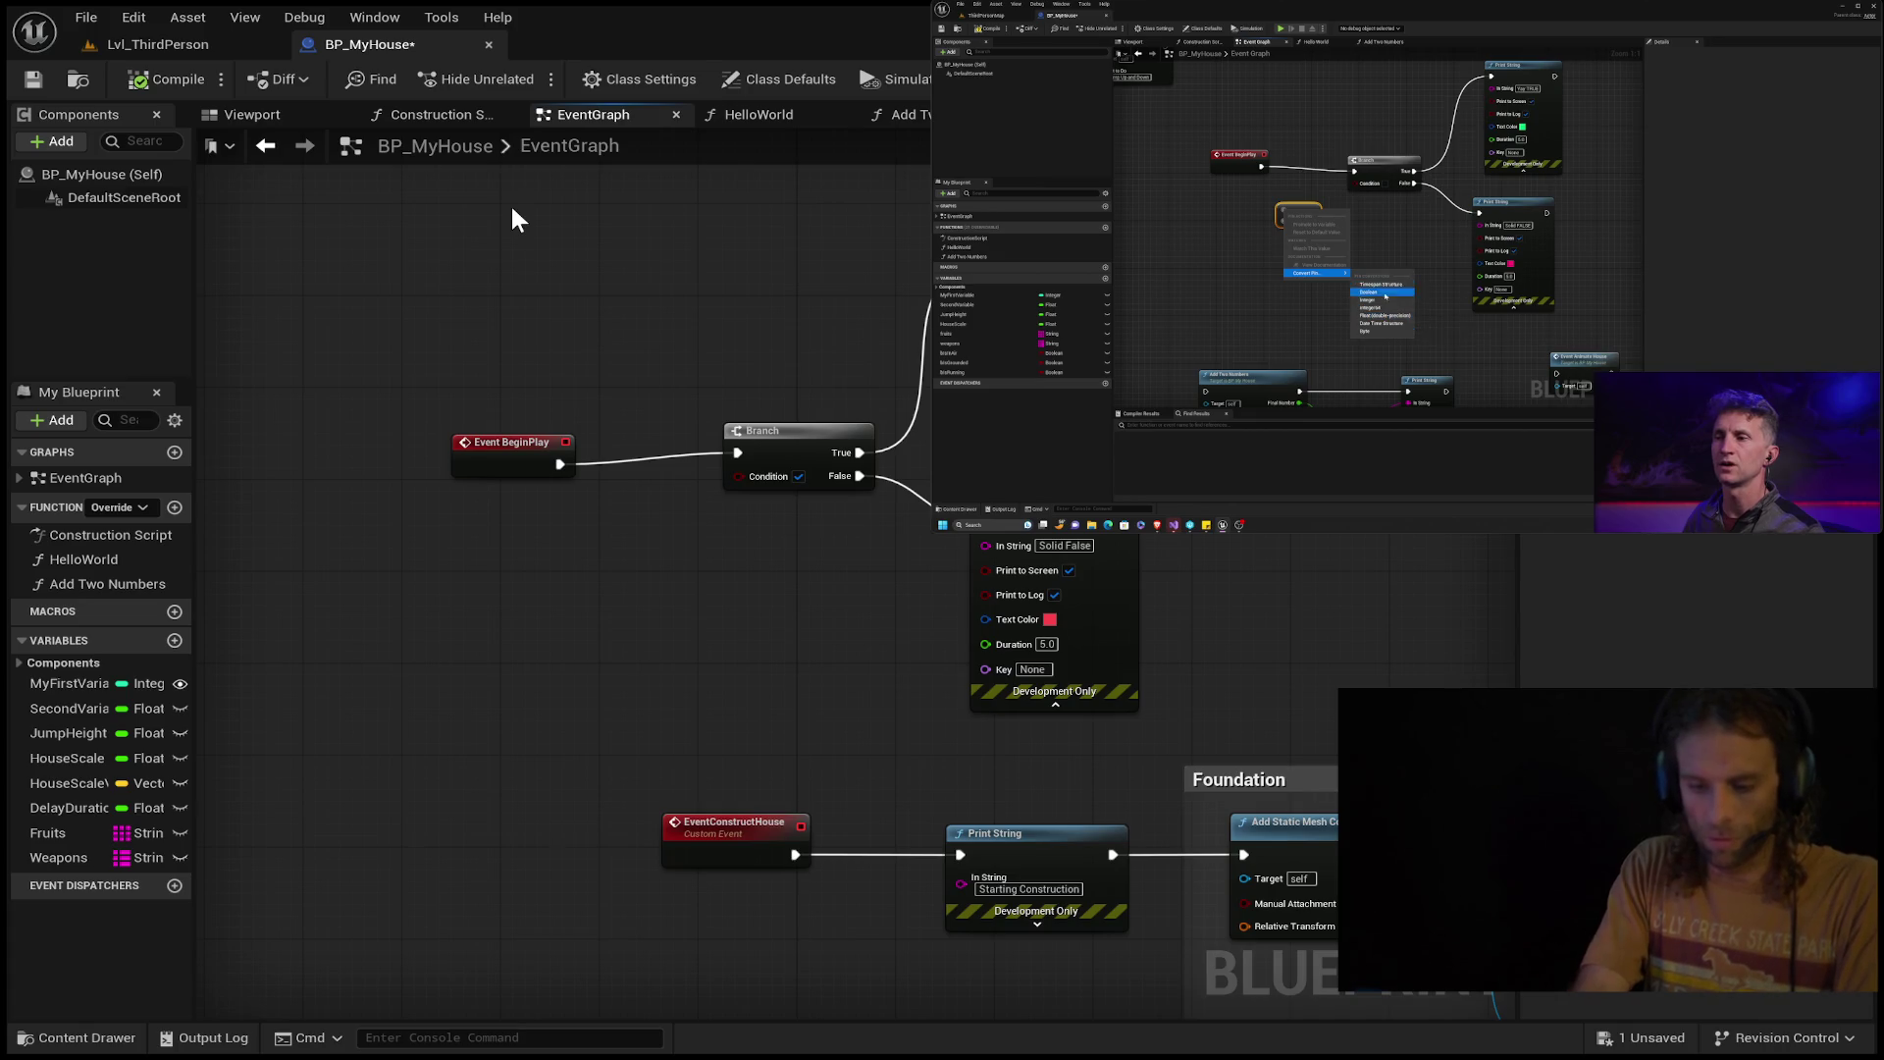
Paste a greater-than comparison node and rewind the tutorial video about 20 seconds.
{"action": "key", "text": "ctrl+v"}
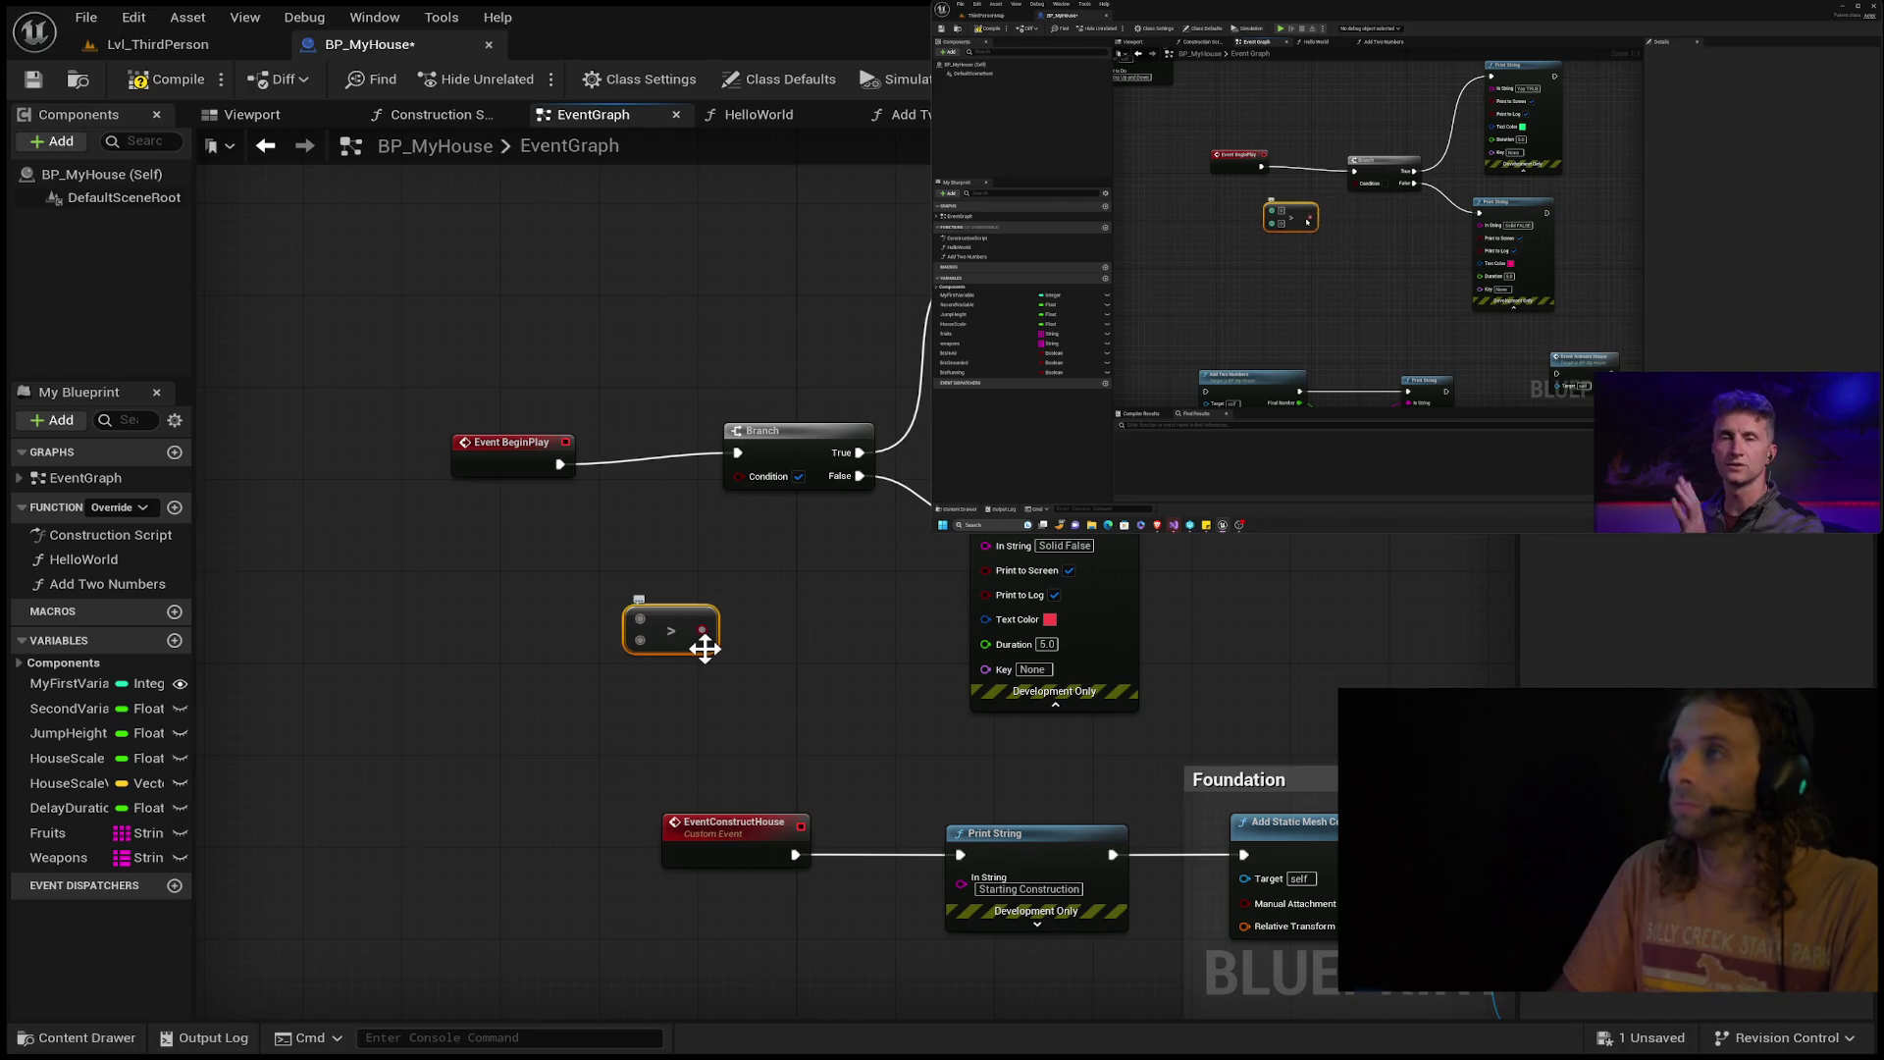
{"action": "left_click_drag", "start_coordinate": [704, 646], "coordinate": [707, 645]}
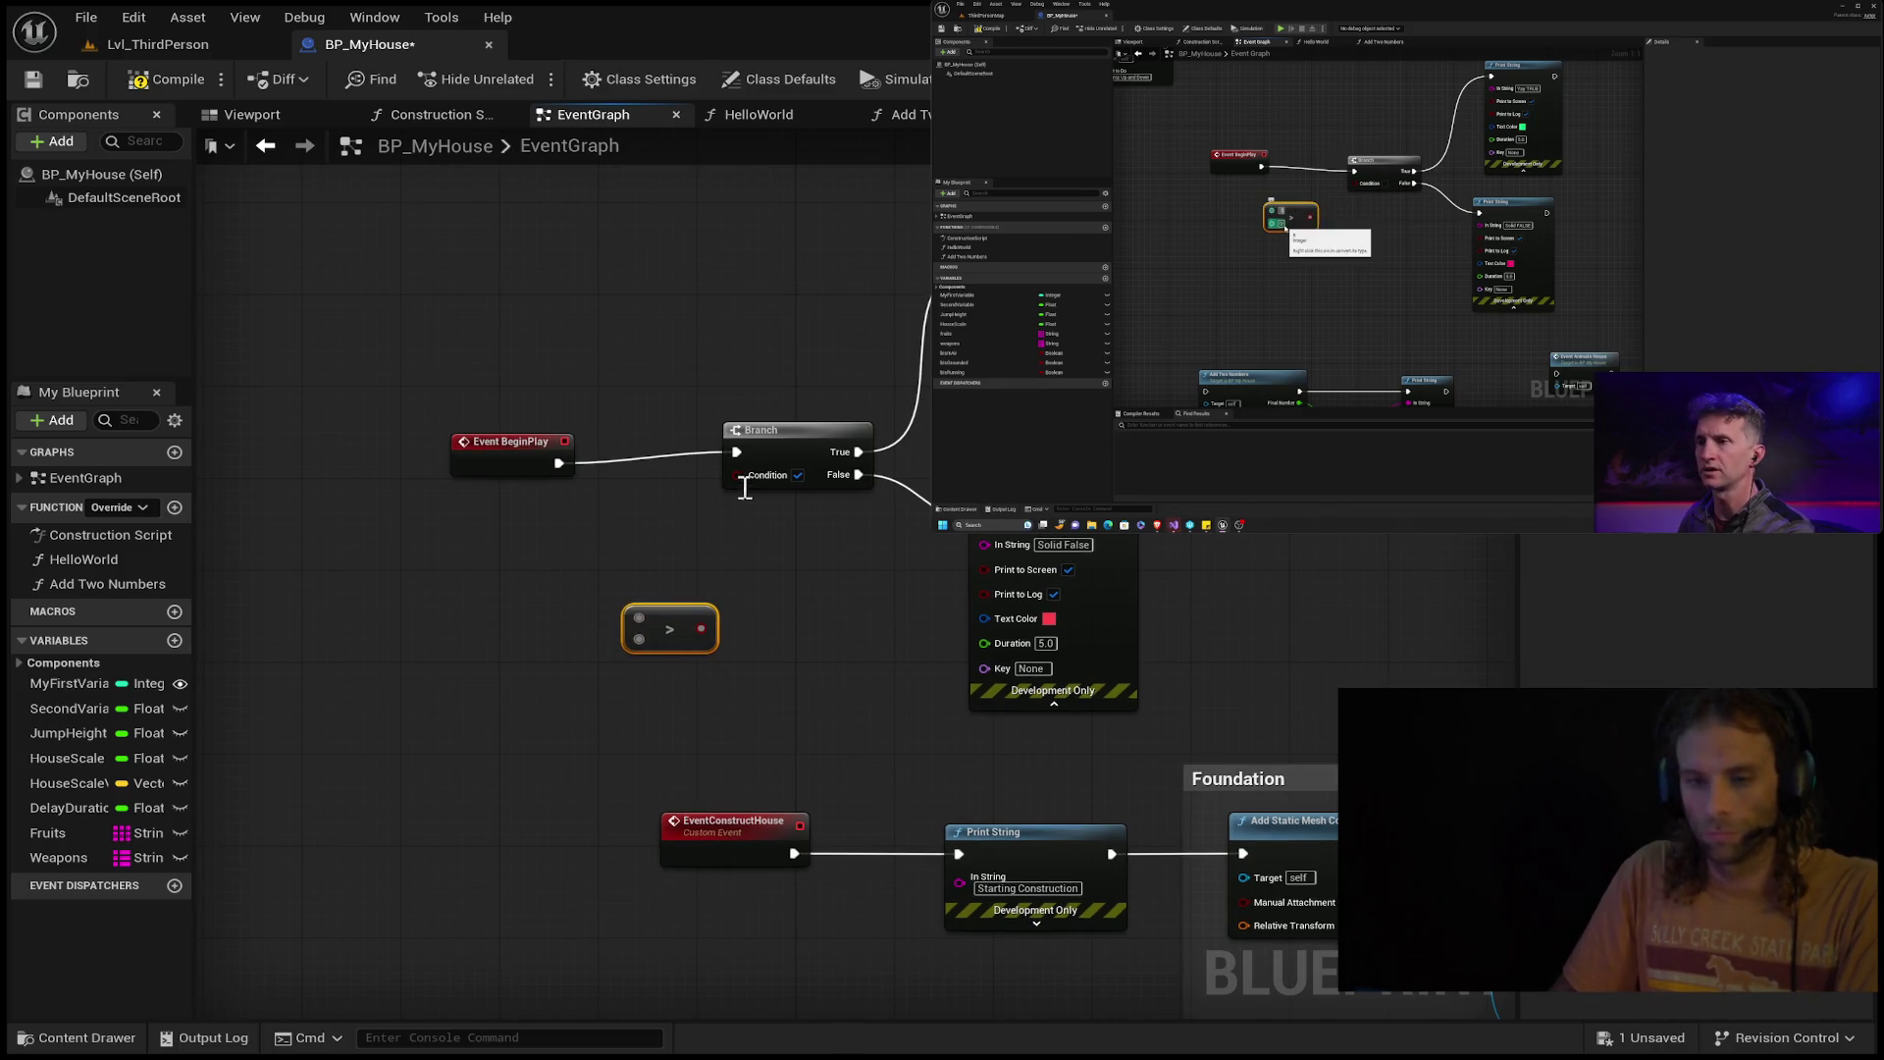
{"action": "left_click", "coordinate": [807, 697]}
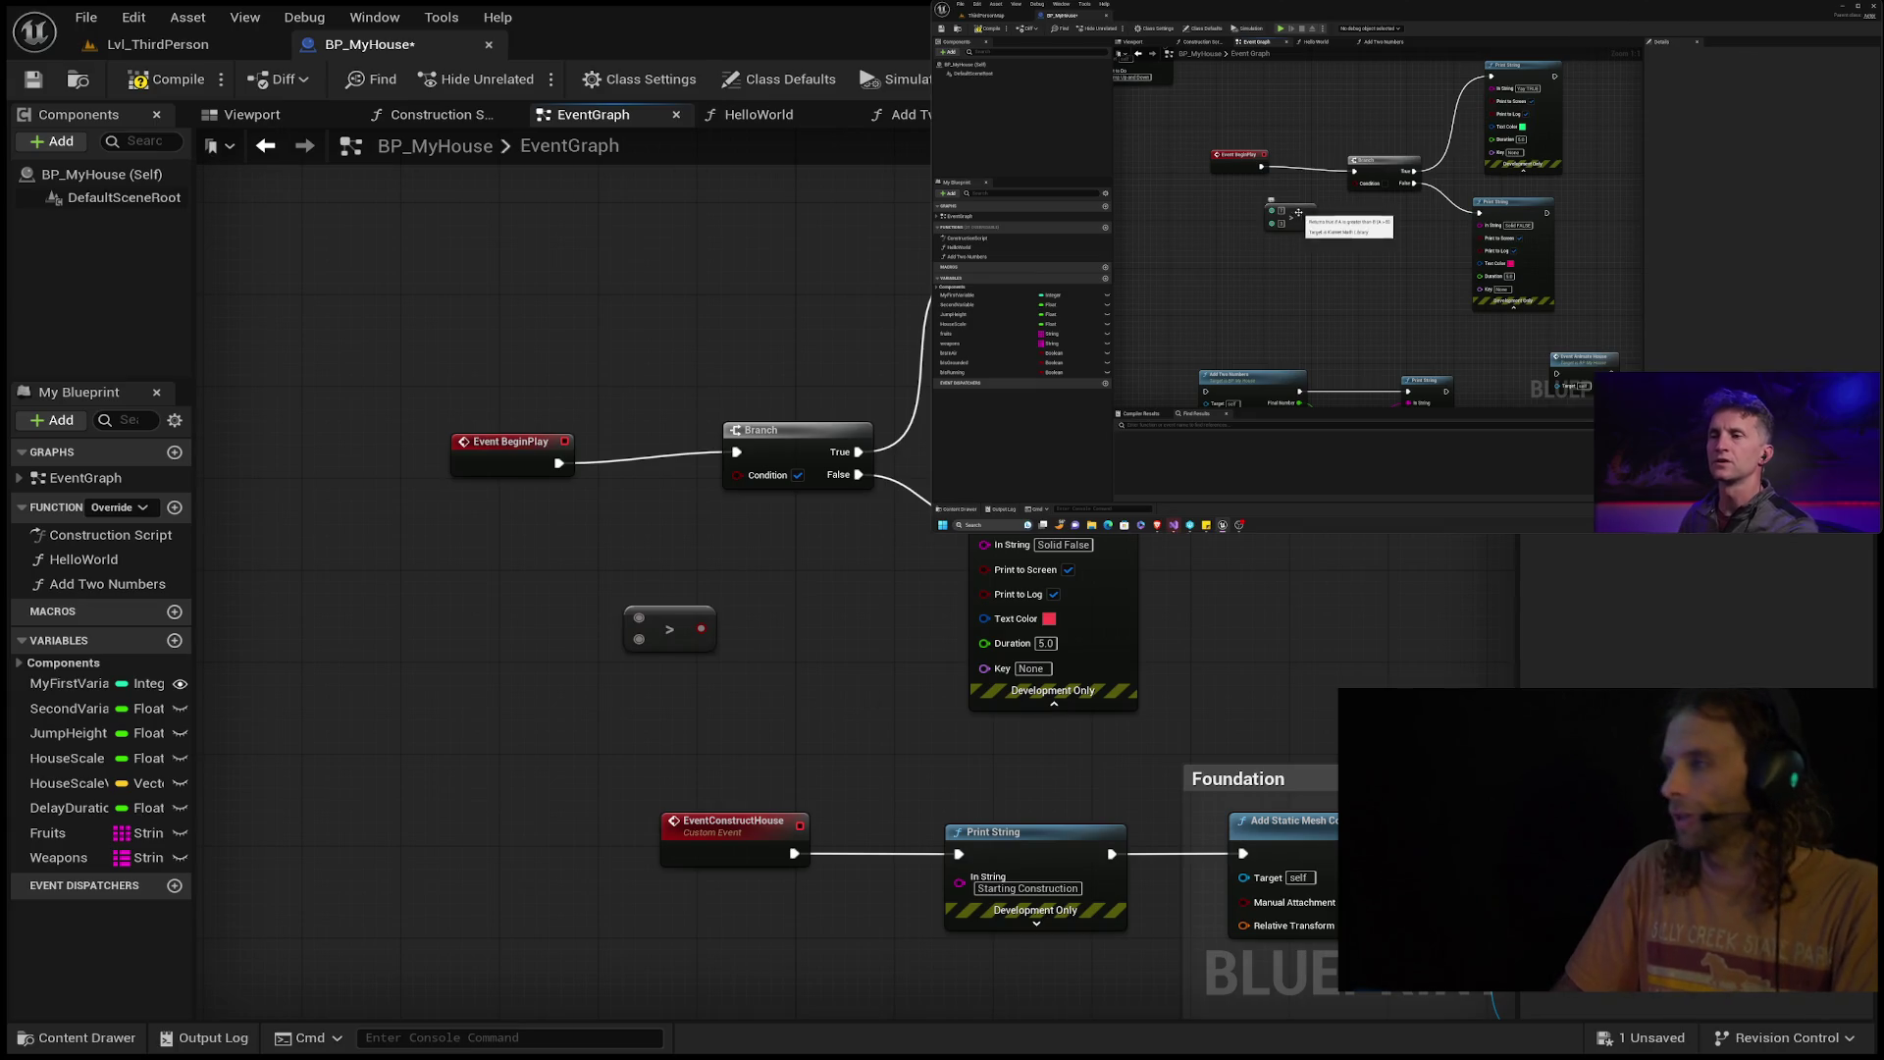
{"action": "mouse_move", "coordinate": [1306, 238]}
{"action": "double_click", "coordinate": [1360, 271]}
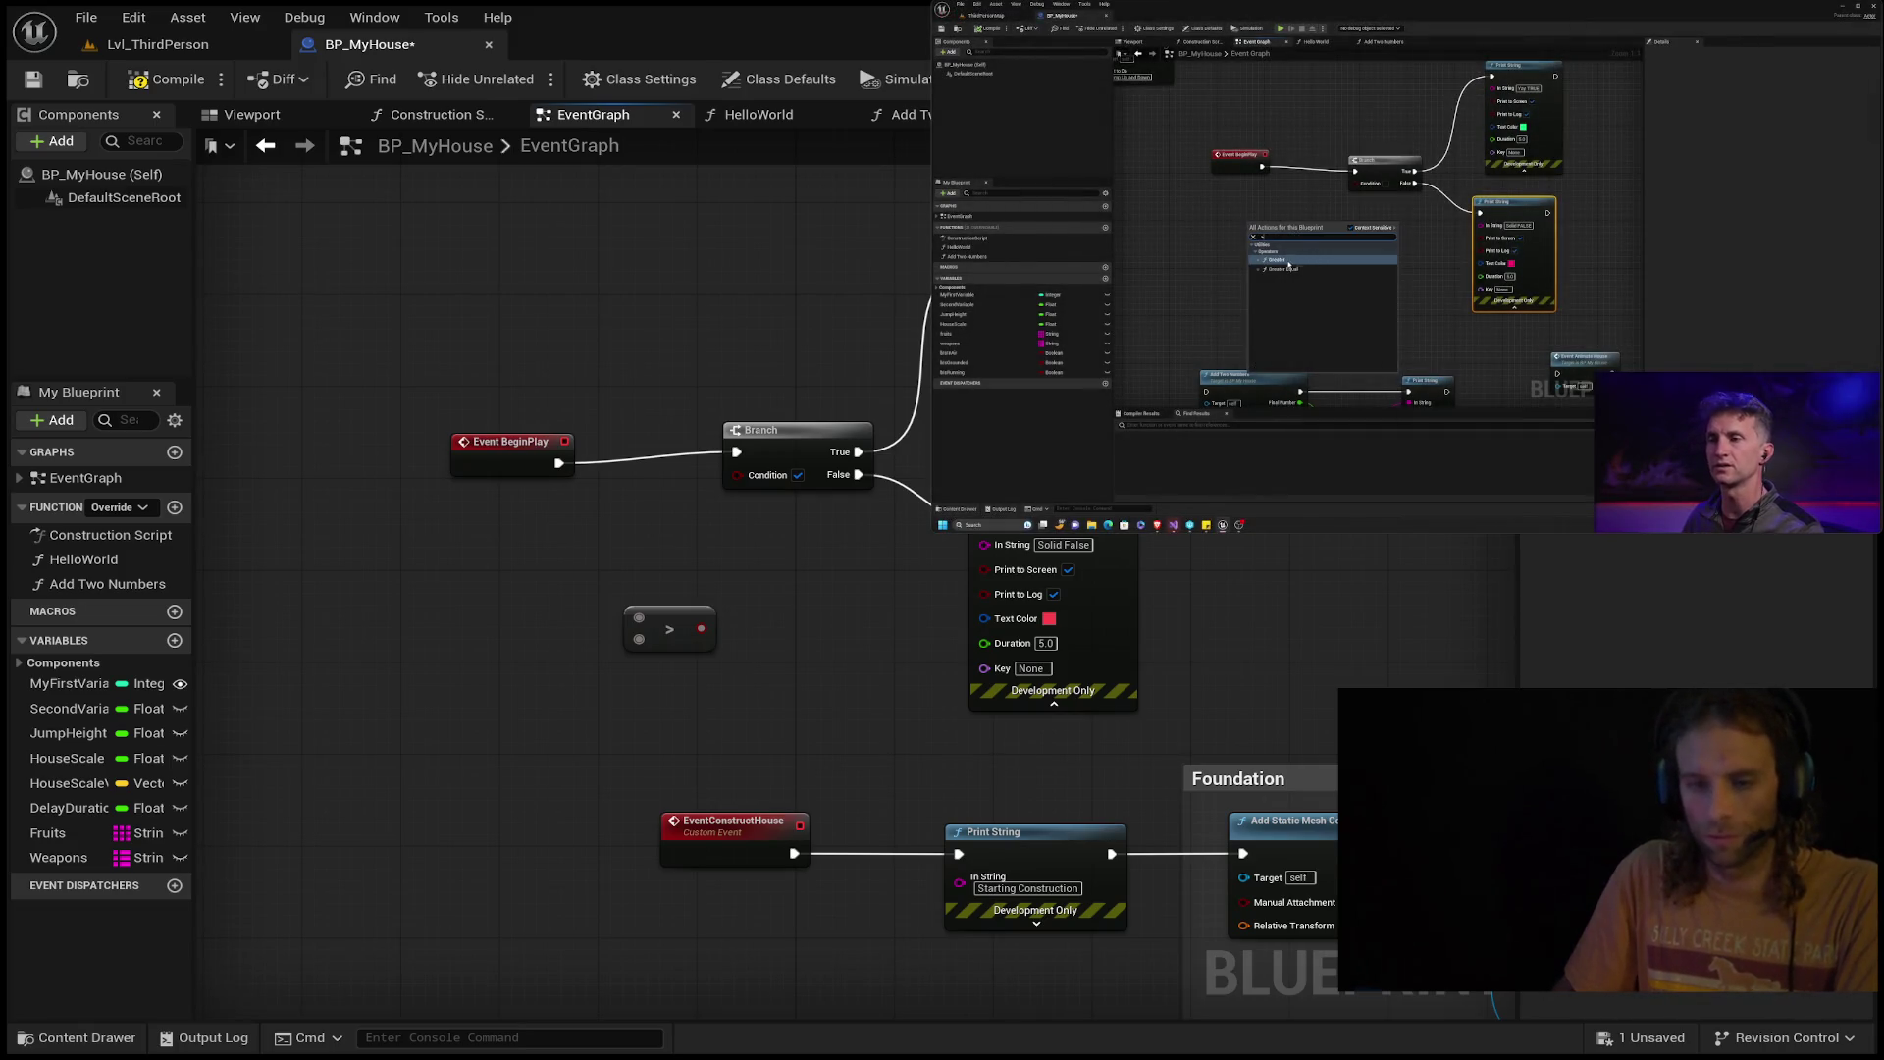
Enter 7 and 3 as the comparison node's two inputs.
{"action": "left_click", "coordinate": [639, 636]}
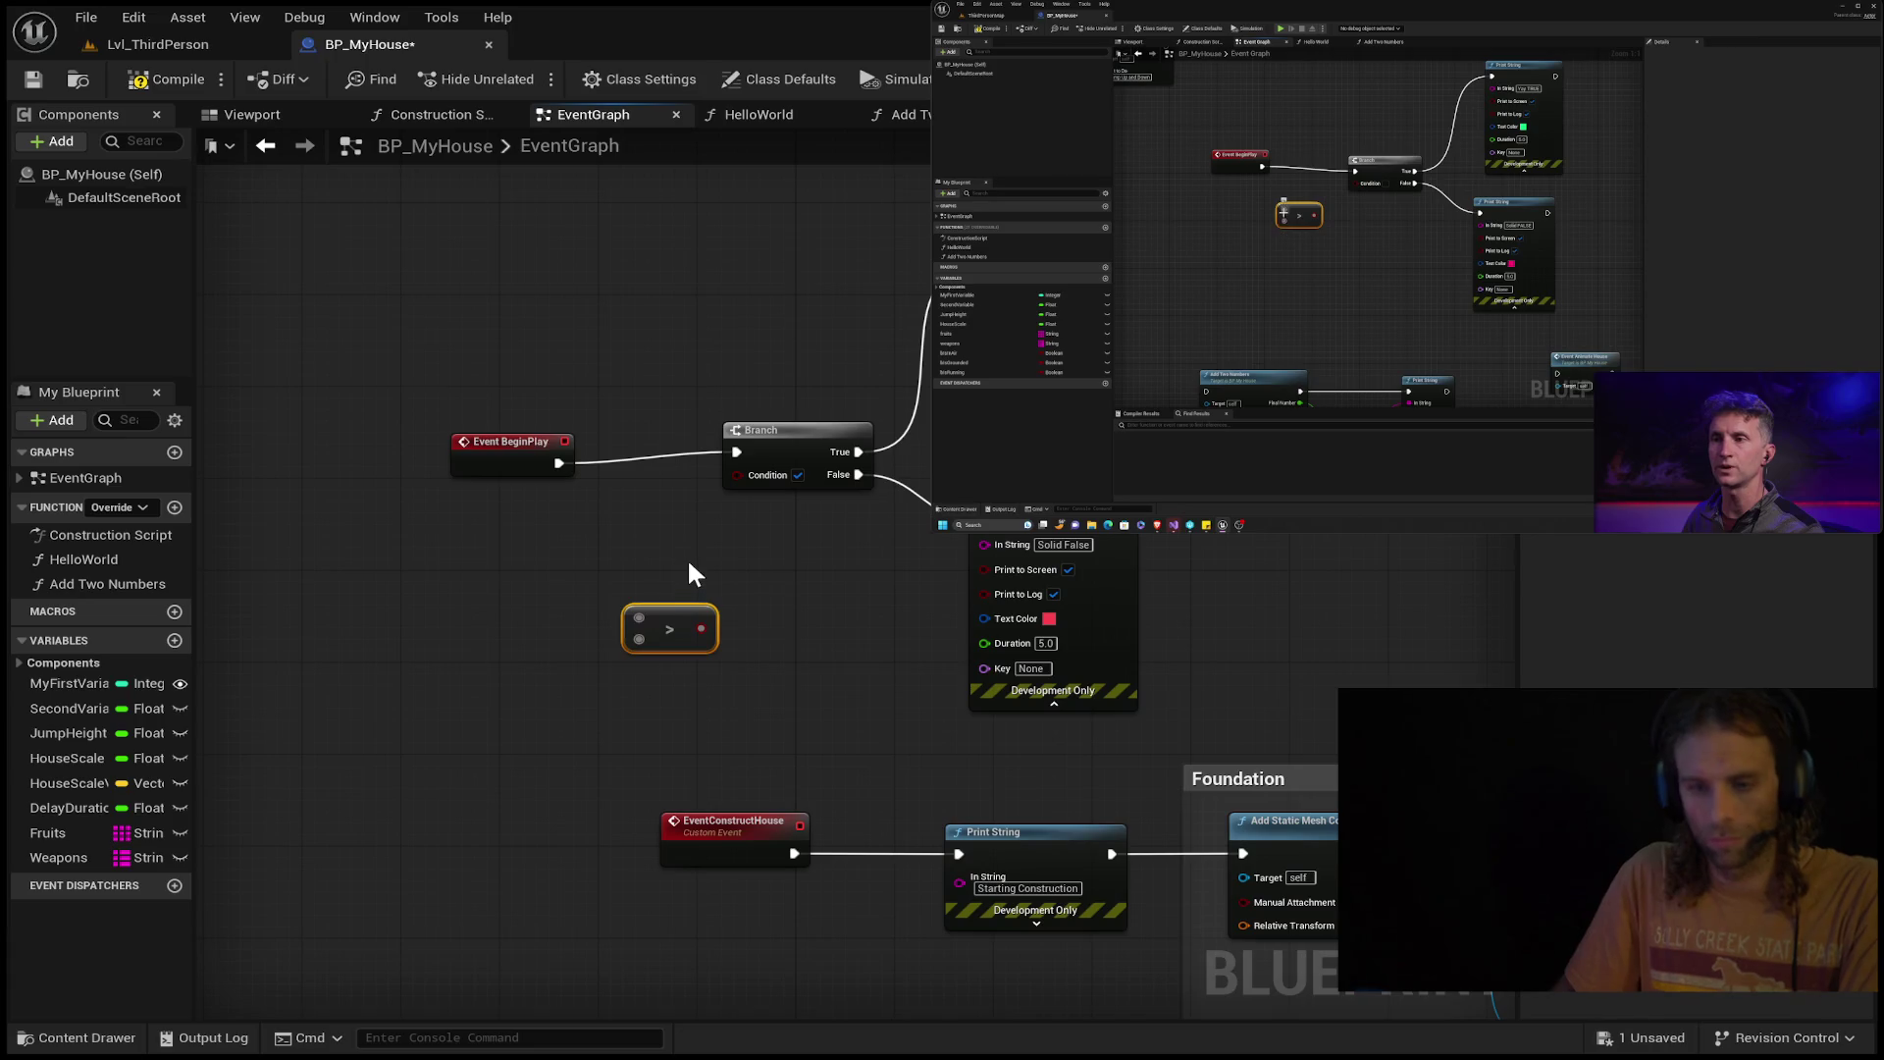
{"action": "left_click", "coordinate": [658, 620]}
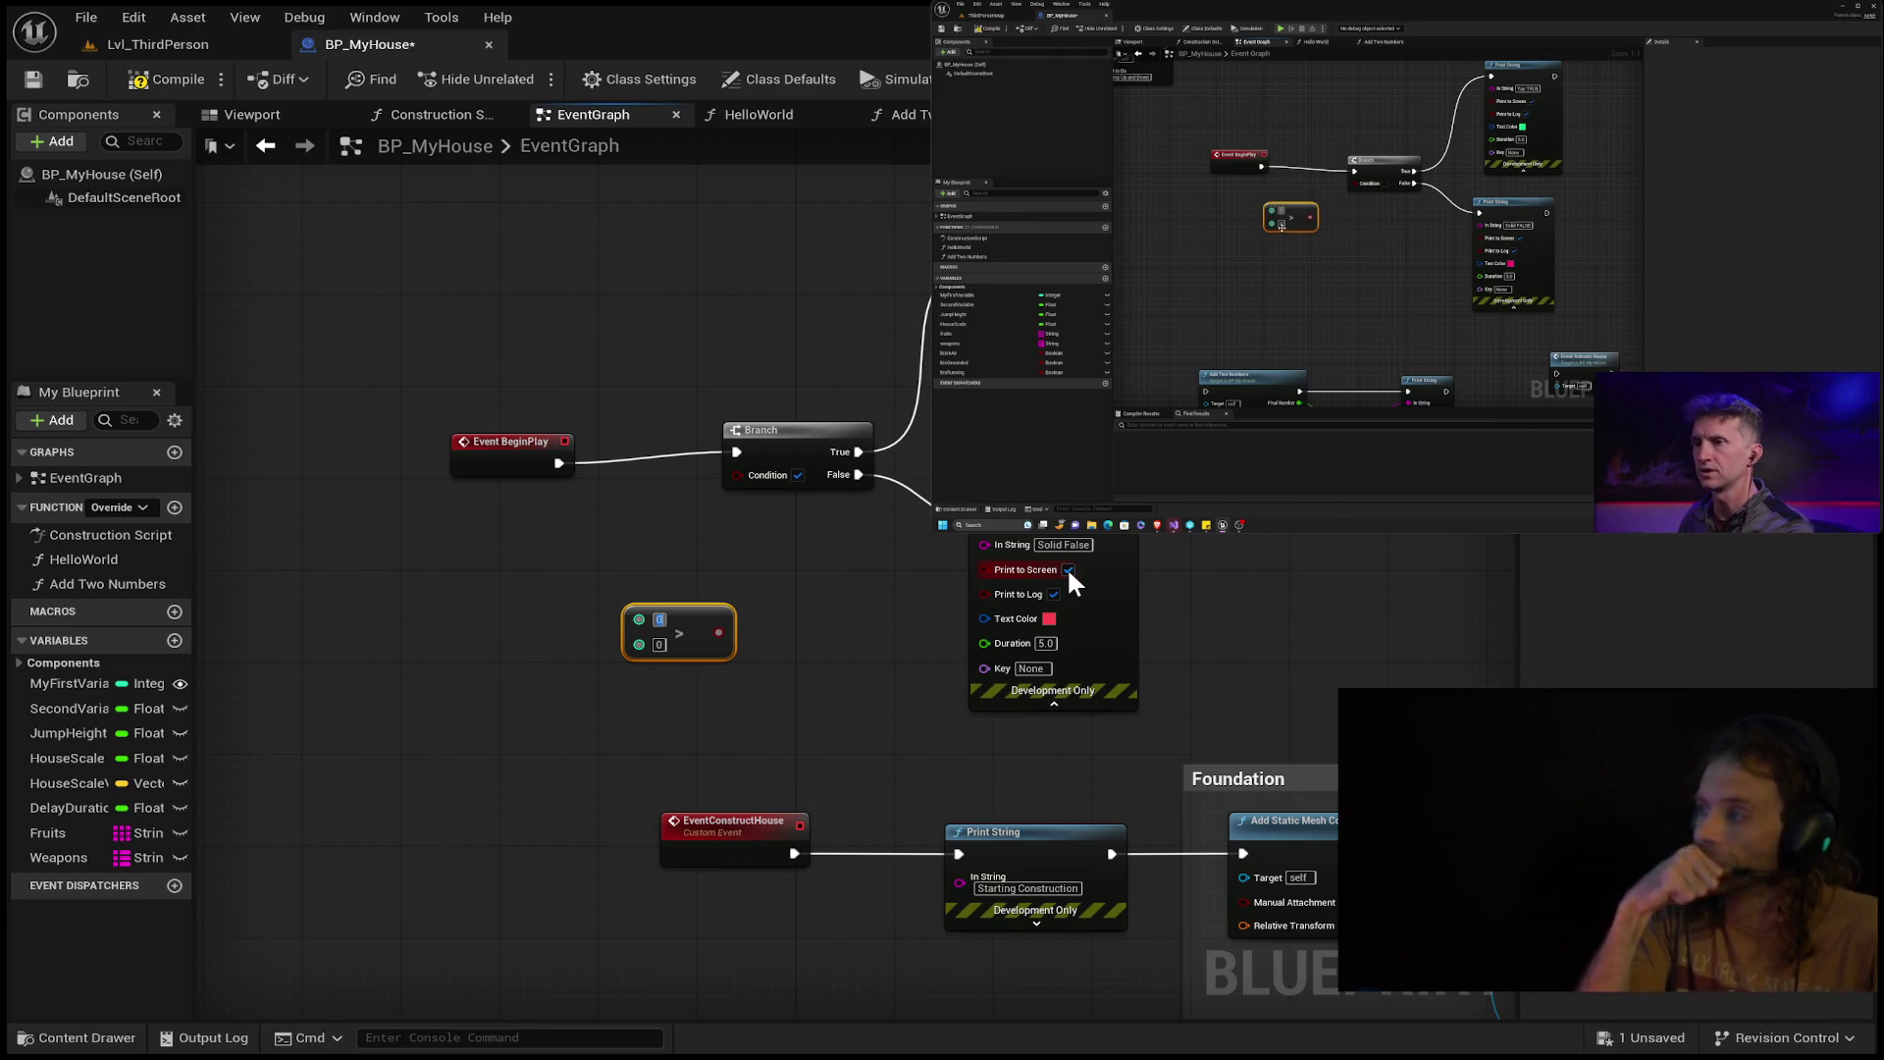
{"action": "type", "text": "7"}
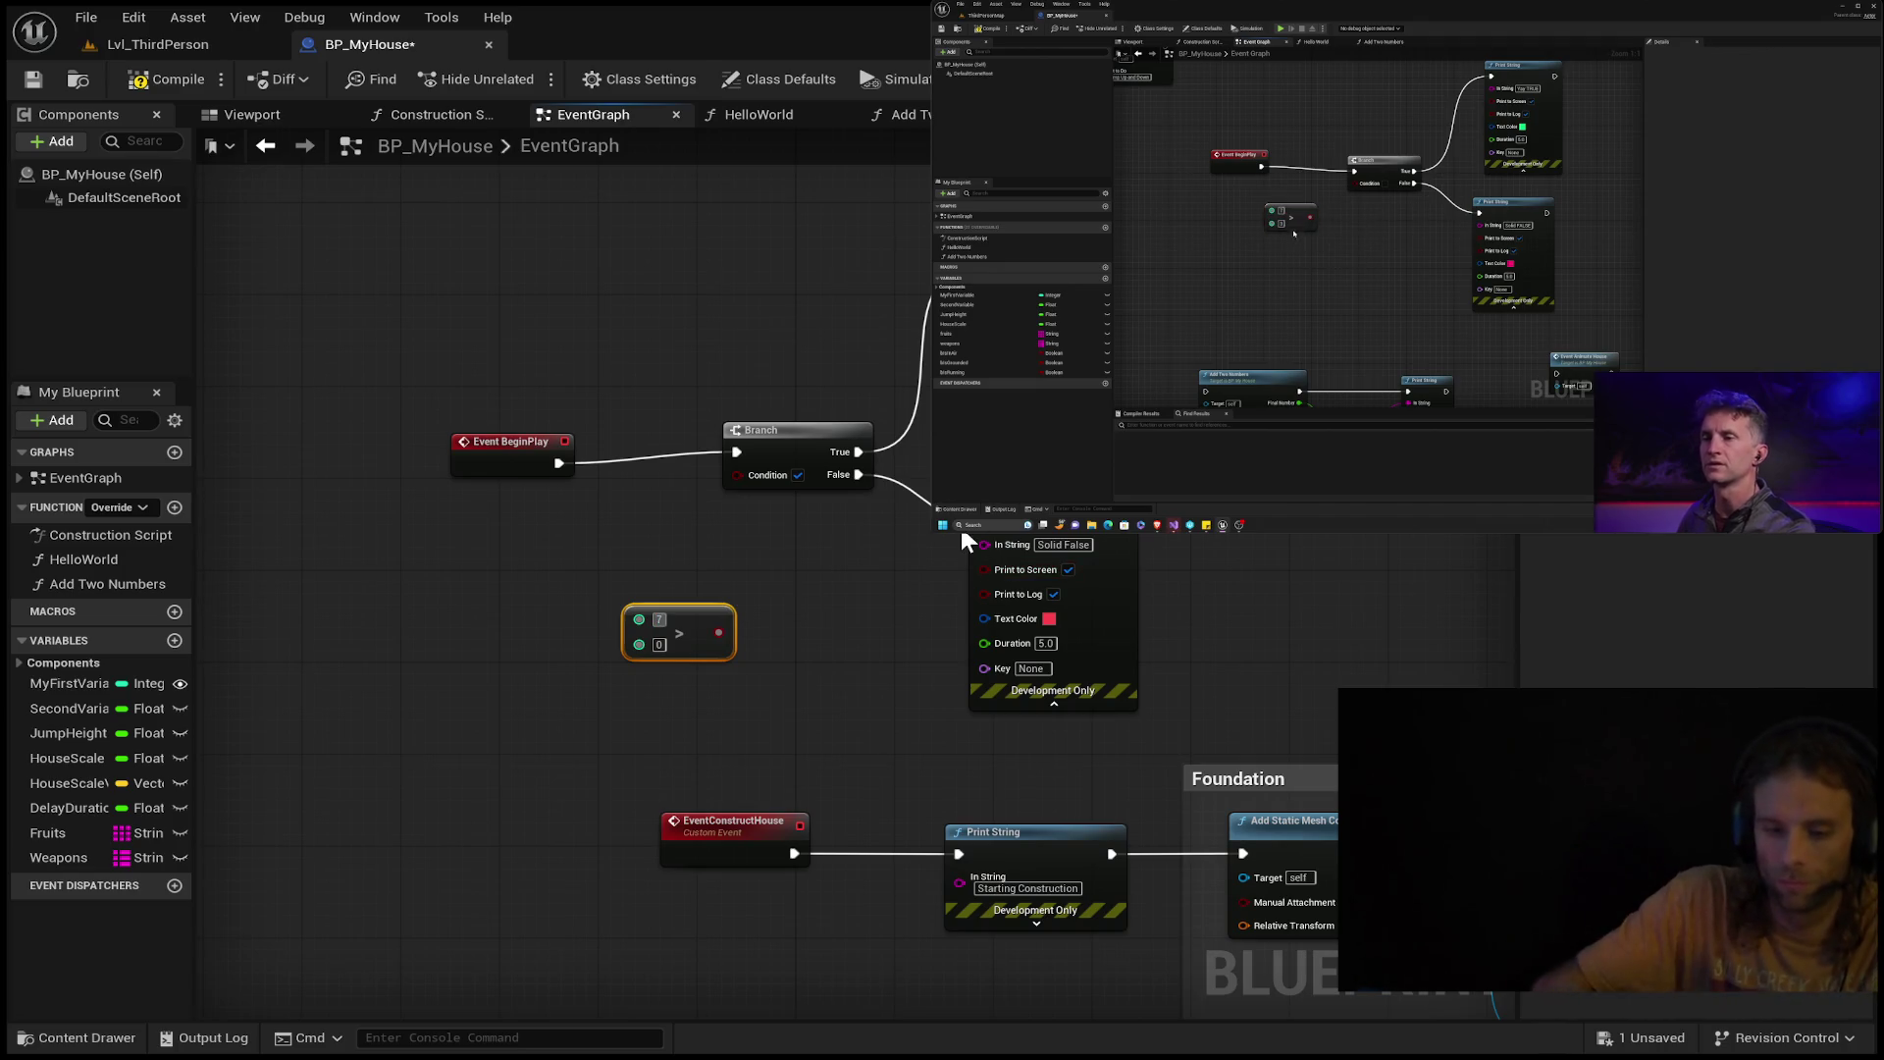
{"action": "key", "text": "Tab"}
{"action": "type", "text": "3"}
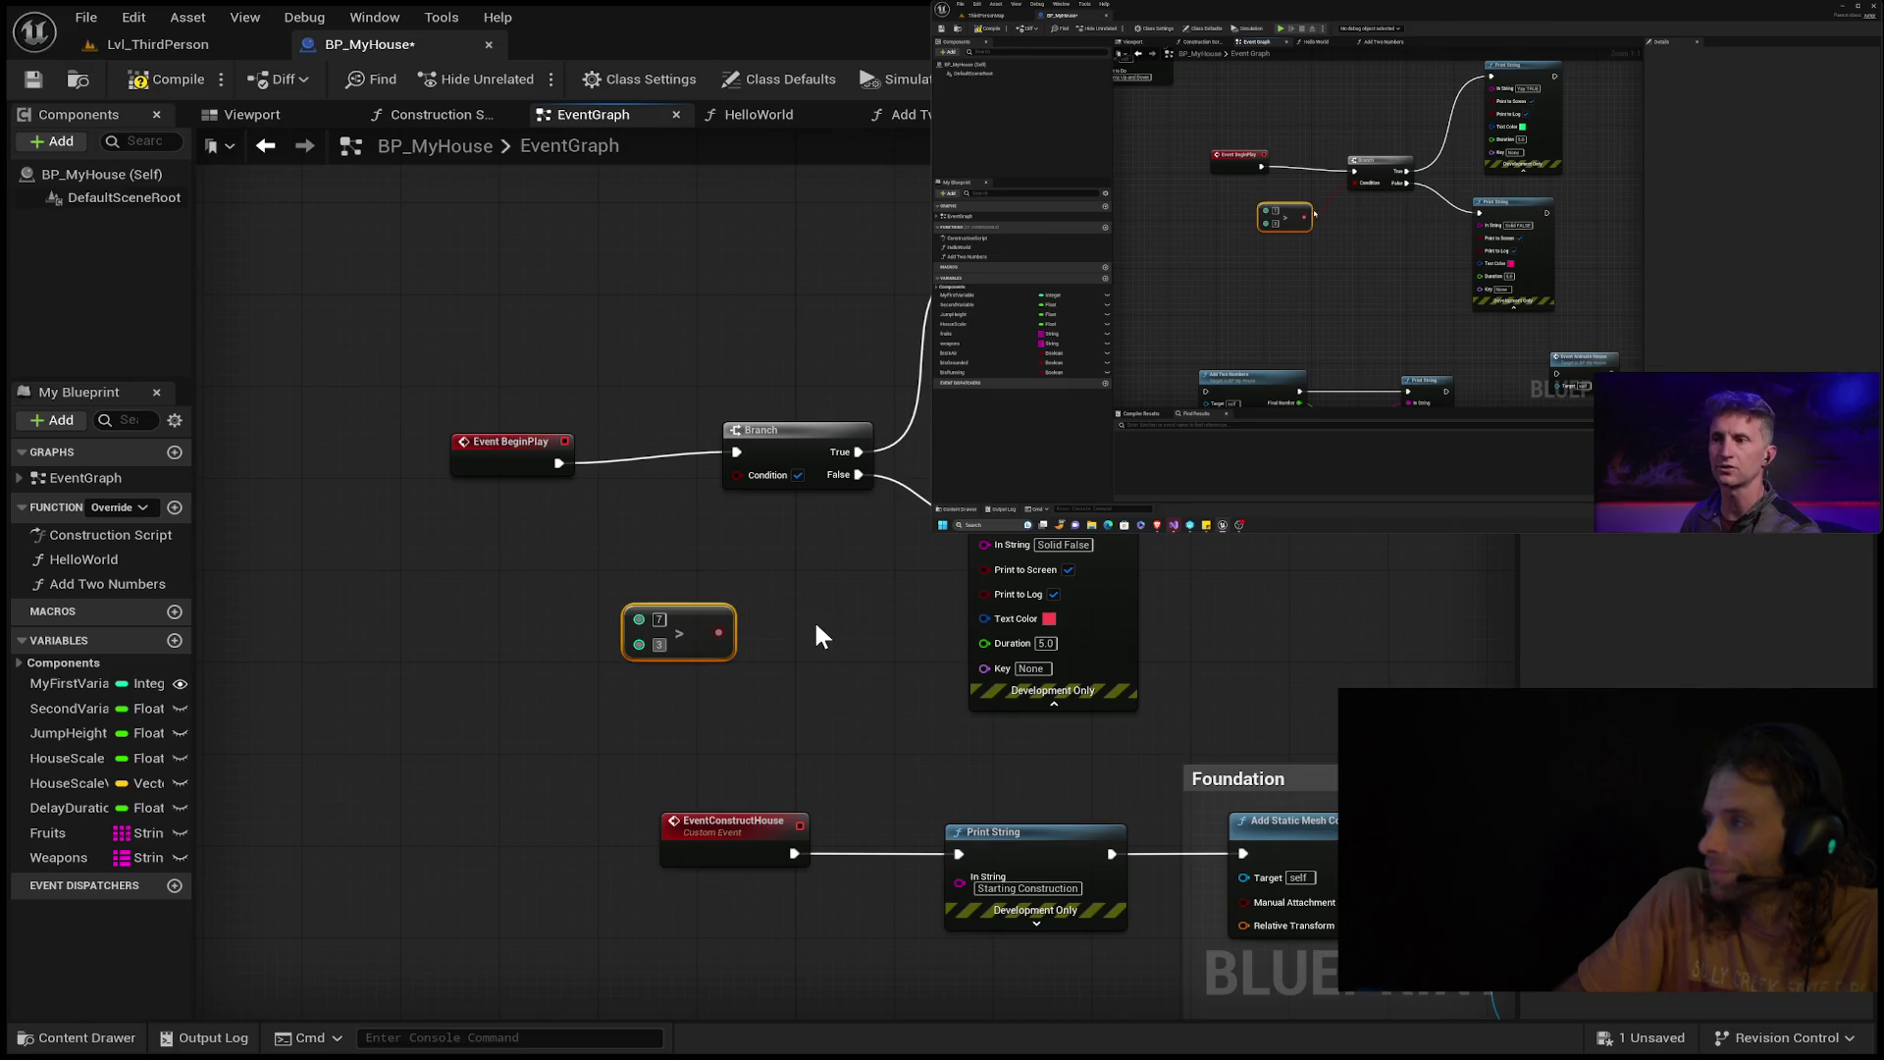
Wire the 7 > 3 result into the Branch Condition and tidy the node layout.
{"action": "left_click_drag", "start_coordinate": [719, 632], "coordinate": [755, 614]}
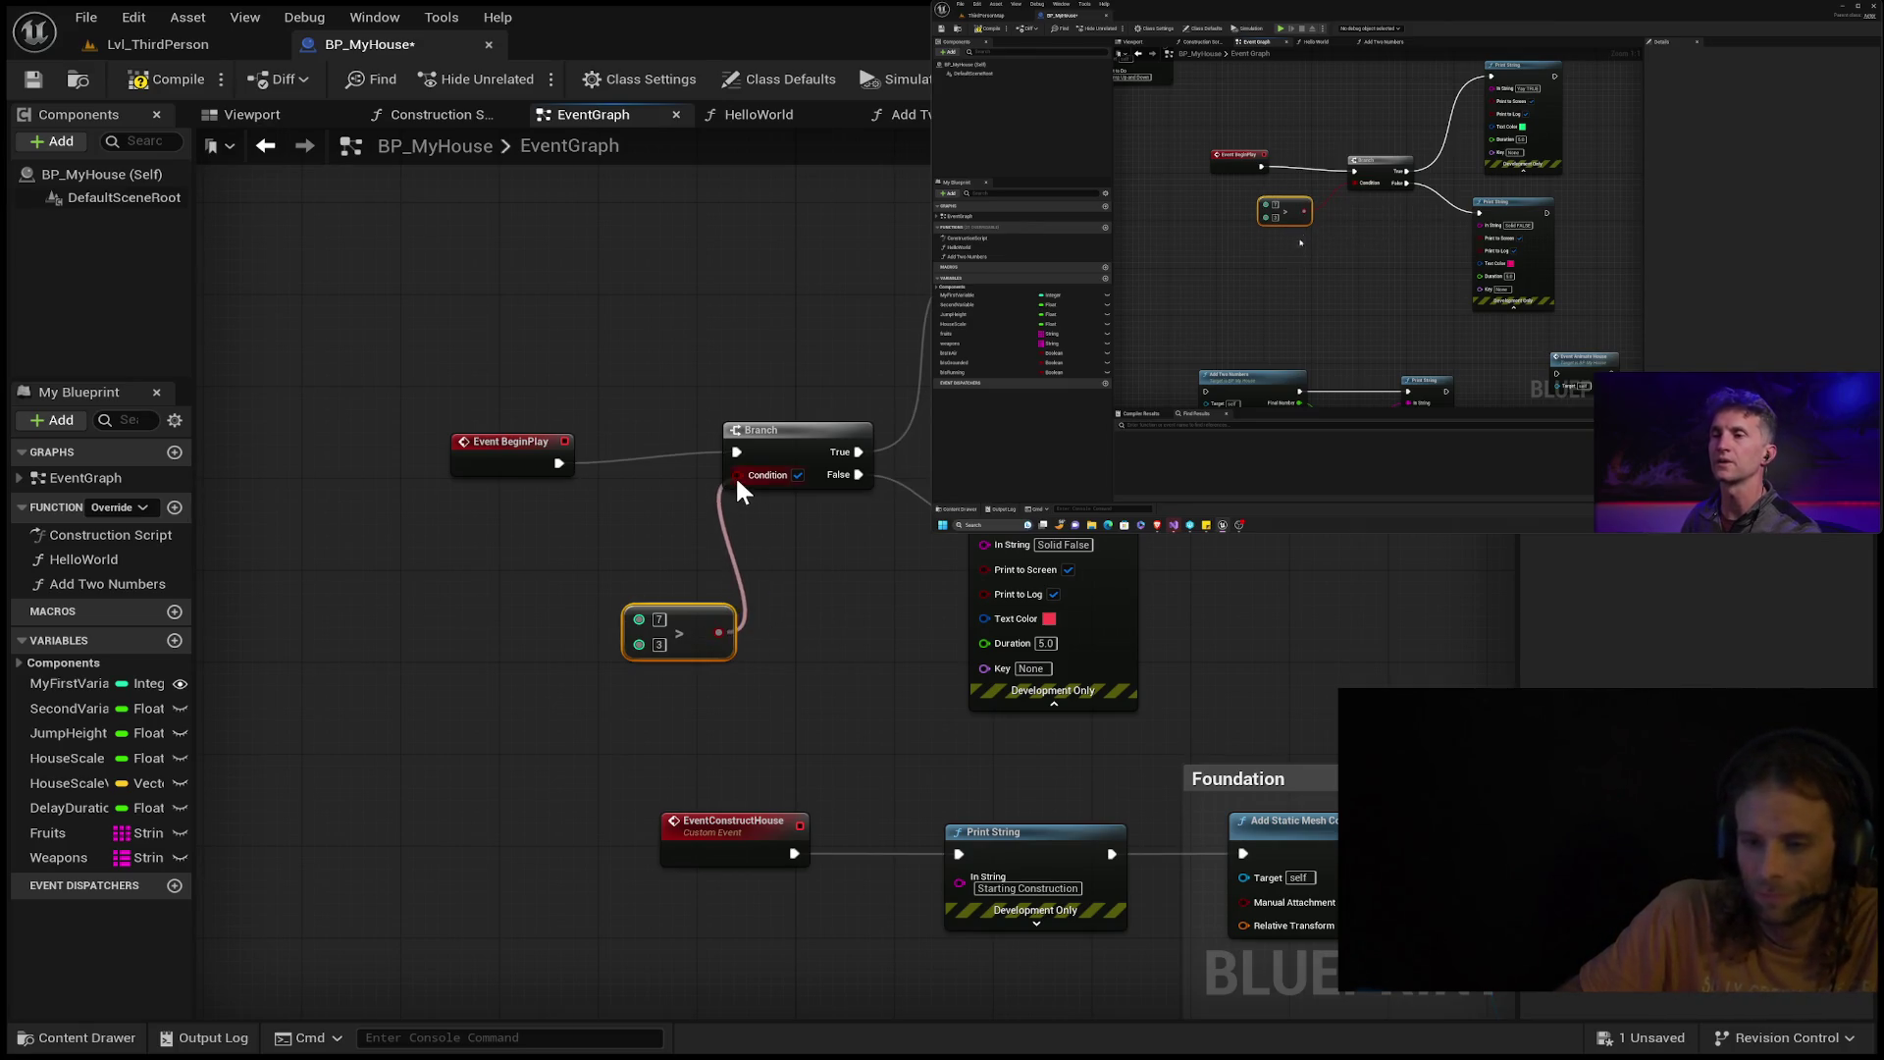
{"action": "left_click_drag", "start_coordinate": [737, 481], "coordinate": [737, 481]}
{"action": "mouse_move", "coordinate": [692, 625]}
{"action": "left_mouse_down"}
{"action": "mouse_move", "coordinate": [583, 512]}
{"action": "mouse_move", "coordinate": [655, 537]}
{"action": "left_mouse_up"}
{"action": "left_click_drag", "start_coordinate": [533, 459], "coordinate": [615, 435]}
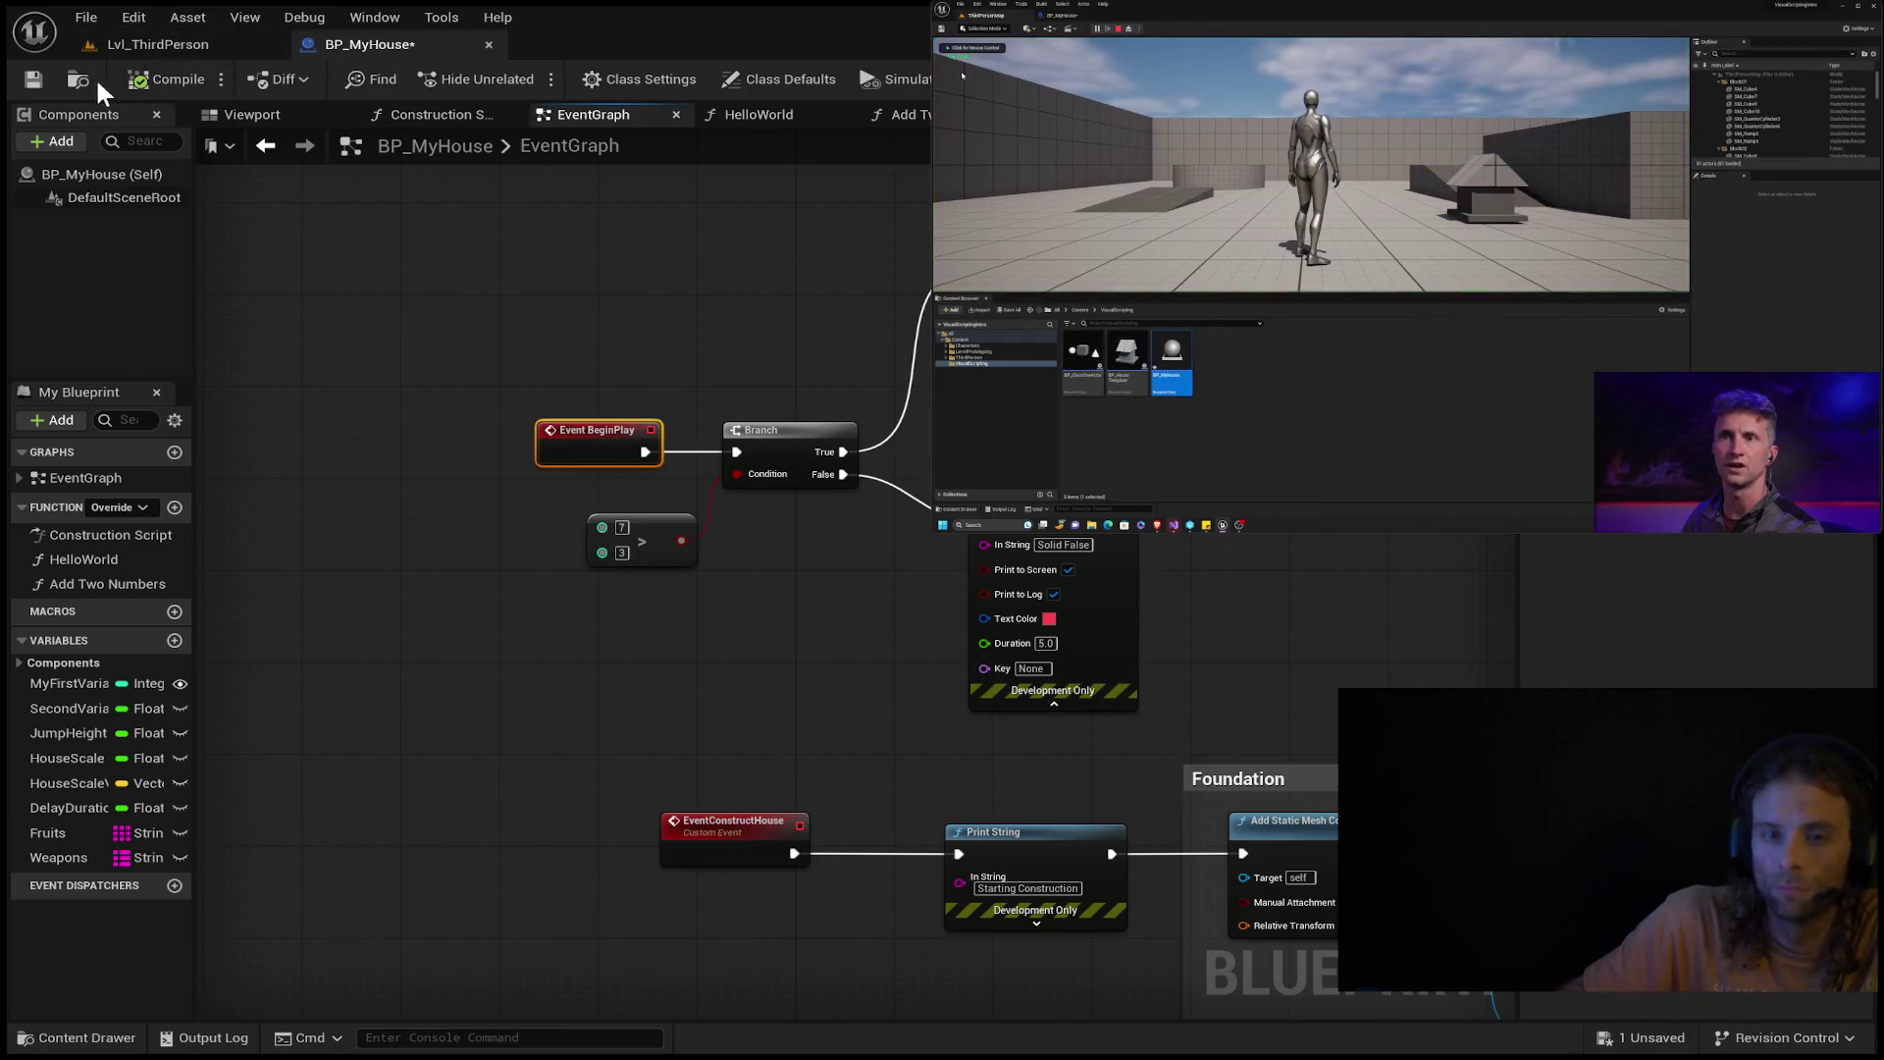
Save the blueprint and play-test Lvl_ThirdPerson with the 7 > 3 comparison.
{"action": "left_click", "coordinate": [33, 78]}
{"action": "left_click", "coordinate": [157, 44]}
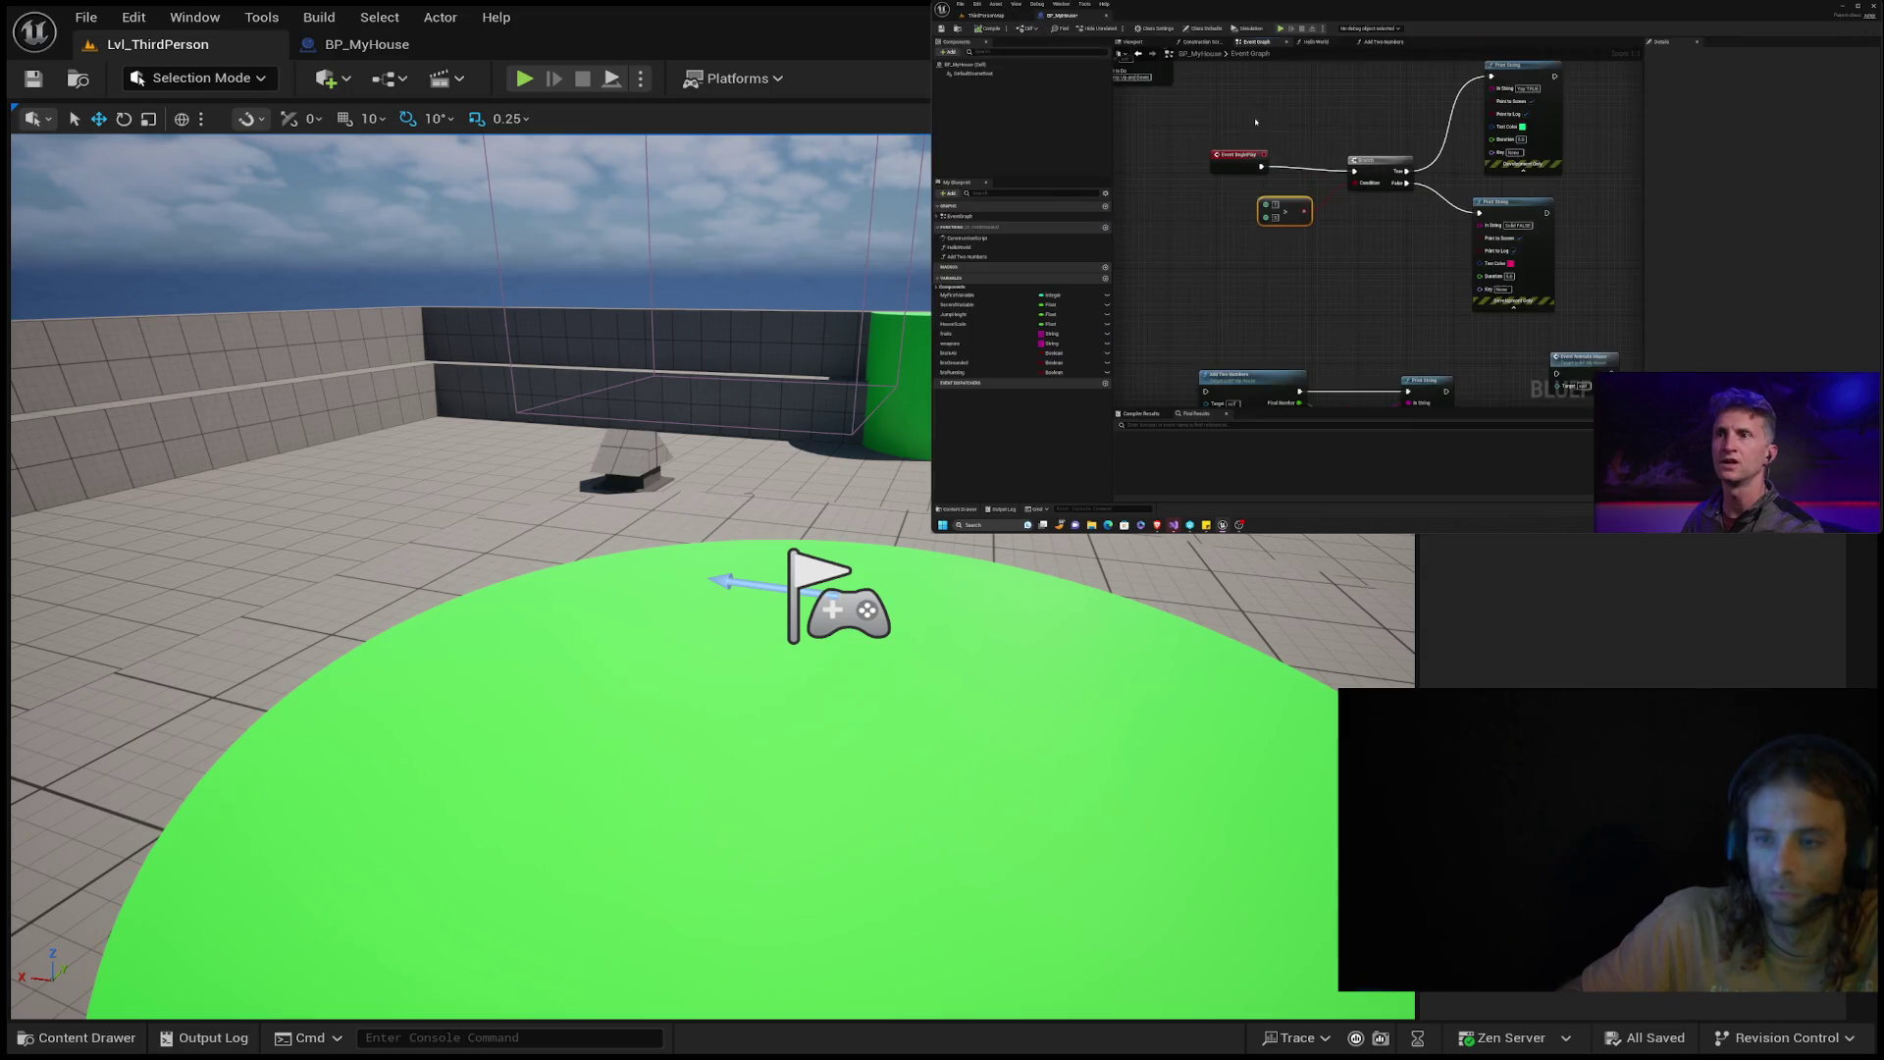
{"action": "left_click", "coordinate": [520, 79]}
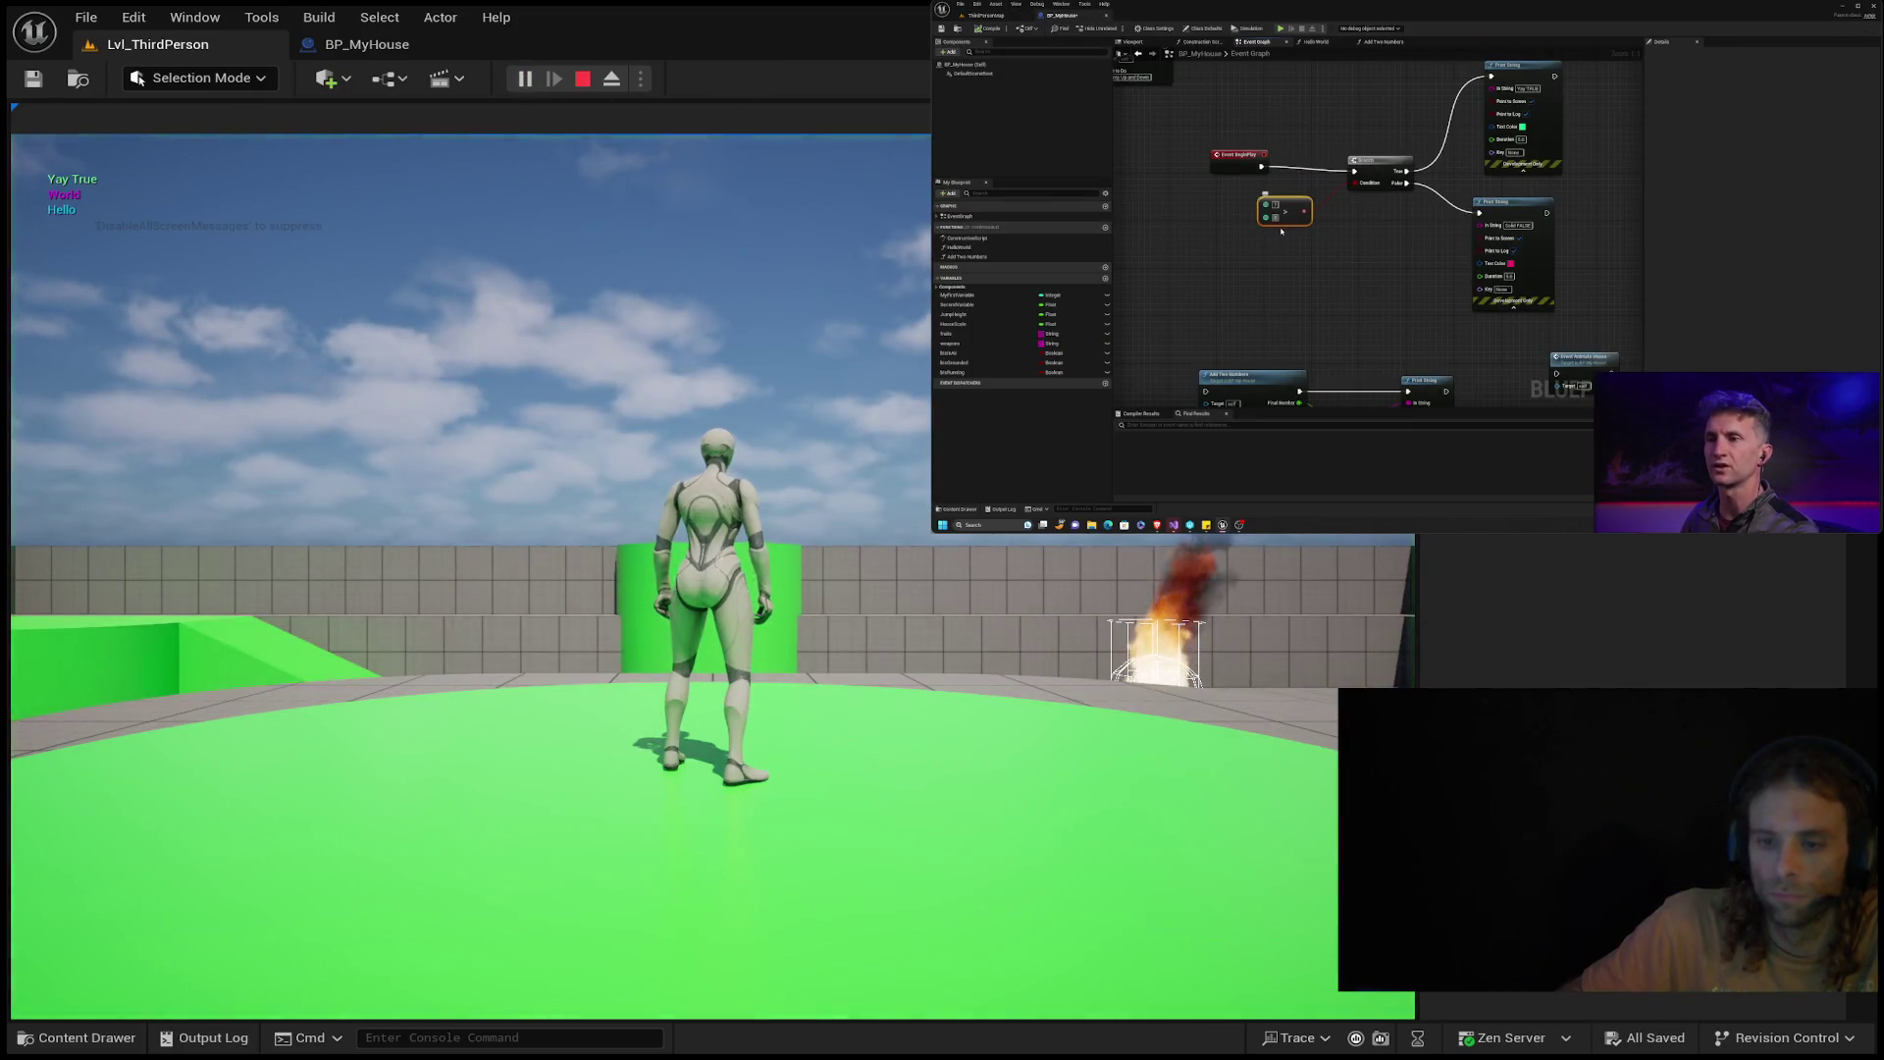
{"action": "key", "text": "Escape"}
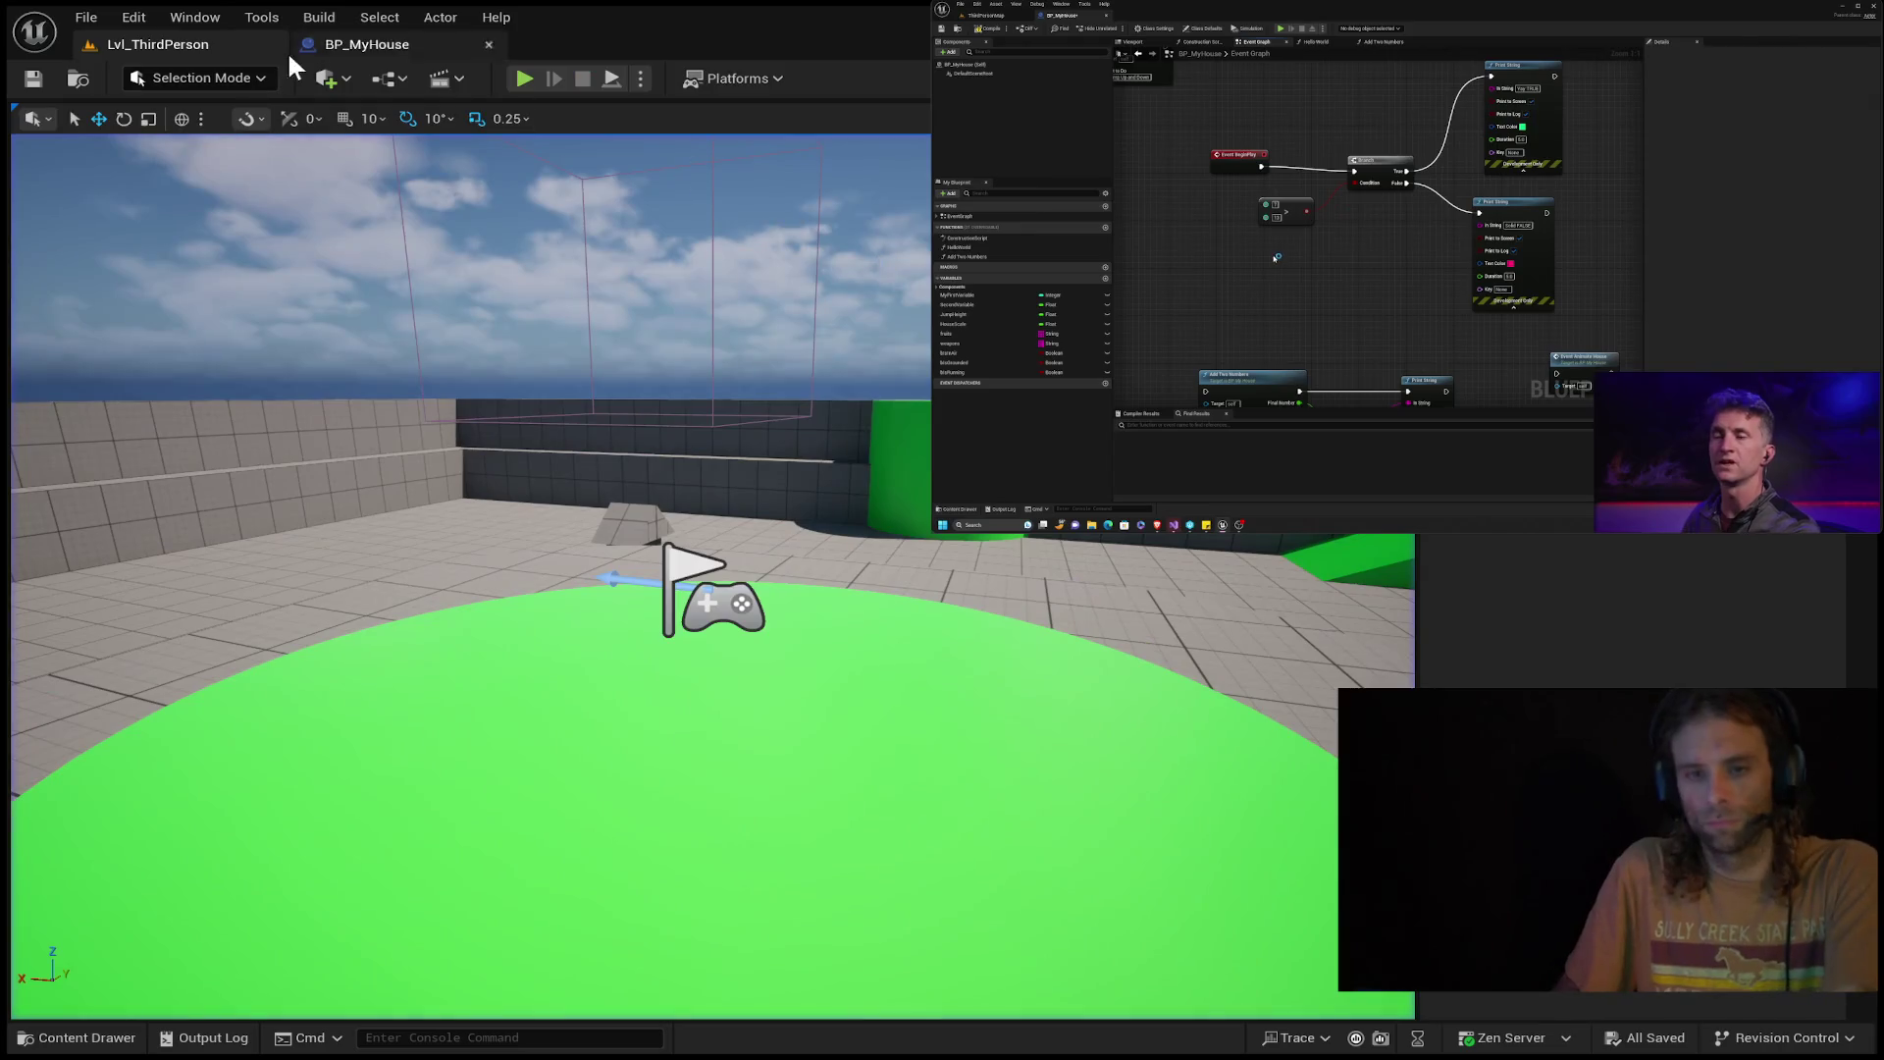
Change the comparison's second input to 13, play-test again, and reconnect it to the Branch Condition.
{"action": "left_click", "coordinate": [353, 45]}
{"action": "type", "text": "13"}
{"action": "key", "text": "Return"}
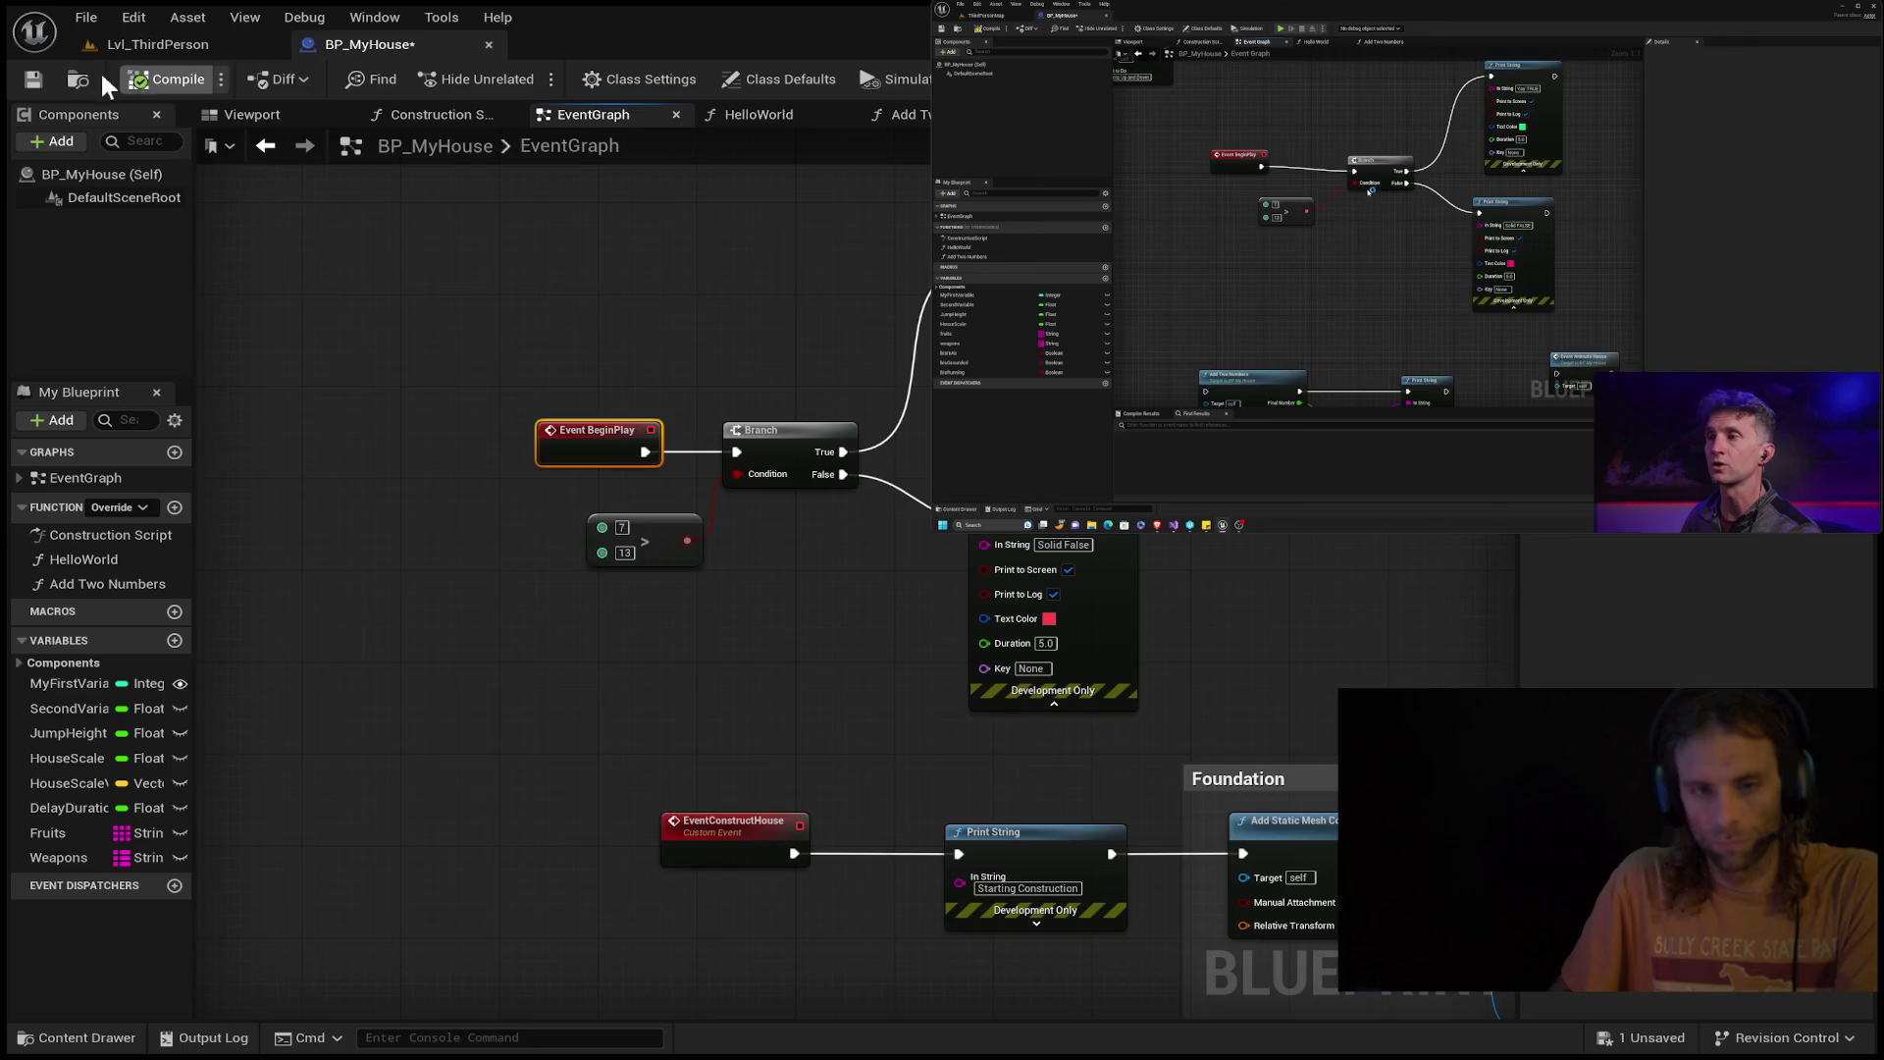
{"action": "left_click", "coordinate": [186, 49]}
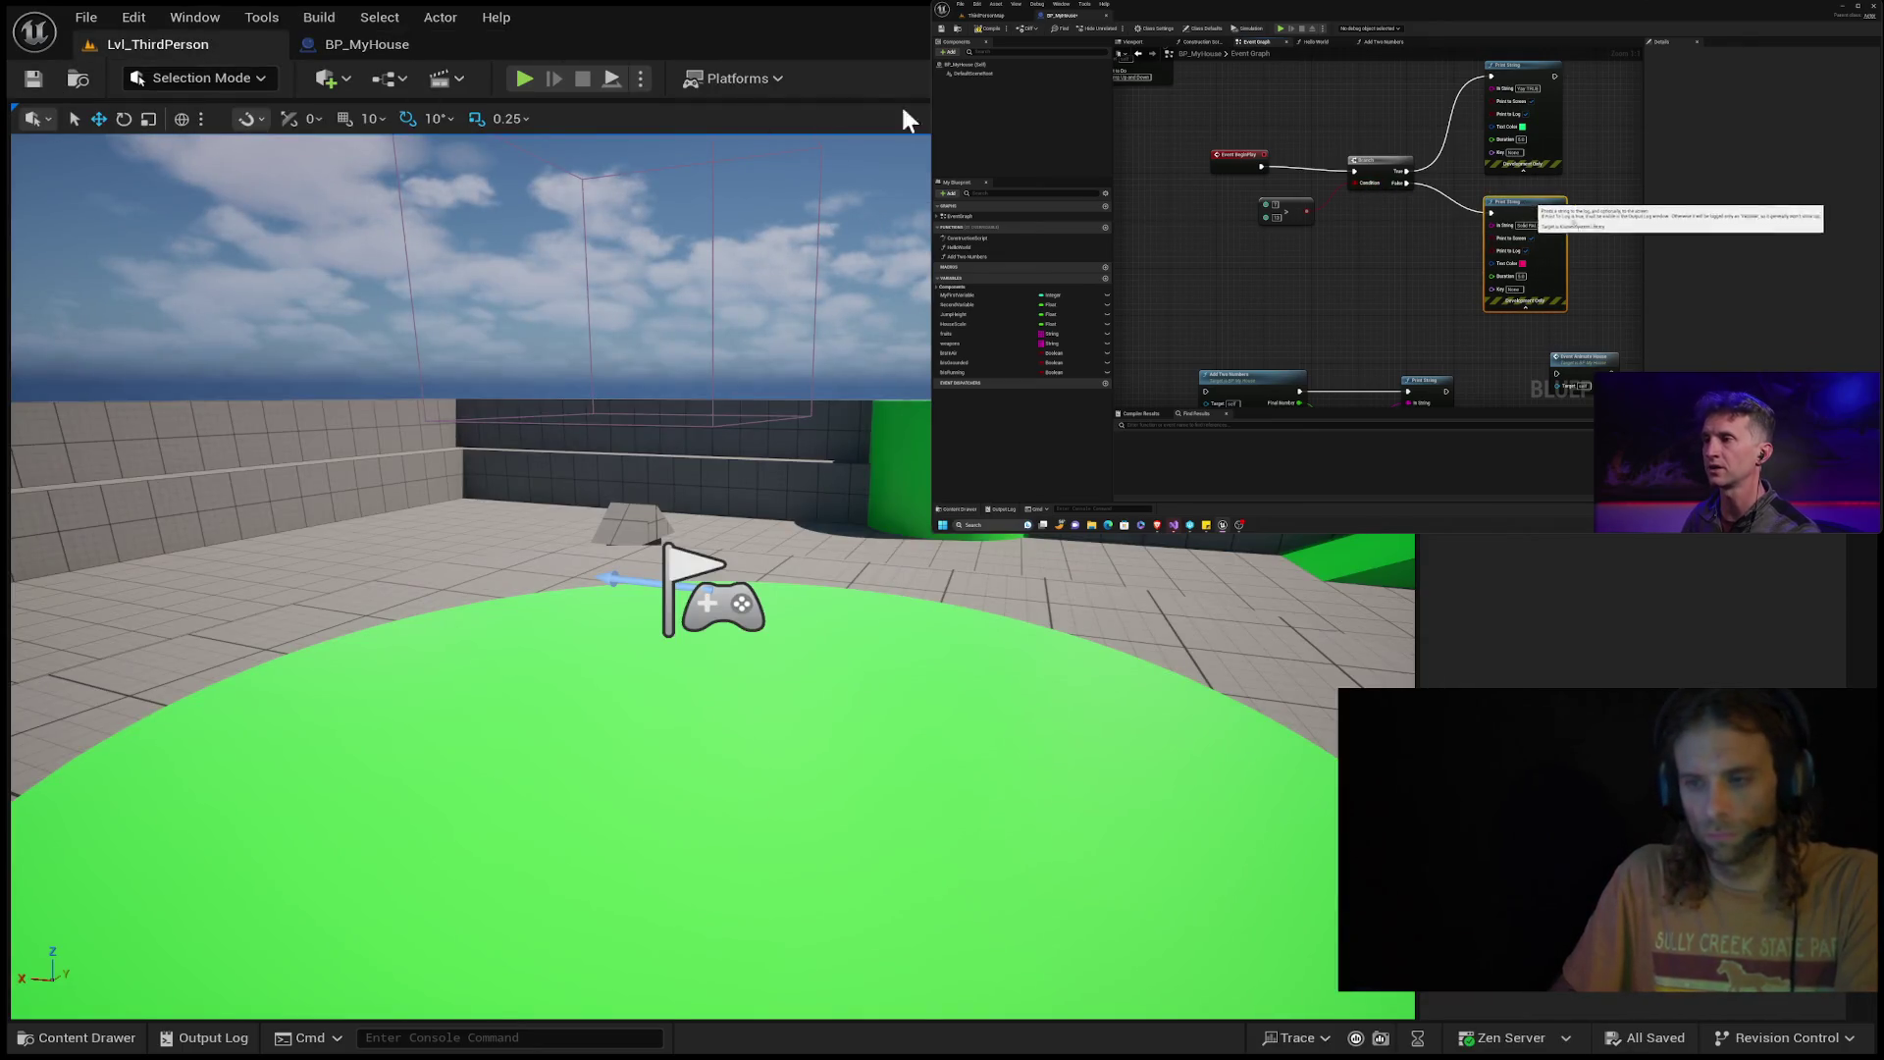
{"action": "left_click", "coordinate": [524, 79]}
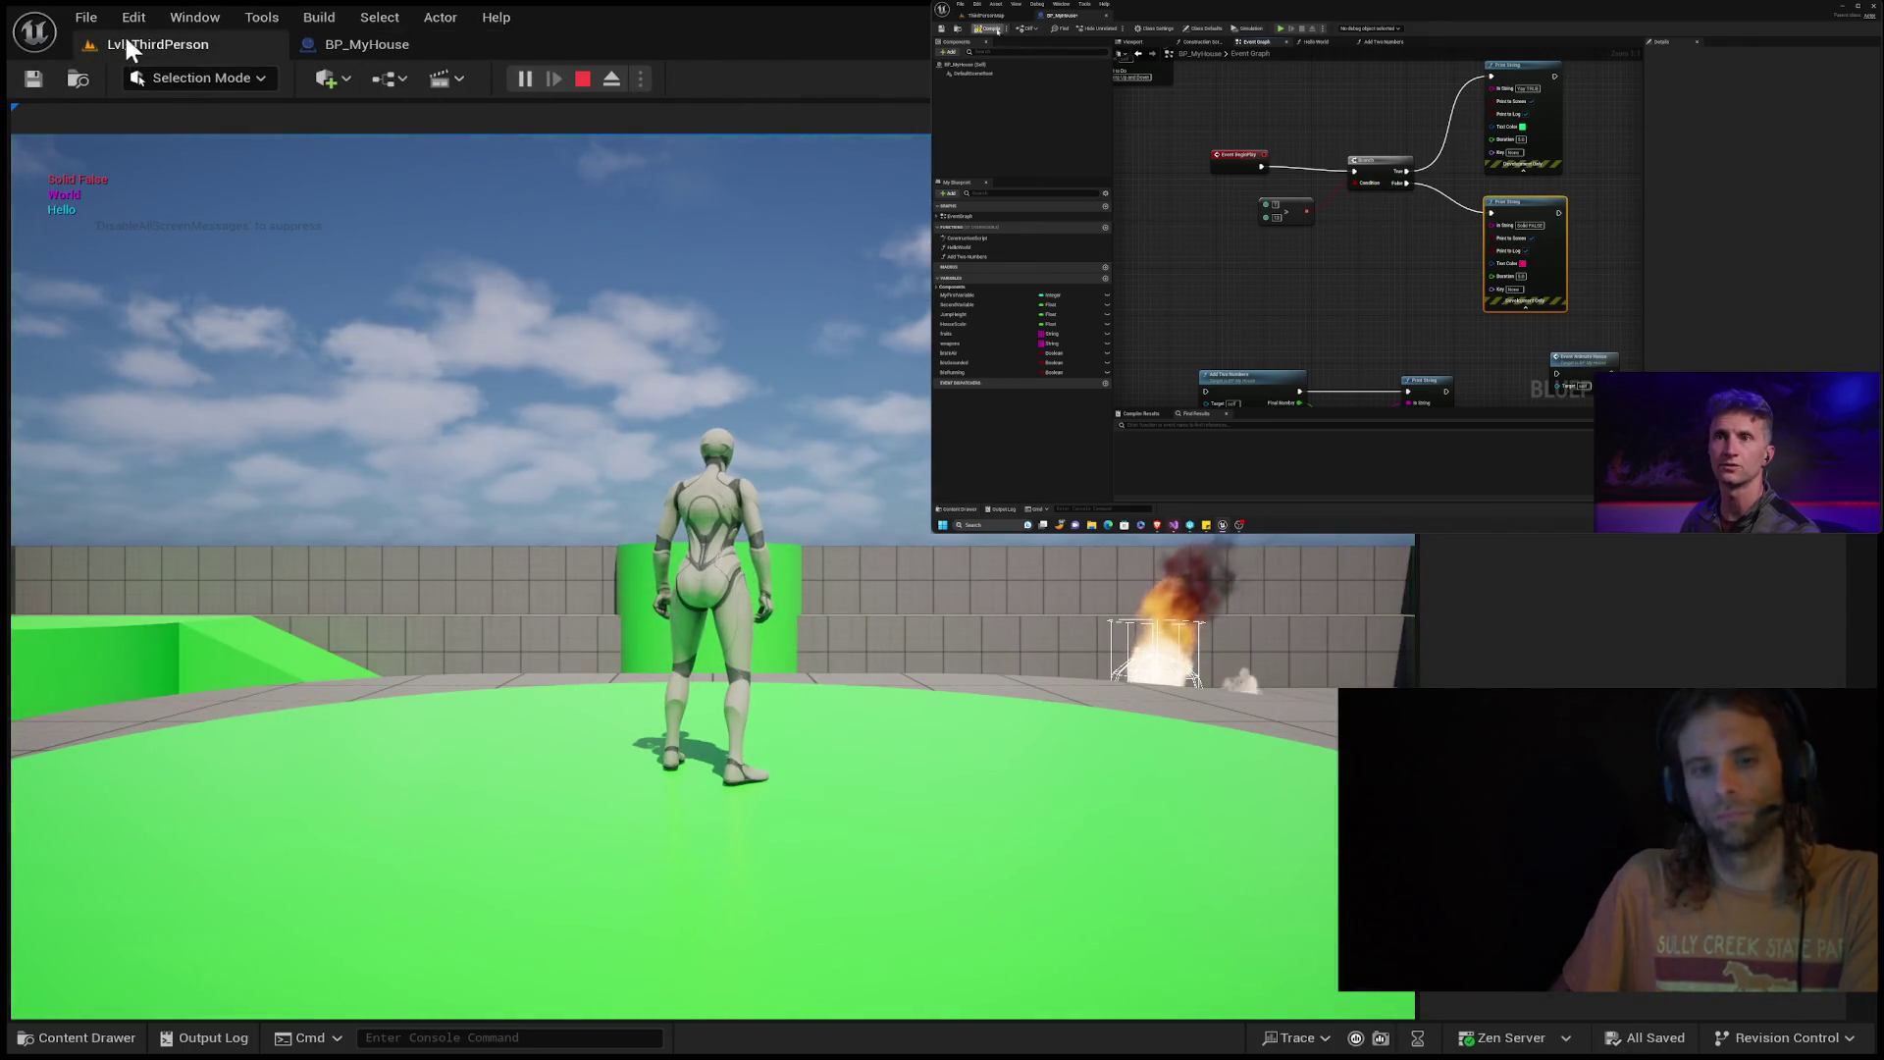
{"action": "left_click", "coordinate": [413, 46]}
{"action": "left_click_drag", "start_coordinate": [702, 519], "coordinate": [687, 541]}
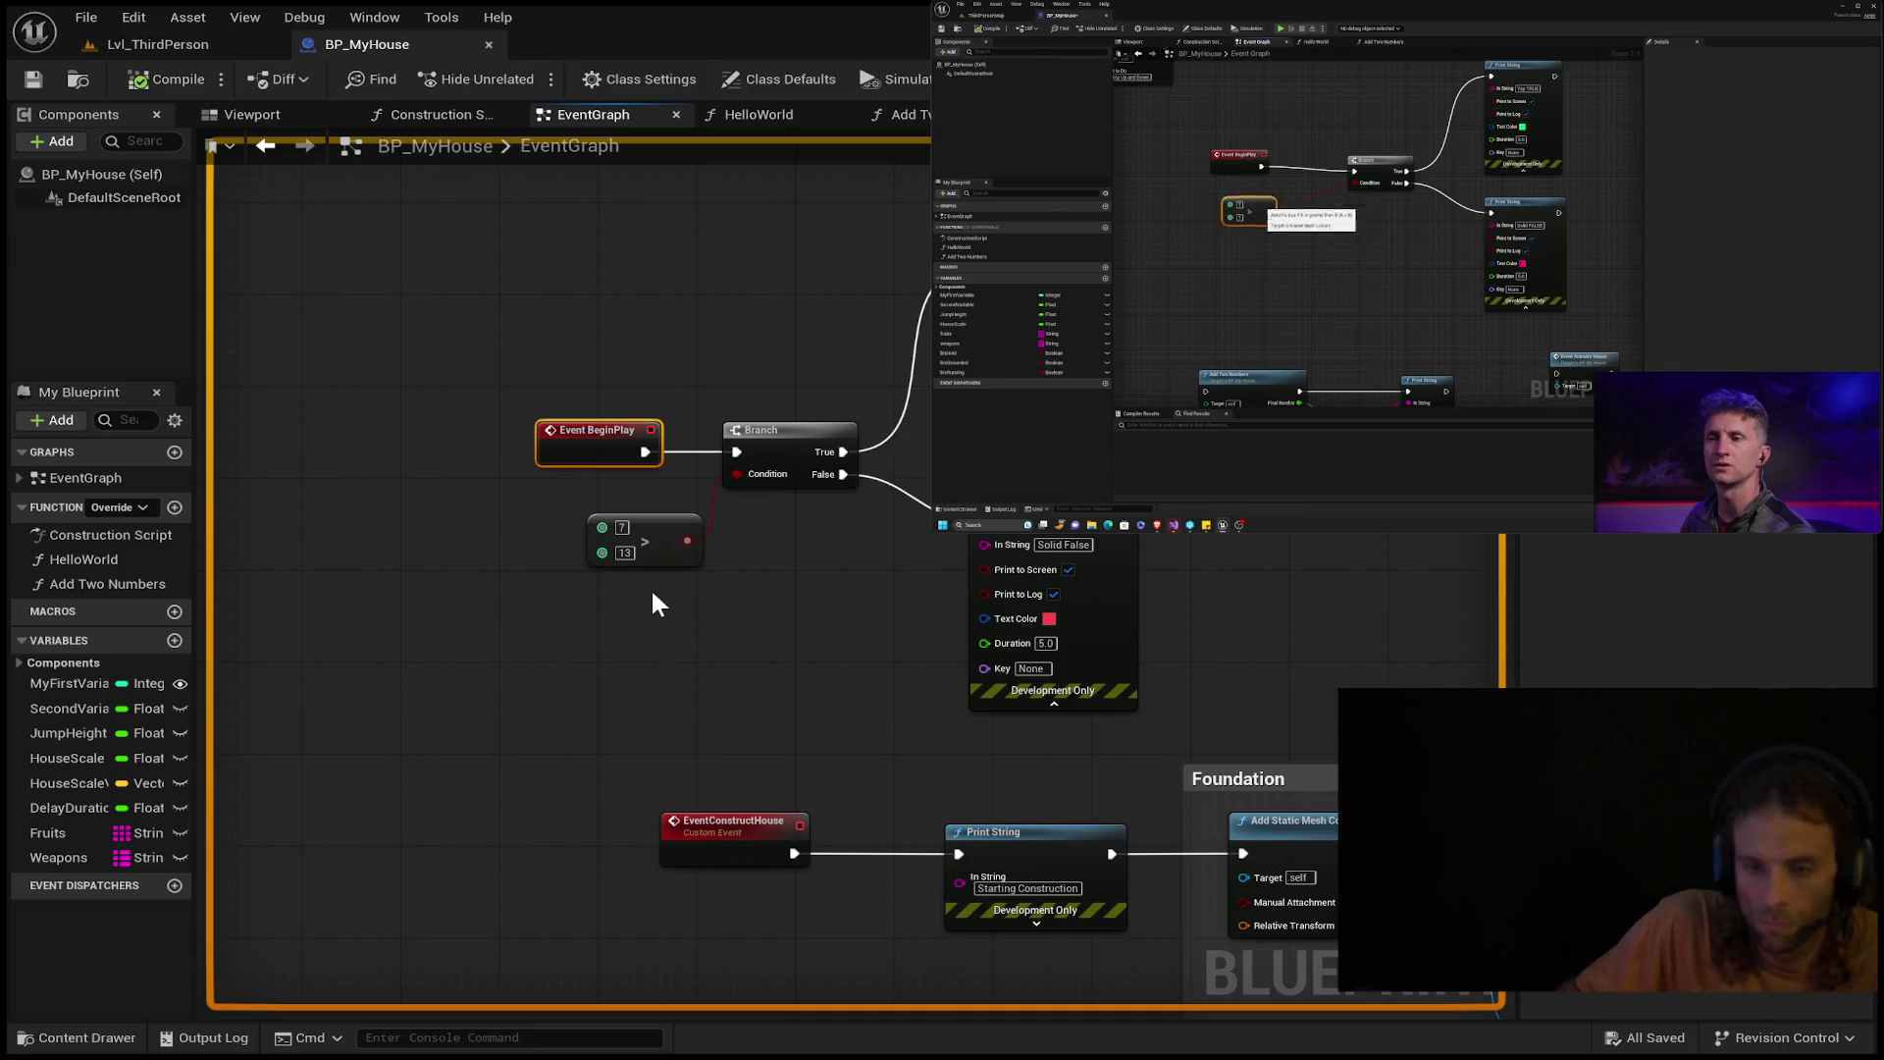
Add a greater-or-equal node and move it into the deleted 7 > 13 node's place.
{"action": "left_click", "coordinate": [625, 552]}
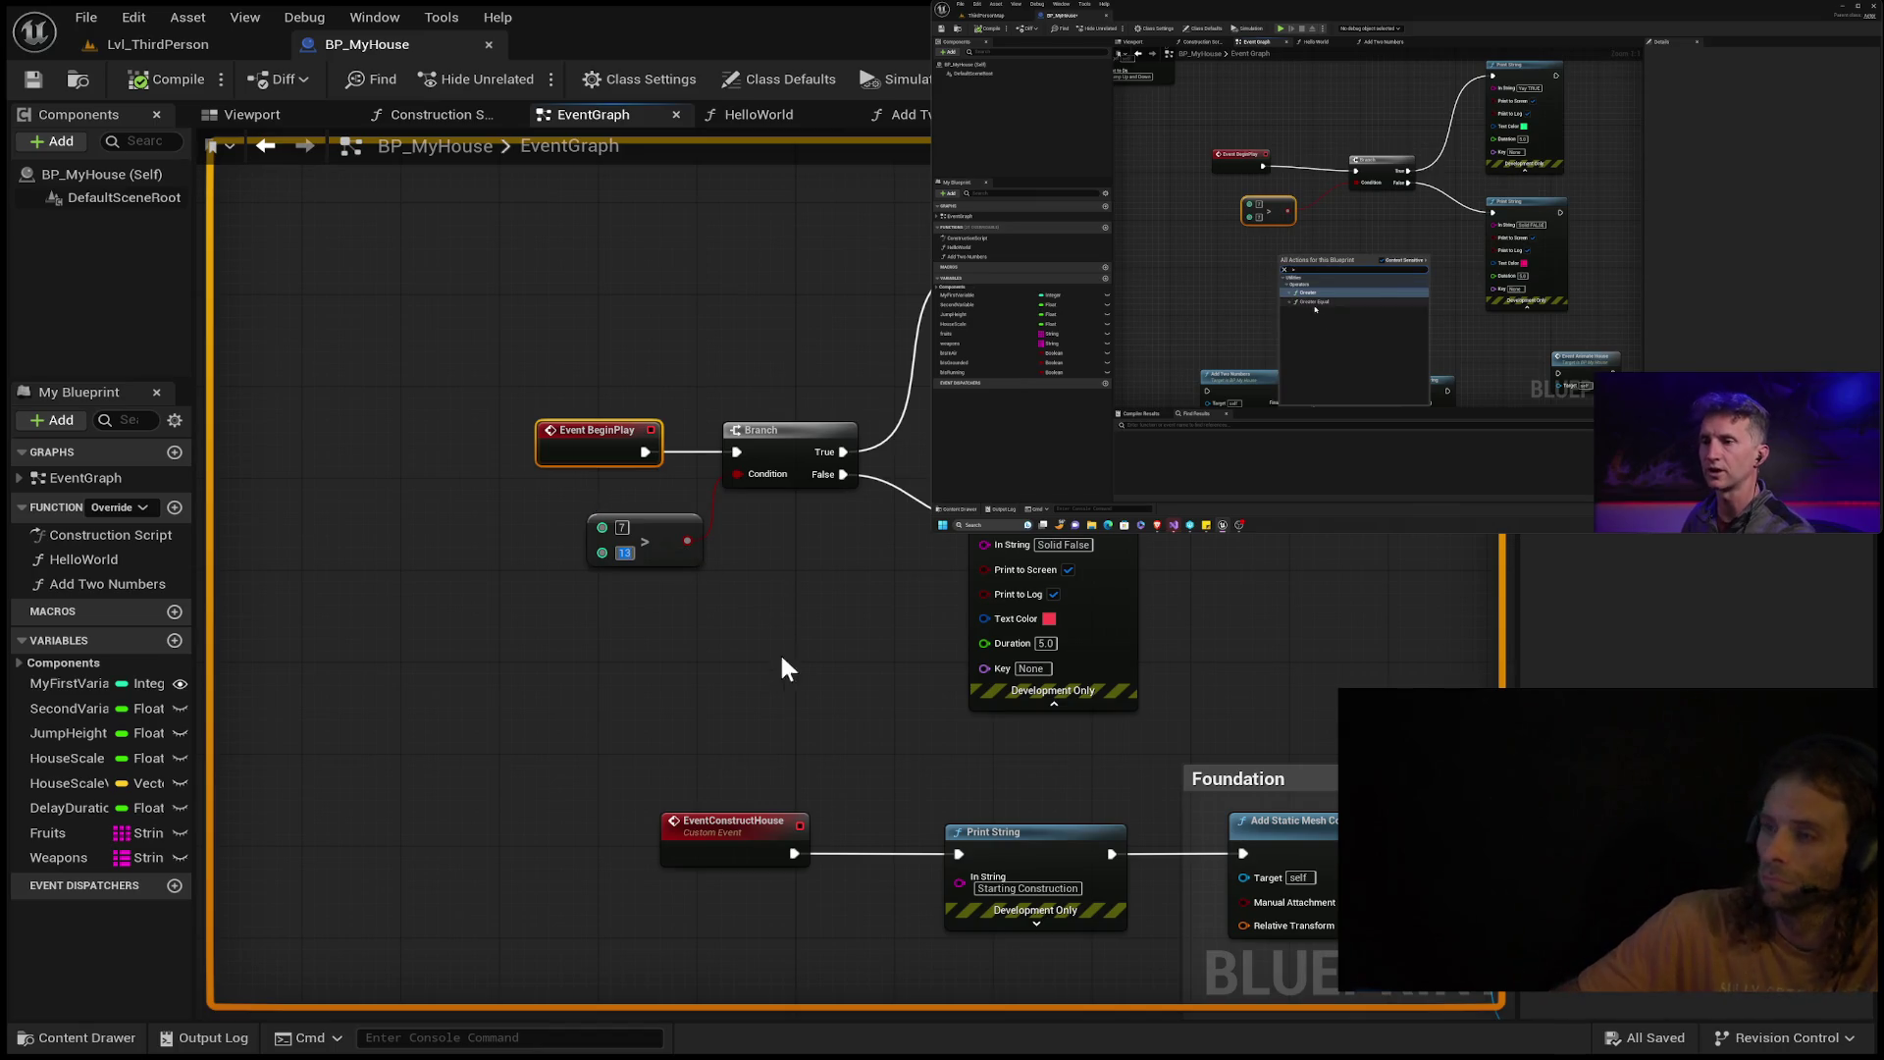
{"action": "left_click", "coordinate": [740, 751]}
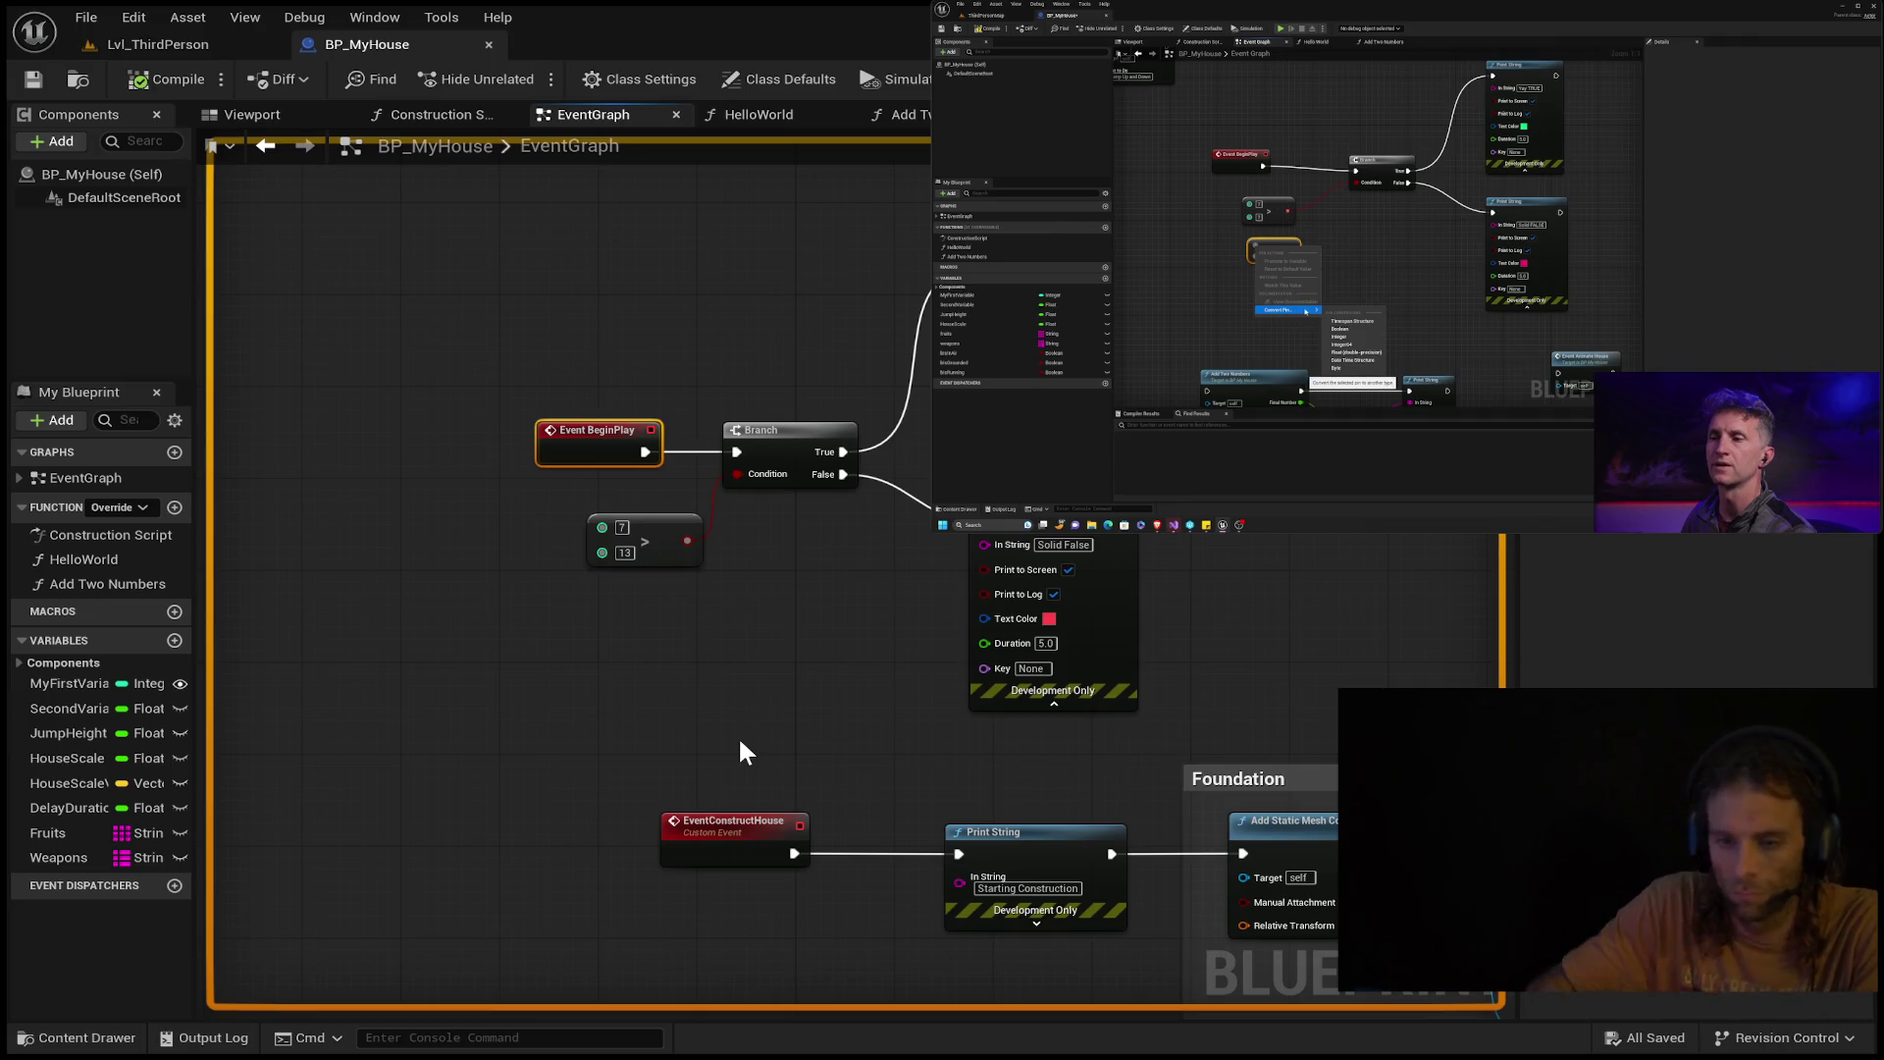
{"action": "key", "text": "ctrl+v"}
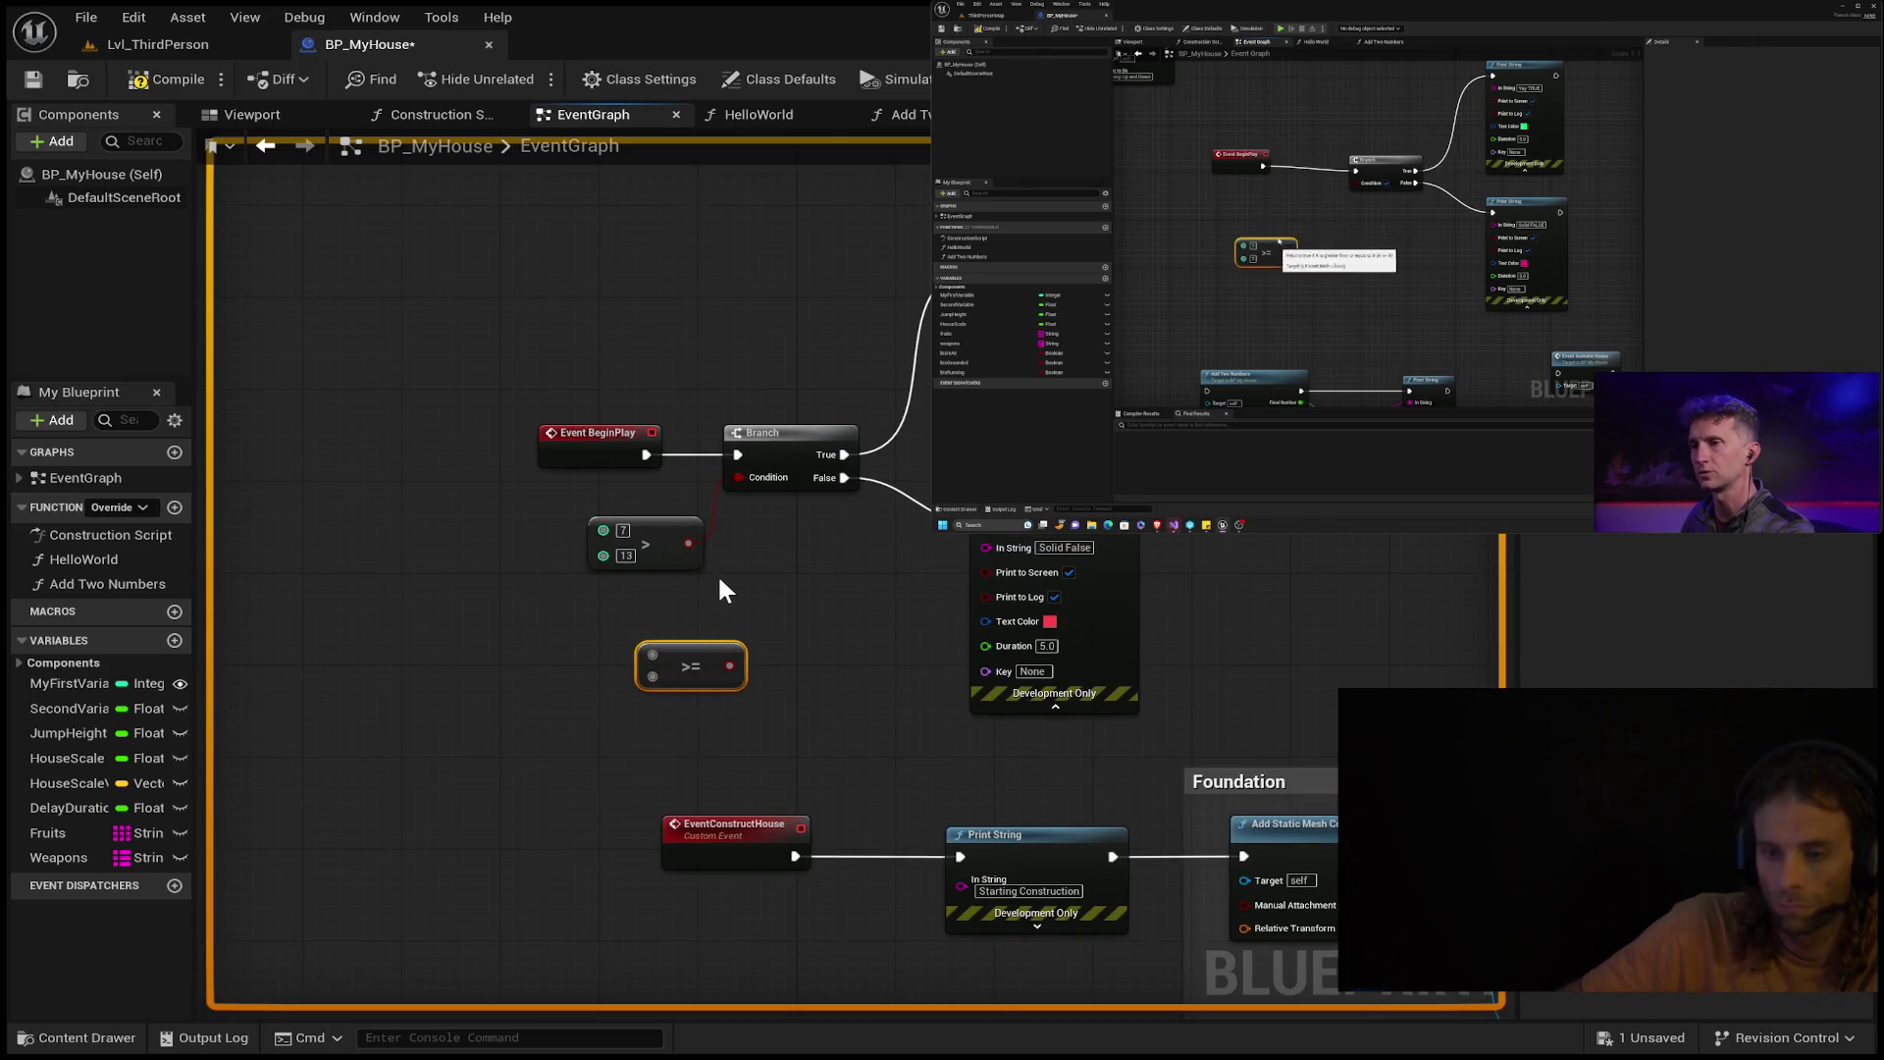
{"action": "left_click", "coordinate": [668, 532]}
{"action": "key", "text": "Delete"}
{"action": "left_click_drag", "start_coordinate": [726, 654], "coordinate": [668, 521]}
Set both >= inputs to 7 and wire its result into the Branch Condition.
{"action": "left_click", "coordinate": [627, 531]}
{"action": "type", "text": "70"}
{"action": "left_click", "coordinate": [624, 530]}
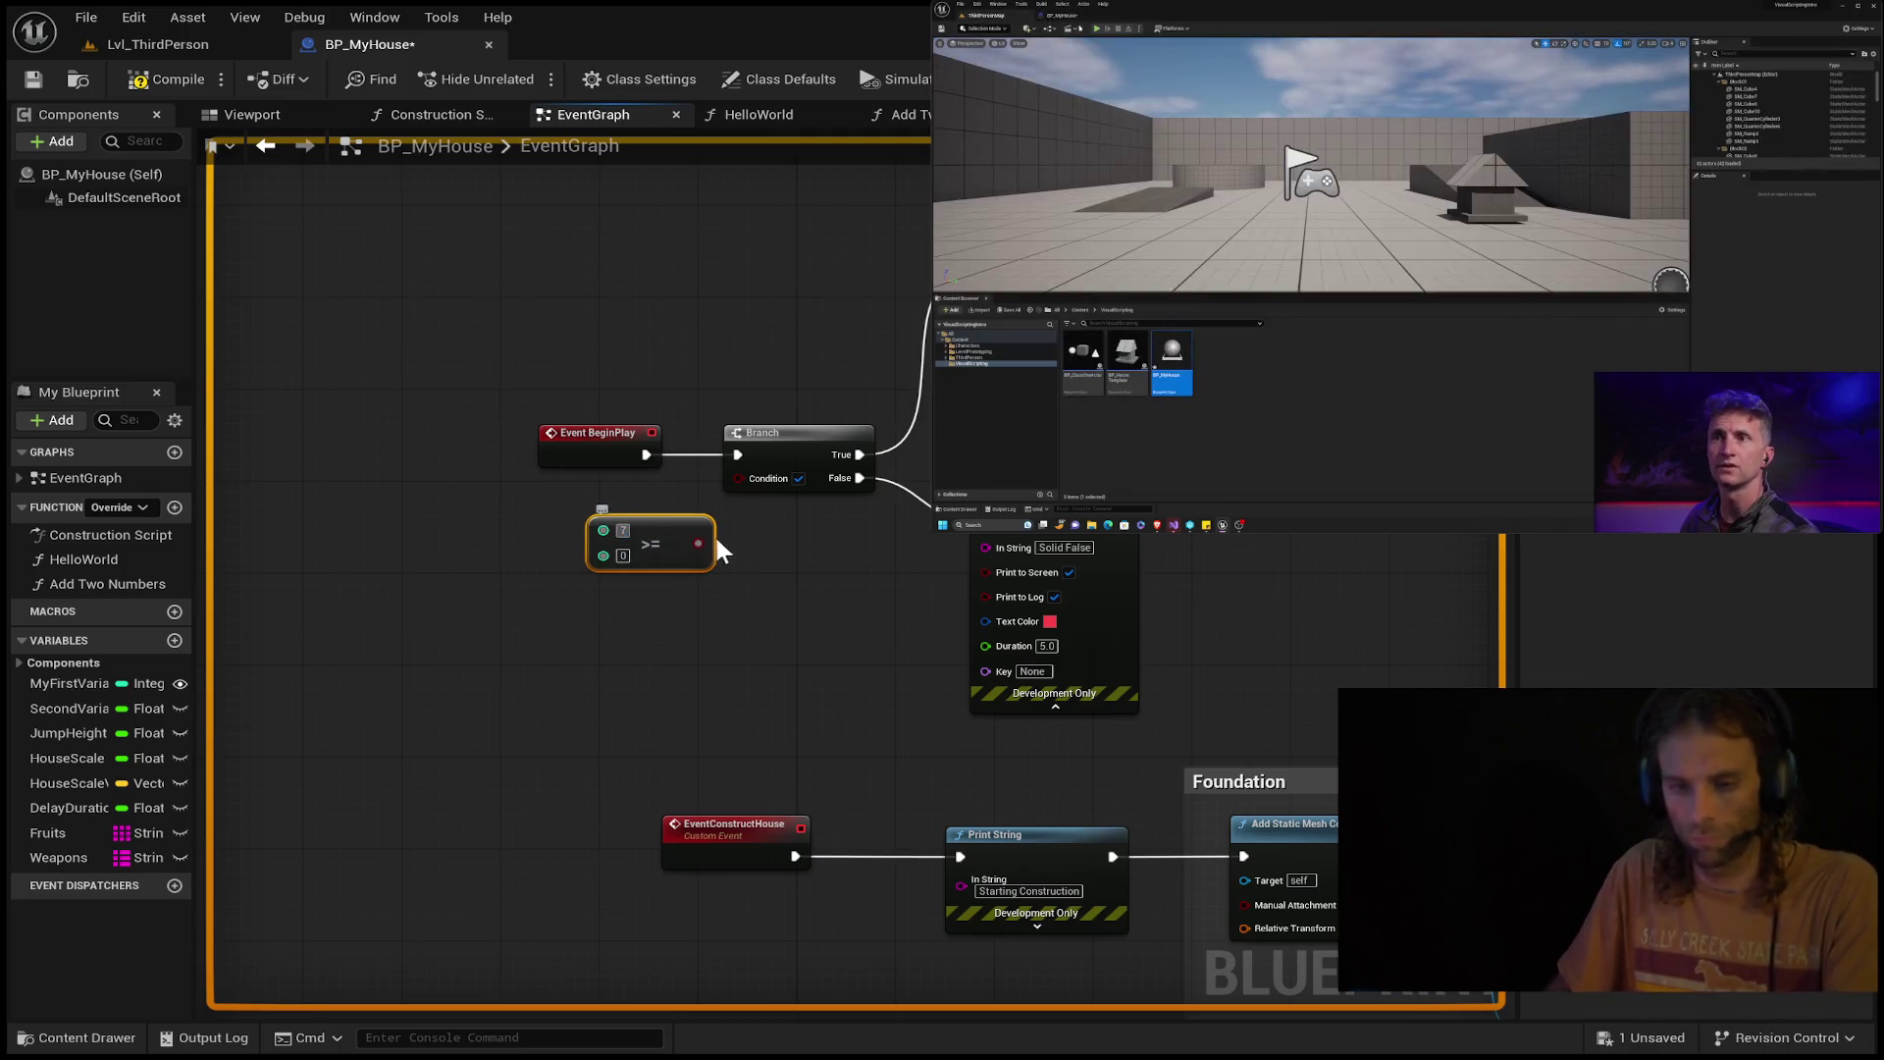
{"action": "type", "text": "7"}
{"action": "key", "text": "Tab"}
{"action": "type", "text": "7"}
{"action": "left_click_drag", "start_coordinate": [698, 544], "coordinate": [738, 480]}
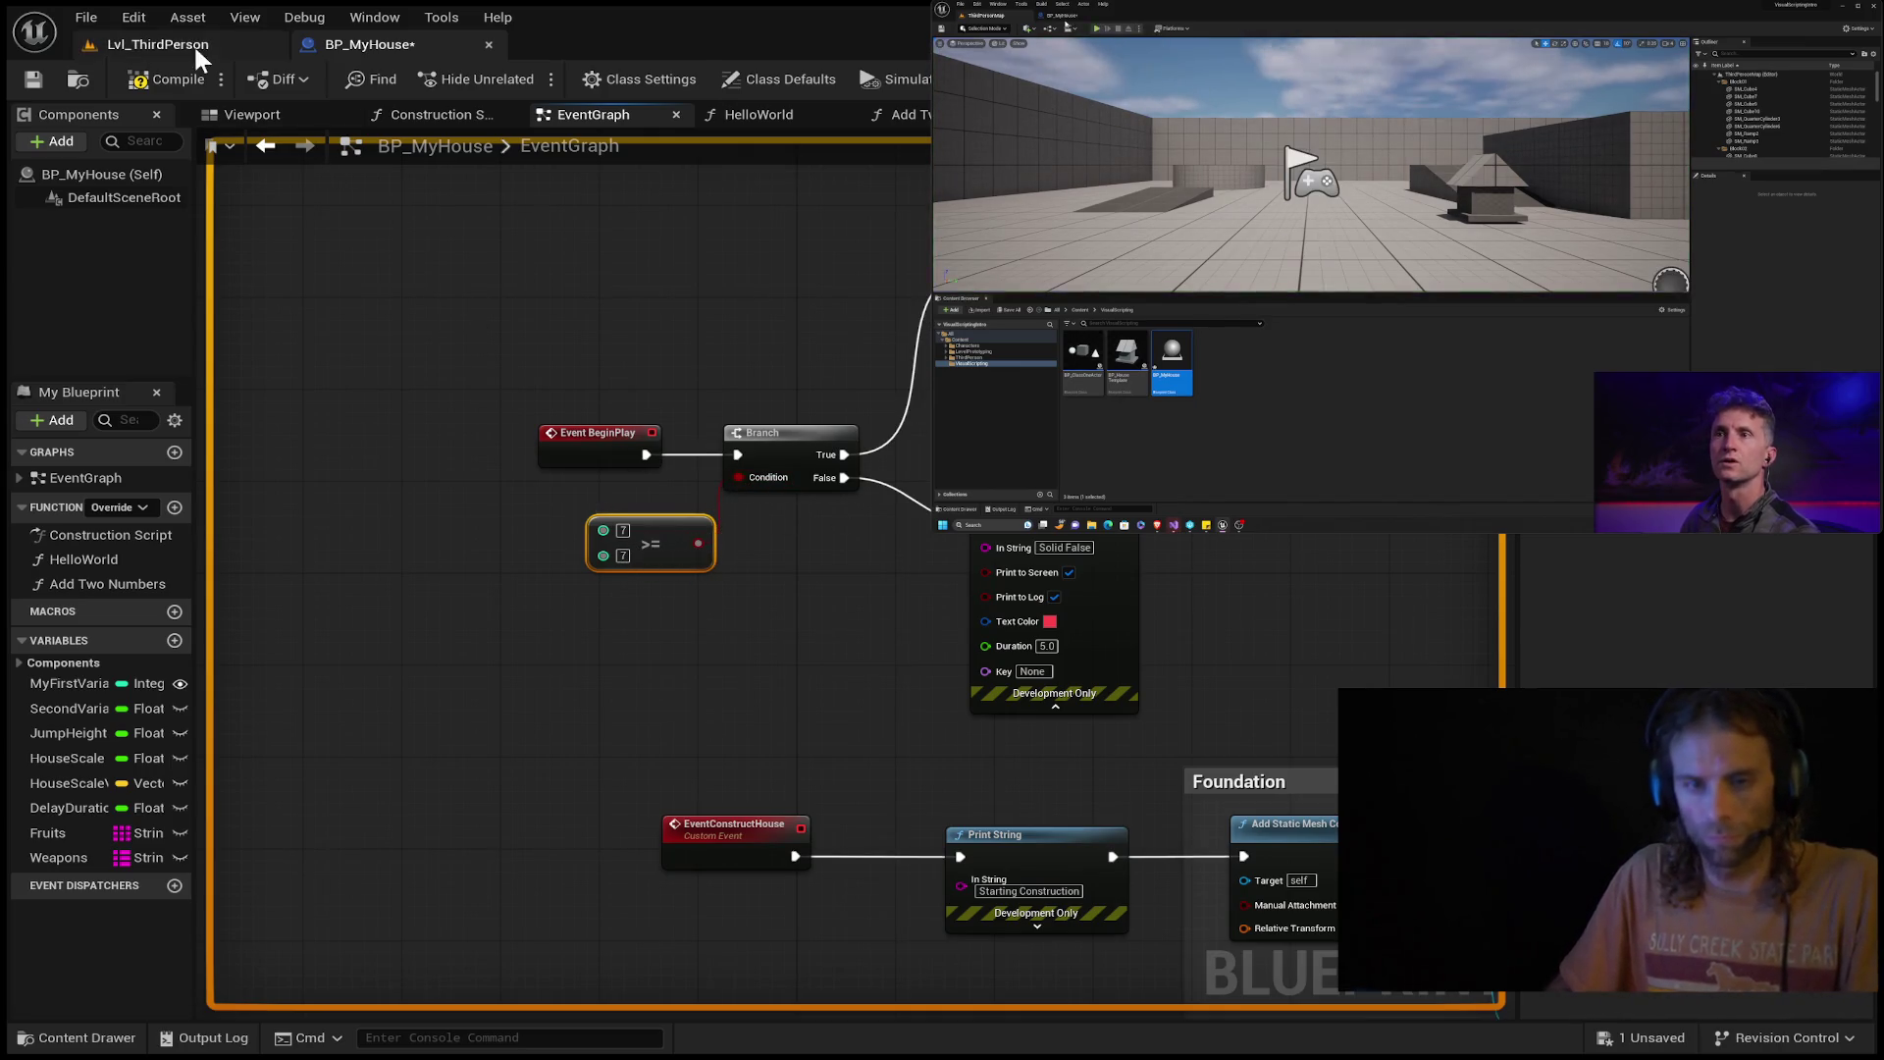
Save BP_MyHouse, play-test Lvl_ThirdPerson to see 'Yay True', and return to the Event Graph.
{"action": "left_click", "coordinate": [43, 79]}
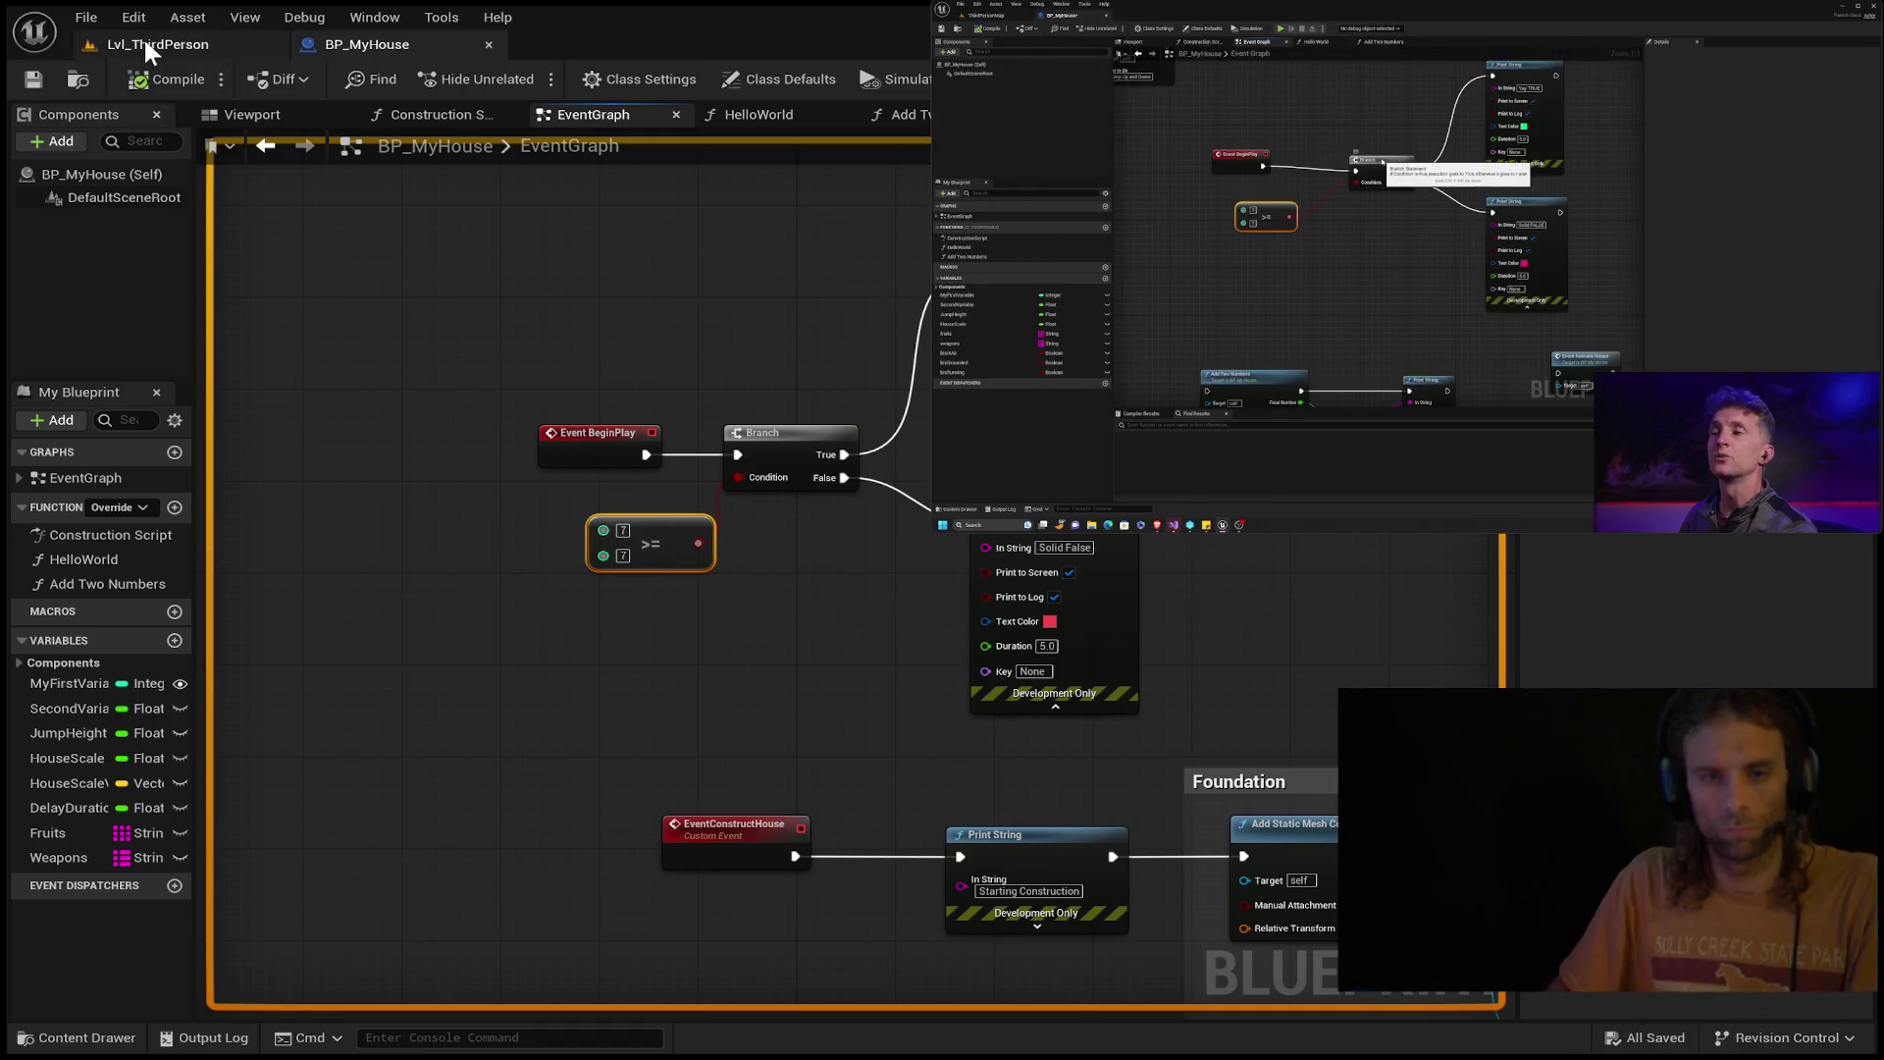
{"action": "left_click", "coordinate": [145, 39]}
{"action": "left_click", "coordinate": [772, 386]}
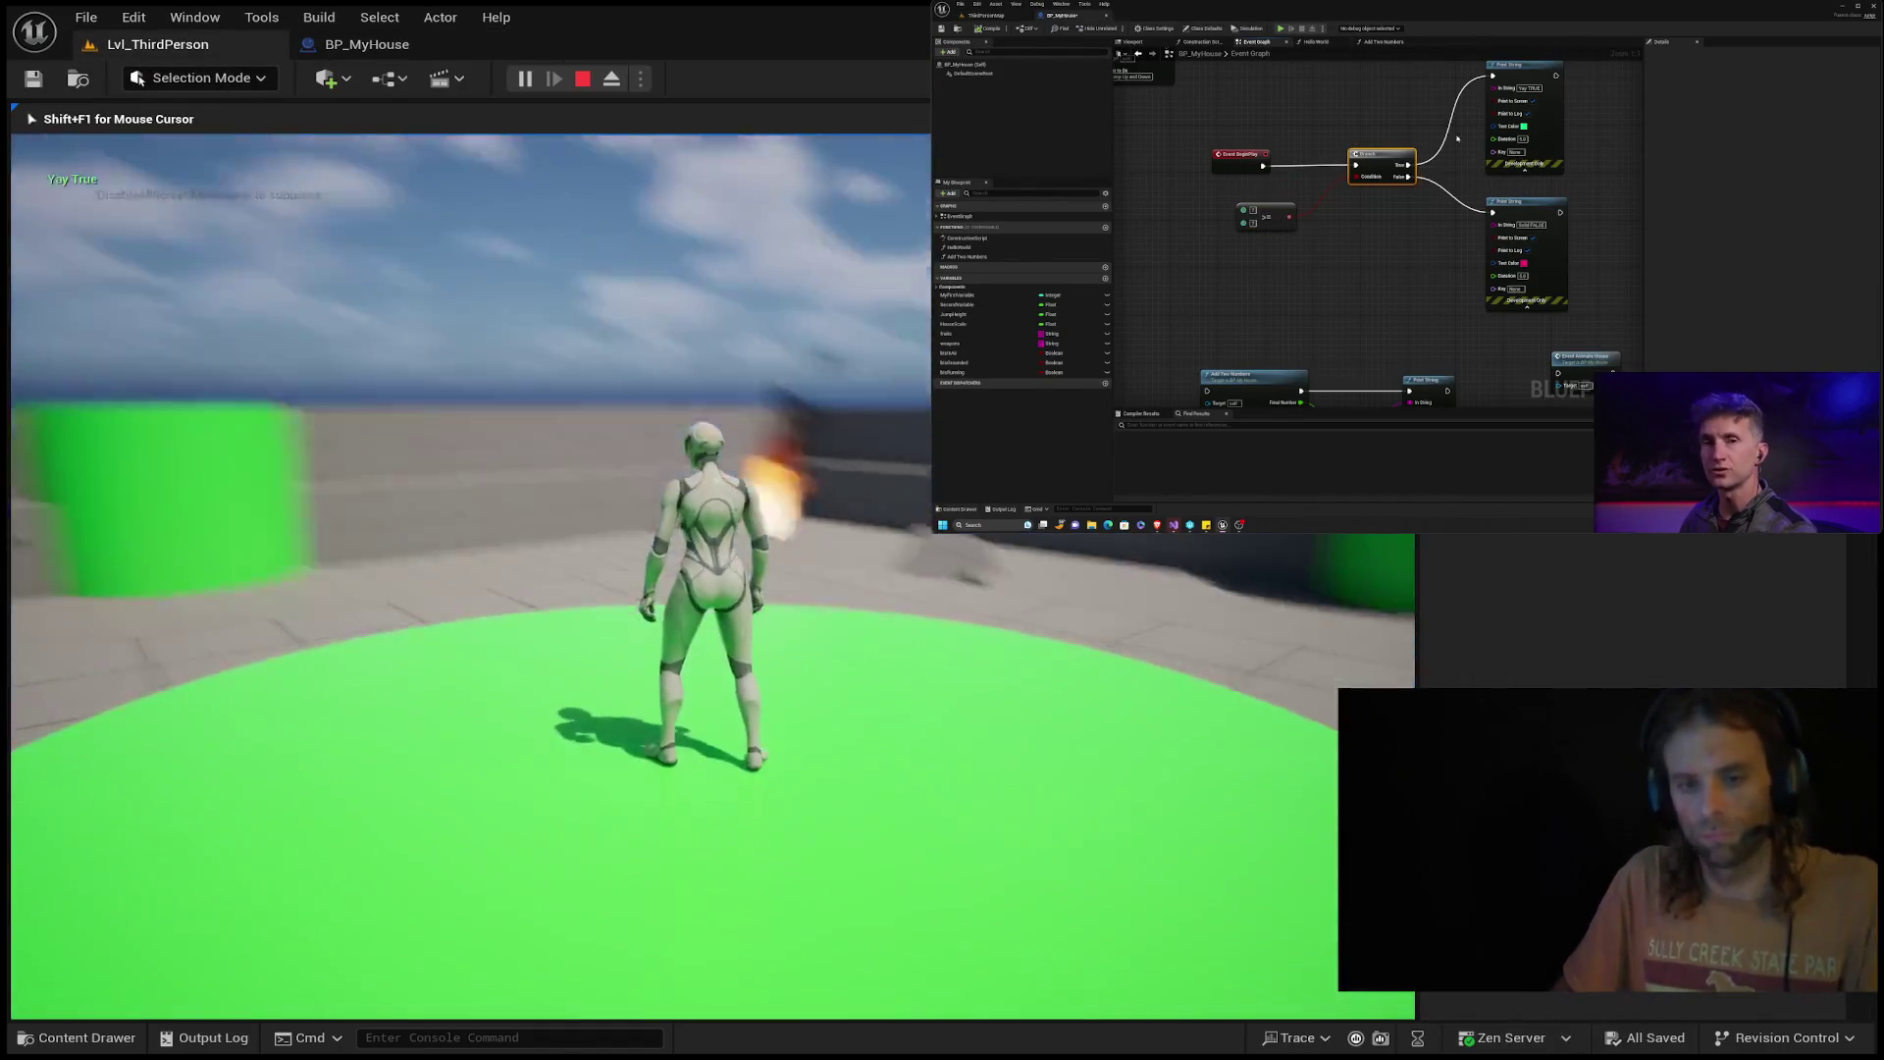
{"action": "key", "text": "Escape"}
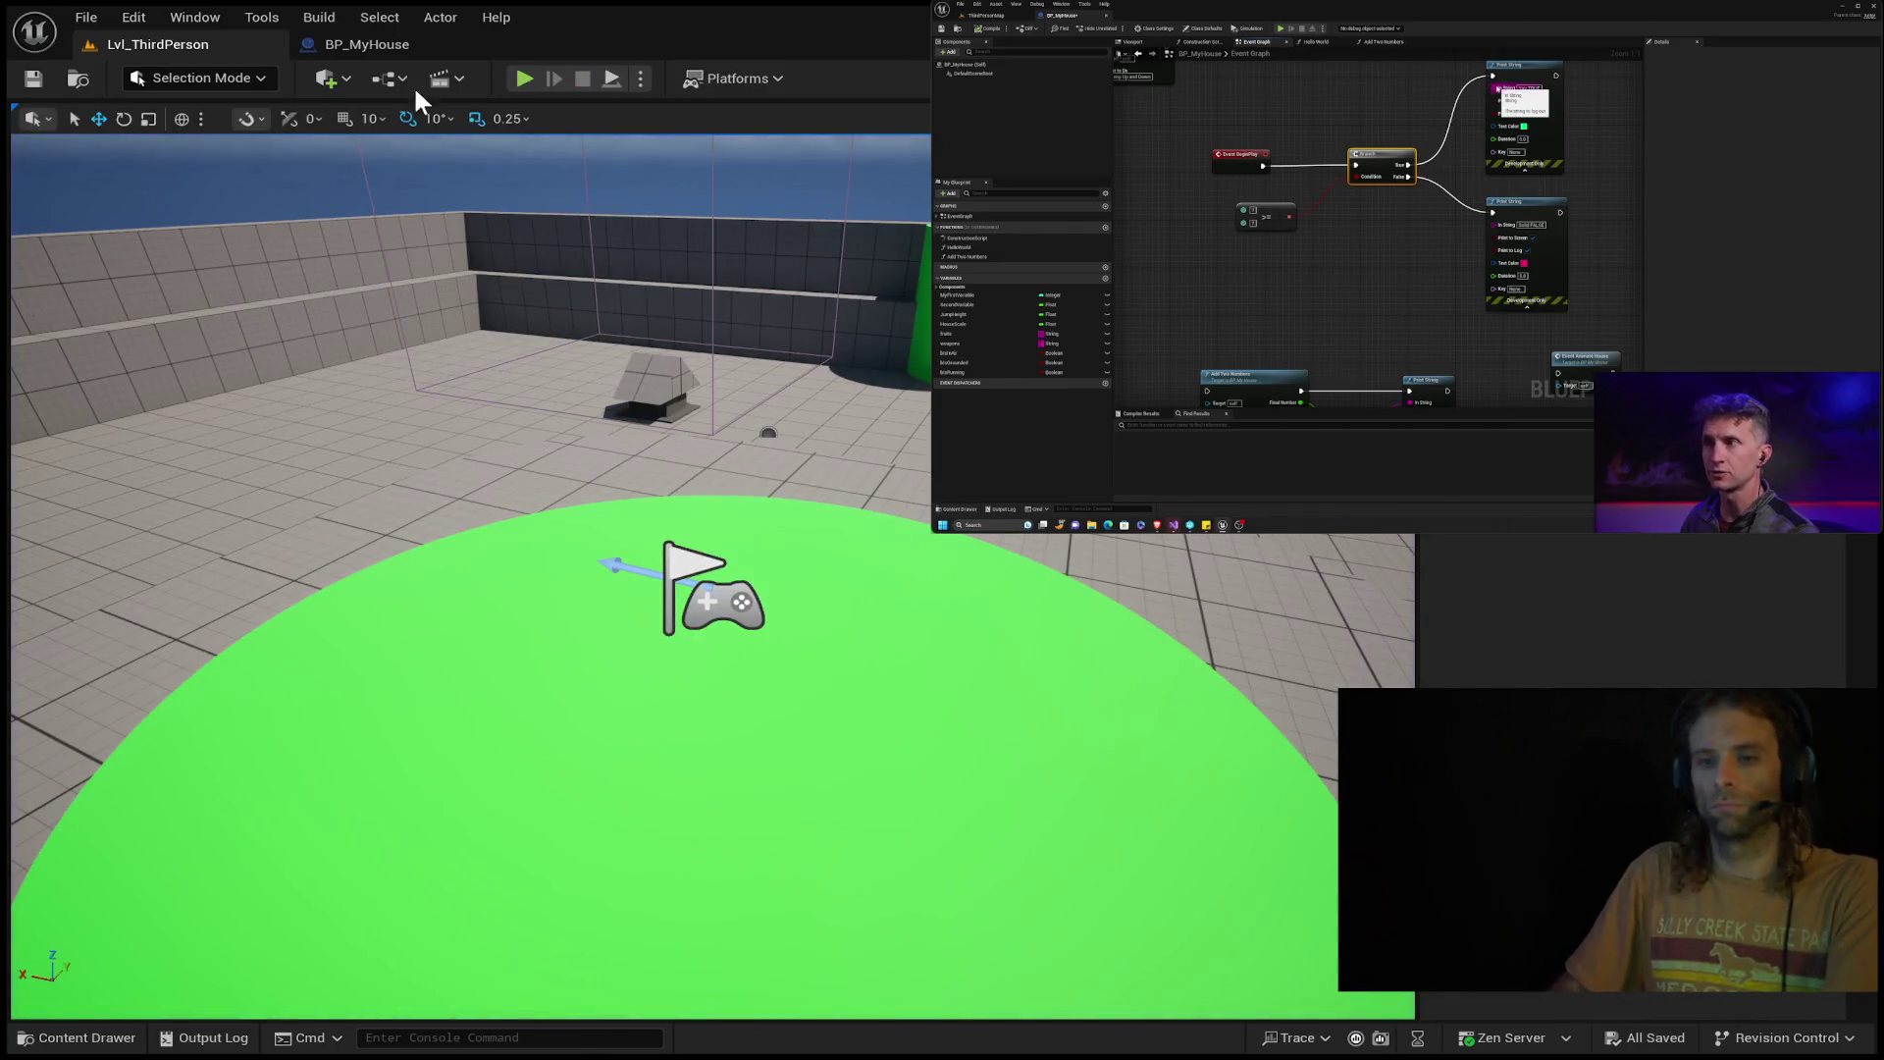
{"action": "left_click", "coordinate": [346, 42]}
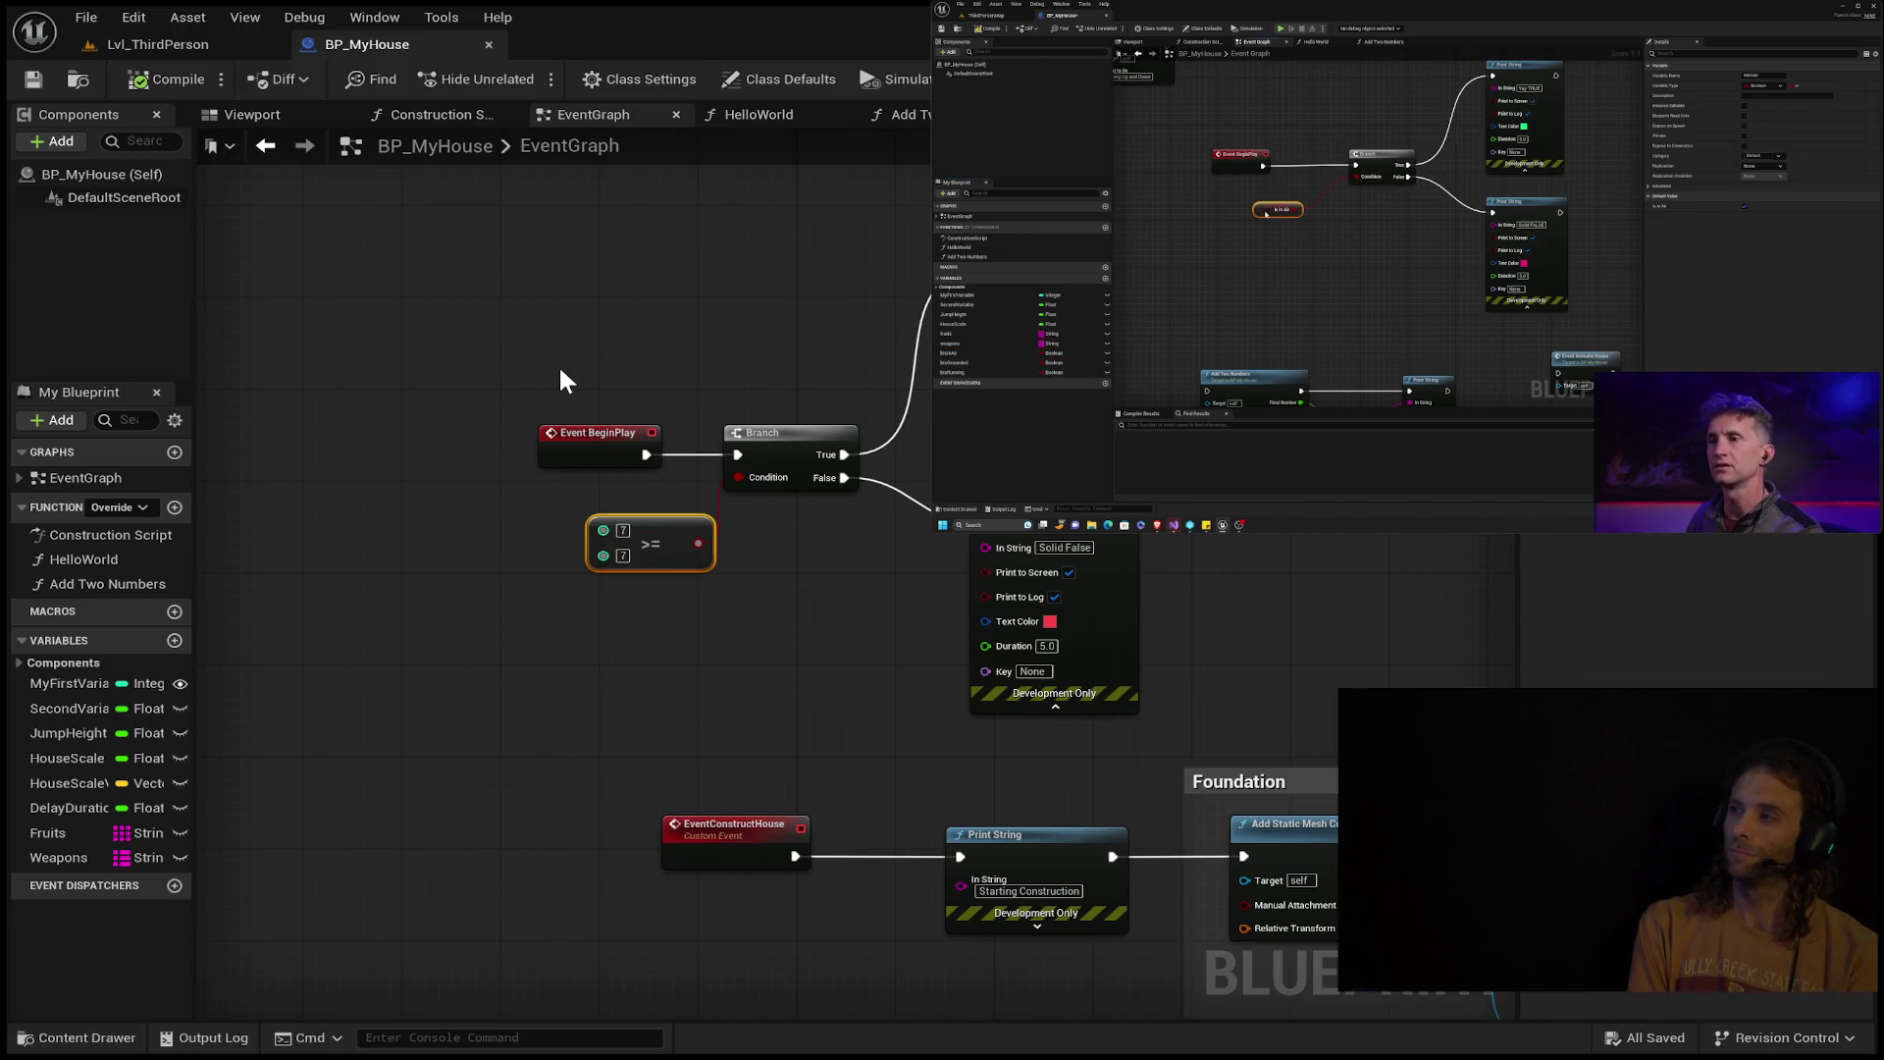
Move the 7 >= 7 node down-left, rewind the tutorial video, then delete the node.
{"action": "mouse_move", "coordinate": [745, 488]}
{"action": "left_mouse_down"}
{"action": "mouse_move", "coordinate": [695, 540]}
{"action": "mouse_move", "coordinate": [547, 590]}
{"action": "left_mouse_up"}
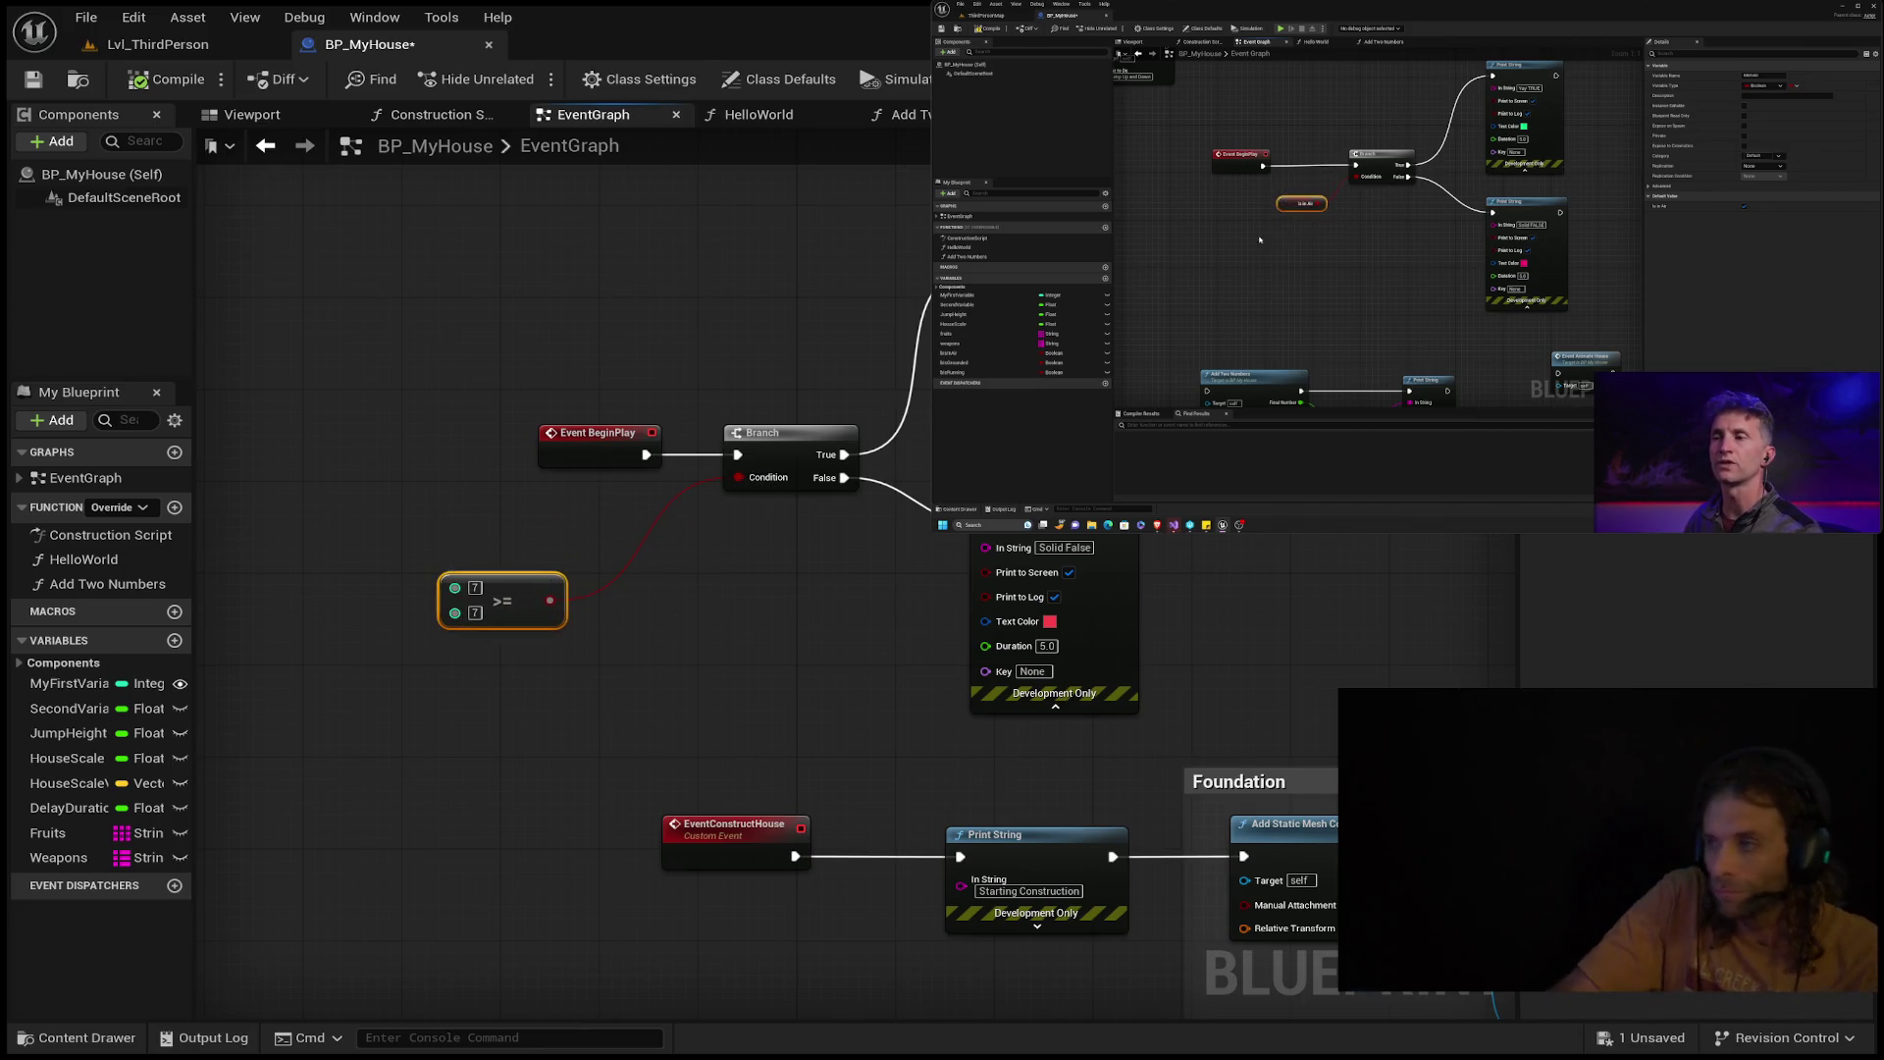
{"action": "mouse_move", "coordinate": [1274, 232]}
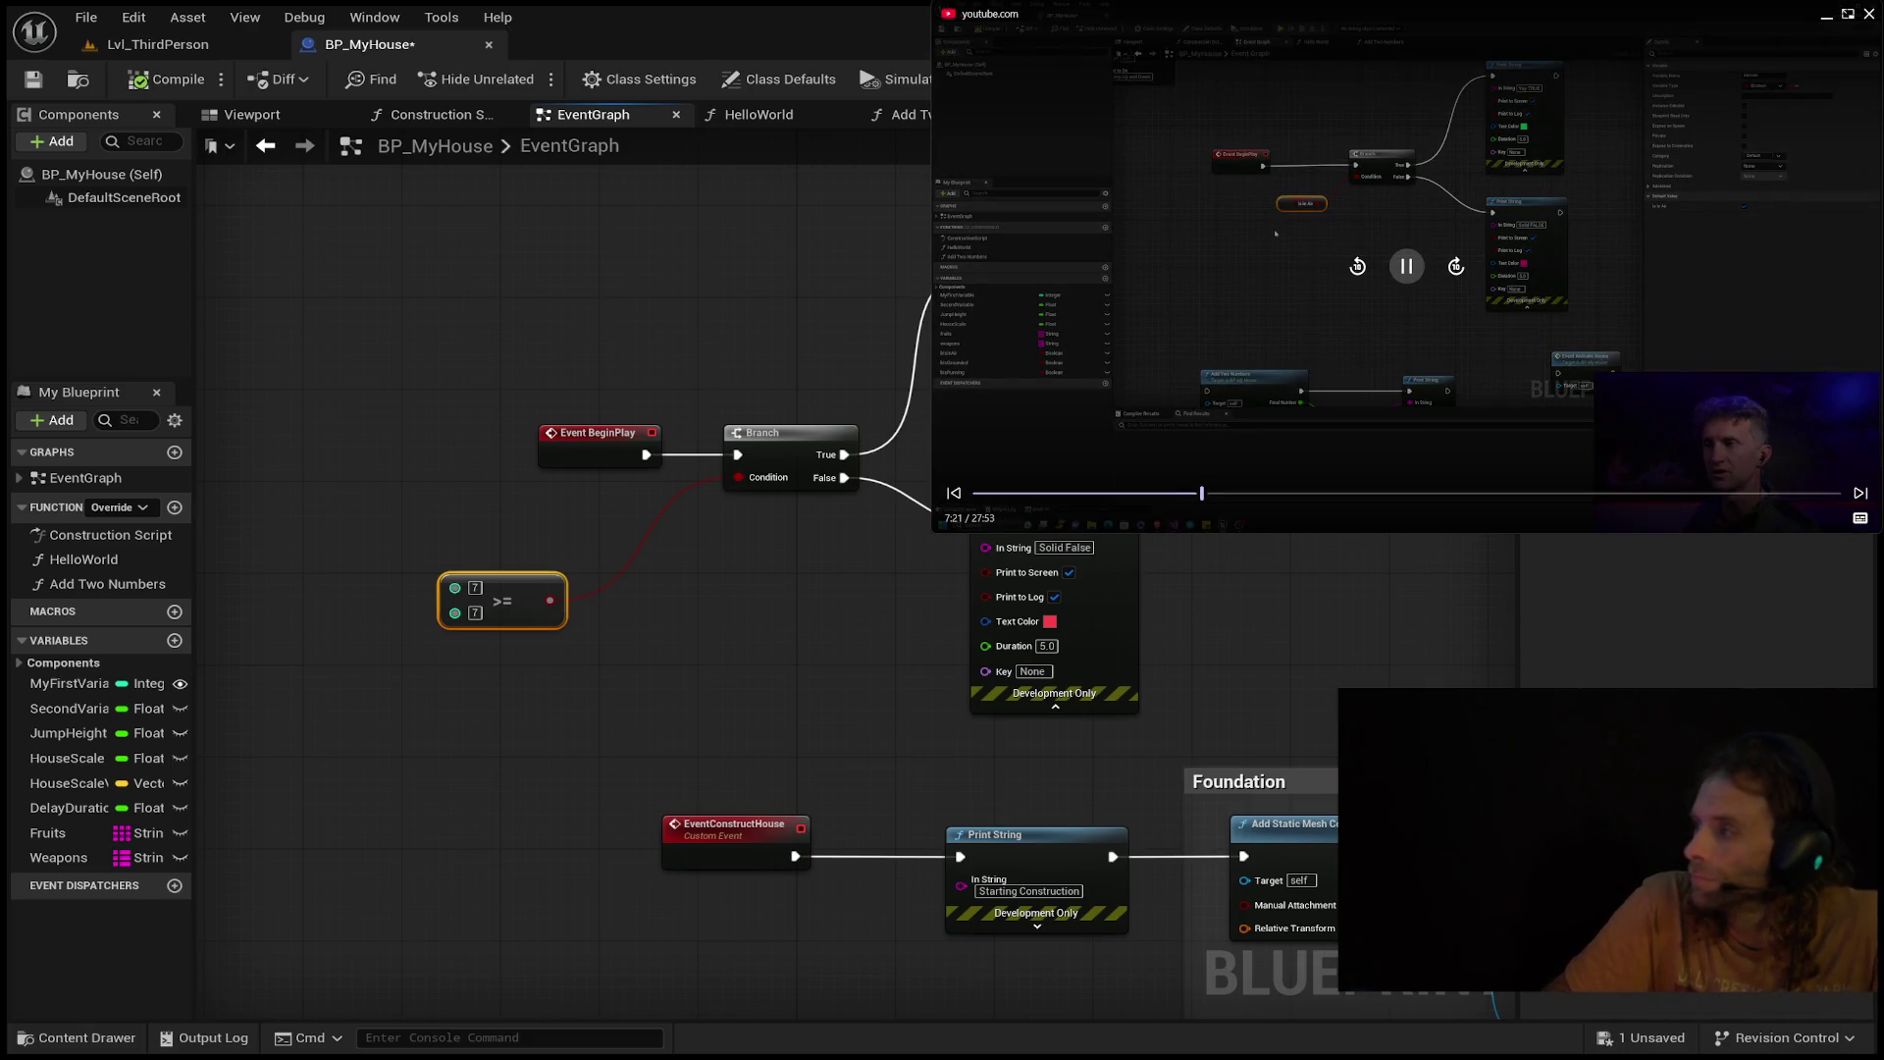
{"action": "double_click", "coordinate": [1370, 287]}
{"action": "left_click", "coordinate": [1368, 285]}
{"action": "left_click", "coordinate": [1367, 285]}
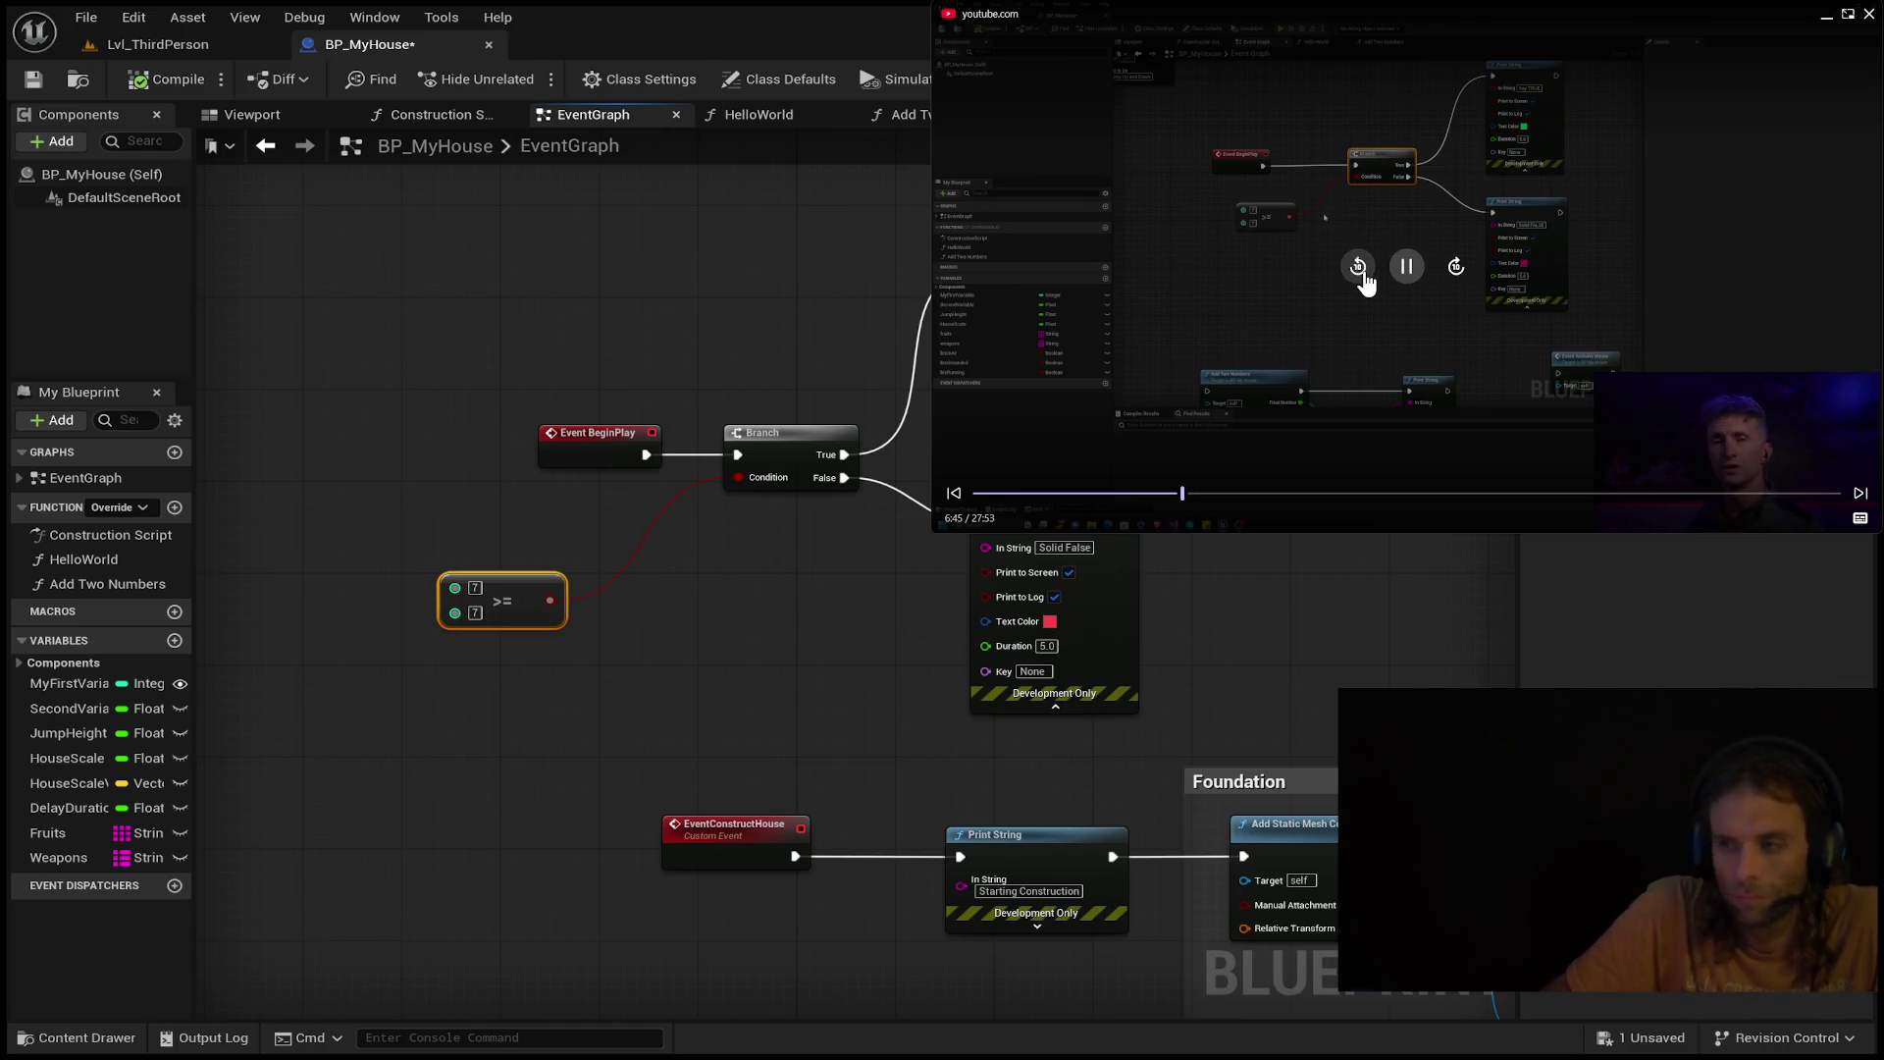
{"action": "left_click", "coordinate": [1359, 267]}
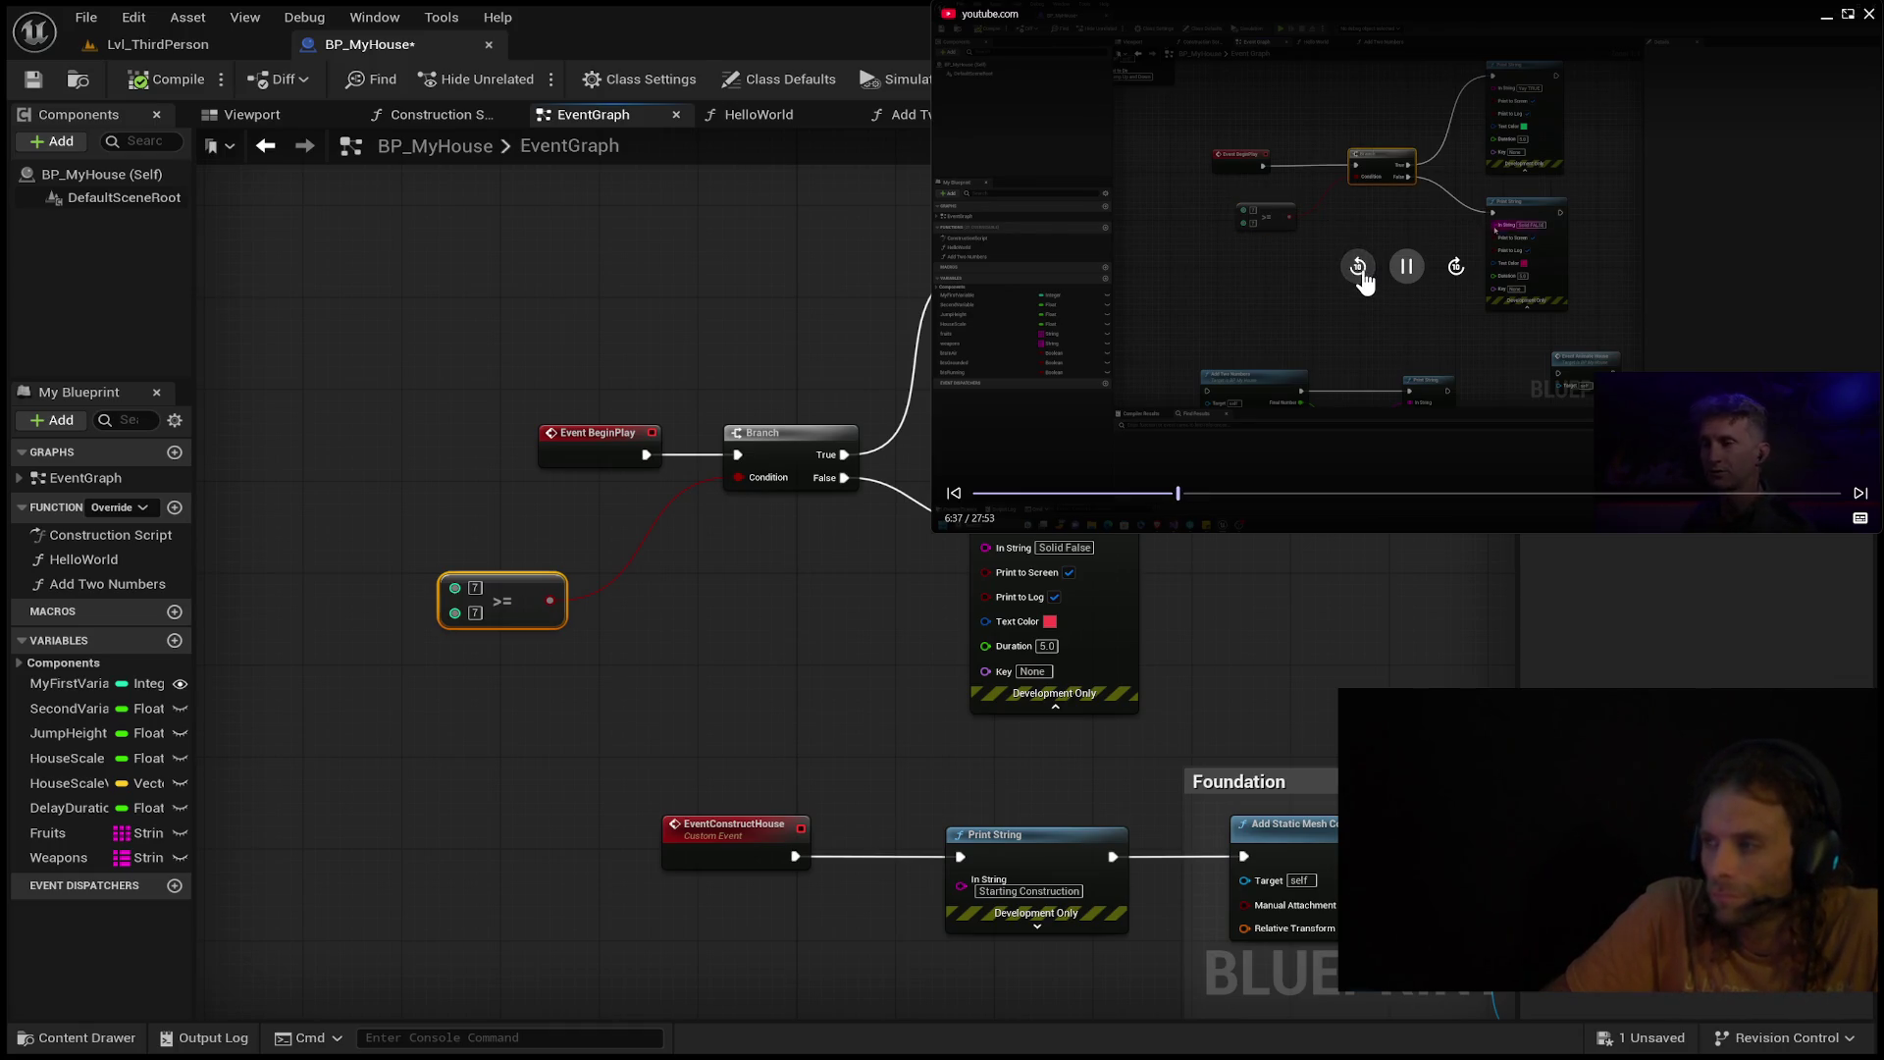
{"action": "left_click", "coordinate": [1359, 267]}
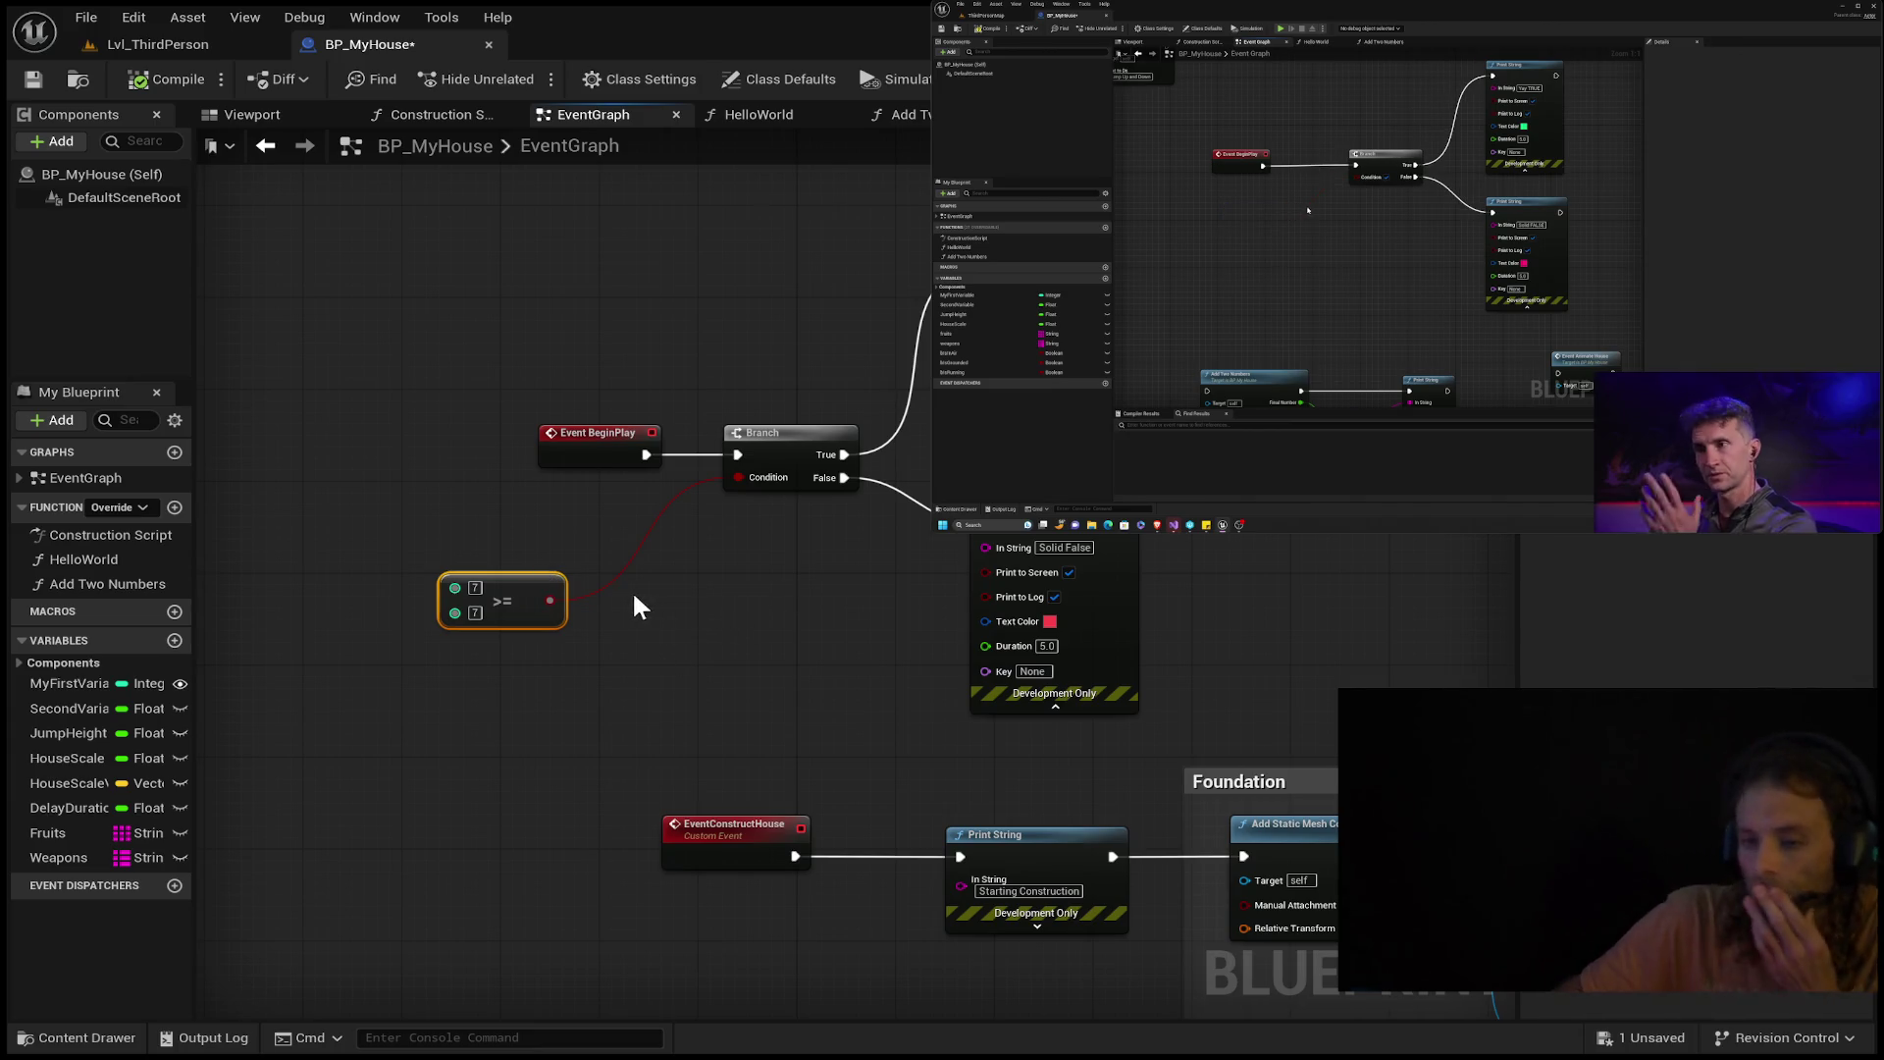
{"action": "key", "text": "Delete"}
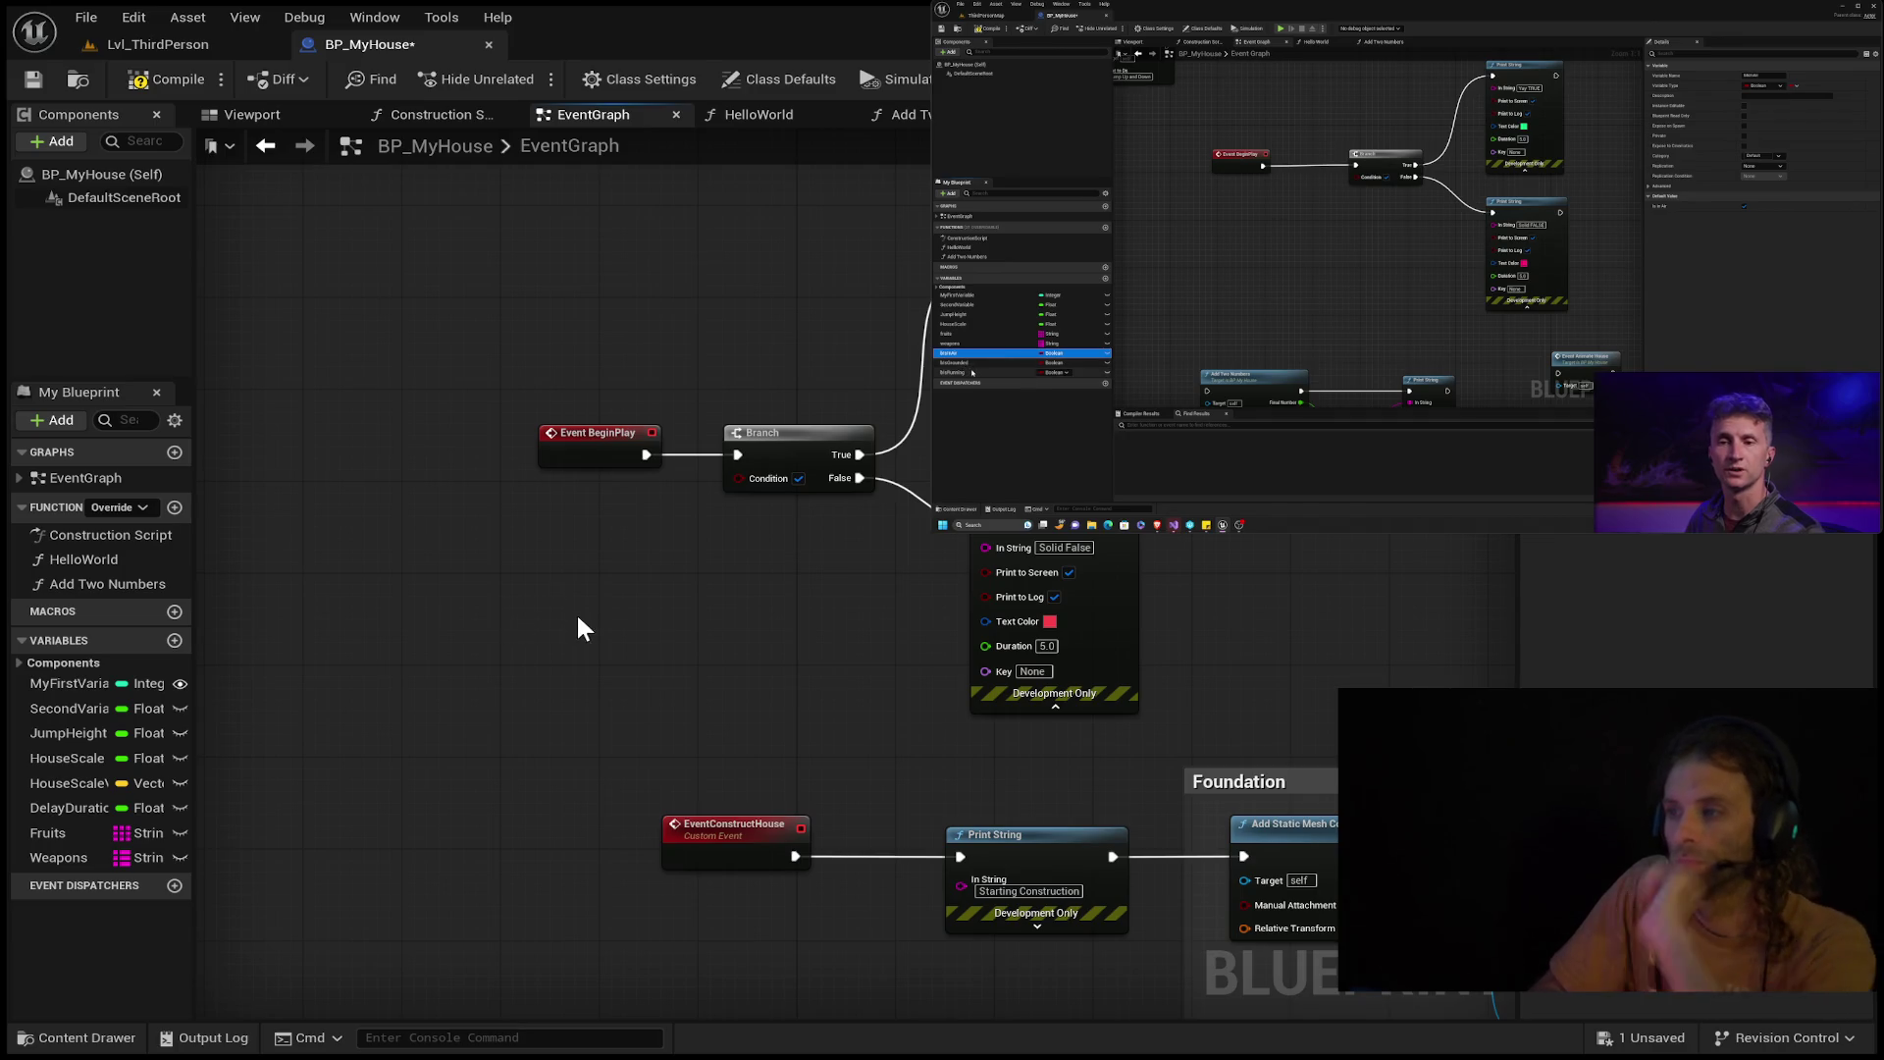
Add a new variable to the blueprint and rewind the tutorial video twice.
{"action": "left_click", "coordinate": [174, 640]}
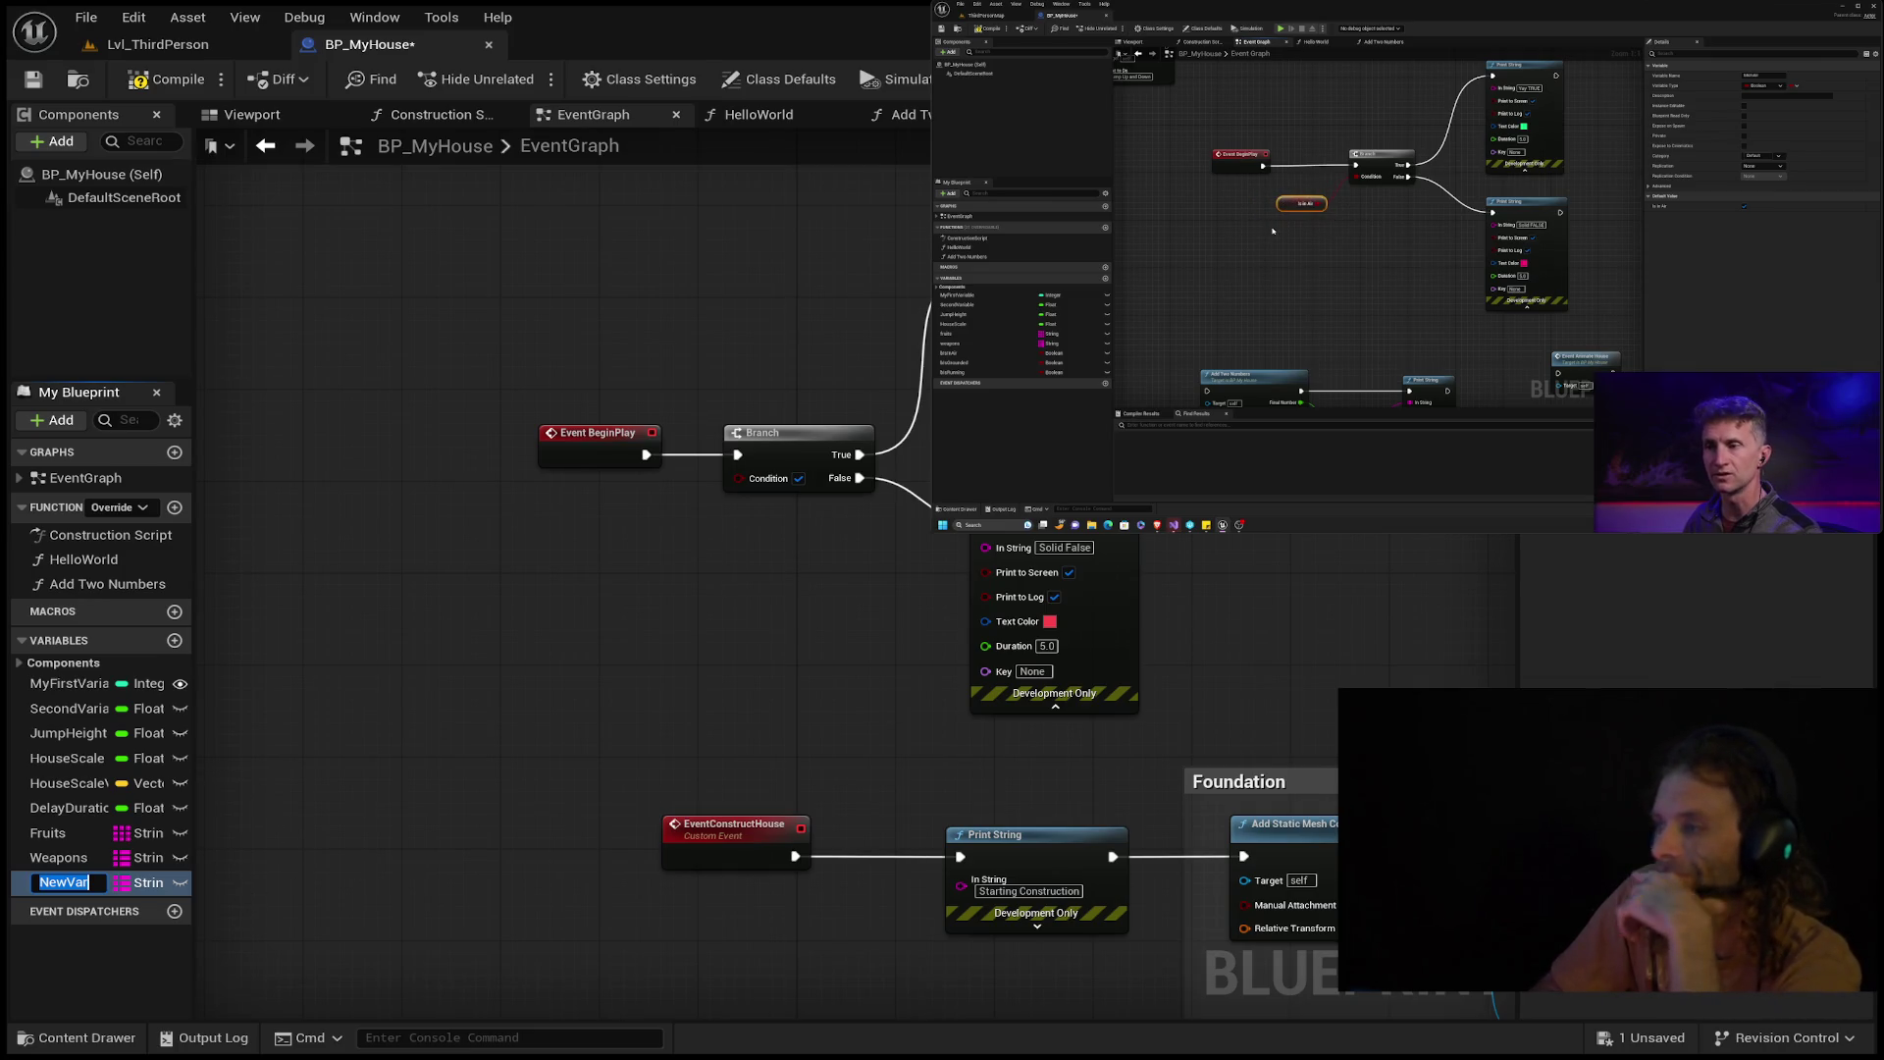
{"action": "mouse_move", "coordinate": [1323, 276]}
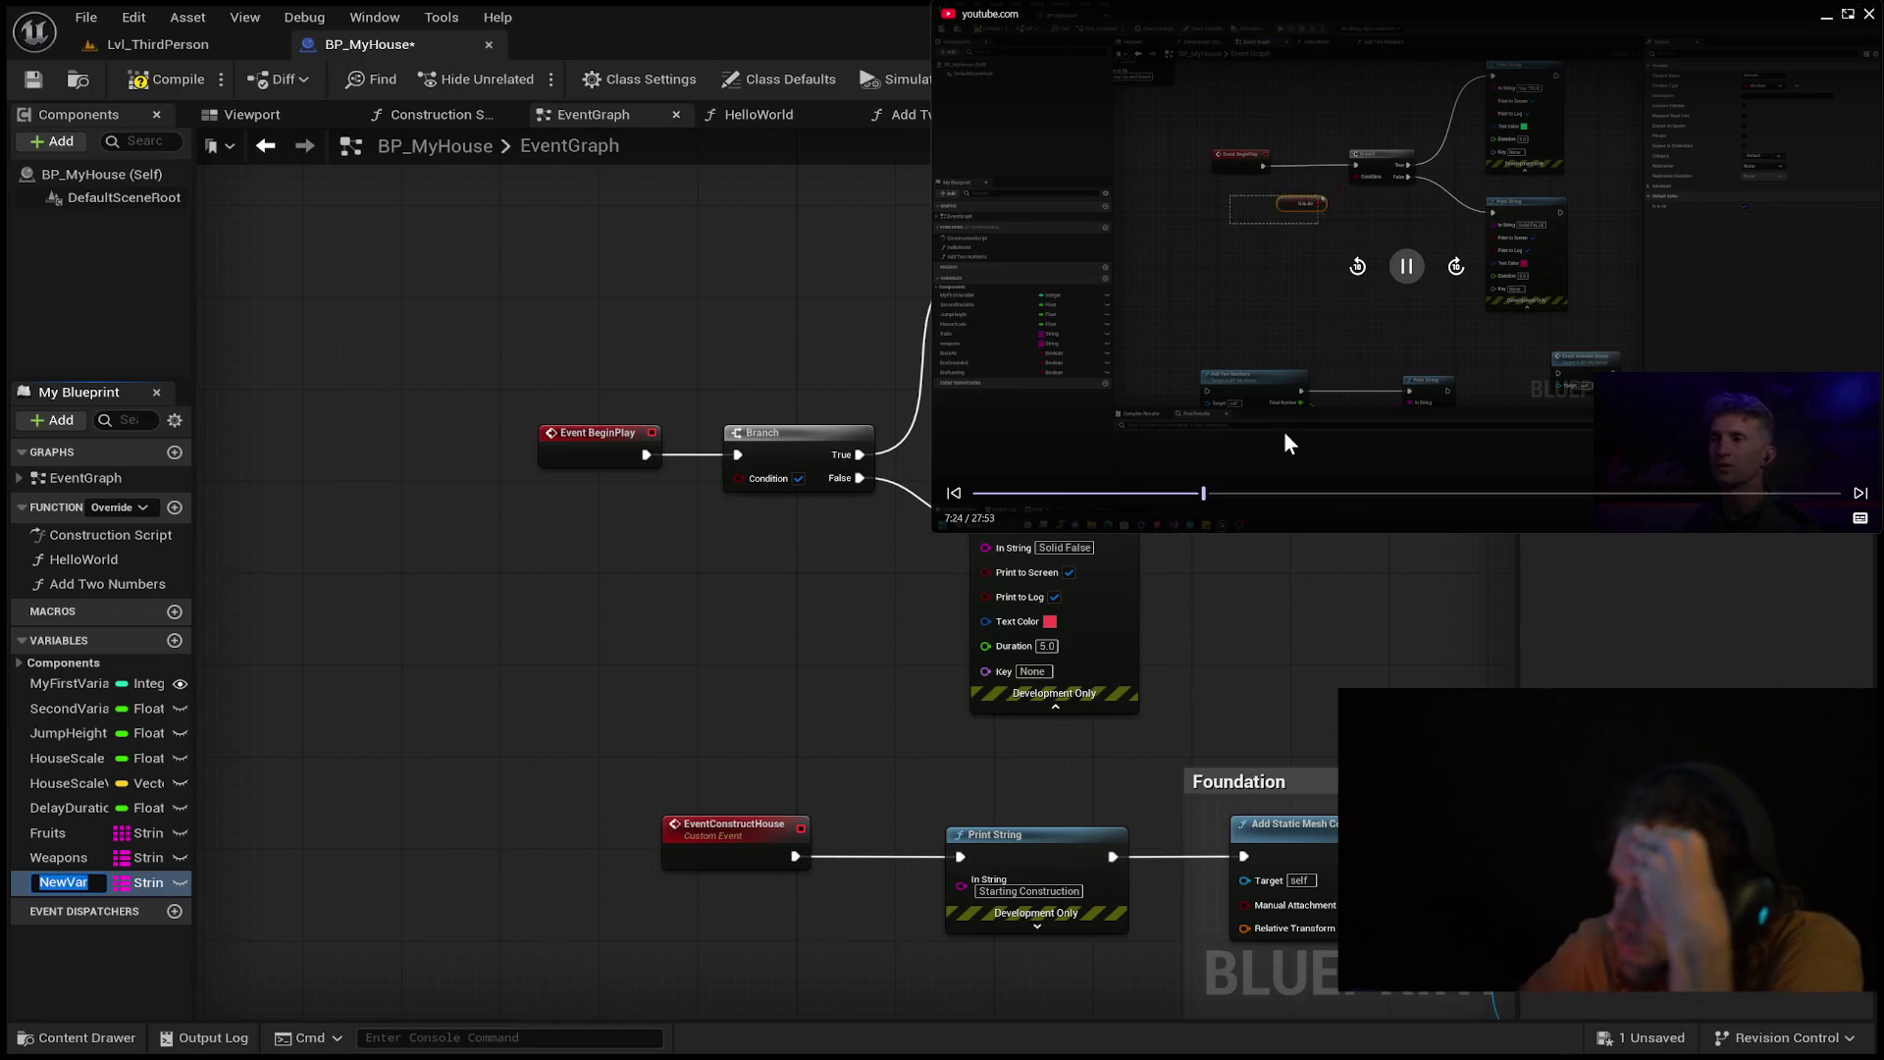
{"action": "left_click", "coordinate": [1356, 266]}
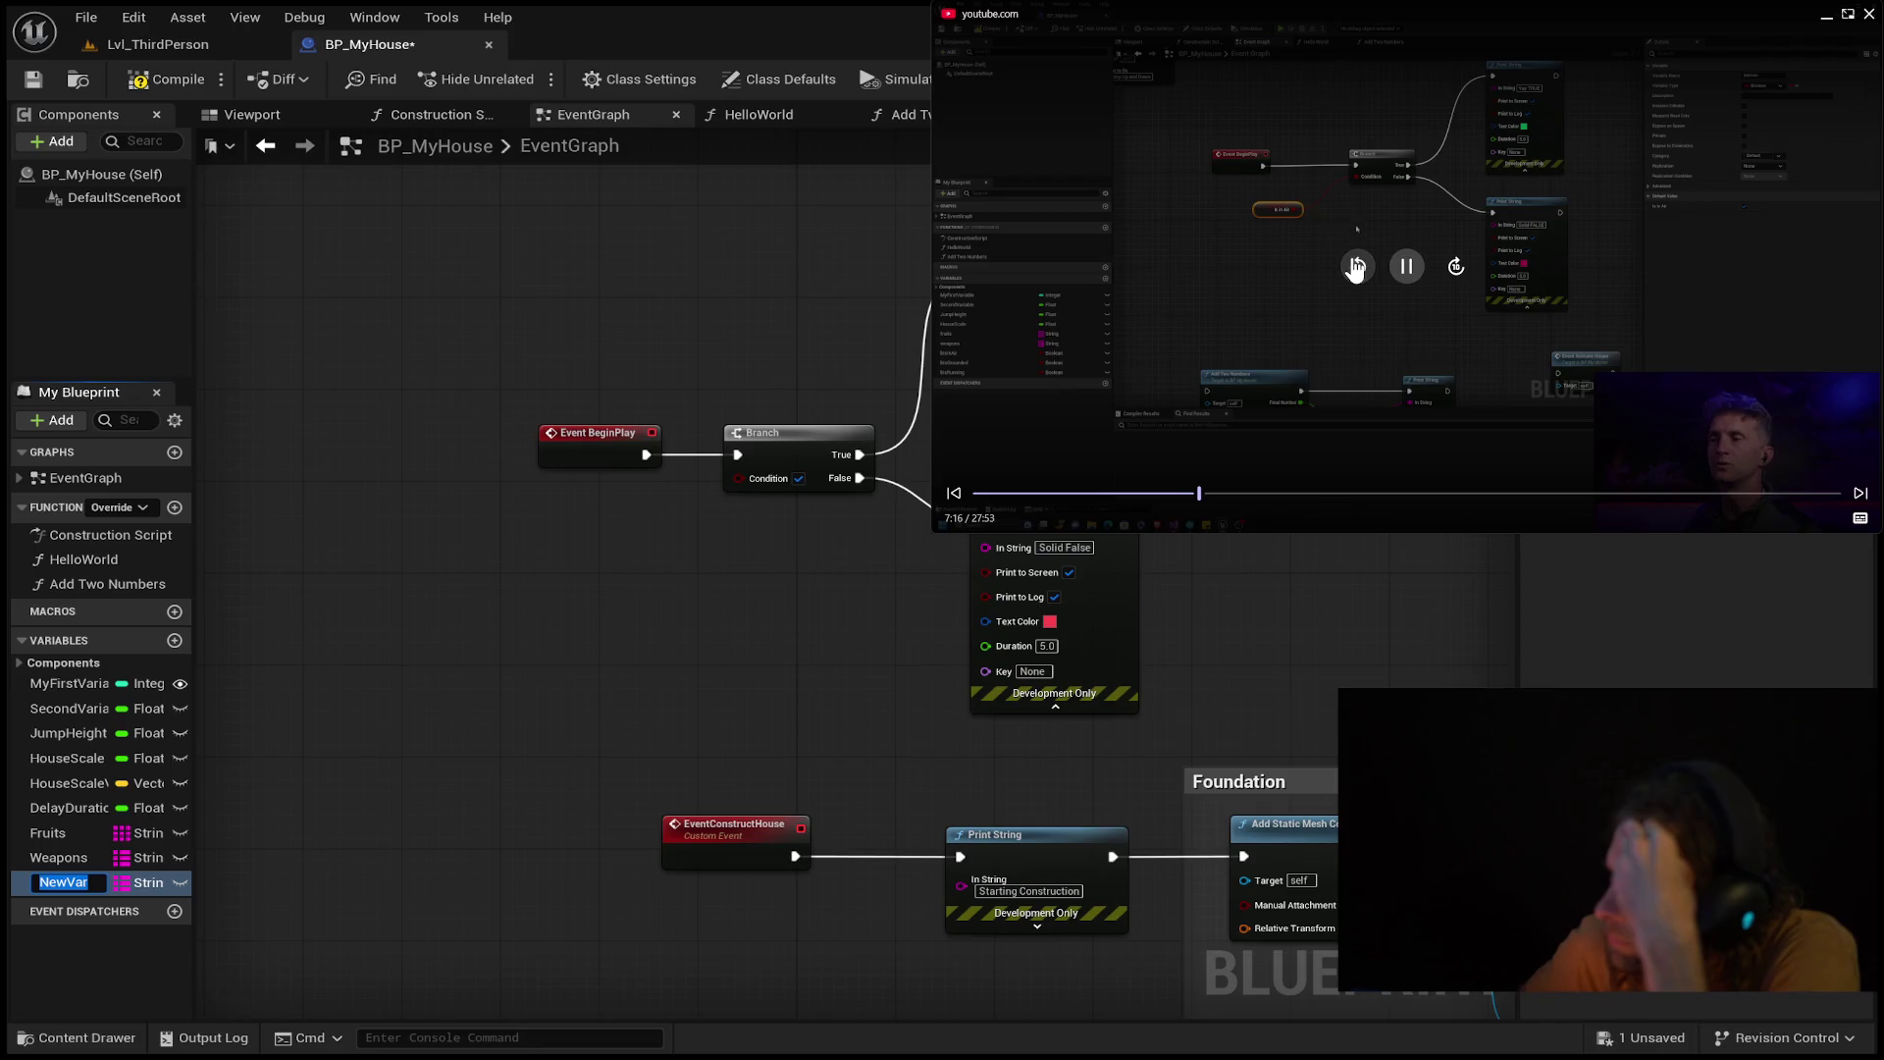
{"action": "left_click", "coordinate": [1356, 266]}
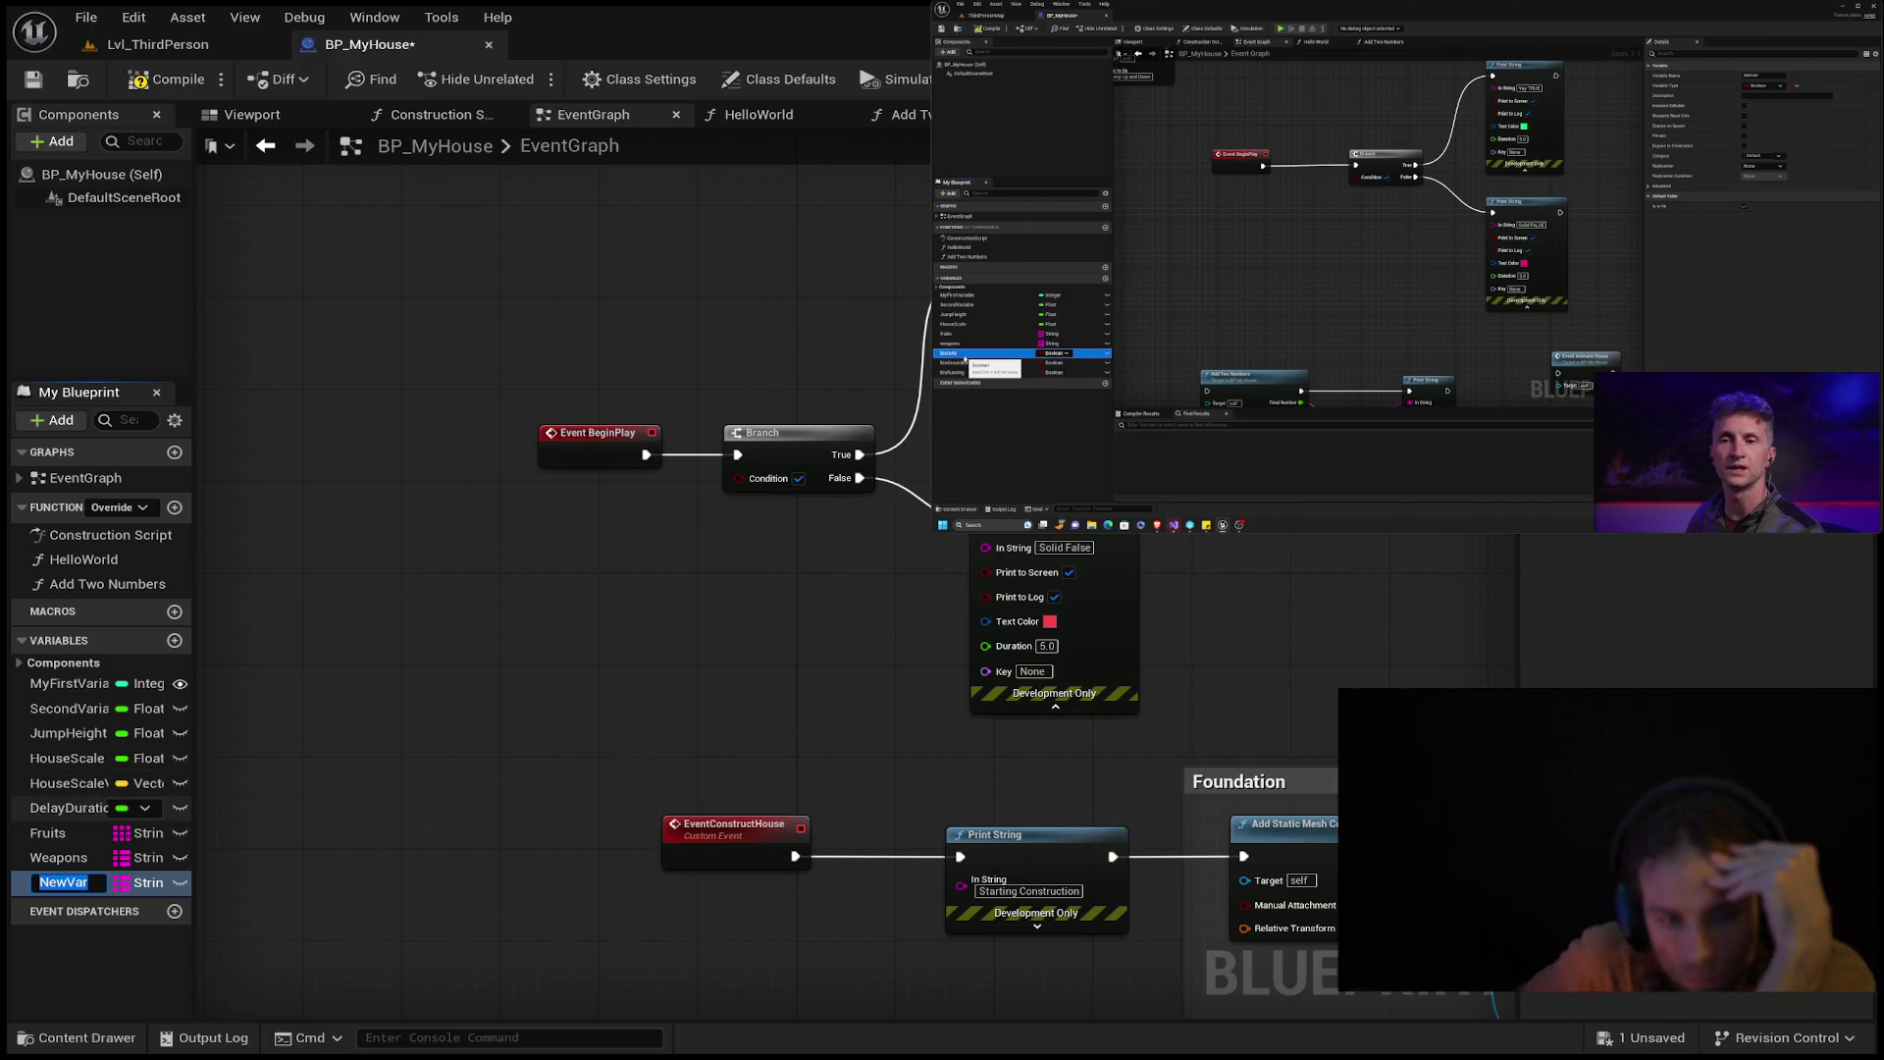
{"action": "mouse_move", "coordinate": [1324, 222]}
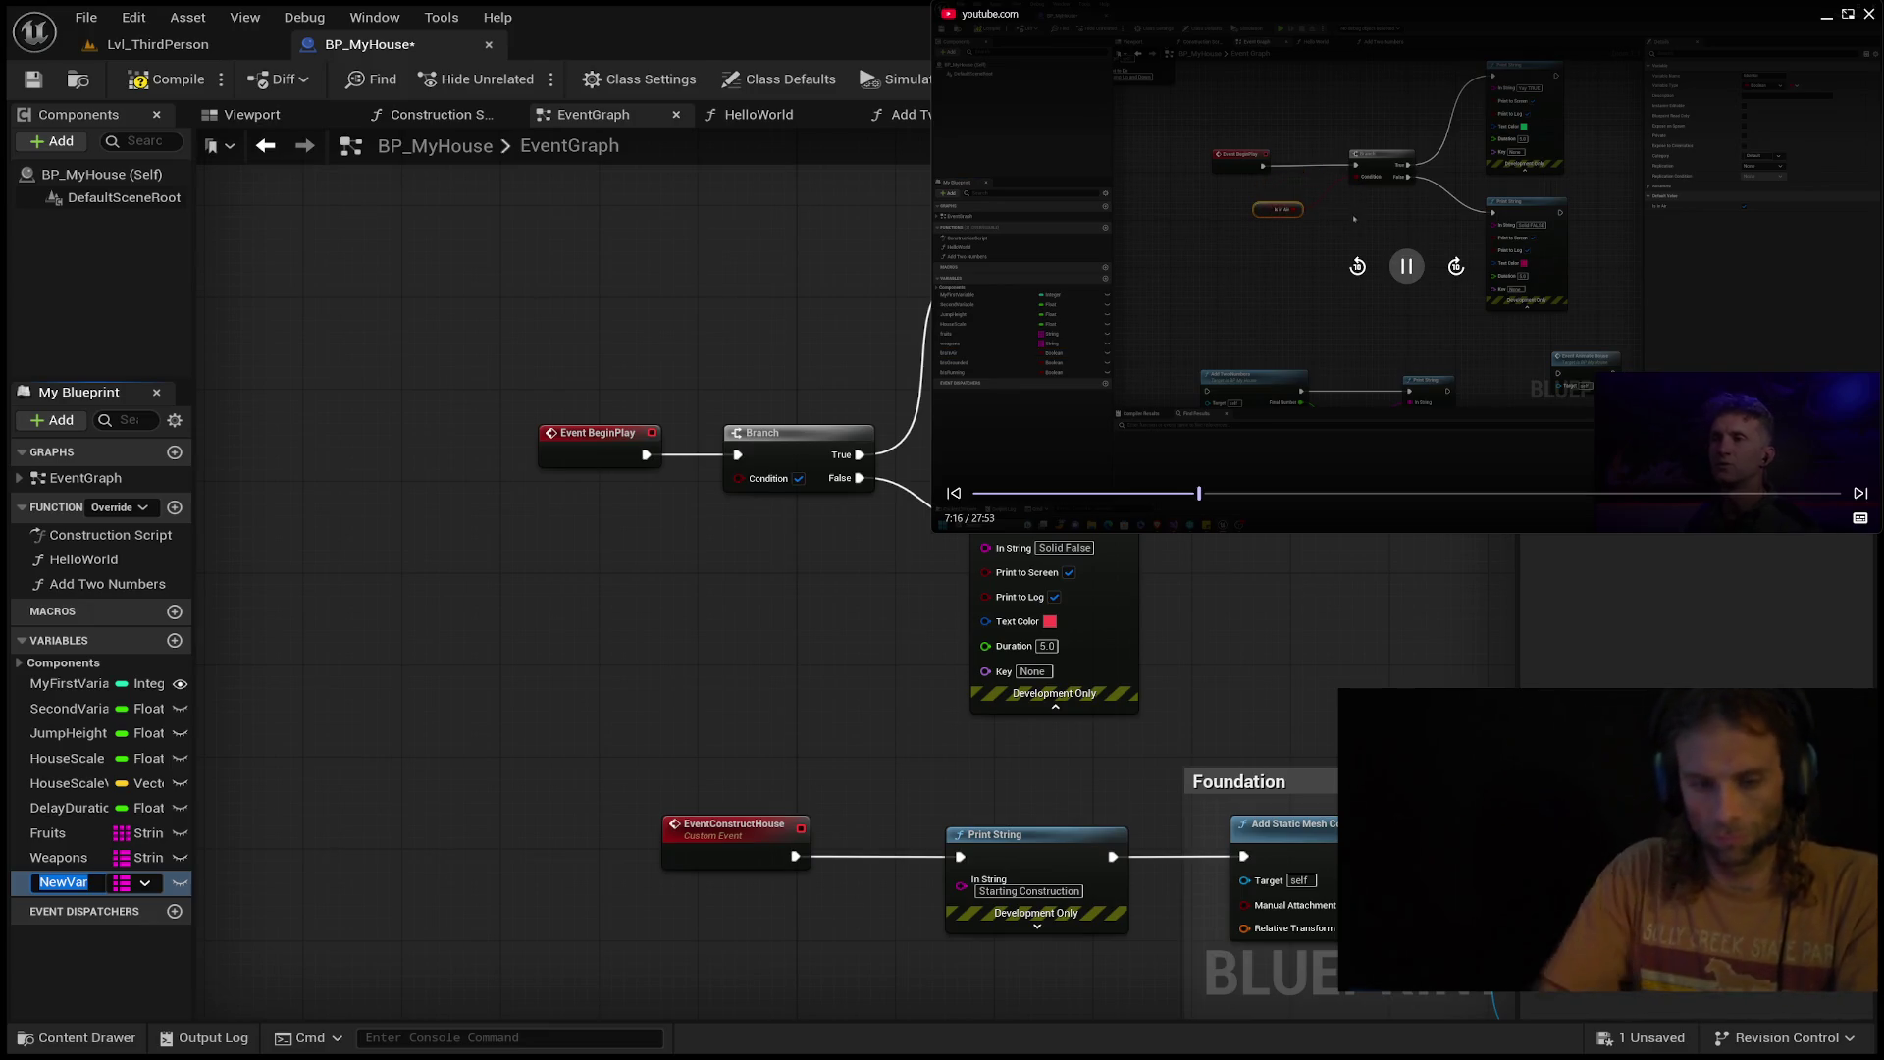
Rename the new variable to BInAir and make it a Boolean.
{"action": "double_click", "coordinate": [63, 878]}
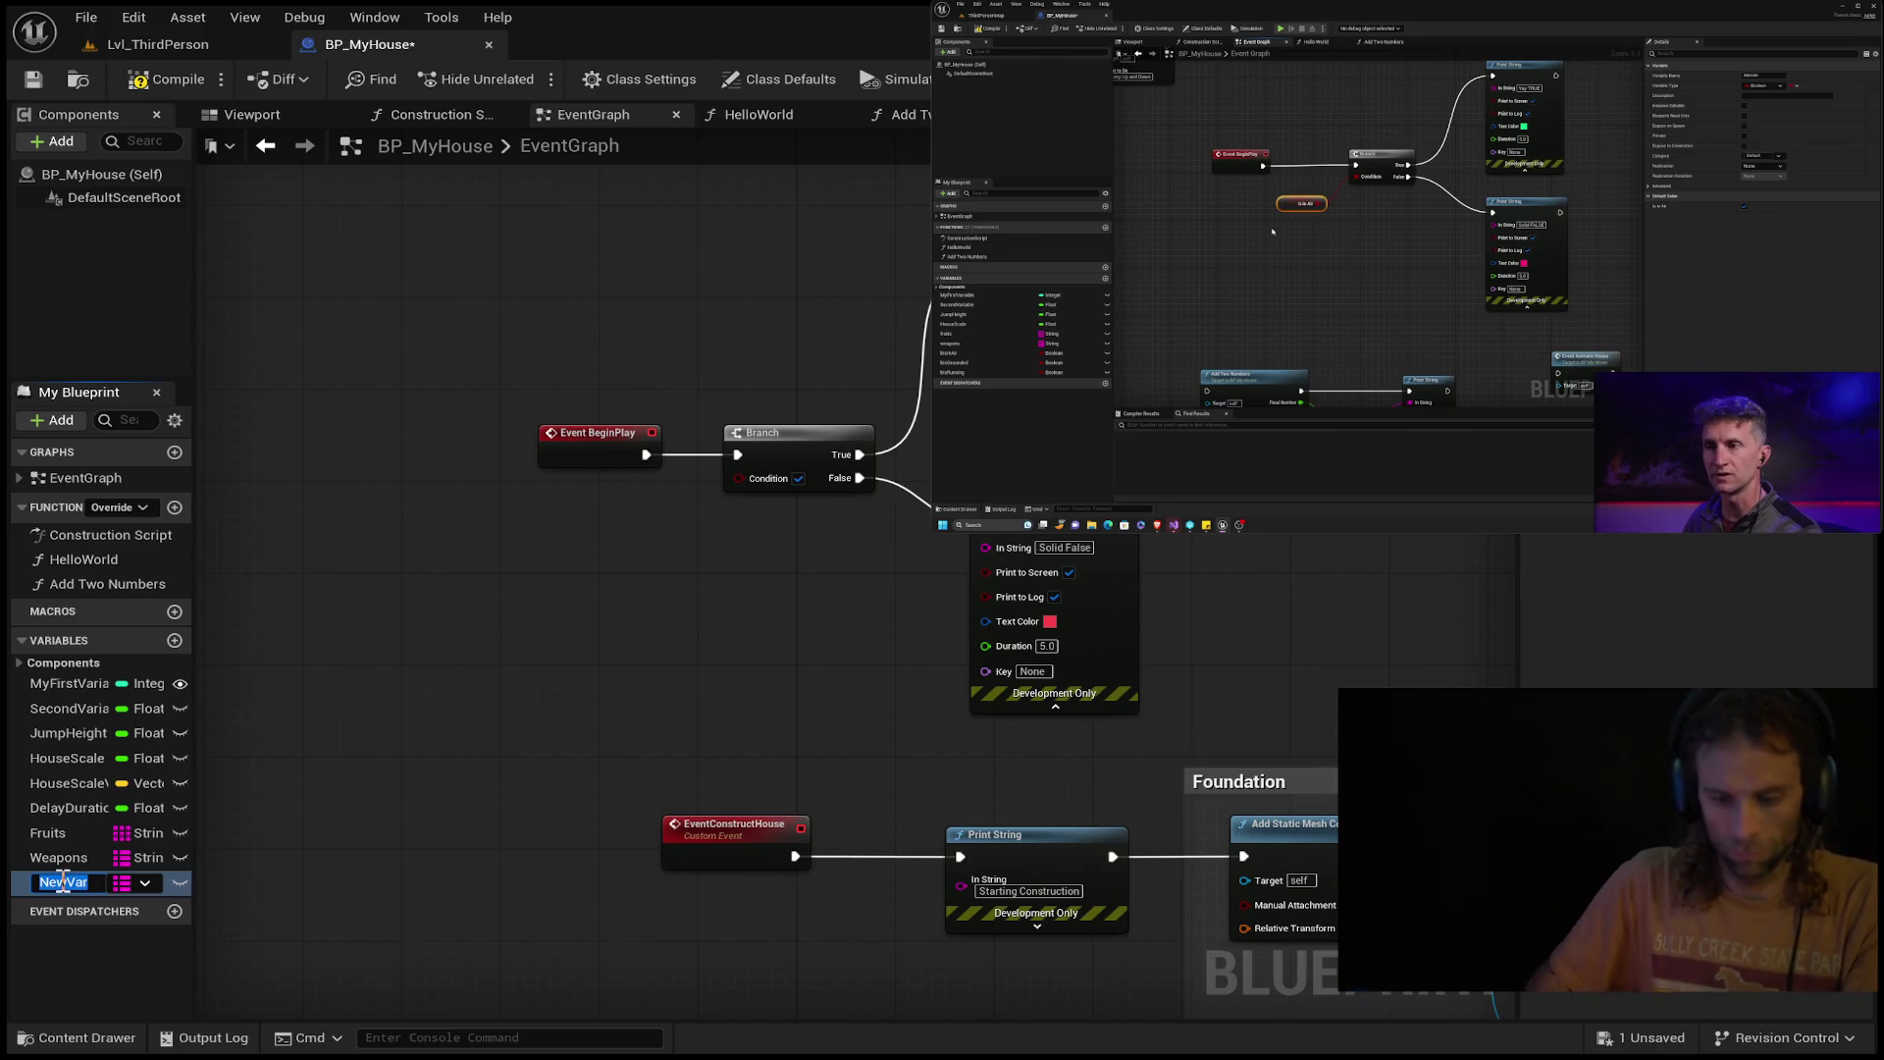
{"action": "type", "text": "BIn"}
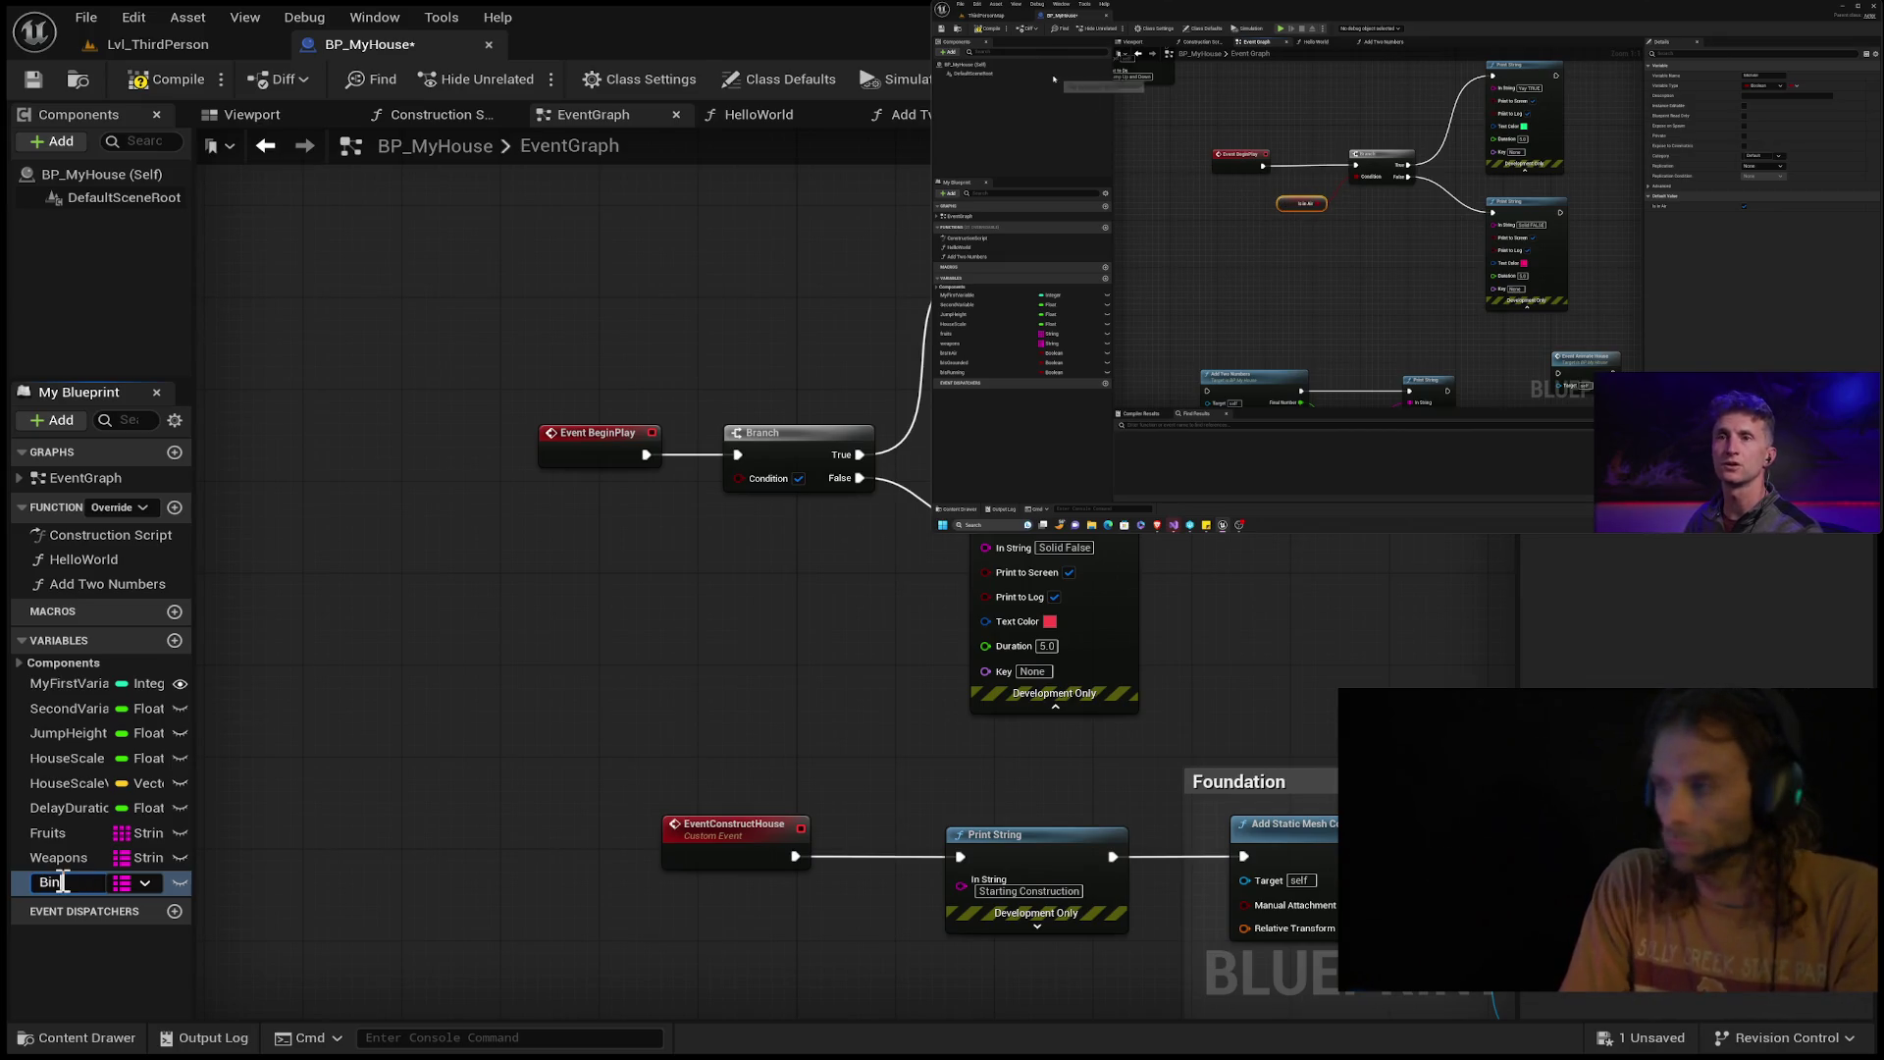
{"action": "type", "text": "Air"}
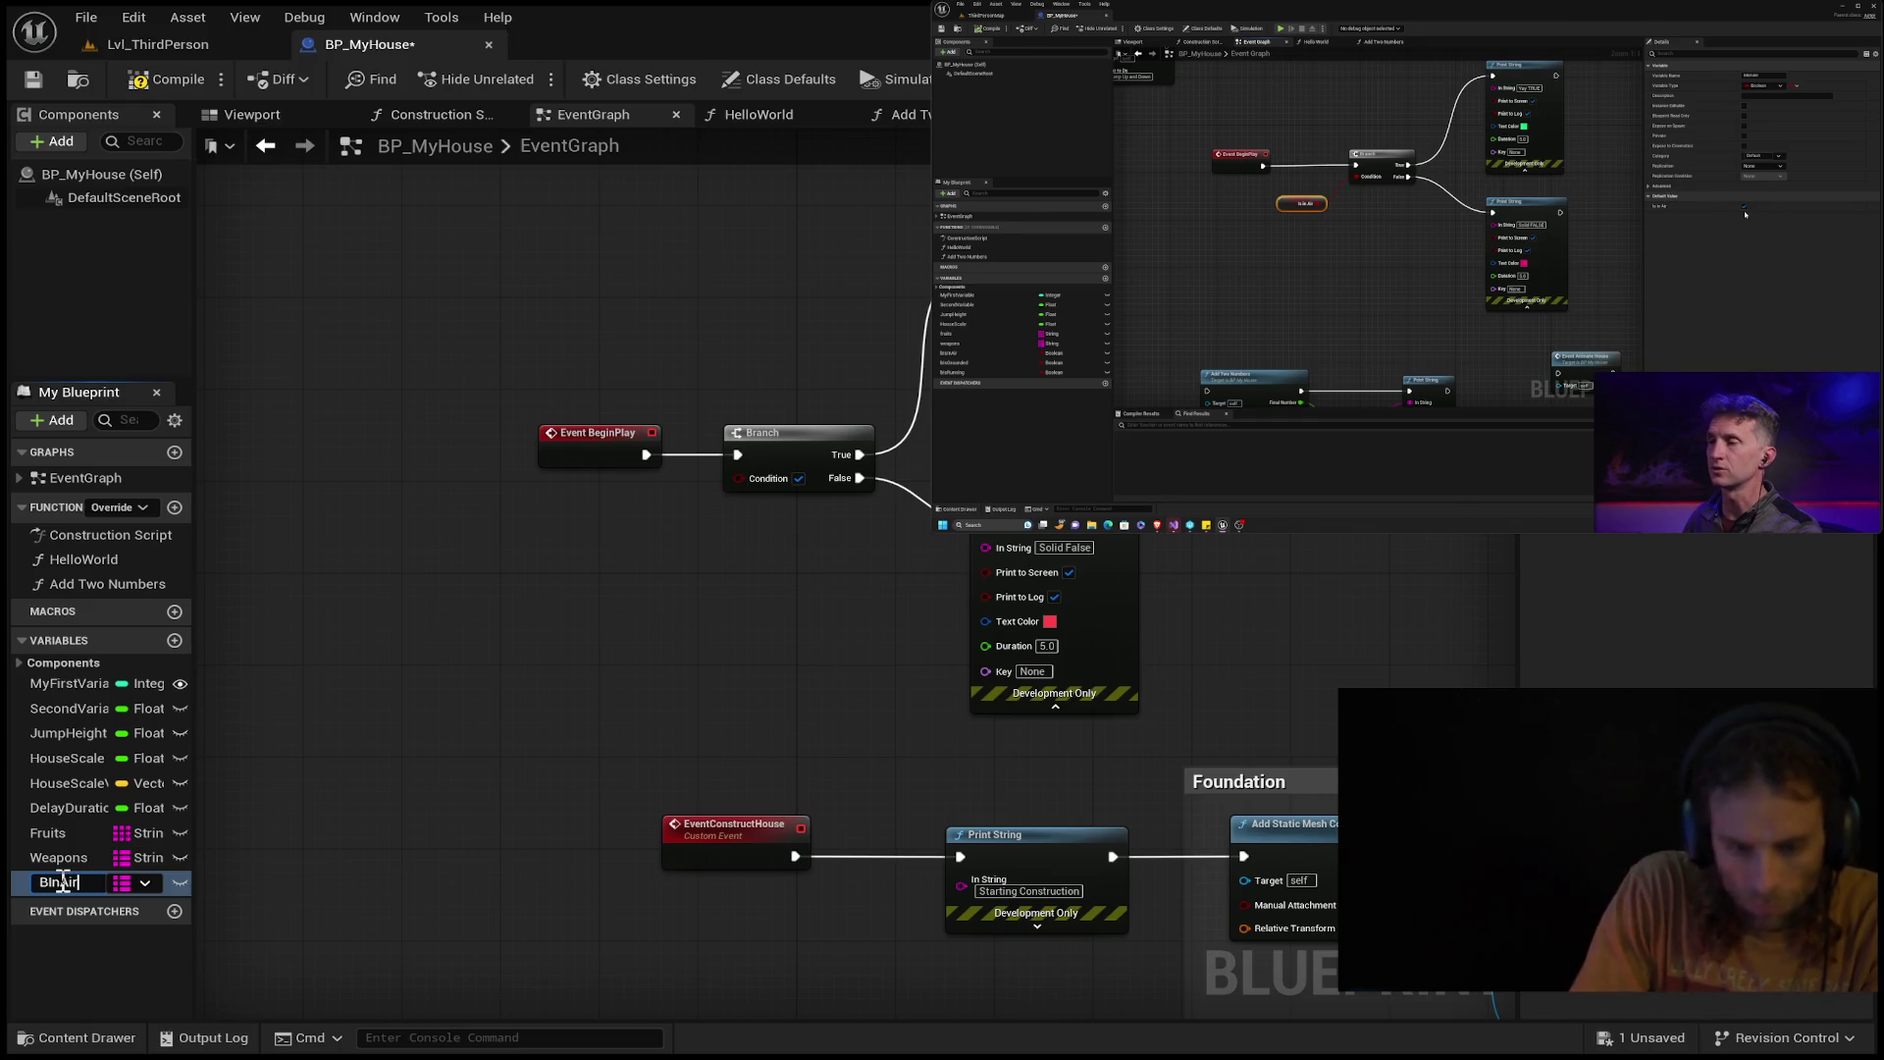
{"action": "key", "text": "Return"}
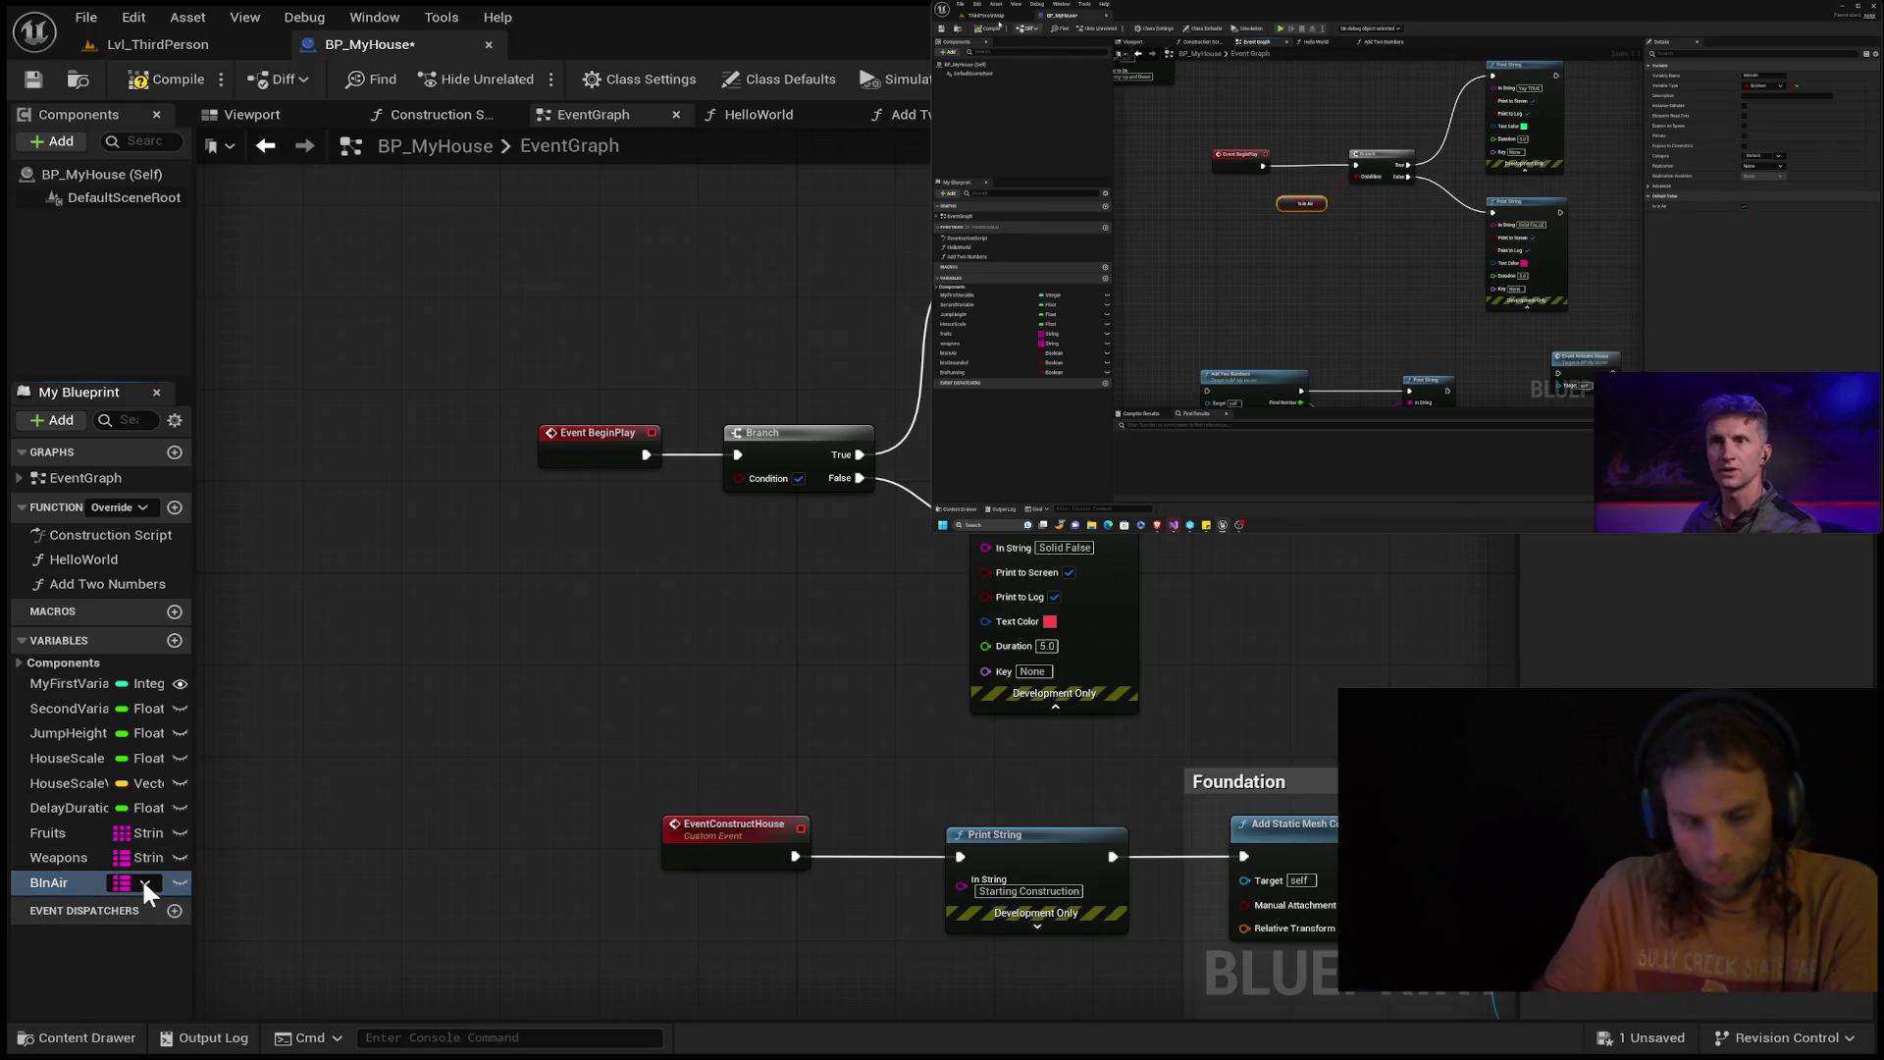
{"action": "key", "text": "ctrl+z"}
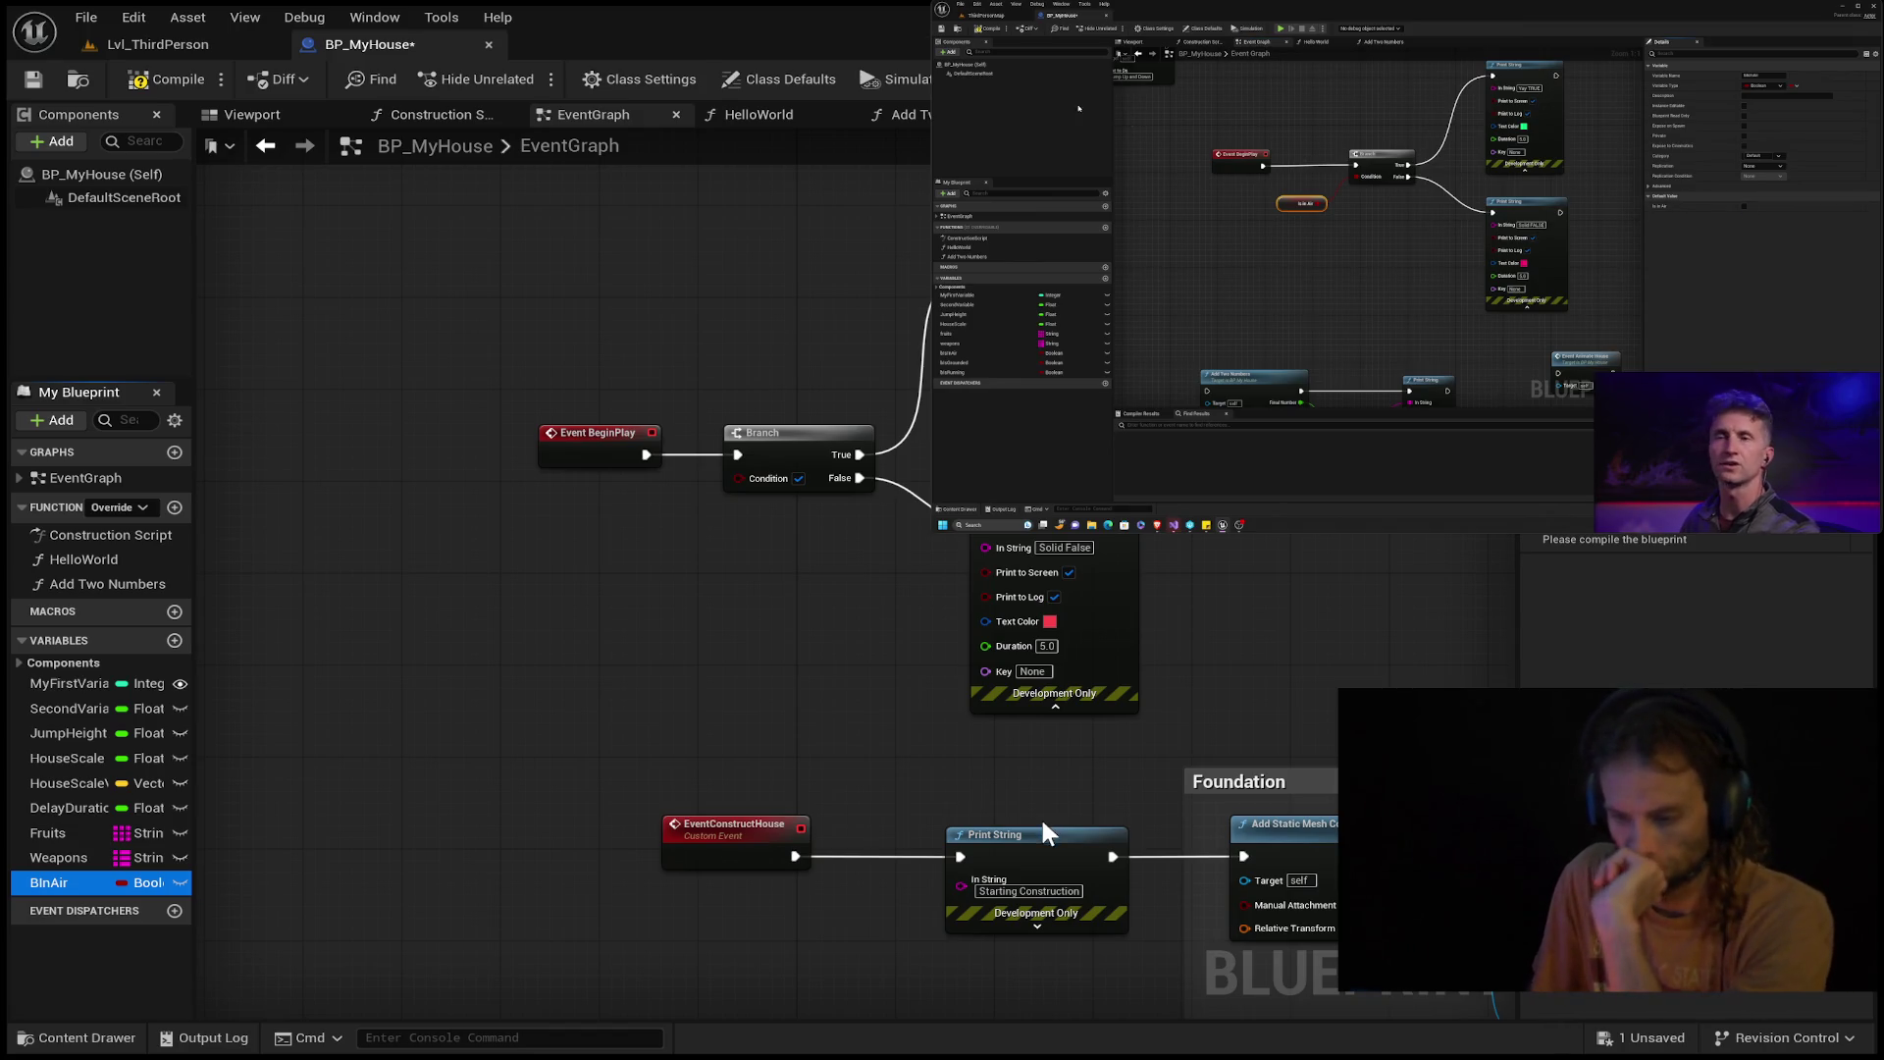
{"action": "mouse_move", "coordinate": [183, 889]}
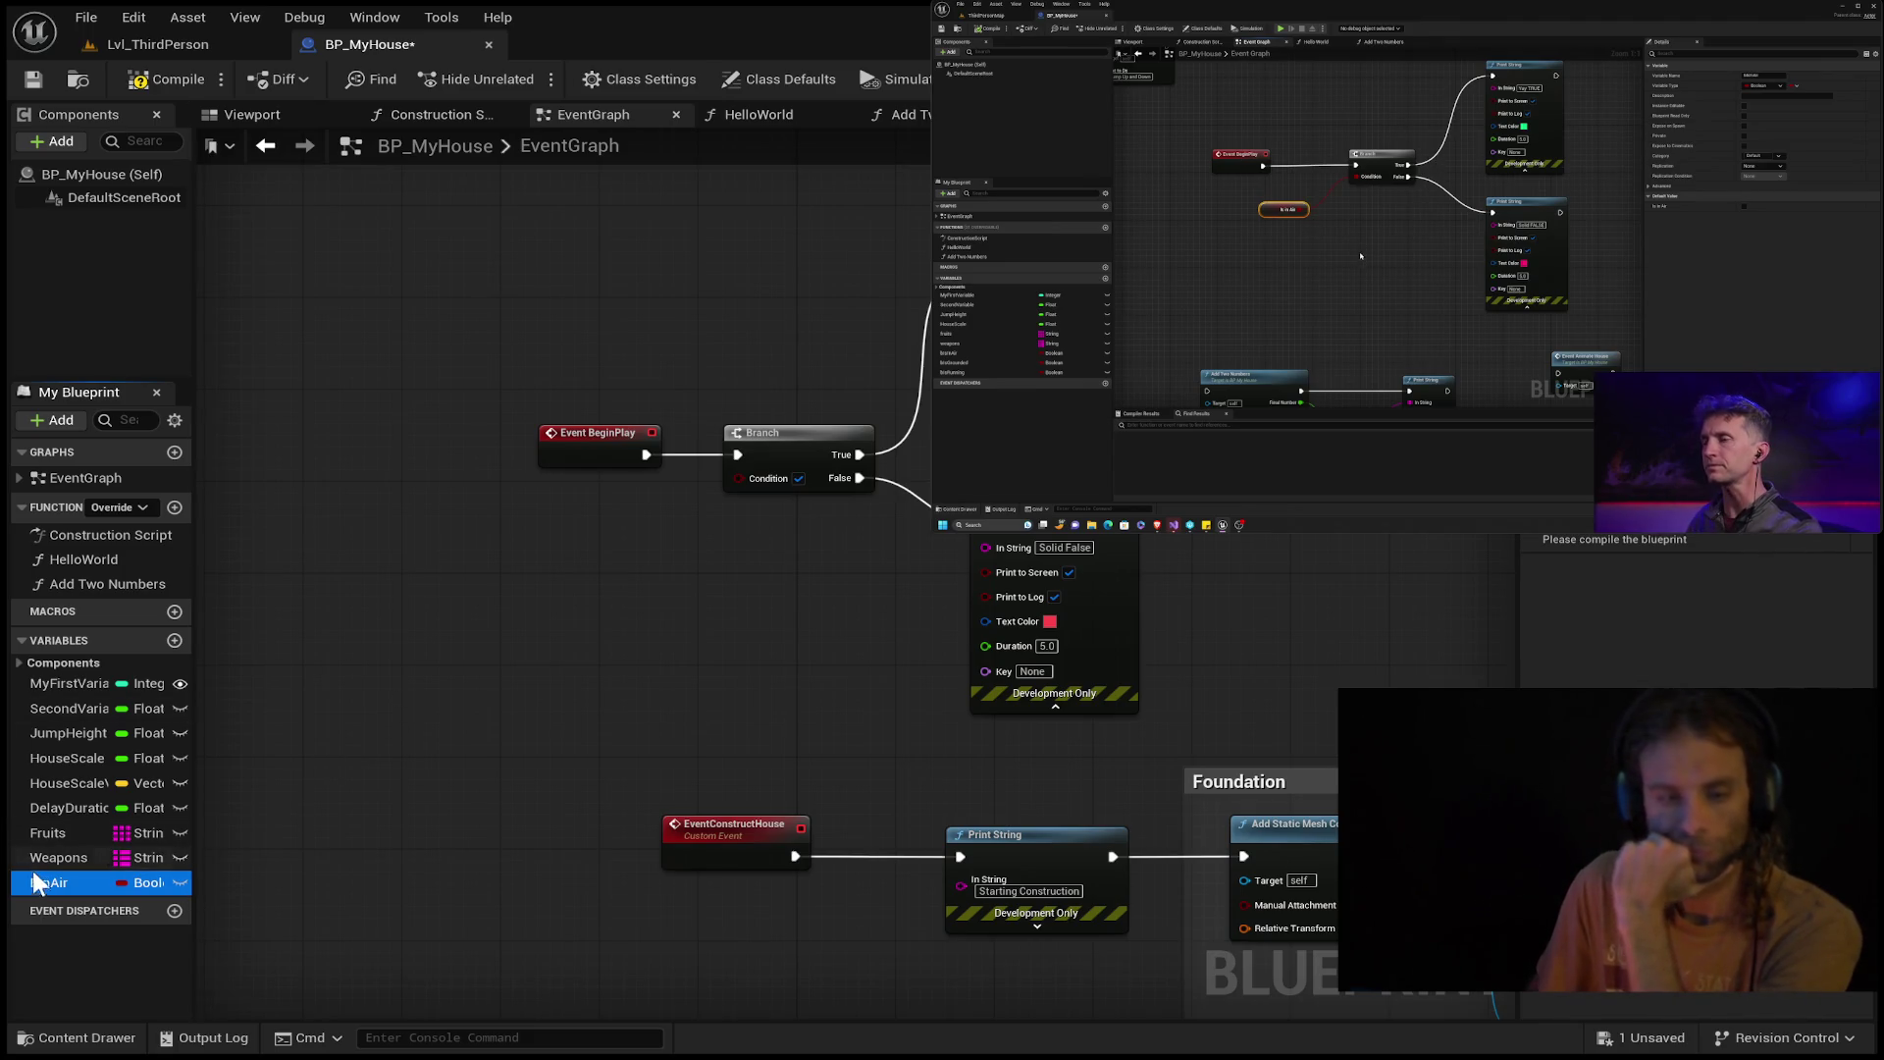
Place a BInAir getter node and wire it into the Branch Condition.
{"action": "left_click", "coordinate": [665, 592]}
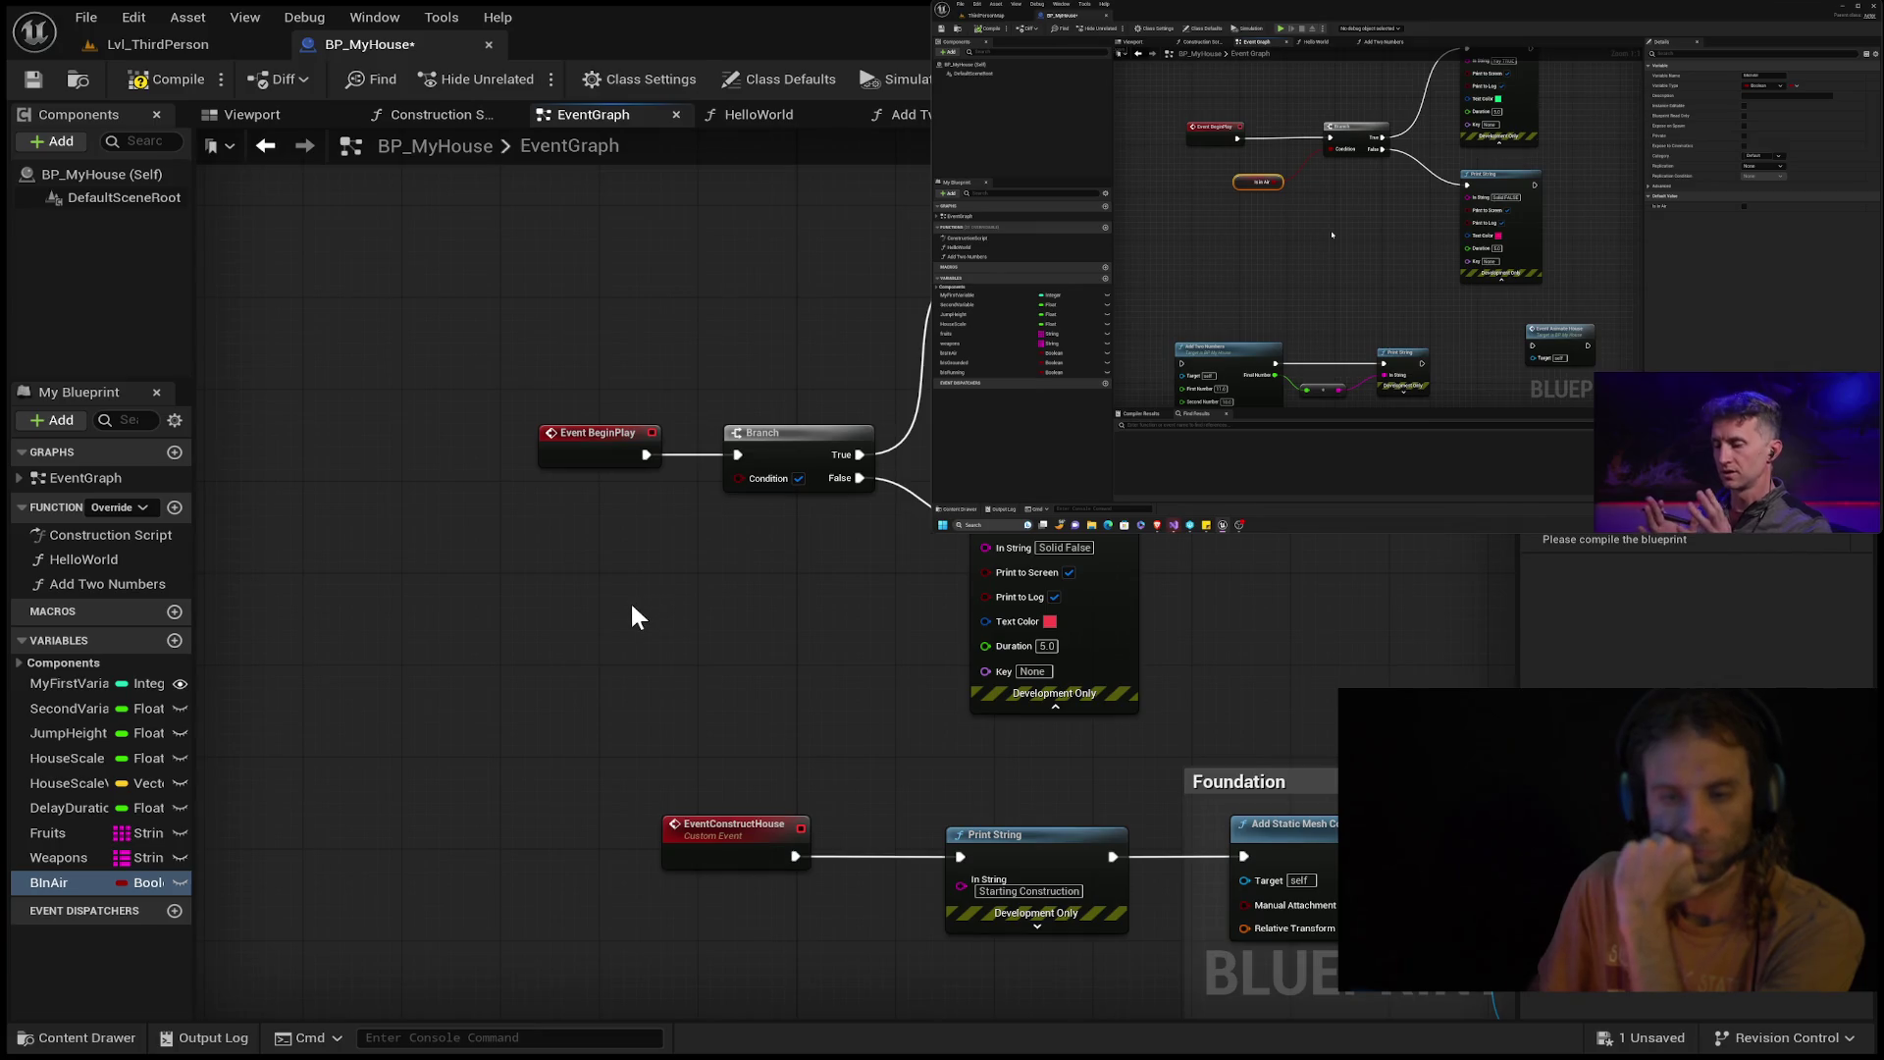
{"action": "key", "text": "ctrl+v"}
{"action": "left_click_drag", "start_coordinate": [715, 478], "coordinate": [701, 482]}
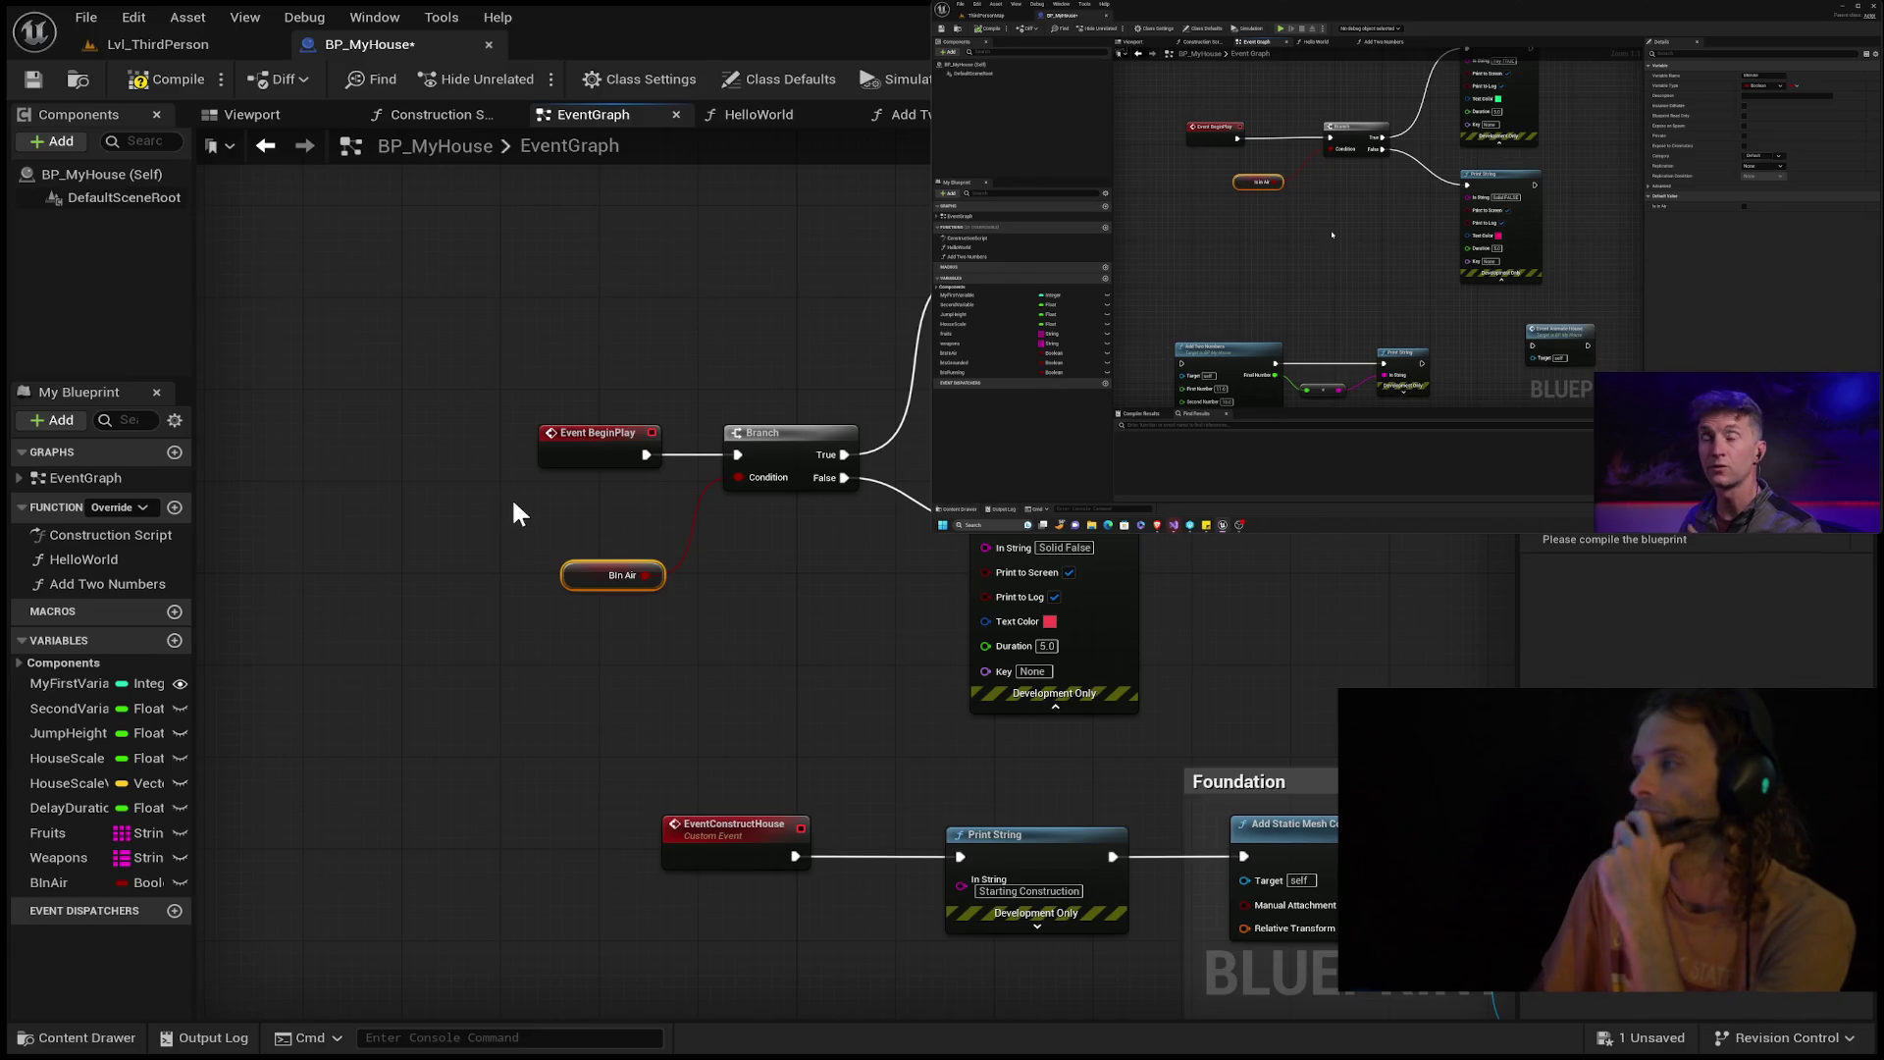
Compile and save the blueprint, play-test the level, and return to the Event Graph.
{"action": "left_click", "coordinate": [162, 76]}
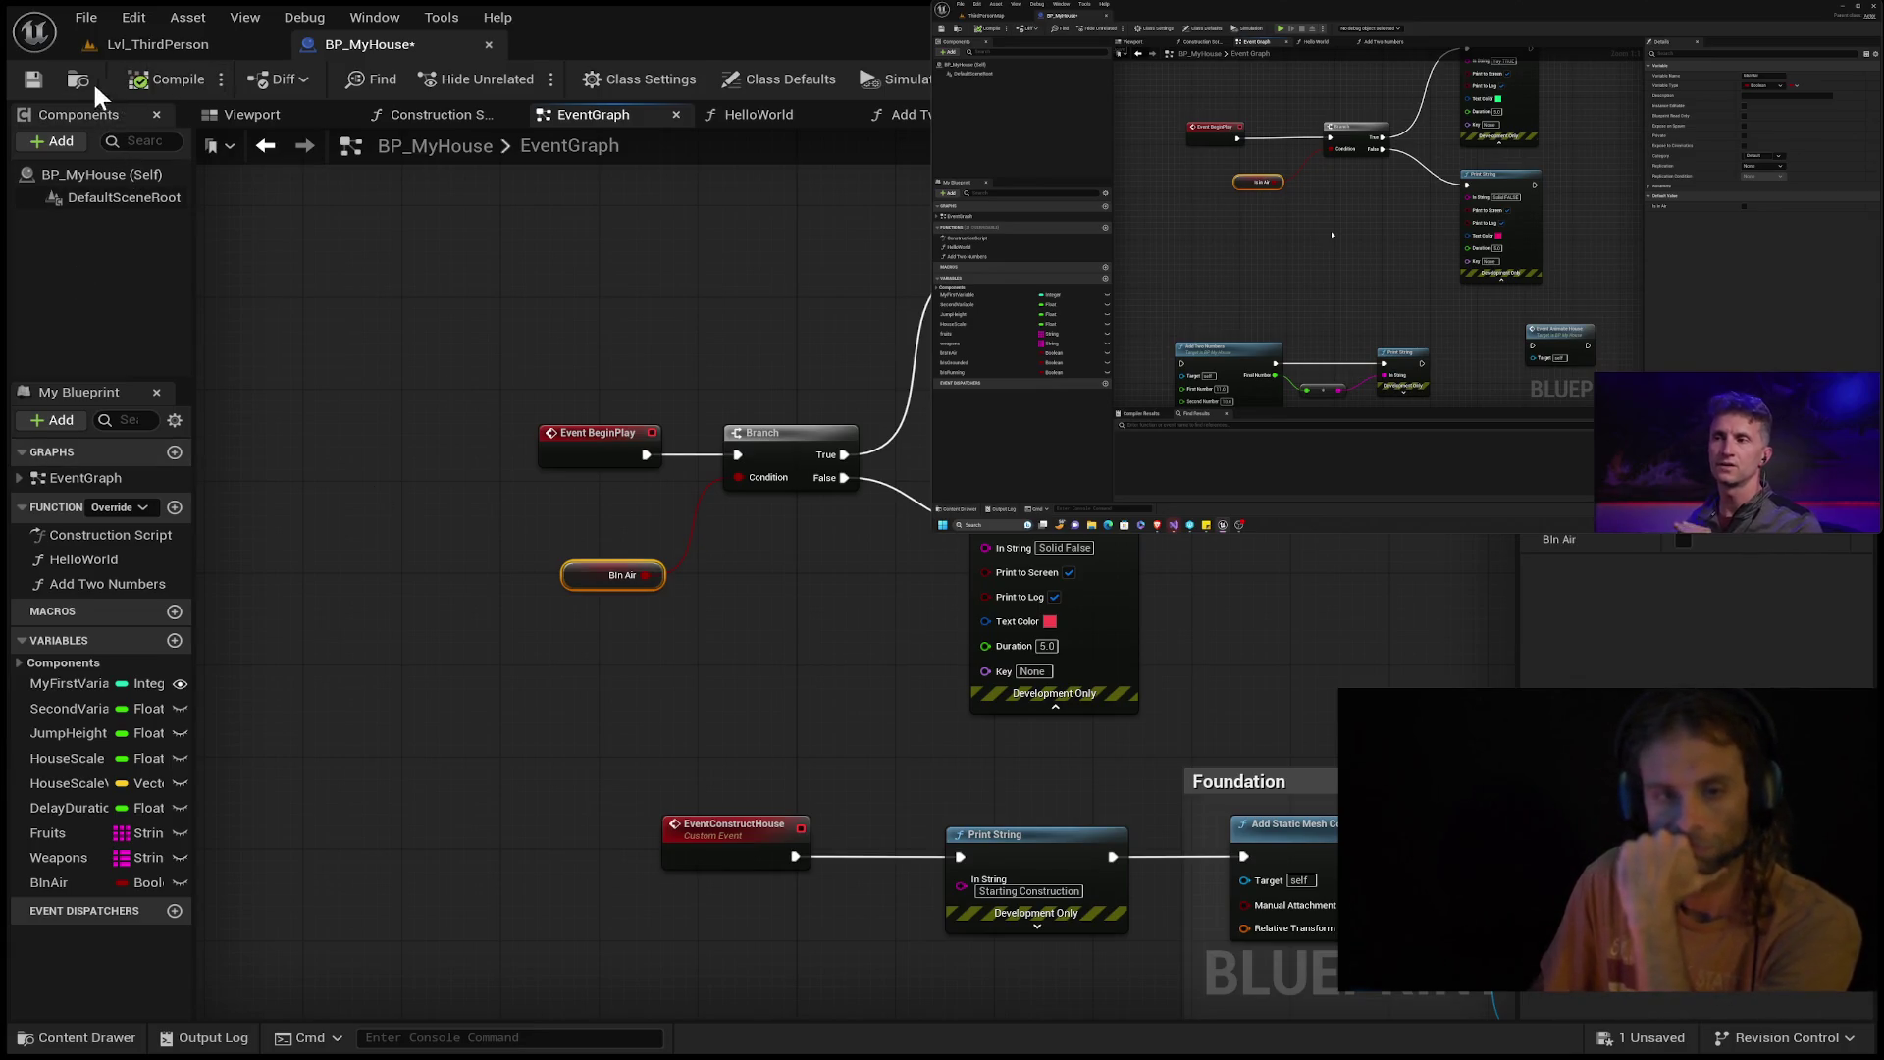
{"action": "left_click", "coordinate": [37, 80]}
{"action": "left_click", "coordinate": [147, 47]}
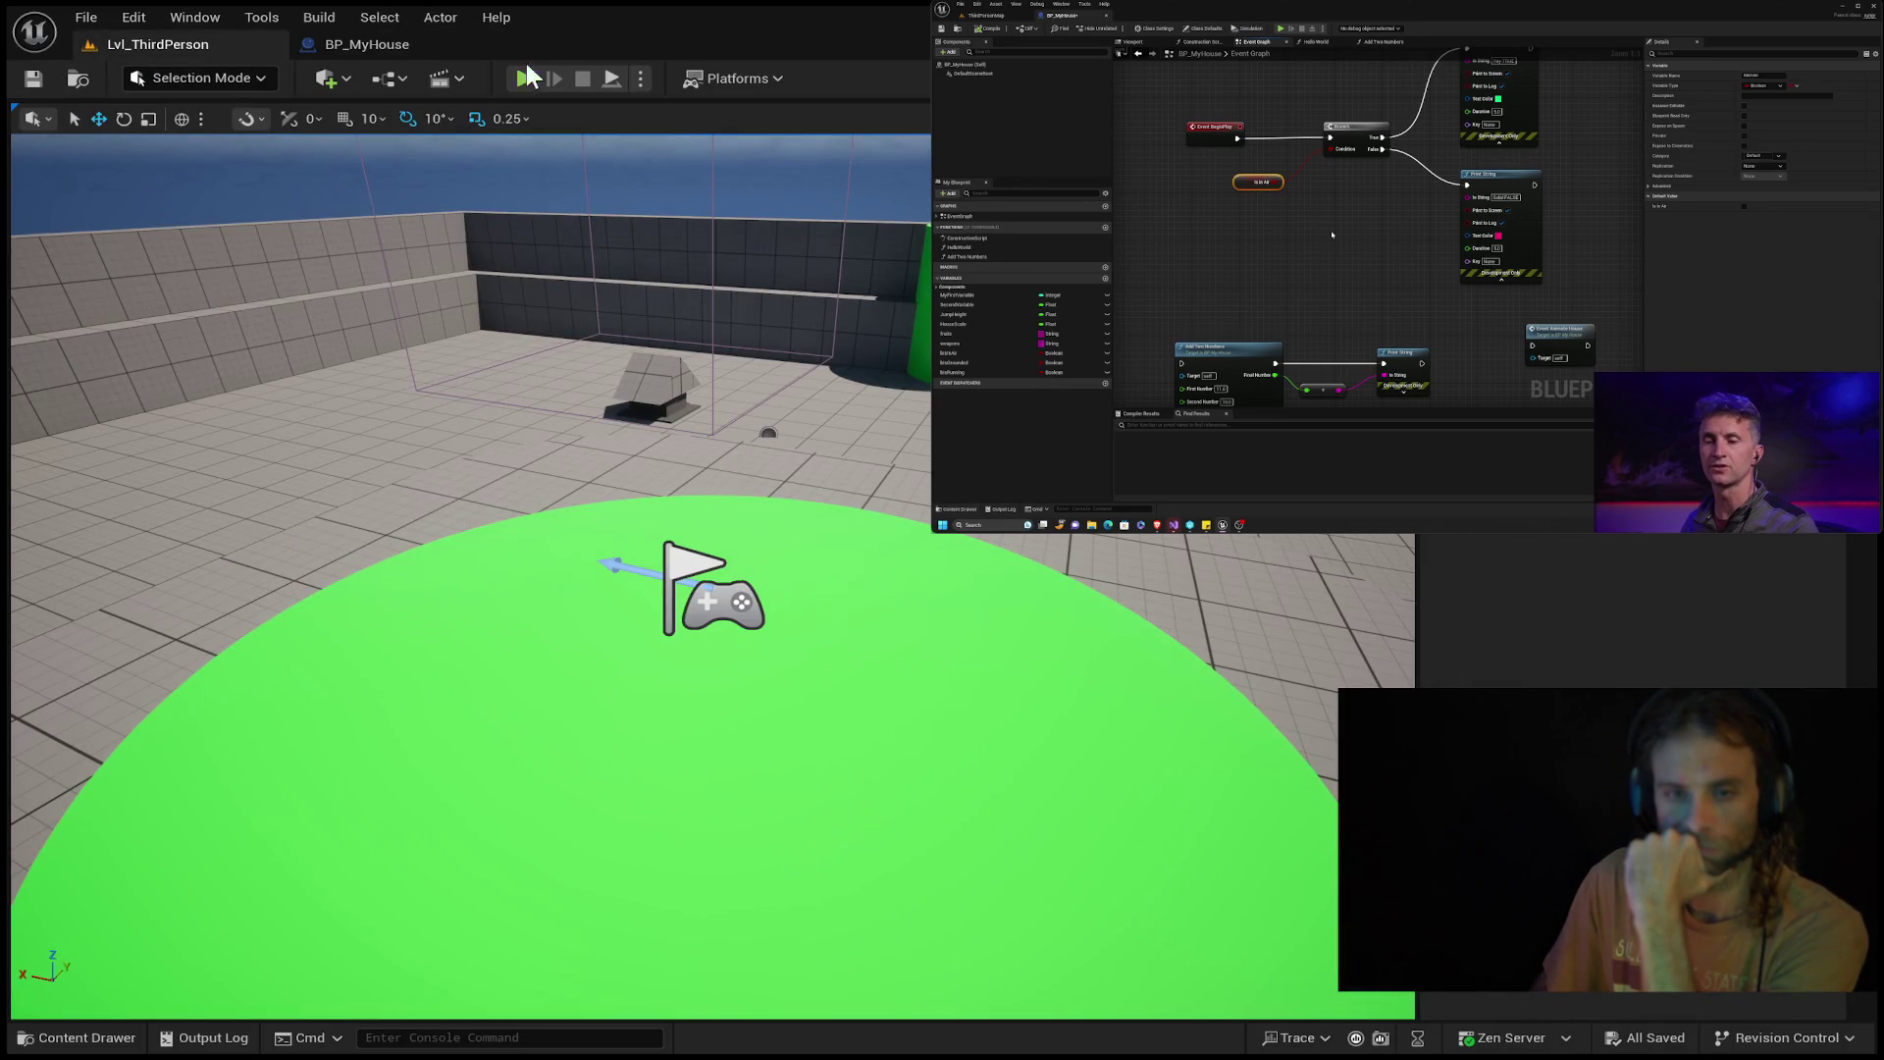
{"action": "left_click", "coordinate": [524, 76]}
{"action": "left_click", "coordinate": [351, 45]}
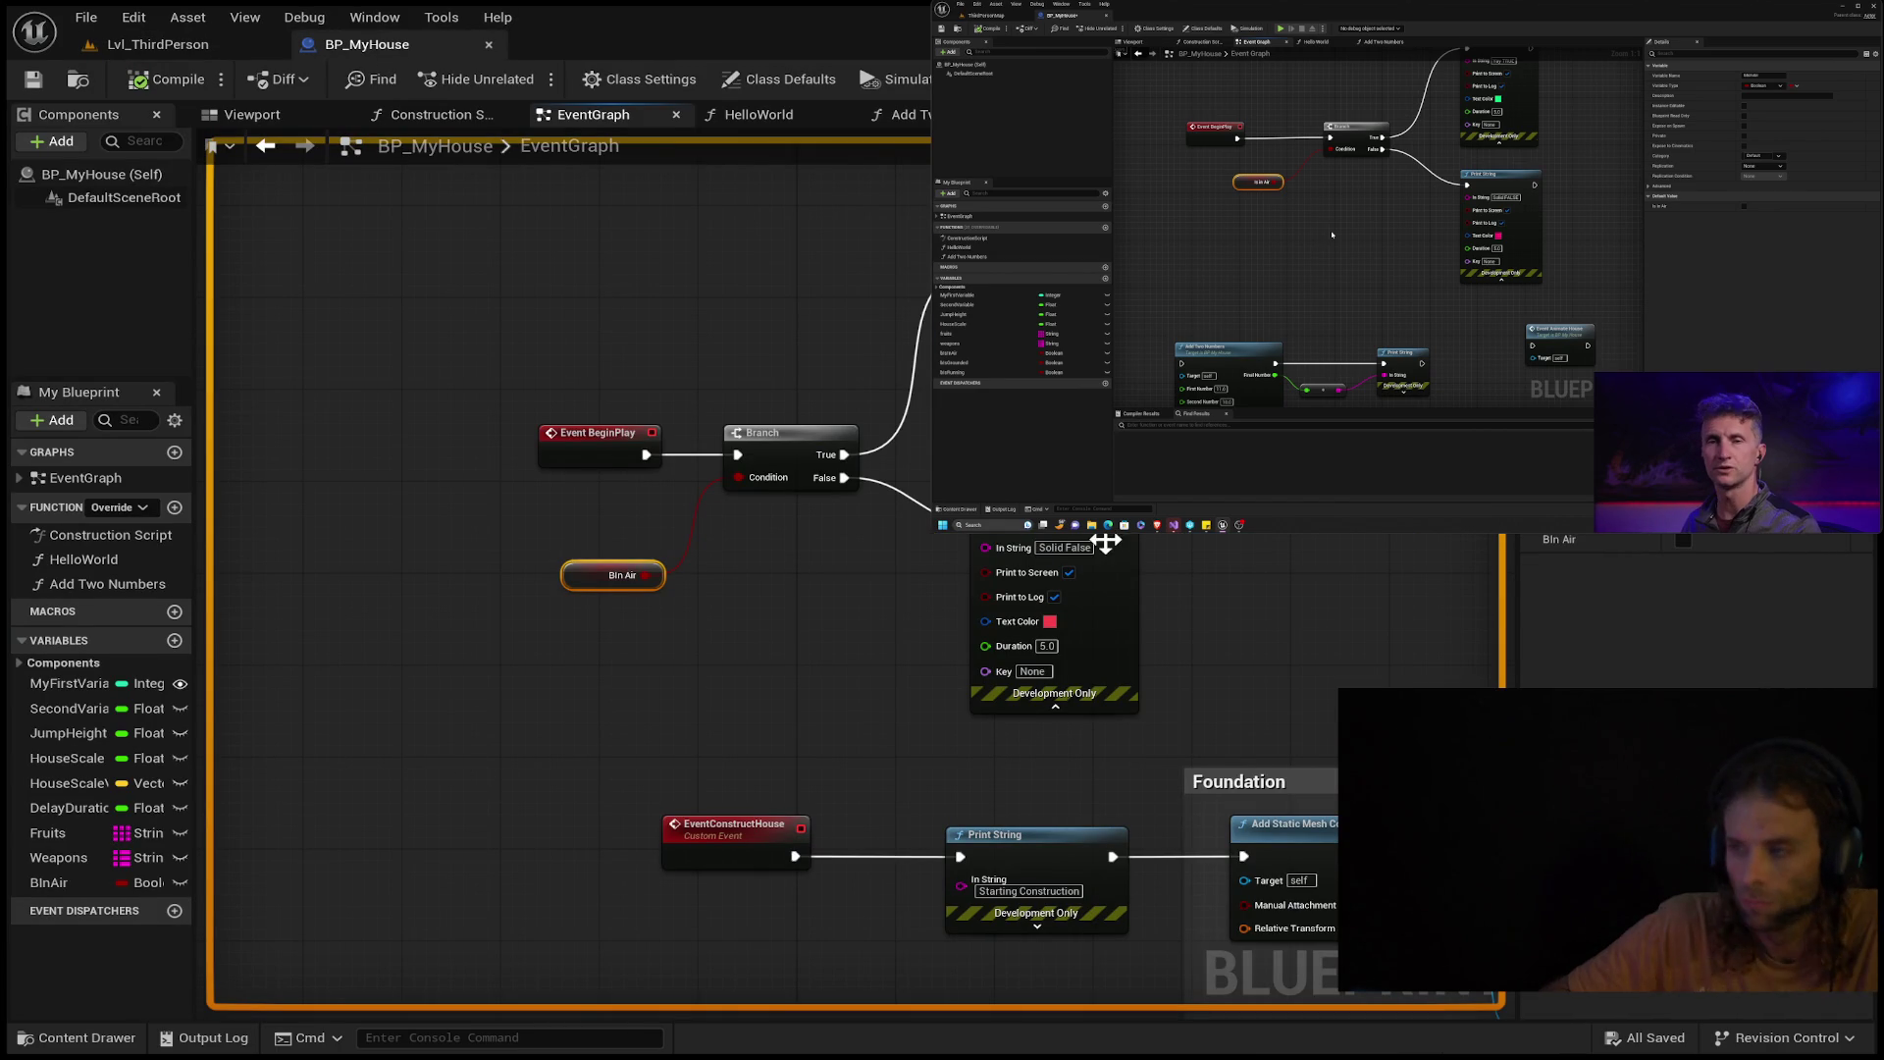
Rename BInAir to IsInAir by inserting 'Is' and deleting the stray leading letter.
{"action": "left_click", "coordinate": [69, 881]}
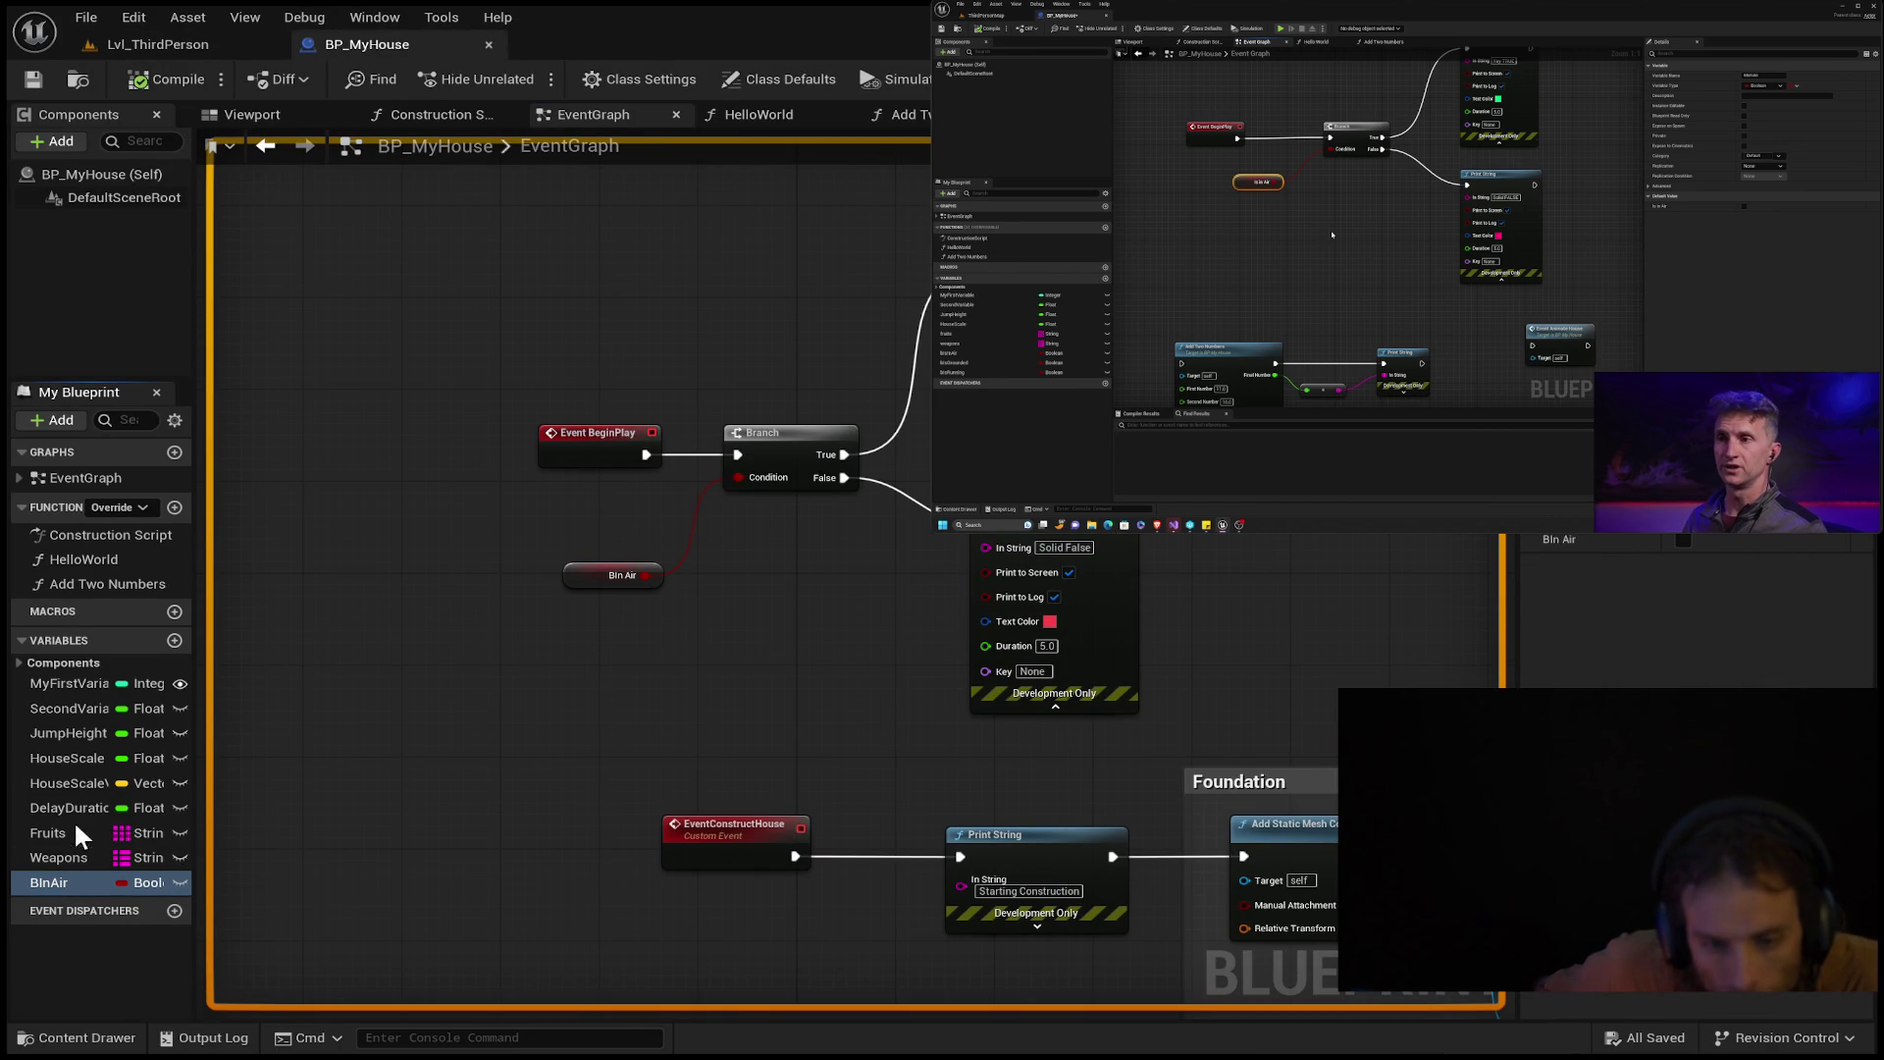
{"action": "left_click", "coordinate": [39, 879]}
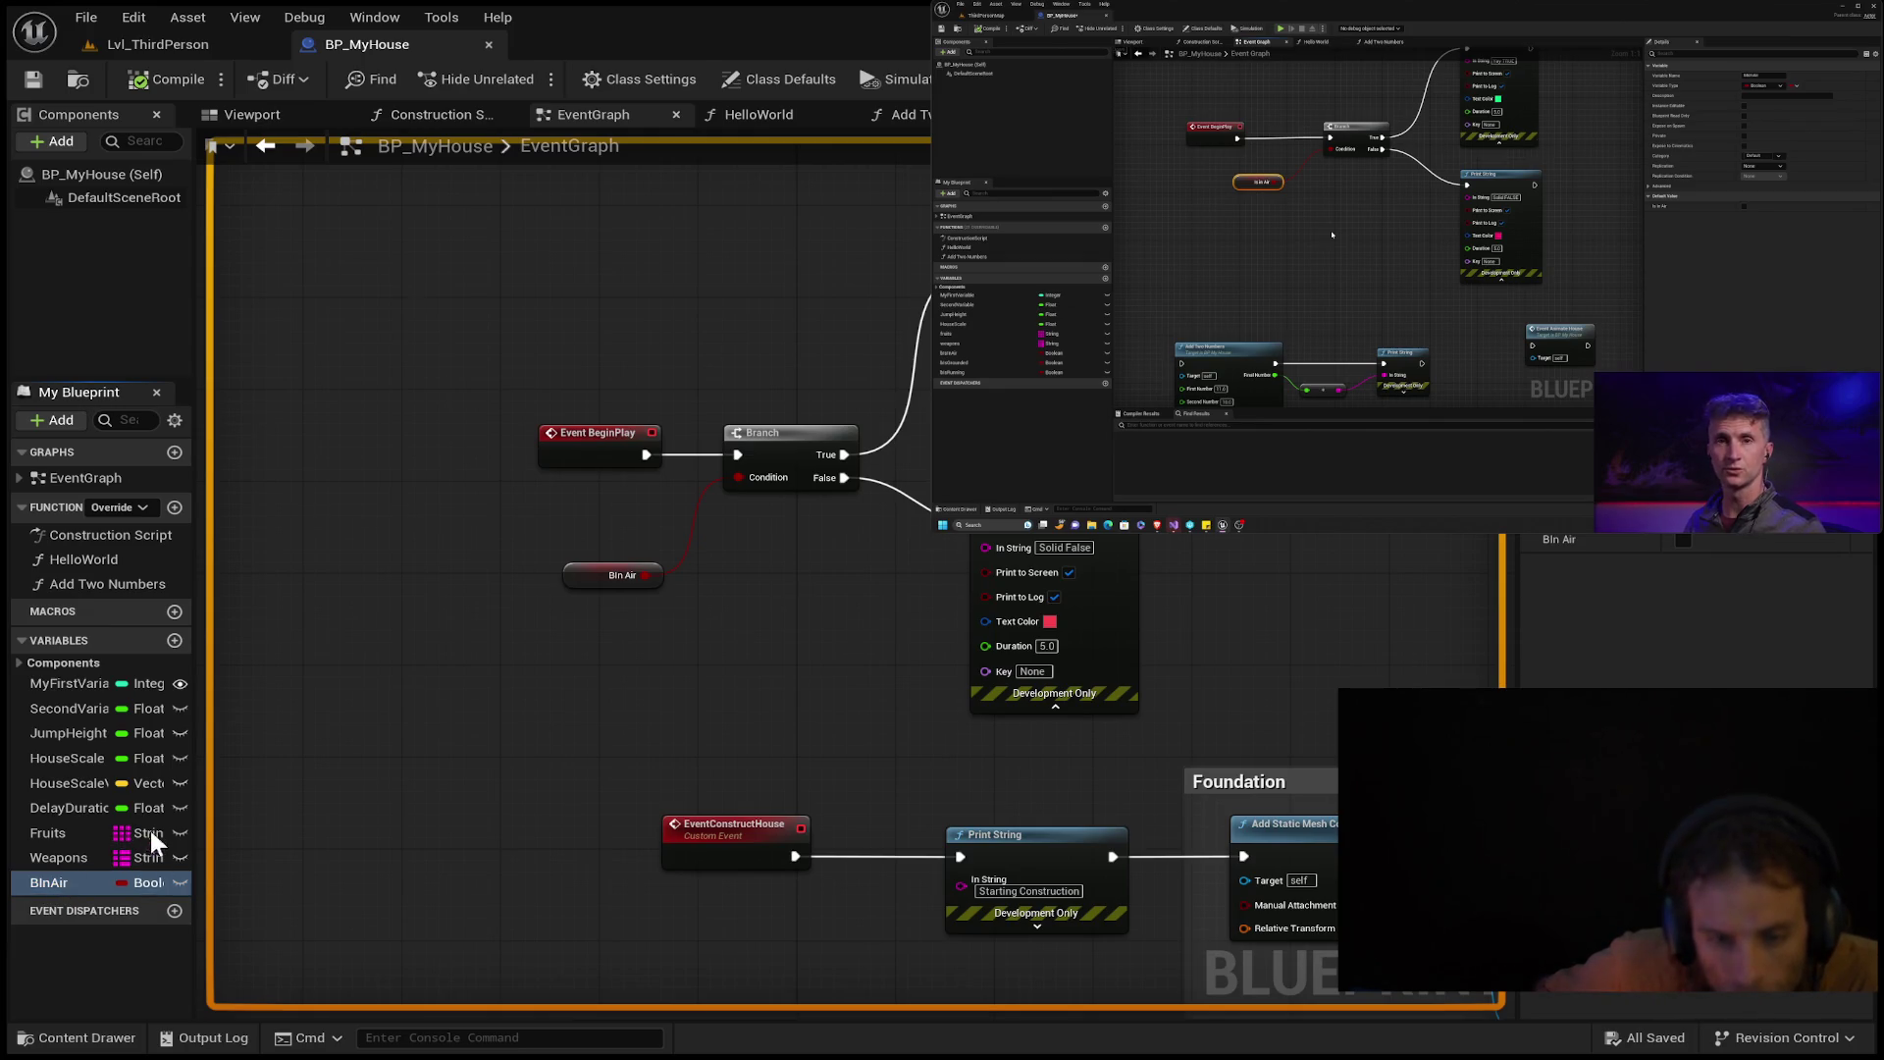
{"action": "left_click", "coordinate": [50, 879]}
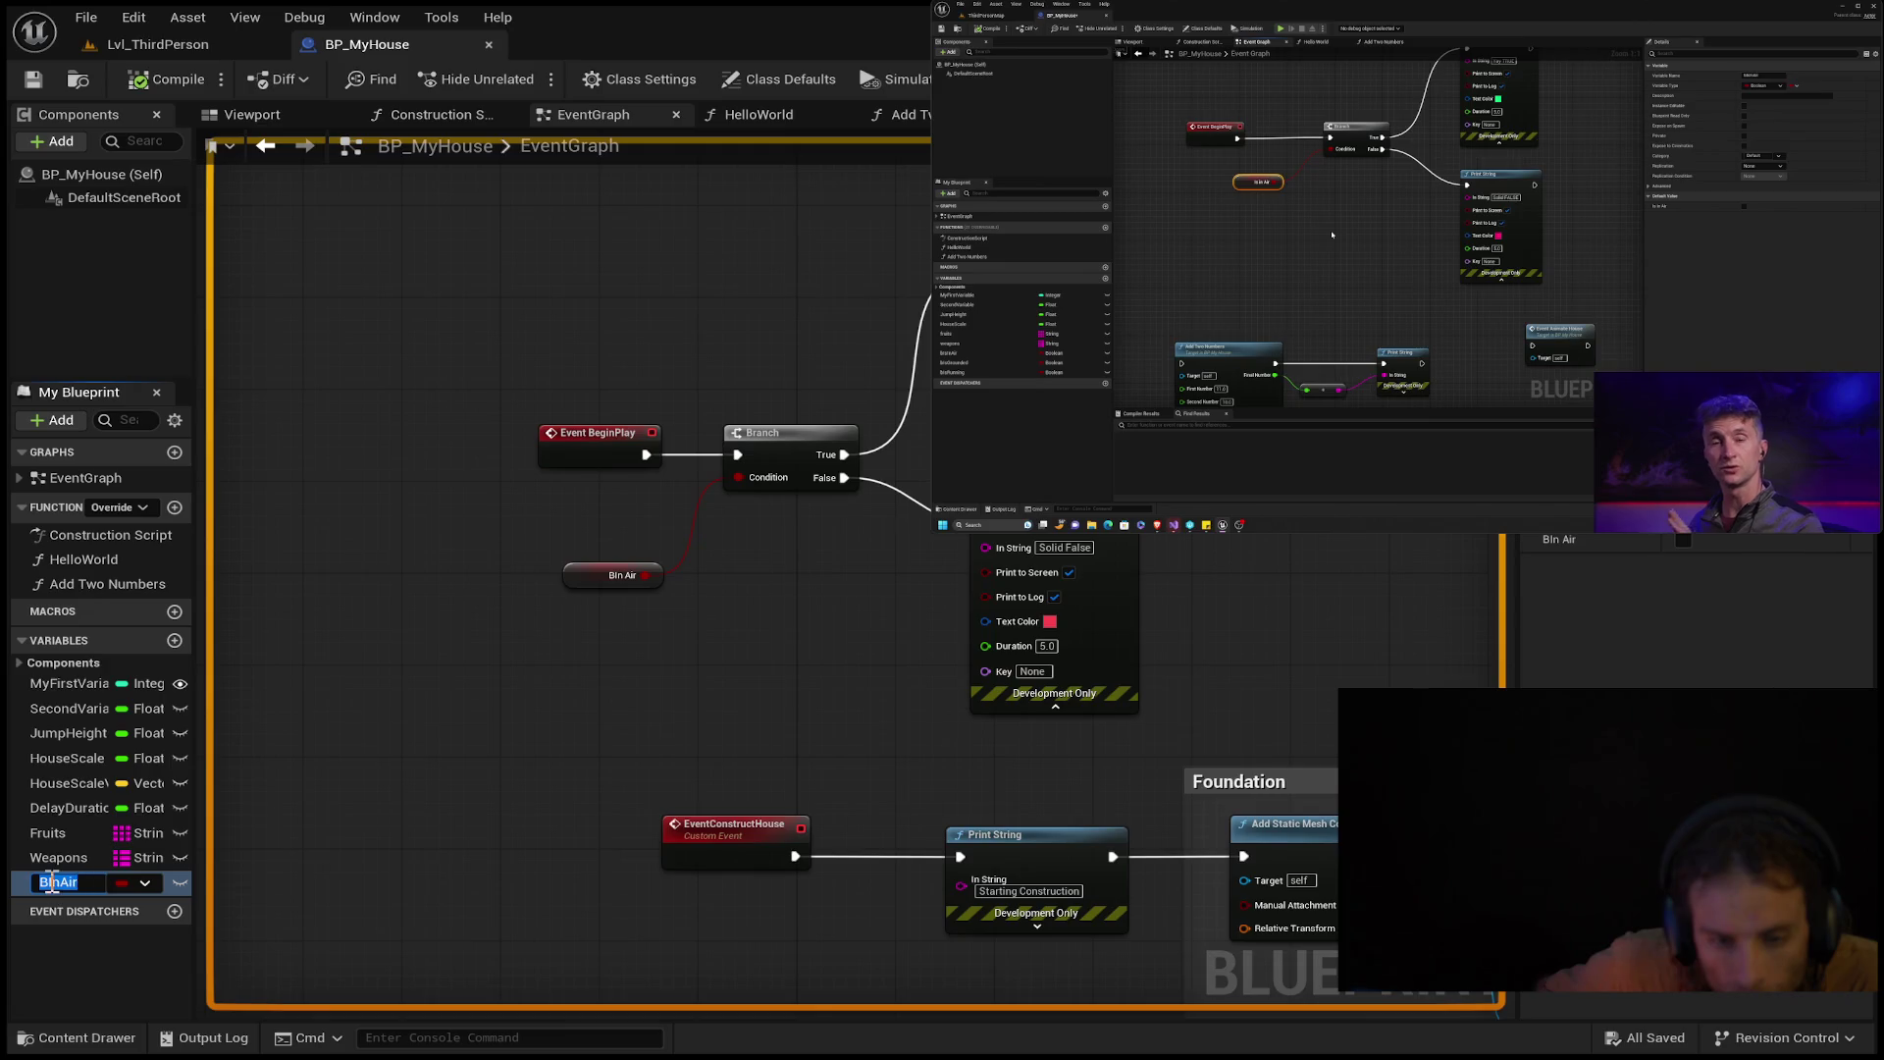
{"action": "left_click", "coordinate": [51, 881]}
{"action": "type", "text": "sI"}
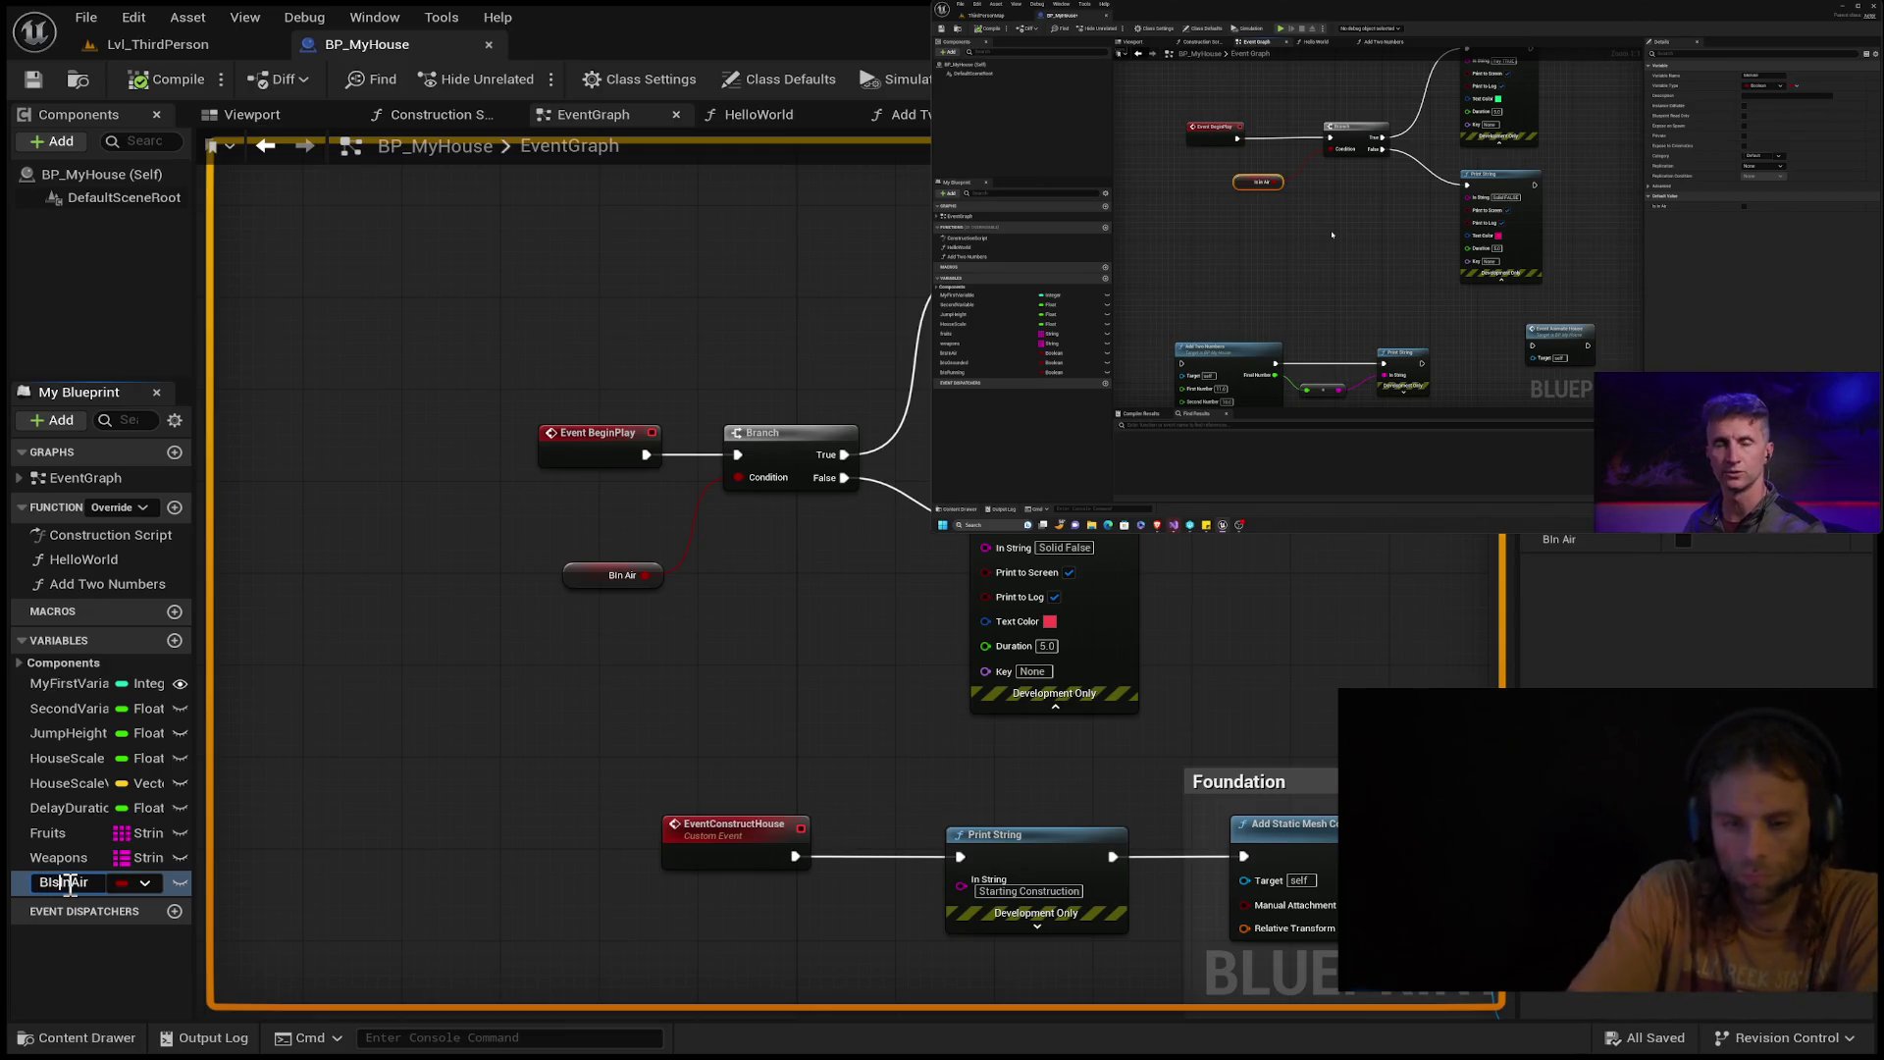
{"action": "key", "text": "Return"}
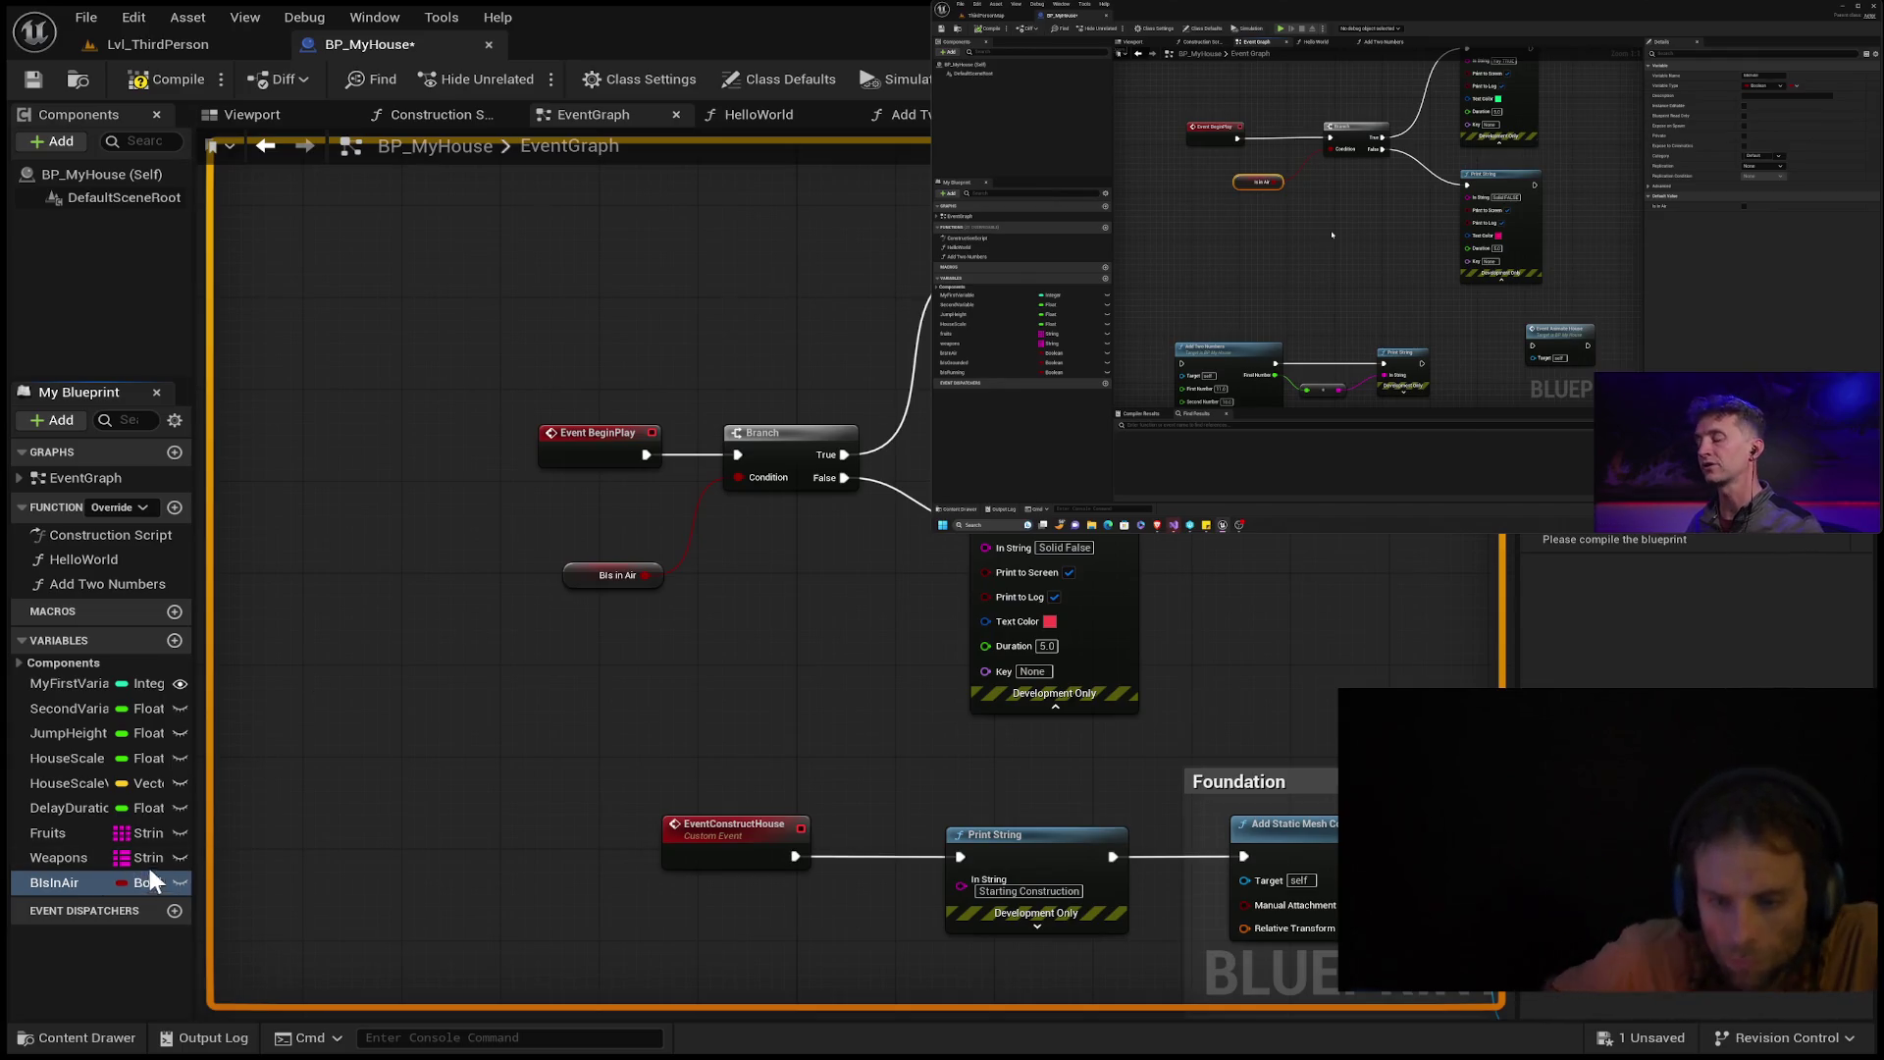
{"action": "left_click", "coordinate": [69, 881]}
{"action": "left_click", "coordinate": [51, 881]}
{"action": "key", "text": "BackSpace"}
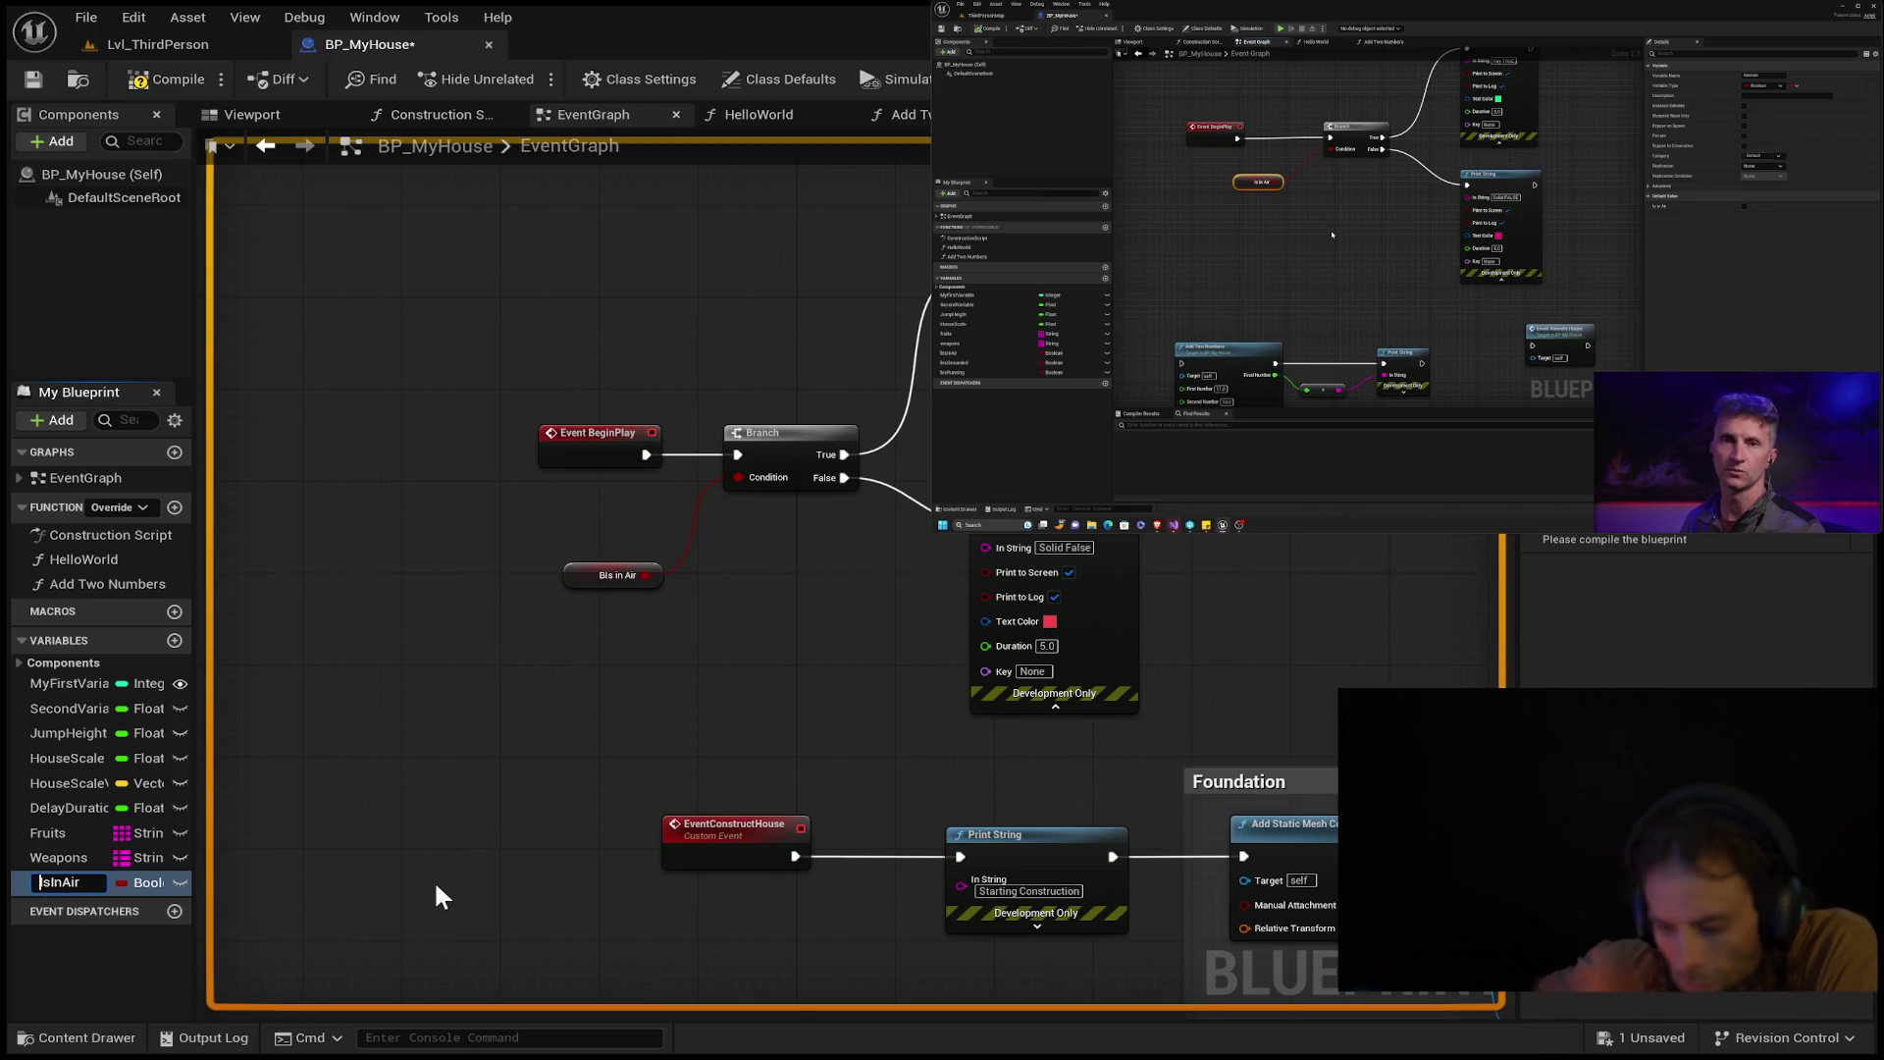
{"action": "key", "text": "Return"}
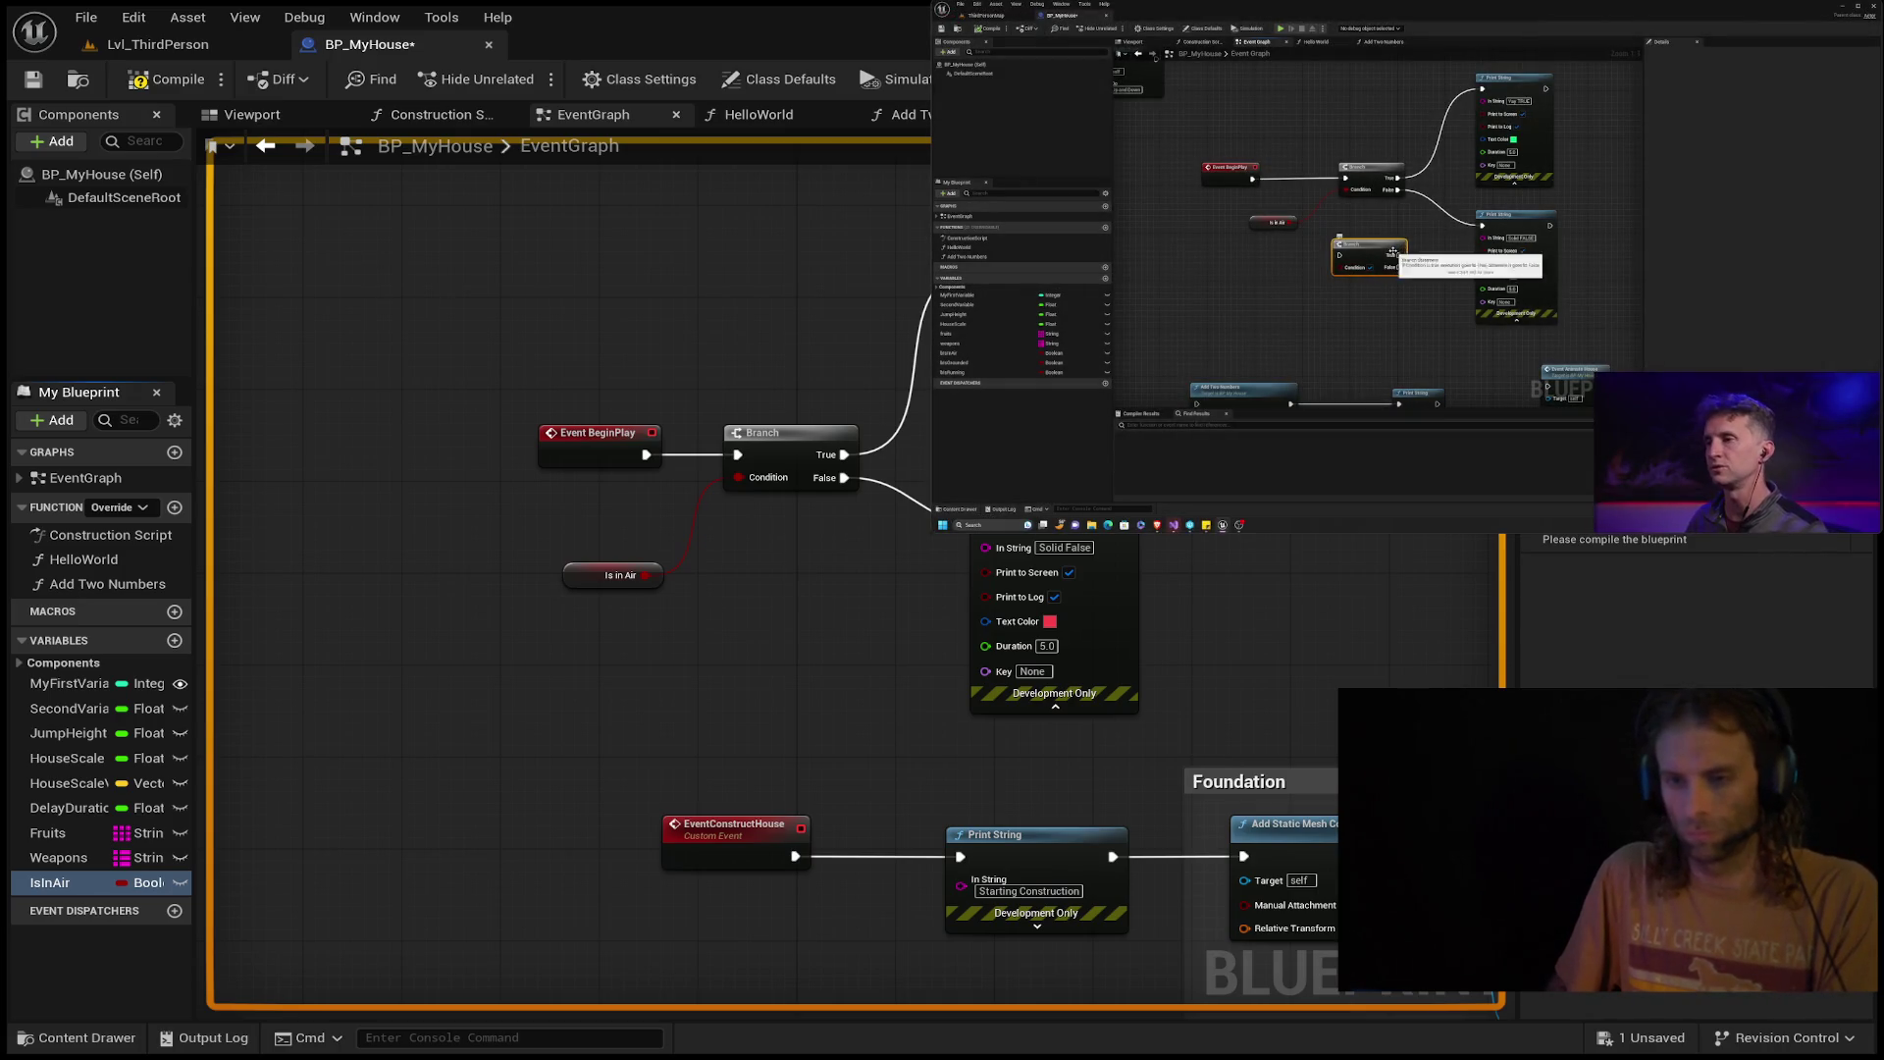
Remove a stray extra Branch node, line Event BeginPlay up beside the Branch, and shift Is in Air left.
{"action": "left_click", "coordinate": [687, 701]}
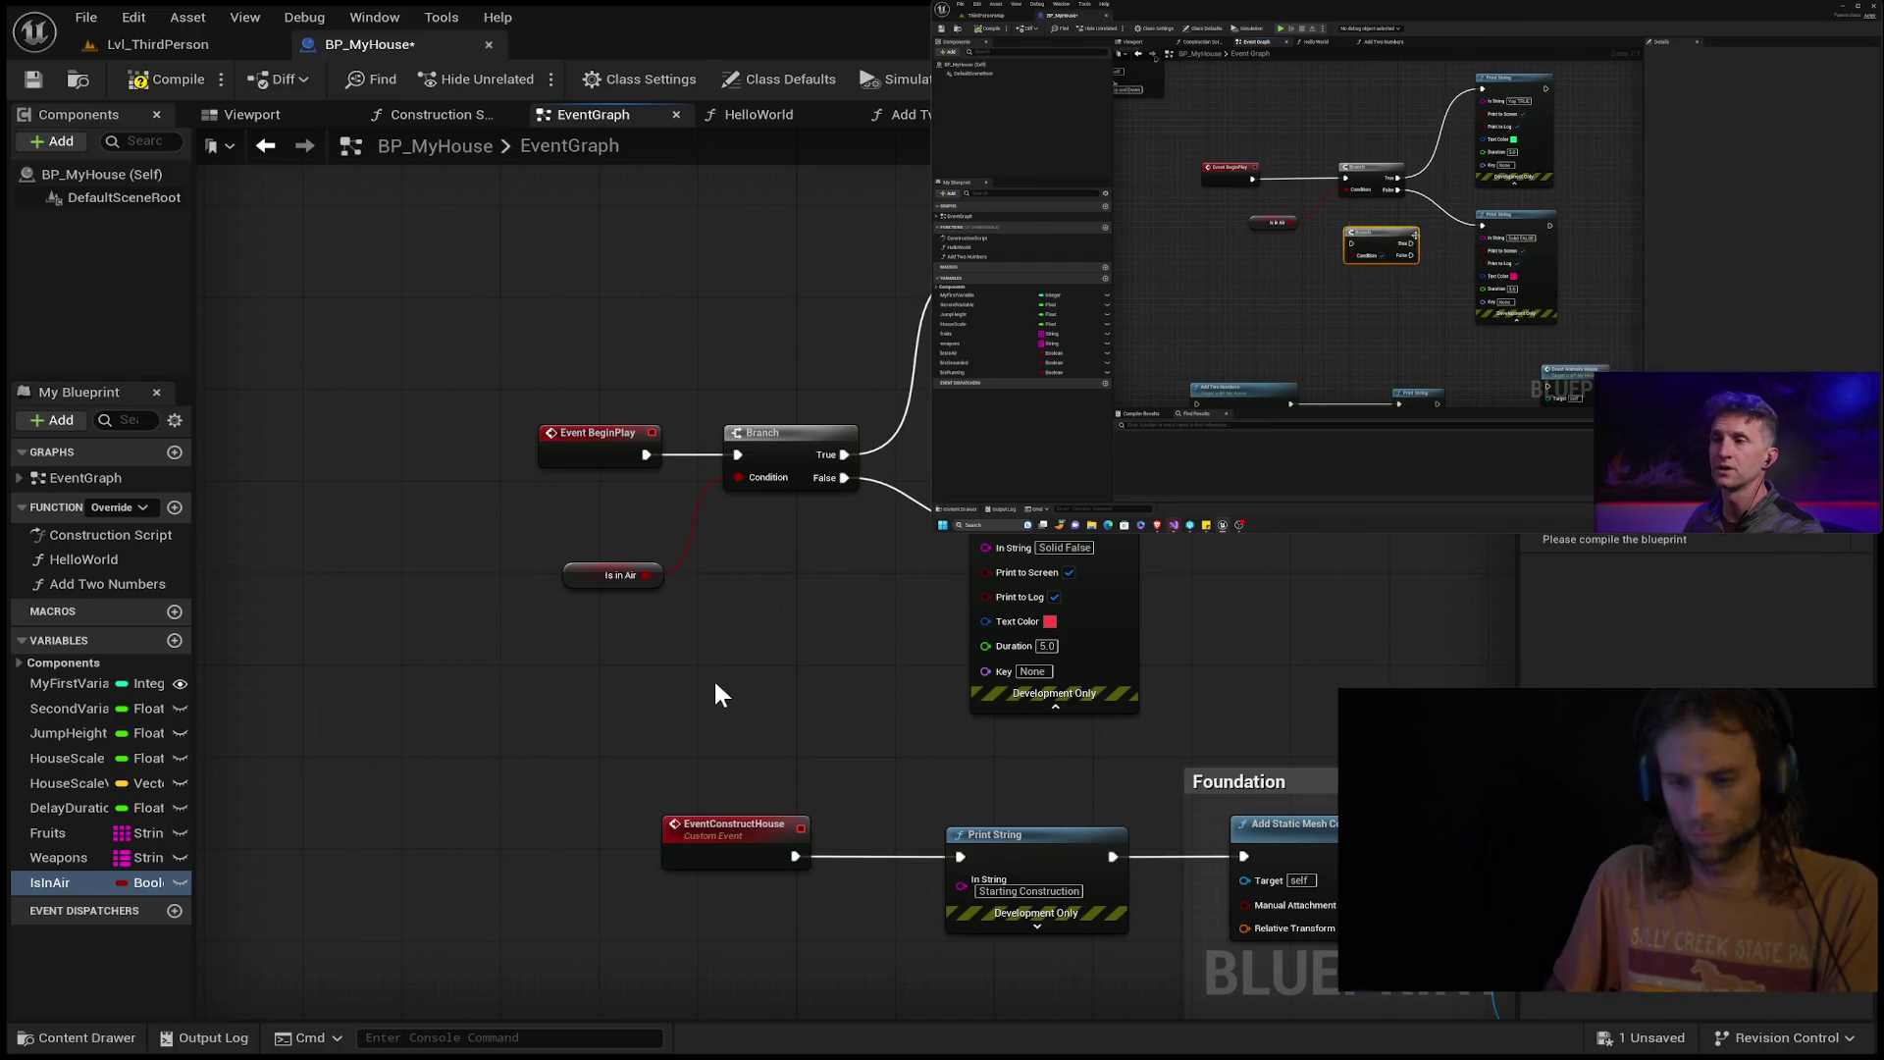
{"action": "left_click_drag", "start_coordinate": [728, 673], "coordinate": [709, 676]}
{"action": "left_click", "coordinate": [710, 676]}
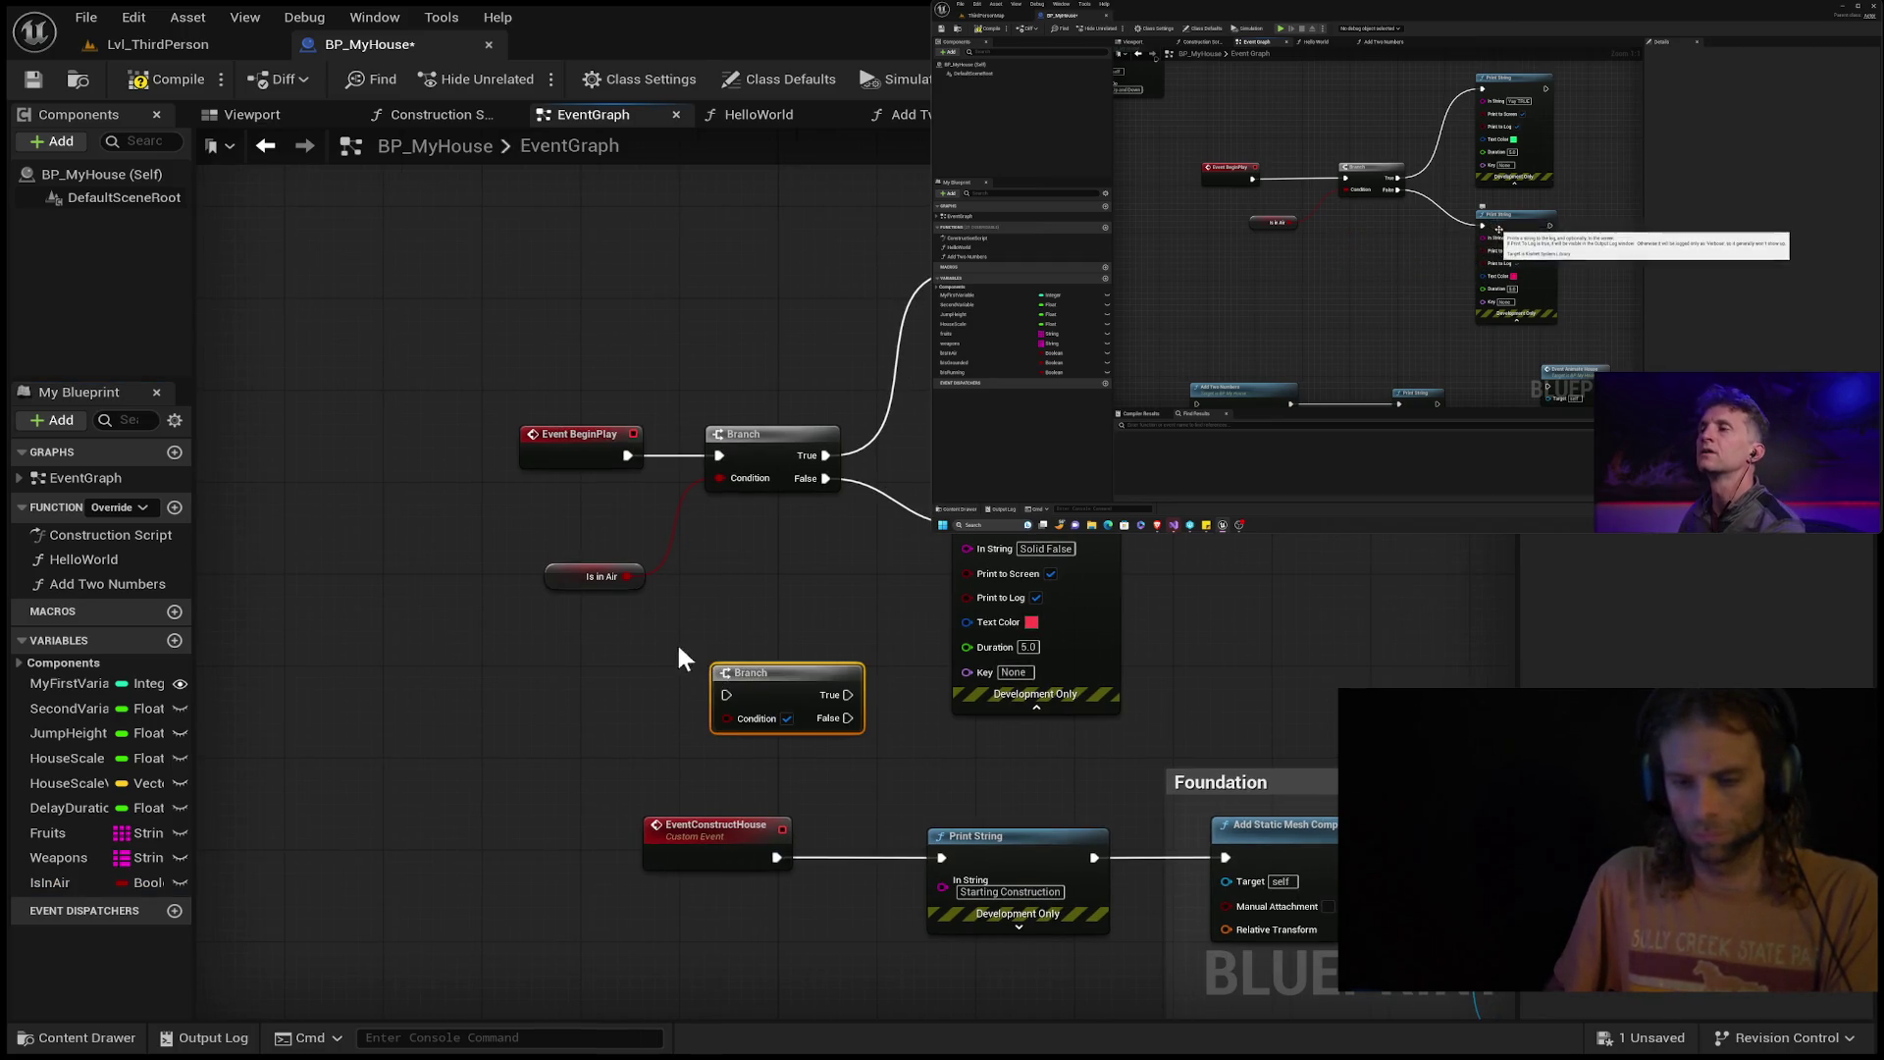
{"action": "left_click_drag", "start_coordinate": [817, 682], "coordinate": [797, 581]}
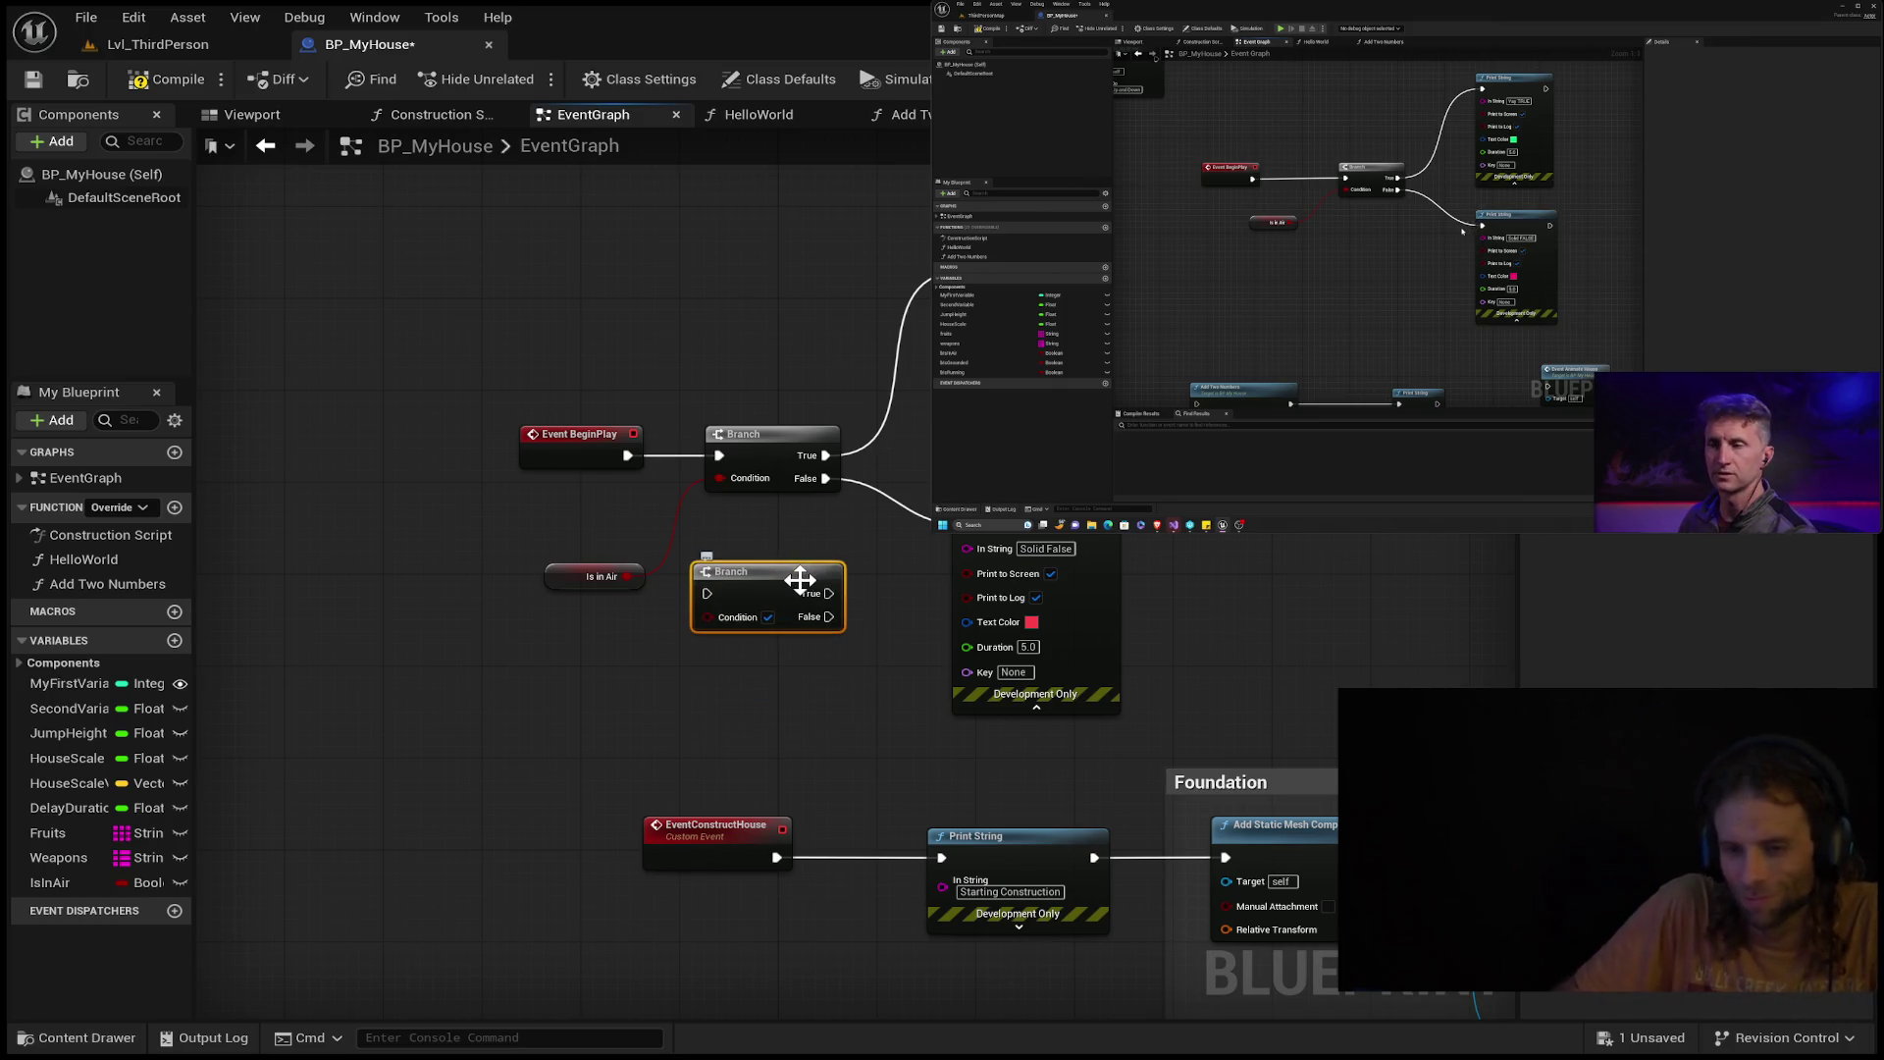
{"action": "key", "text": "Delete"}
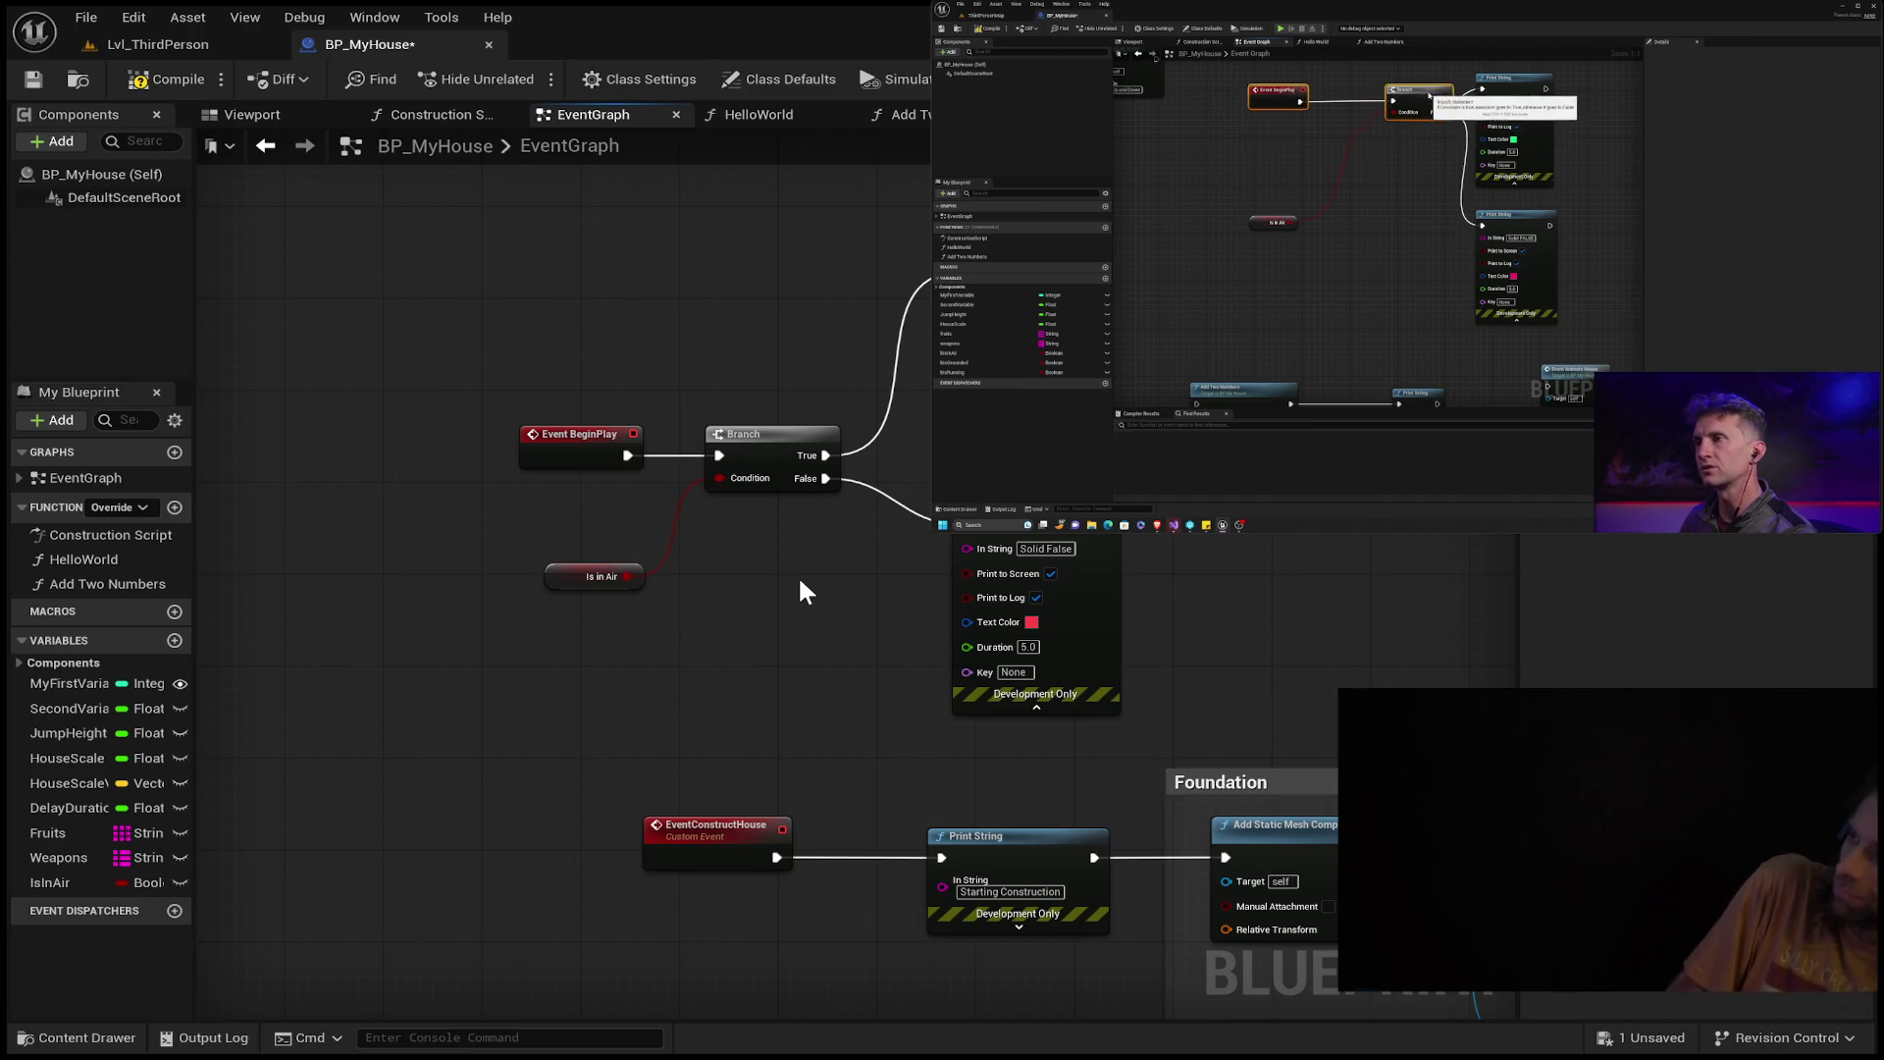
{"action": "mouse_move", "coordinate": [781, 432]}
{"action": "left_mouse_down"}
{"action": "mouse_move", "coordinate": [745, 243]}
{"action": "mouse_move", "coordinate": [768, 250]}
{"action": "left_mouse_up"}
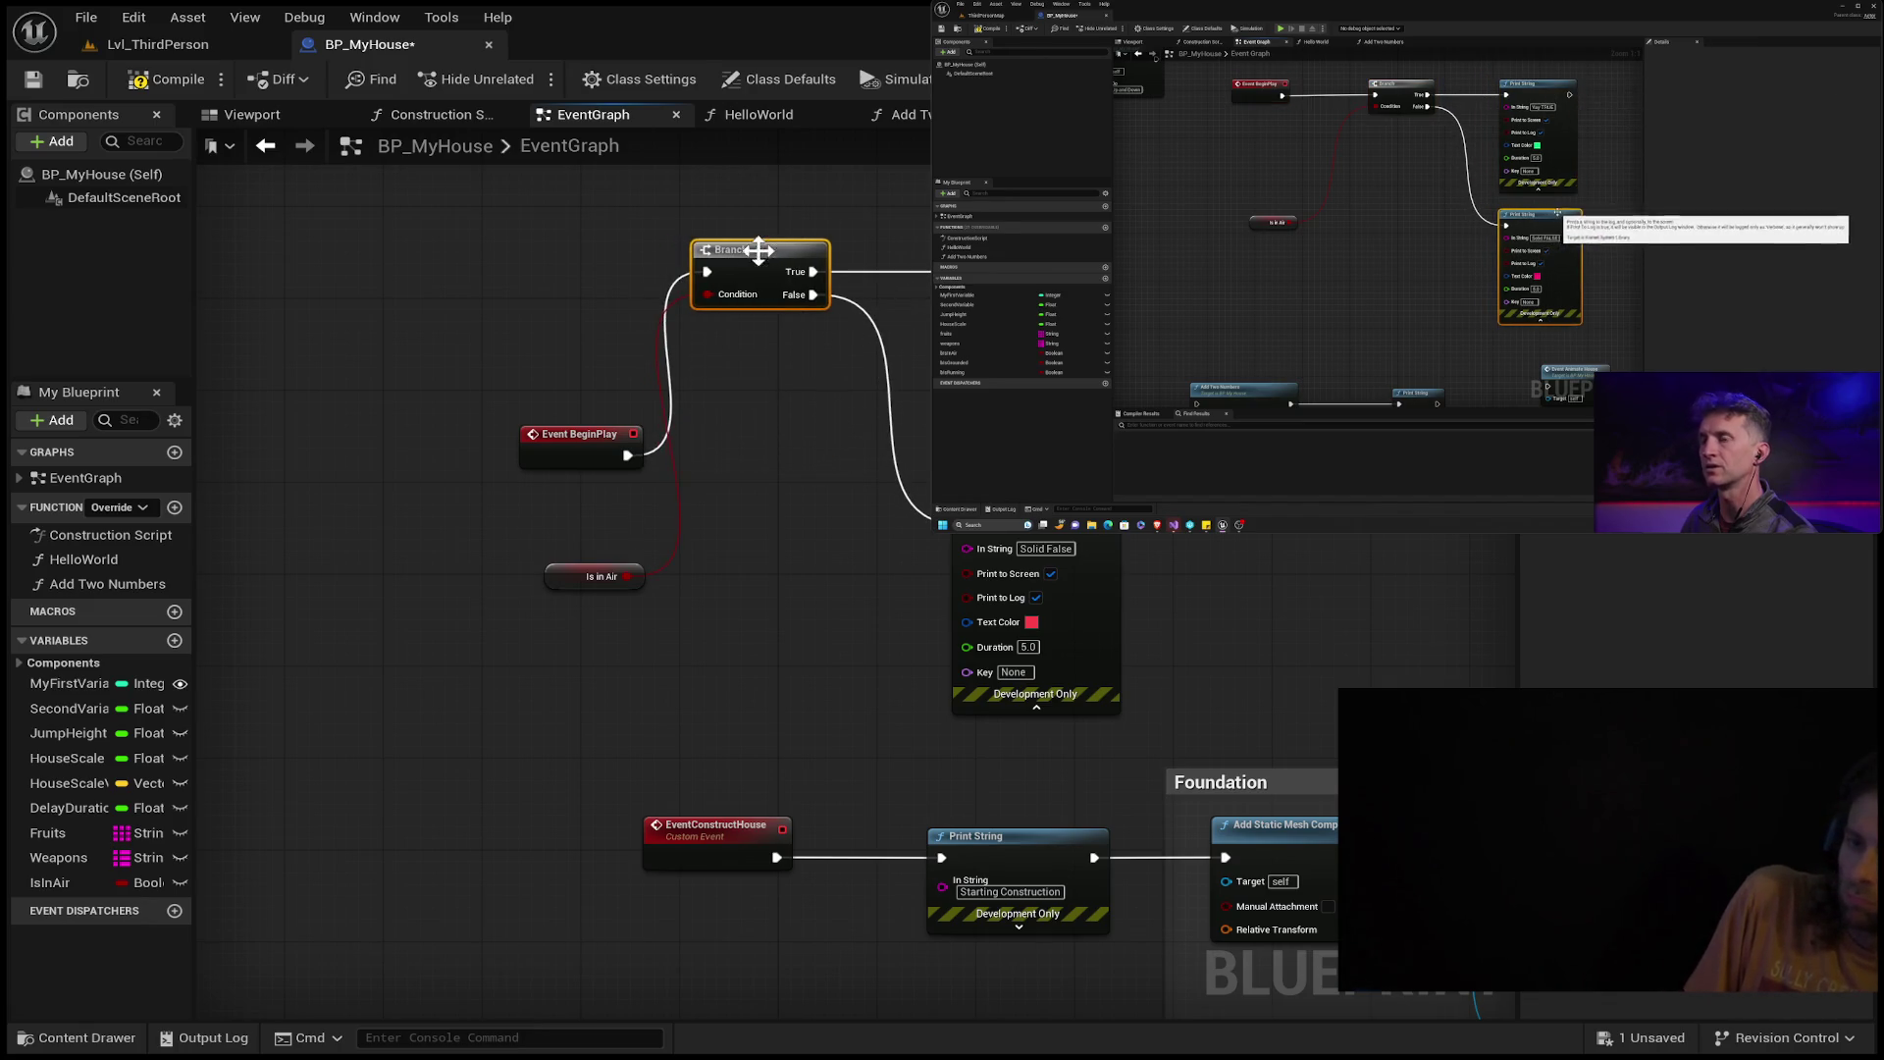
{"action": "mouse_move", "coordinate": [579, 447]}
{"action": "left_mouse_down"}
{"action": "mouse_move", "coordinate": [573, 256]}
{"action": "mouse_move", "coordinate": [557, 251]}
{"action": "left_mouse_up"}
{"action": "mouse_move", "coordinate": [589, 577]}
{"action": "left_mouse_down"}
{"action": "mouse_move", "coordinate": [564, 579]}
{"action": "mouse_move", "coordinate": [562, 519]}
{"action": "left_mouse_up"}
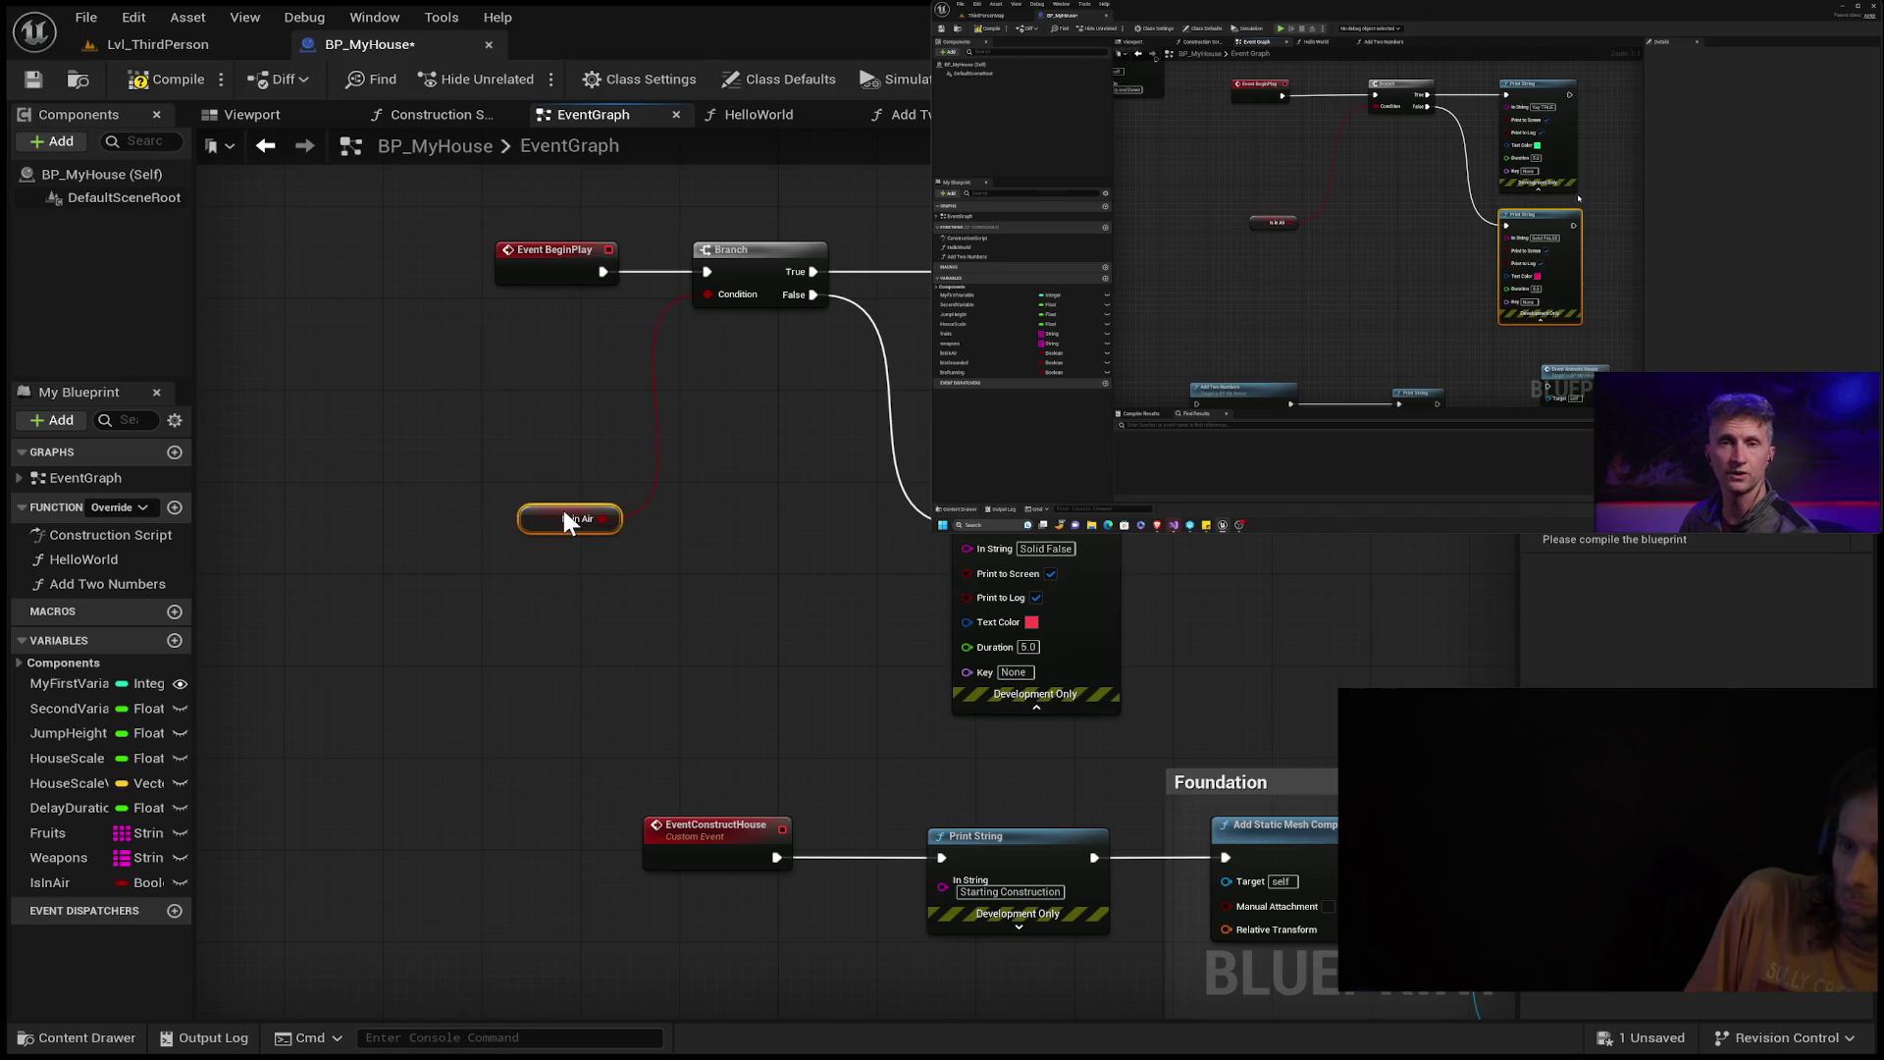
Add a new Boolean variable, still named NewVar, below IsInAir.
{"action": "left_click", "coordinate": [820, 533]}
{"action": "scroll", "coordinate": [588, 667], "scroll_direction": "down", "scroll_amount": 5}
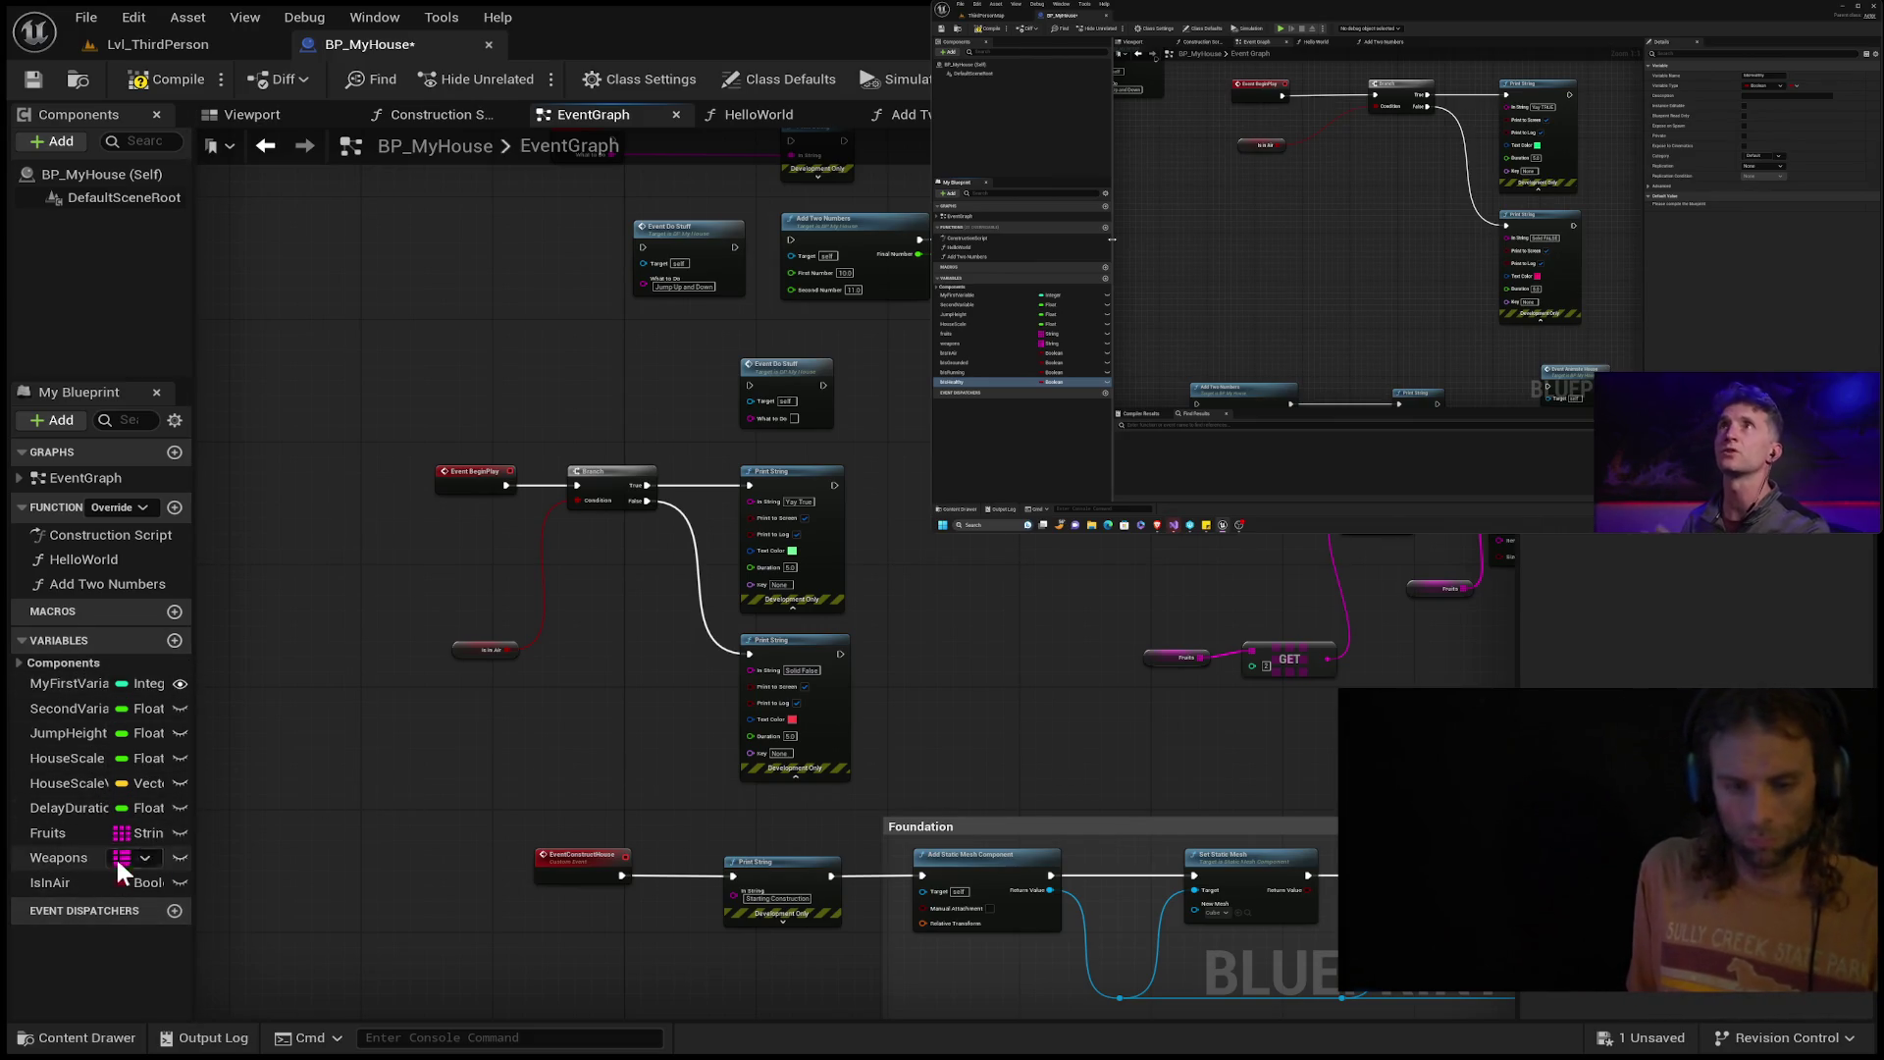
{"action": "left_click", "coordinate": [174, 639]}
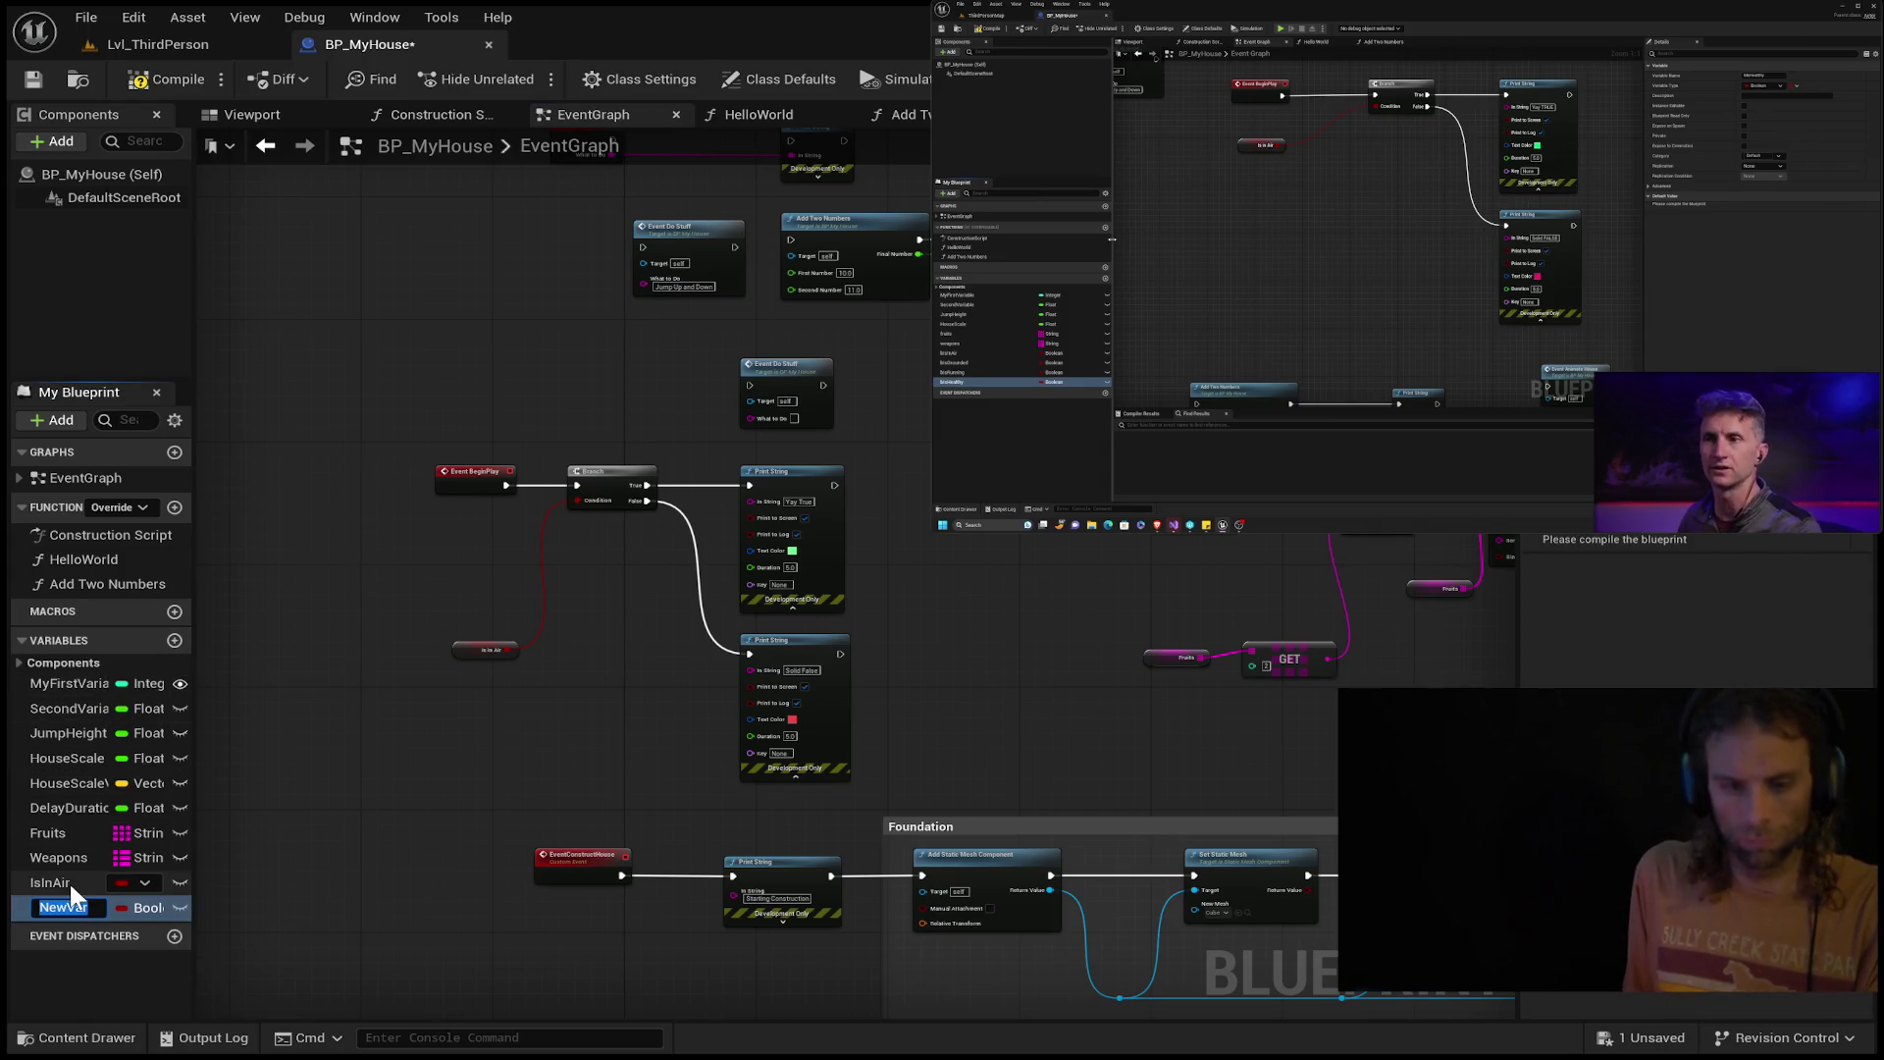
Rename NewVar to IsHealthy and delete an accidentally added event dispatcher.
{"action": "type", "text": "Is "}
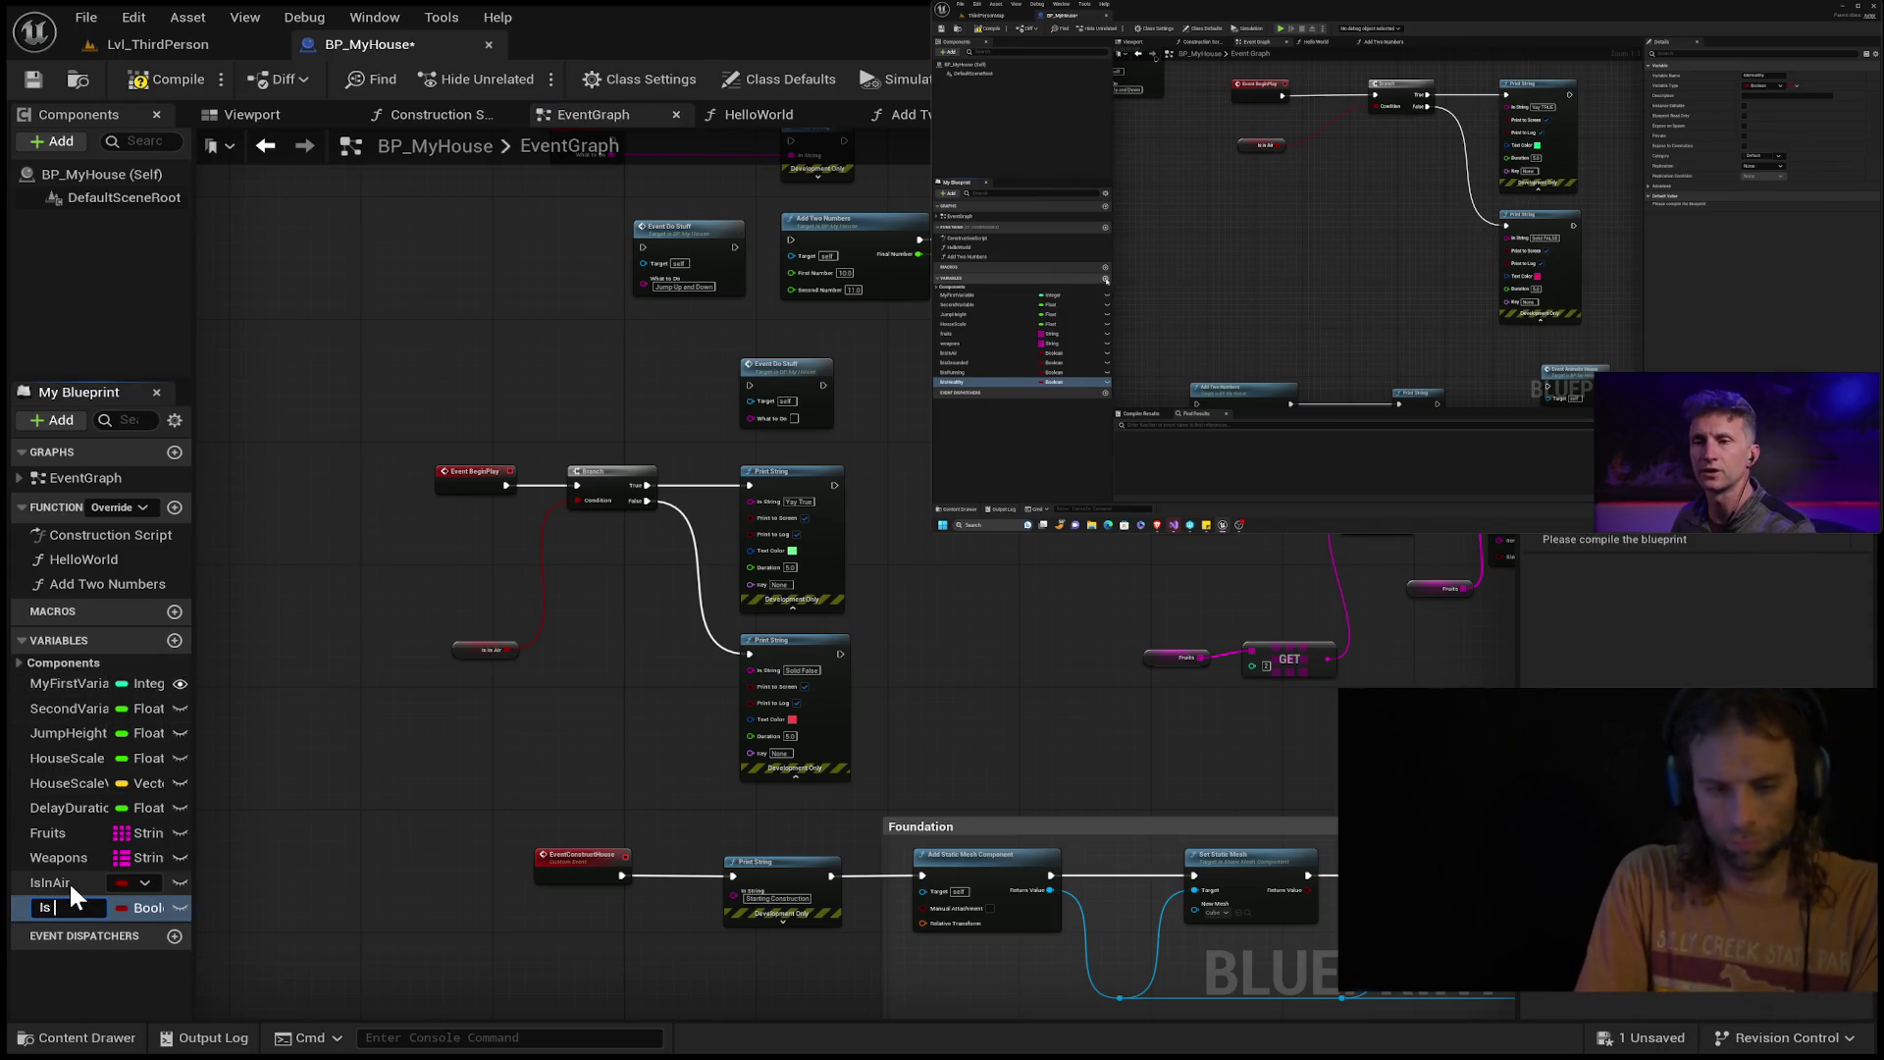
{"action": "type", "text": "Healthy"}
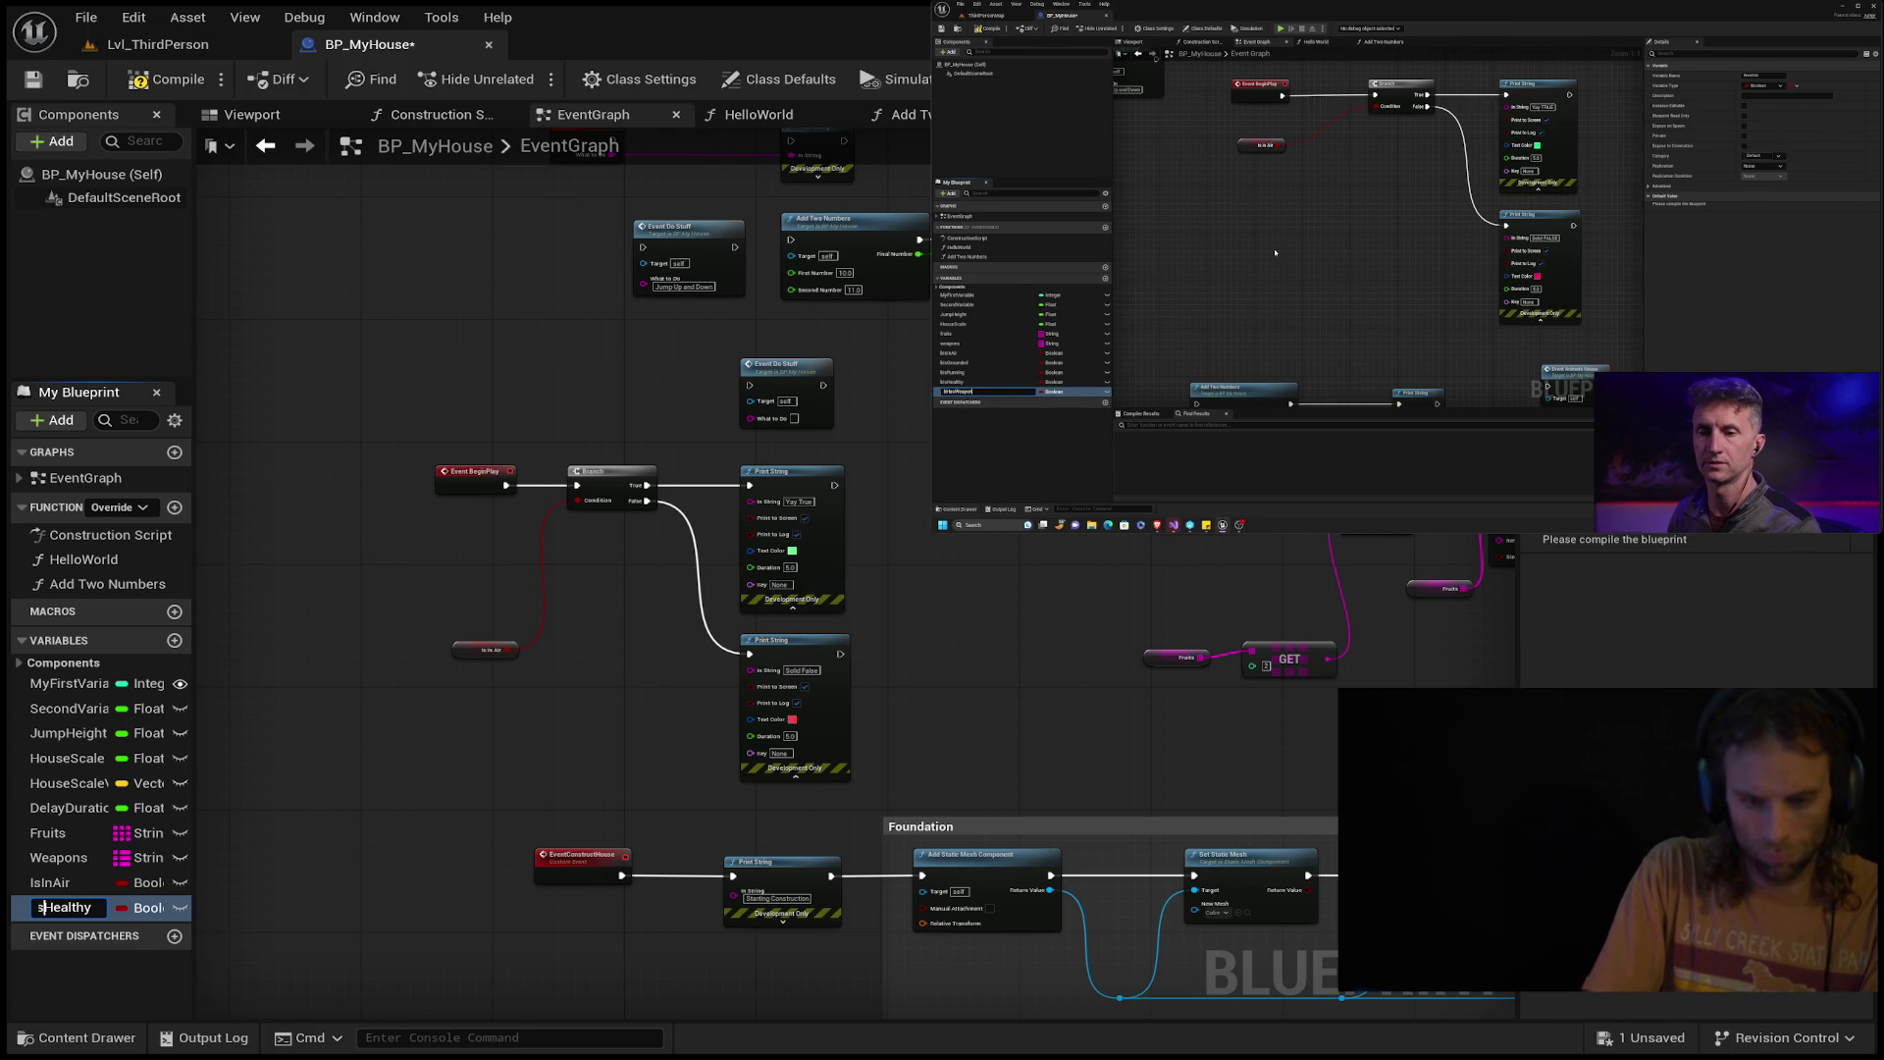
{"action": "key", "text": "Return"}
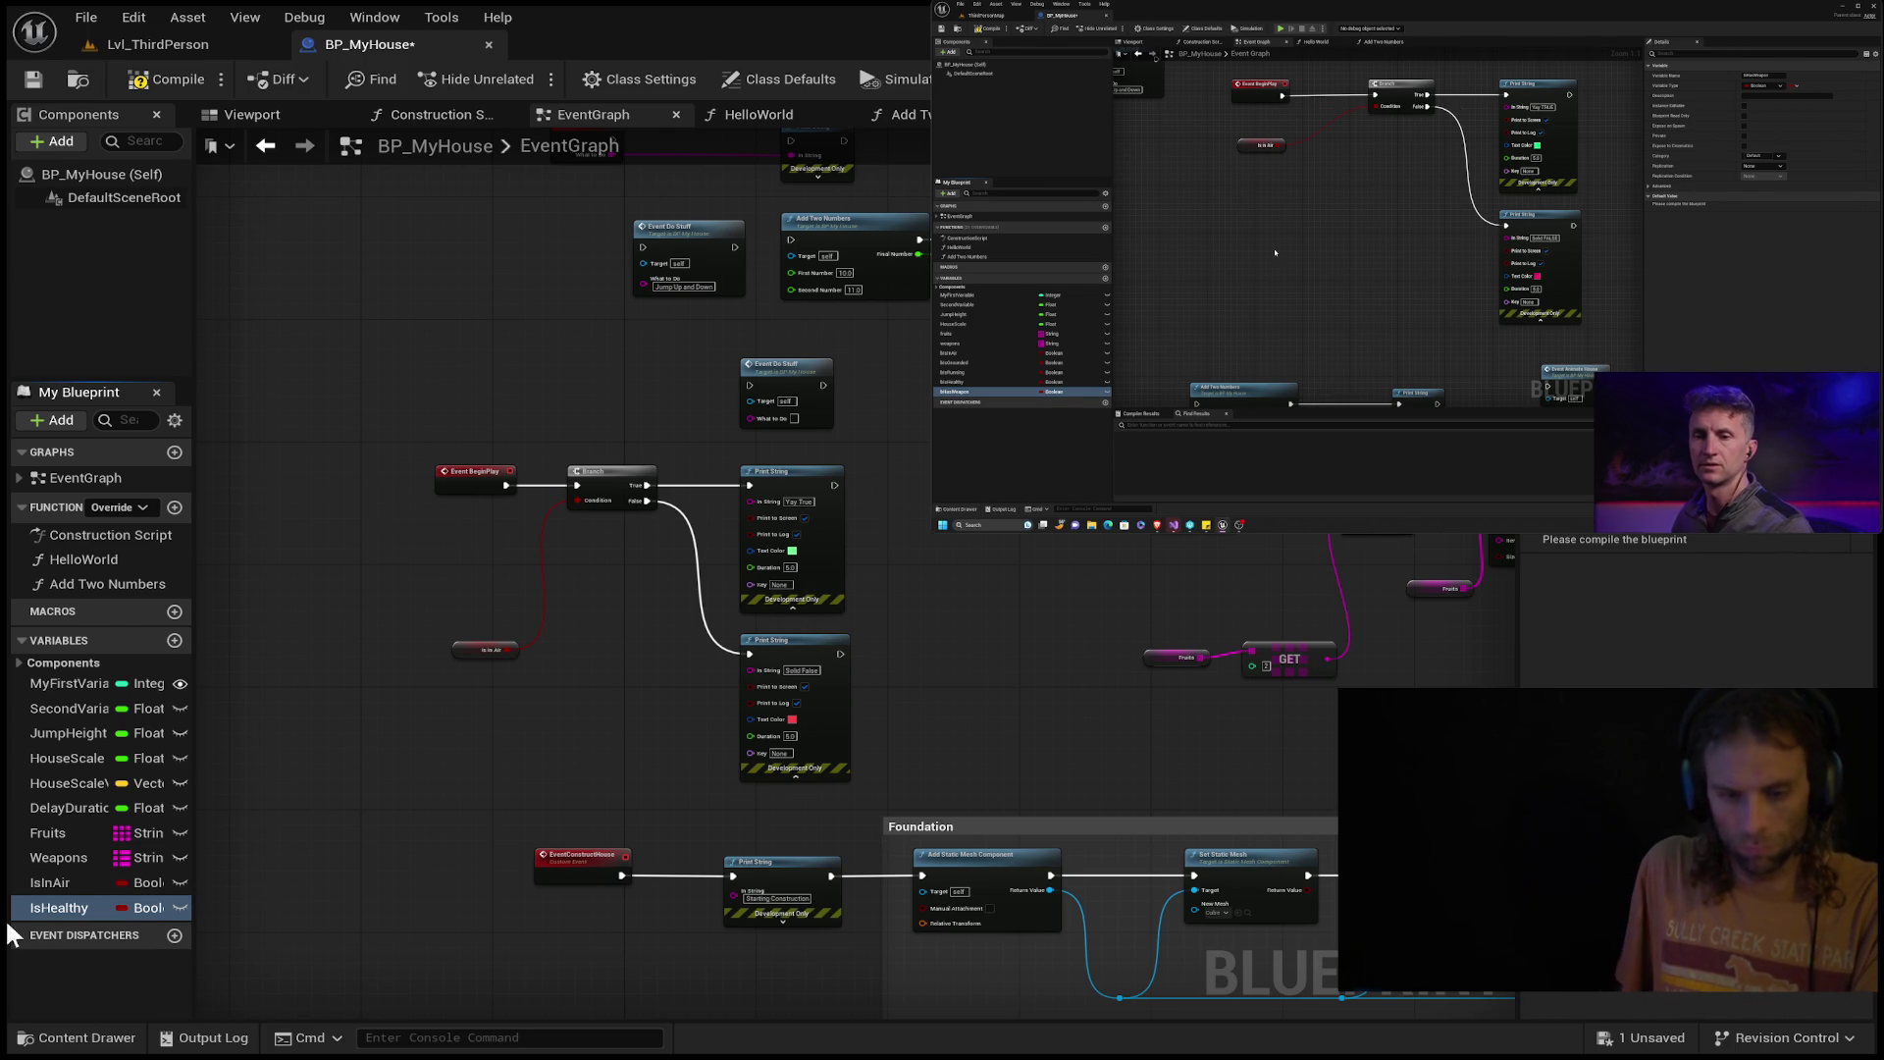
{"action": "left_click", "coordinate": [174, 934]}
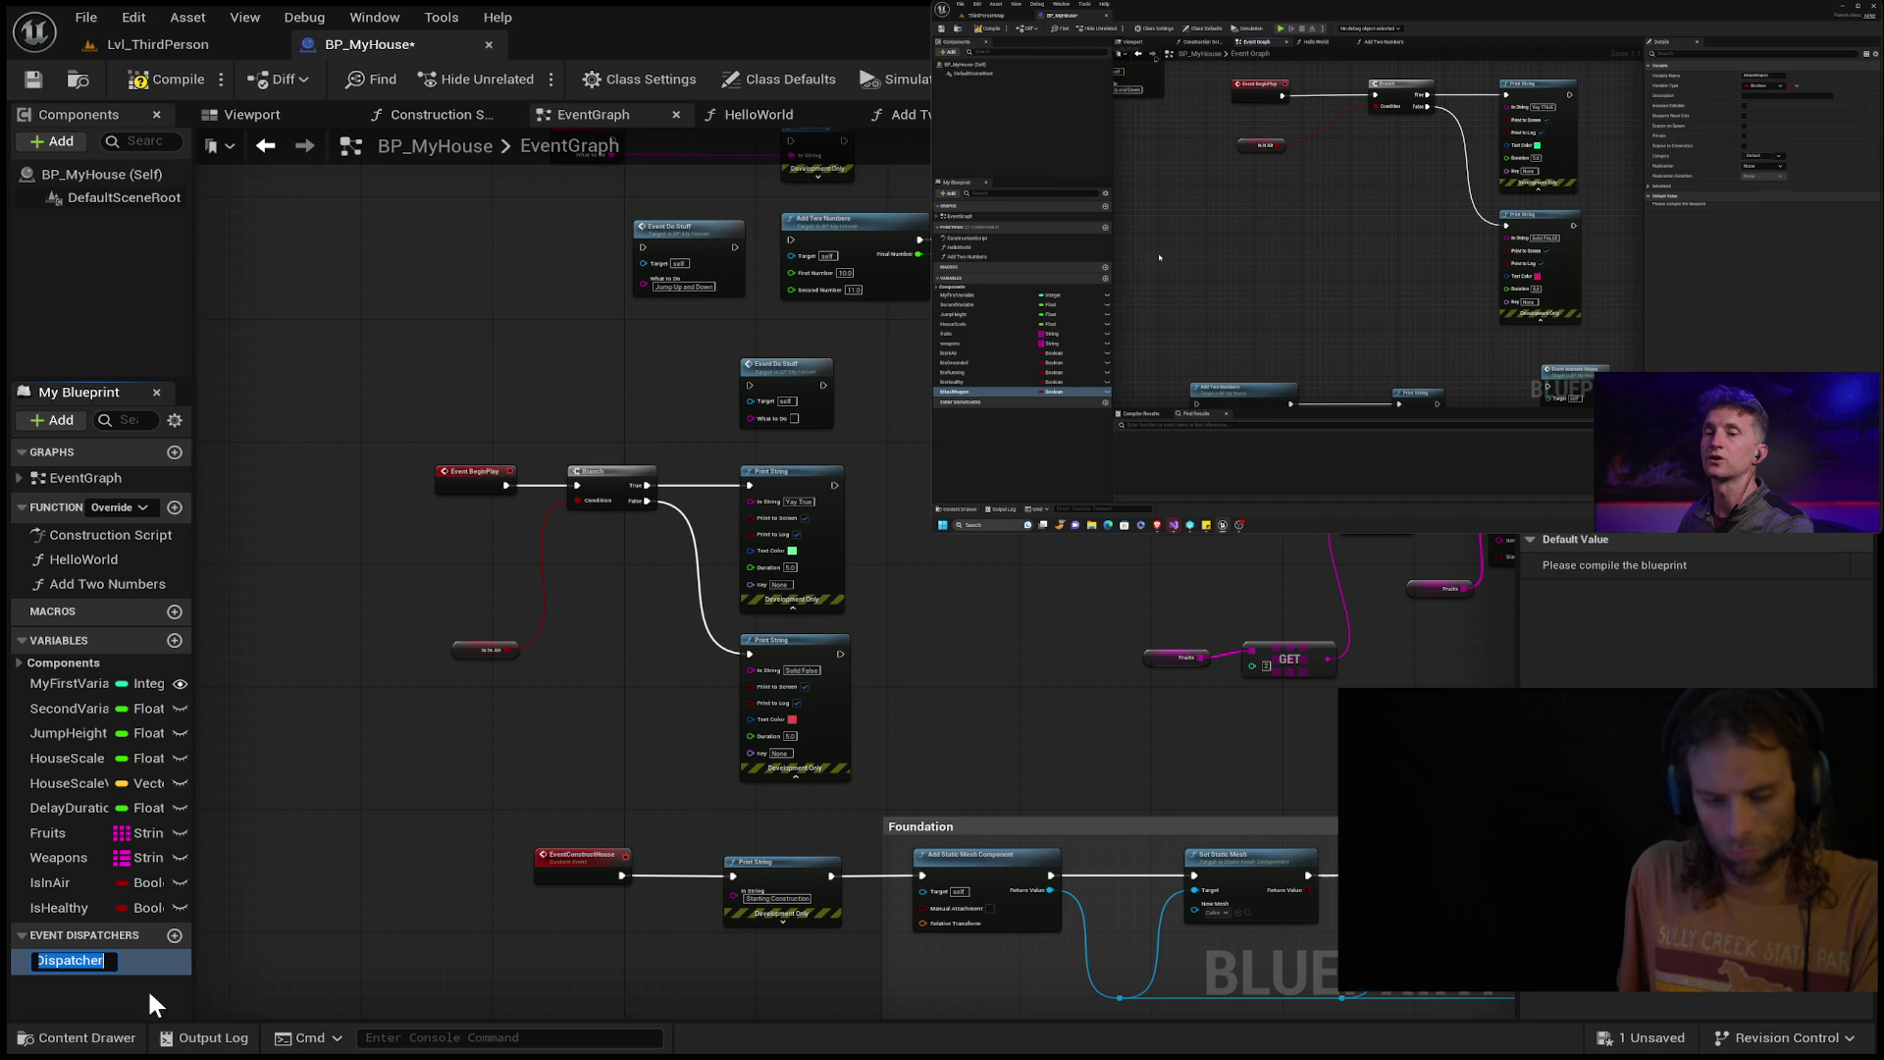
{"action": "key", "text": "Escape"}
{"action": "key", "text": "Delete"}
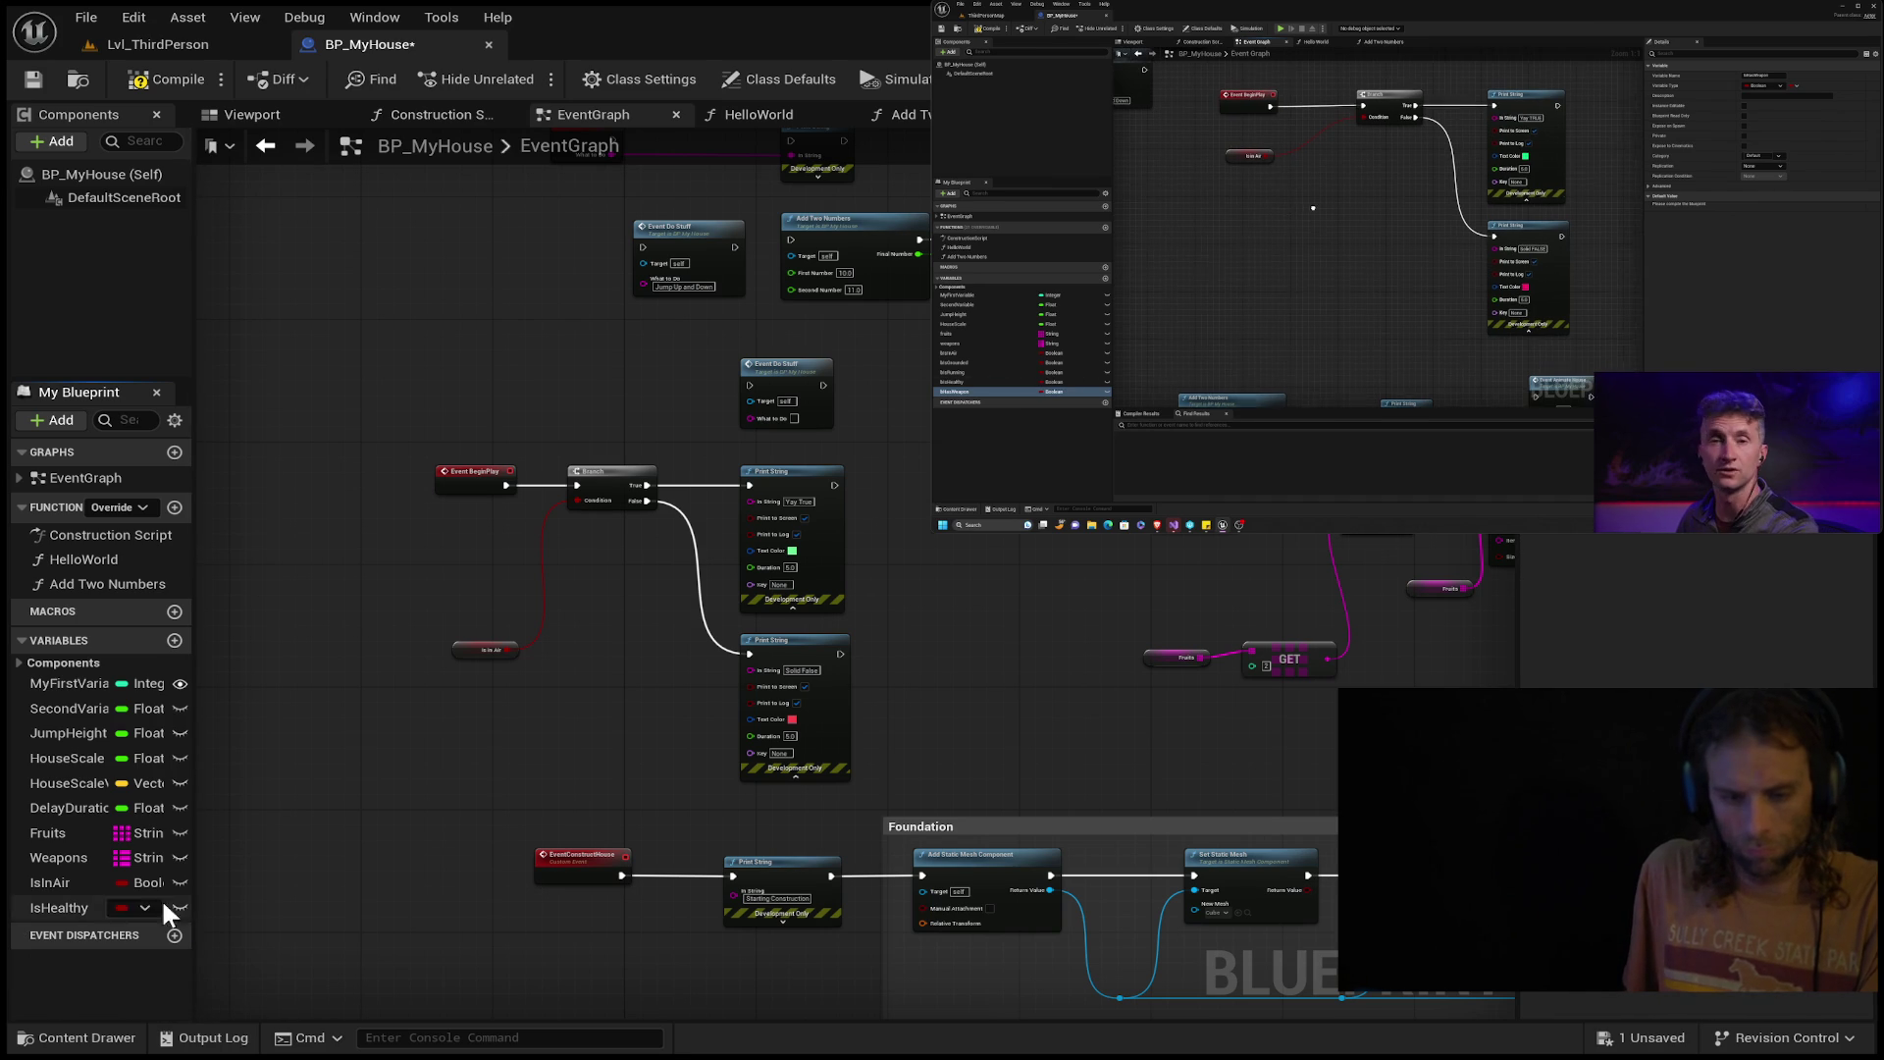
Add a second new Boolean variable named HasWeapon.
{"action": "left_click", "coordinate": [174, 640]}
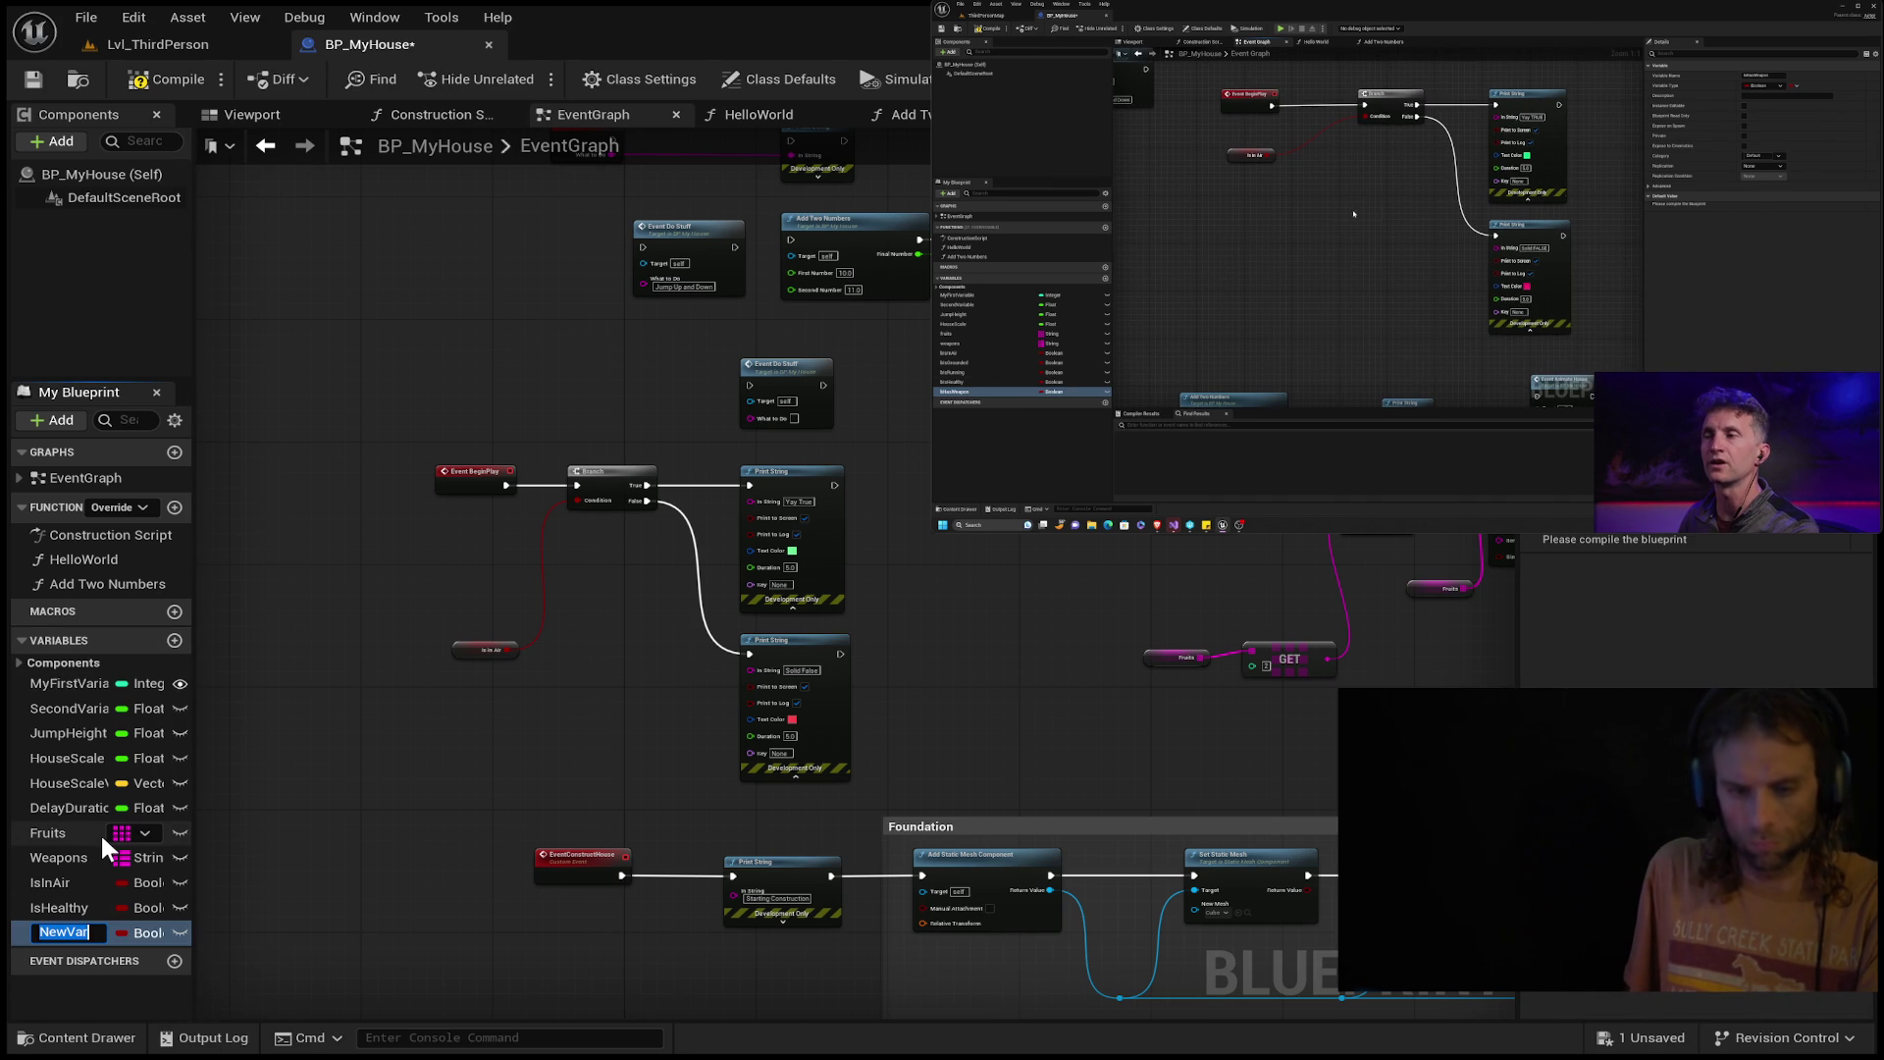
{"action": "type", "text": "Has"}
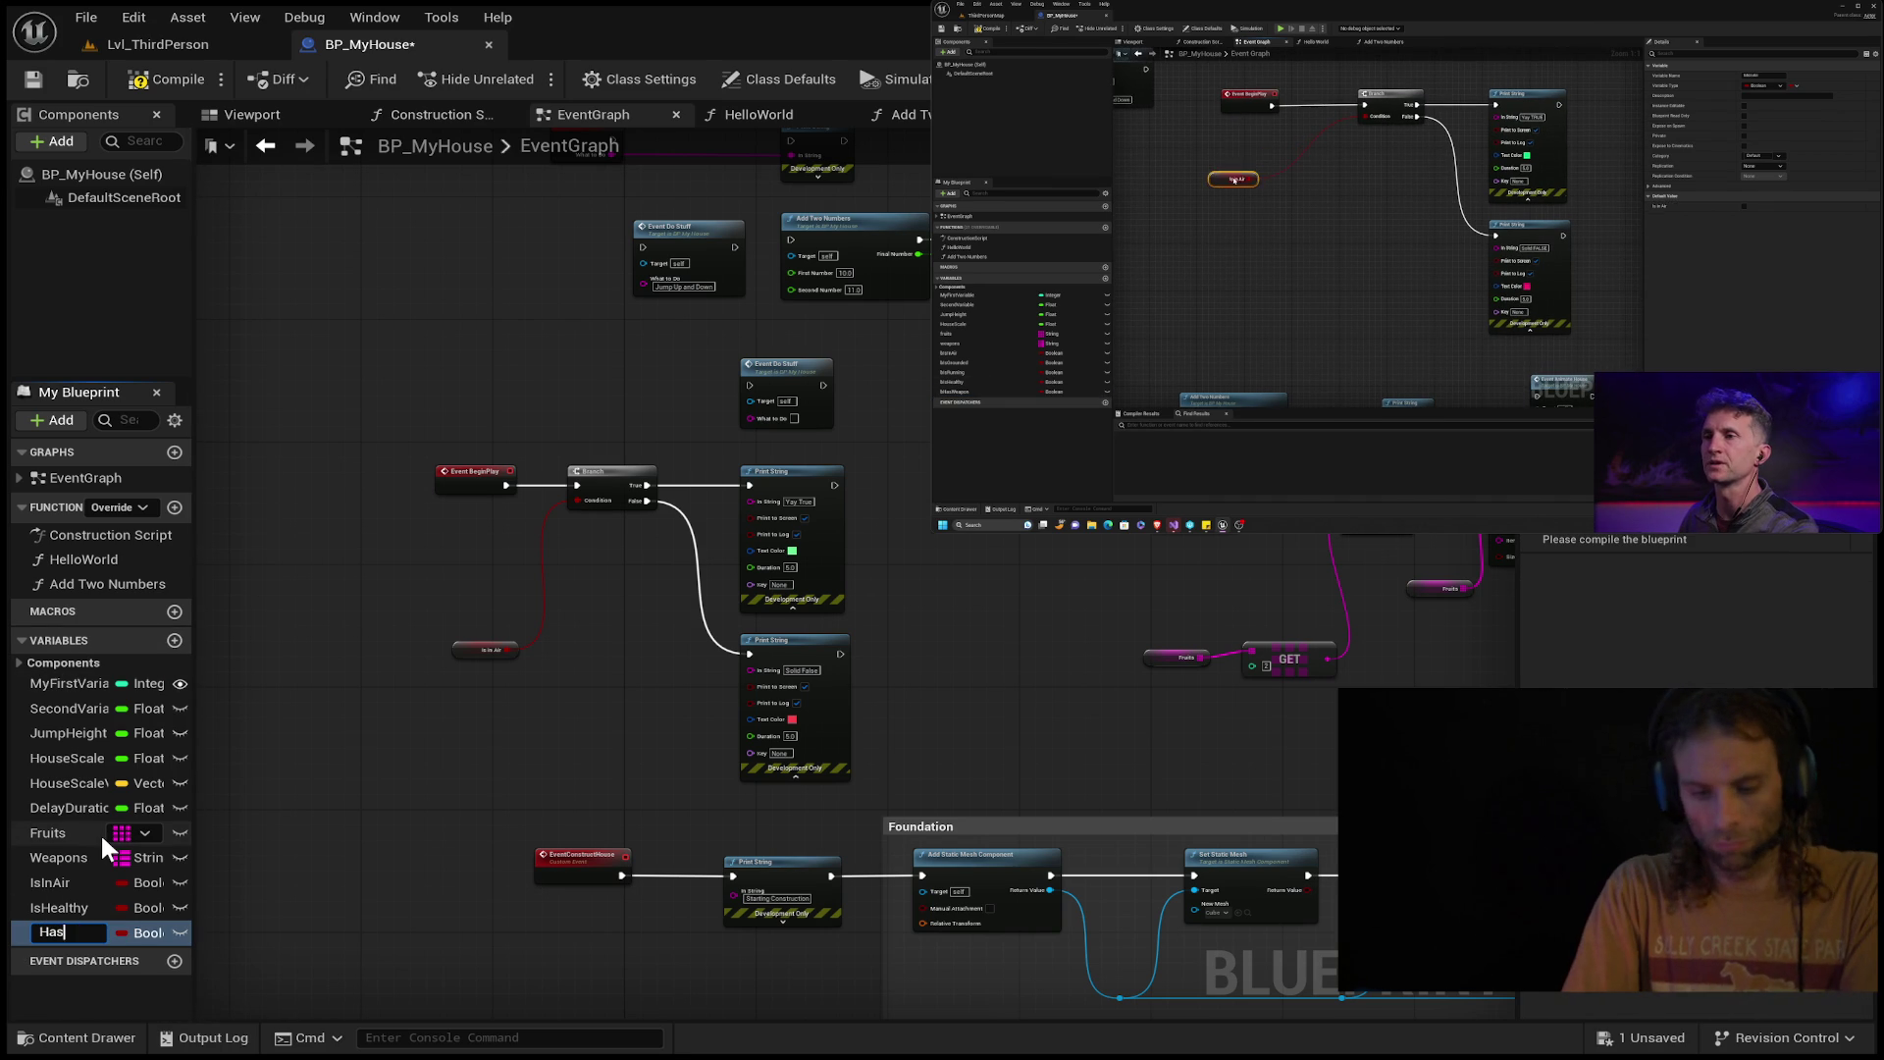
{"action": "type", "text": "Weapon"}
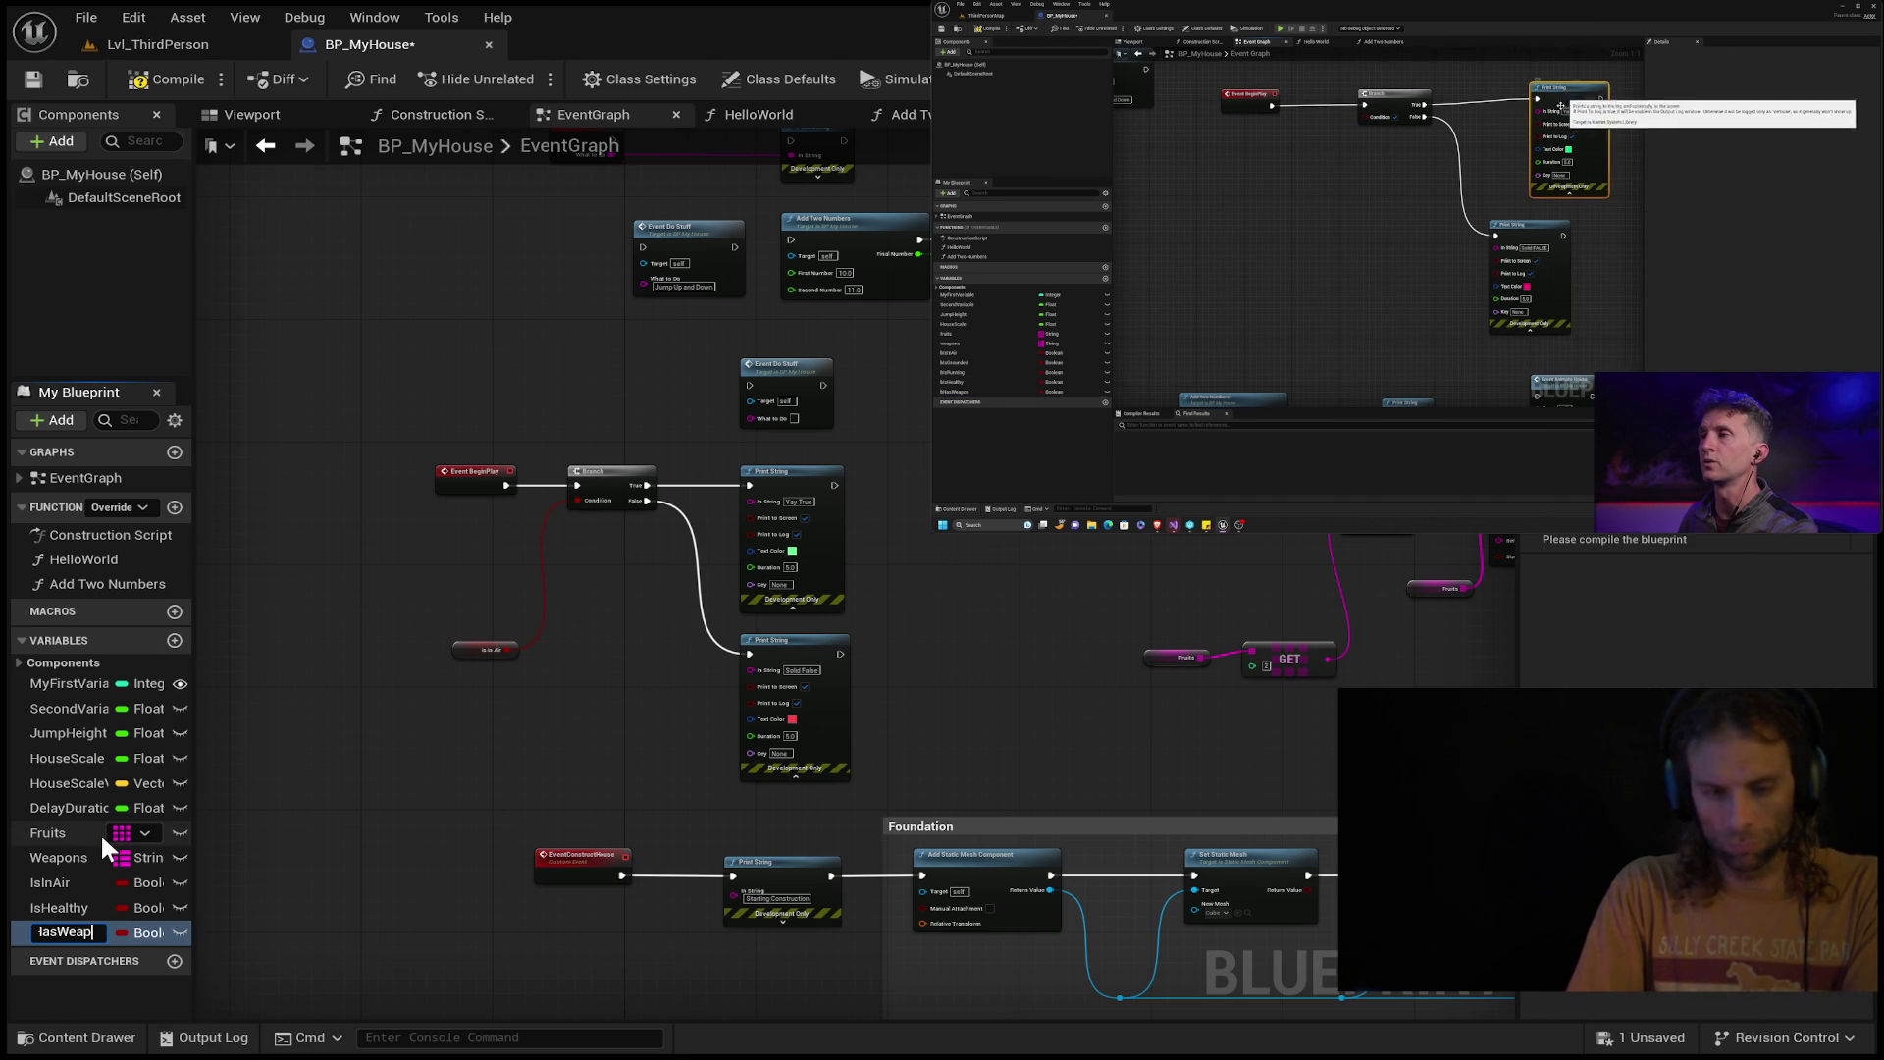
{"action": "key", "text": "Return"}
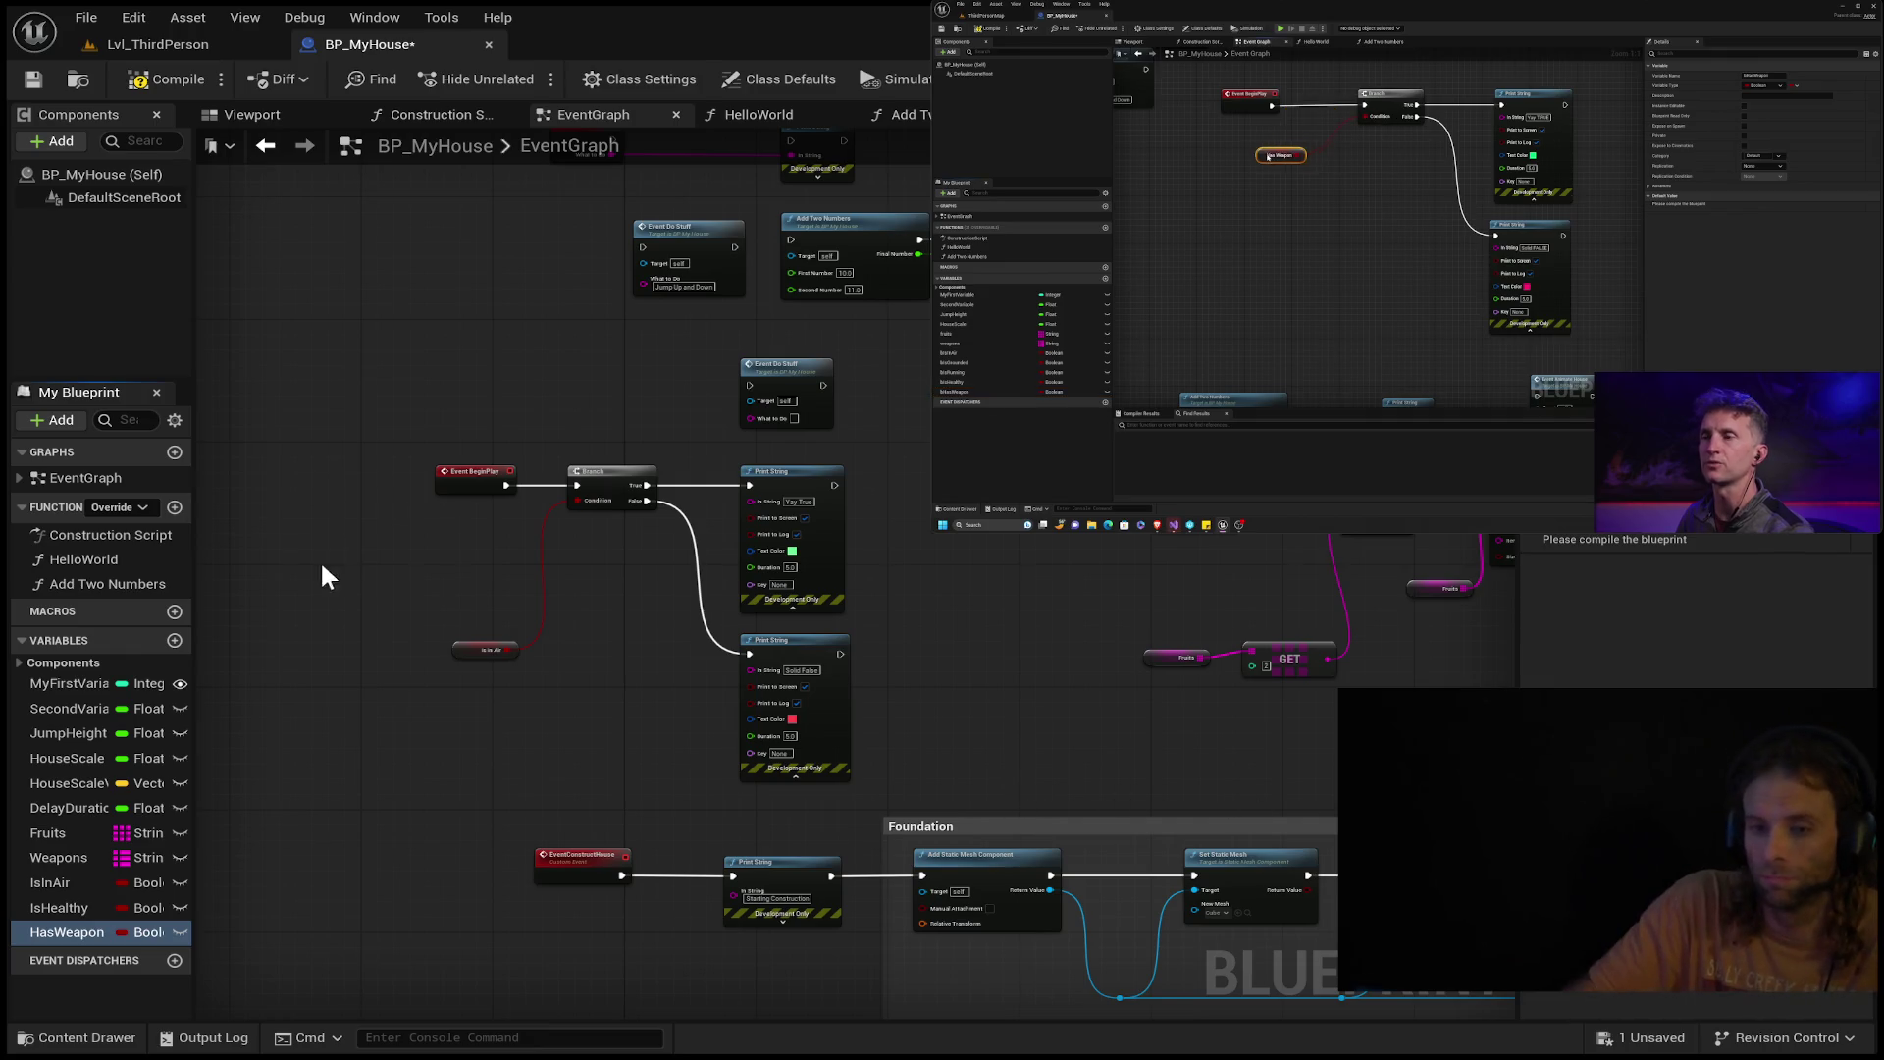
Place a Has Weapon getter and wire it into the Branch Condition in place of Is in Air.
{"action": "left_click", "coordinate": [65, 930]}
{"action": "left_click_drag", "start_coordinate": [443, 562], "coordinate": [439, 533]}
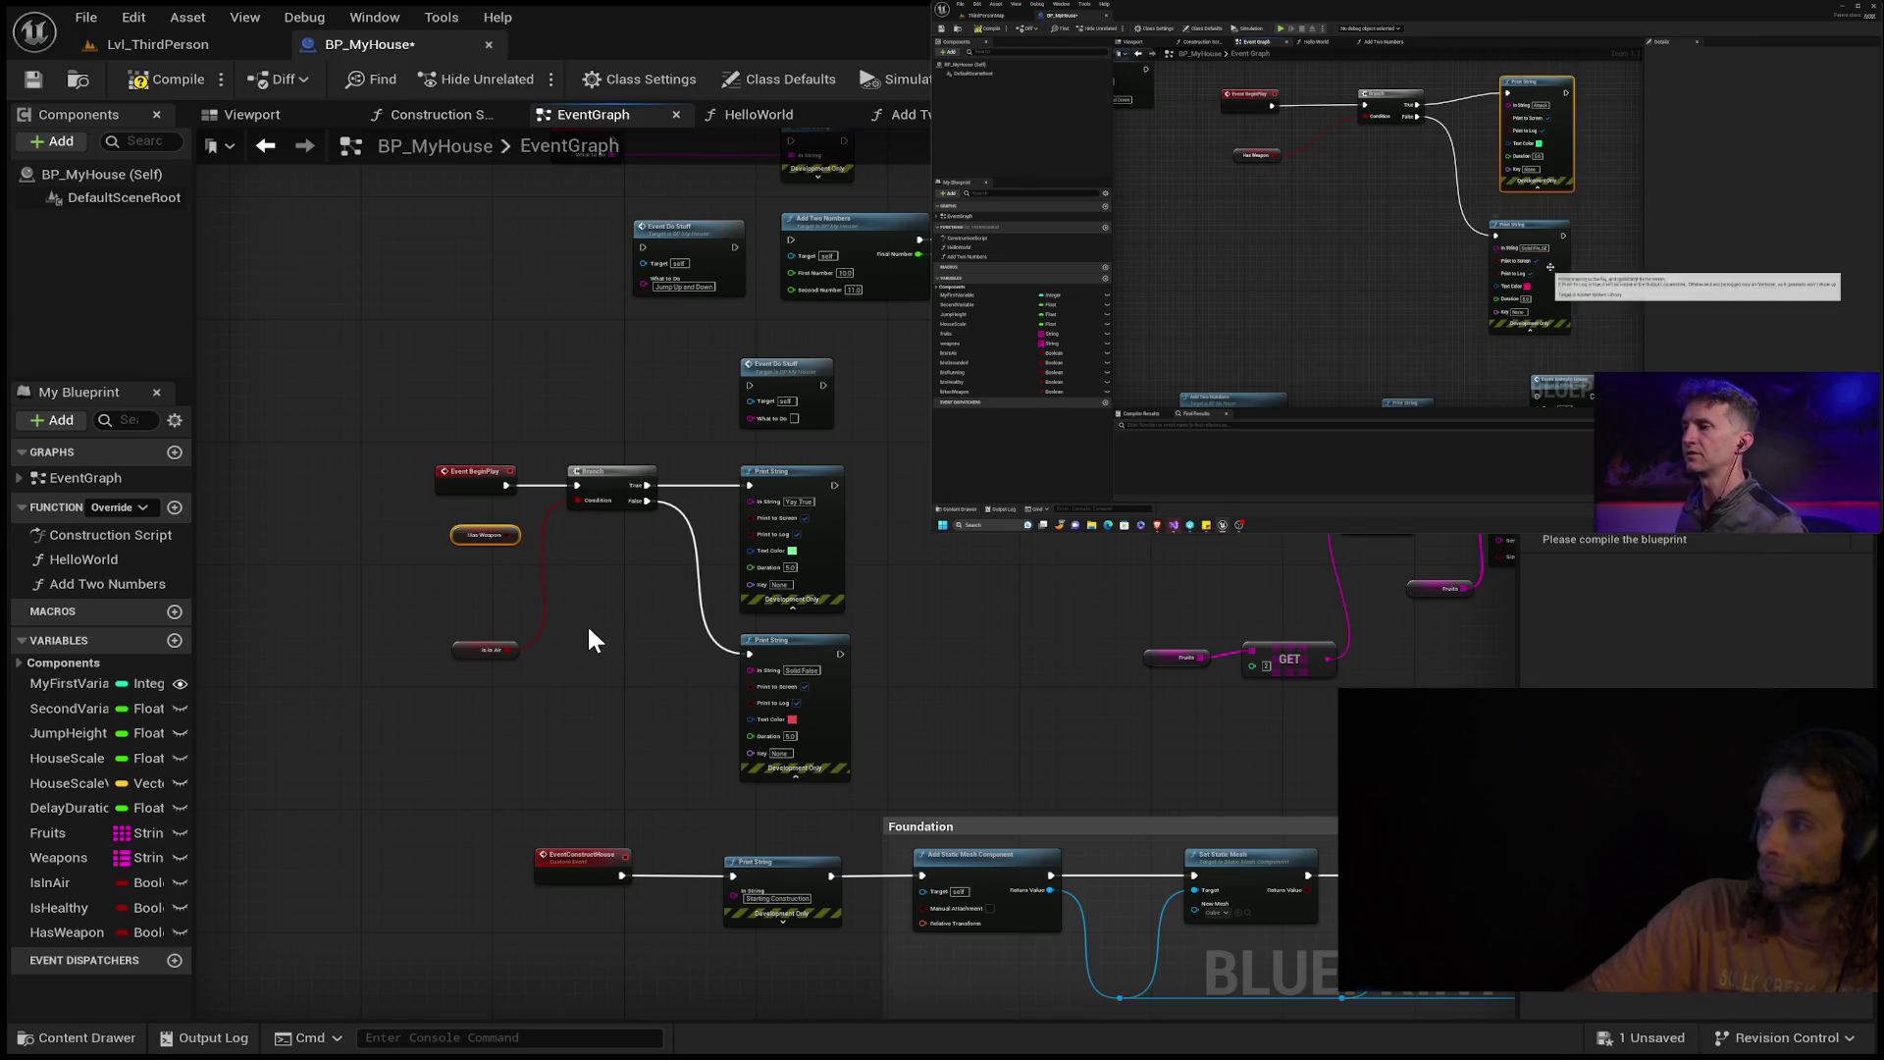
{"action": "left_click", "coordinate": [509, 648], "text": "alt"}
{"action": "left_click_drag", "start_coordinate": [575, 505], "coordinate": [579, 503]}
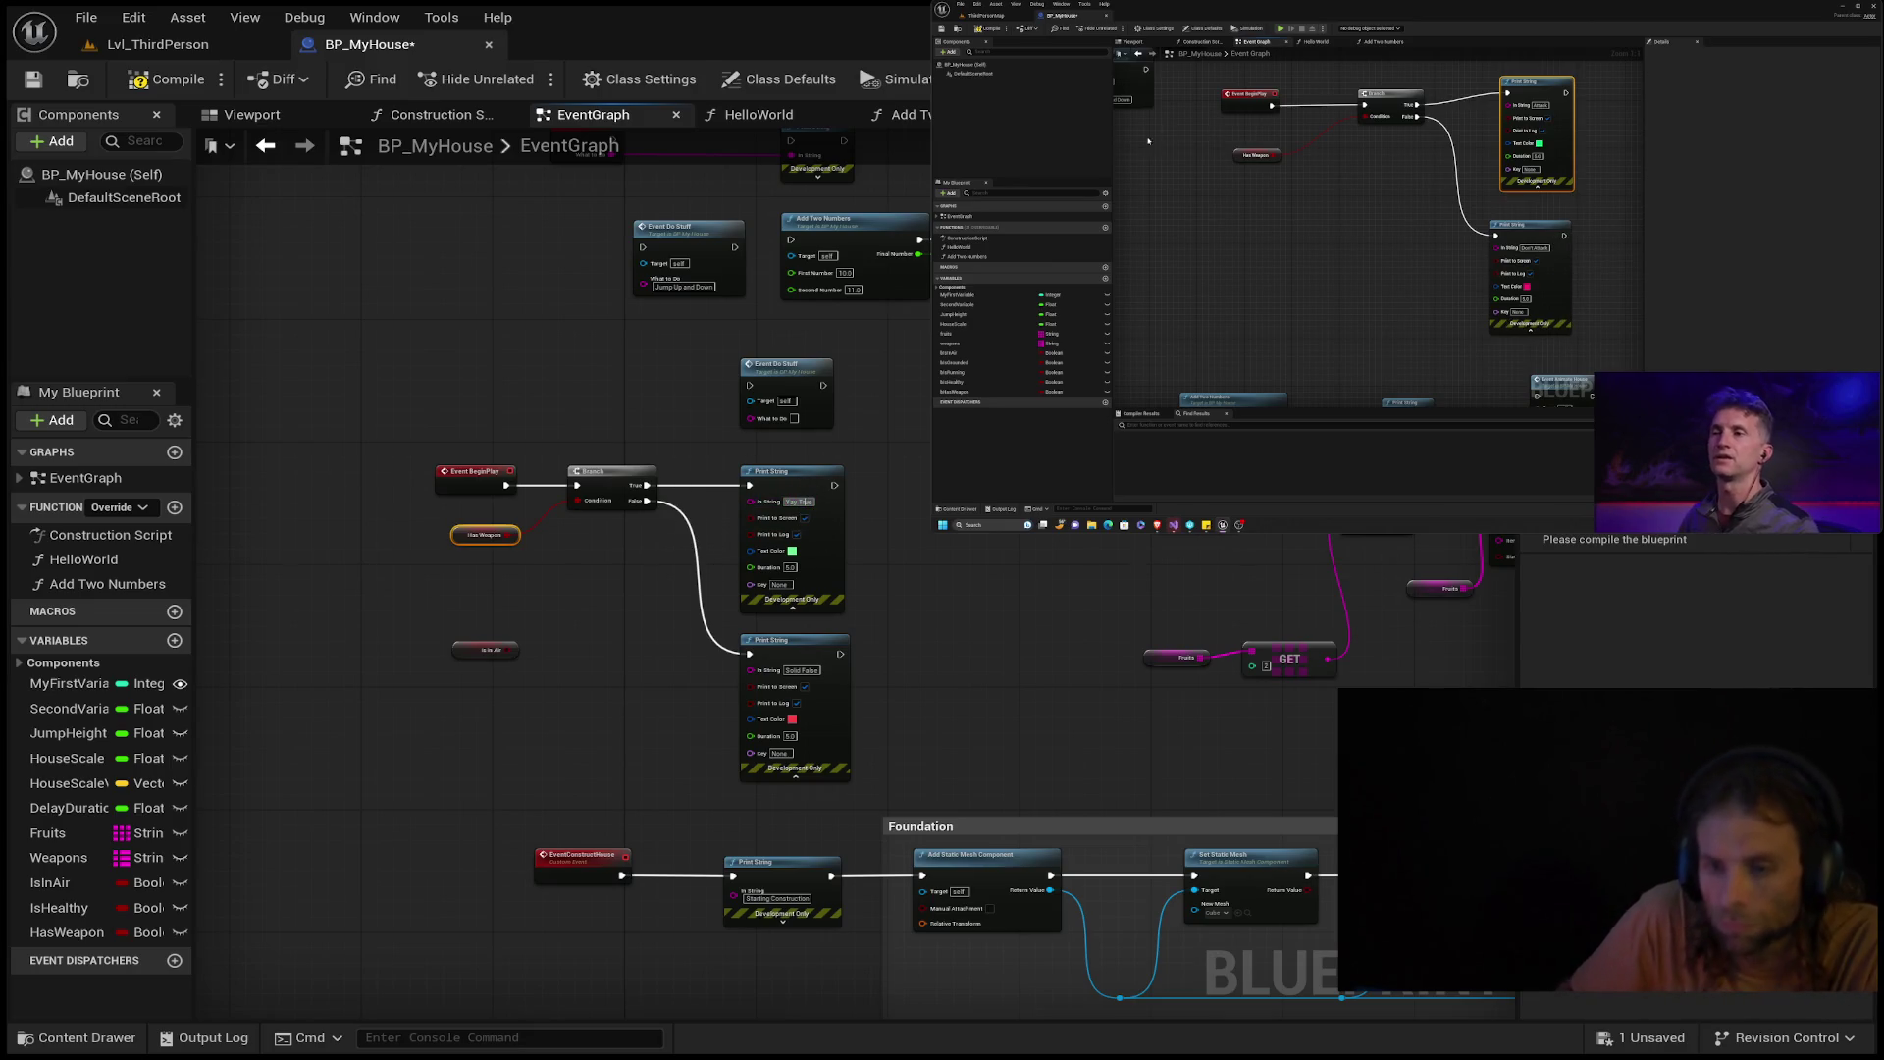
{"action": "left_click", "coordinate": [1131, 202]}
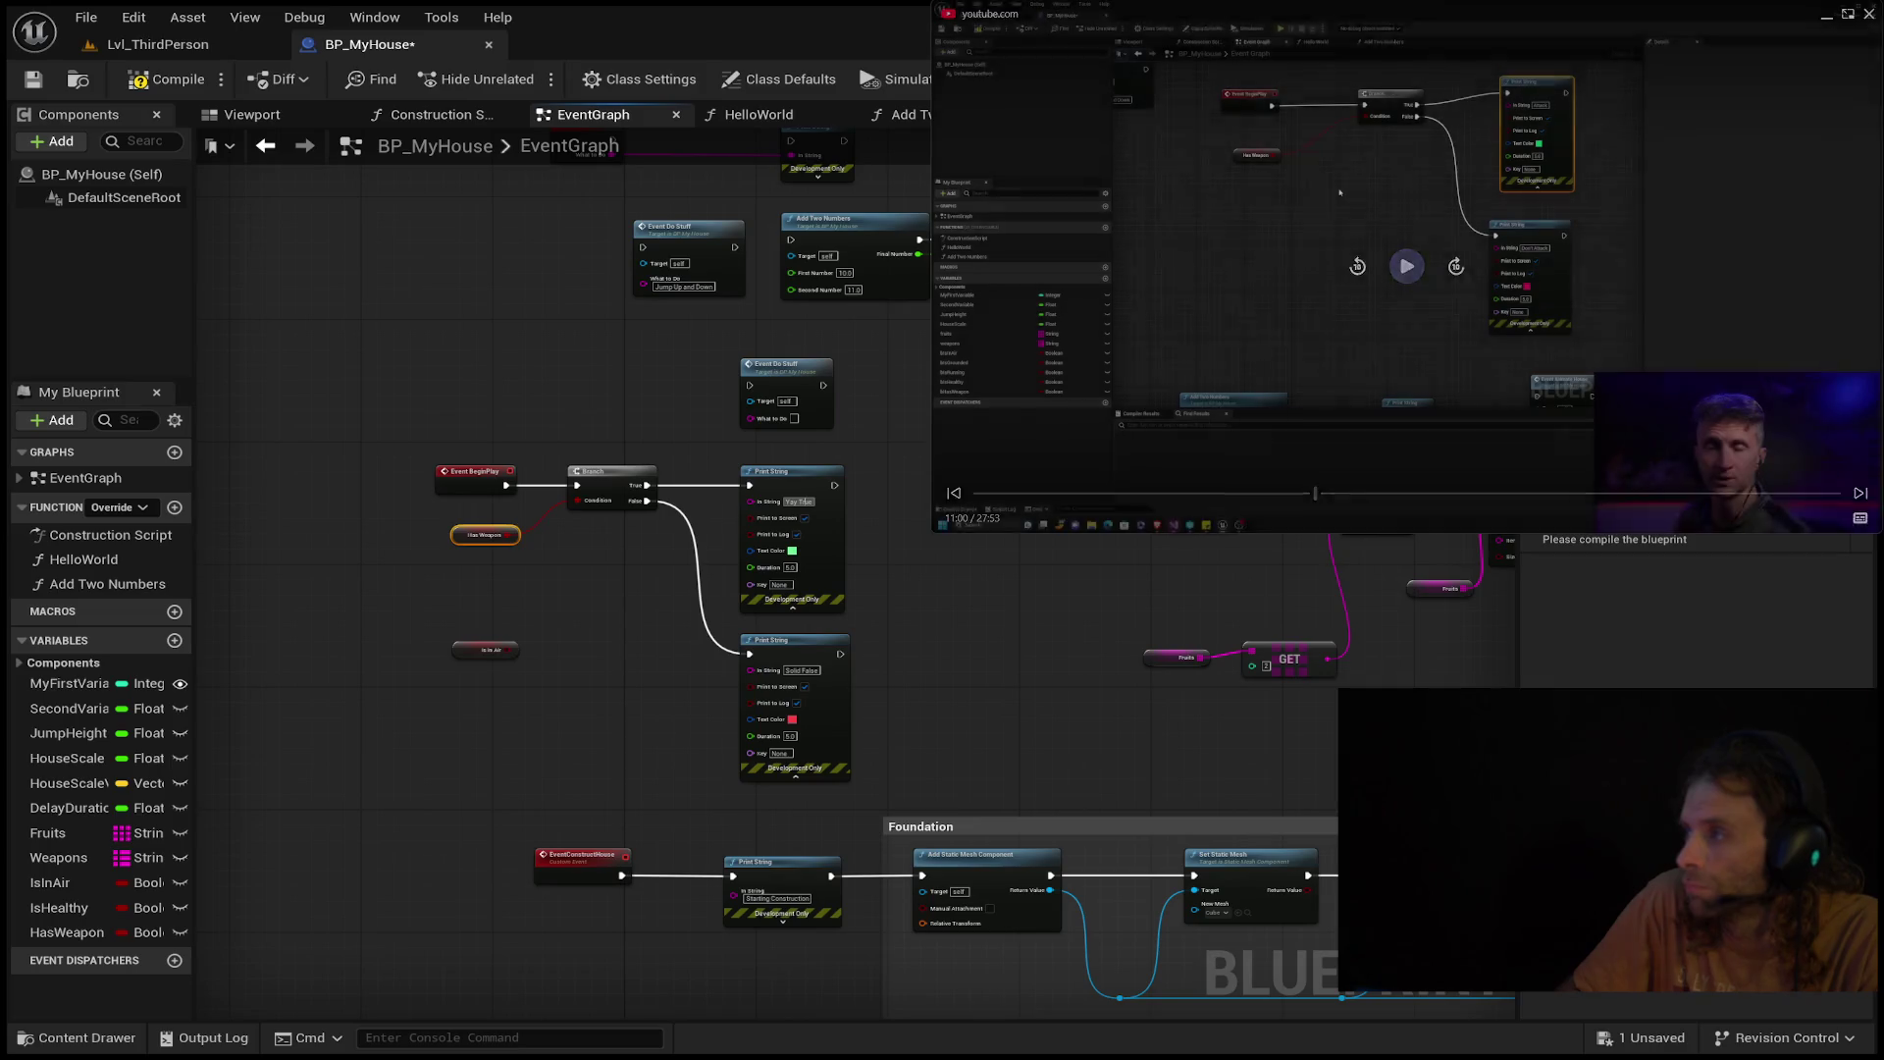
Change the Print String texts to 'Attack' for True and 'Don't Attack' for False.
{"action": "left_click", "coordinate": [807, 502]}
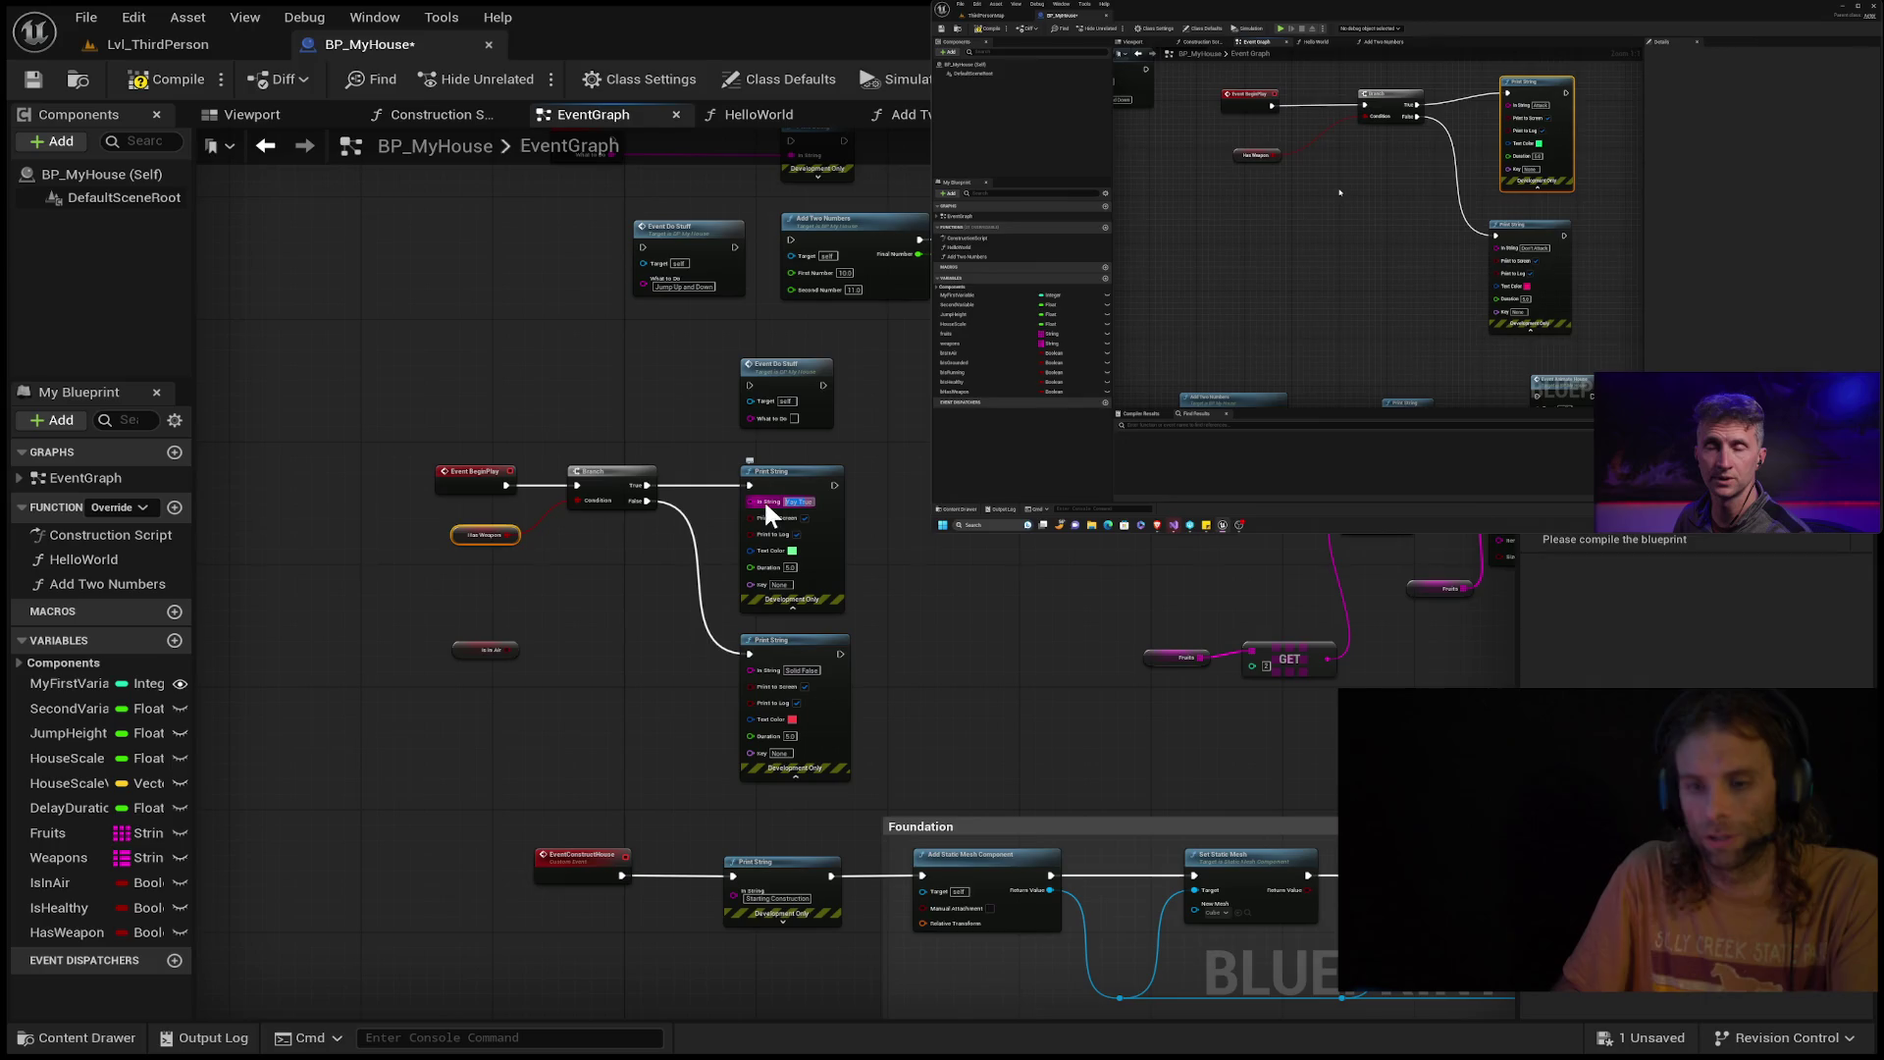
{"action": "type", "text": "ue"}
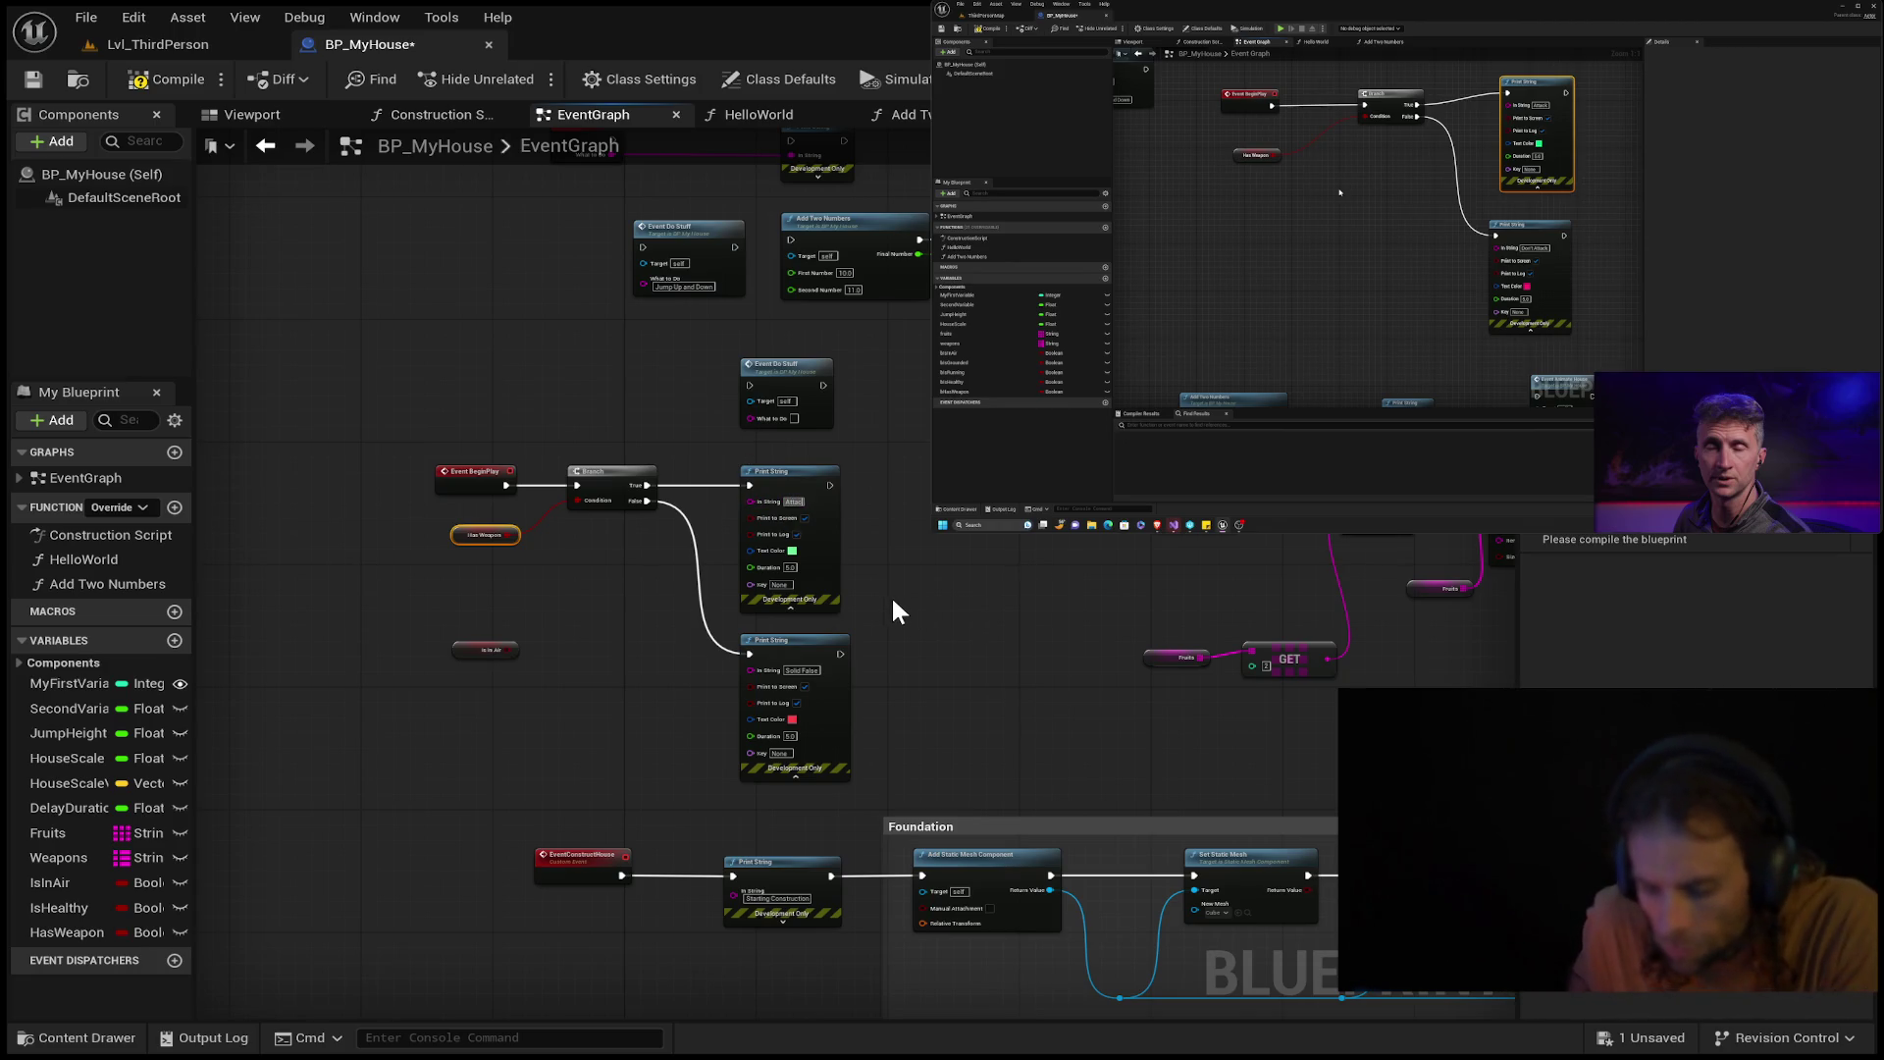
{"action": "left_click", "coordinate": [802, 670]}
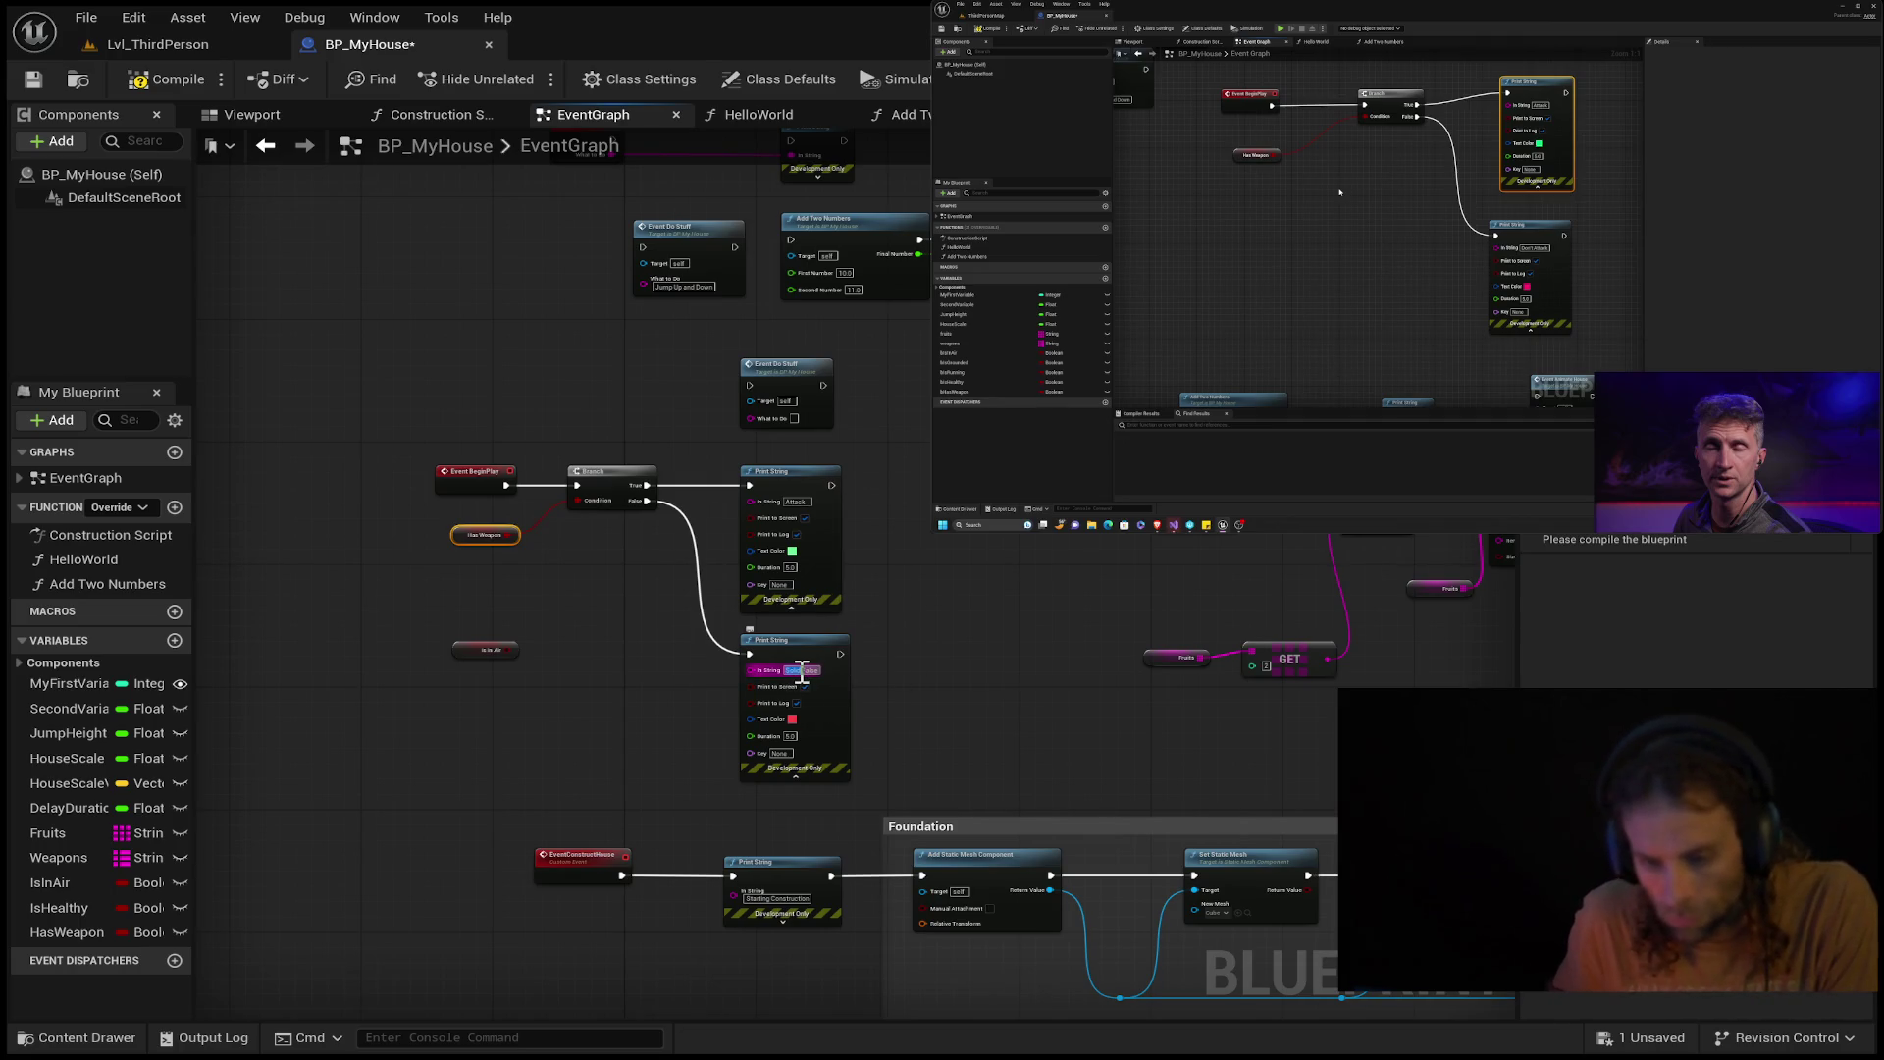
{"action": "double_click", "coordinate": [810, 671]}
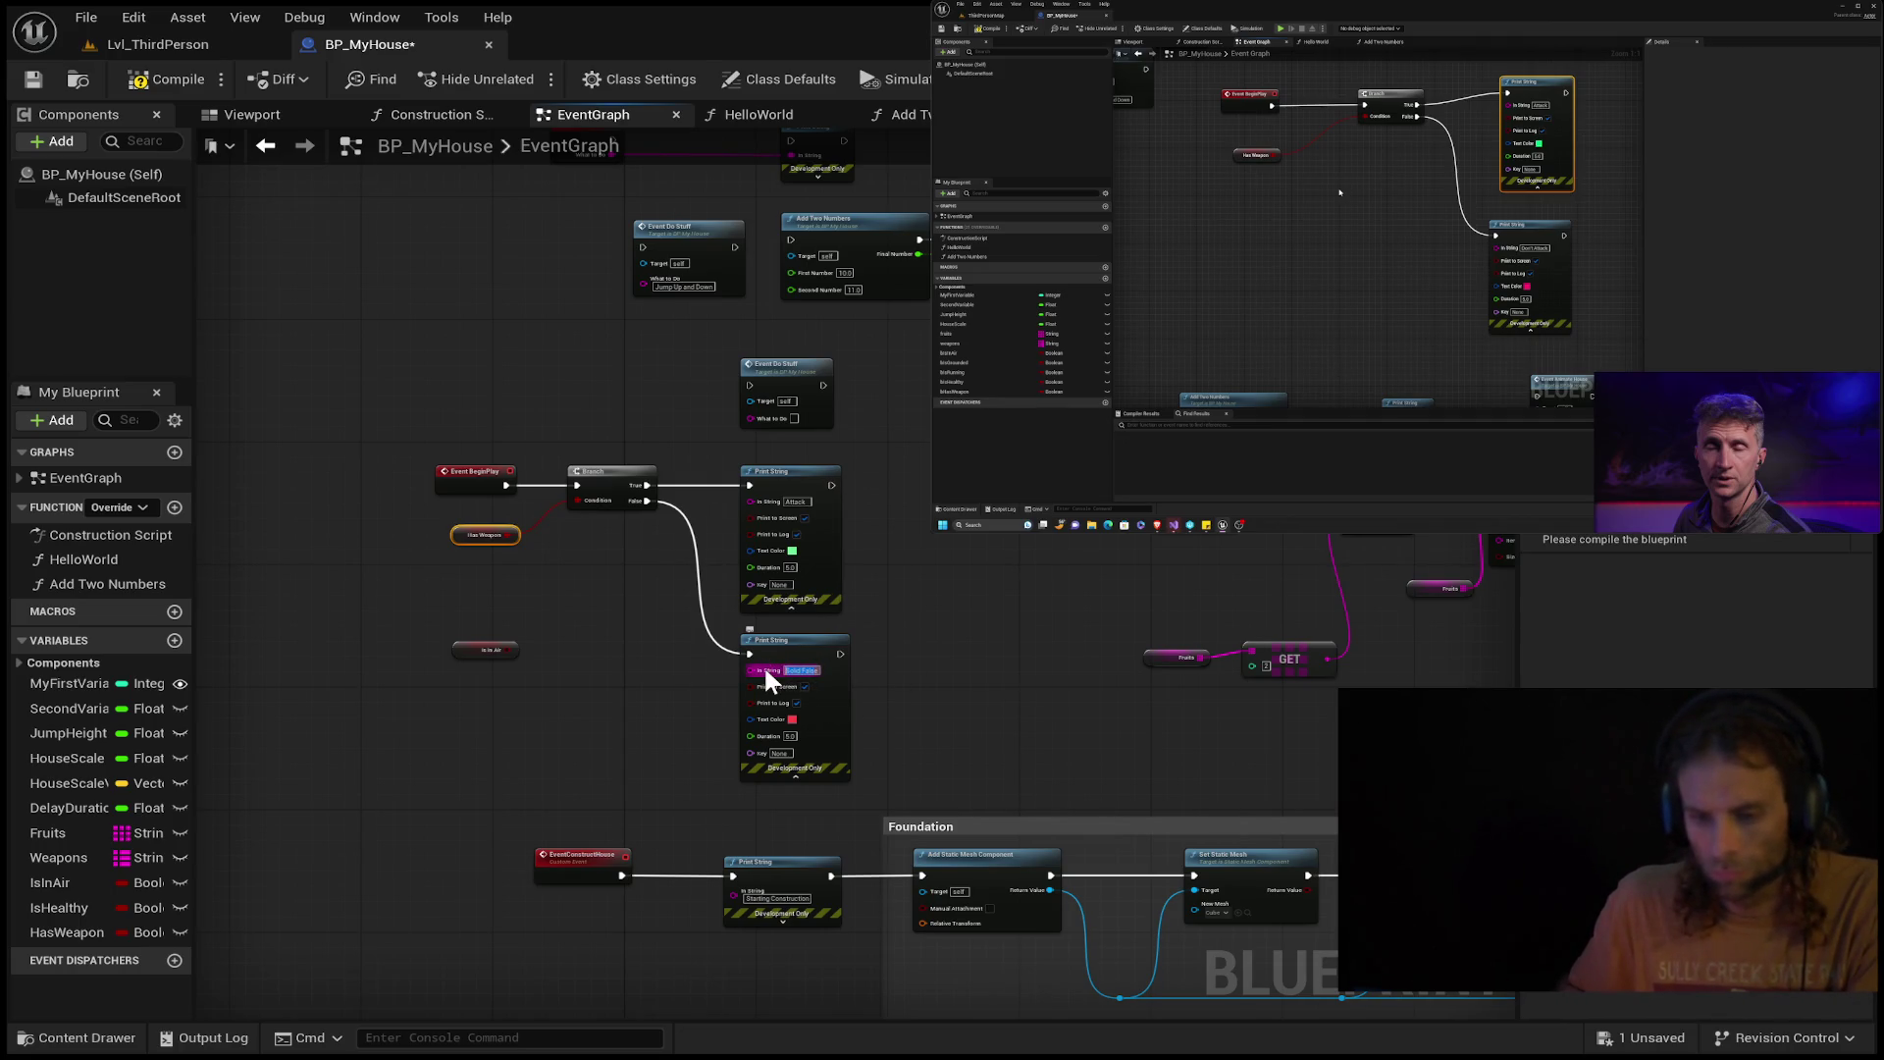
{"action": "key", "text": "BackSpace"}
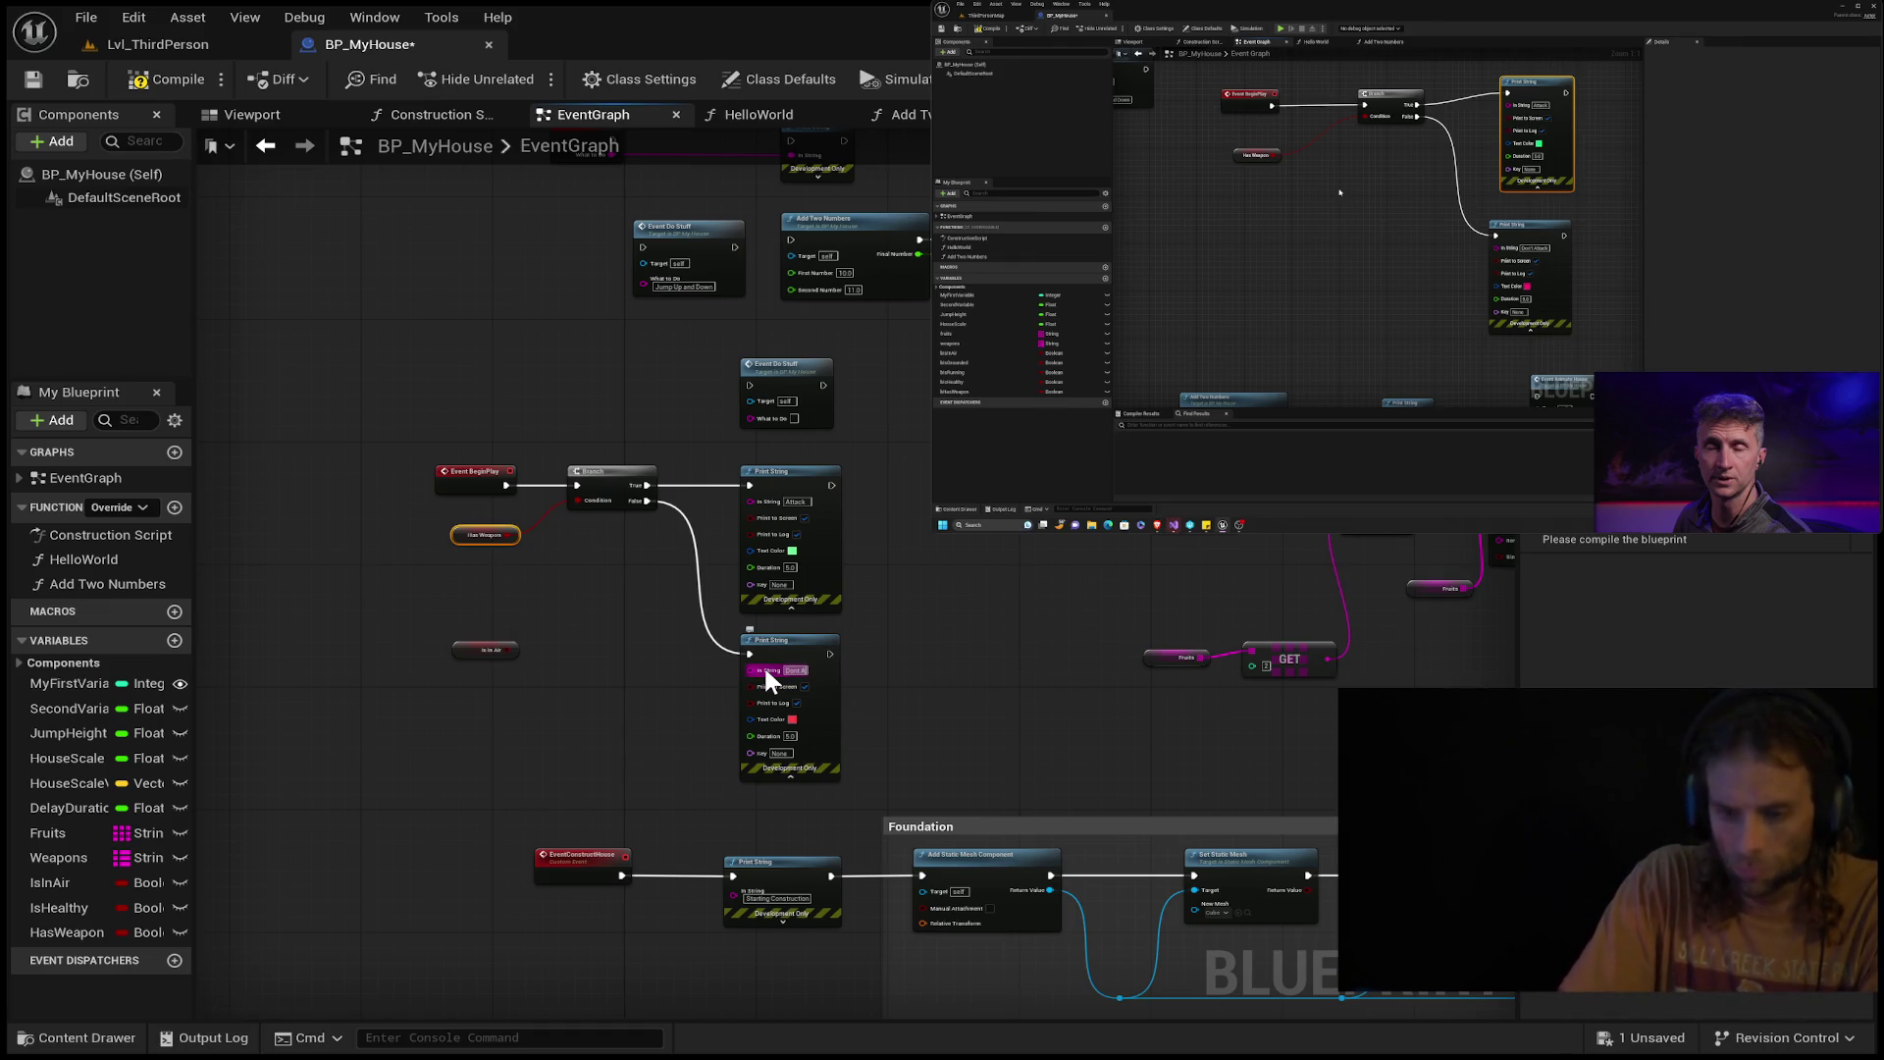
{"action": "type", "text": "ttack"}
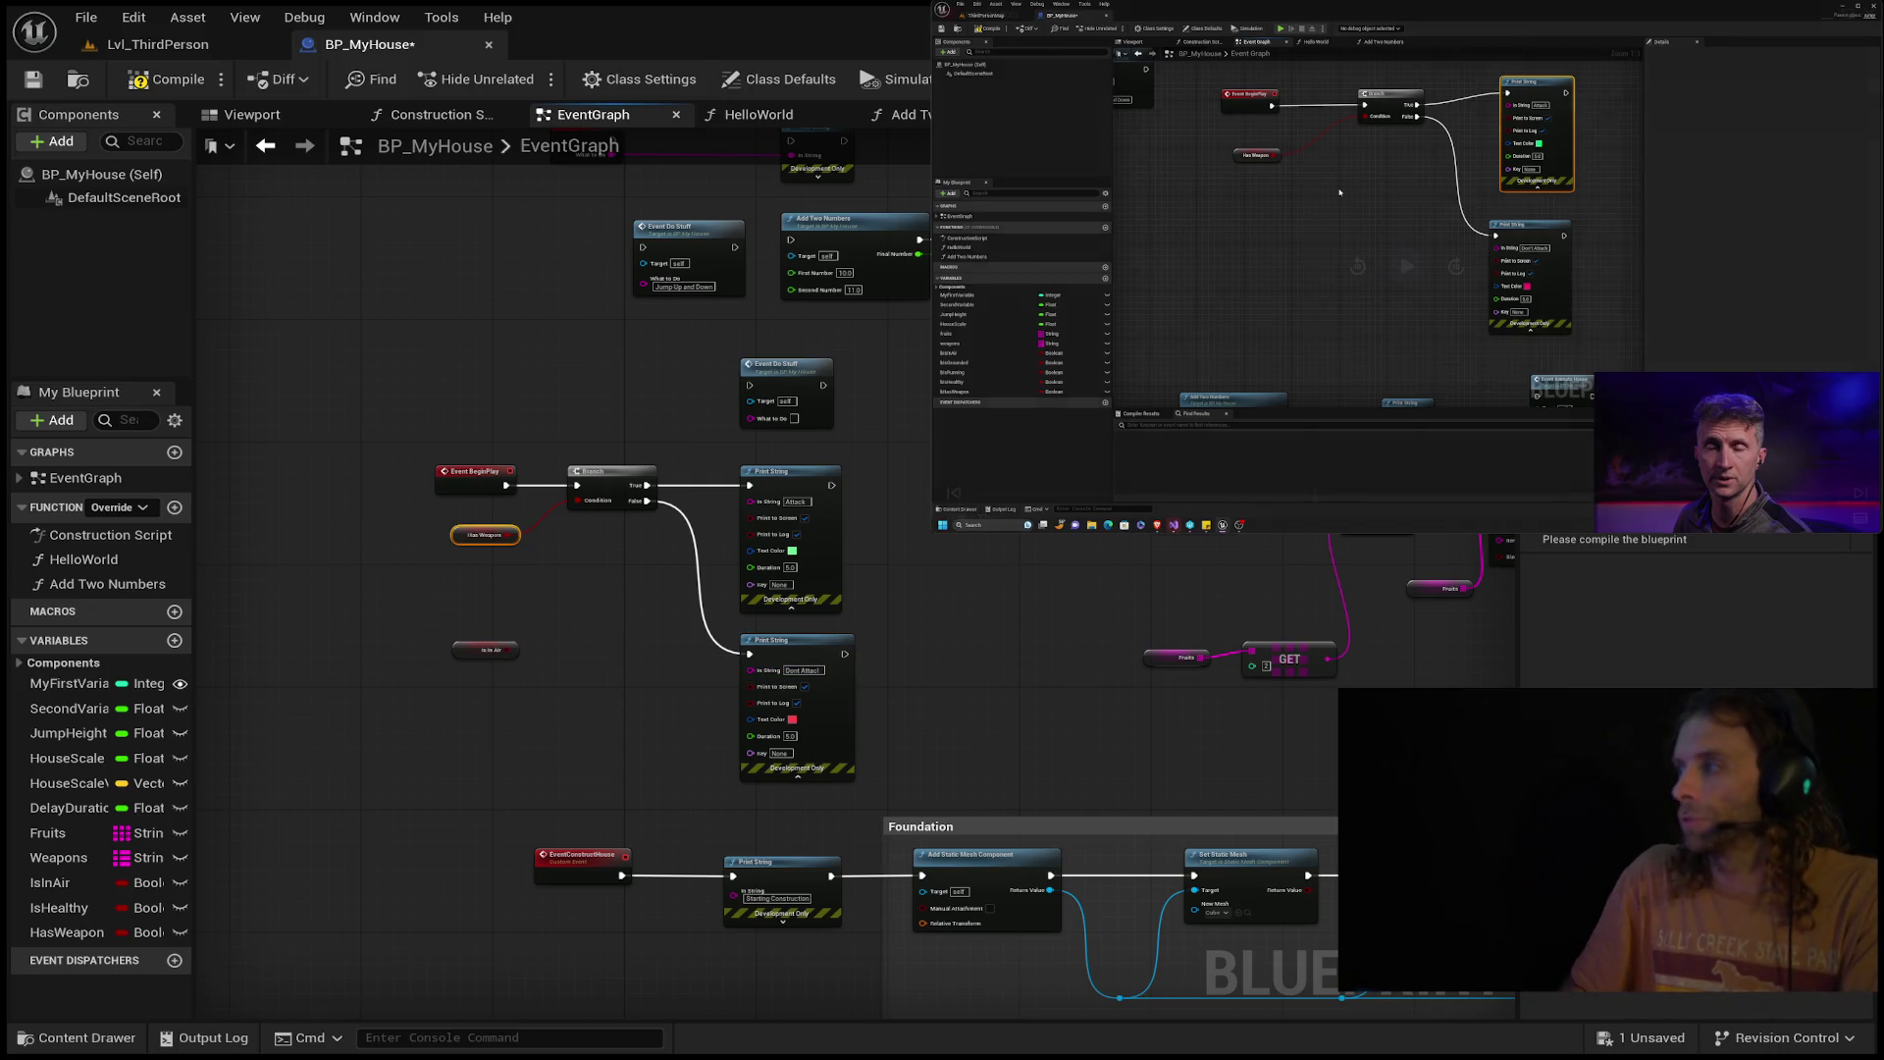
{"action": "left_click", "coordinate": [1340, 192]}
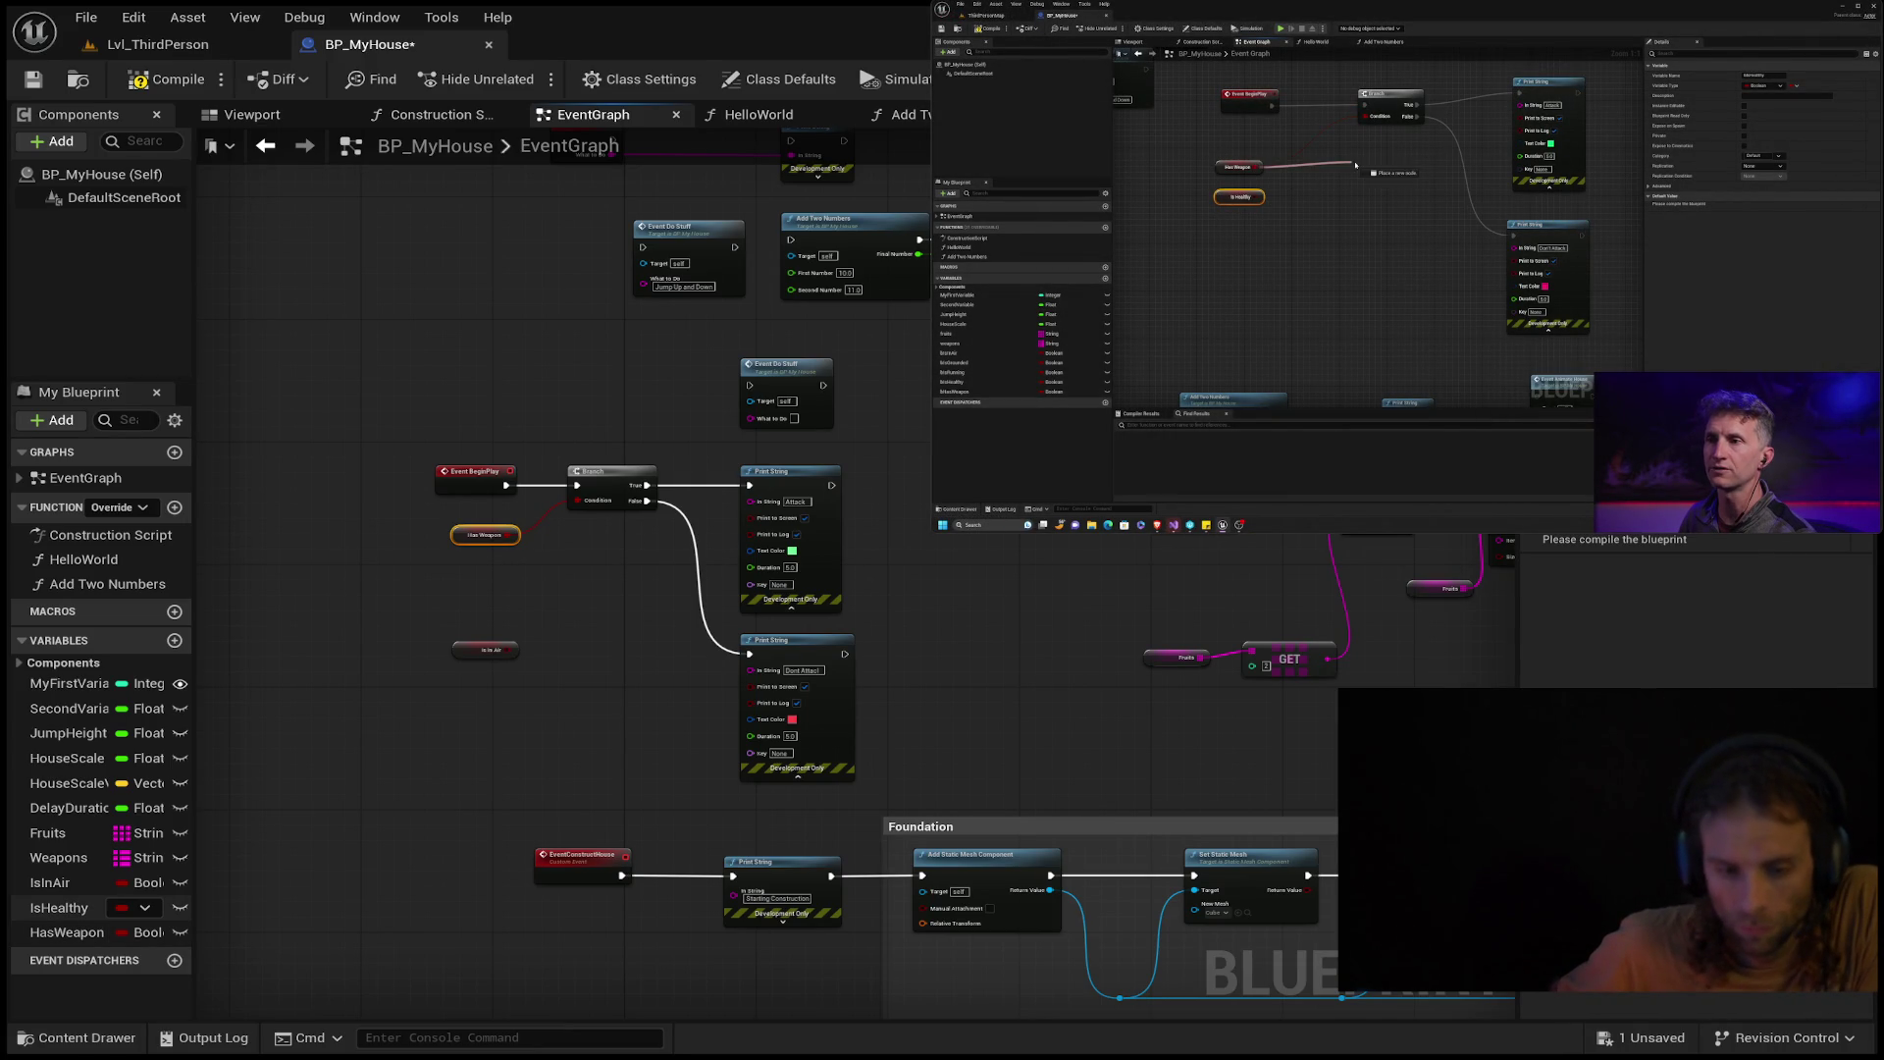
{"action": "scroll", "coordinate": [862, 754], "scroll_direction": "up", "scroll_amount": 2}
{"action": "scroll", "coordinate": [853, 780], "scroll_direction": "up", "scroll_amount": 2}
{"action": "left_click_drag", "start_coordinate": [398, 698], "coordinate": [705, 834]}
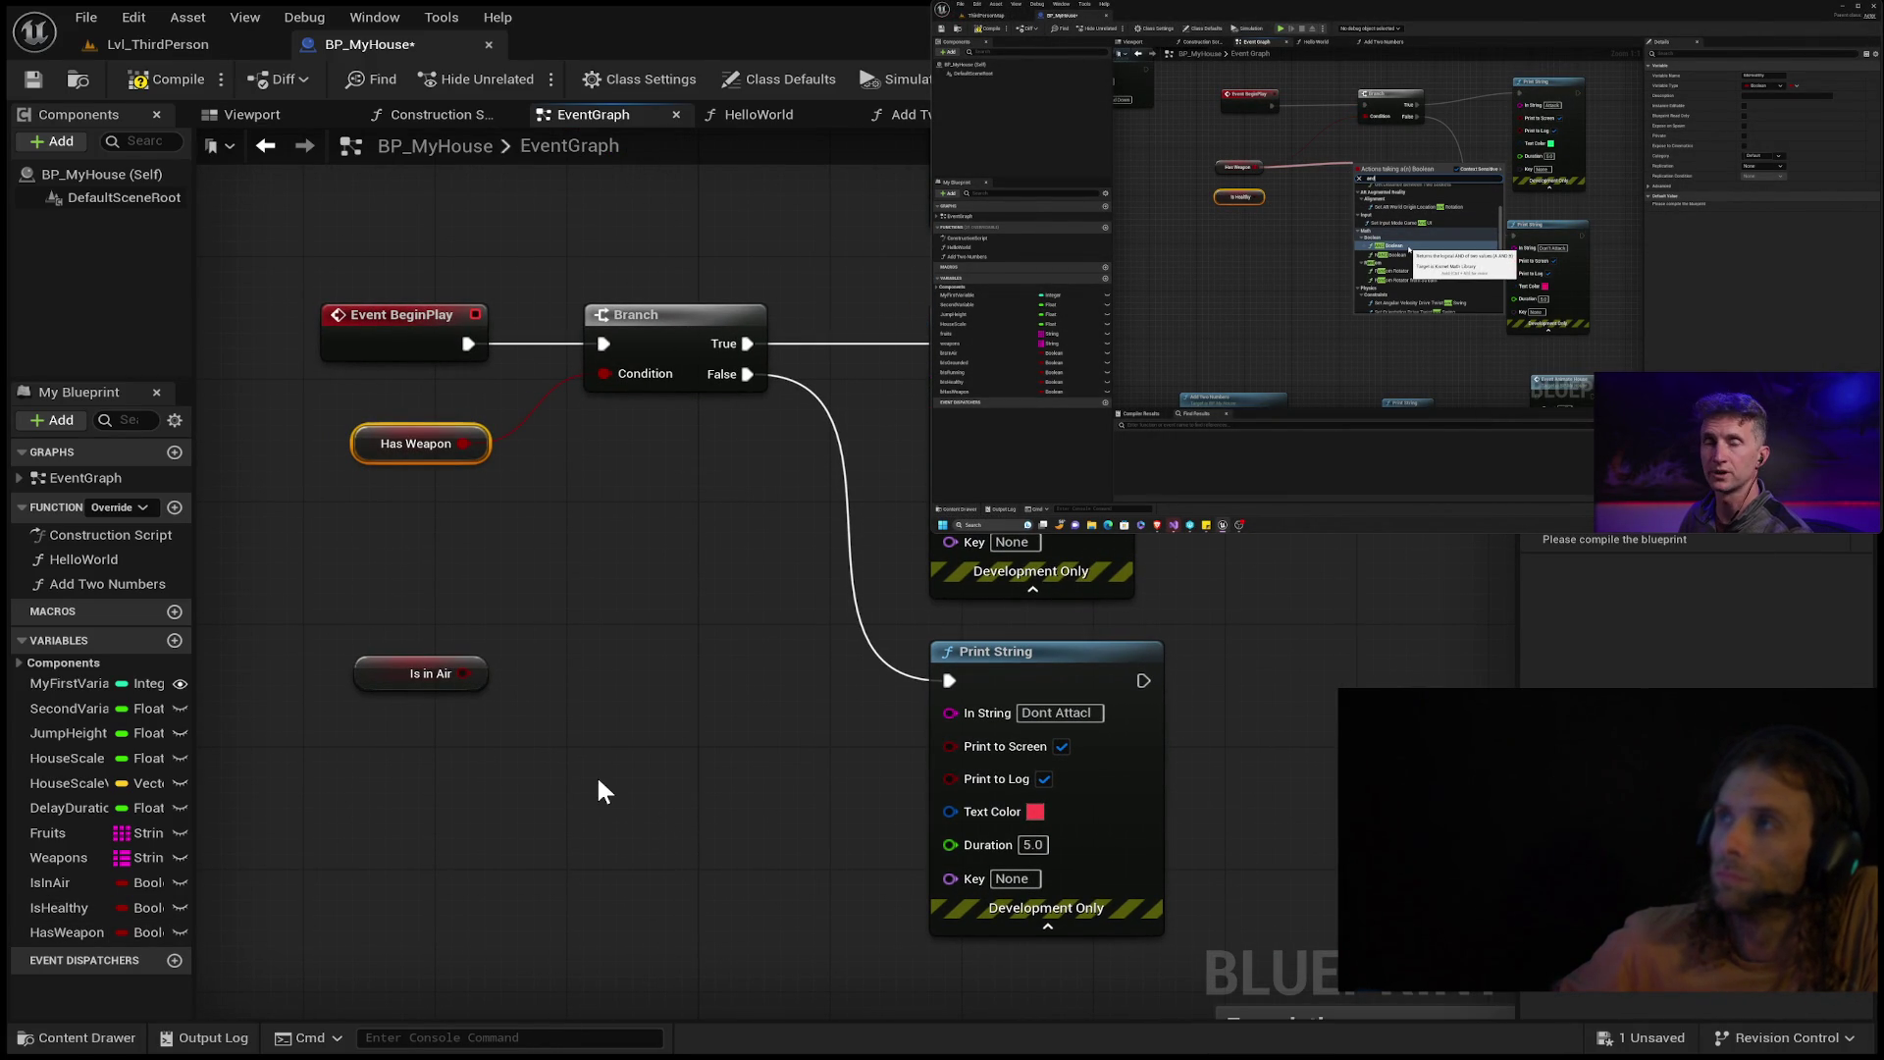
{"action": "left_click_drag", "start_coordinate": [791, 741], "coordinate": [700, 769]}
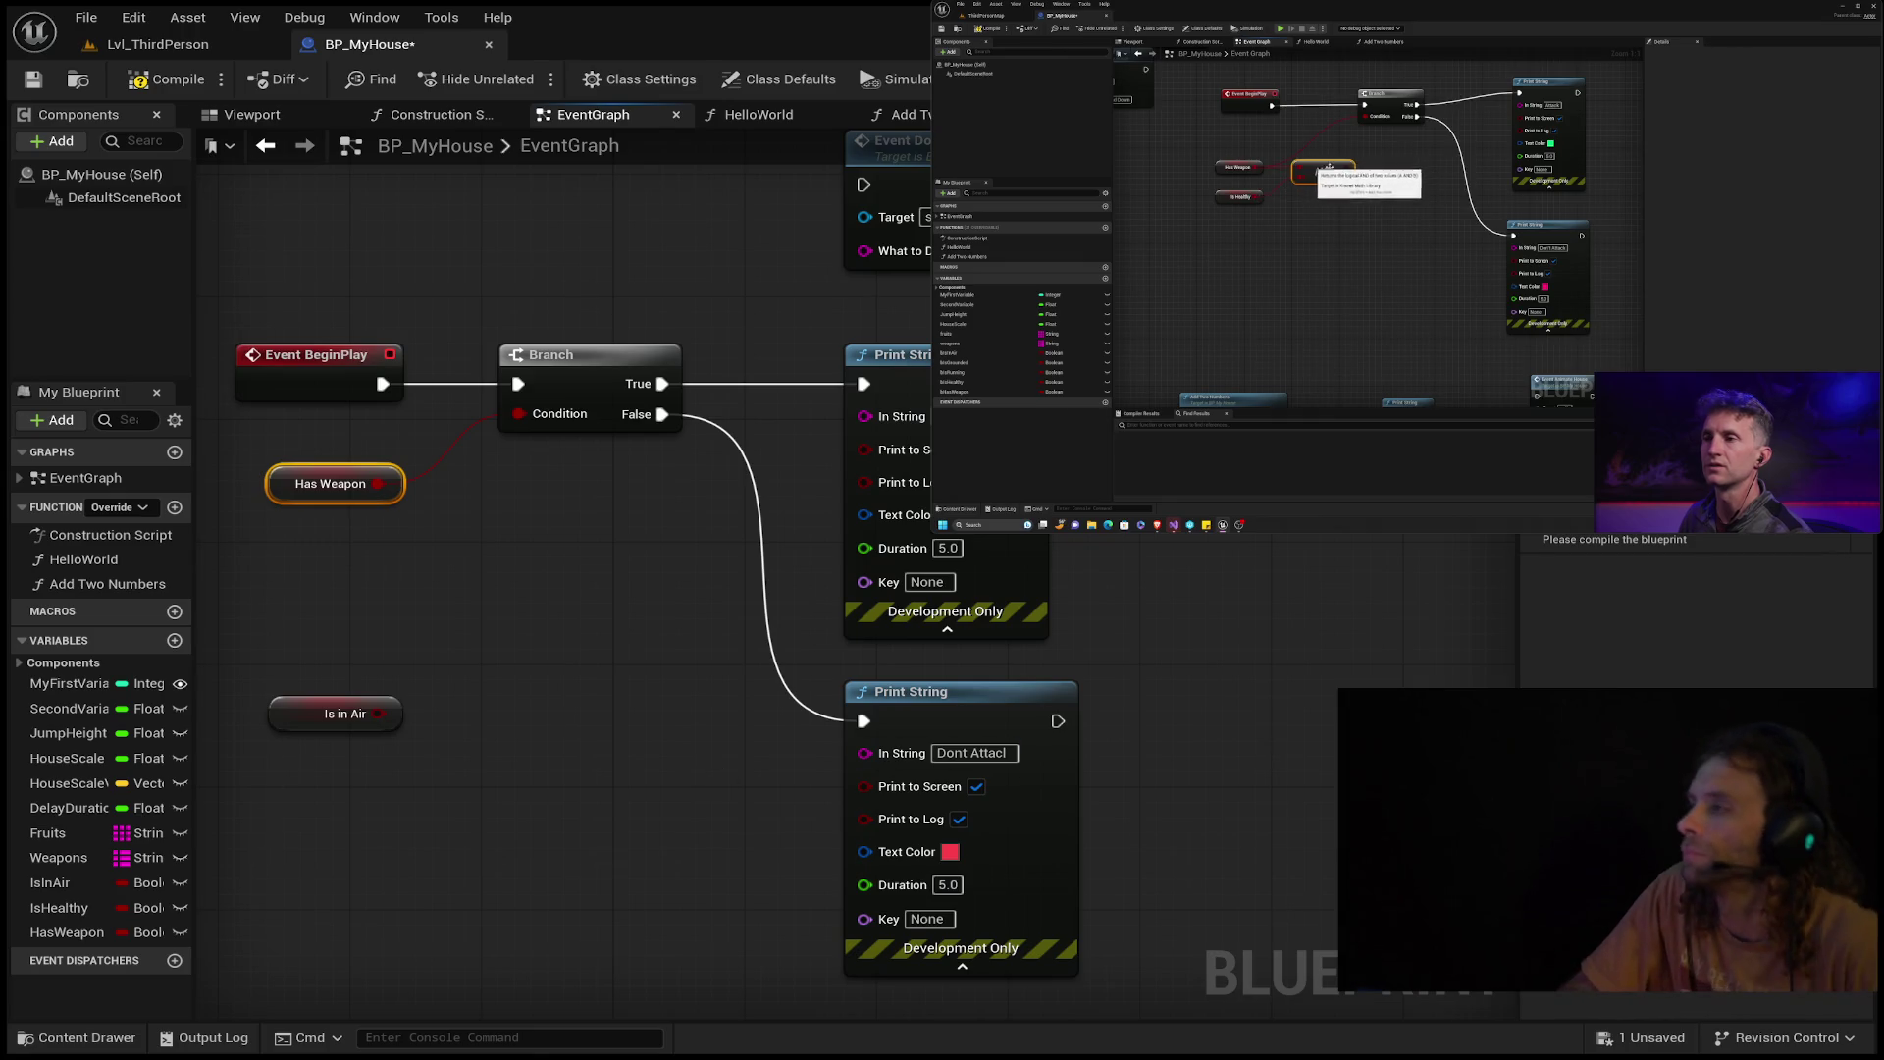
{"action": "mouse_move", "coordinate": [1276, 393]}
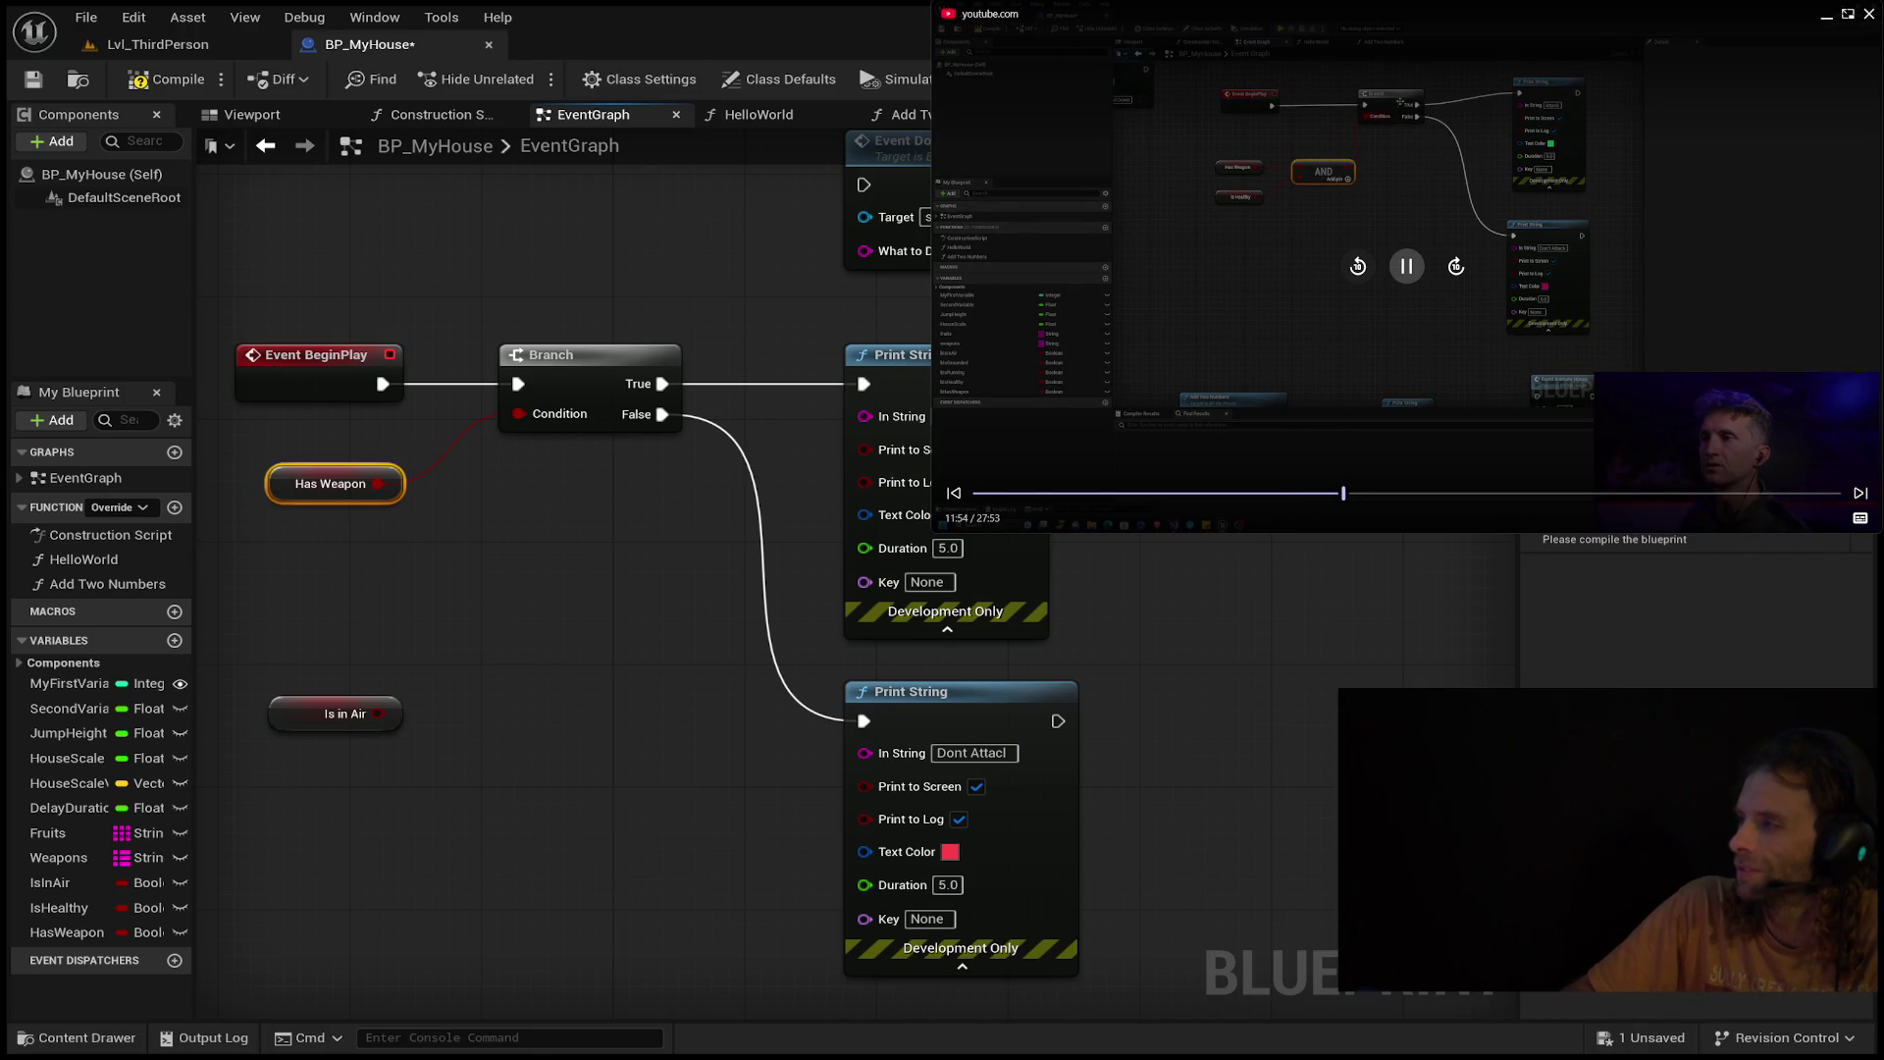
{"action": "left_click", "coordinate": [1359, 267]}
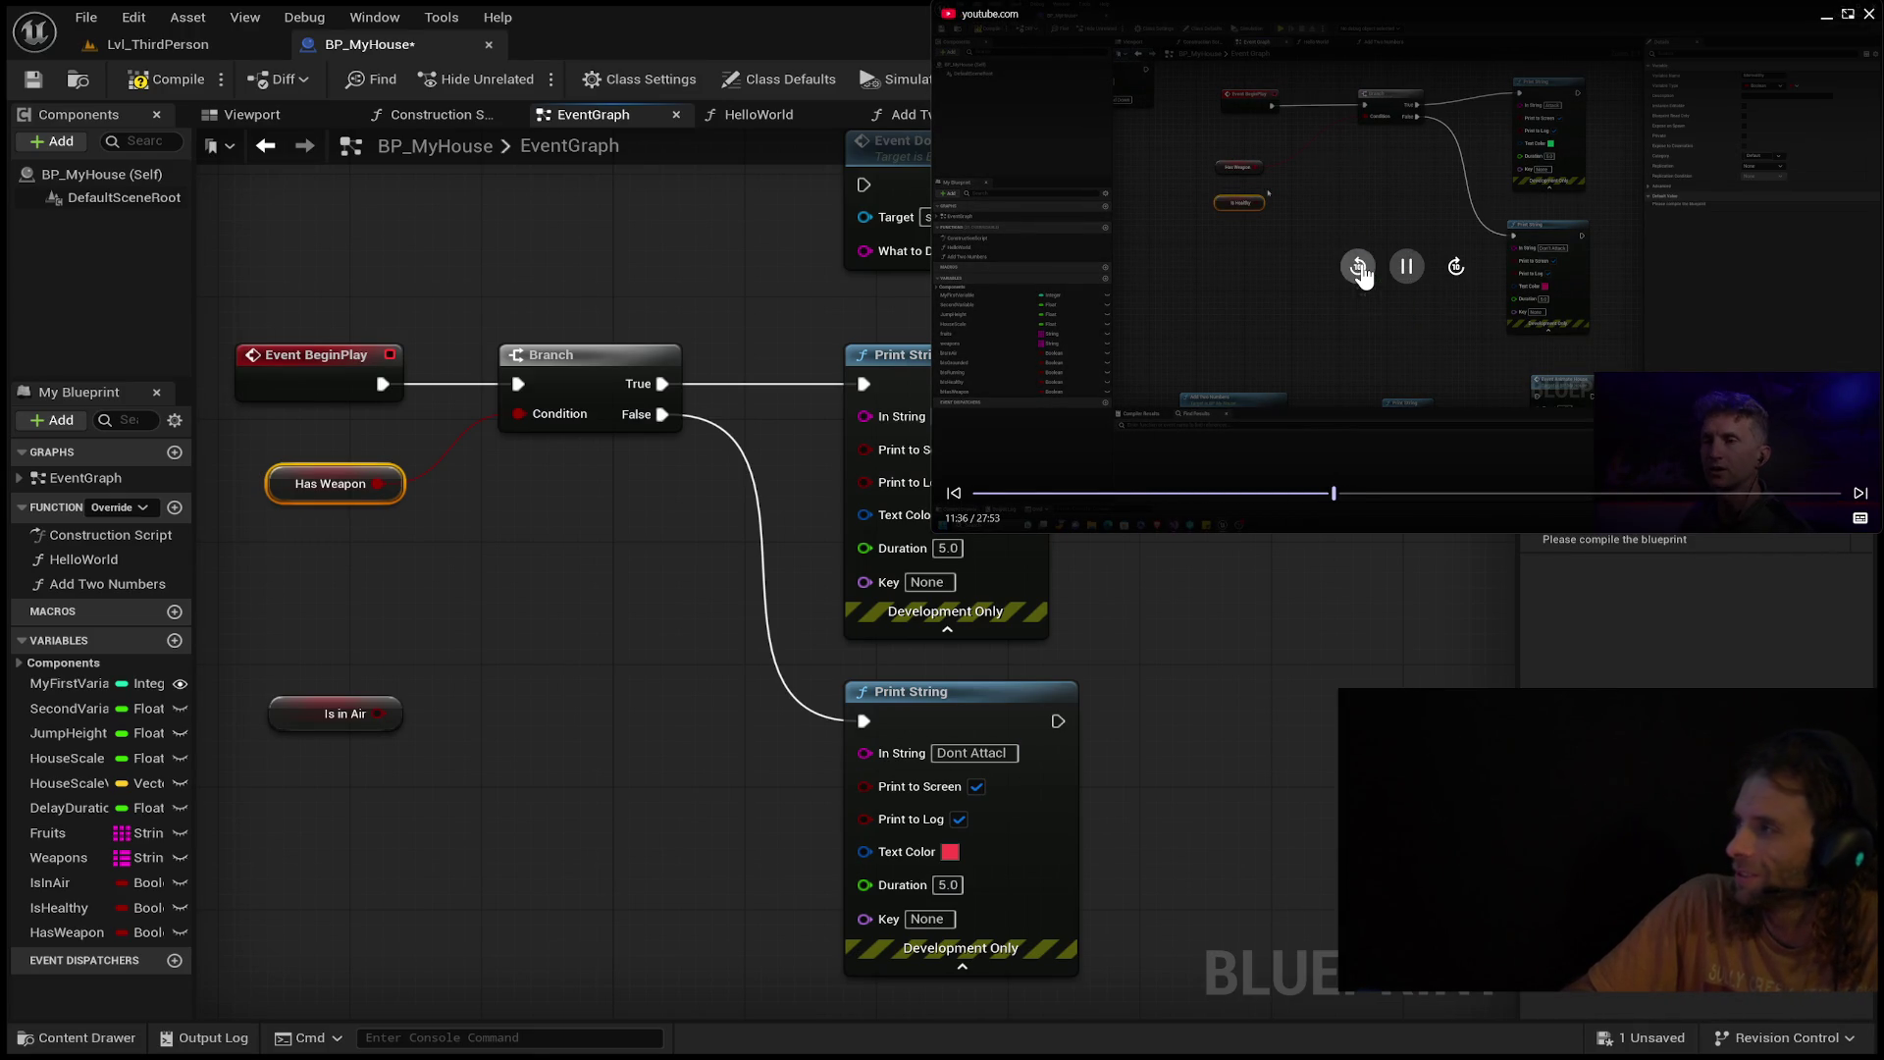
{"action": "left_click", "coordinate": [1361, 271]}
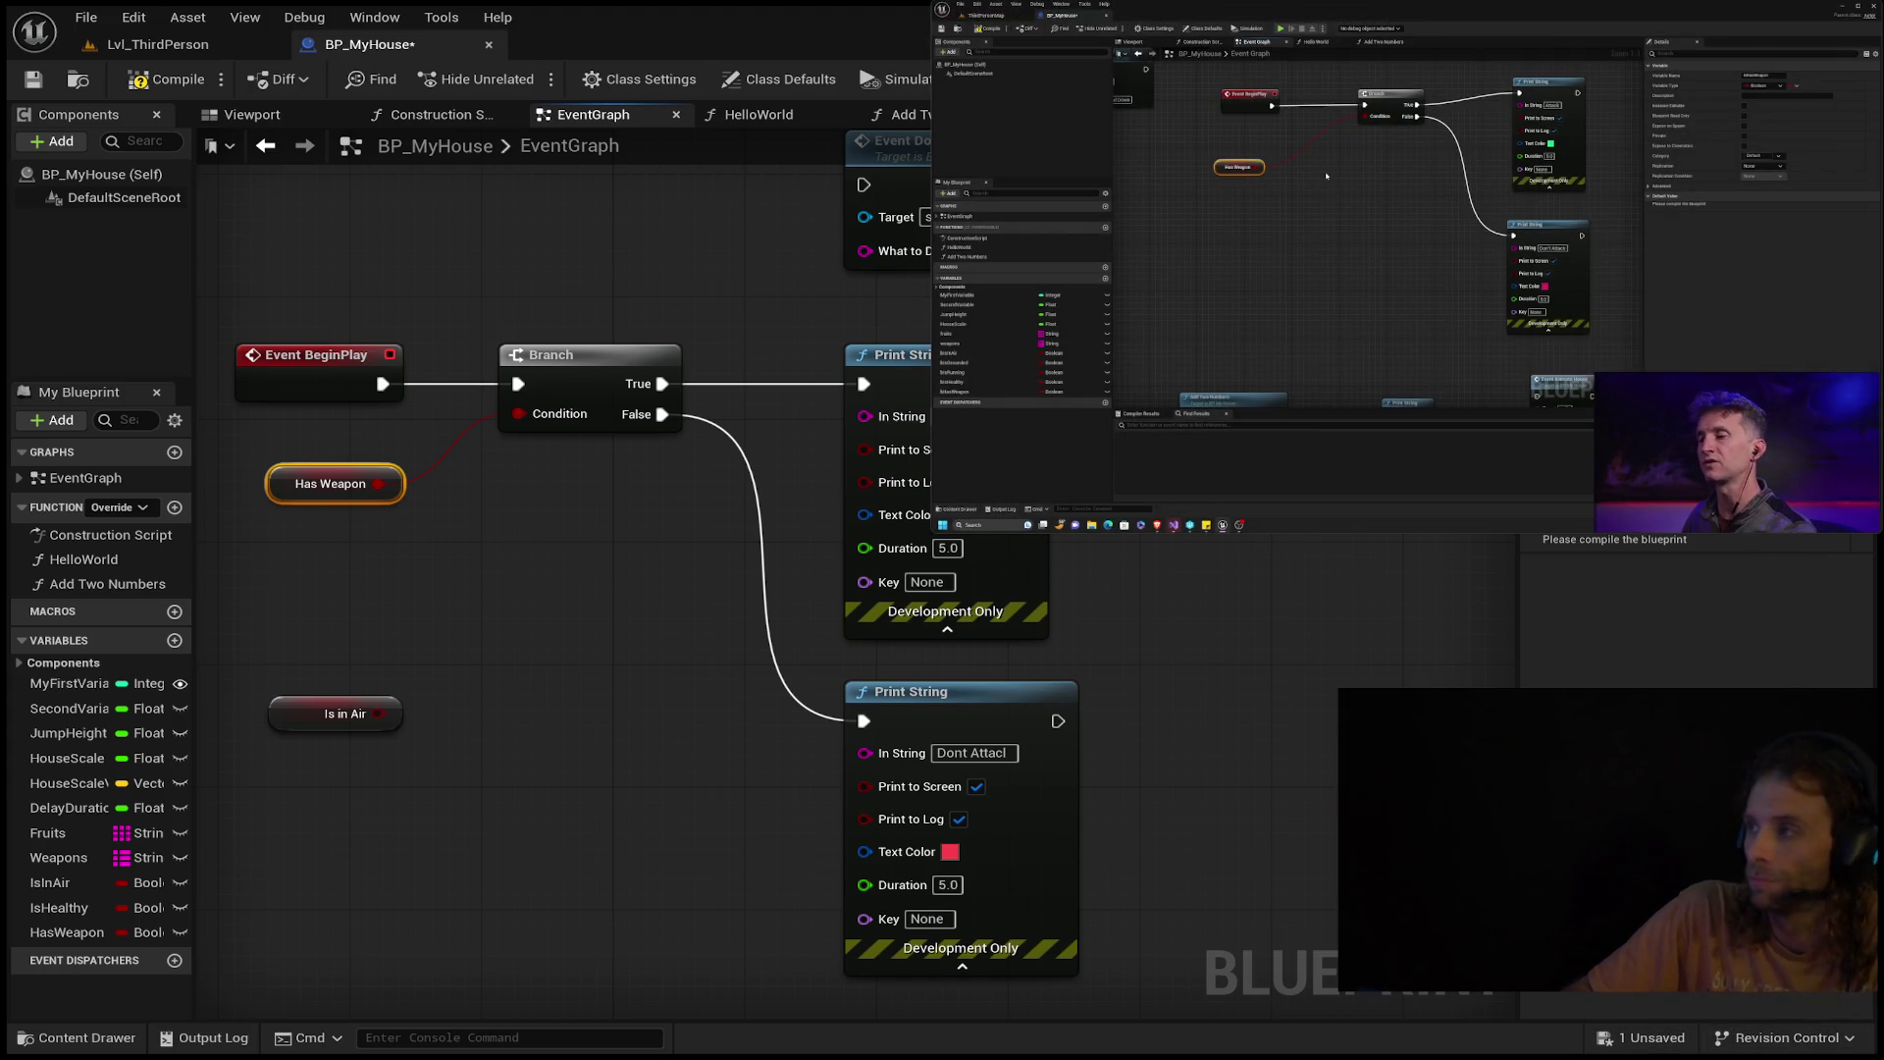
{"action": "left_click_drag", "start_coordinate": [326, 714], "coordinate": [344, 714]}
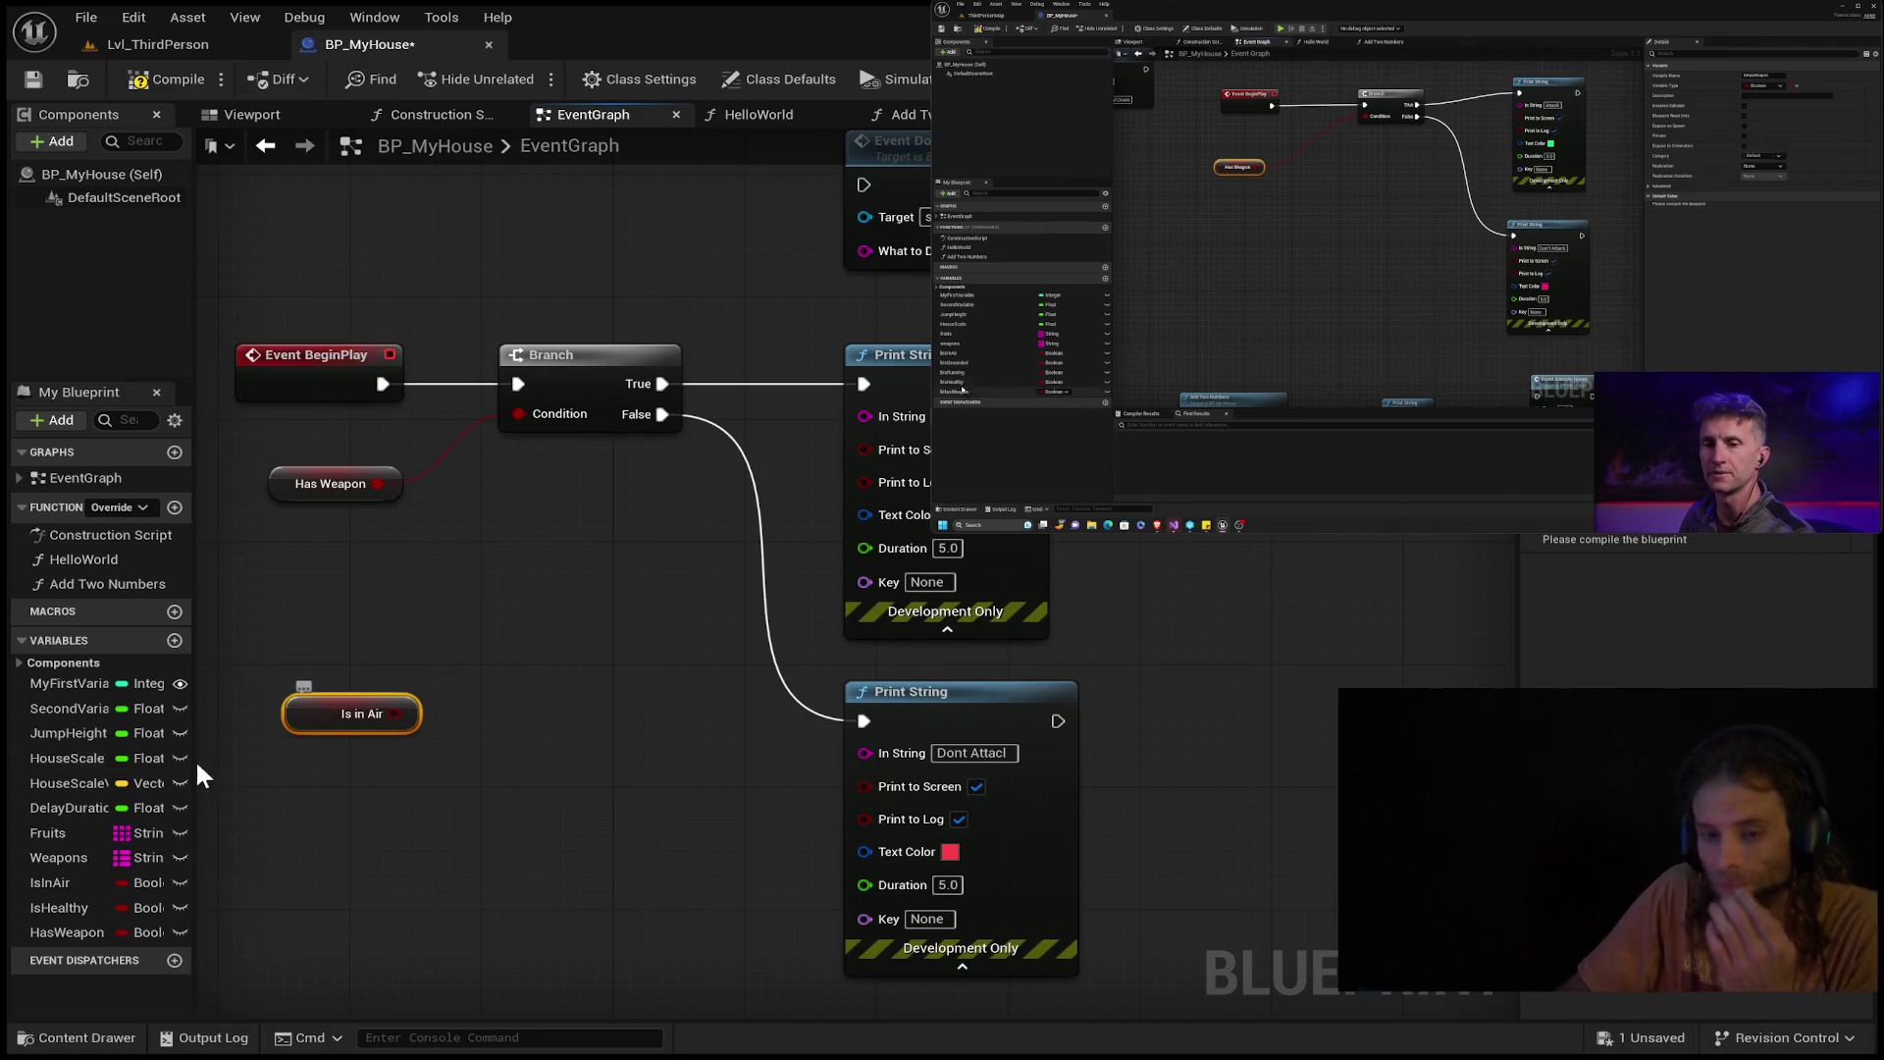
Place an Is Healthy getter and create an AND Boolean node from Has Weapon's output.
{"action": "left_click", "coordinate": [61, 907]}
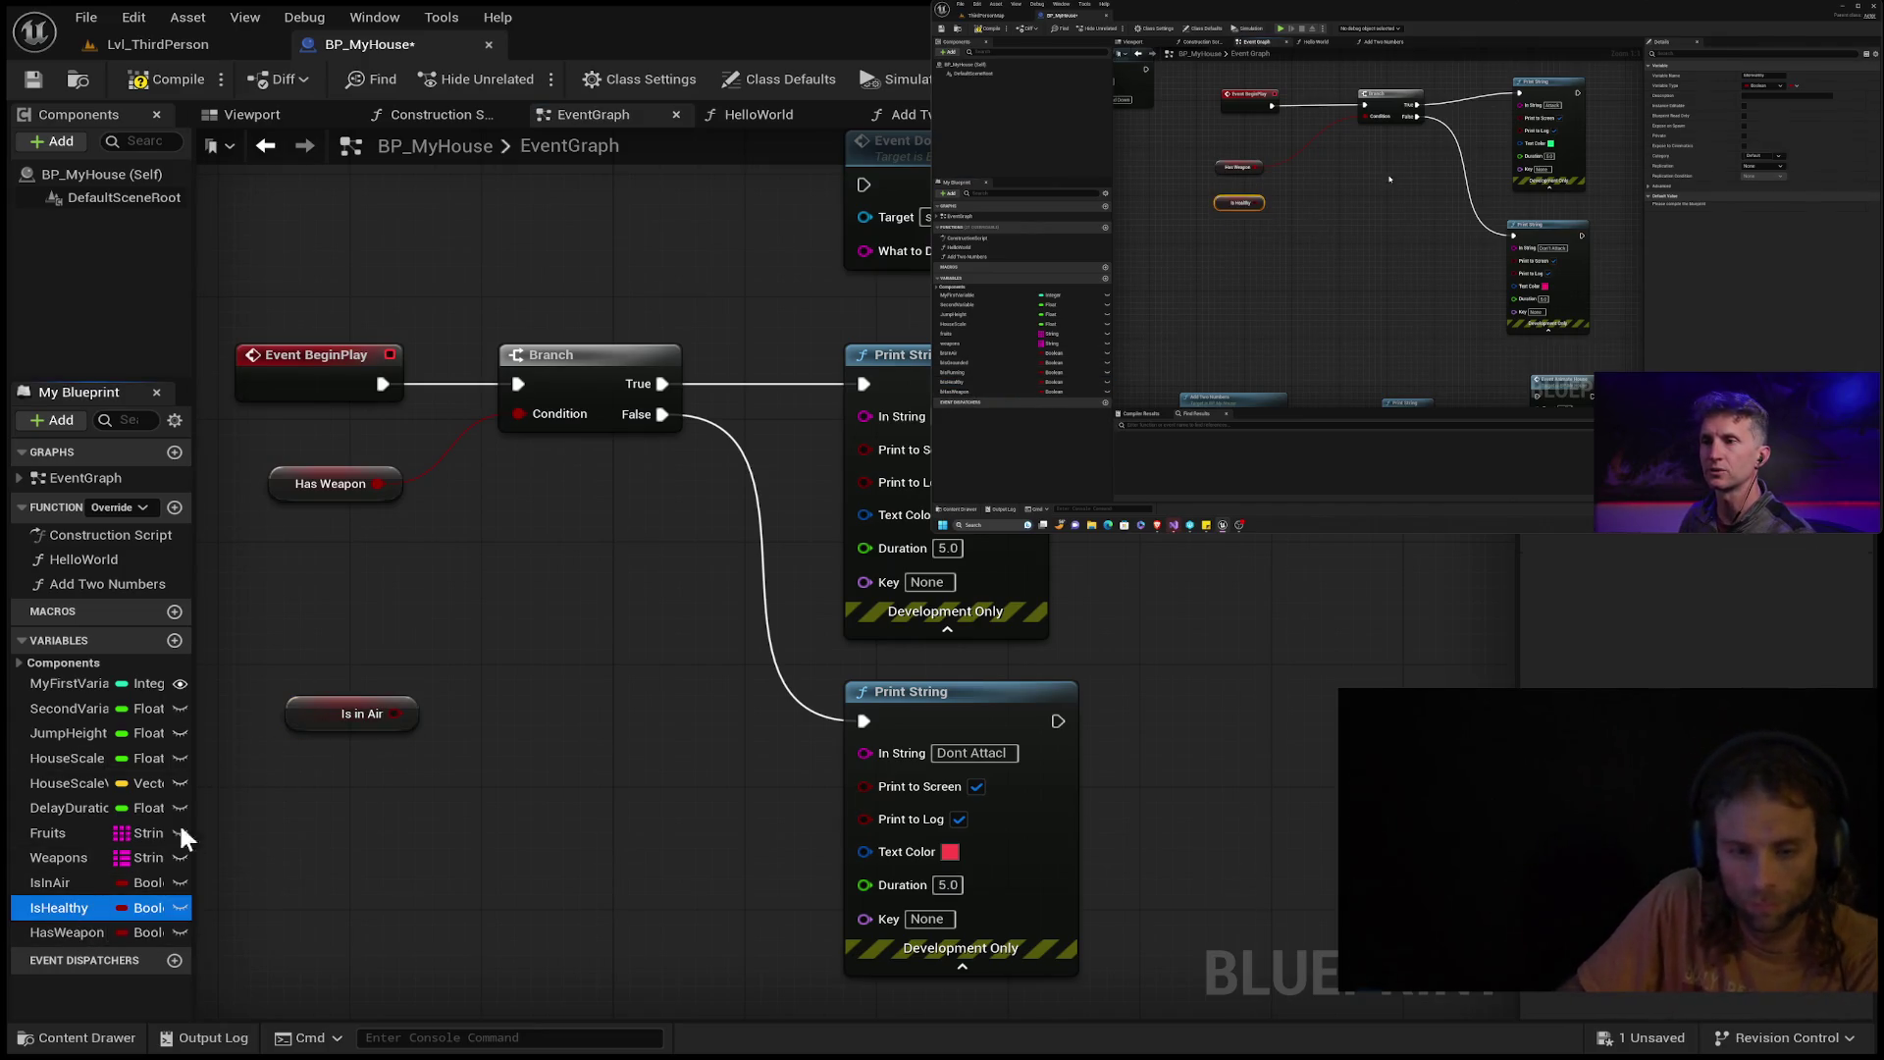
{"action": "left_click_drag", "start_coordinate": [332, 577], "coordinate": [369, 585]}
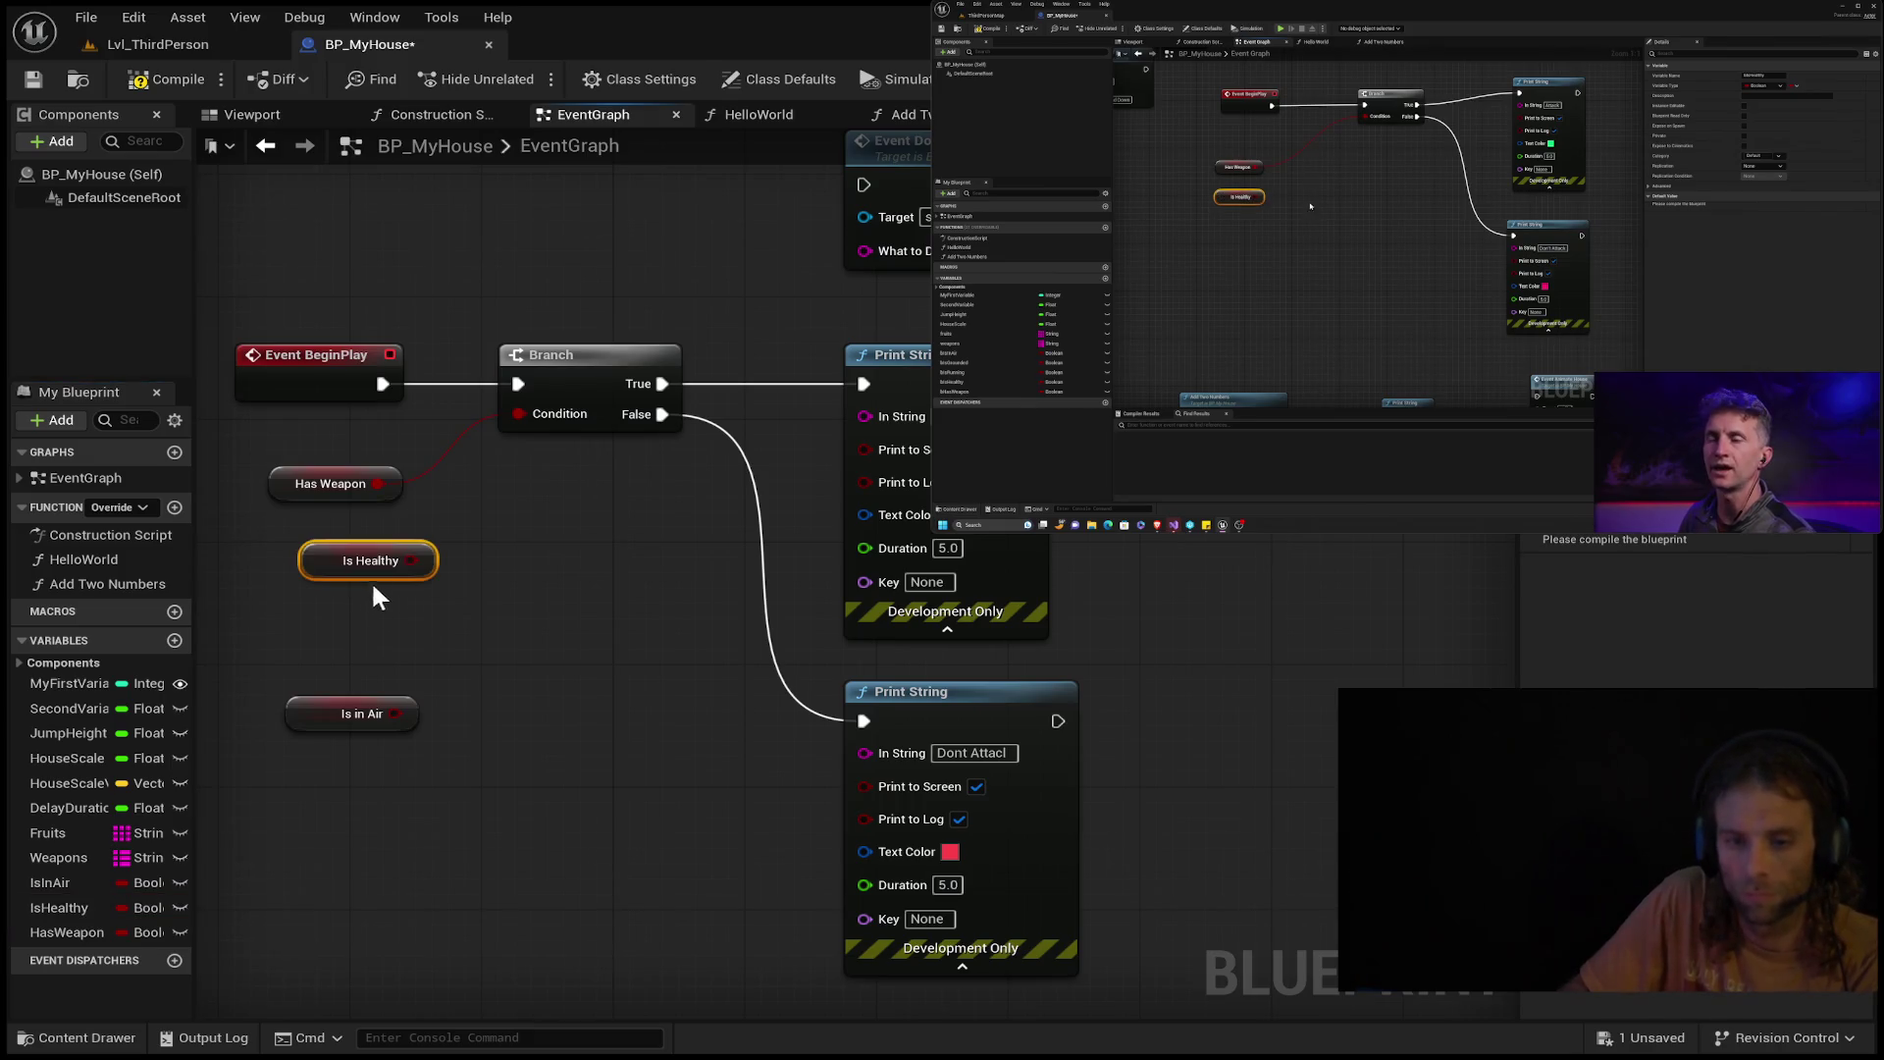
{"action": "left_click", "coordinate": [507, 519]}
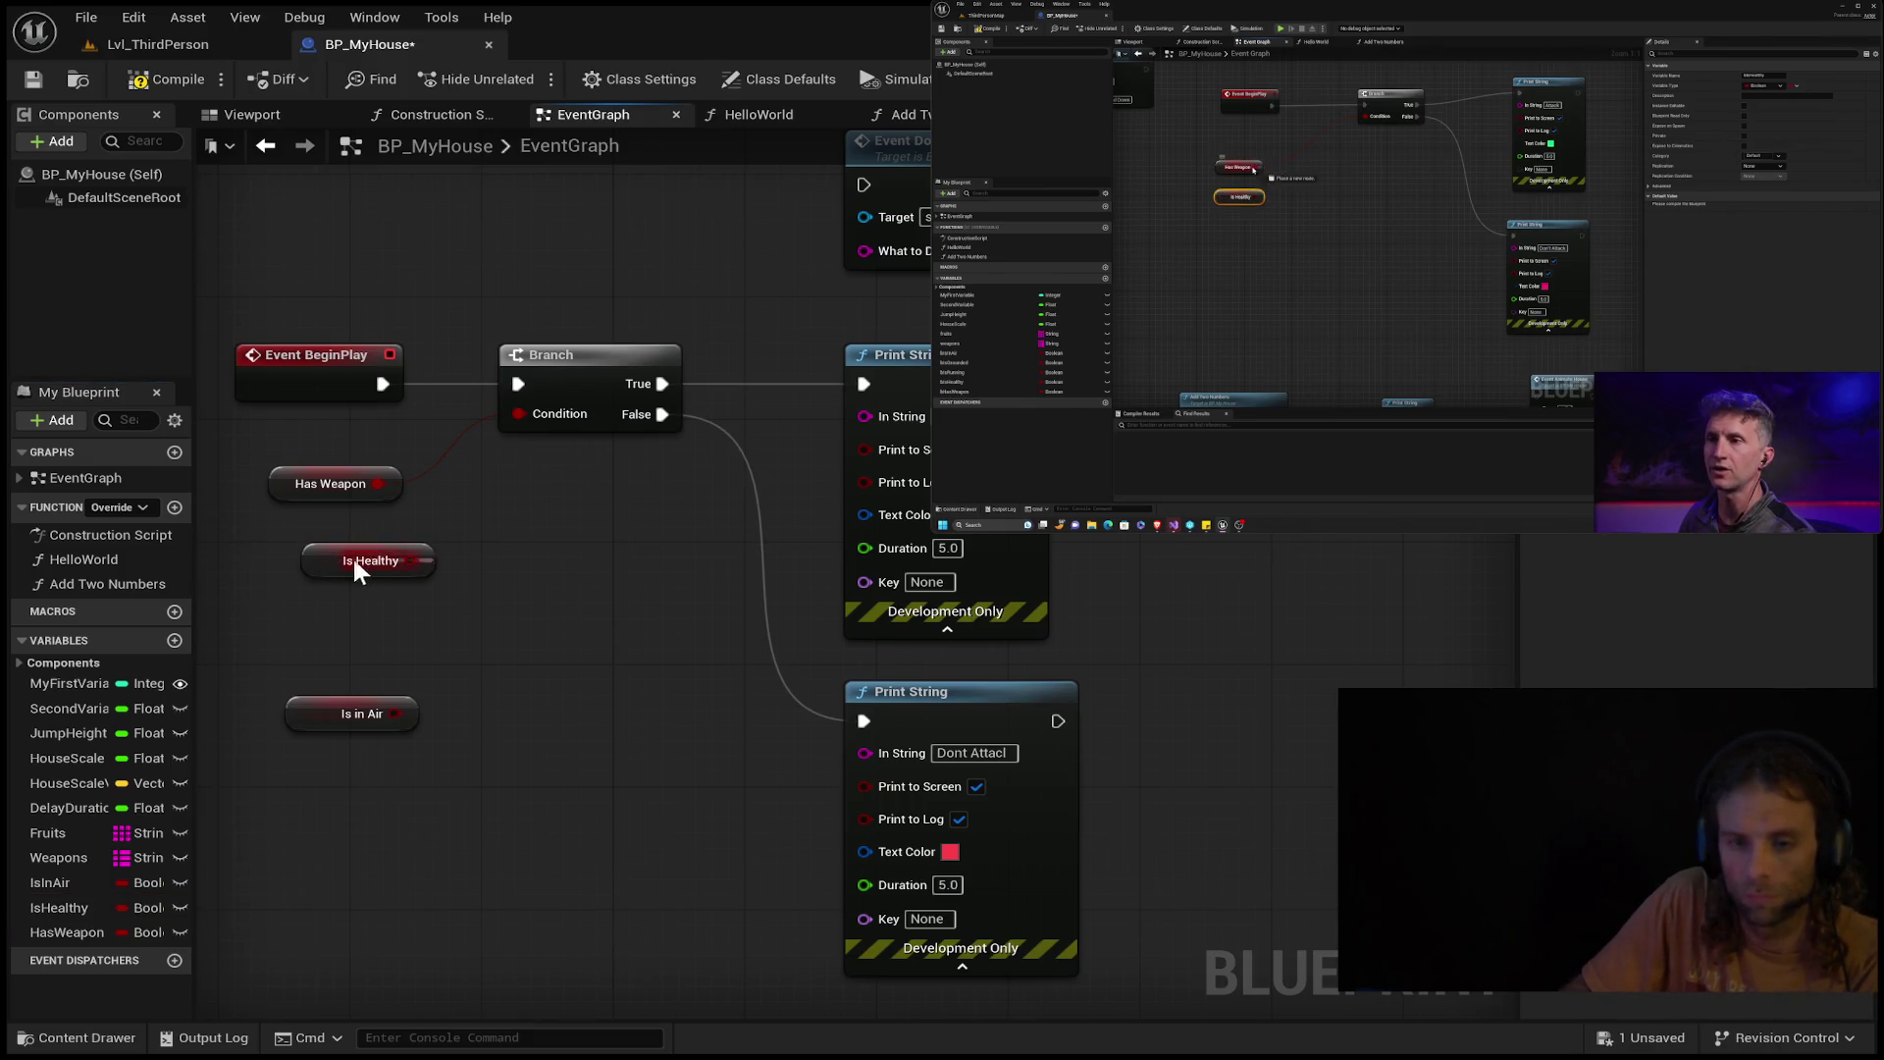
{"action": "mouse_move", "coordinate": [412, 560]}
{"action": "left_mouse_down"}
{"action": "mouse_move", "coordinate": [506, 550]}
{"action": "mouse_move", "coordinate": [509, 521]}
{"action": "left_mouse_up"}
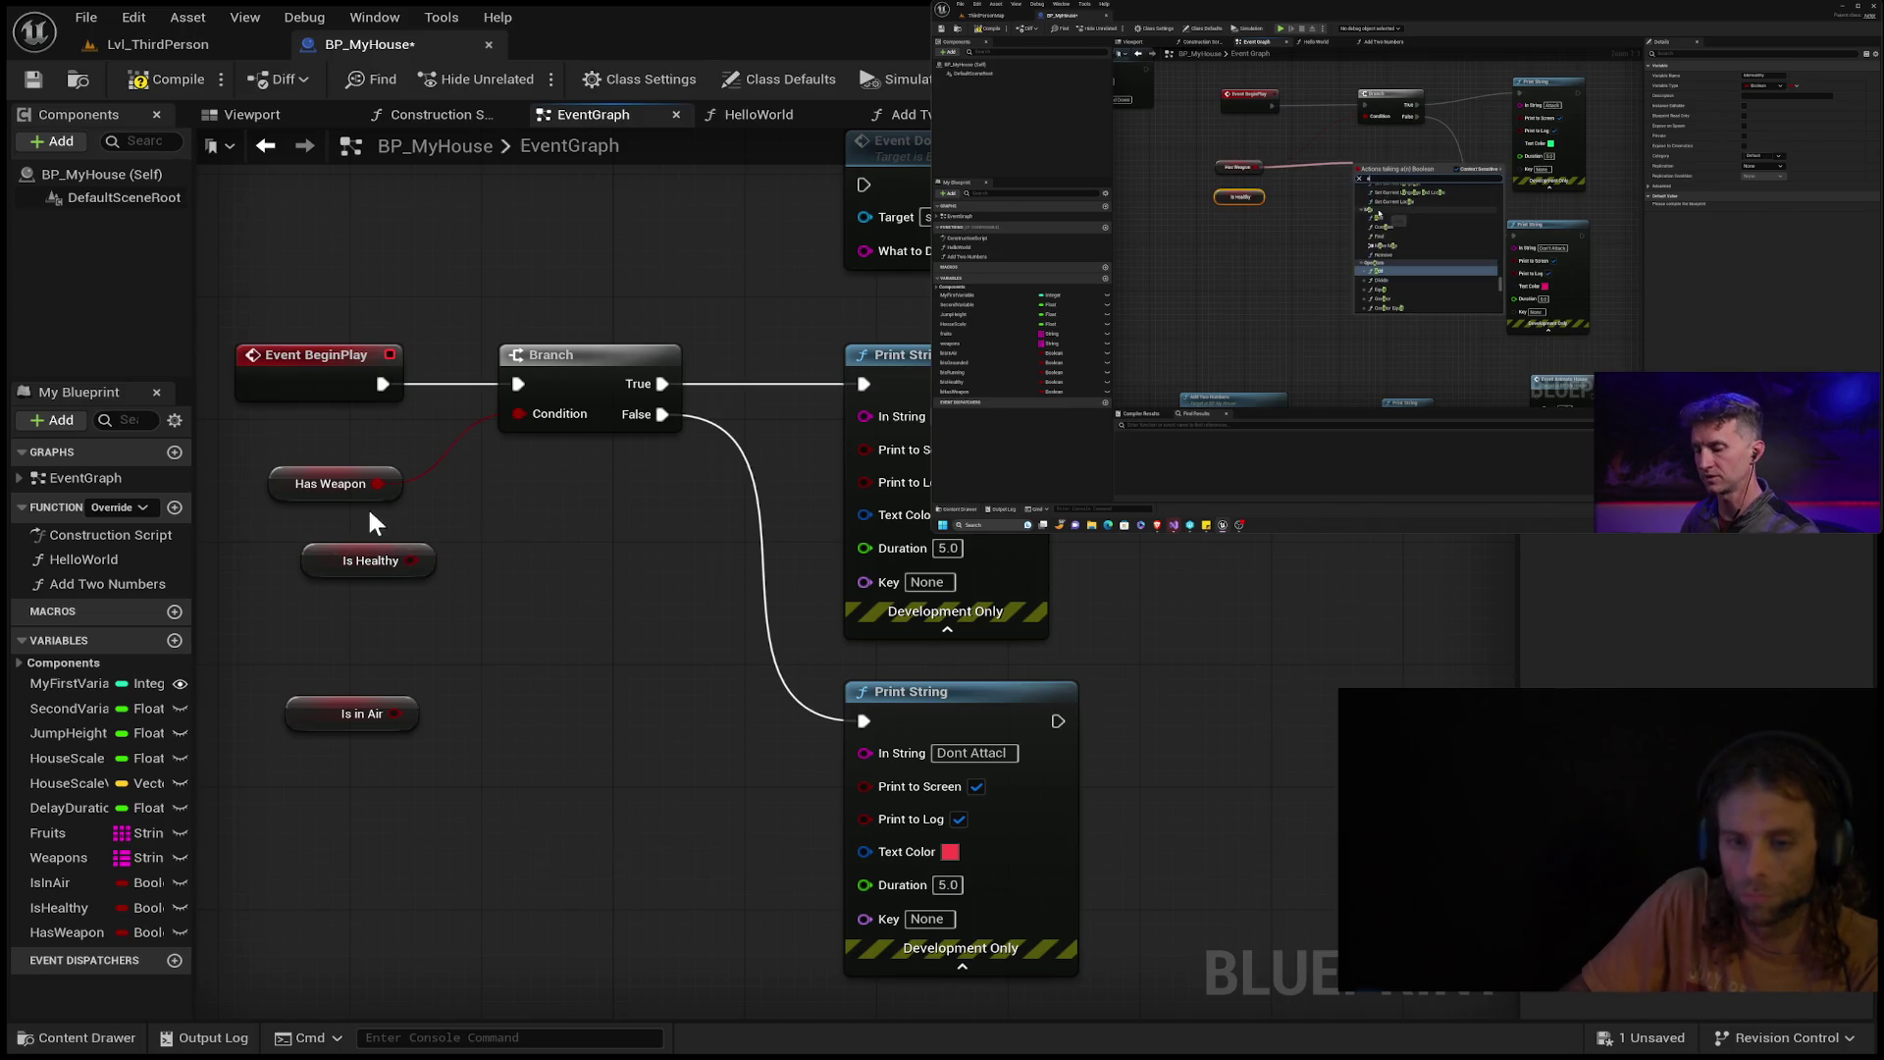
{"action": "left_click_drag", "start_coordinate": [381, 483], "coordinate": [510, 485]}
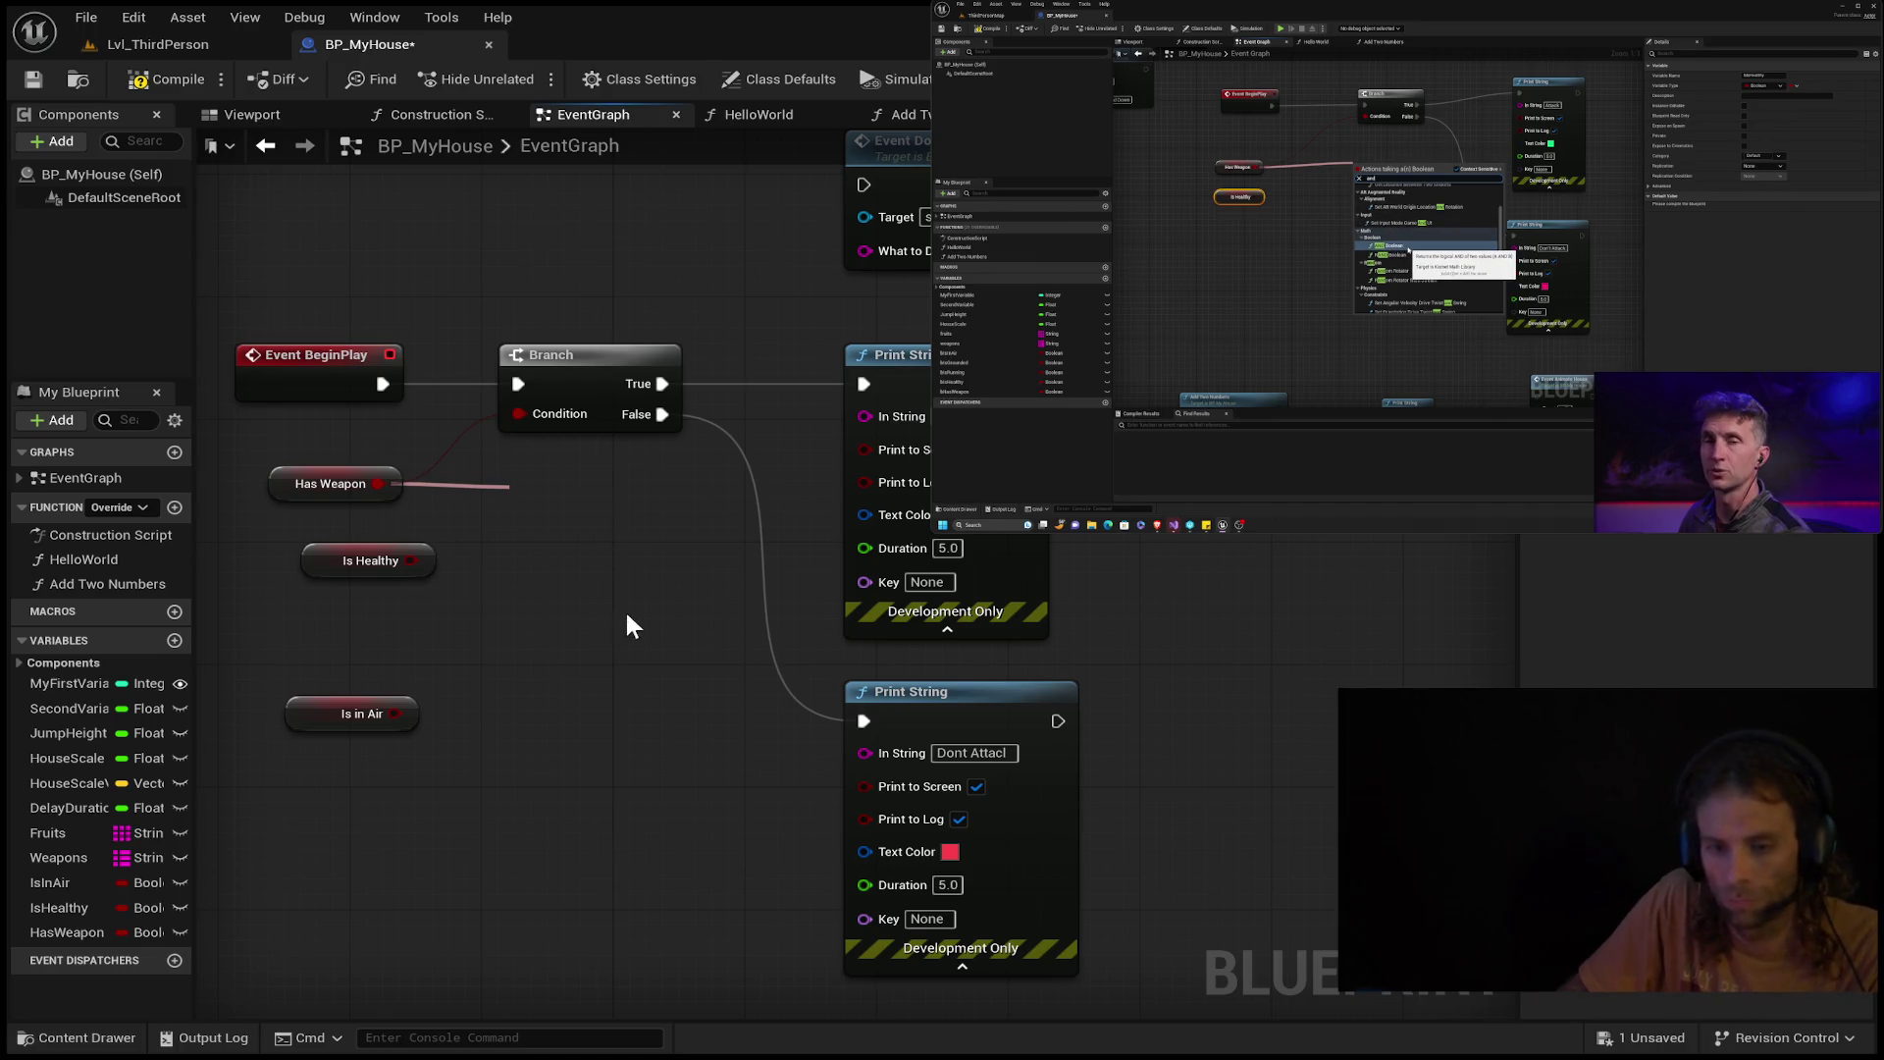
{"action": "left_click", "coordinate": [645, 565]}
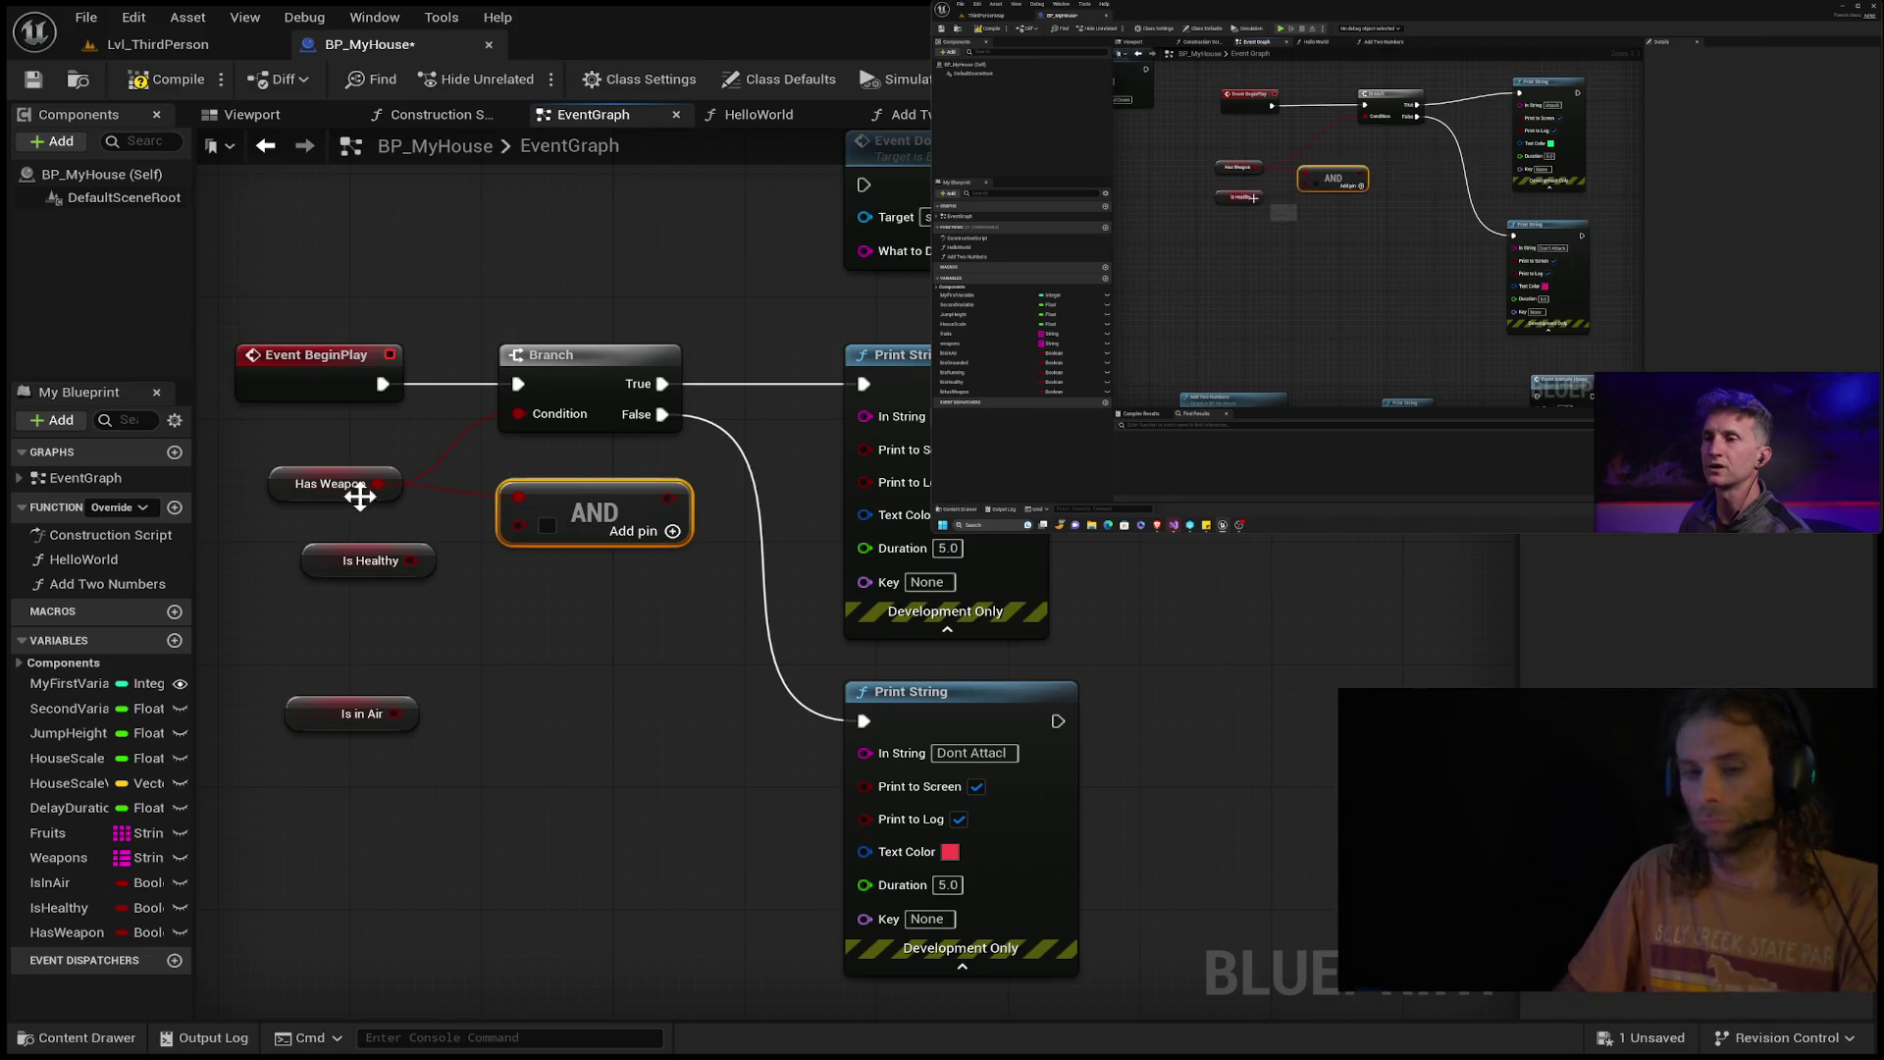
Arrange Has Weapon, Is Healthy and AND nodes, wiring Is Healthy into AND's second input.
{"action": "left_click", "coordinate": [209, 477]}
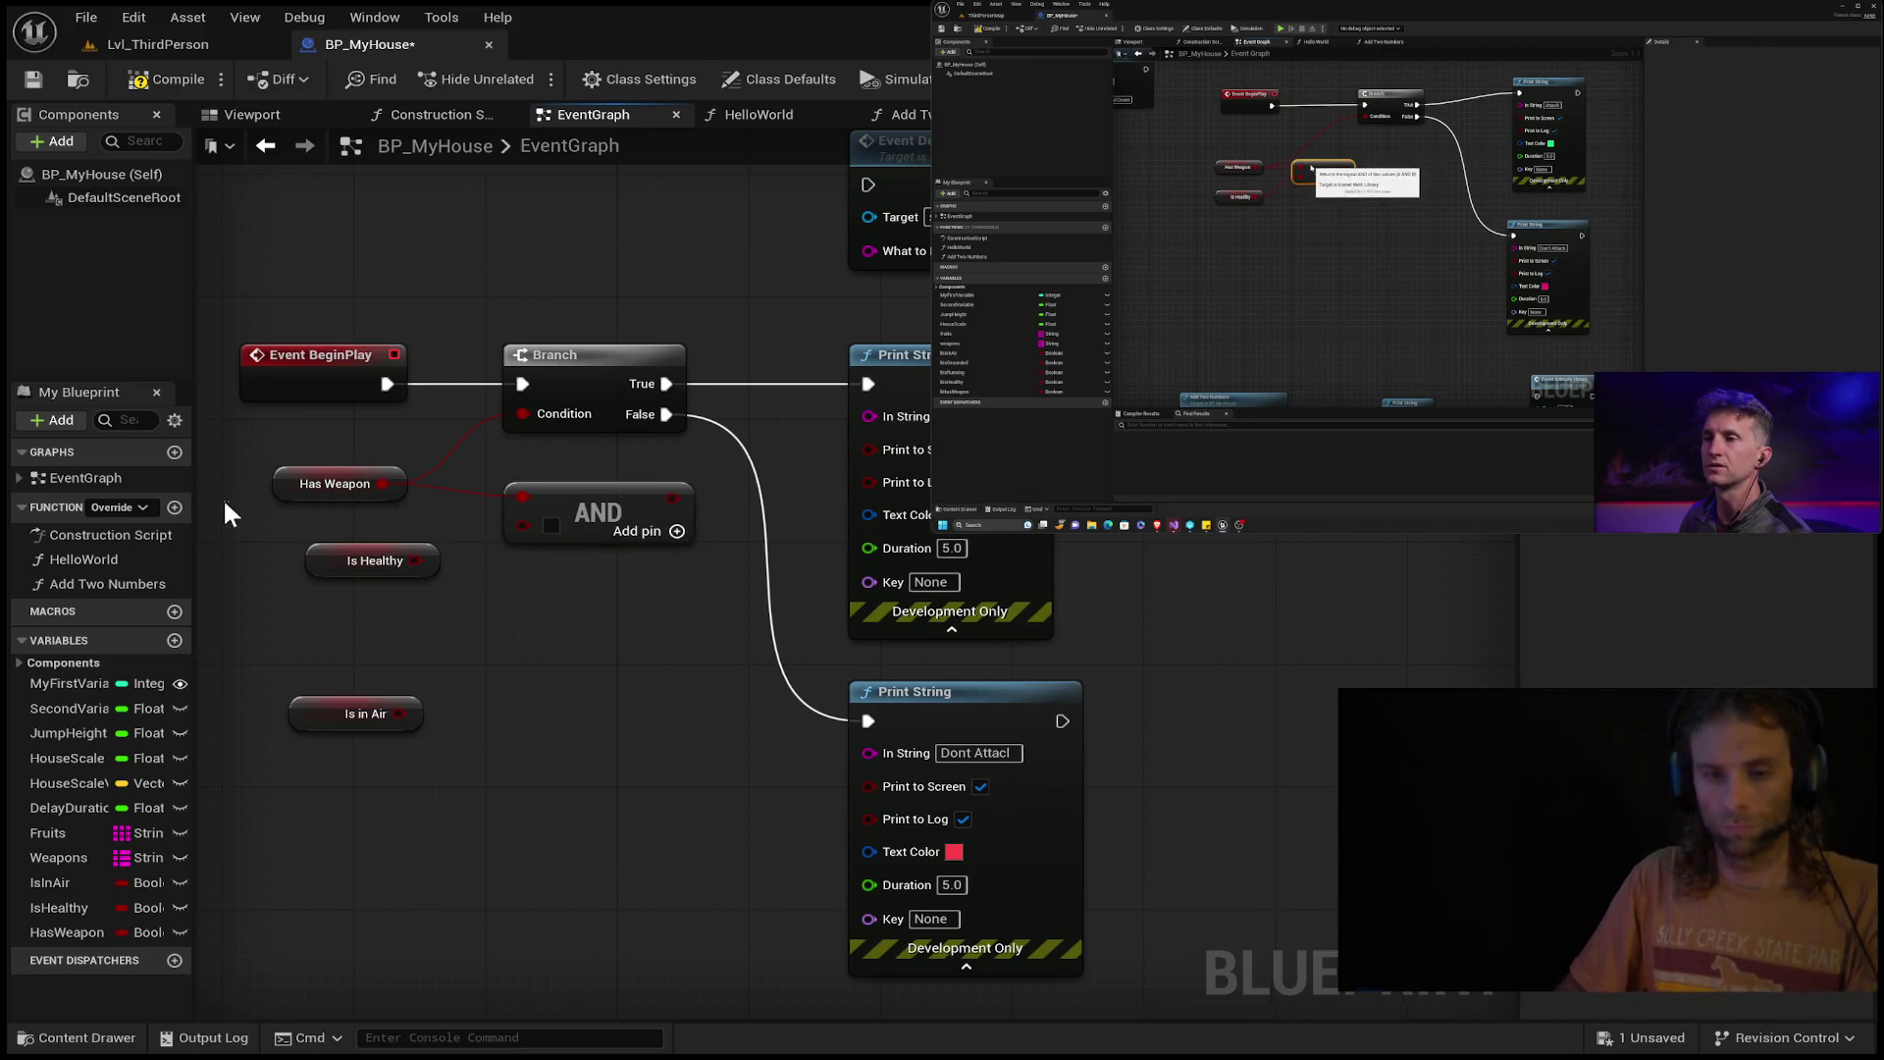
{"action": "mouse_move", "coordinate": [243, 532]}
{"action": "left_mouse_down"}
{"action": "mouse_move", "coordinate": [560, 530]}
{"action": "mouse_move", "coordinate": [569, 477]}
{"action": "left_mouse_up"}
{"action": "left_click", "coordinate": [599, 479]}
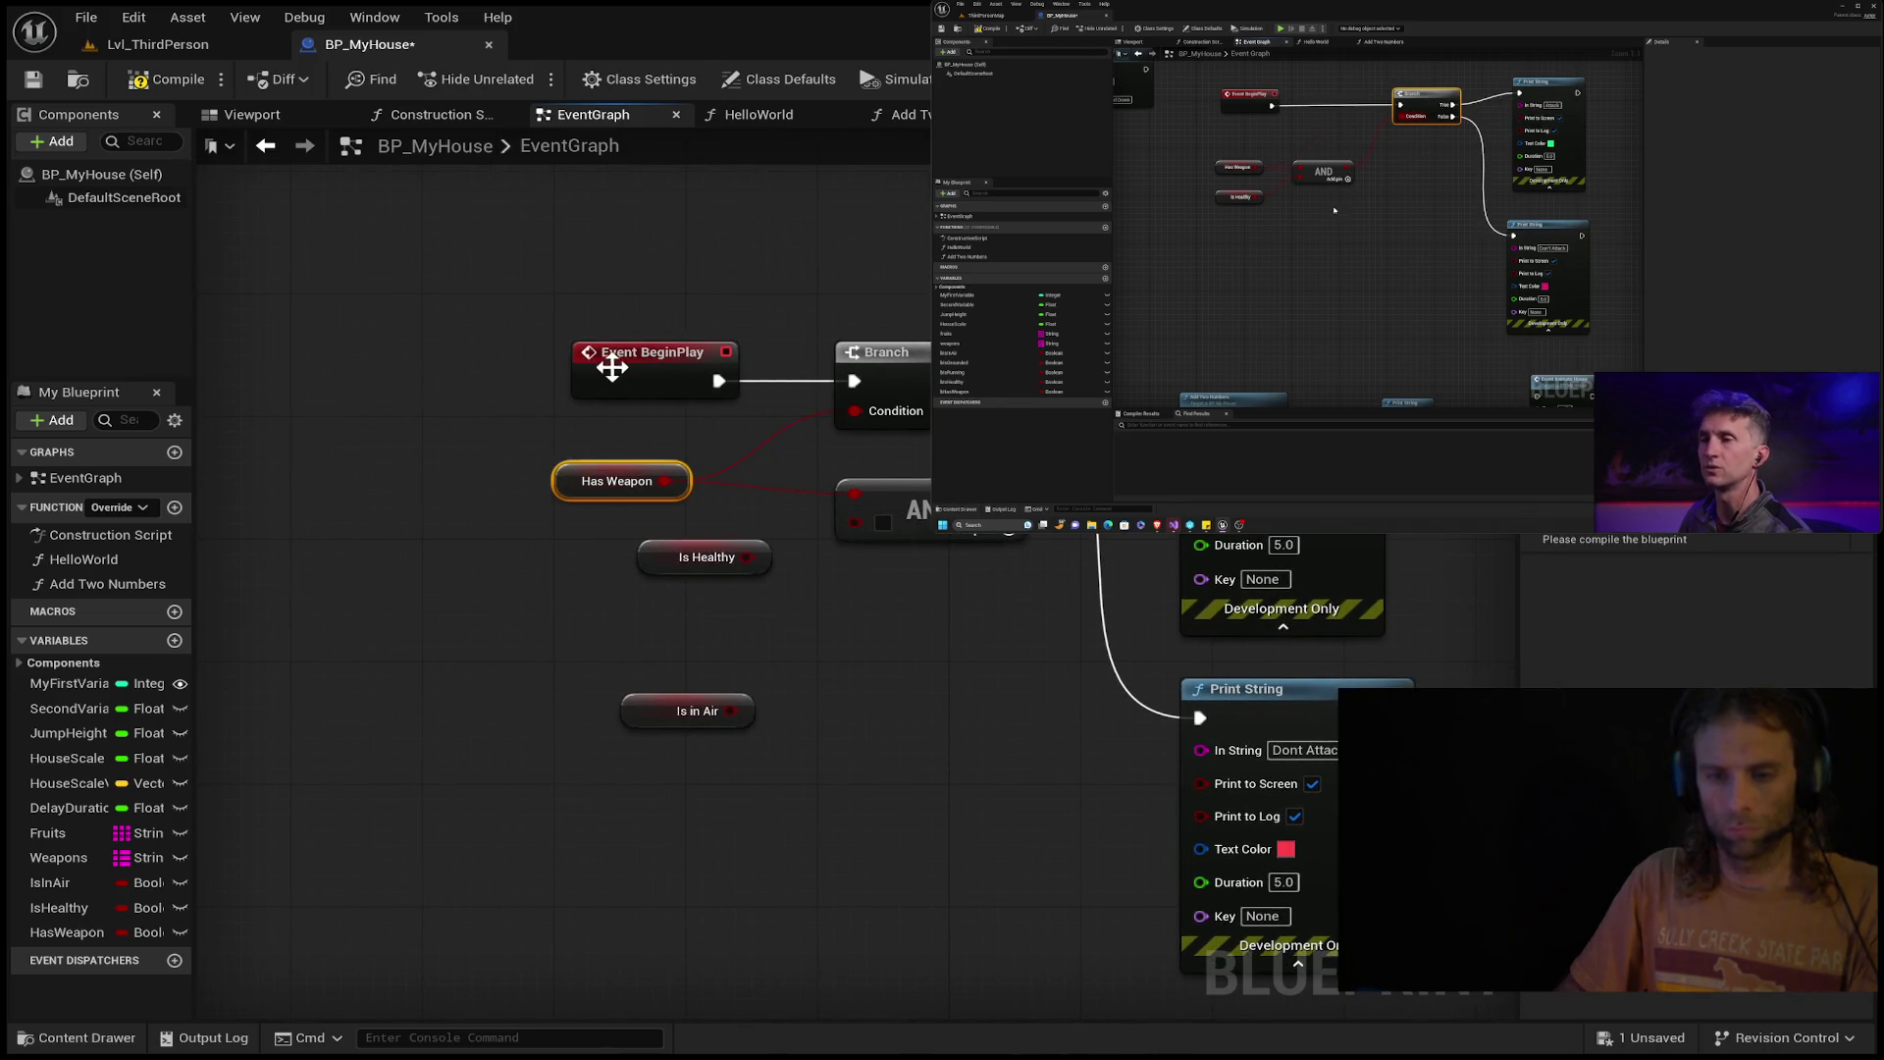
{"action": "left_click_drag", "start_coordinate": [610, 369], "coordinate": [590, 363]}
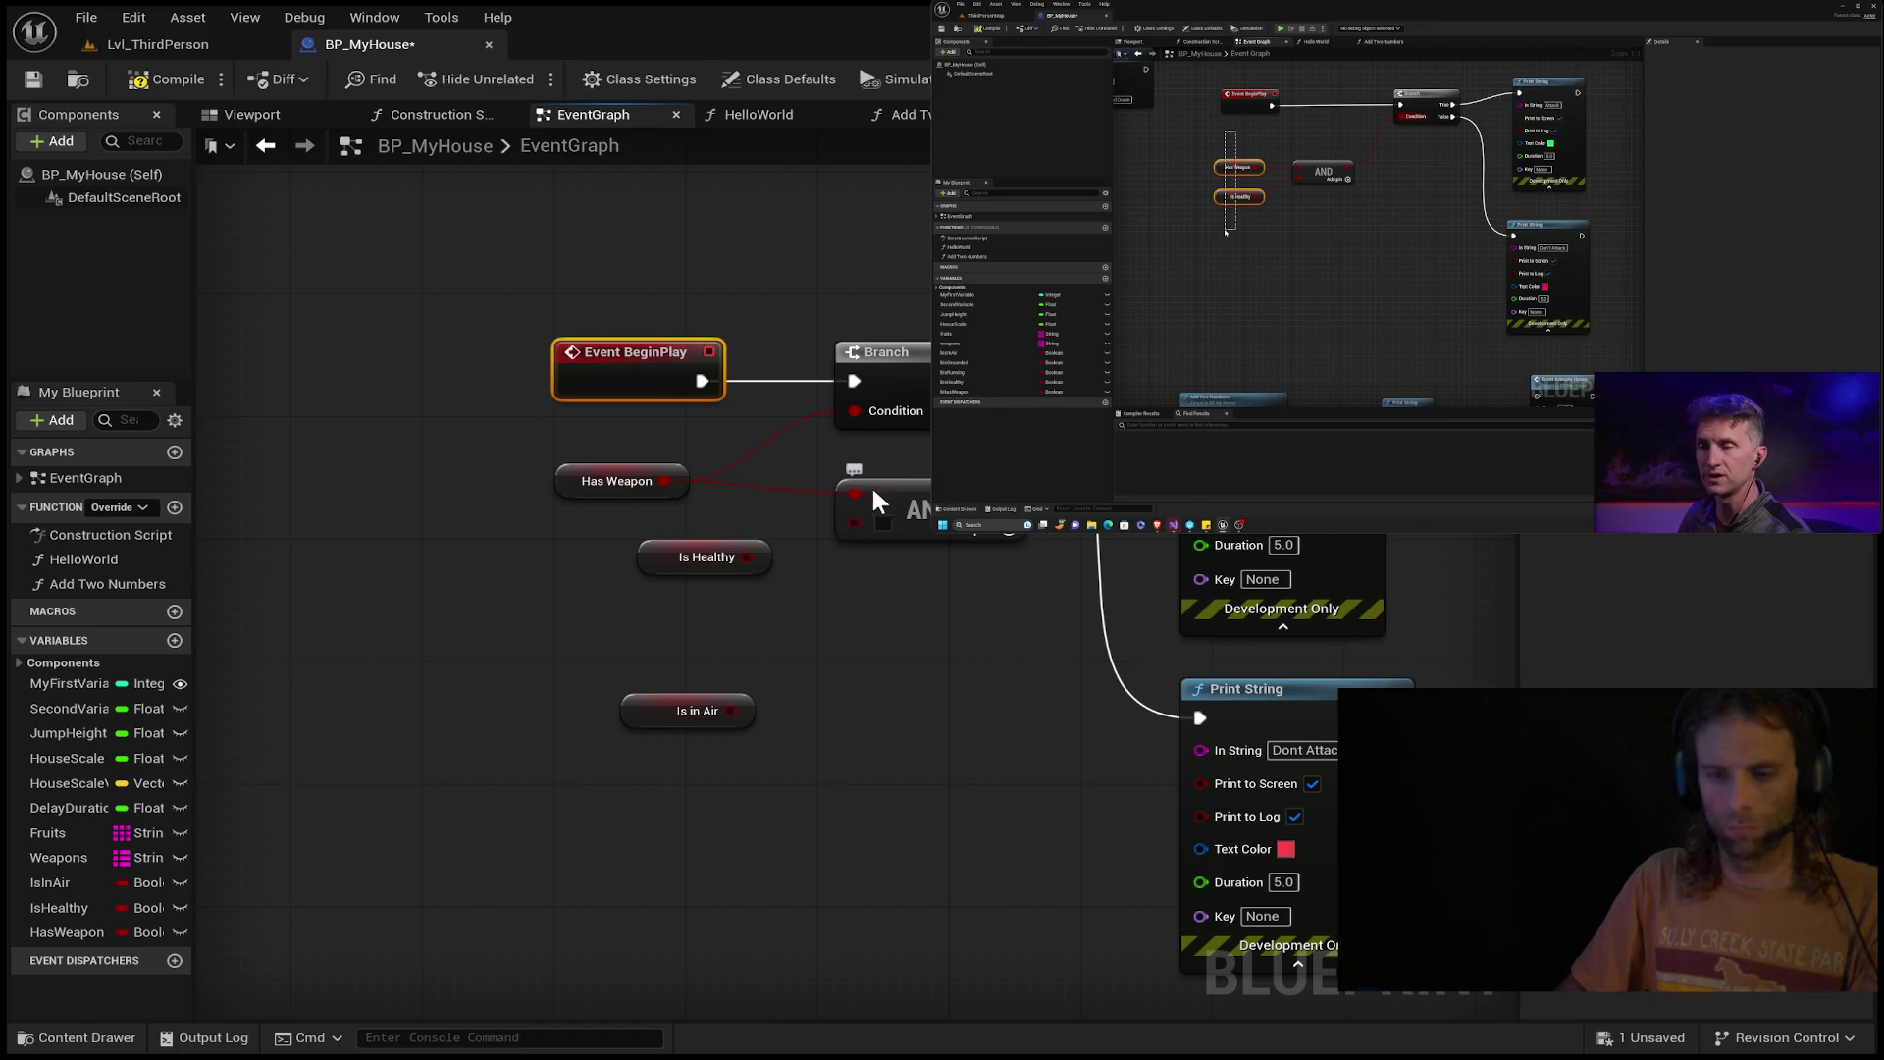
{"action": "mouse_move", "coordinate": [873, 490]}
{"action": "left_mouse_down"}
{"action": "mouse_move", "coordinate": [837, 491]}
{"action": "mouse_move", "coordinate": [888, 551]}
{"action": "mouse_move", "coordinate": [860, 496]}
{"action": "left_mouse_up"}
{"action": "mouse_move", "coordinate": [693, 556]}
{"action": "left_mouse_down"}
{"action": "mouse_move", "coordinate": [748, 534]}
{"action": "mouse_move", "coordinate": [613, 553]}
{"action": "left_mouse_up"}
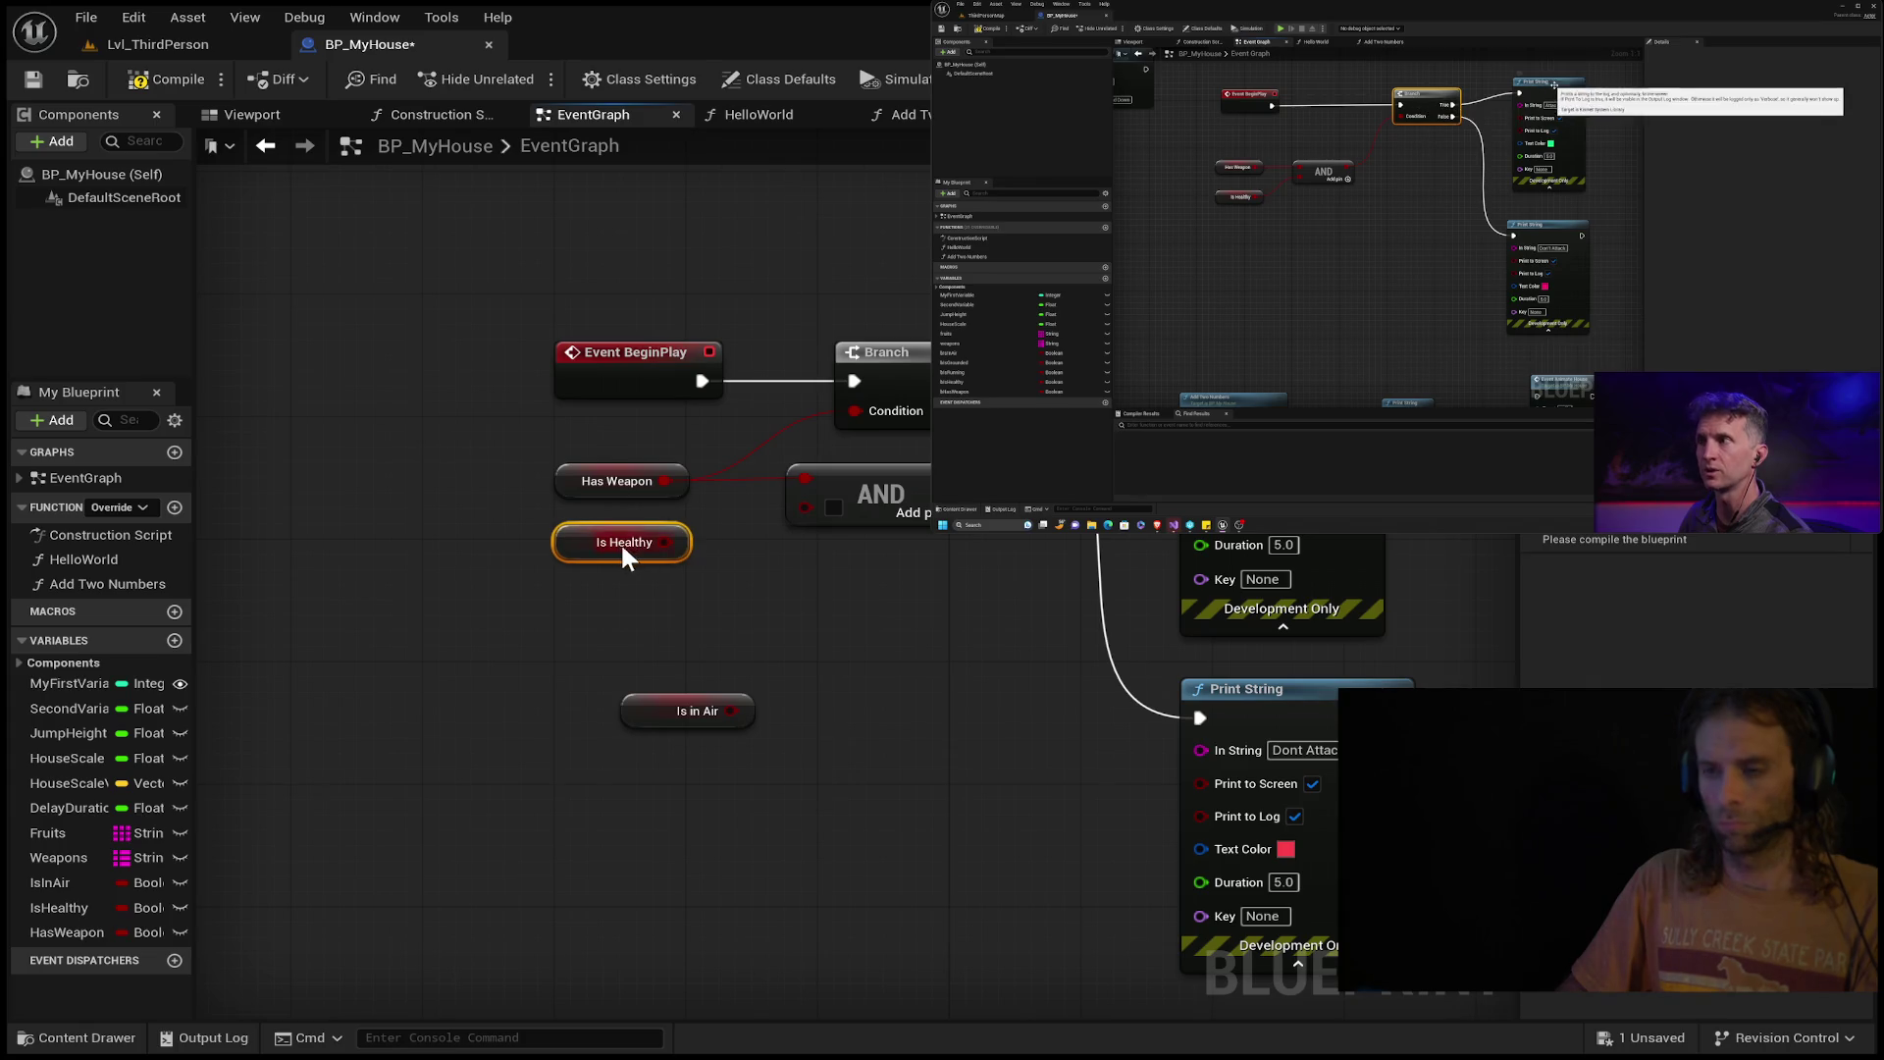
{"action": "left_click_drag", "start_coordinate": [665, 542], "coordinate": [805, 506]}
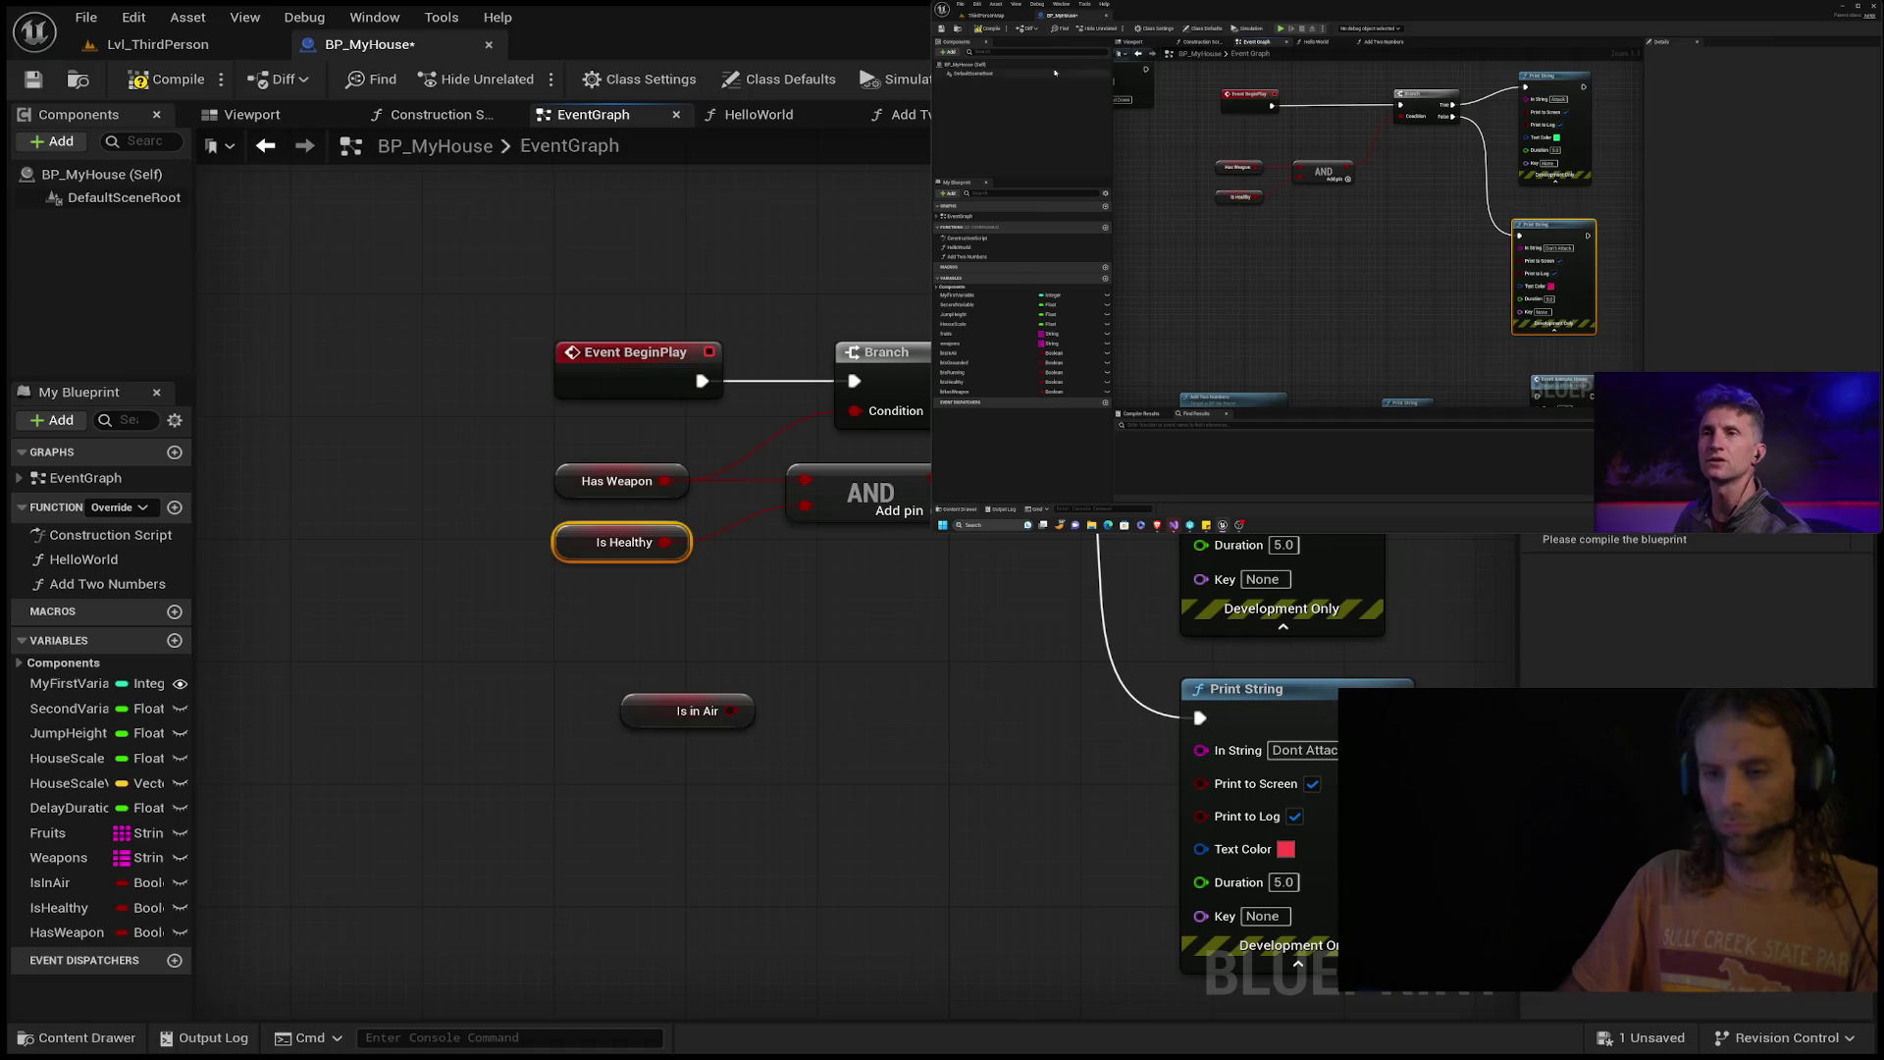
Delete the Is in Air node and set the AND node beside its inputs.
{"action": "left_click", "coordinate": [701, 679]}
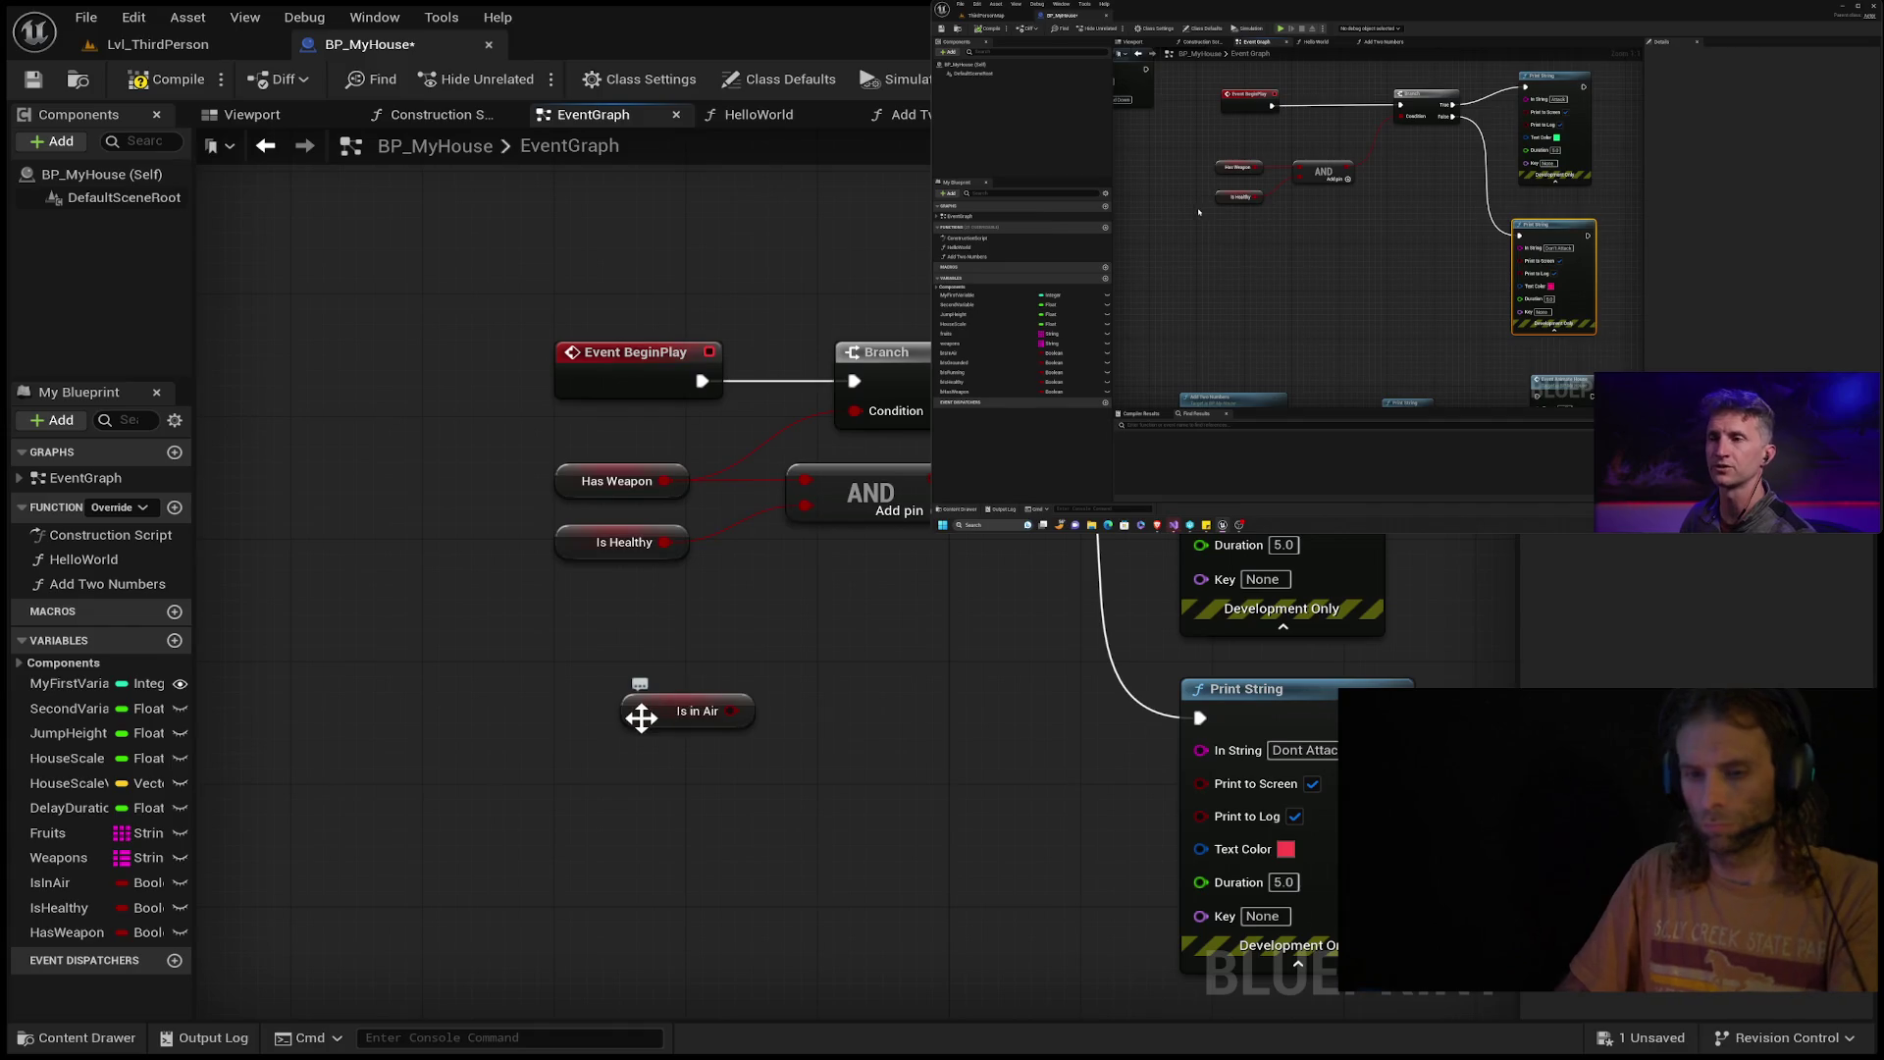
{"action": "left_click", "coordinate": [639, 710]}
{"action": "key", "text": "Delete"}
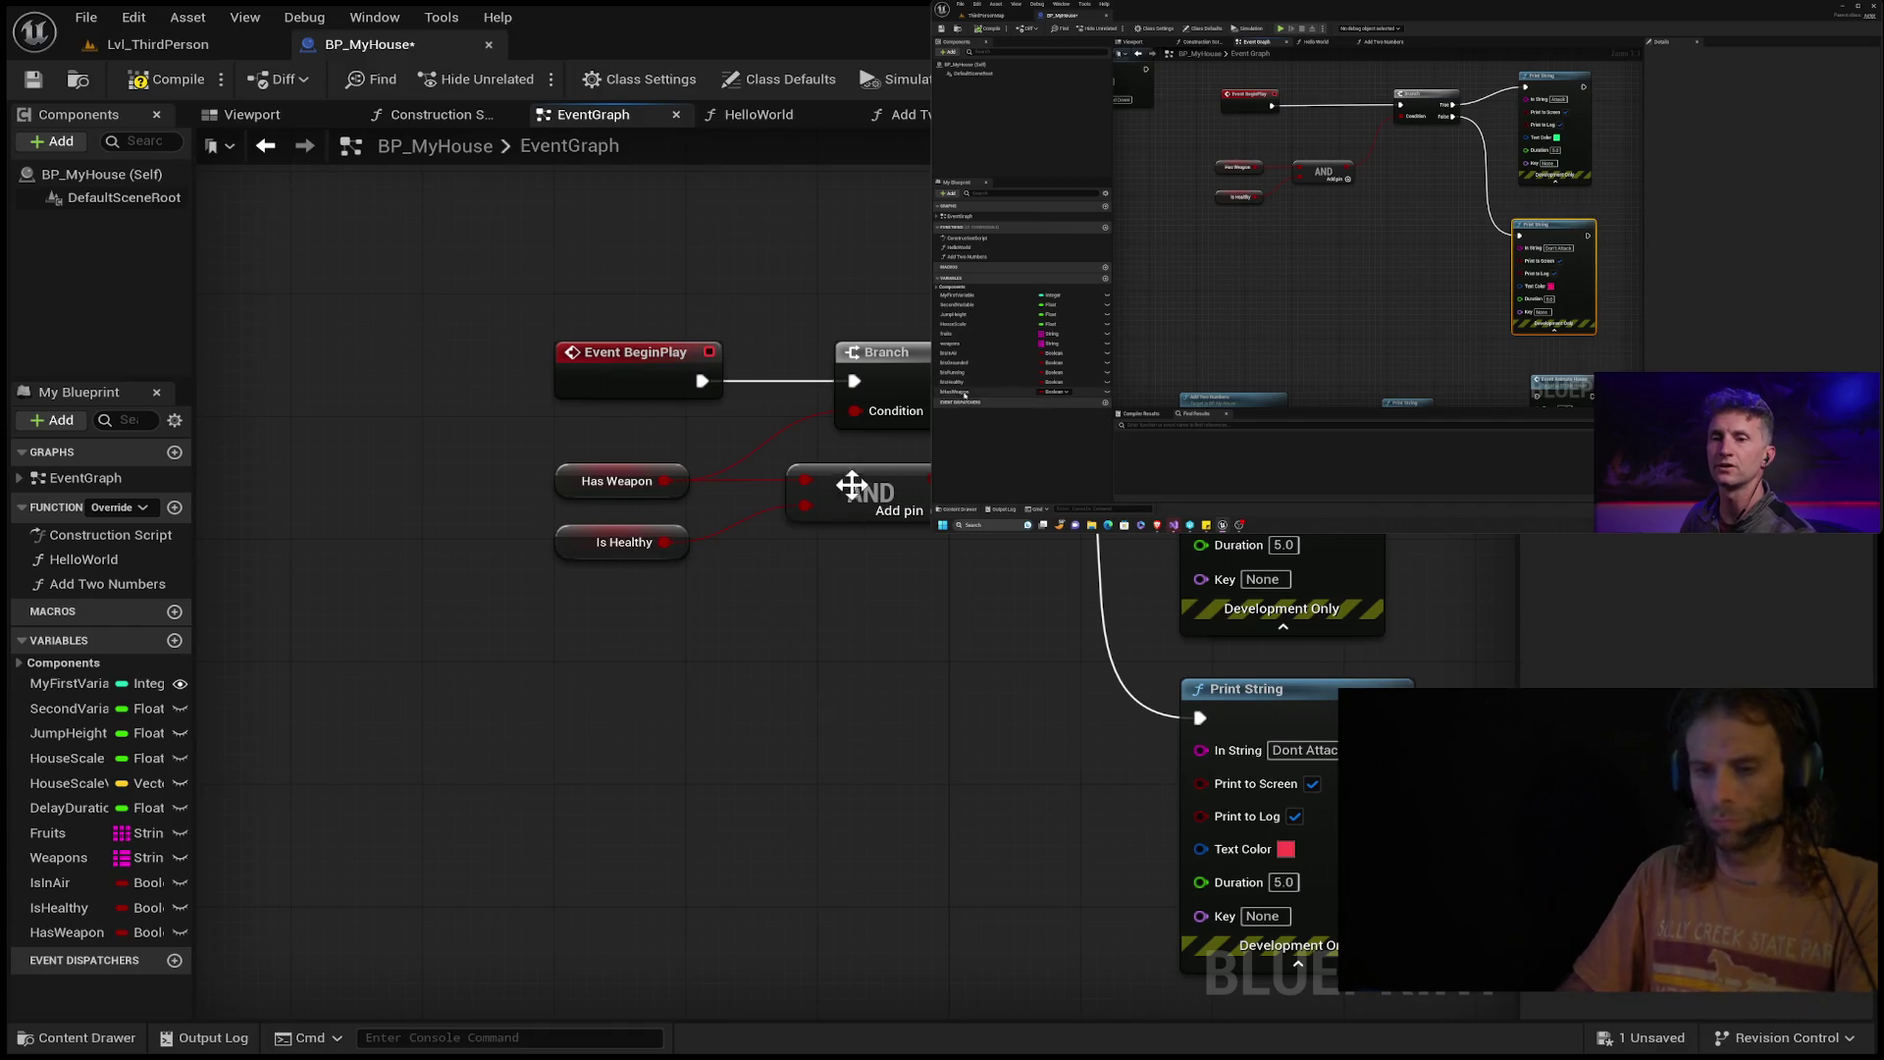
{"action": "mouse_move", "coordinate": [889, 467]}
{"action": "left_mouse_down"}
{"action": "mouse_move", "coordinate": [627, 573]}
{"action": "mouse_move", "coordinate": [898, 460]}
{"action": "mouse_move", "coordinate": [839, 479]}
{"action": "left_mouse_up"}
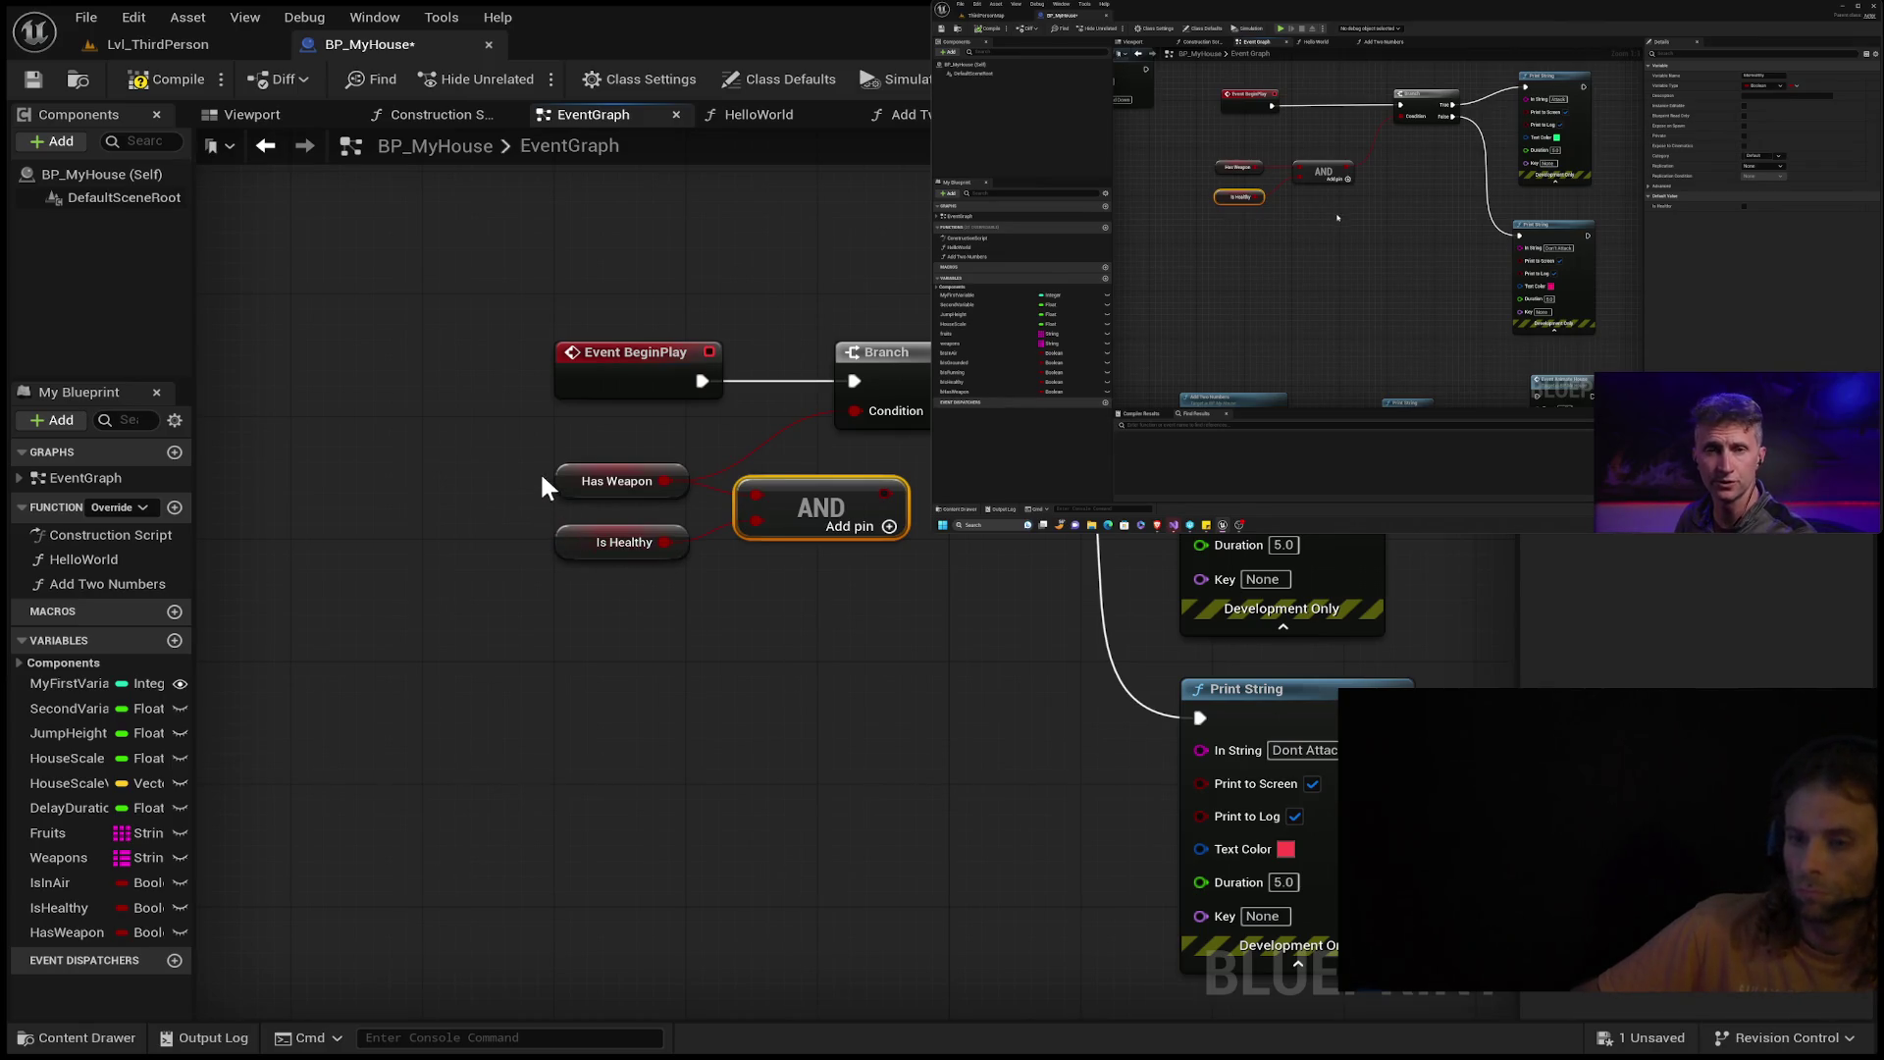
{"action": "left_click", "coordinate": [169, 46]}
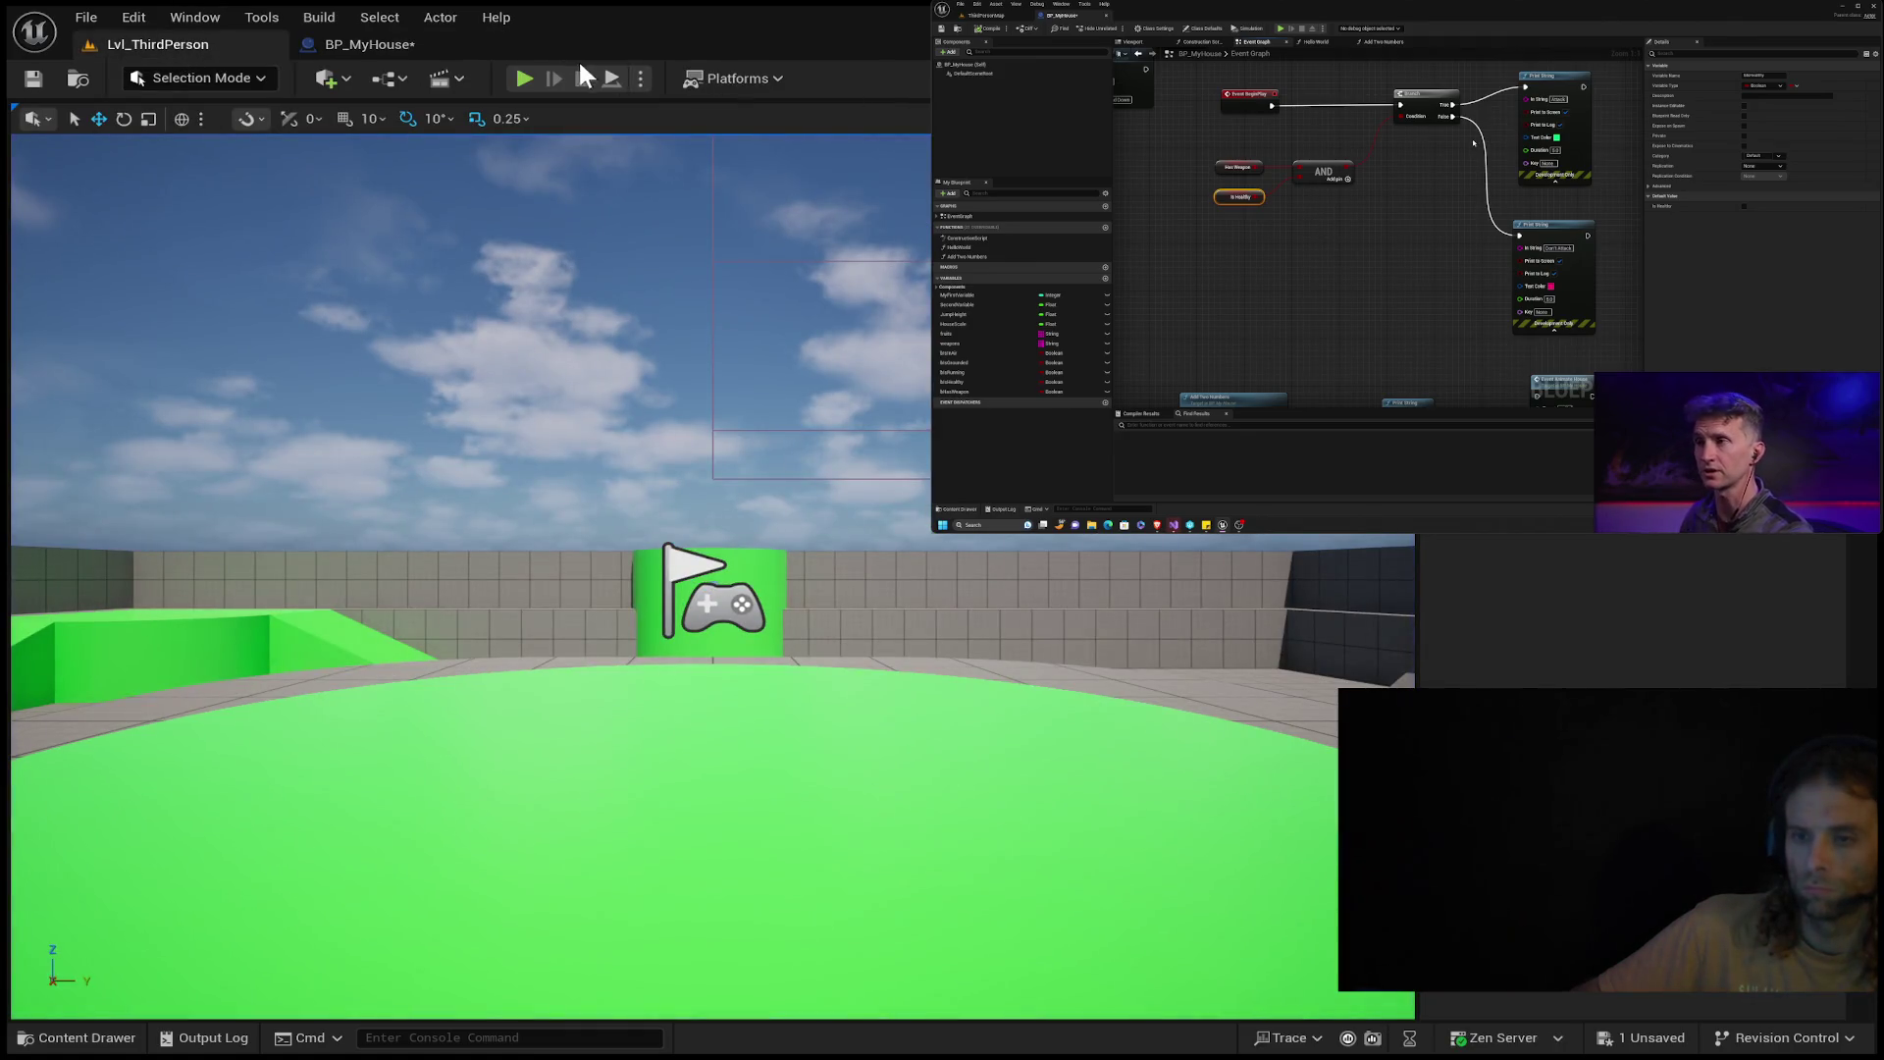
Play Lvl_ThirdPerson, which prints 'Dont Attack', then go back to BP_MyHouse's event graph.
{"action": "left_click", "coordinate": [523, 78]}
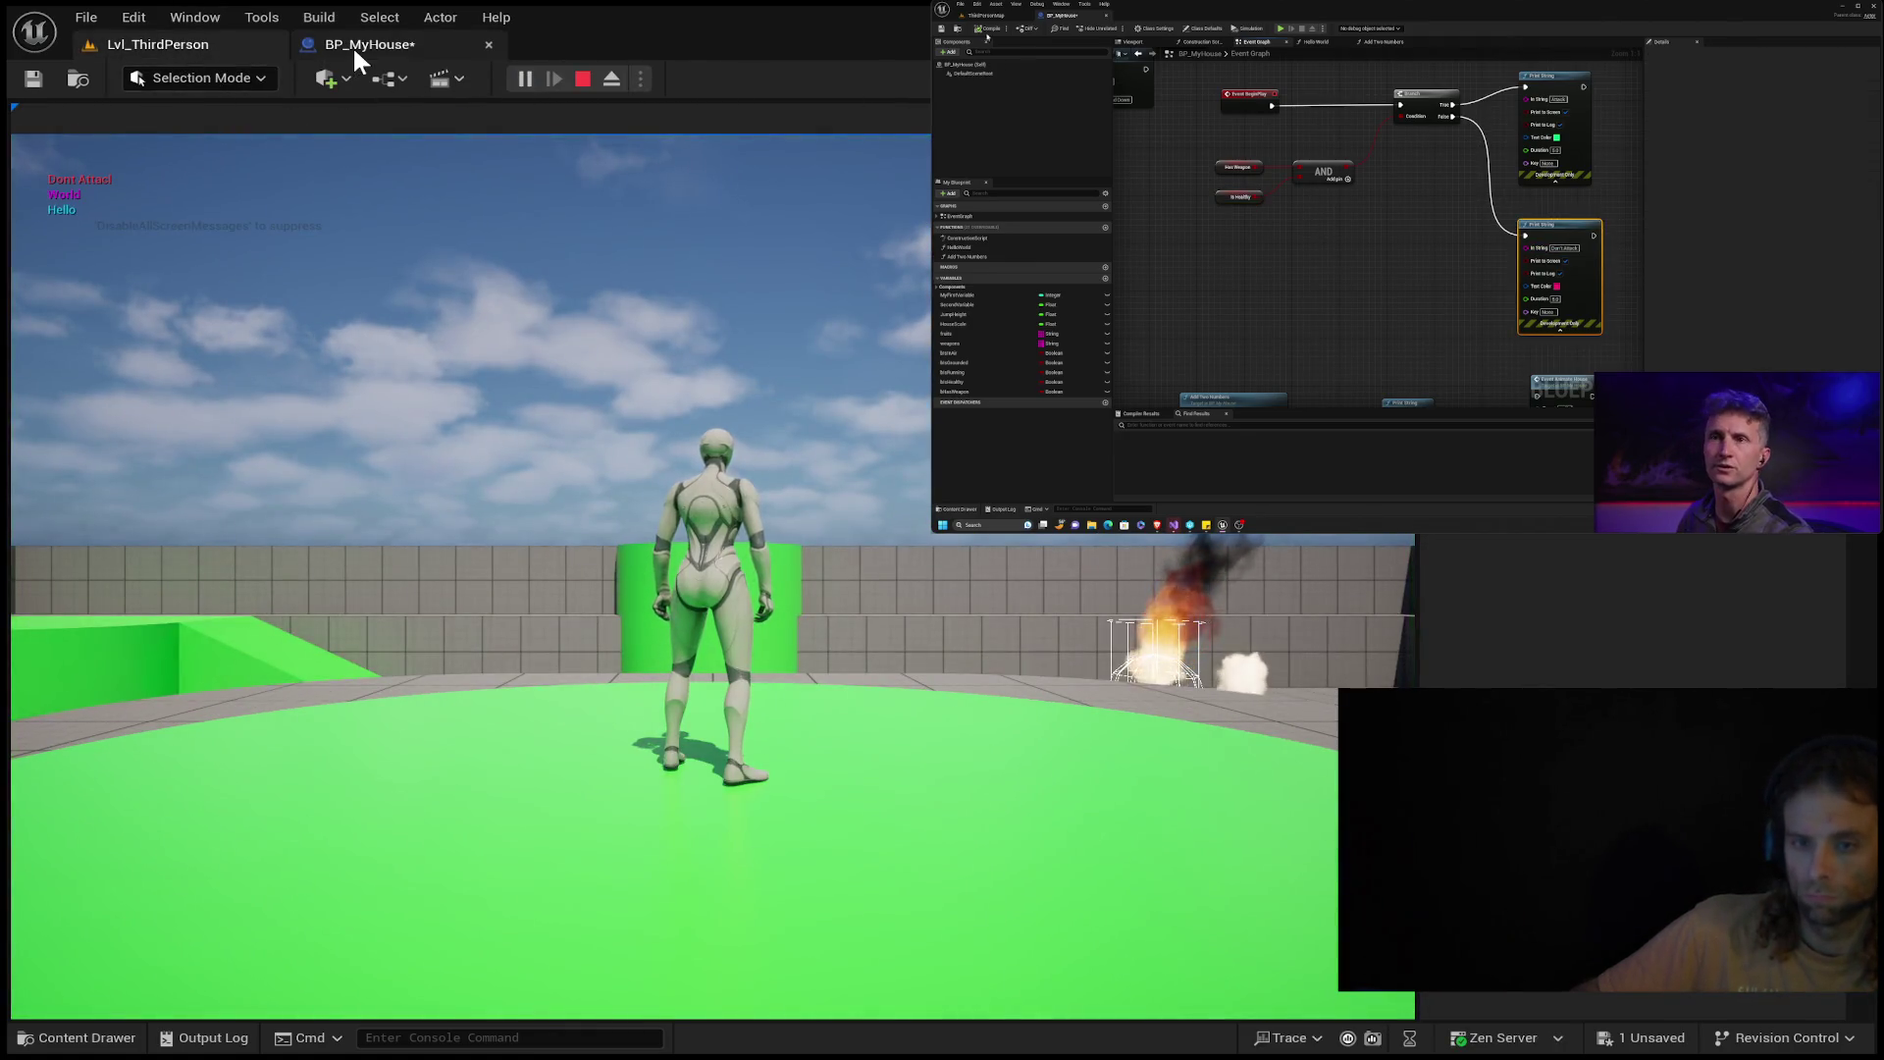
{"action": "left_click", "coordinate": [352, 45]}
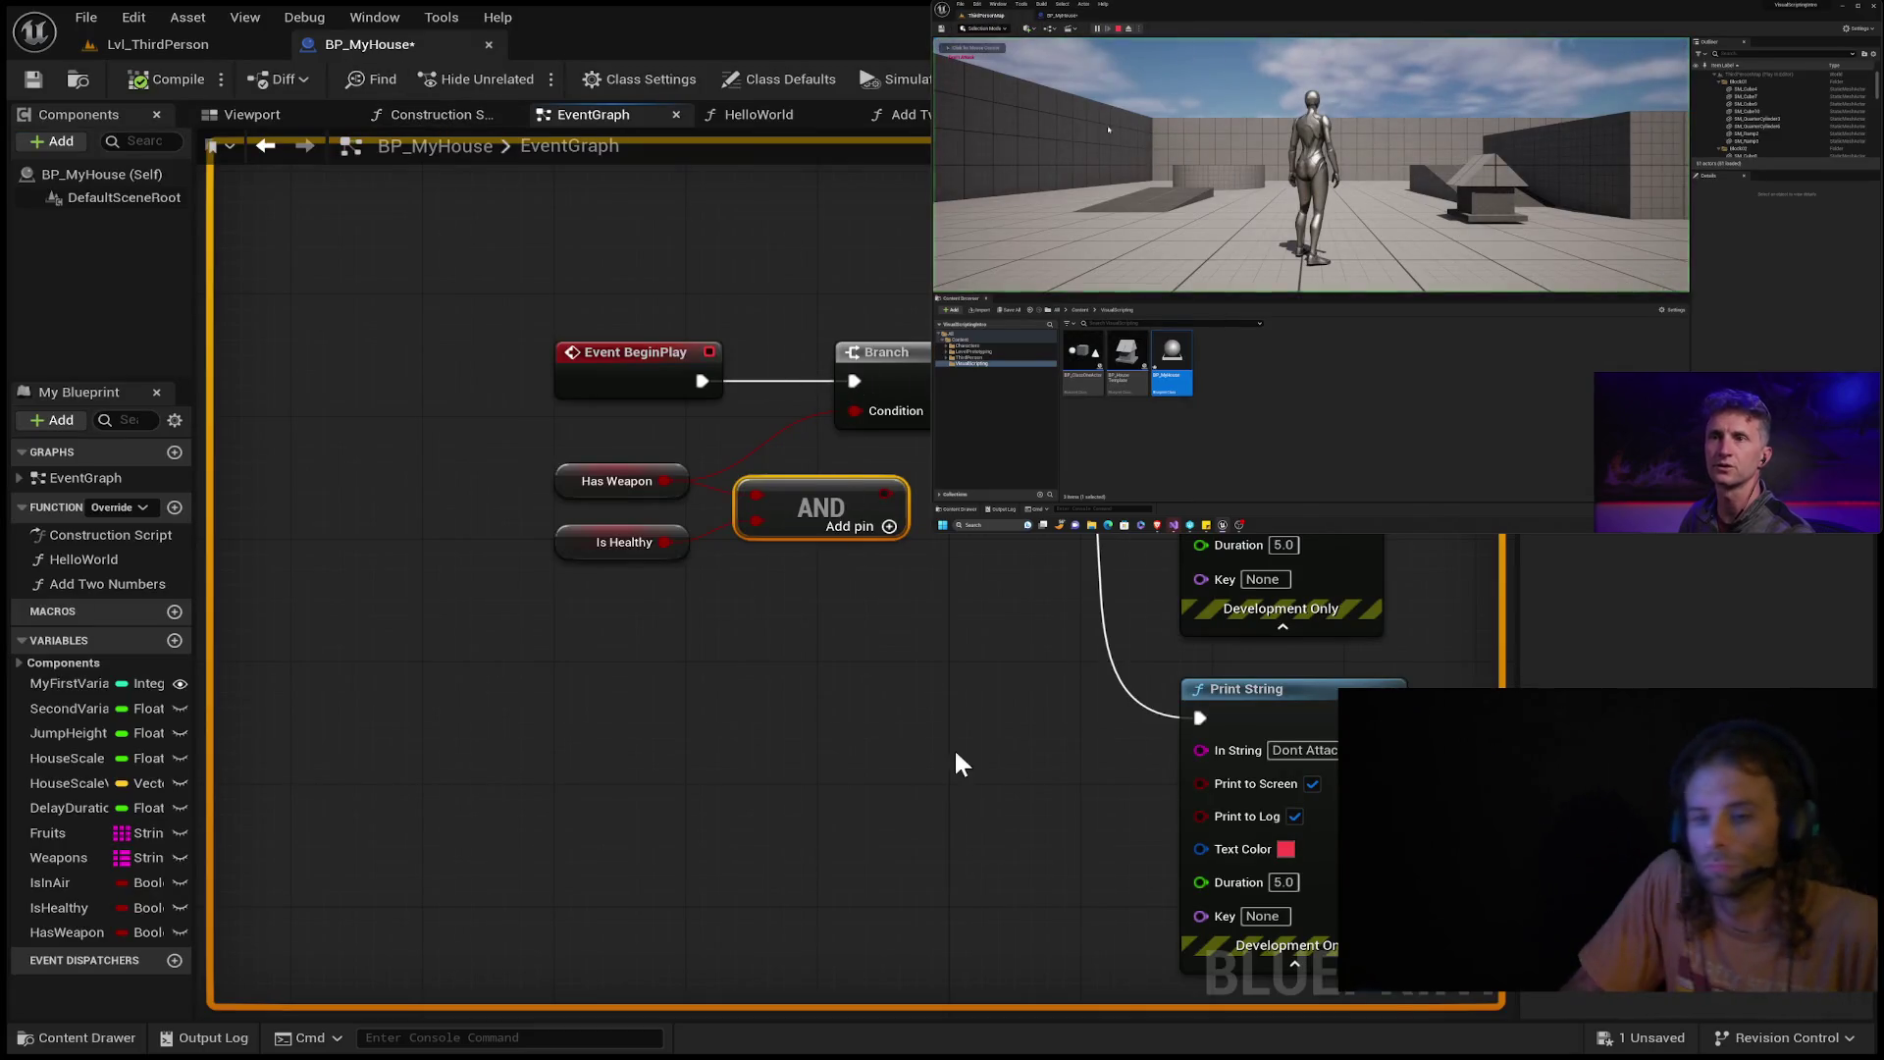
{"action": "left_click", "coordinate": [934, 757]}
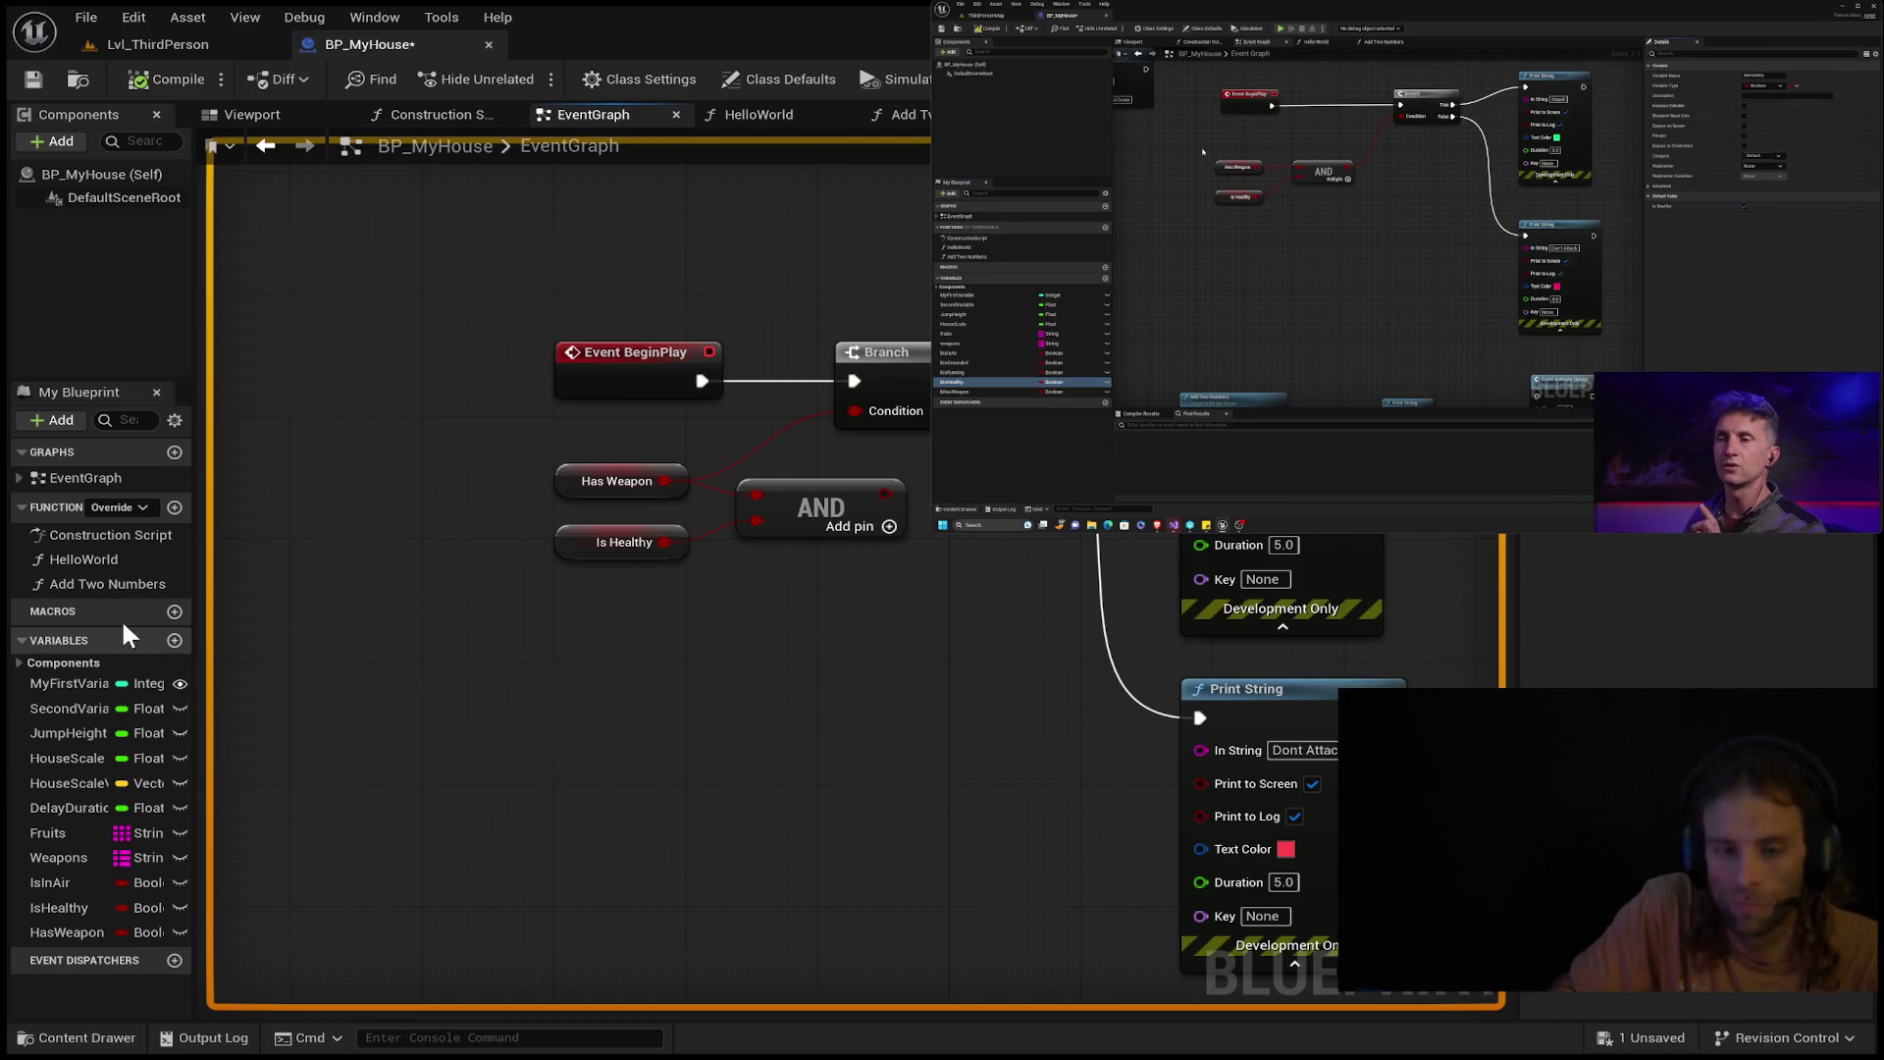
Tick the default values of IsHealthy and HasWeapon so both start true.
{"action": "left_click", "coordinate": [59, 908]}
{"action": "left_click", "coordinate": [1683, 538]}
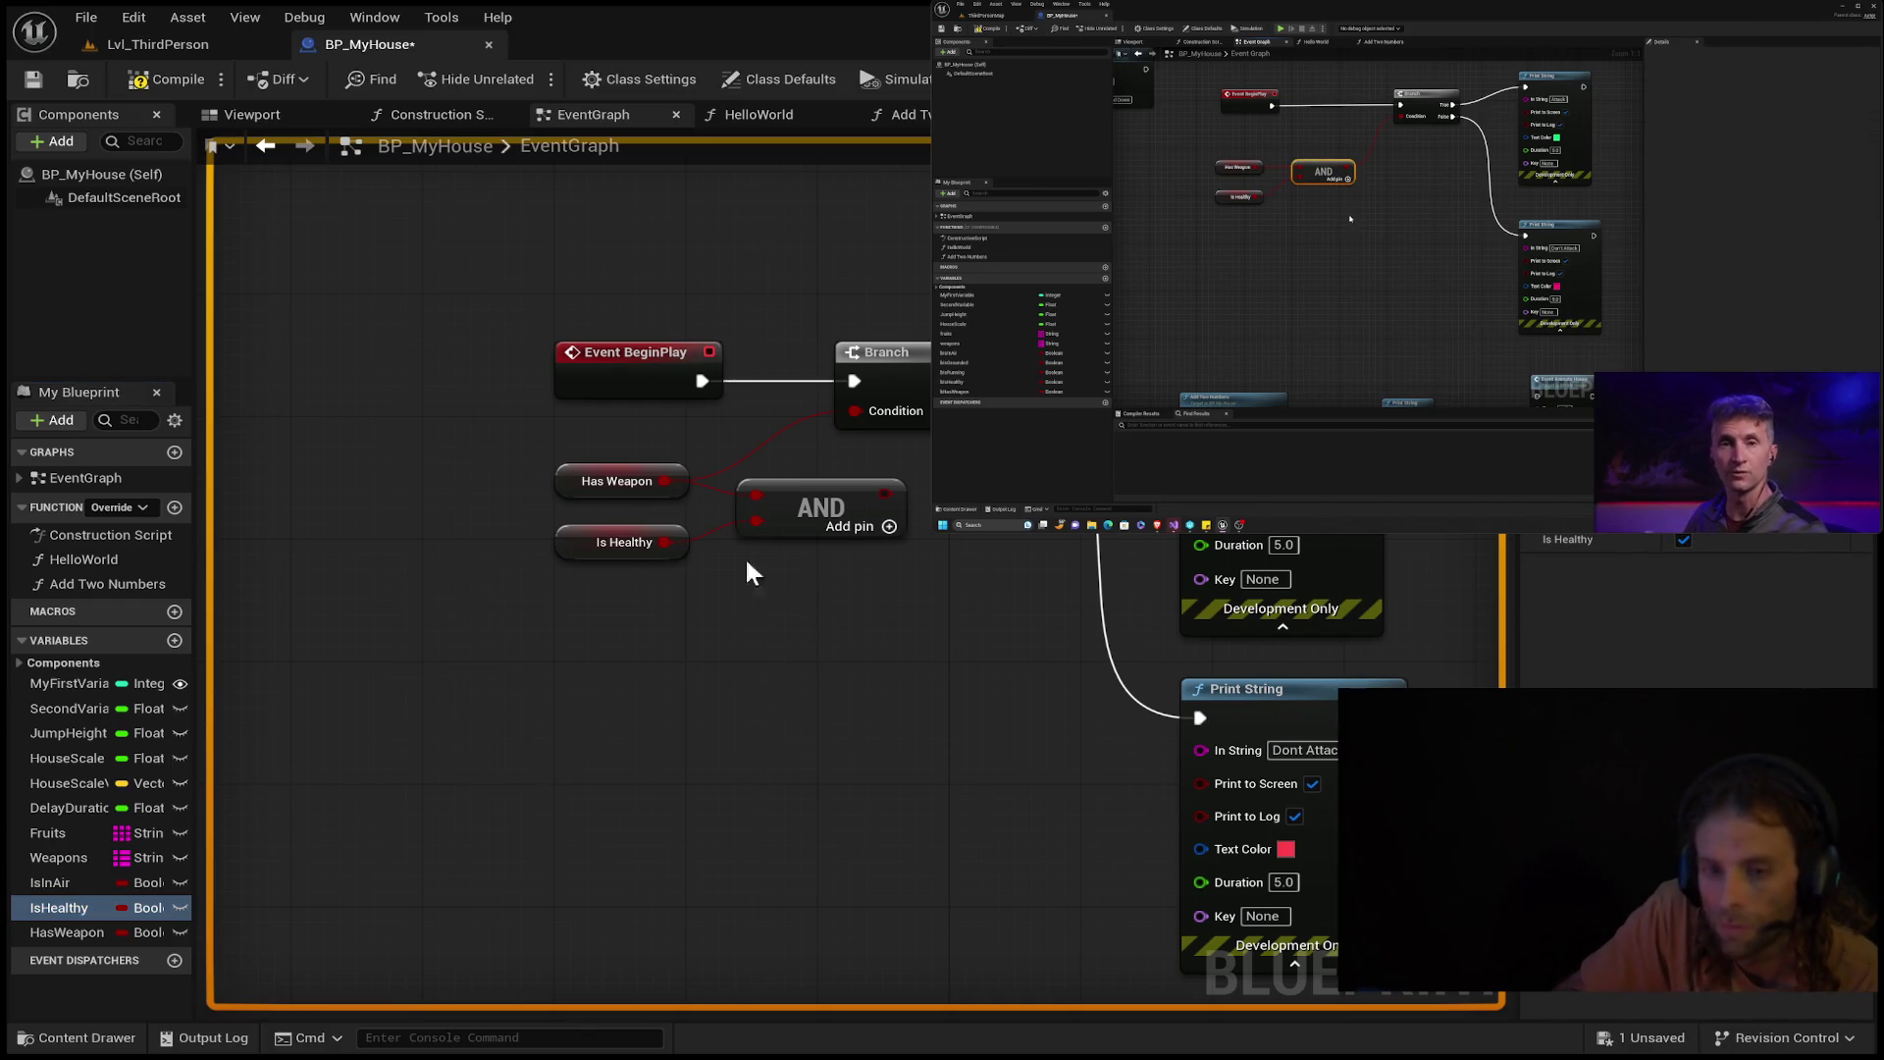
{"action": "left_click", "coordinate": [597, 481]}
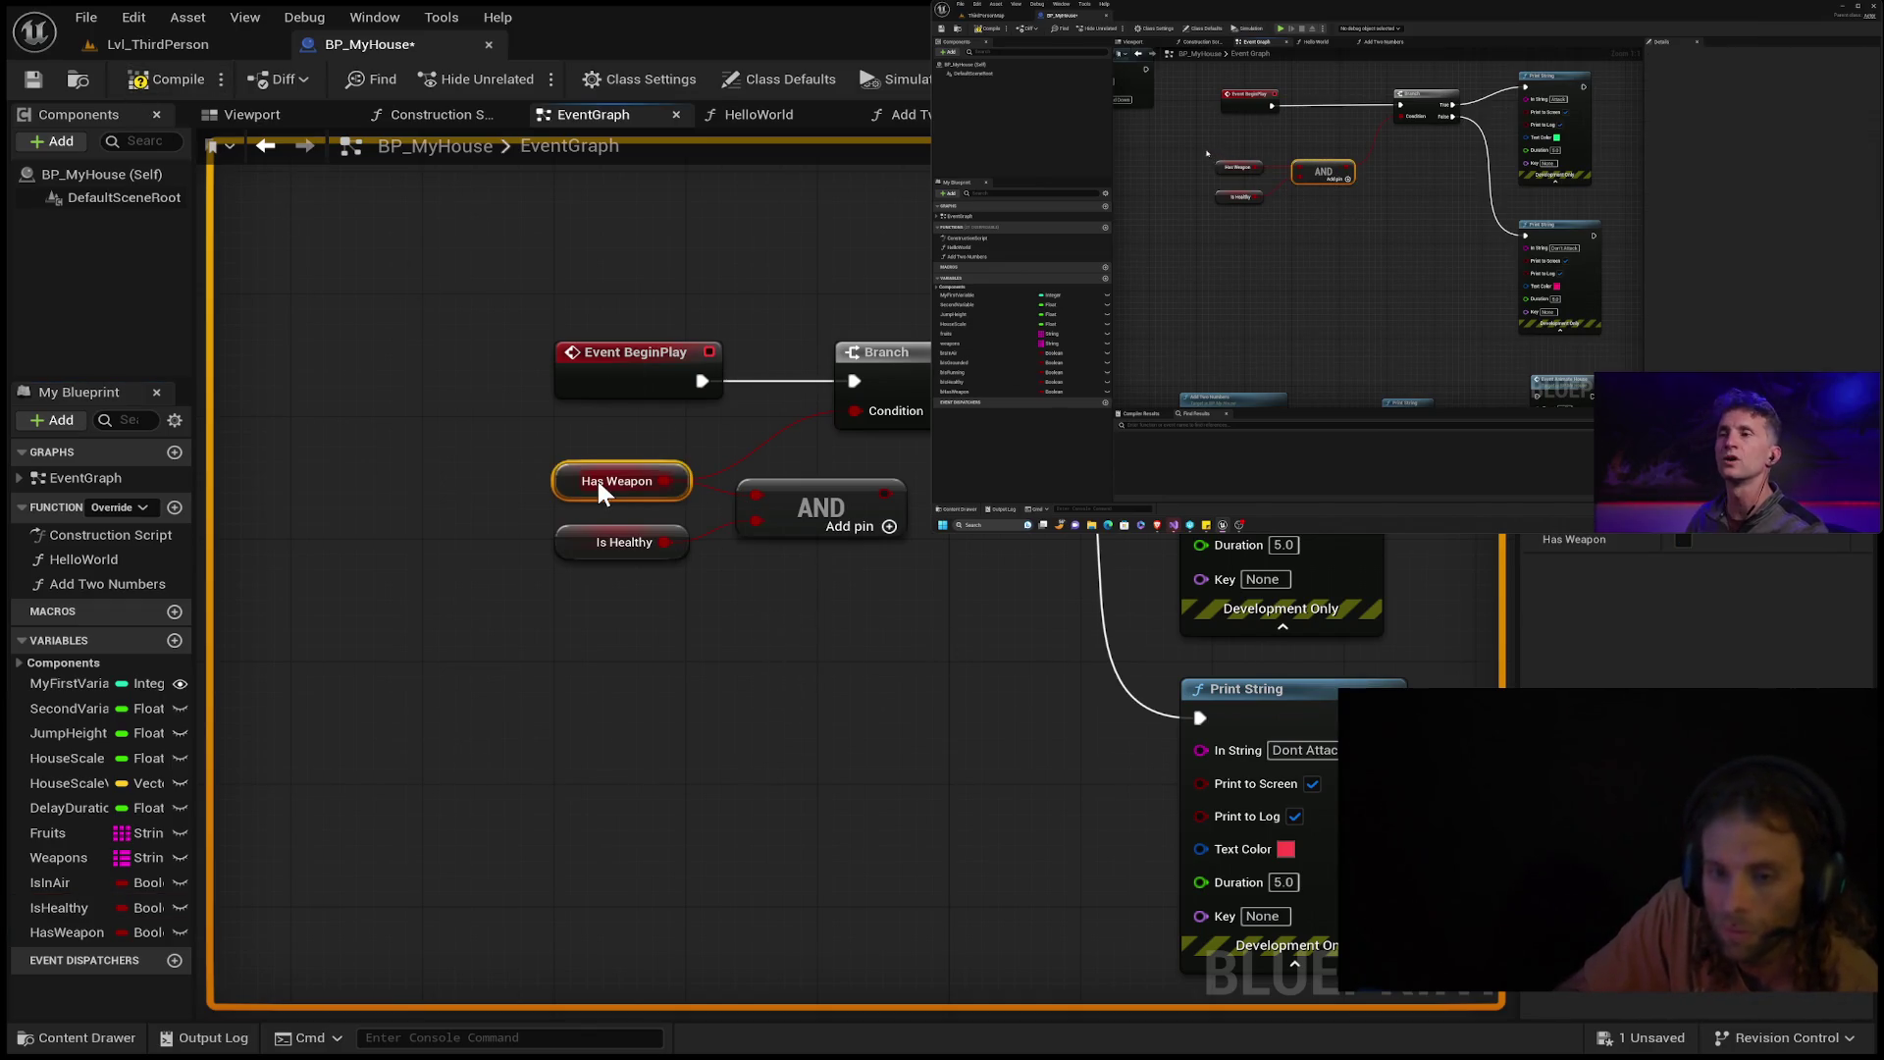
{"action": "left_click", "coordinate": [1684, 539]}
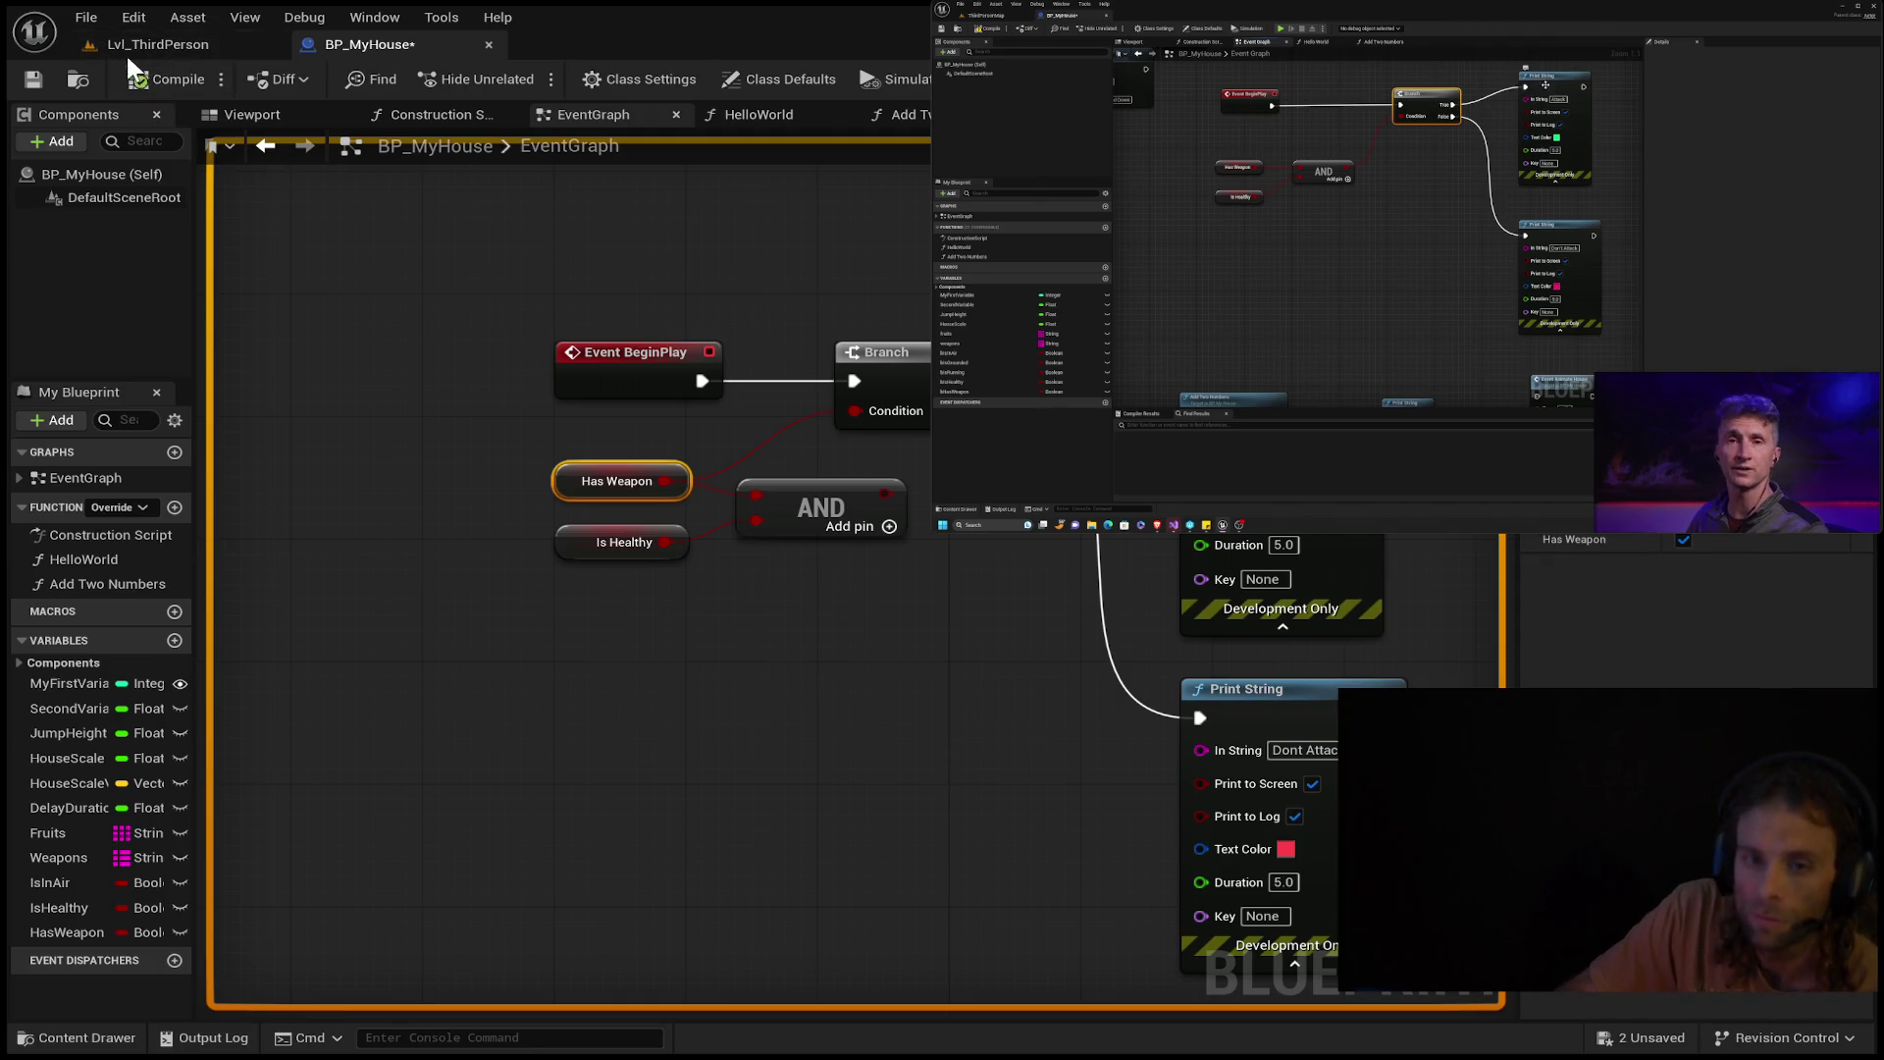
Stop and restart the level play-test, which now prints Attack, then return to BP_MyHouse.
{"action": "left_click", "coordinate": [126, 44]}
{"action": "left_click", "coordinate": [525, 78]}
{"action": "left_click", "coordinate": [582, 78]}
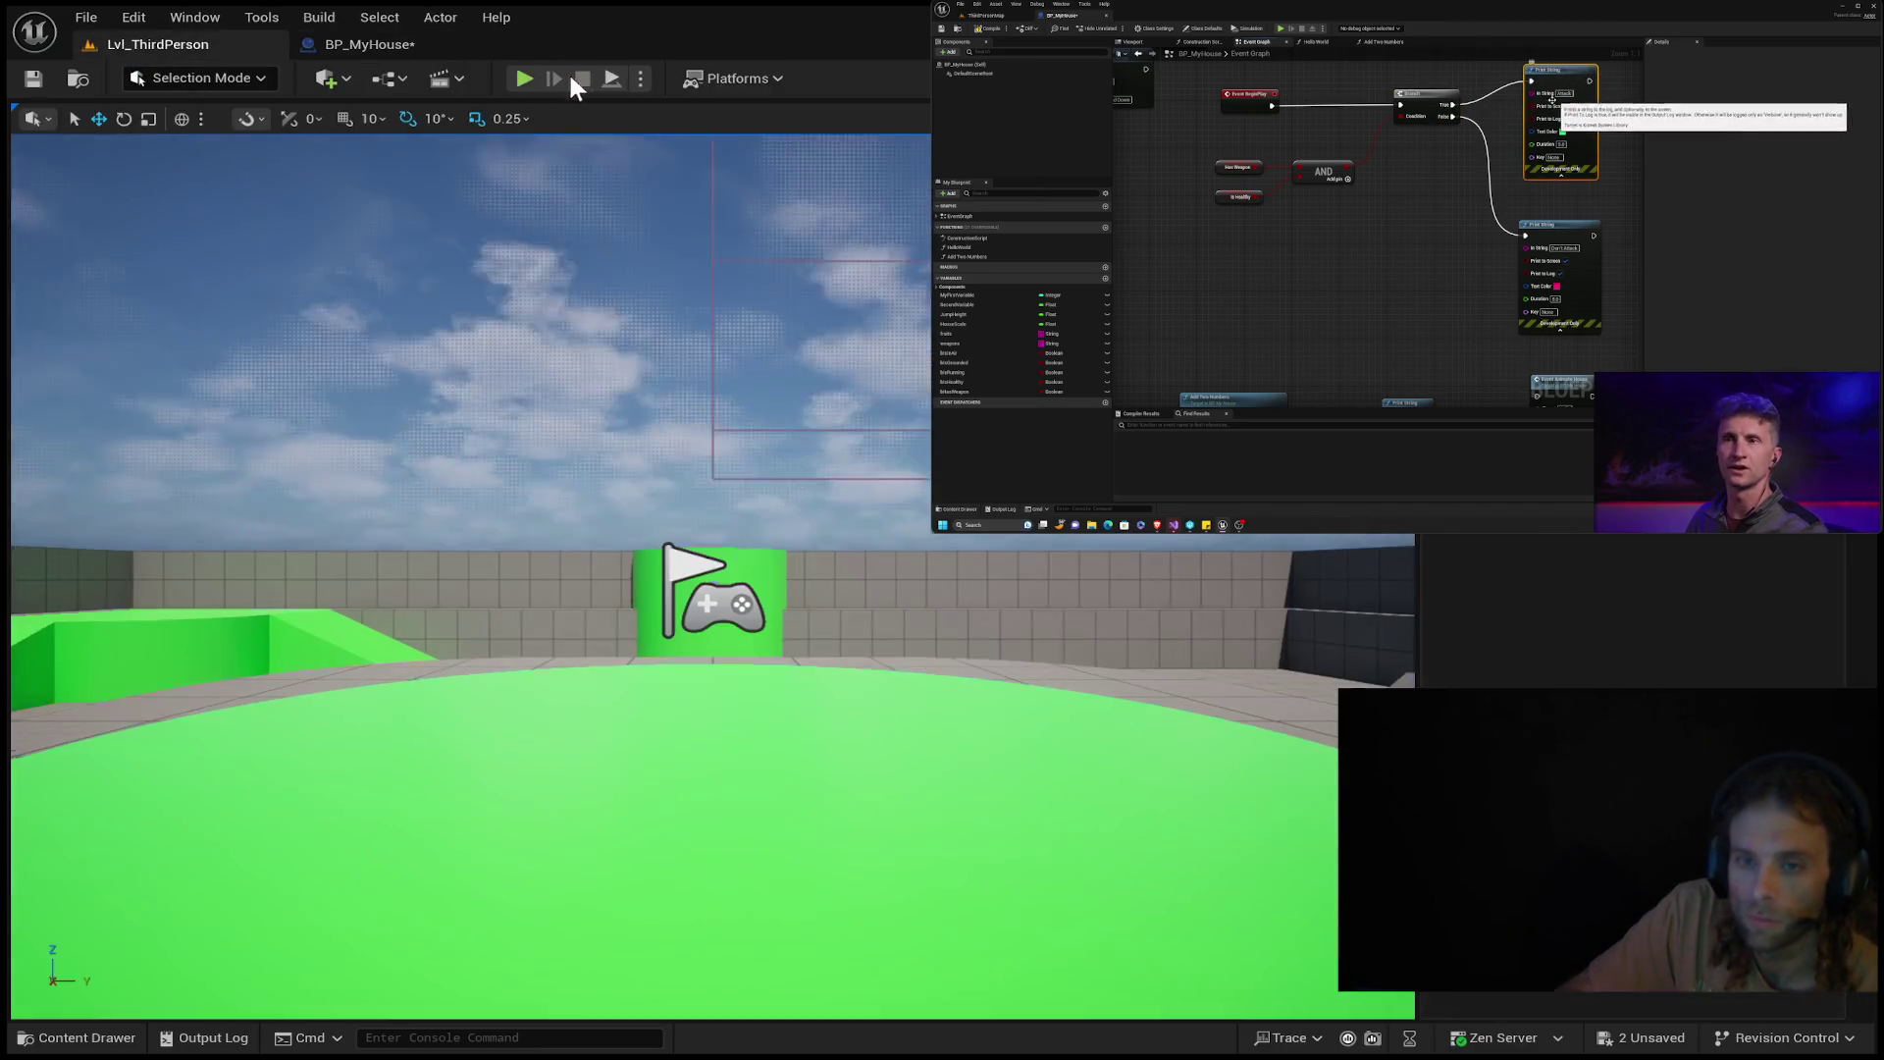
{"action": "left_click", "coordinate": [522, 78]}
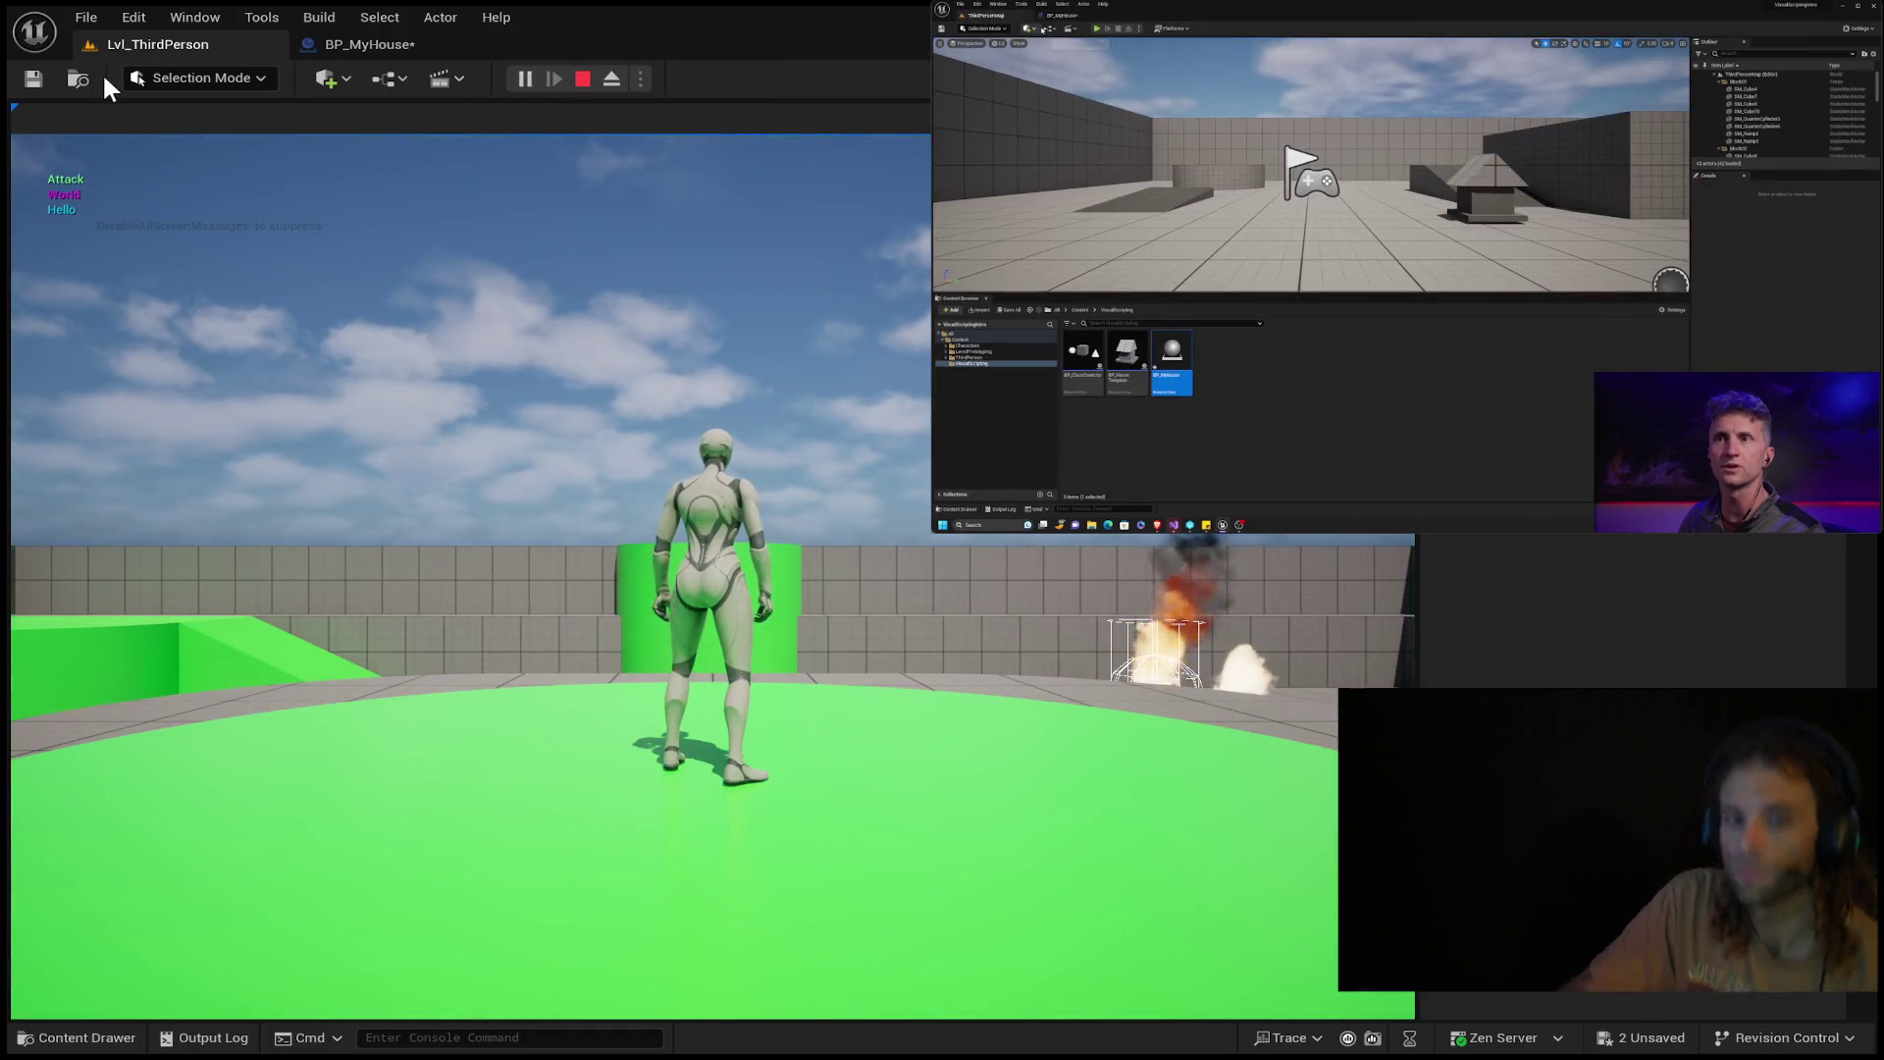
{"action": "left_click", "coordinate": [354, 42]}
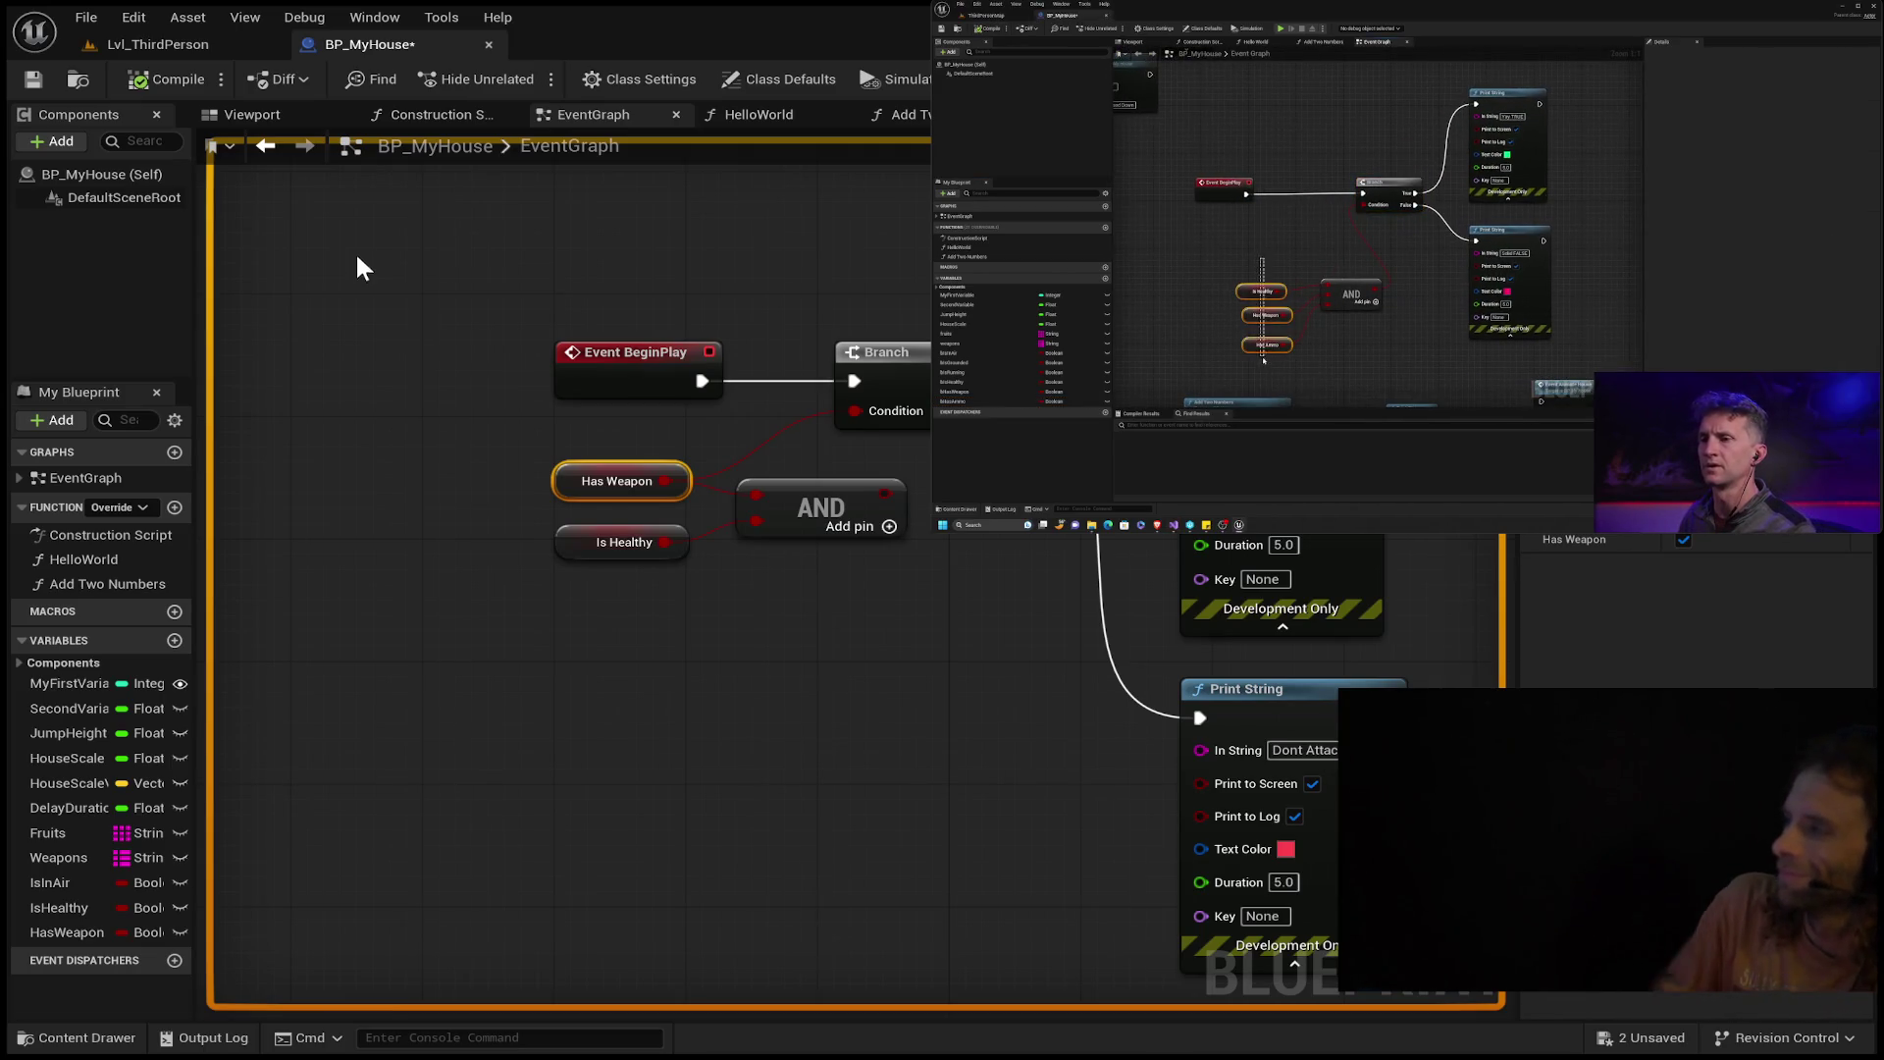
Rewind the reference tutorial and add a third input pin to the AND node.
{"action": "mouse_move", "coordinate": [1406, 294]}
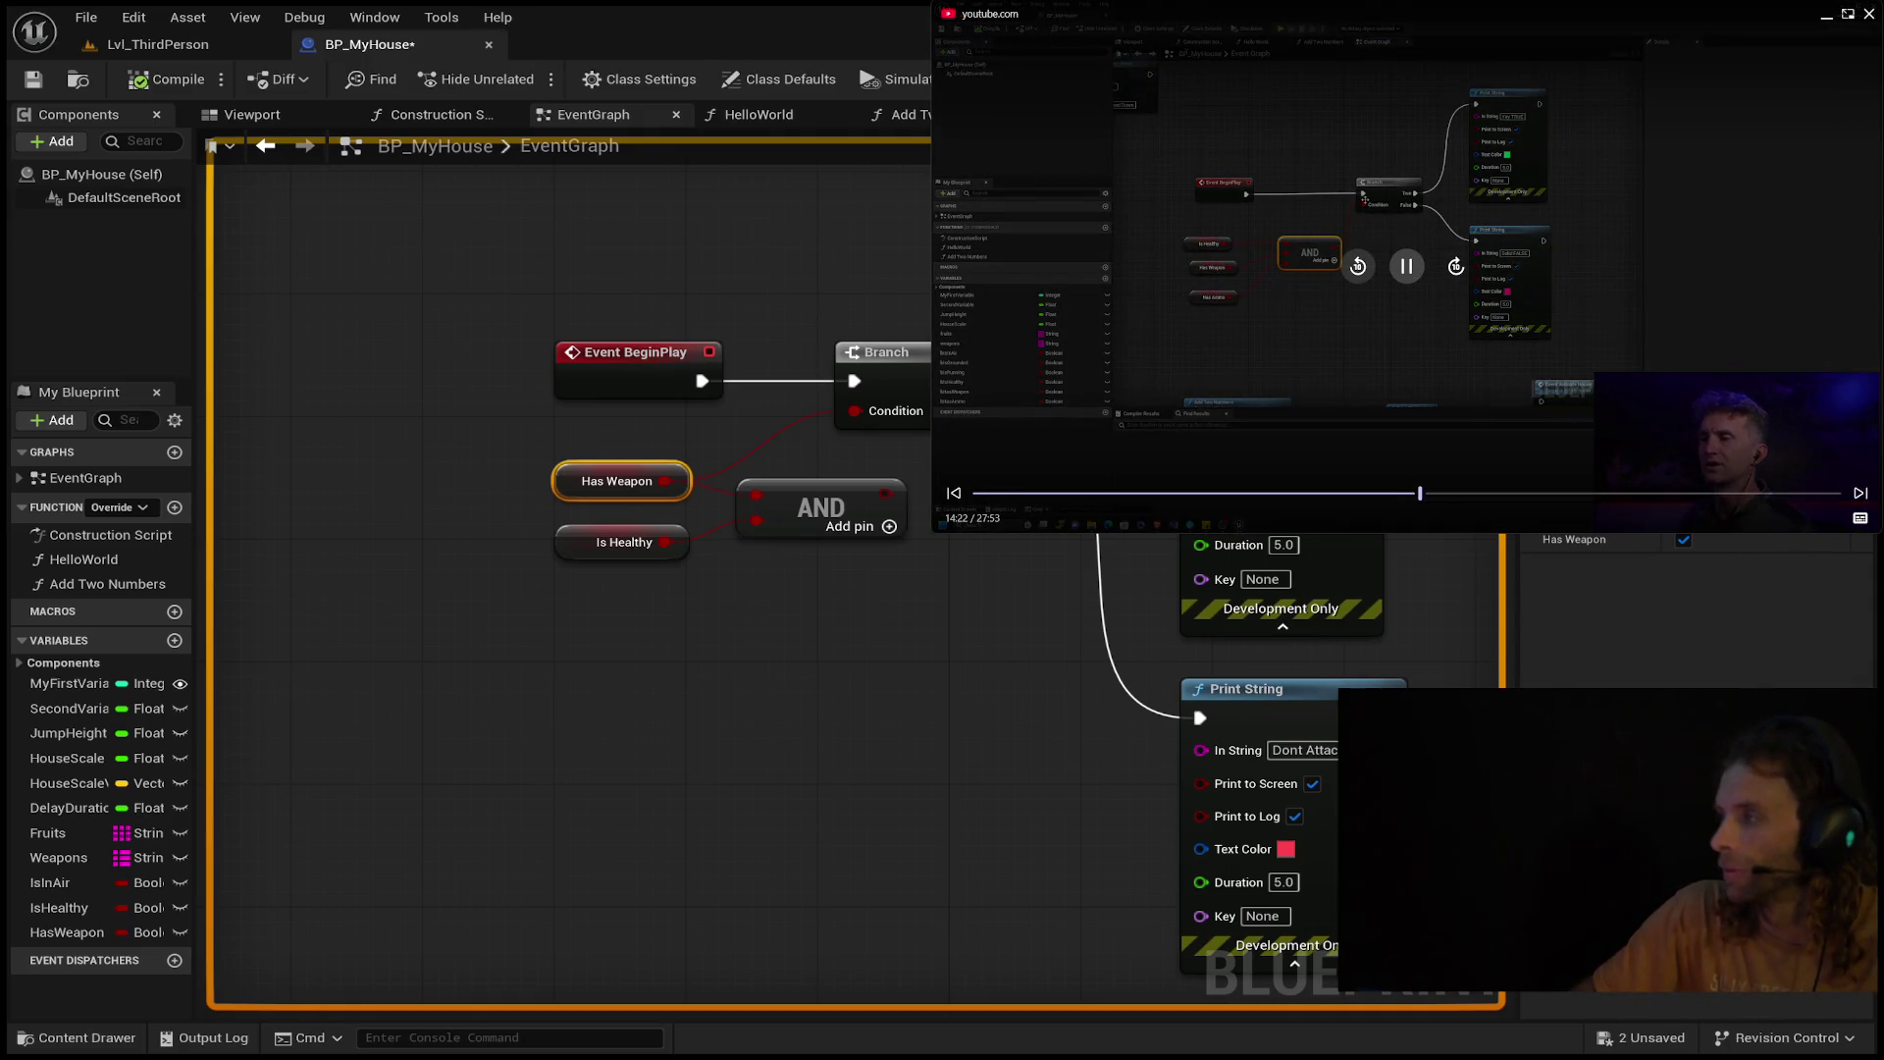
{"action": "left_click", "coordinate": [1358, 267]}
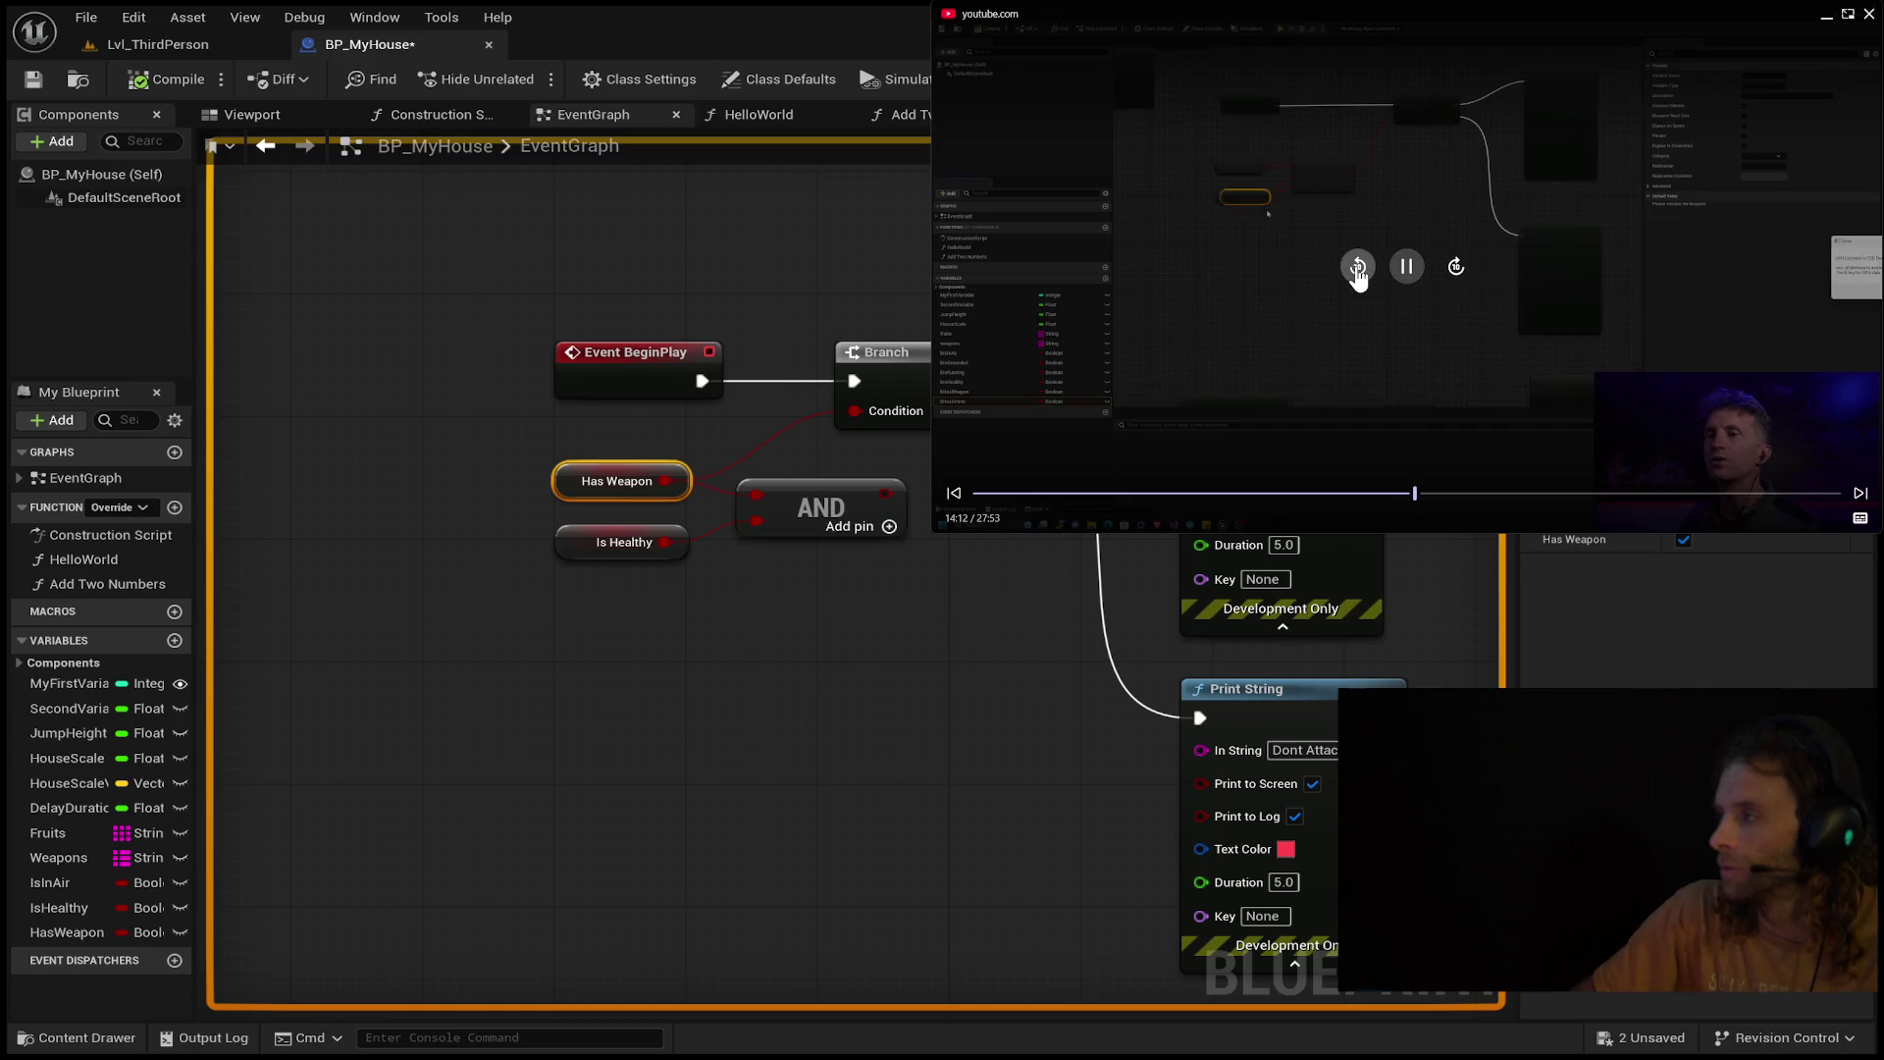
{"action": "left_click", "coordinate": [1358, 267]}
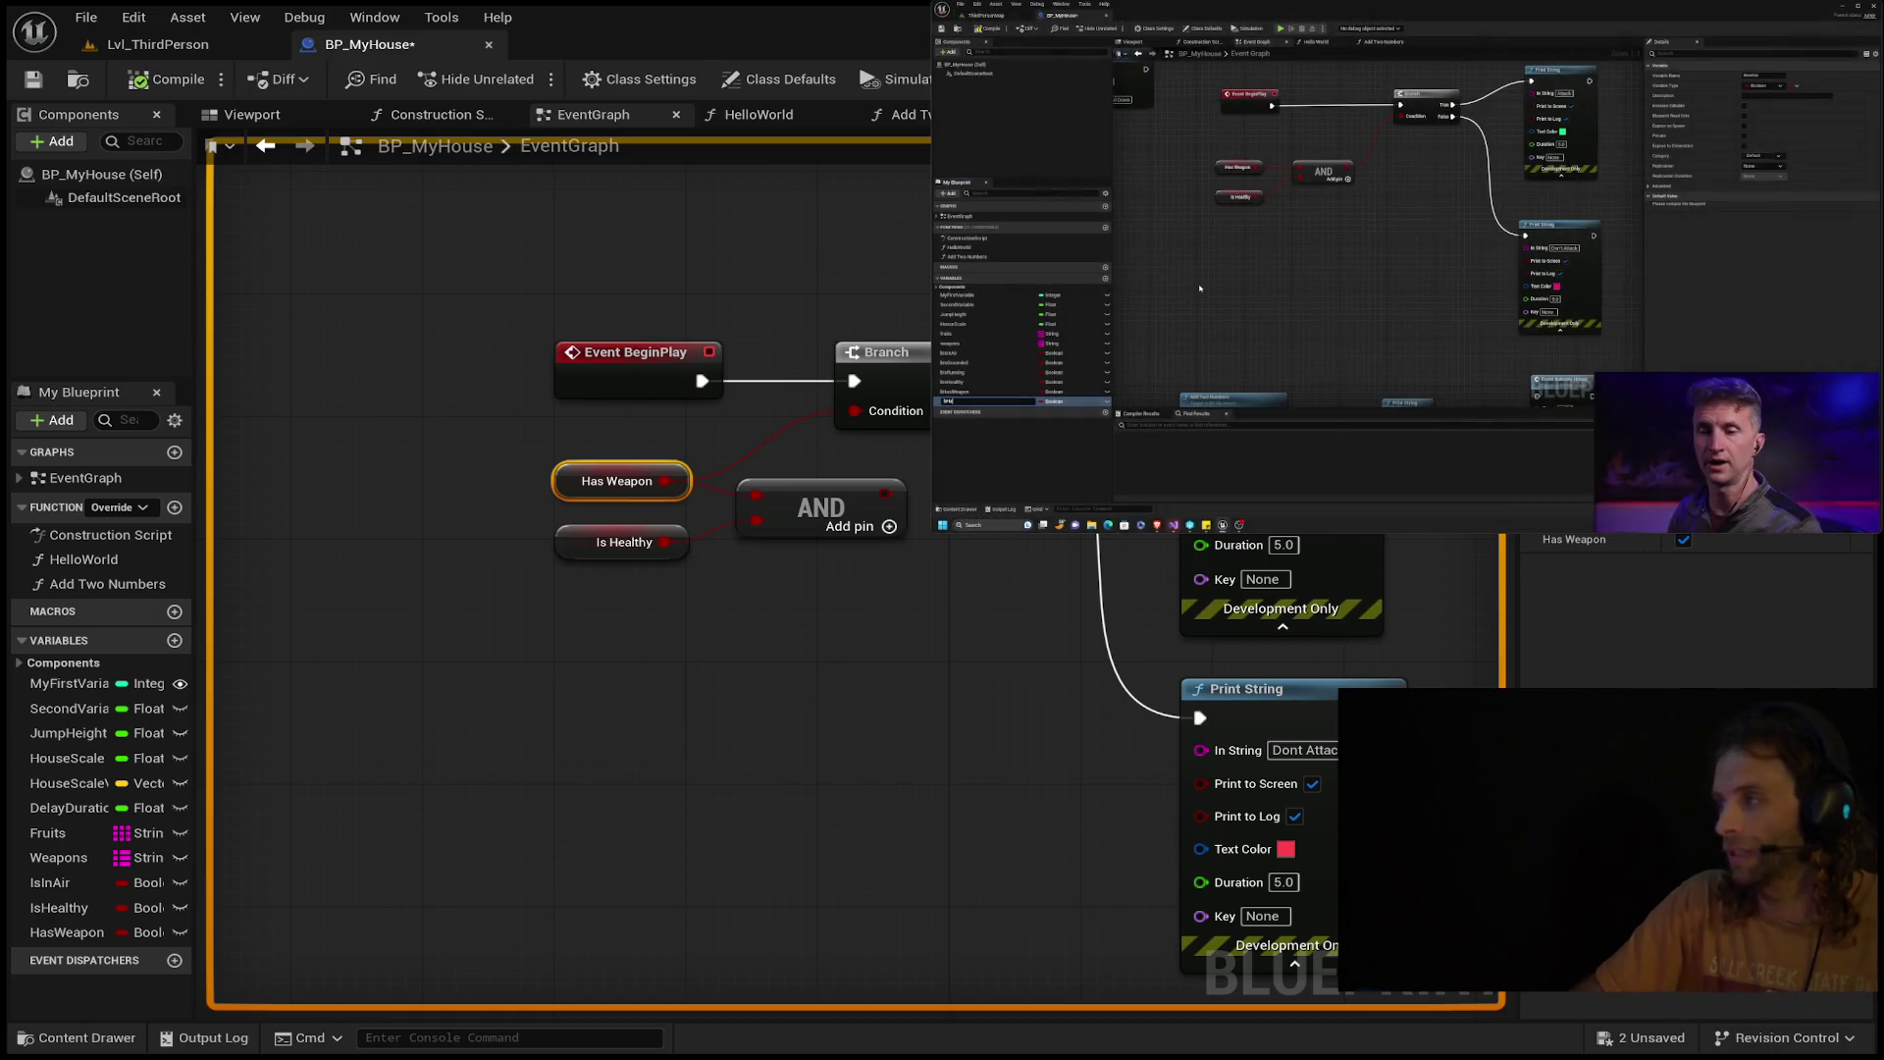
{"action": "left_click", "coordinate": [889, 527]}
{"action": "left_click", "coordinate": [795, 610]}
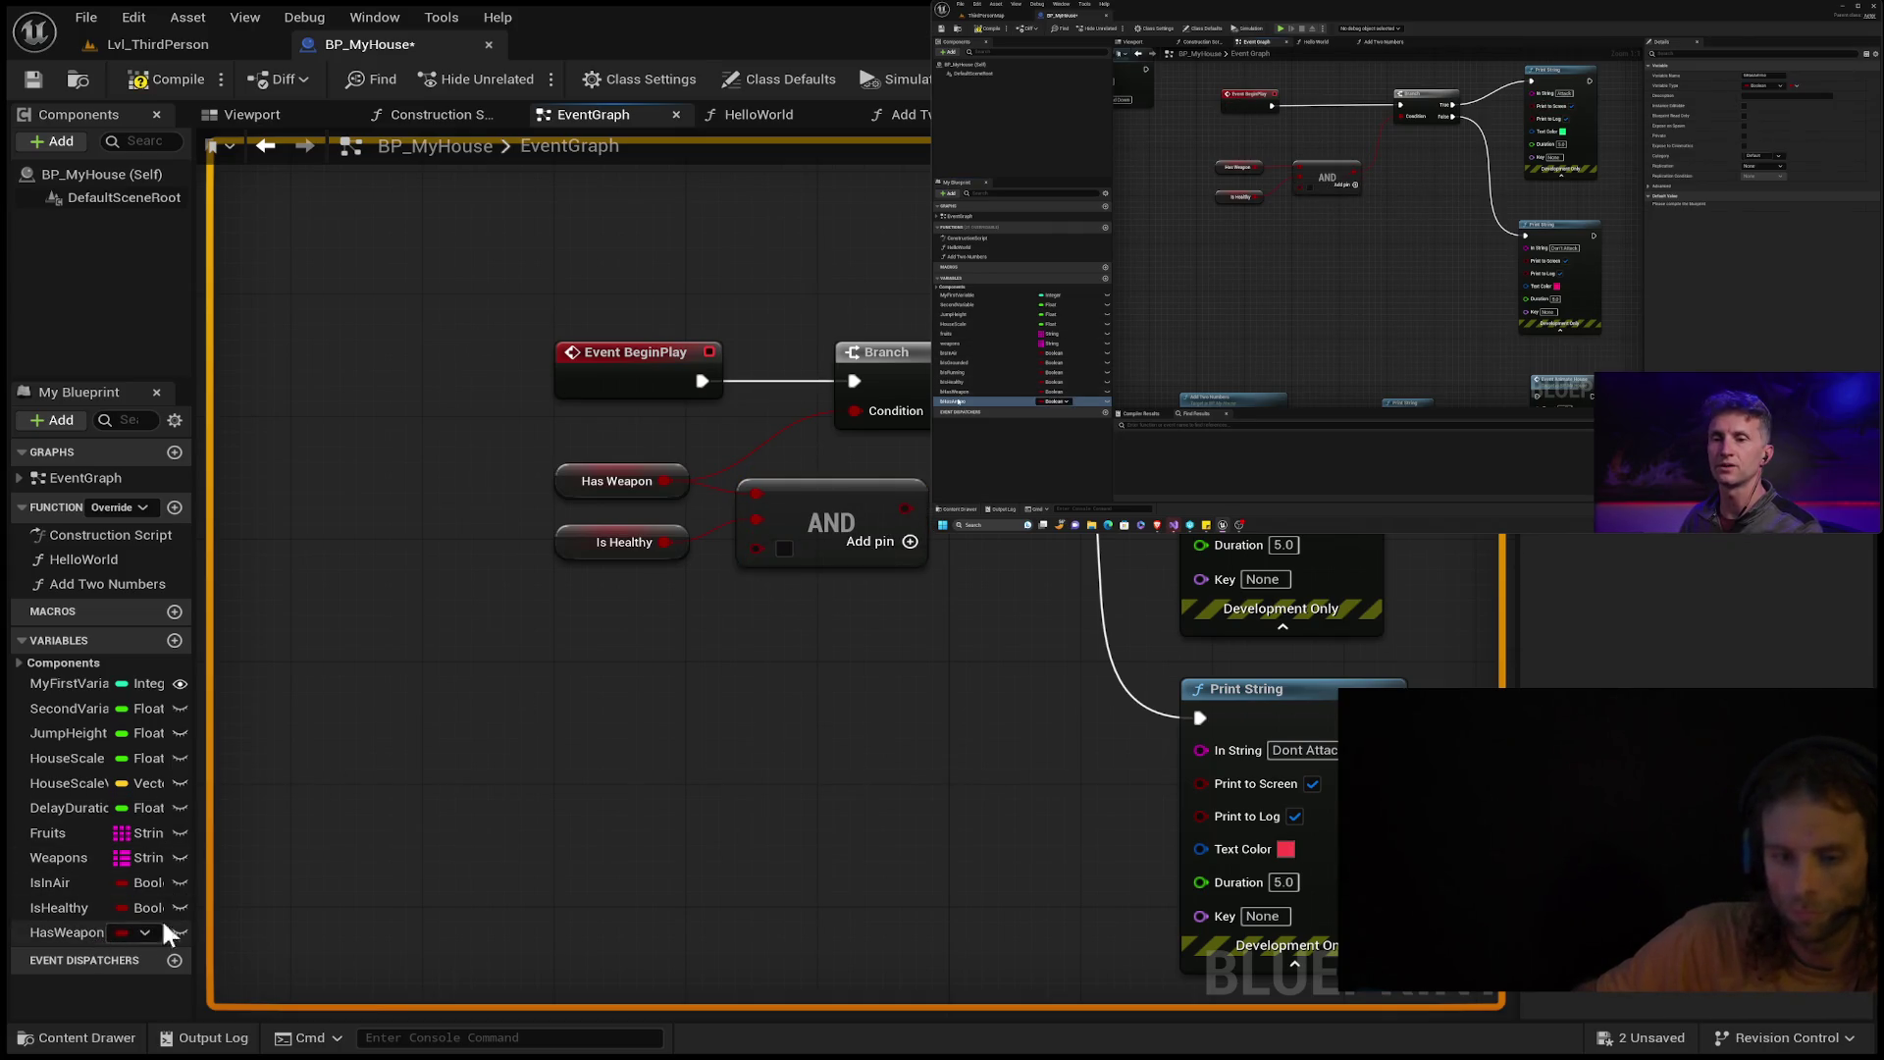
{"action": "mouse_move", "coordinate": [1353, 278]}
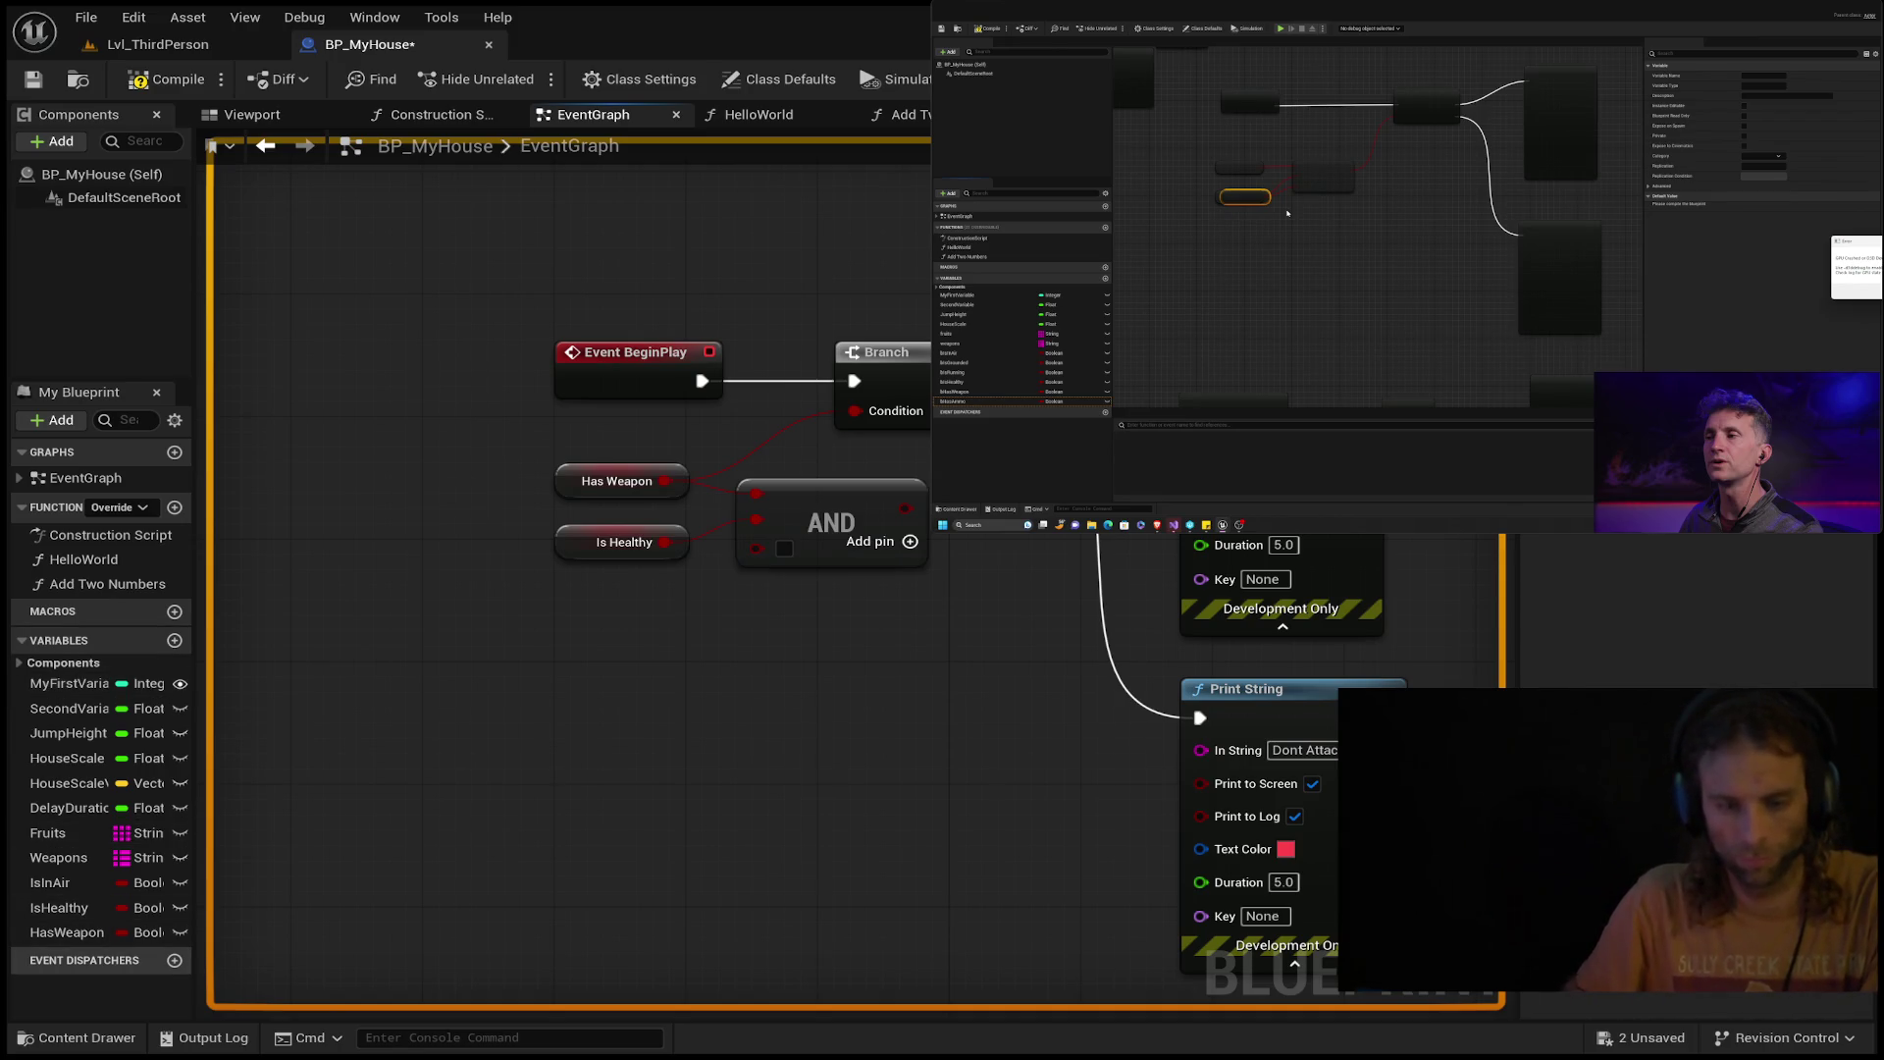
Add a new Boolean variable named HasAmmo.
{"action": "left_click", "coordinate": [169, 640]}
{"action": "type", "text": "Has AM"}
{"action": "key", "text": "BackSpace"}
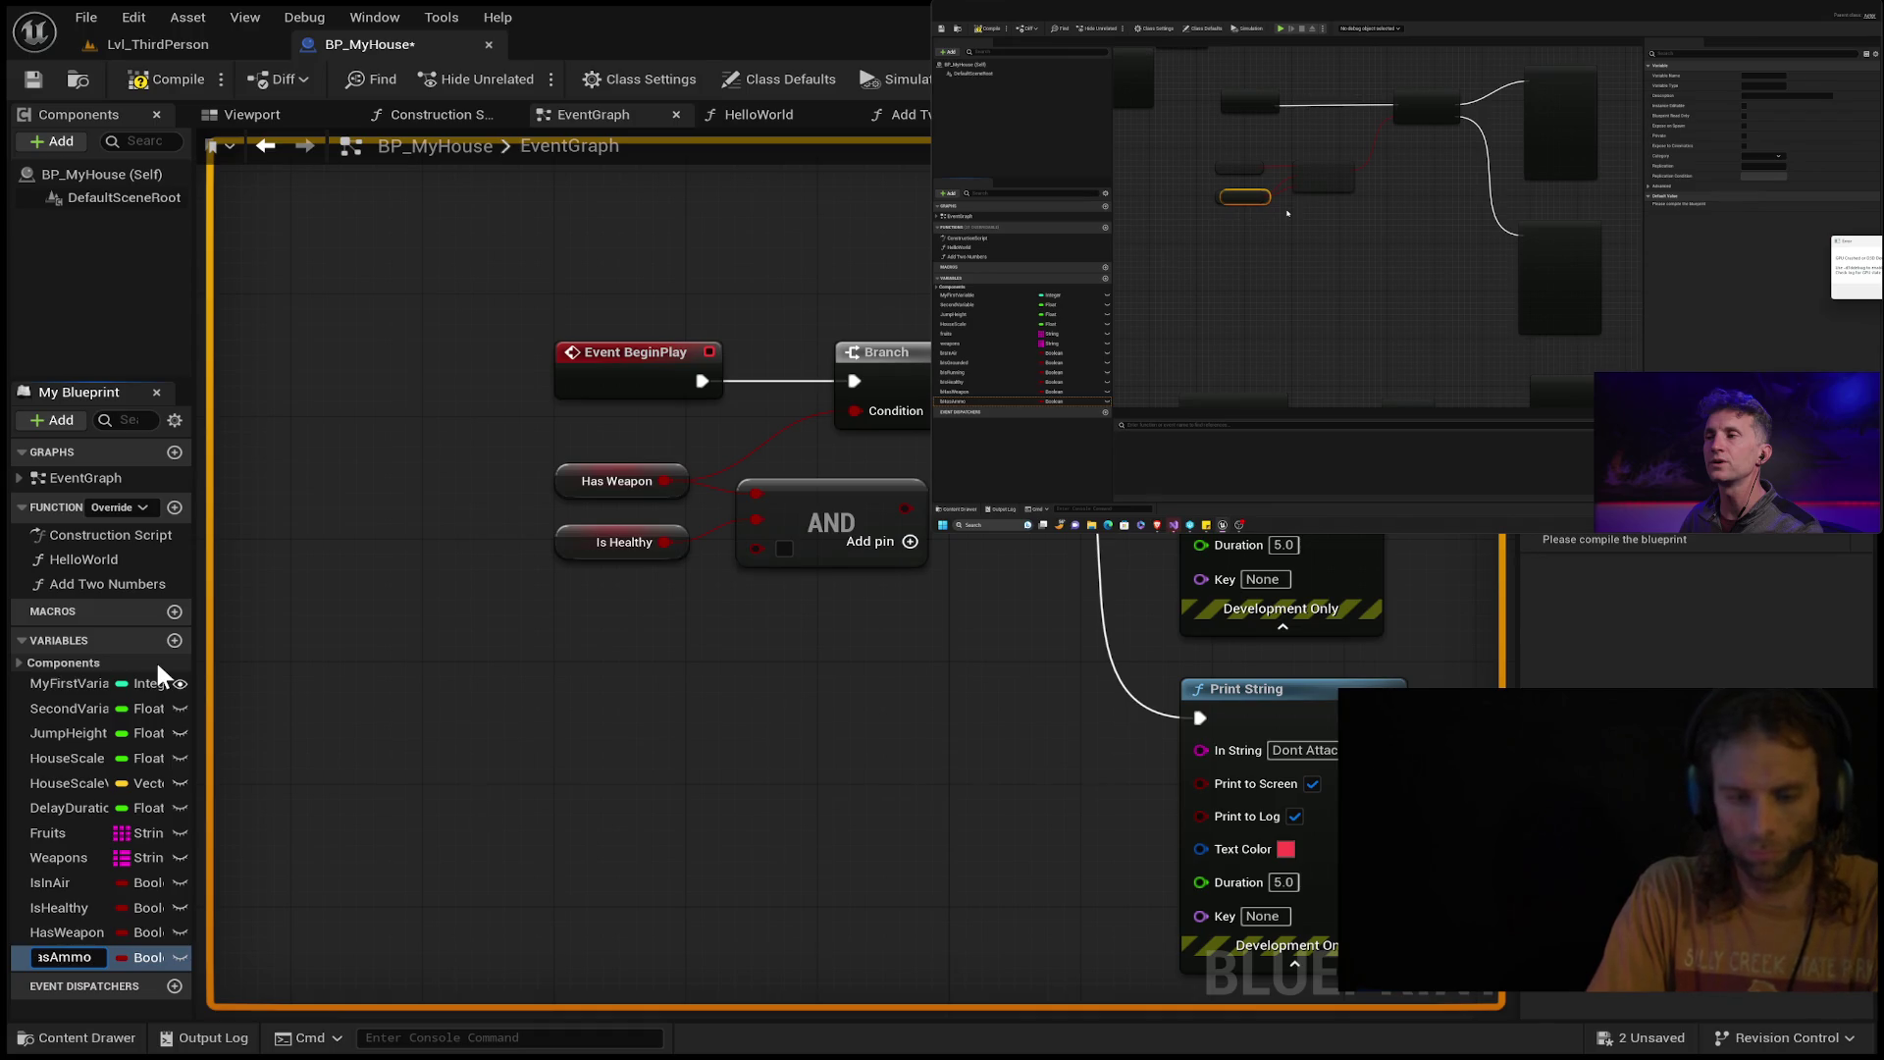
{"action": "key", "text": "Return"}
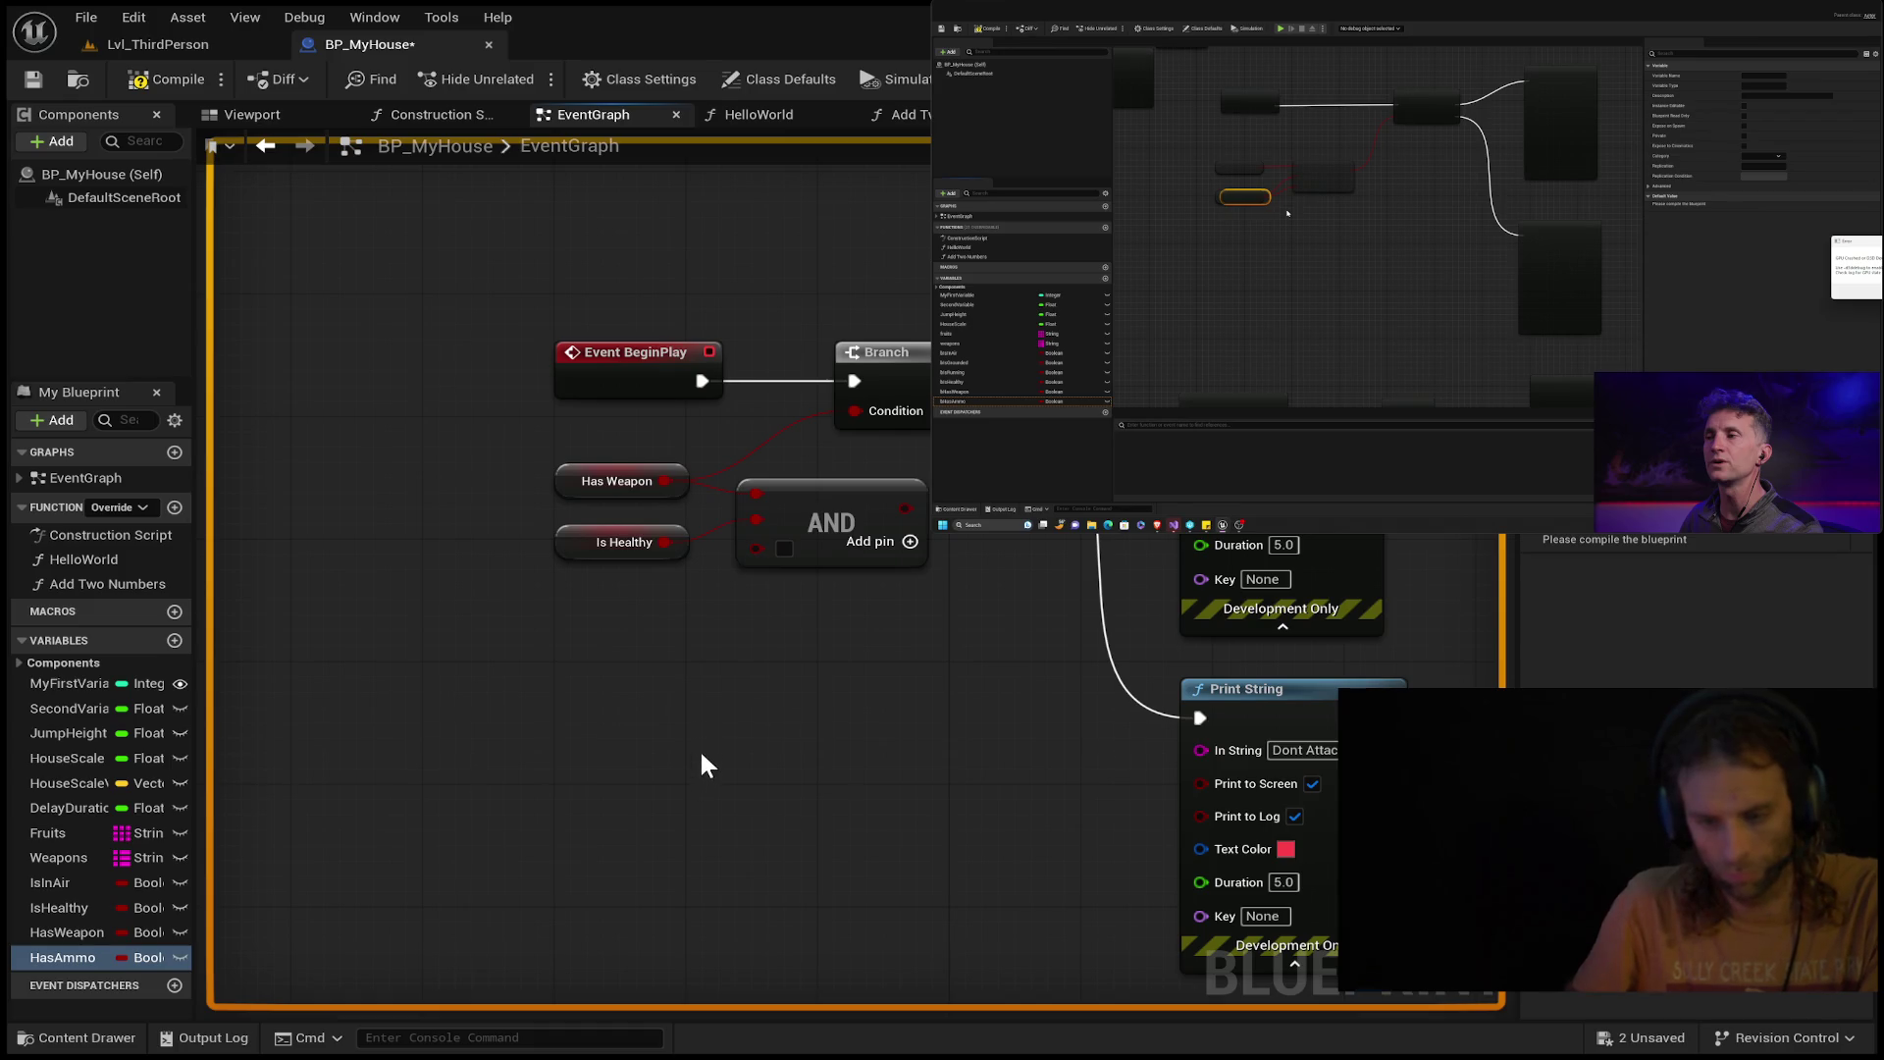
Place a Has Ammo getter, compile, and move it beneath Is Healthy beside the AND node.
{"action": "left_click_drag", "start_coordinate": [702, 755], "coordinate": [700, 755]}
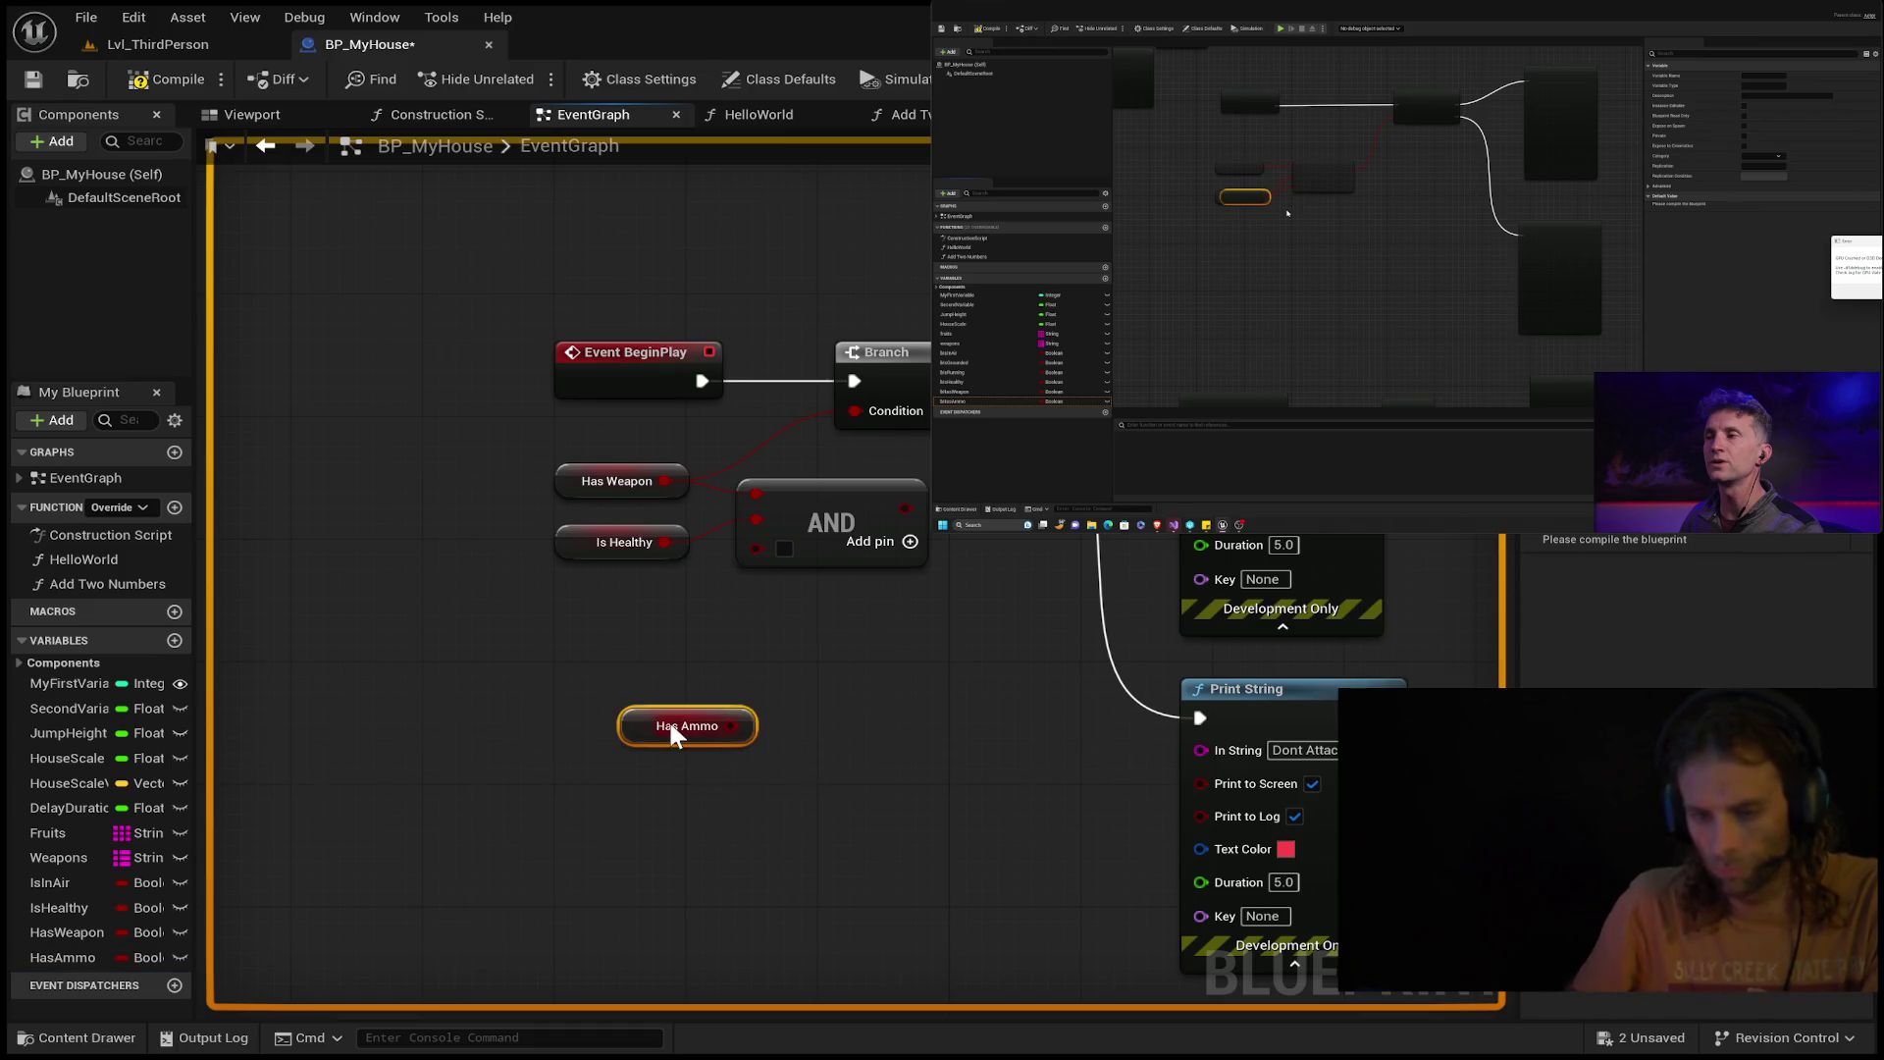
{"action": "left_click", "coordinate": [79, 960]}
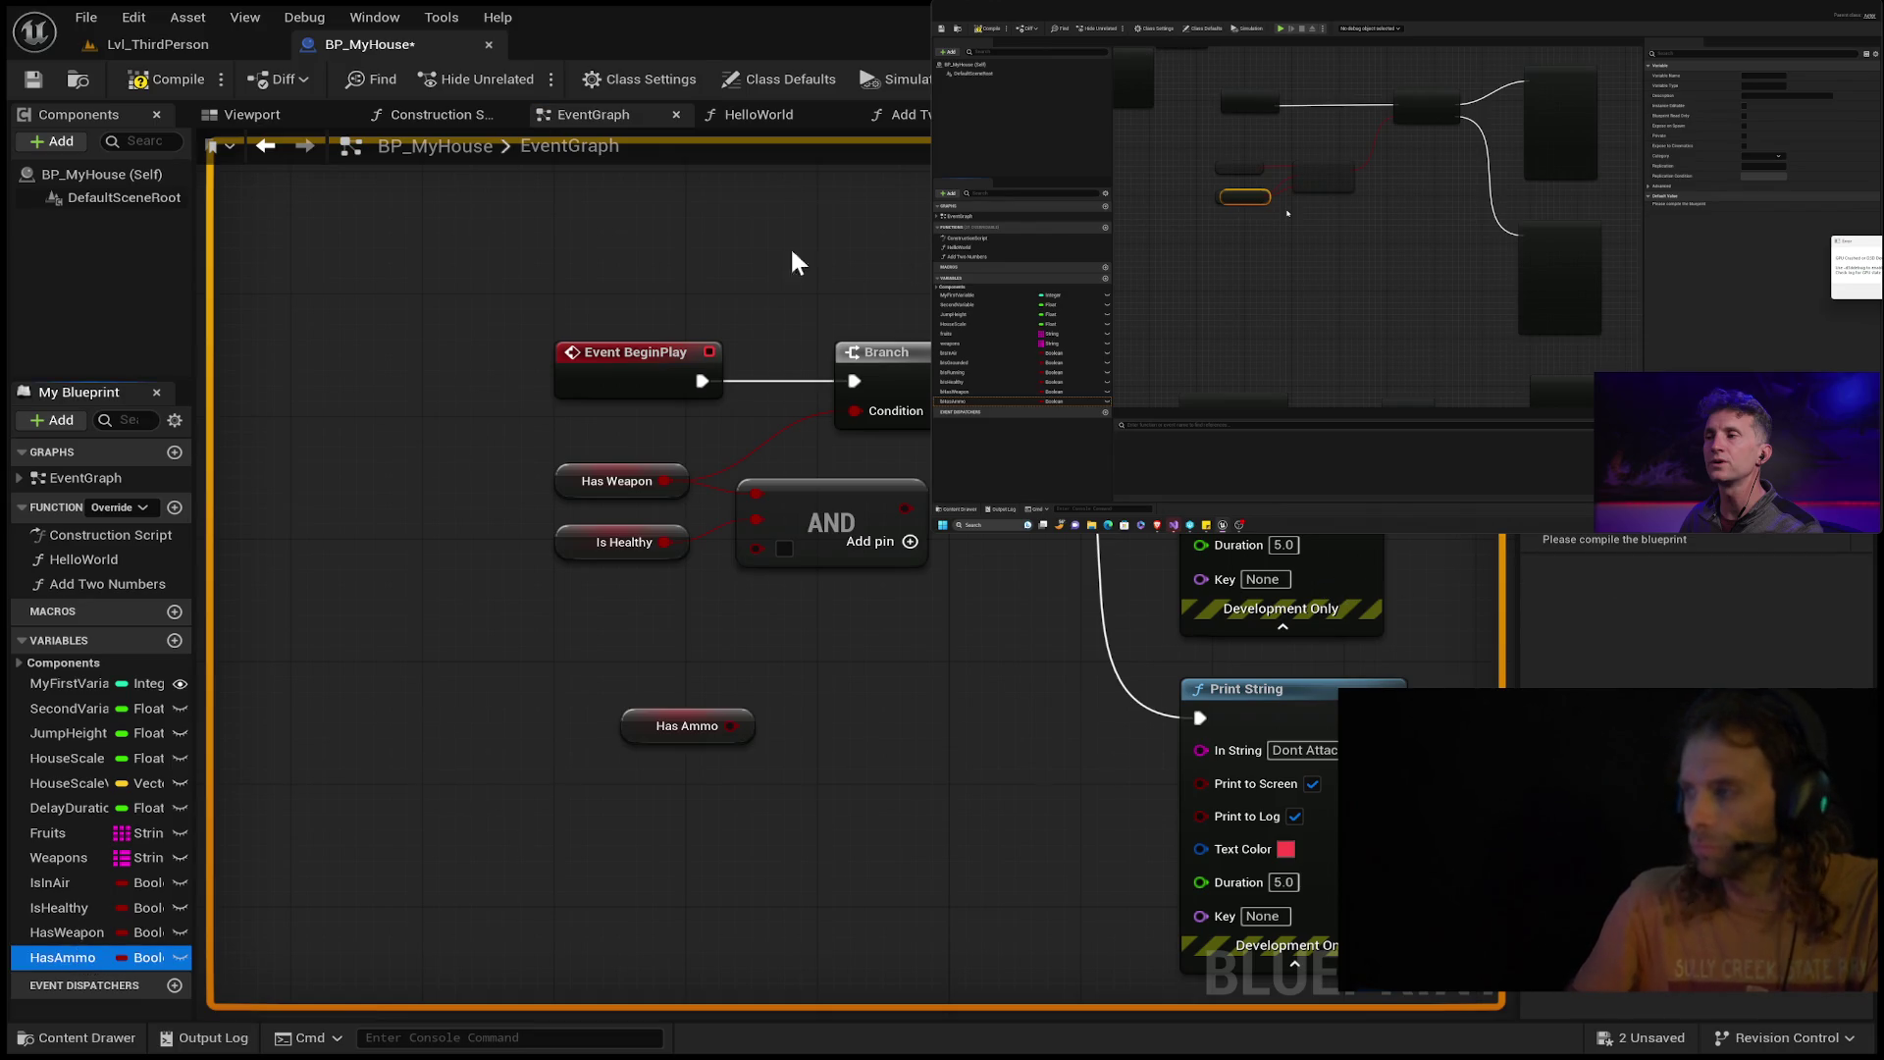
{"action": "left_click", "coordinate": [167, 80]}
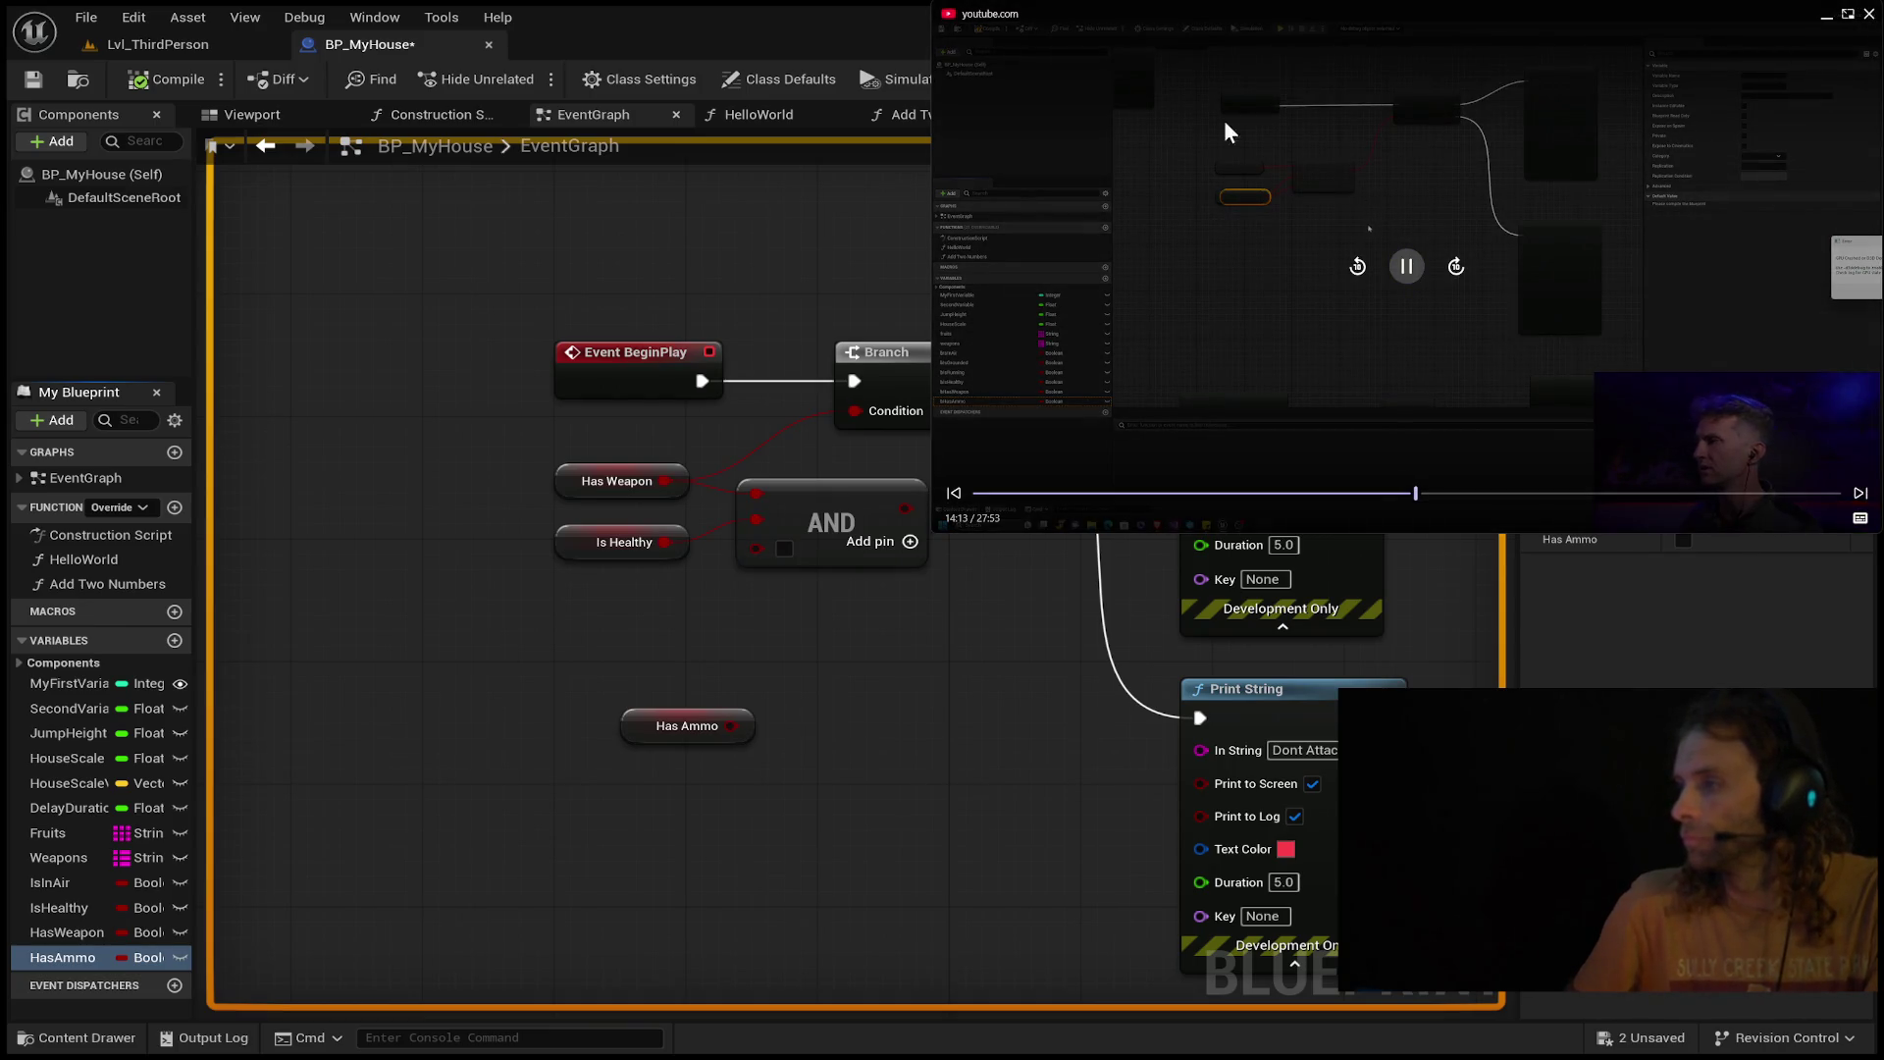
{"action": "mouse_move", "coordinate": [675, 719]}
{"action": "left_mouse_down"}
{"action": "mouse_move", "coordinate": [599, 611]}
{"action": "mouse_move", "coordinate": [757, 539]}
{"action": "mouse_move", "coordinate": [626, 513]}
{"action": "mouse_move", "coordinate": [647, 575]}
{"action": "left_mouse_up"}
{"action": "left_click", "coordinate": [1115, 703]}
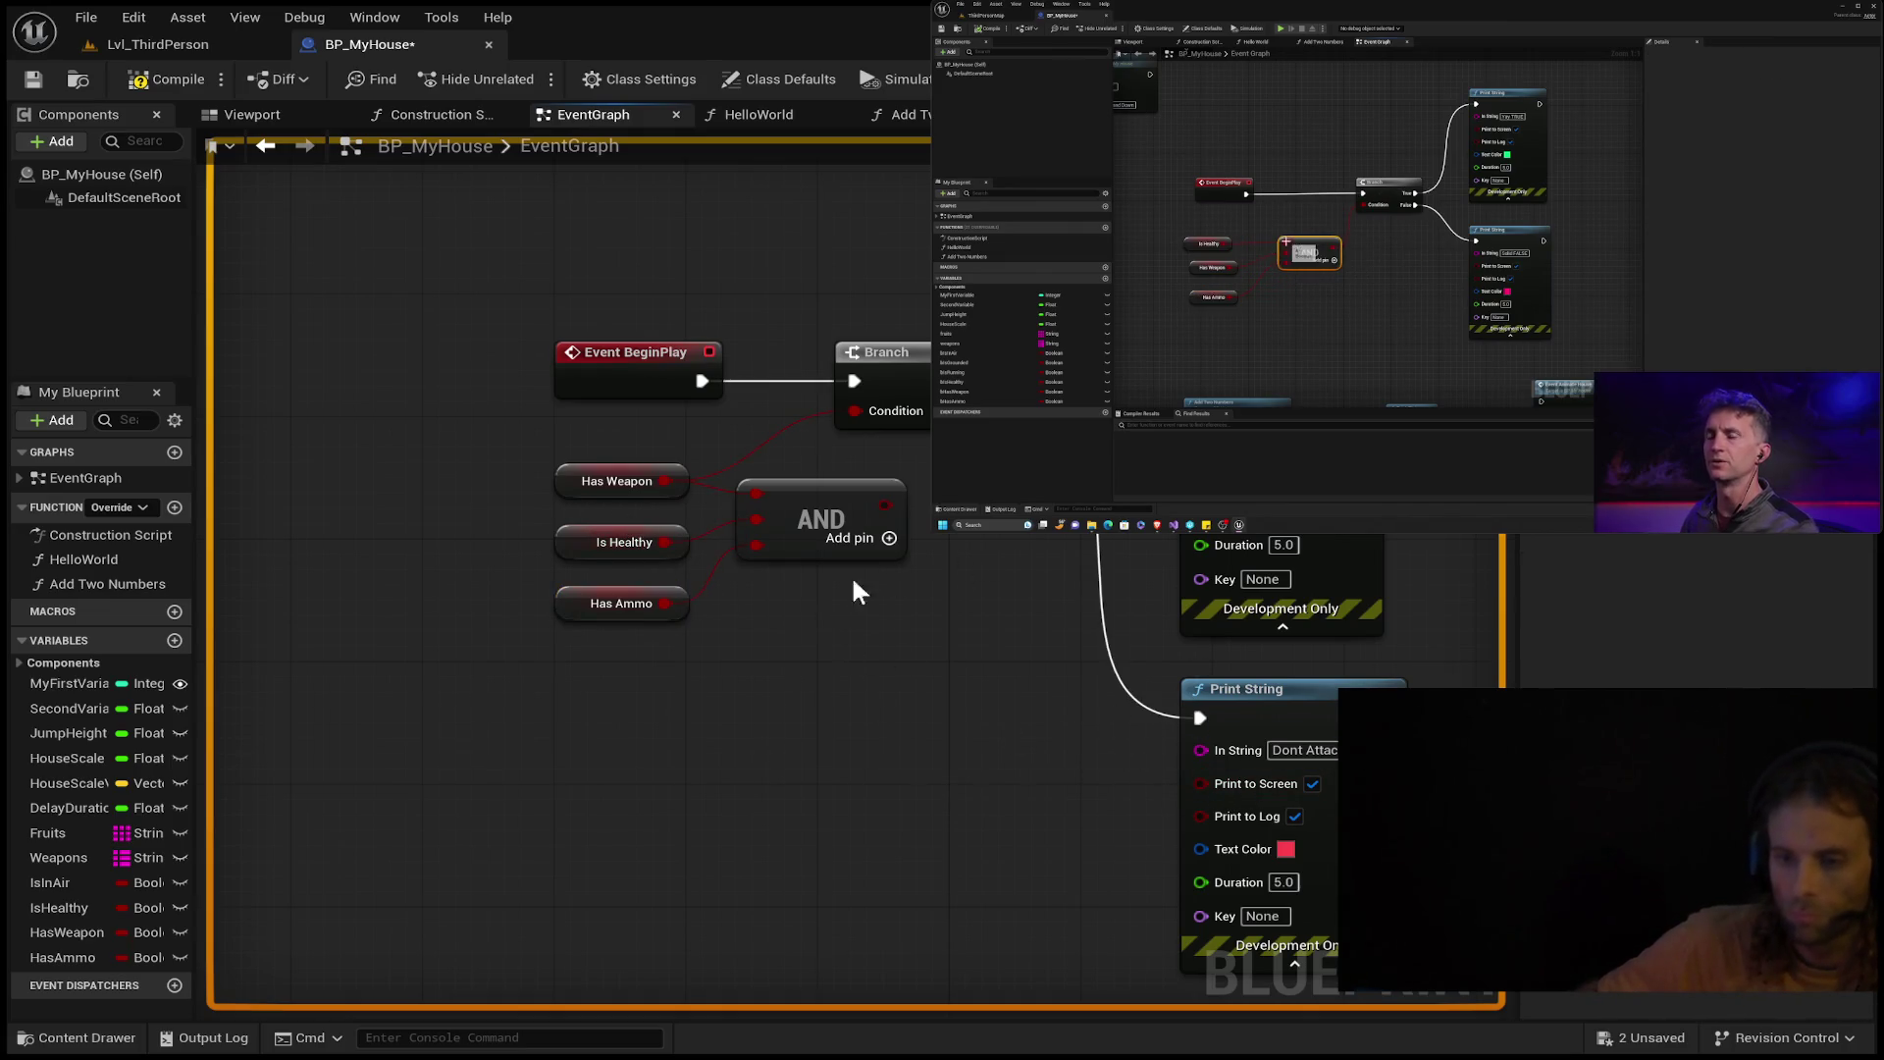
{"action": "left_click", "coordinate": [611, 610]}
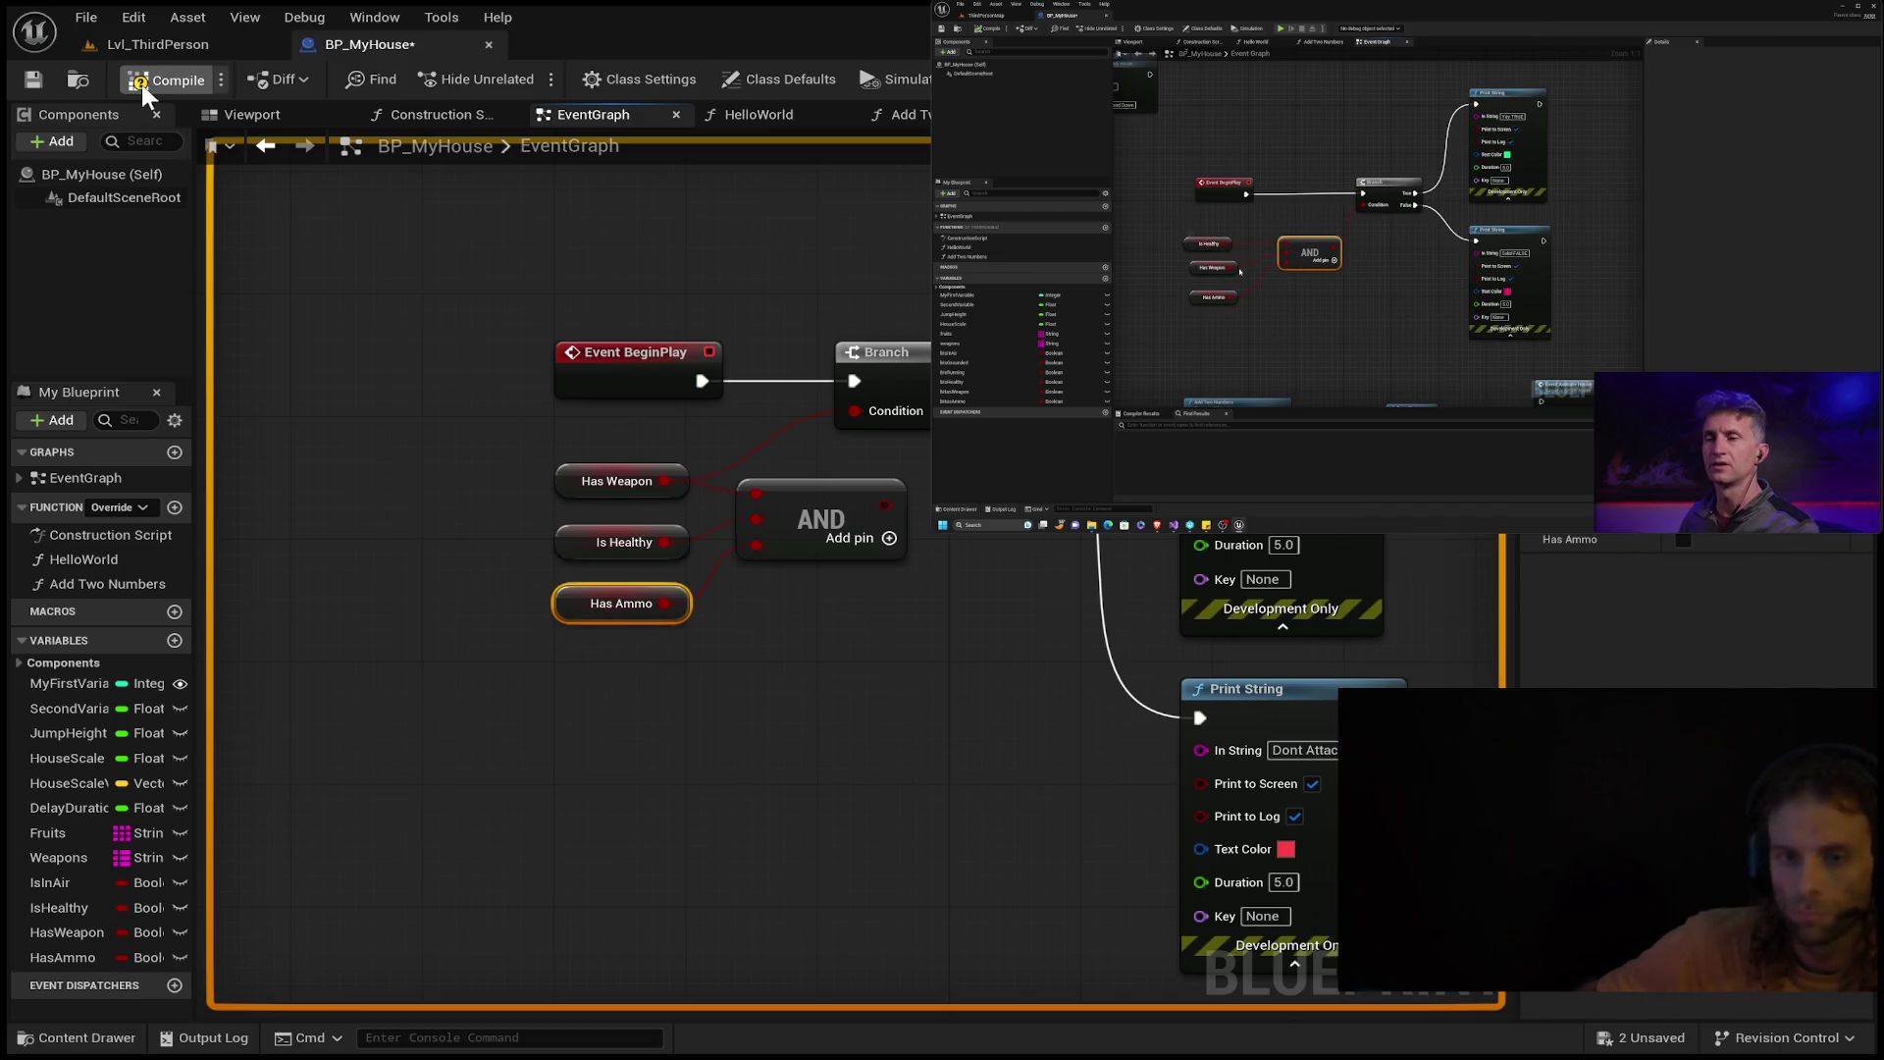
Play the level, then inspect the Is Healthy, Has Weapon and Has Ammo getters in BP_MyHouse.
{"action": "left_click", "coordinate": [157, 44]}
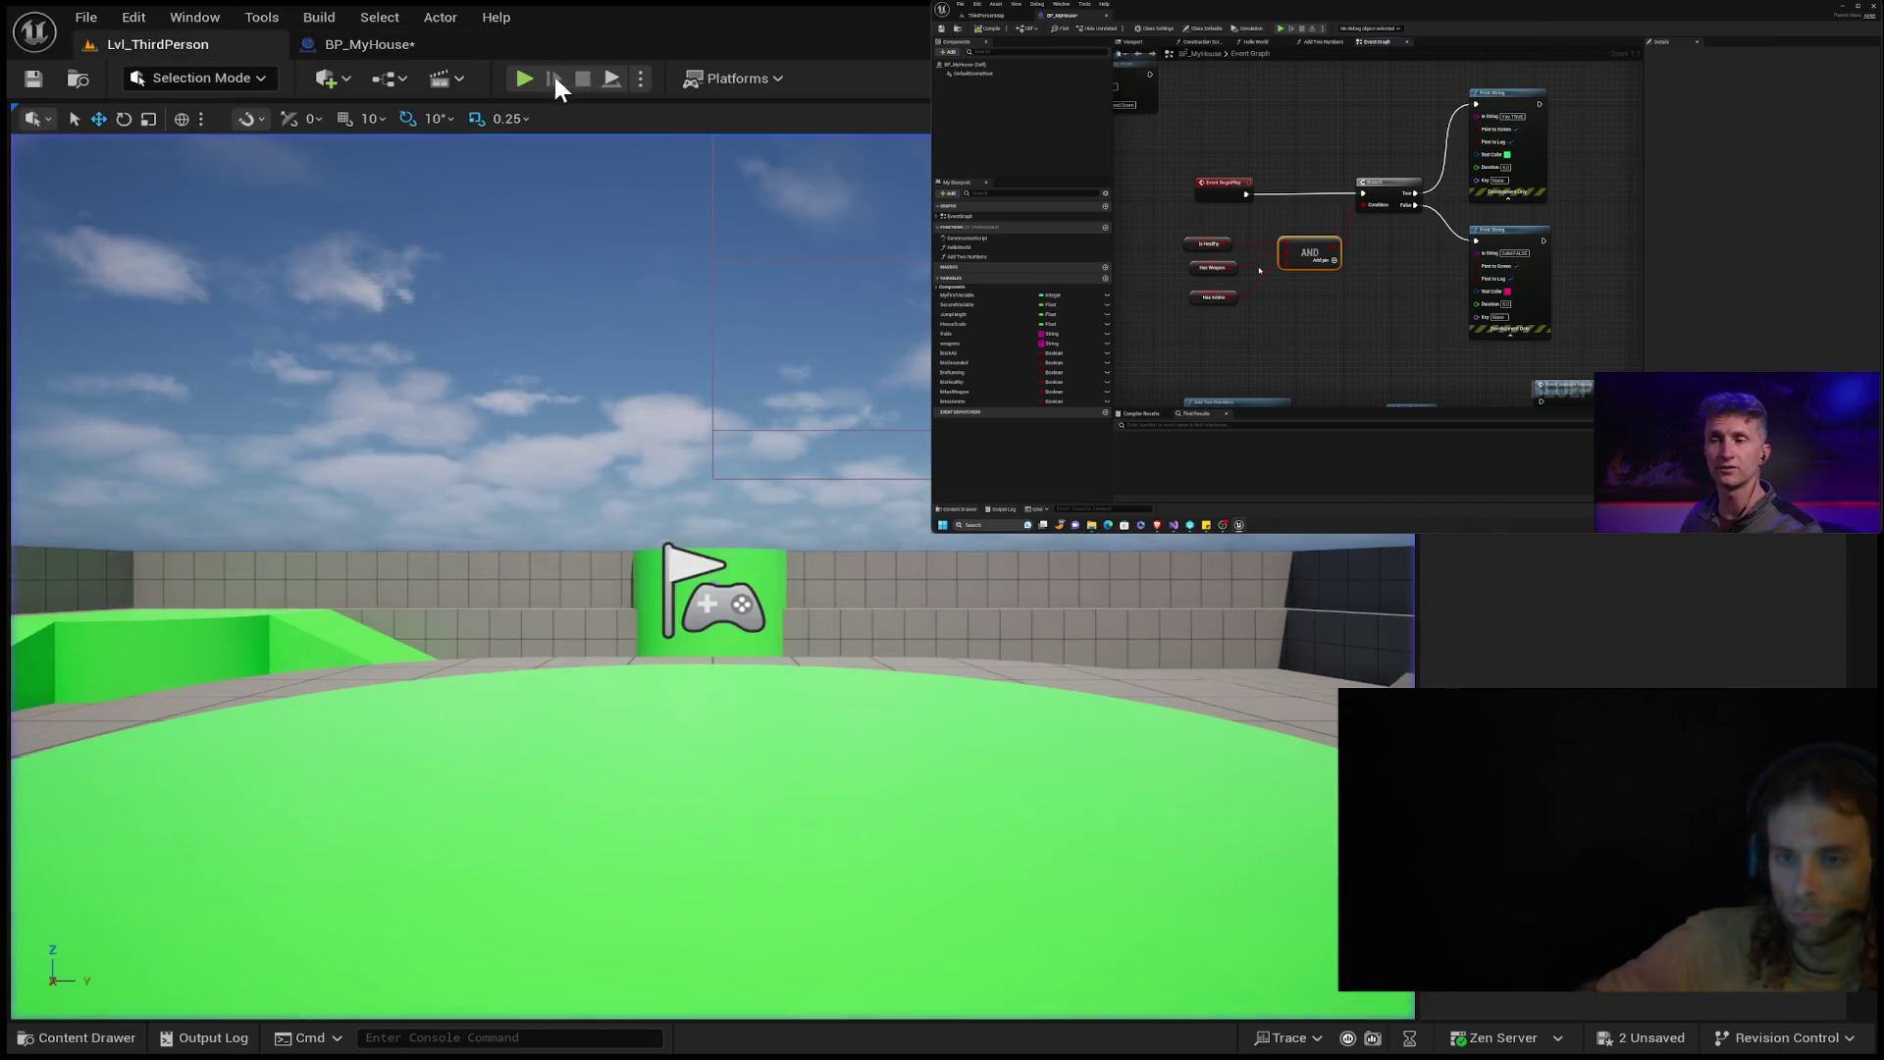
{"action": "left_click", "coordinate": [526, 81]}
{"action": "left_click", "coordinate": [324, 45]}
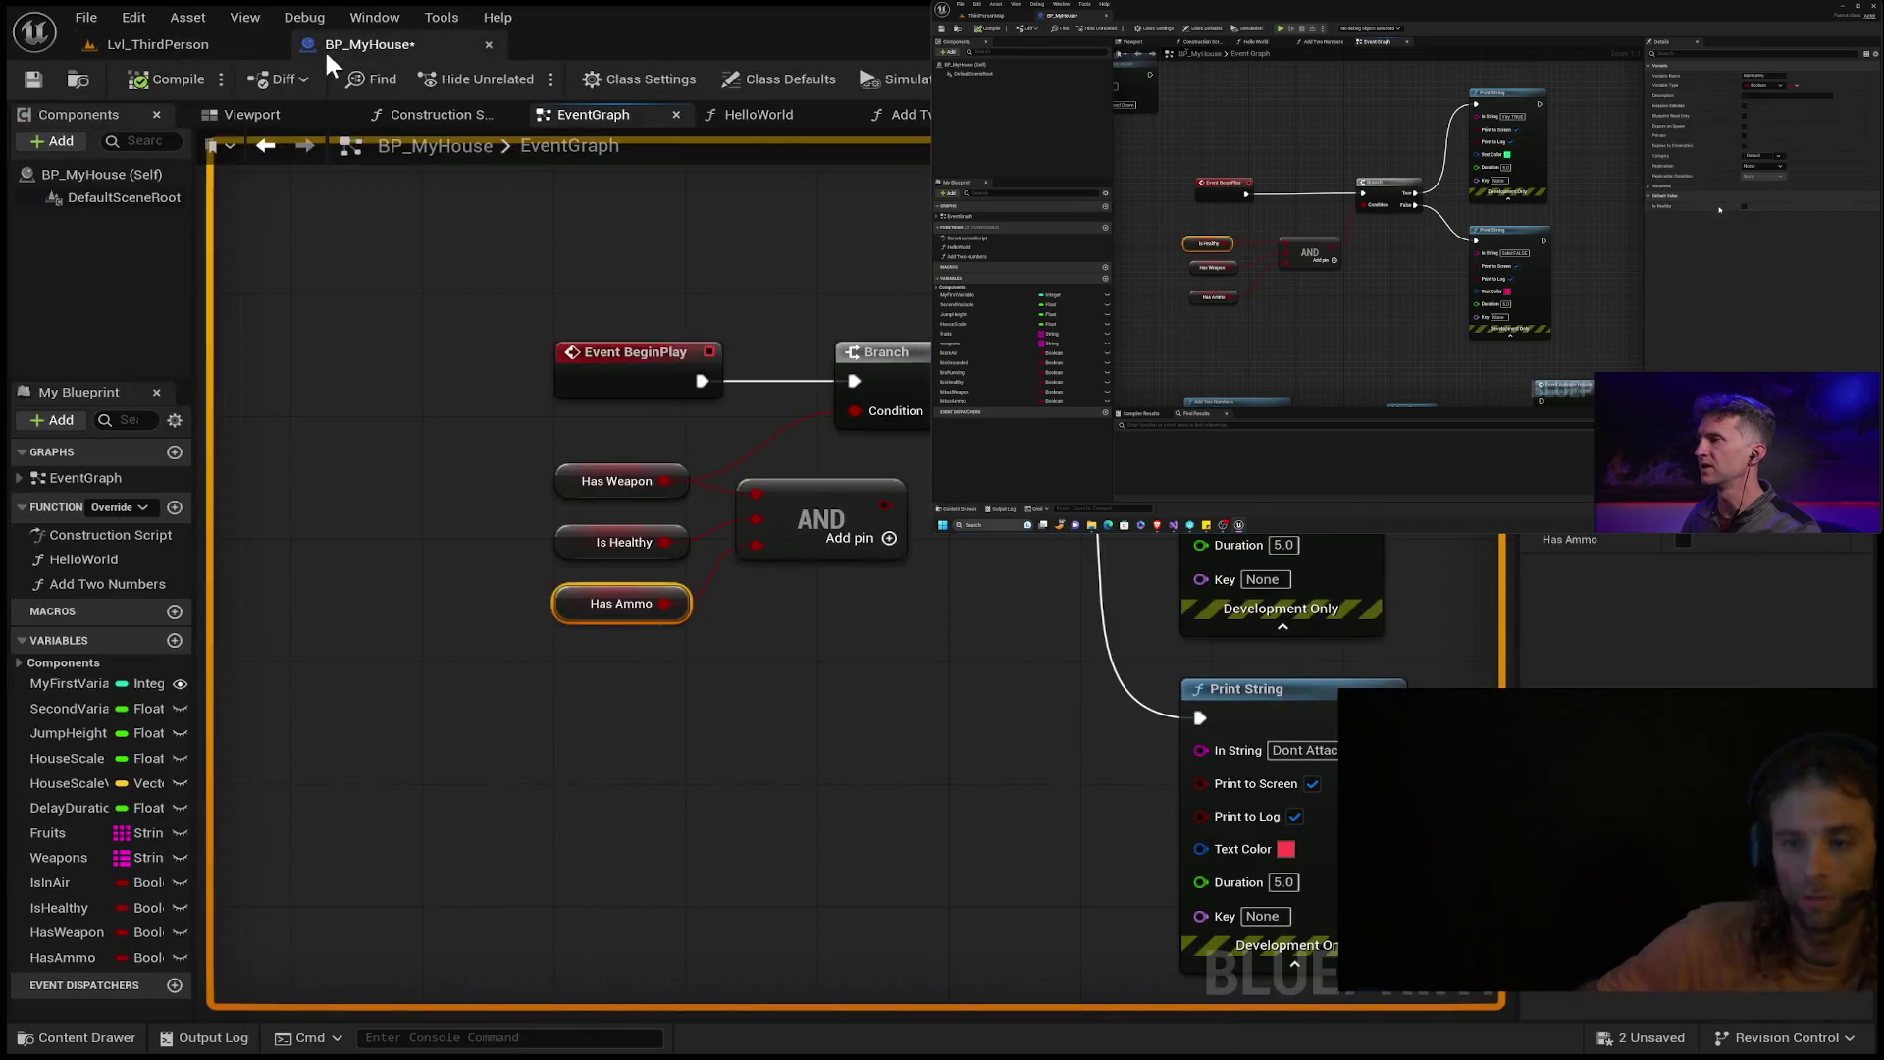
{"action": "left_click", "coordinate": [611, 536]}
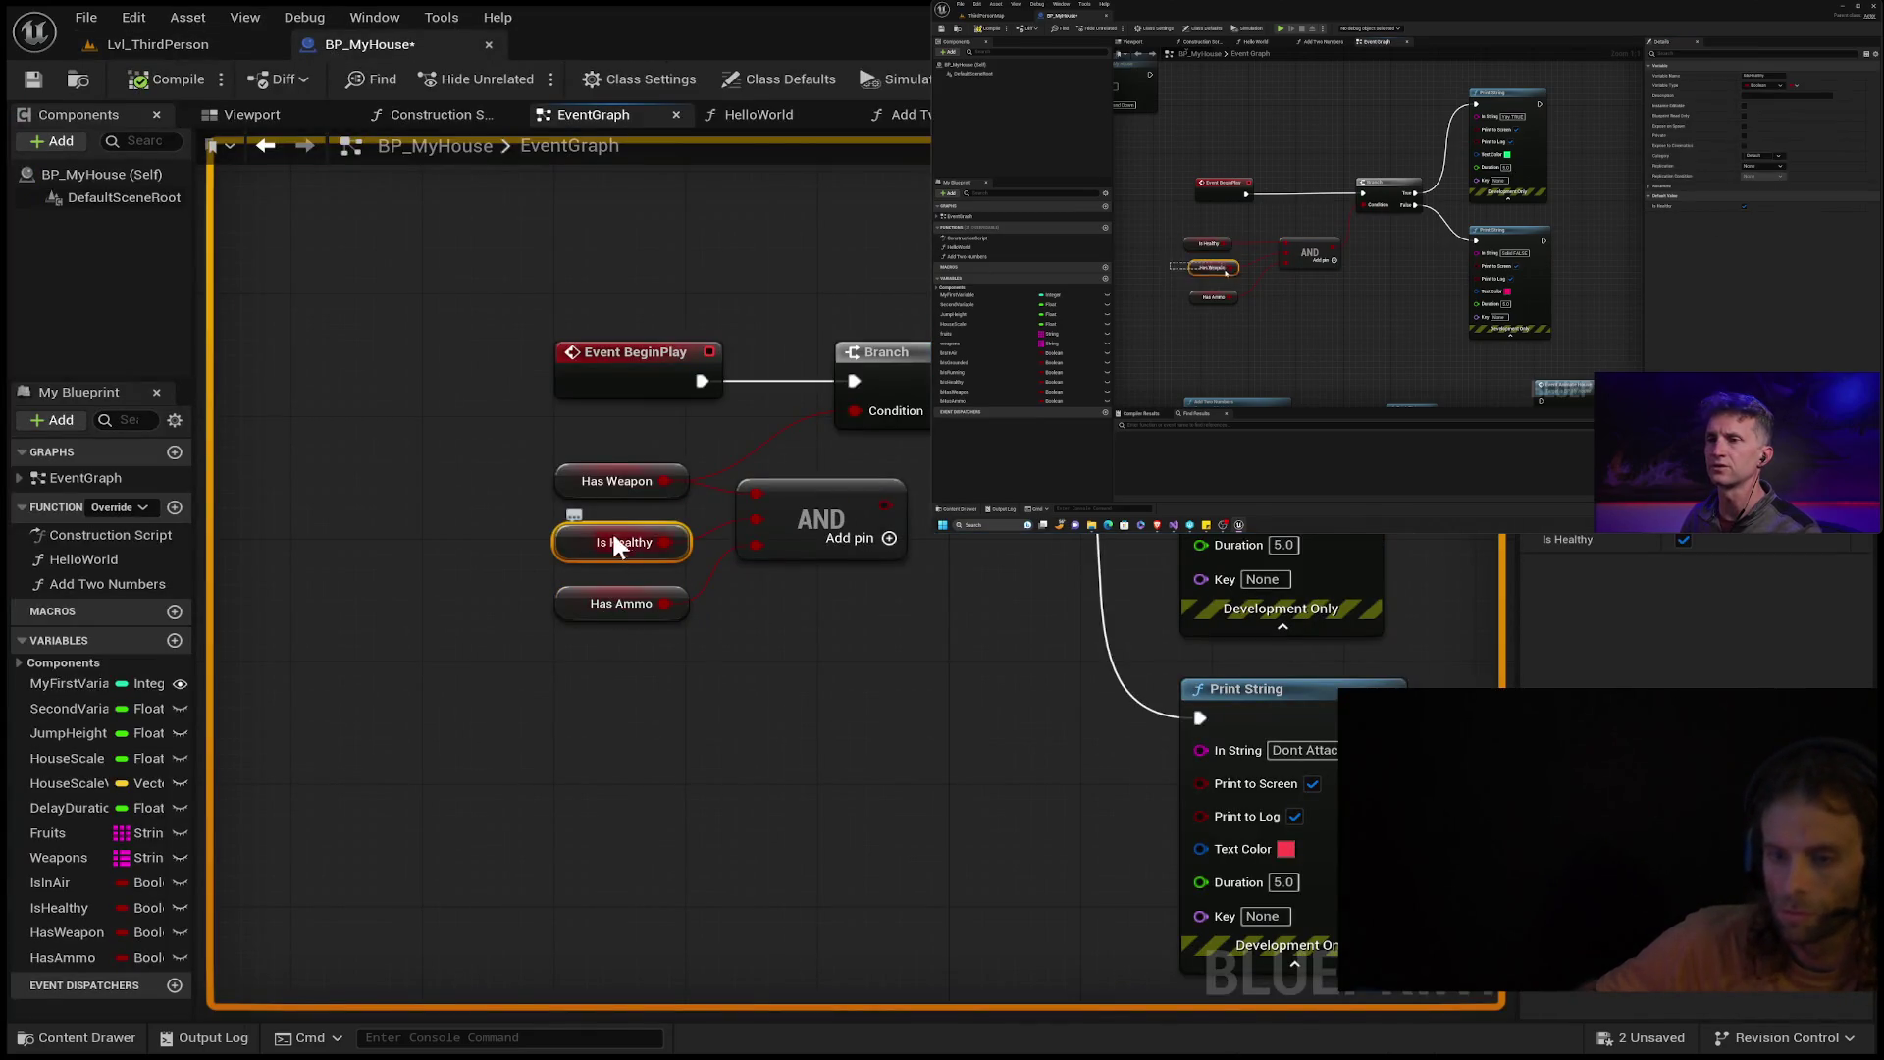
{"action": "left_click", "coordinate": [615, 496]}
{"action": "left_click", "coordinate": [603, 542]}
{"action": "left_click", "coordinate": [598, 597]}
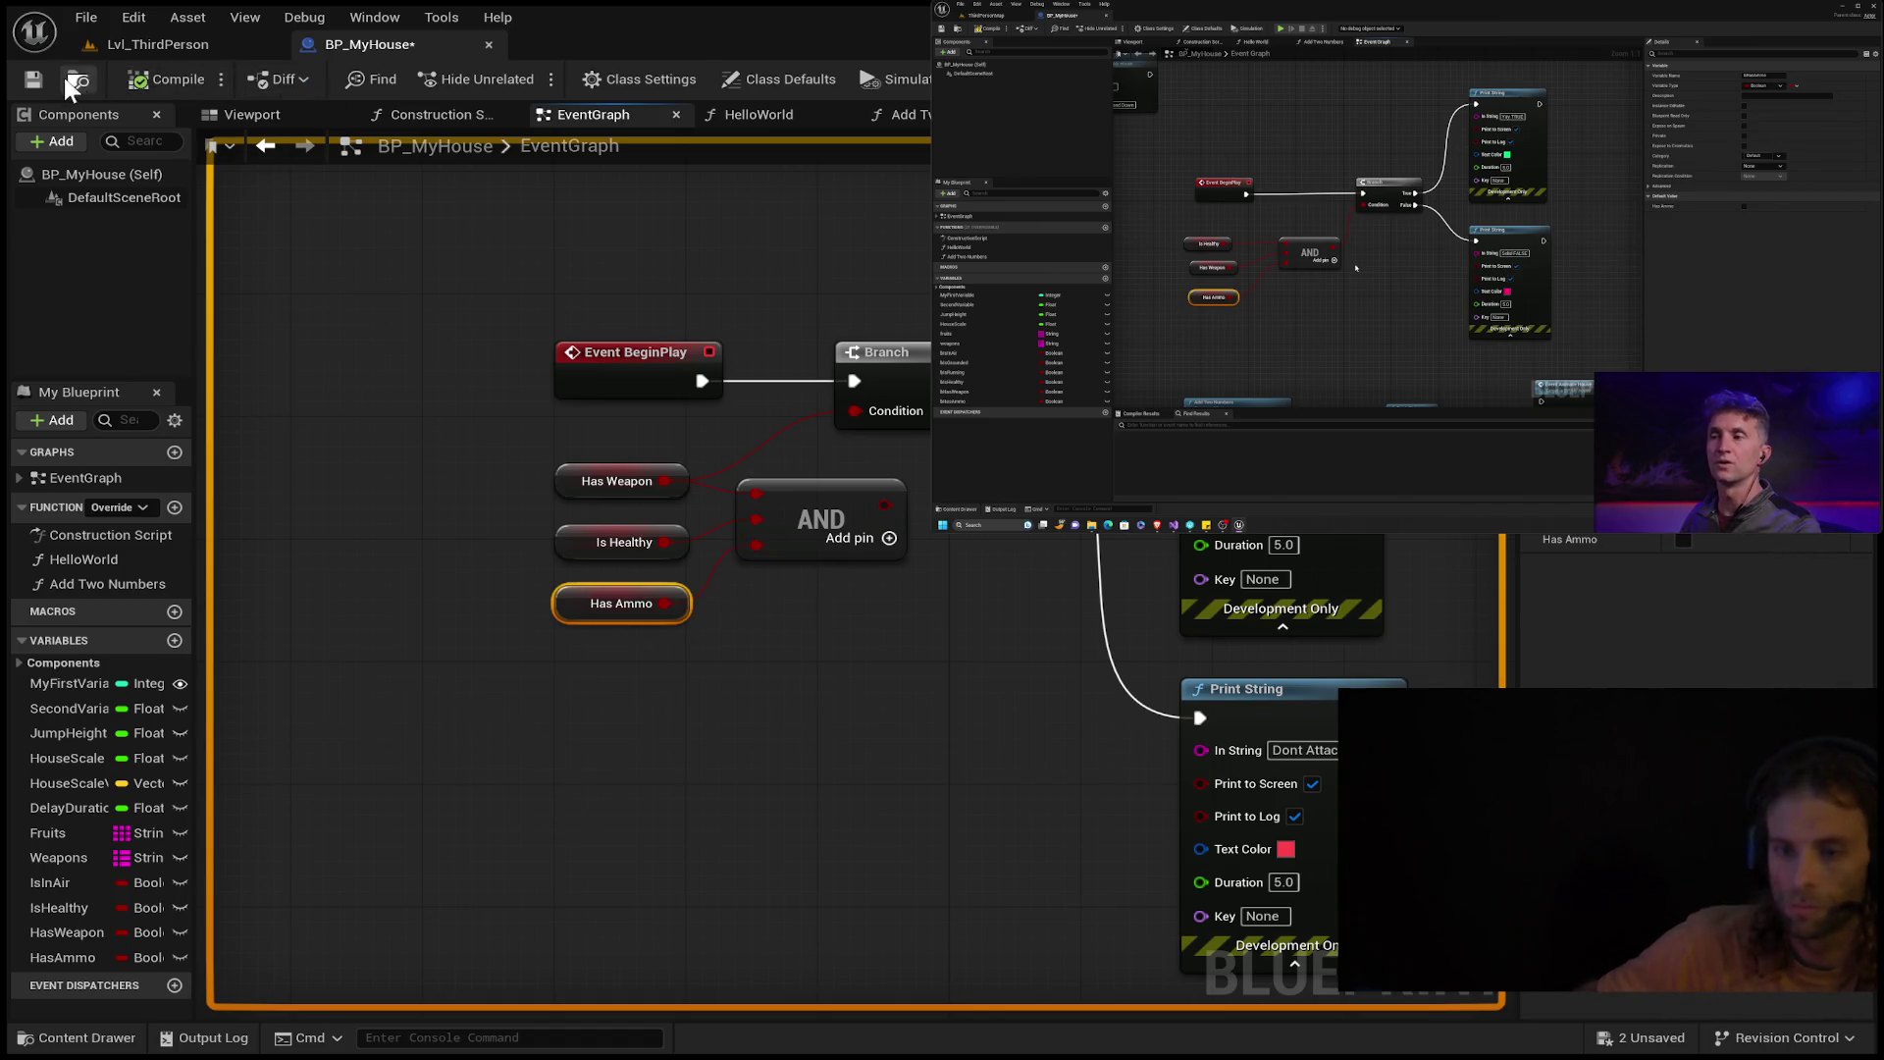
Save BP_MyHouse and restart the level play-test to see the printed messages.
{"action": "left_click", "coordinate": [33, 81]}
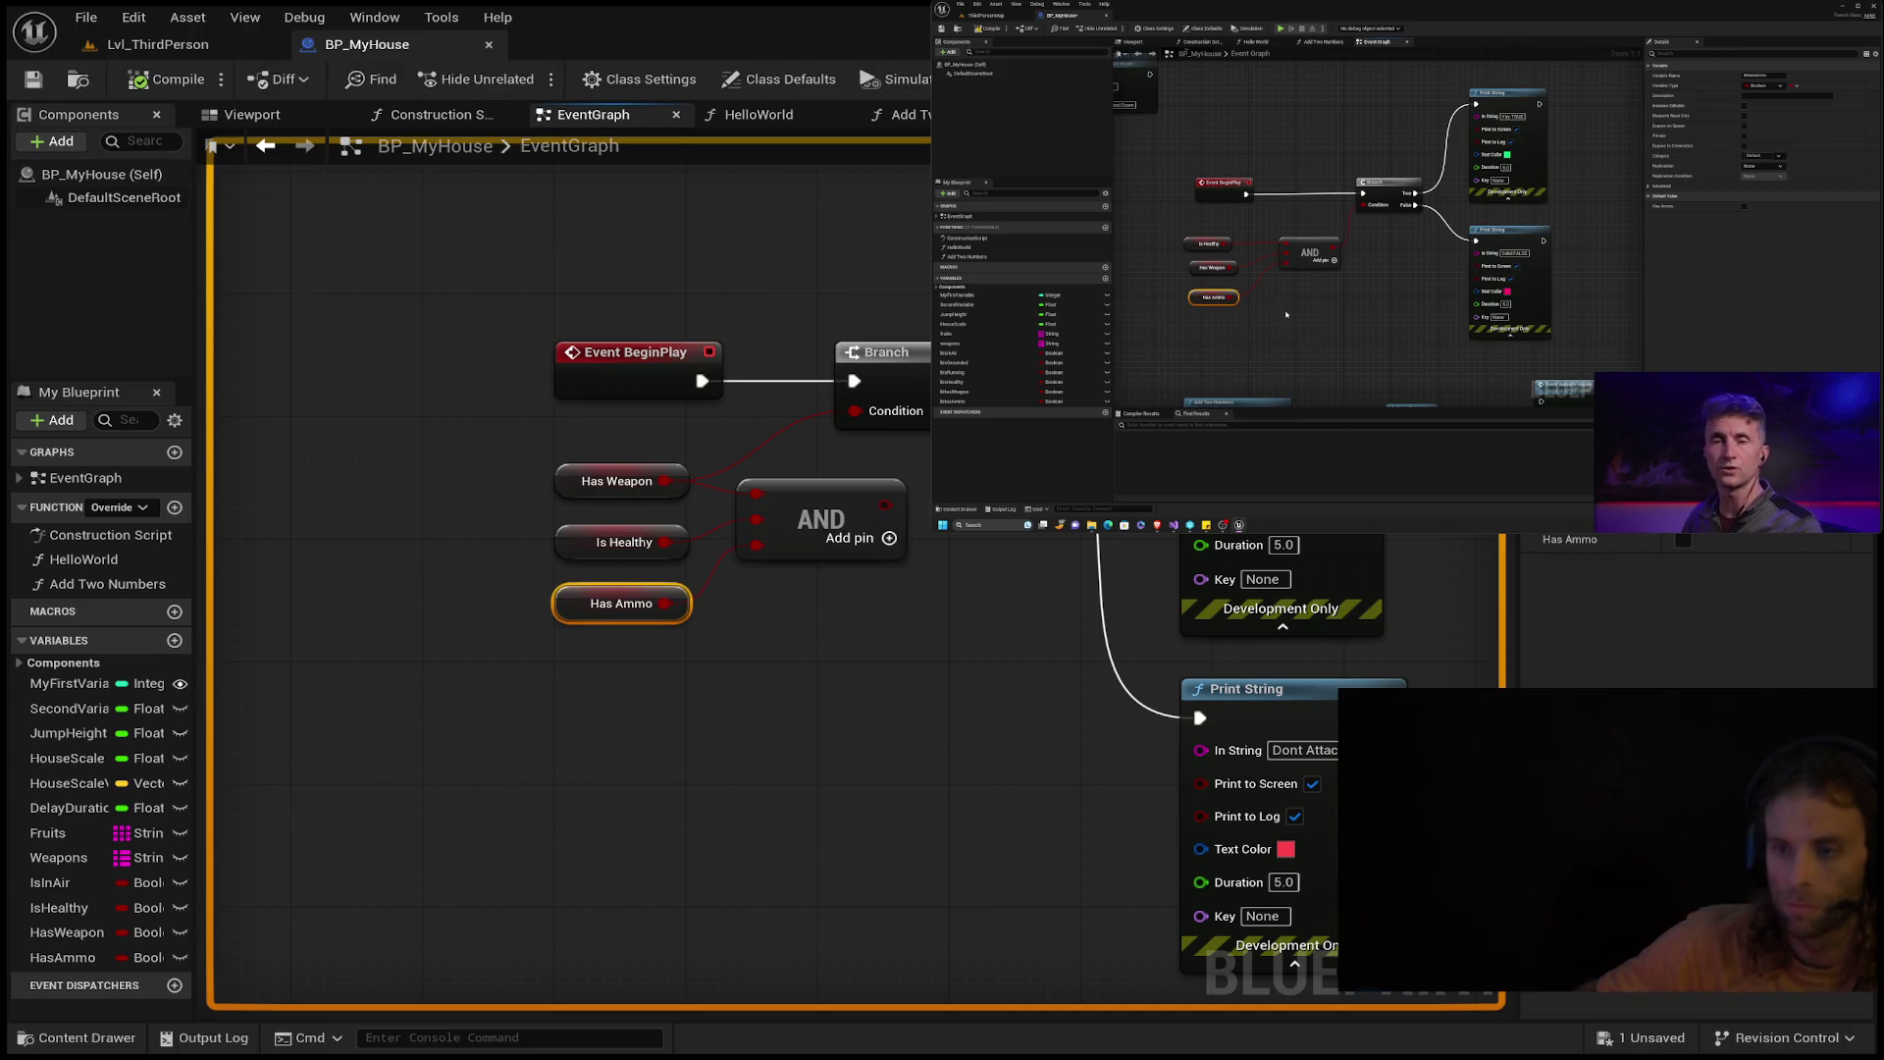
{"action": "left_click", "coordinate": [148, 44]}
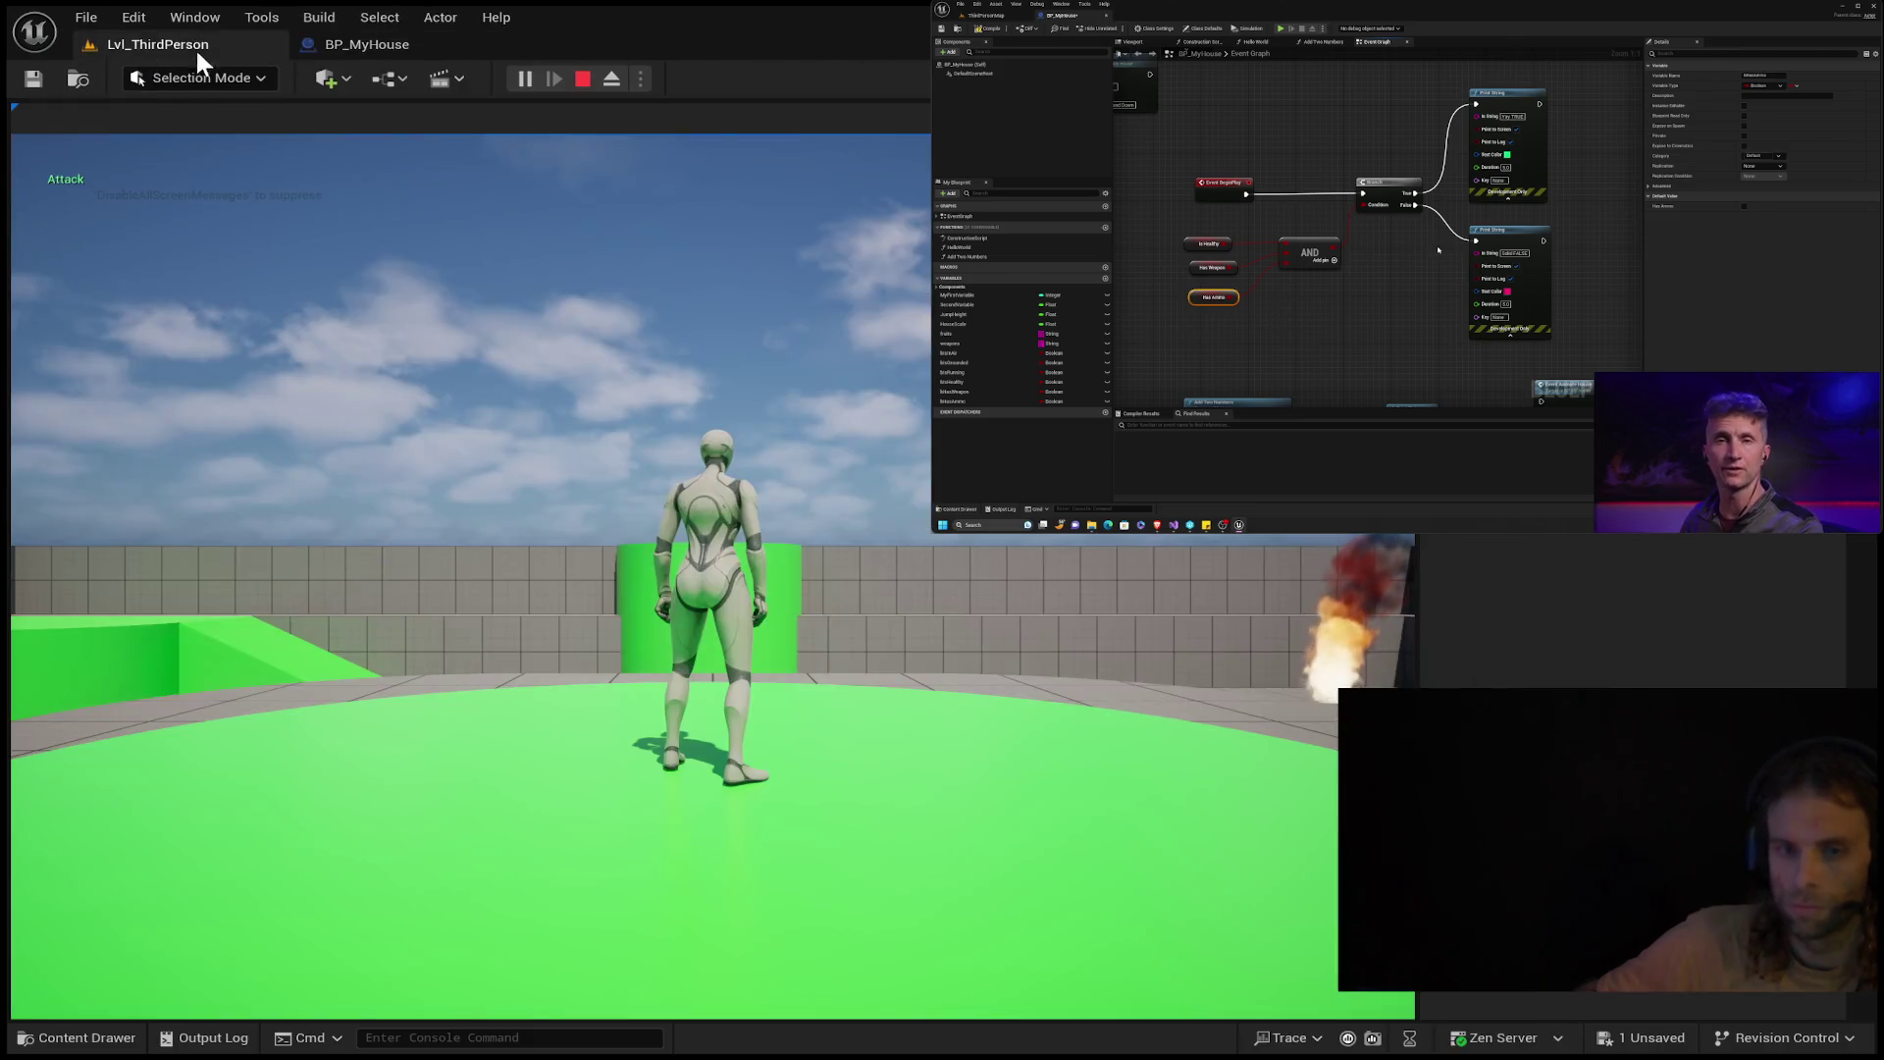
{"action": "left_click", "coordinate": [581, 79]}
{"action": "left_click", "coordinate": [526, 79]}
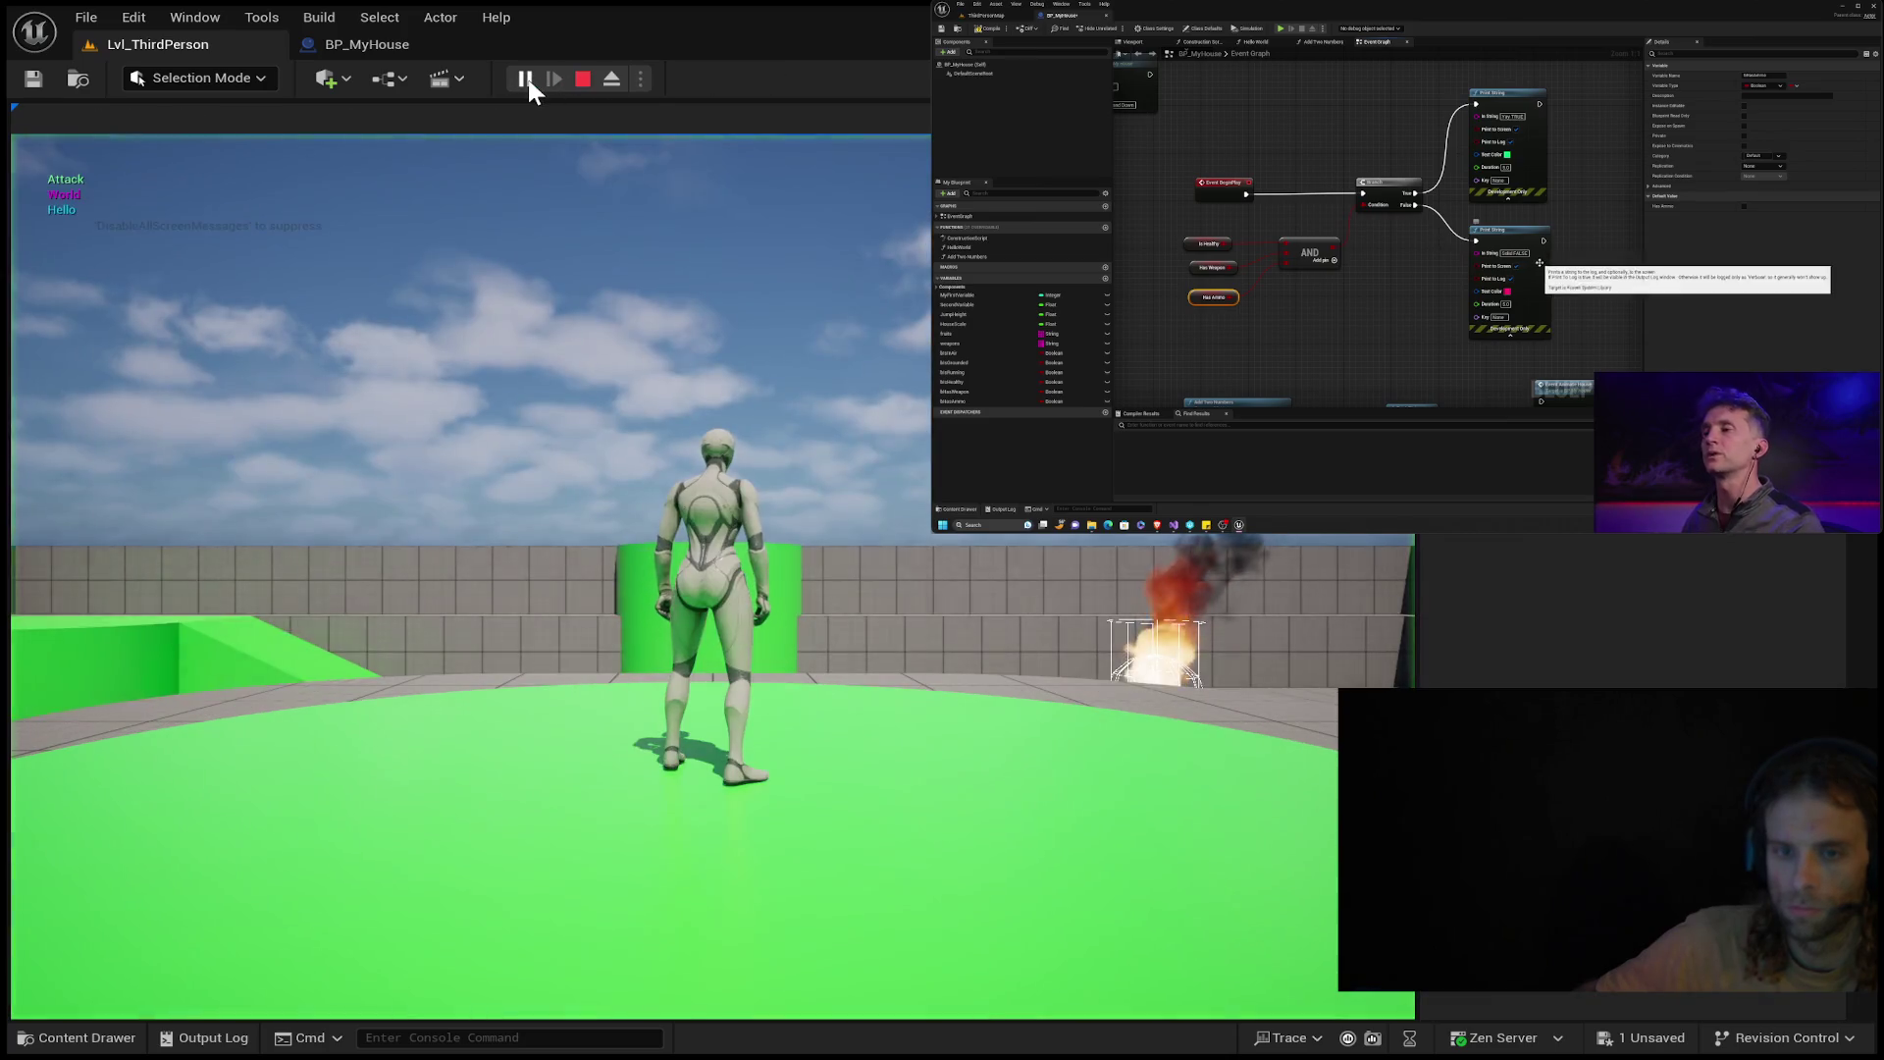
{"action": "mouse_move", "coordinate": [1457, 306]}
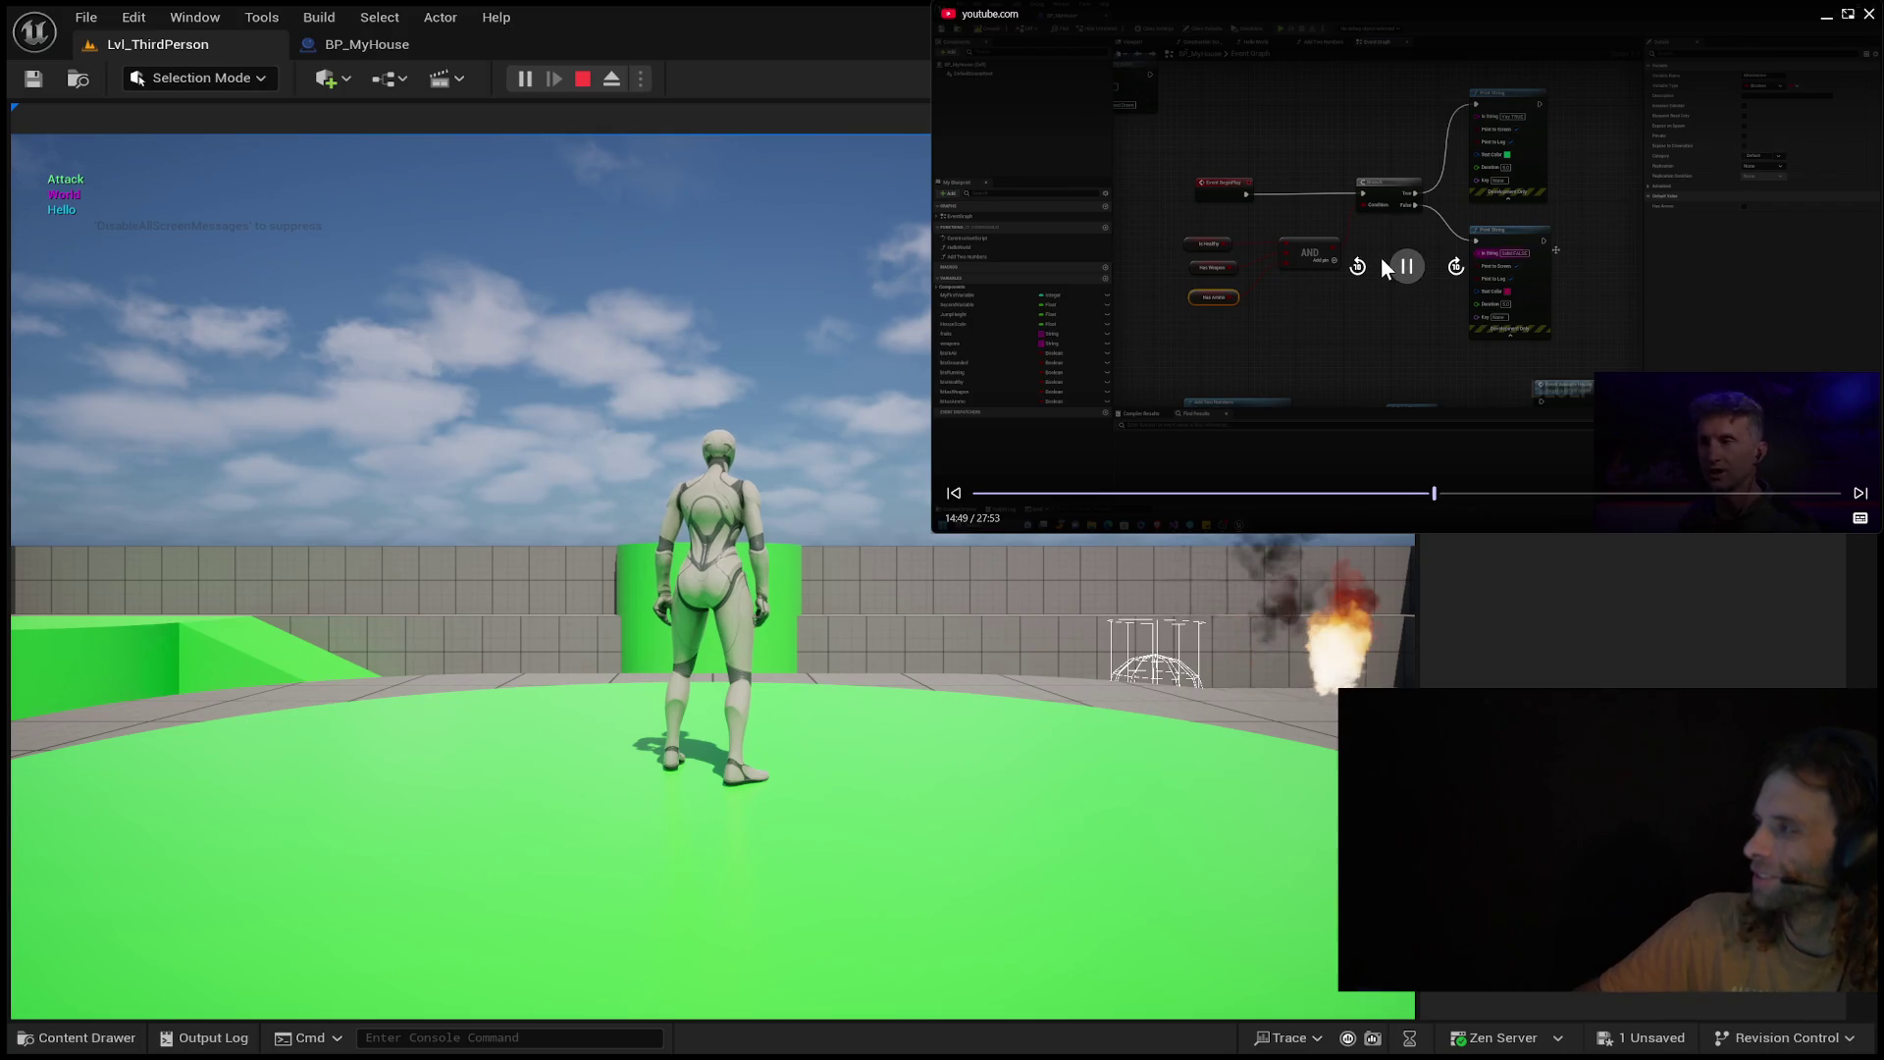
{"action": "left_click", "coordinate": [1406, 267]}
{"action": "left_click", "coordinate": [1408, 269]}
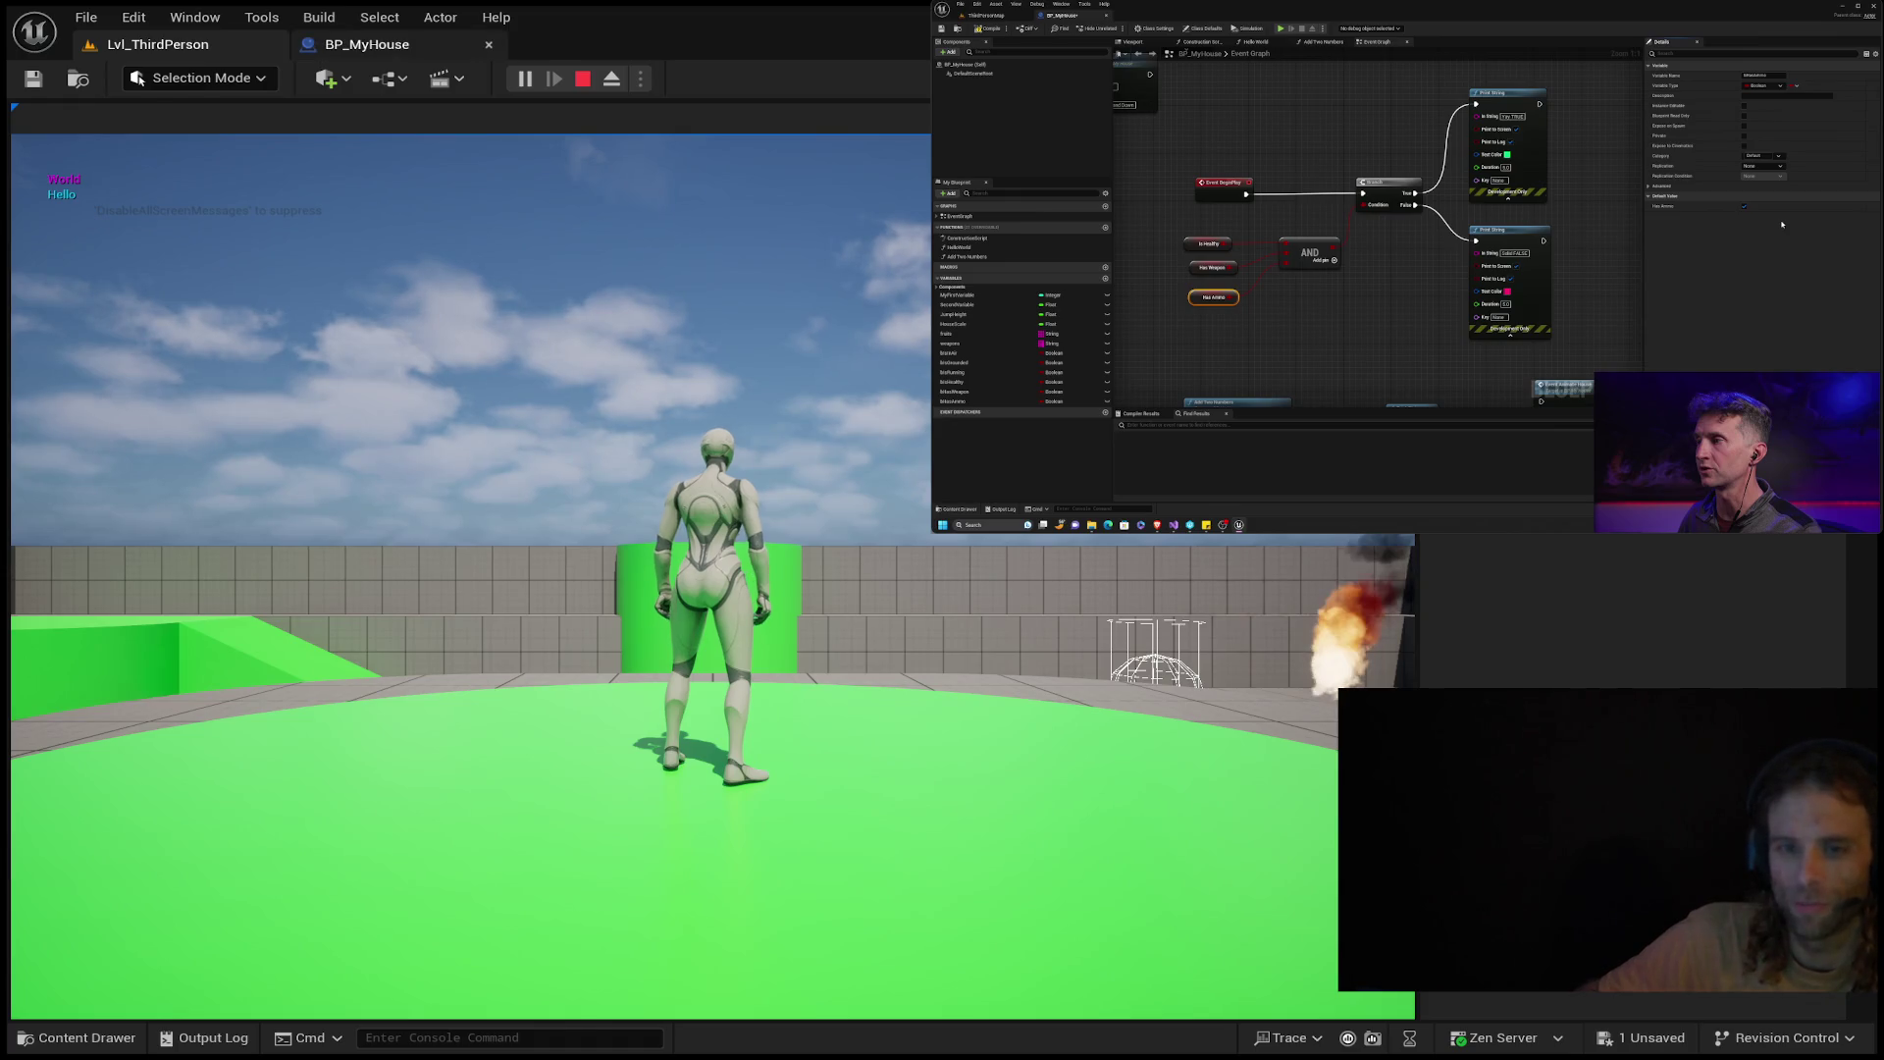
{"action": "left_click", "coordinate": [366, 44]}
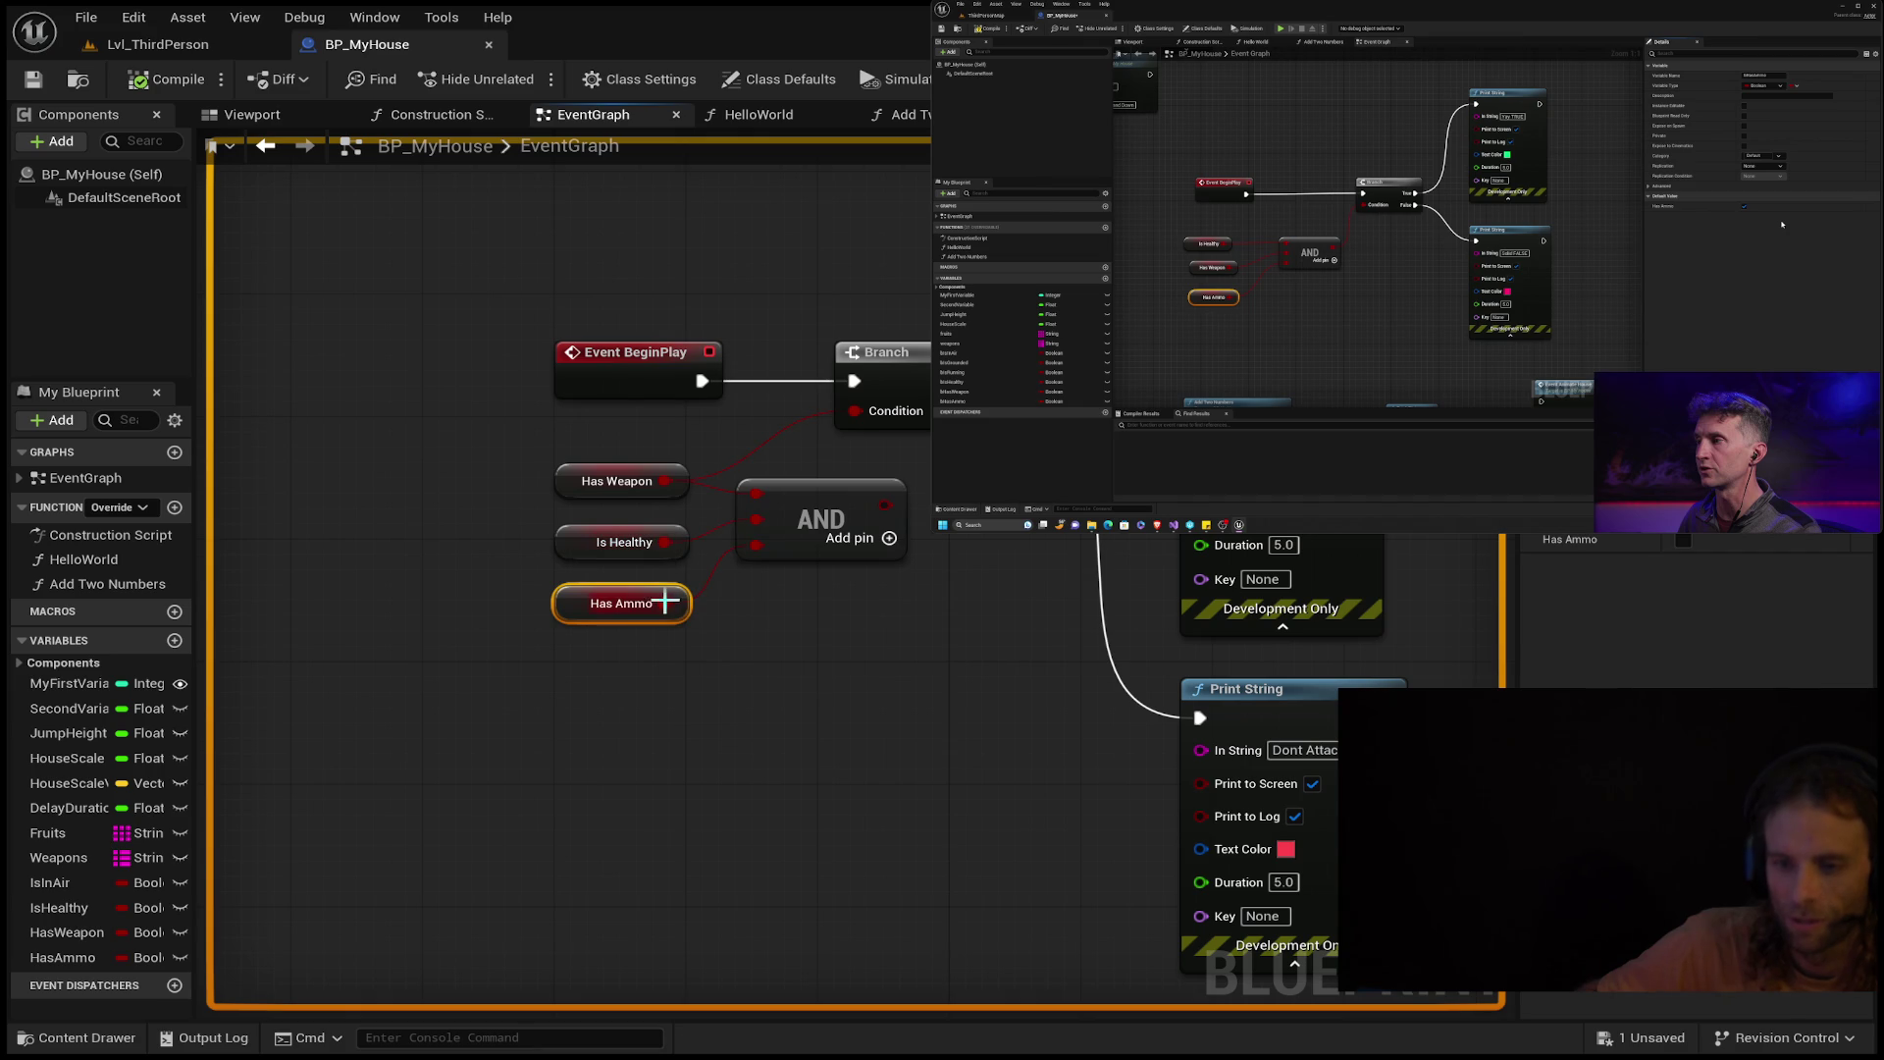
Reconnect Has Ammo to the AND node's third input, leaving the HasAmmo name unchanged.
{"action": "key", "text": "ctrl+z"}
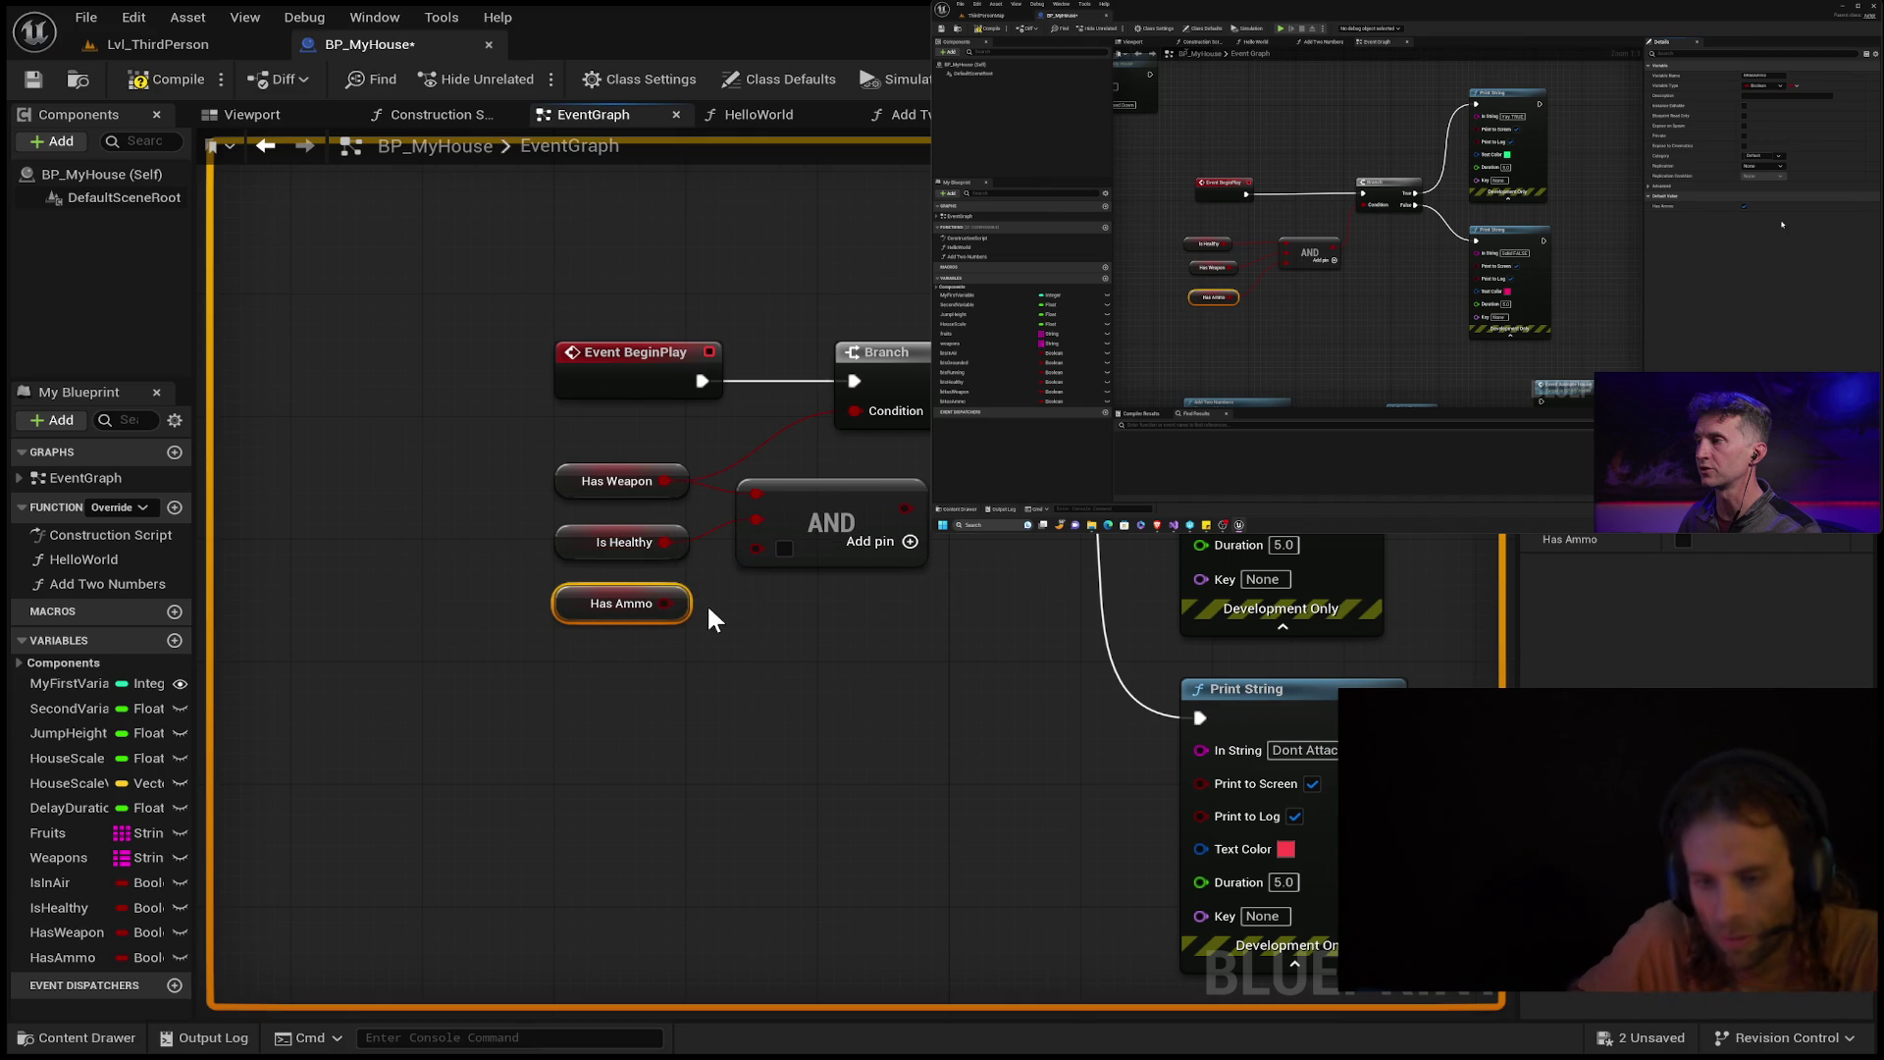
{"action": "left_click_drag", "start_coordinate": [668, 604], "coordinate": [756, 546]}
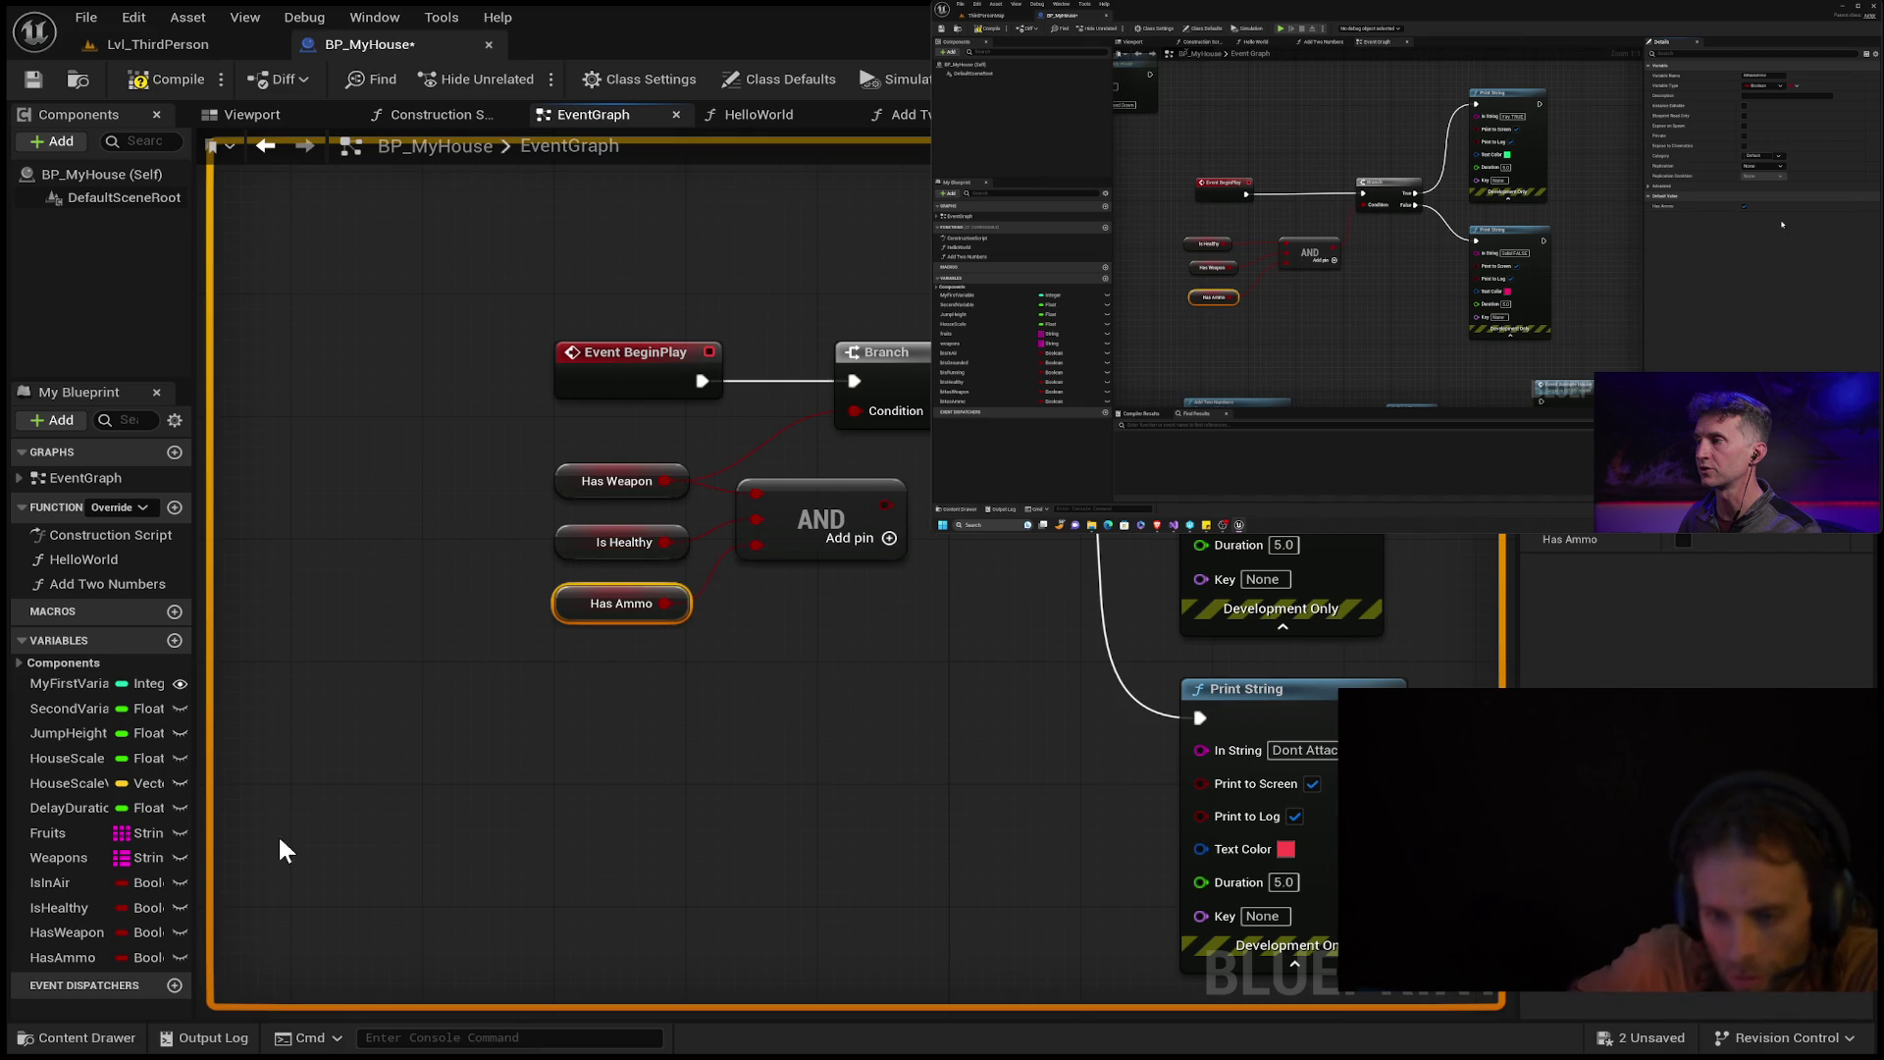
{"action": "left_click", "coordinate": [79, 957]}
{"action": "left_click", "coordinate": [59, 950]}
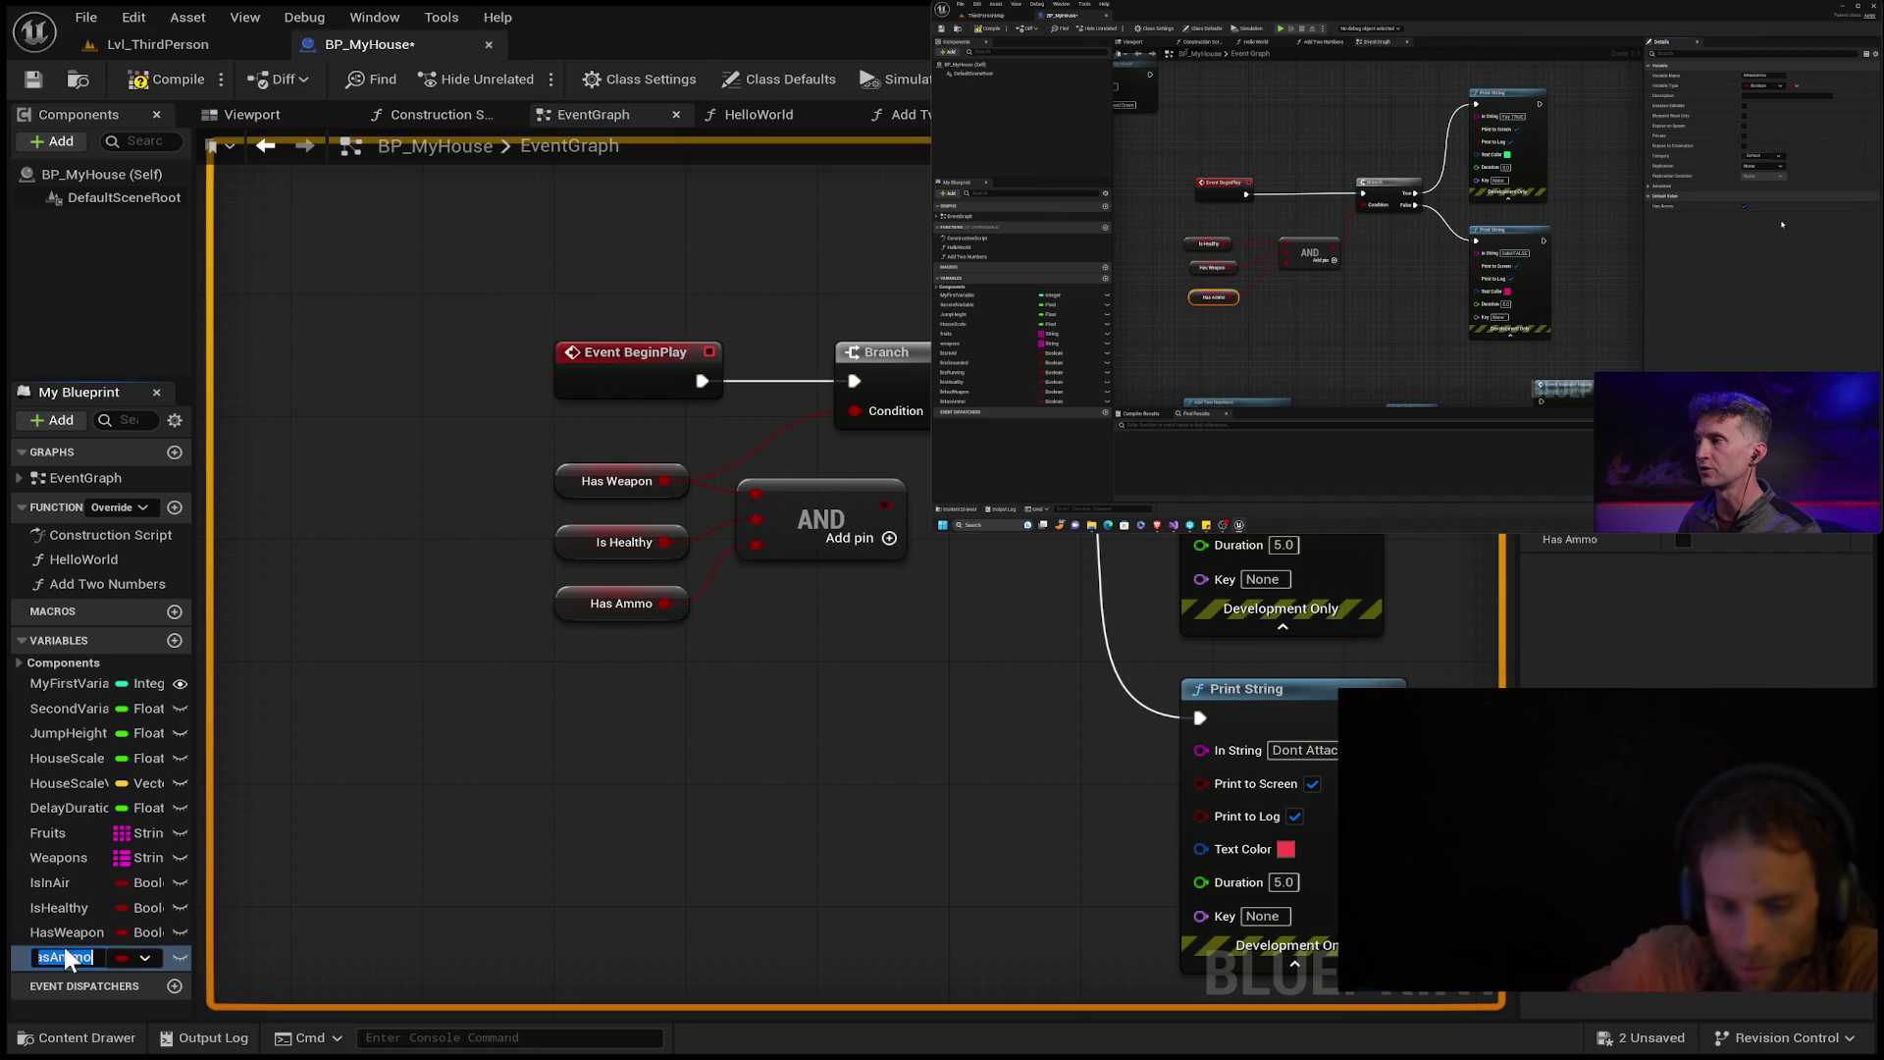
{"action": "left_click", "coordinate": [716, 666]}
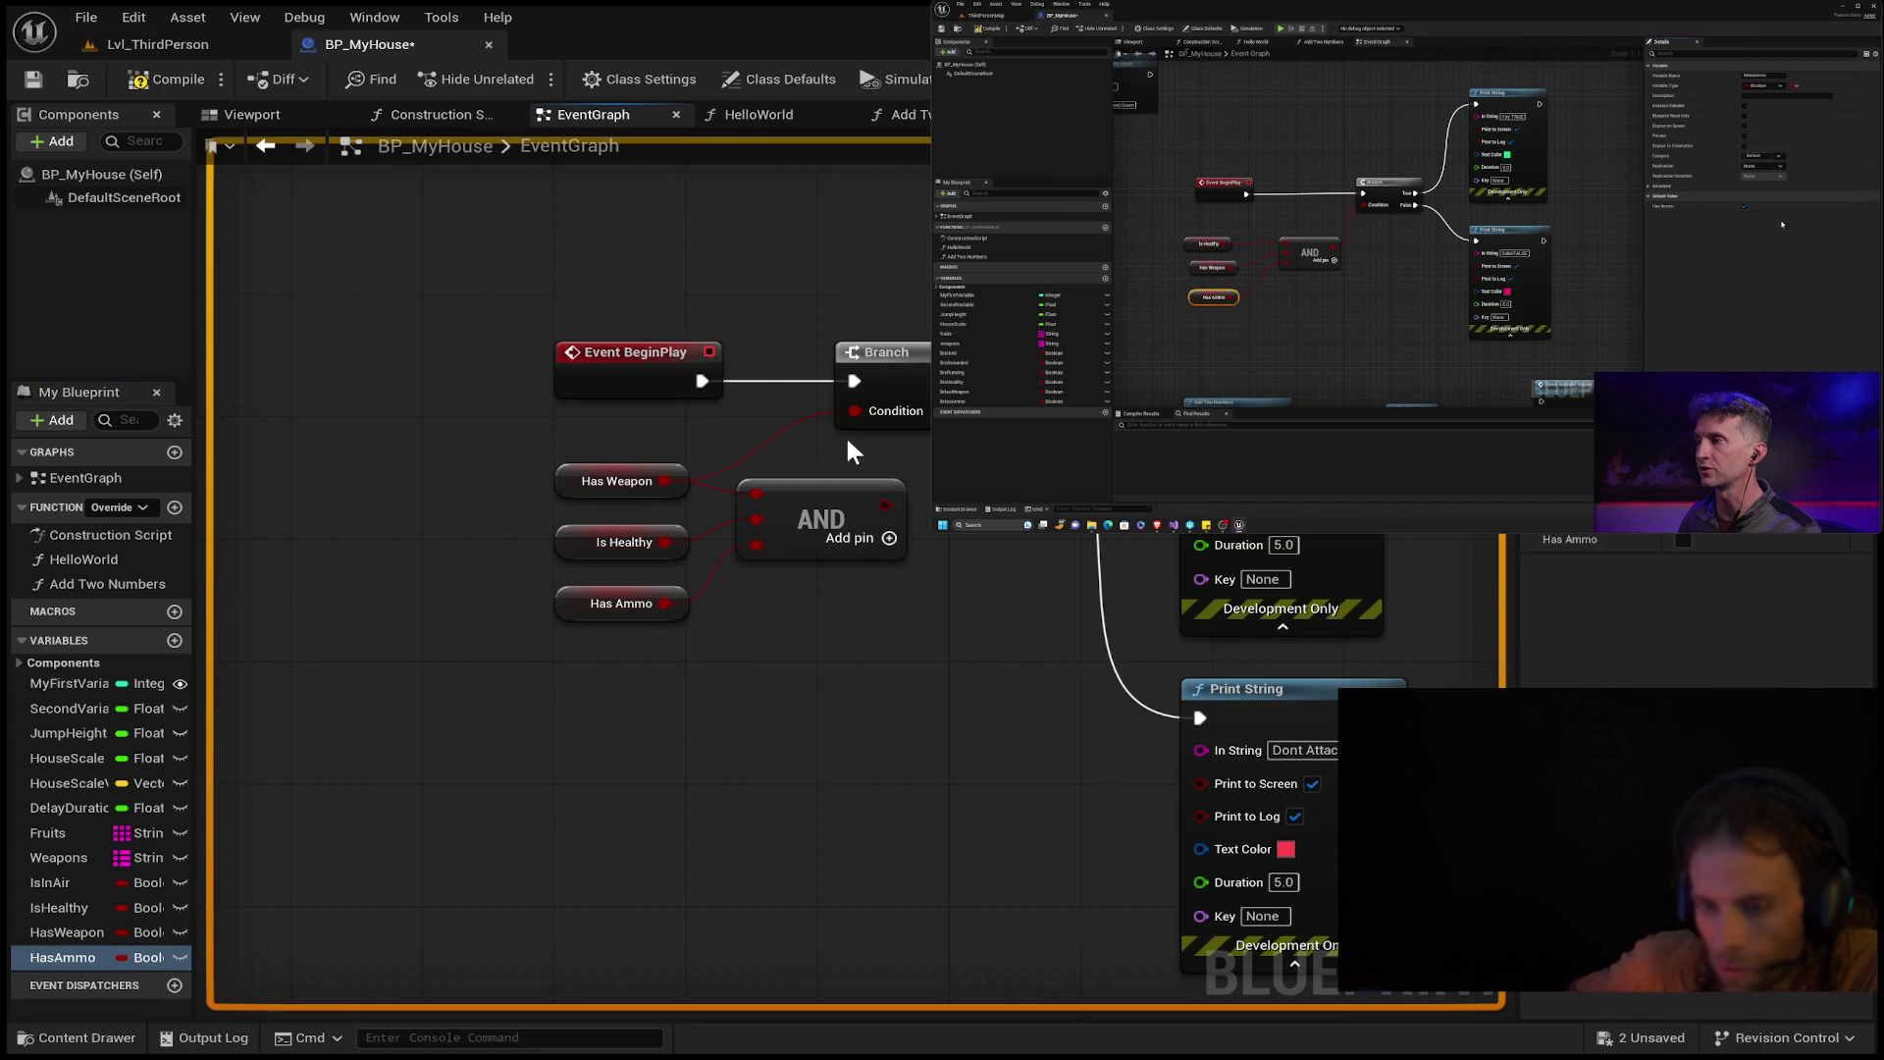
{"action": "left_click", "coordinate": [596, 538]}
{"action": "left_click", "coordinate": [604, 486]}
{"action": "left_click", "coordinate": [576, 598]}
Compile and save BP_MyHouse, then replay the level so it prints 'Attack'.
{"action": "left_click", "coordinate": [159, 74]}
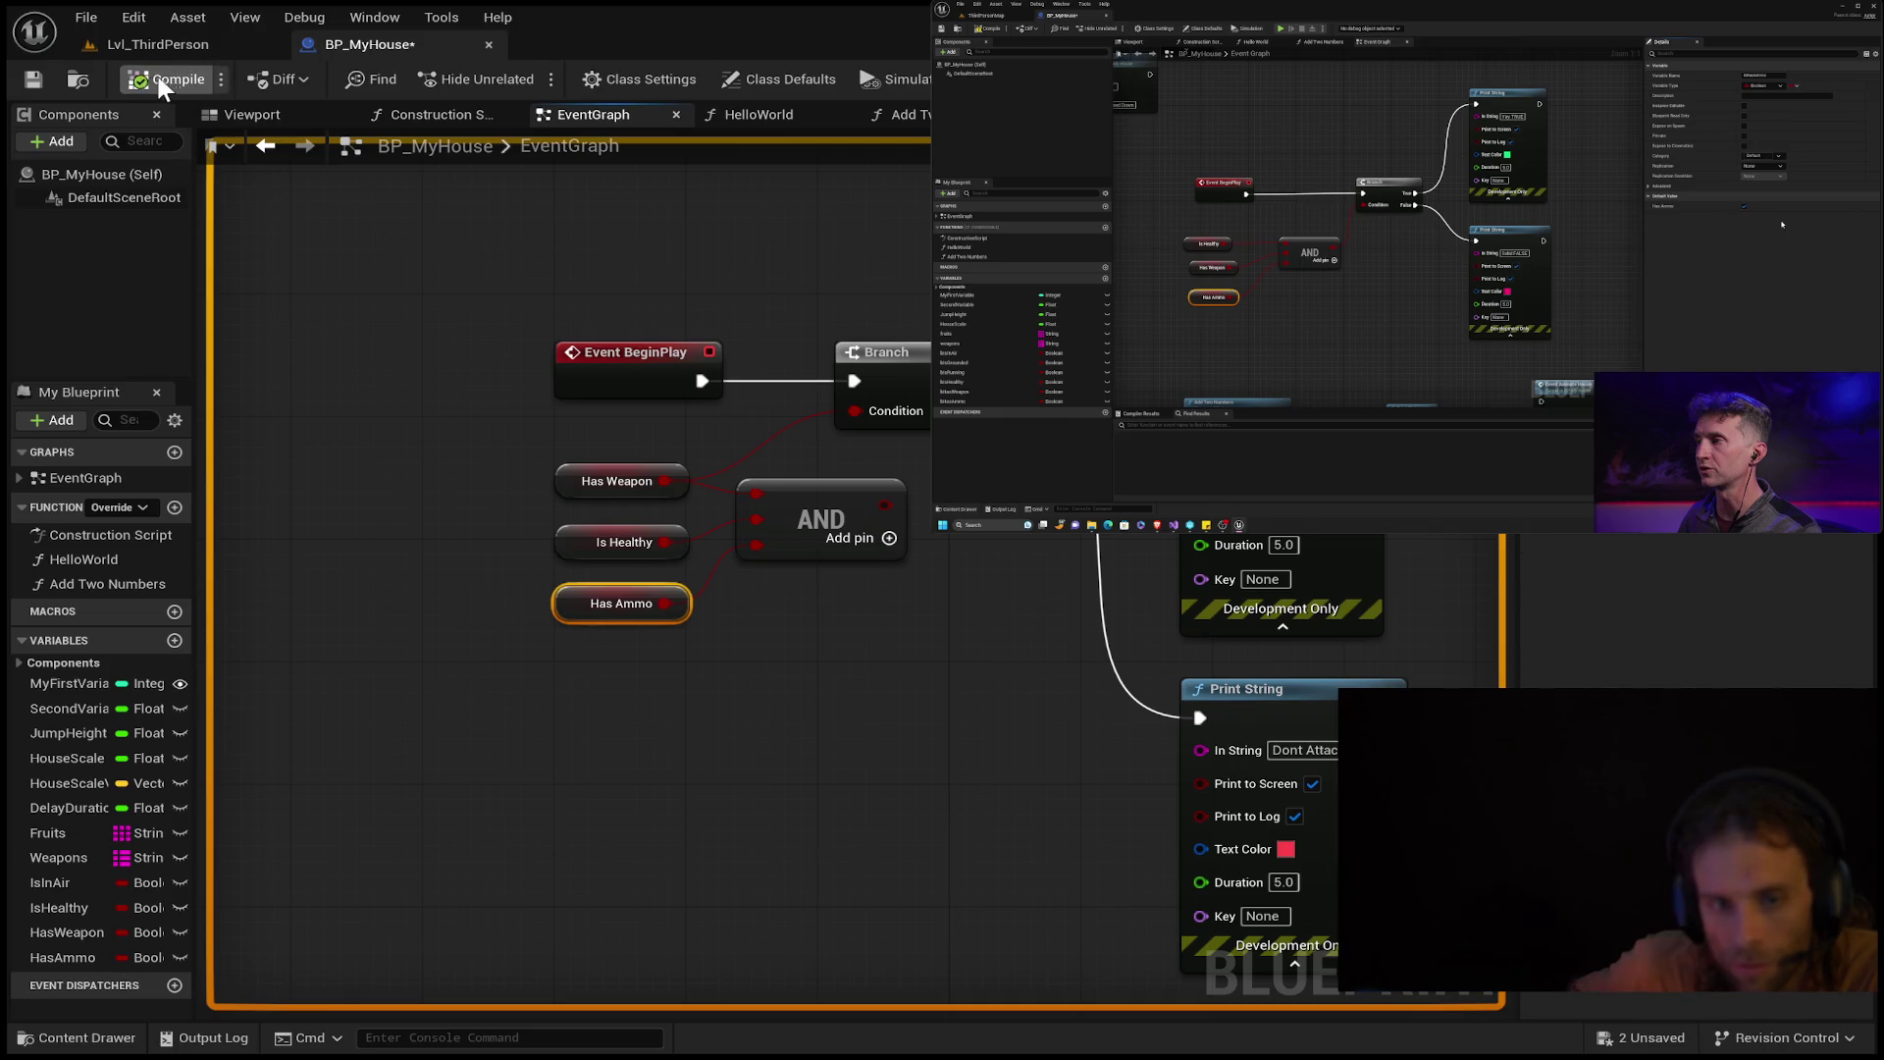
{"action": "key", "text": "ctrl+s"}
{"action": "left_click", "coordinate": [78, 44]}
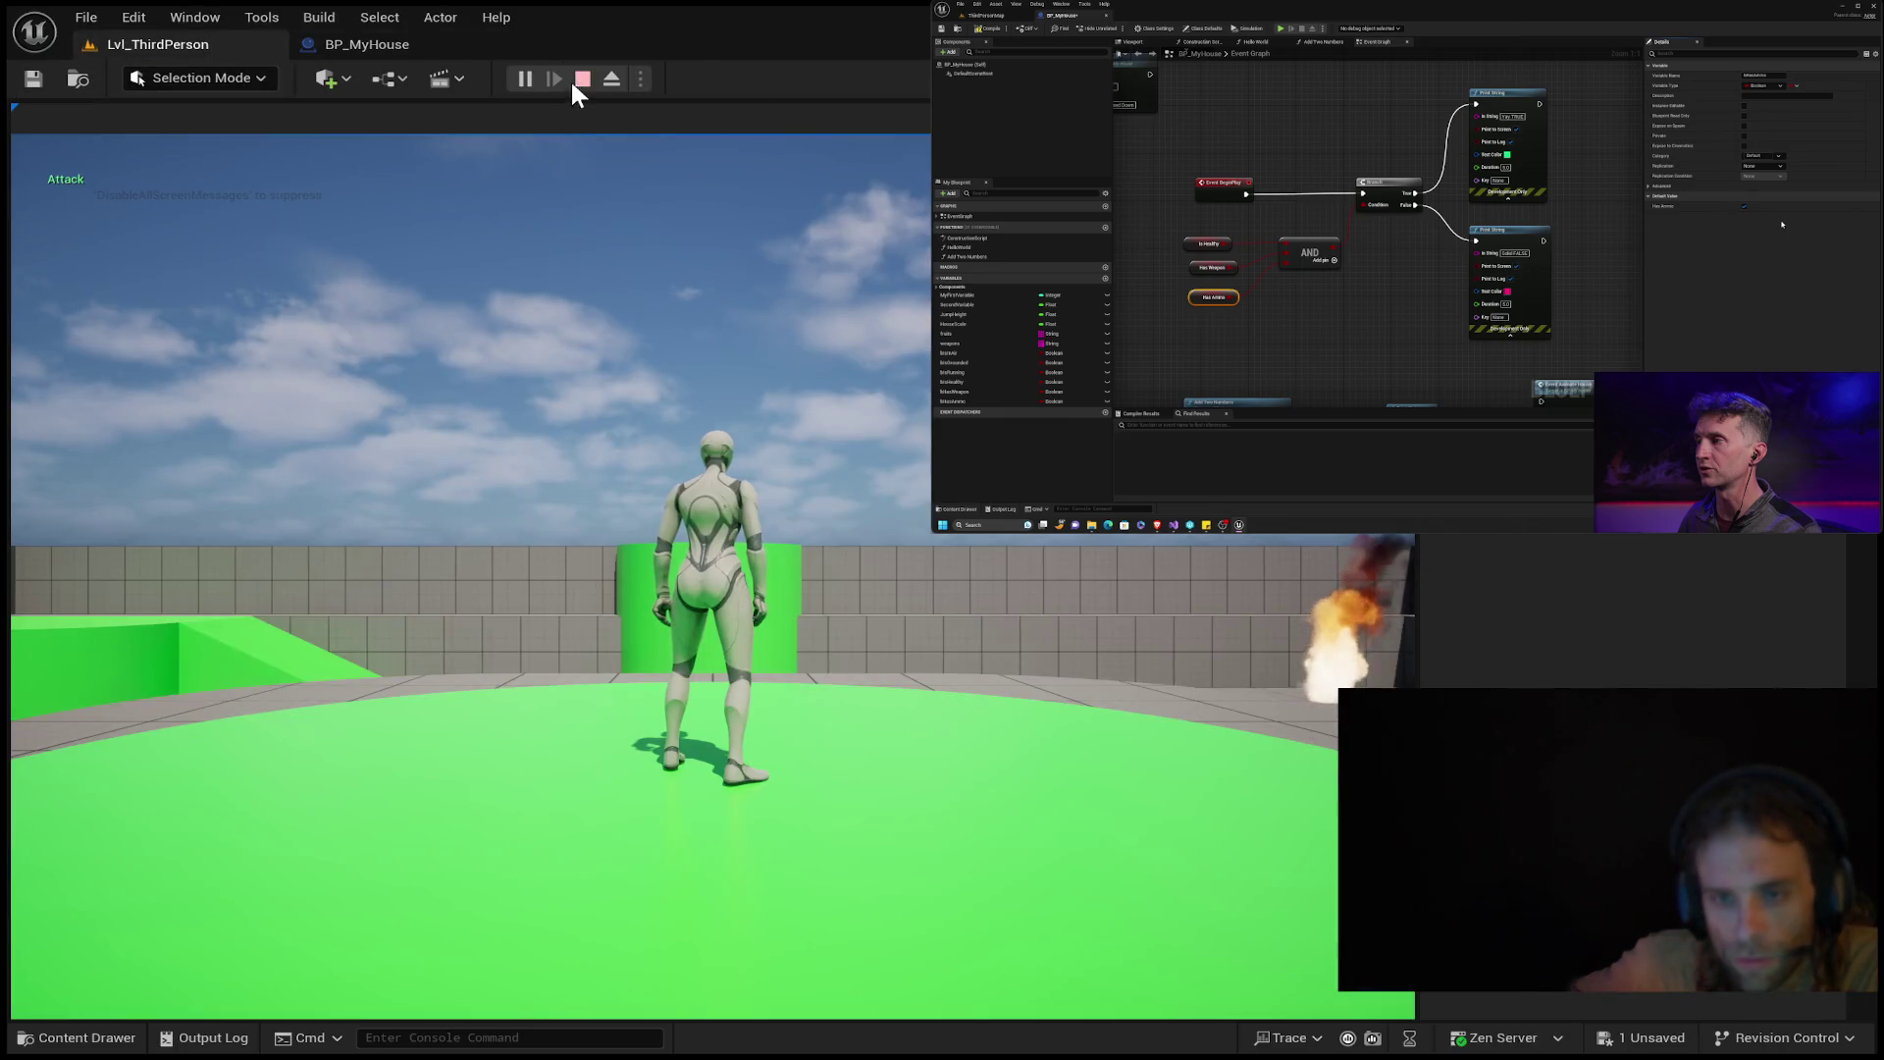
{"action": "left_click", "coordinate": [574, 76]}
{"action": "left_click", "coordinate": [527, 76]}
{"action": "left_click", "coordinate": [338, 43]}
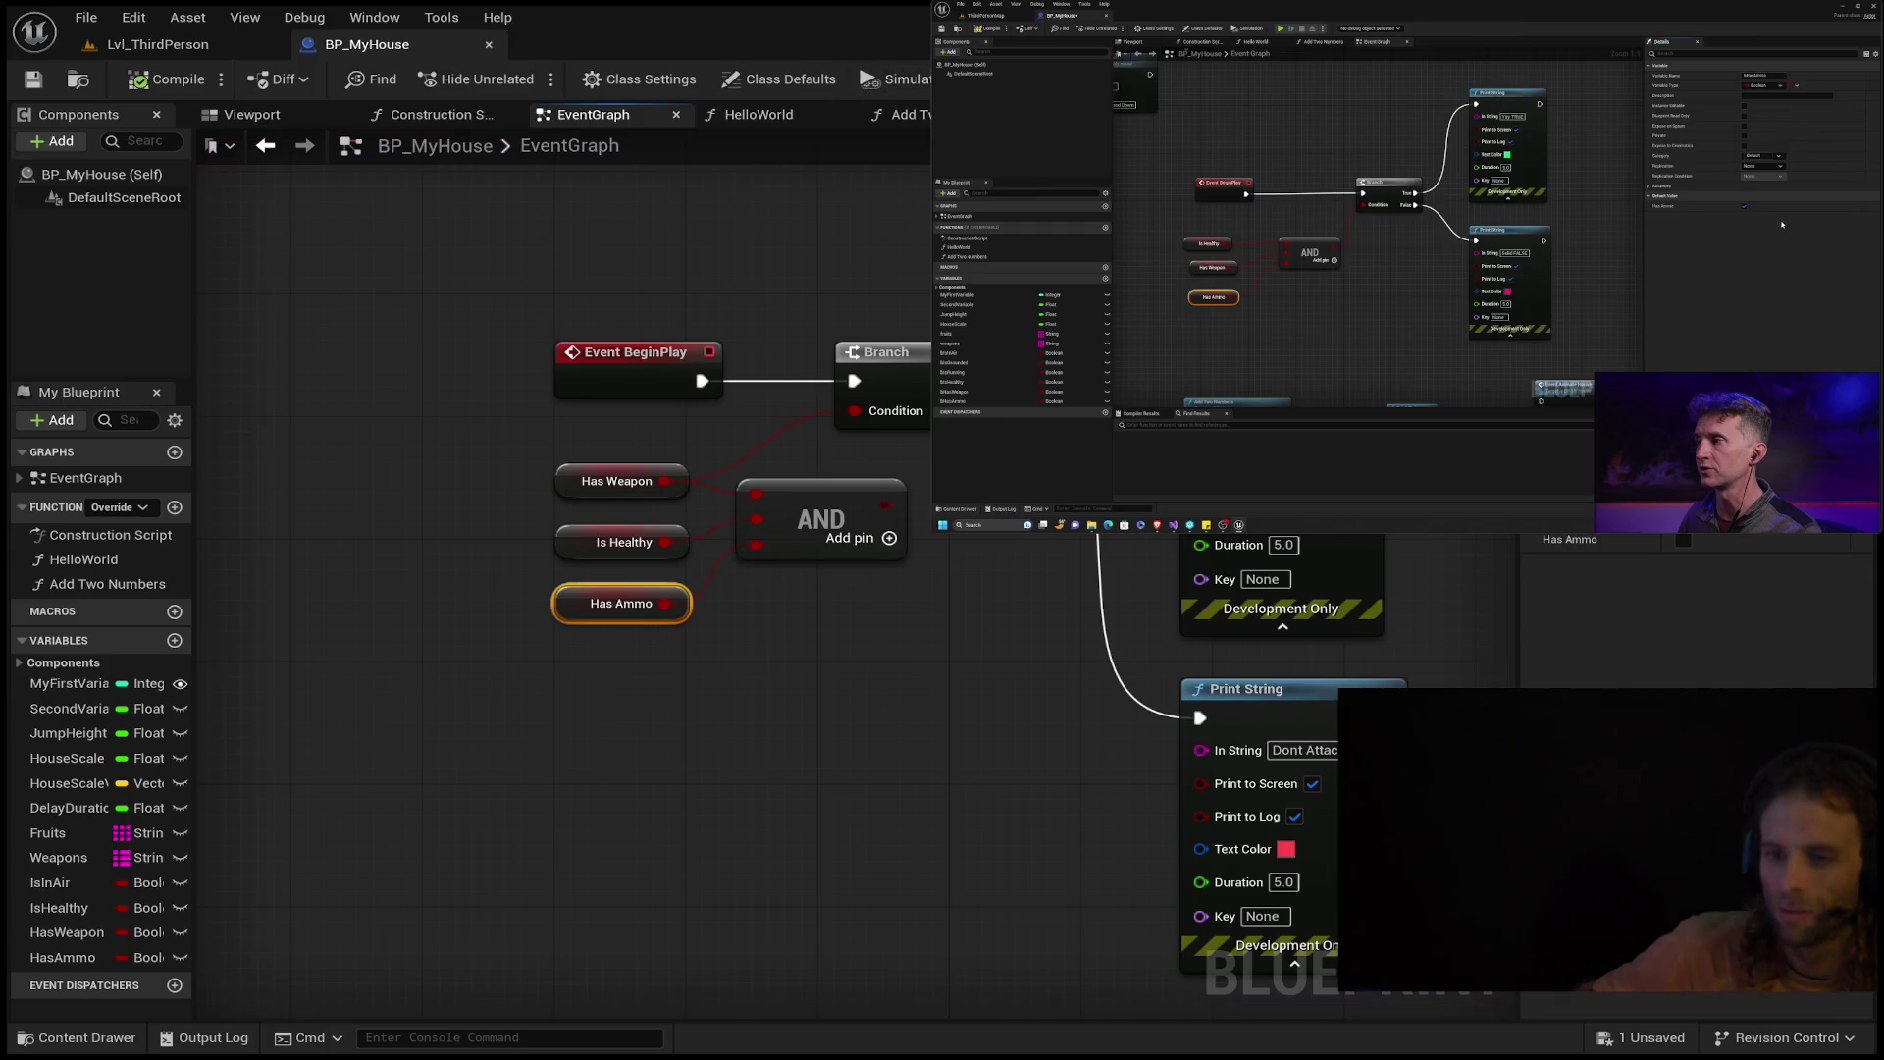
{"action": "left_click", "coordinate": [638, 360]}
{"action": "left_click", "coordinate": [922, 360]}
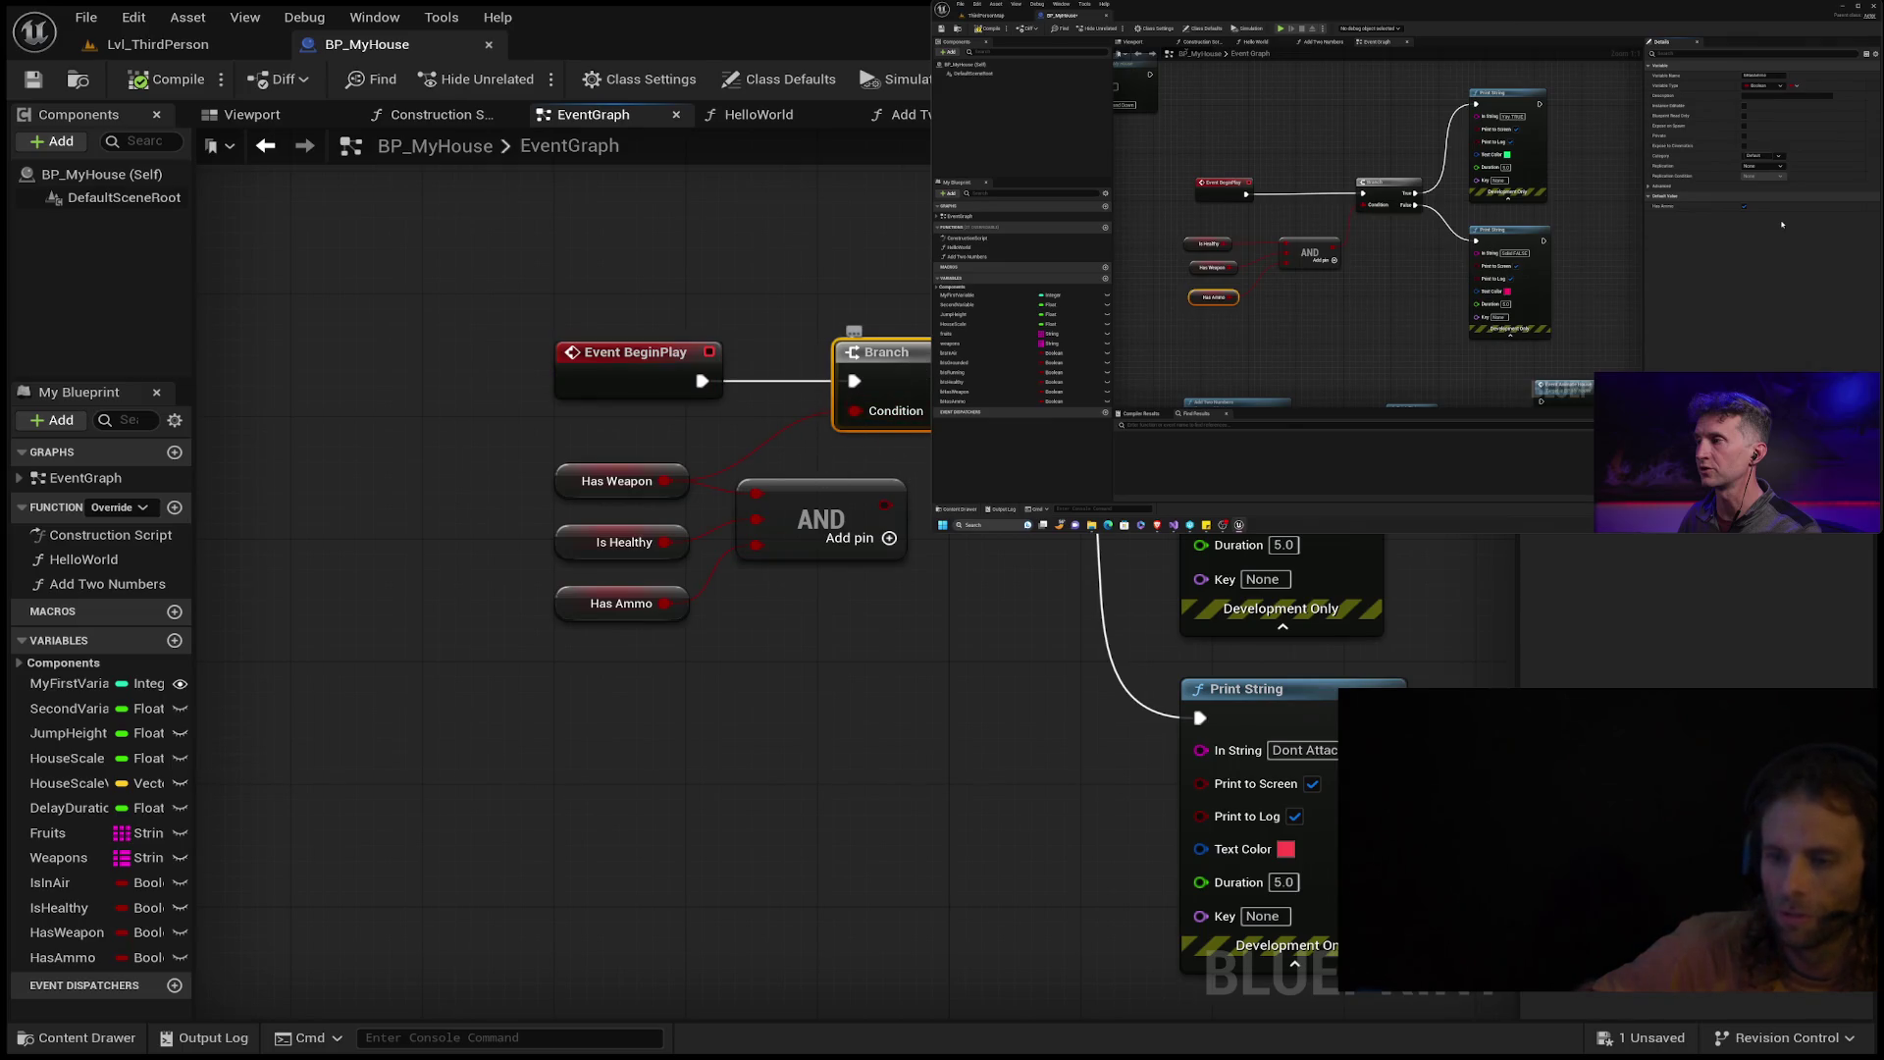
Break Has Weapon's and Is Healthy's links into the AND node, compile, save, and play-test.
{"action": "mouse_move", "coordinate": [1440, 731]}
{"action": "left_mouse_down"}
{"action": "mouse_move", "coordinate": [1416, 624]}
{"action": "mouse_move", "coordinate": [1357, 662]}
{"action": "left_mouse_up"}
{"action": "left_click", "coordinate": [531, 473]}
{"action": "left_click", "coordinate": [530, 546]}
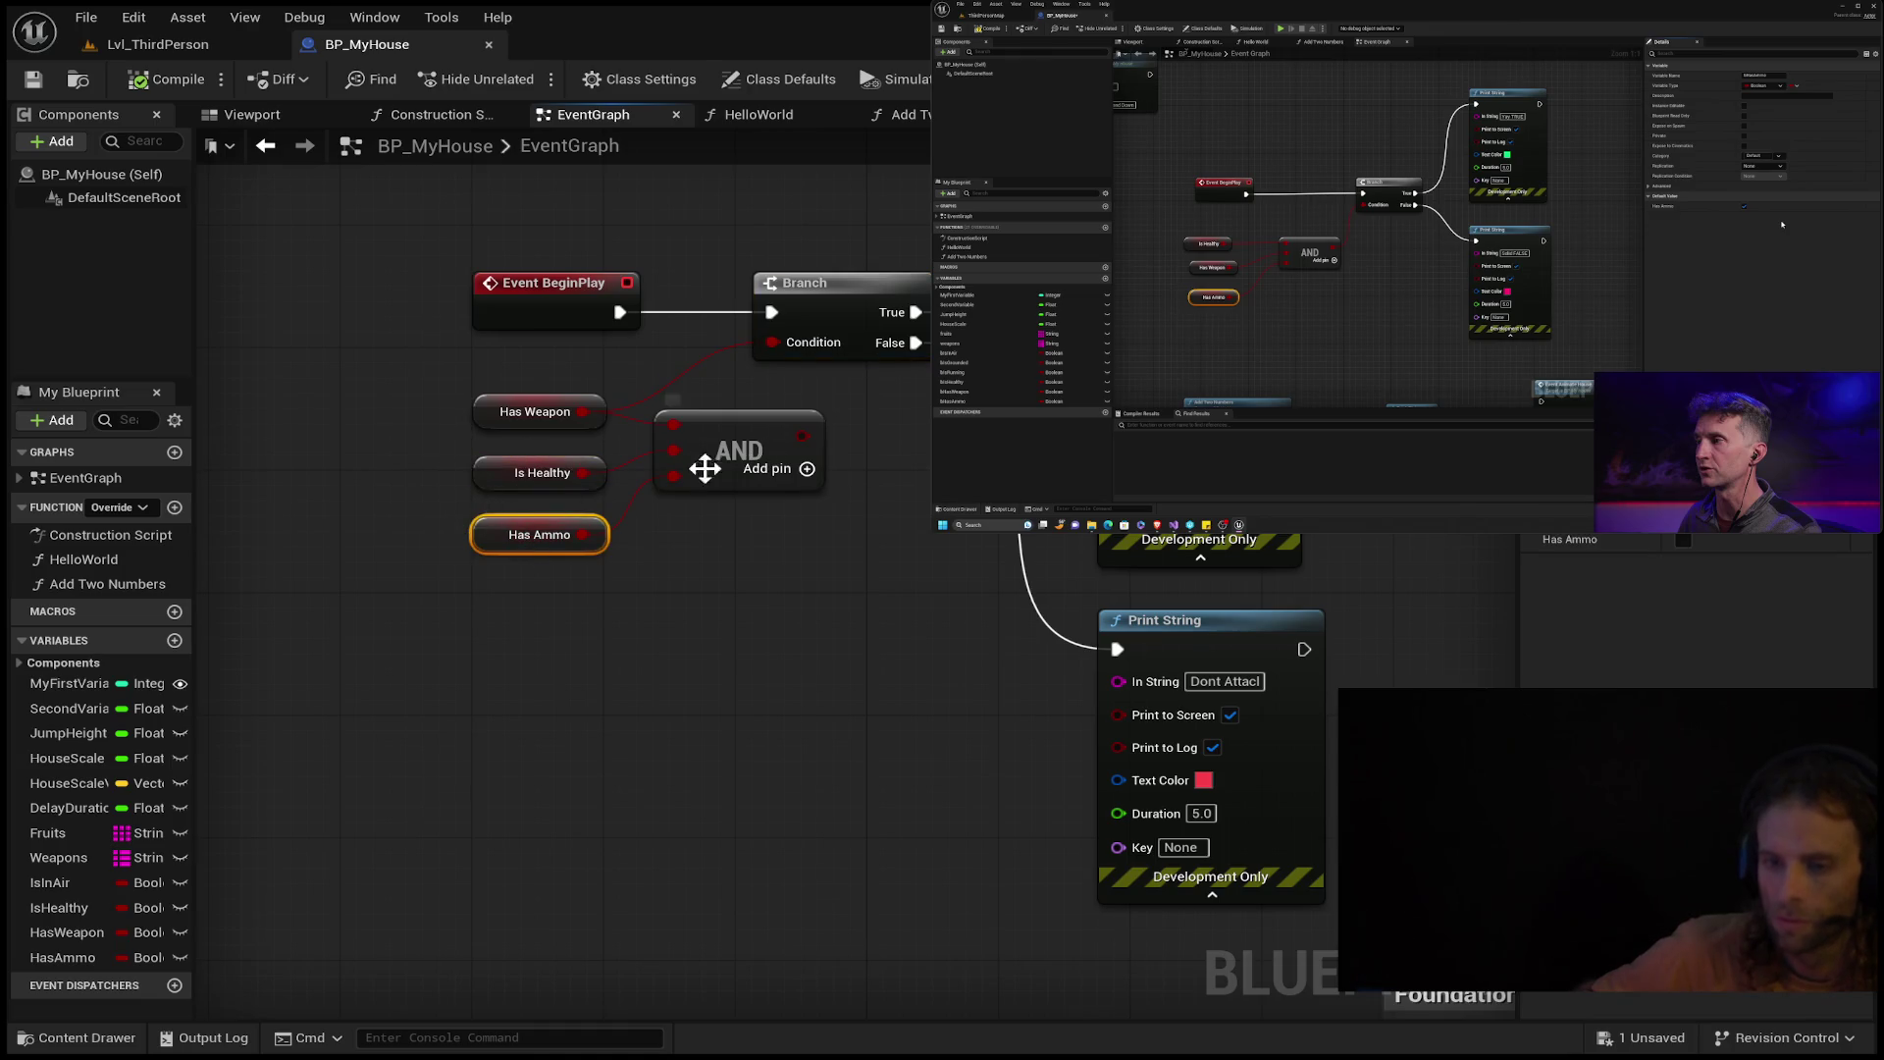
{"action": "left_click", "coordinate": [670, 421], "text": "alt"}
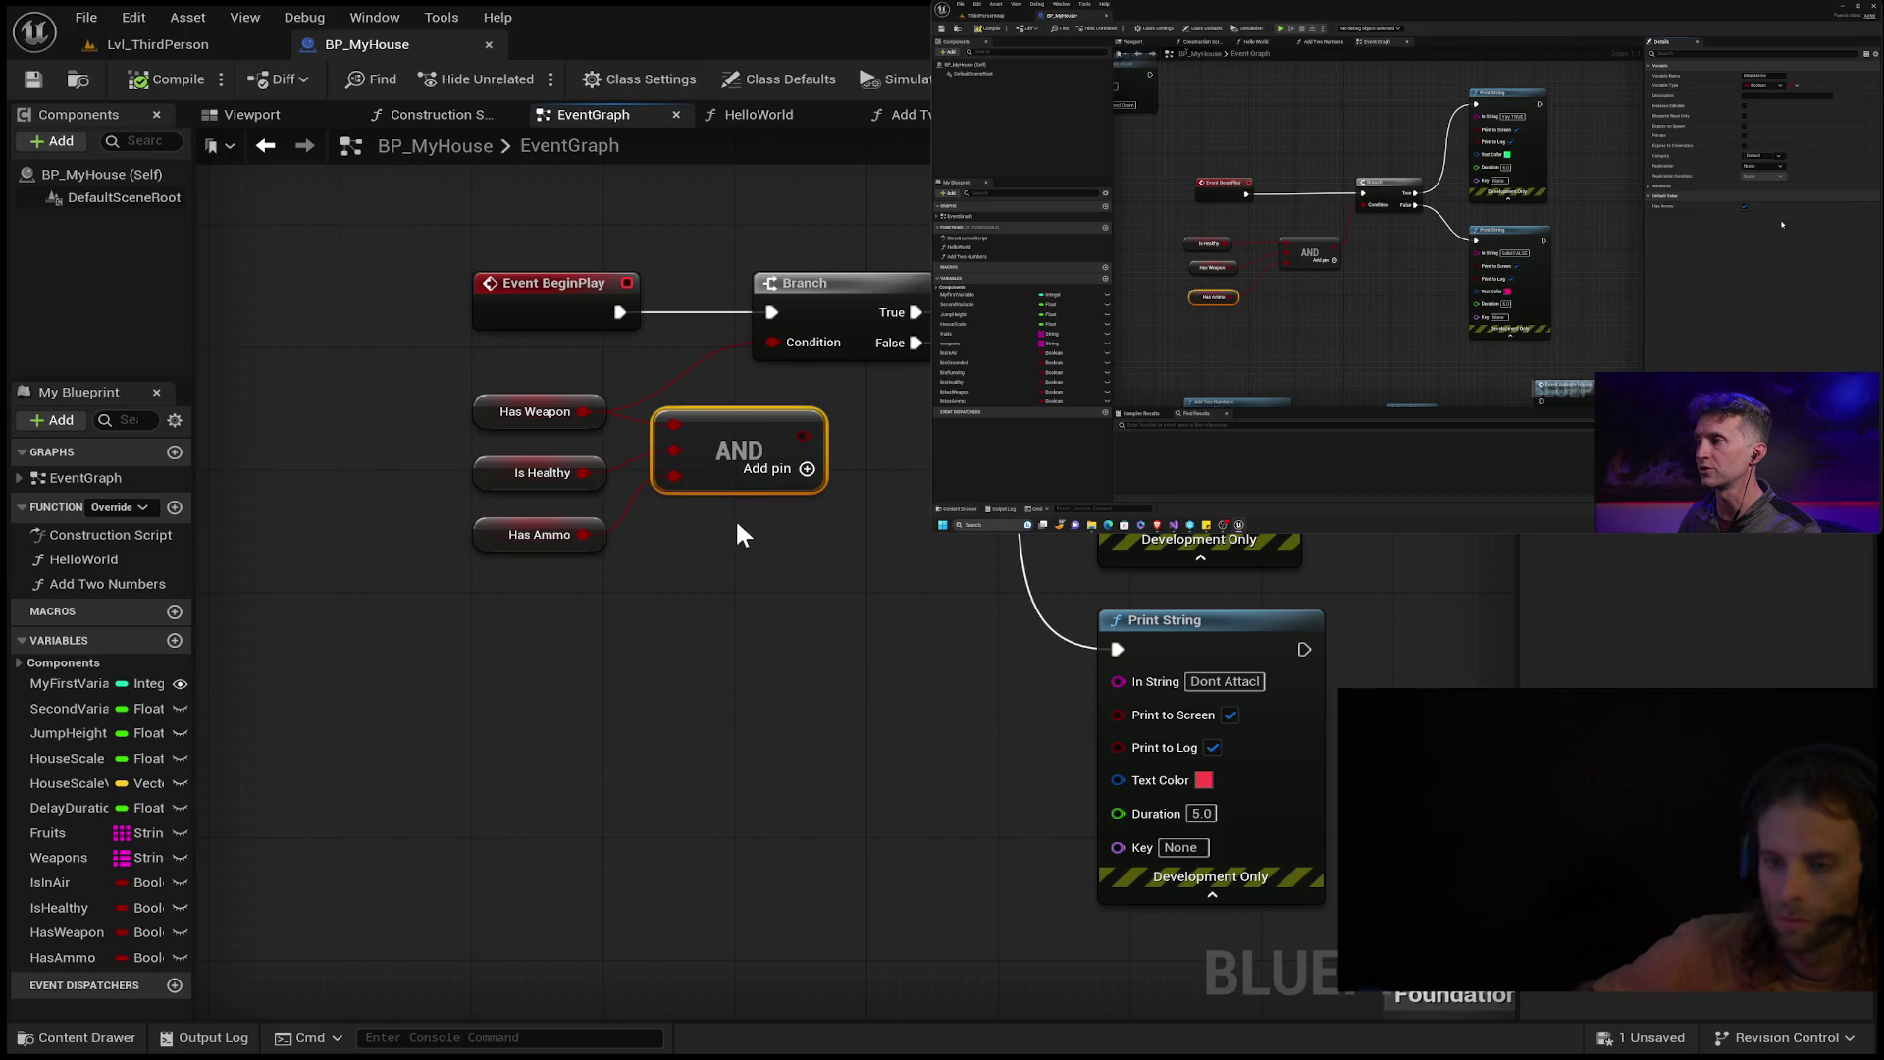
{"action": "left_click", "coordinate": [673, 457], "text": "alt"}
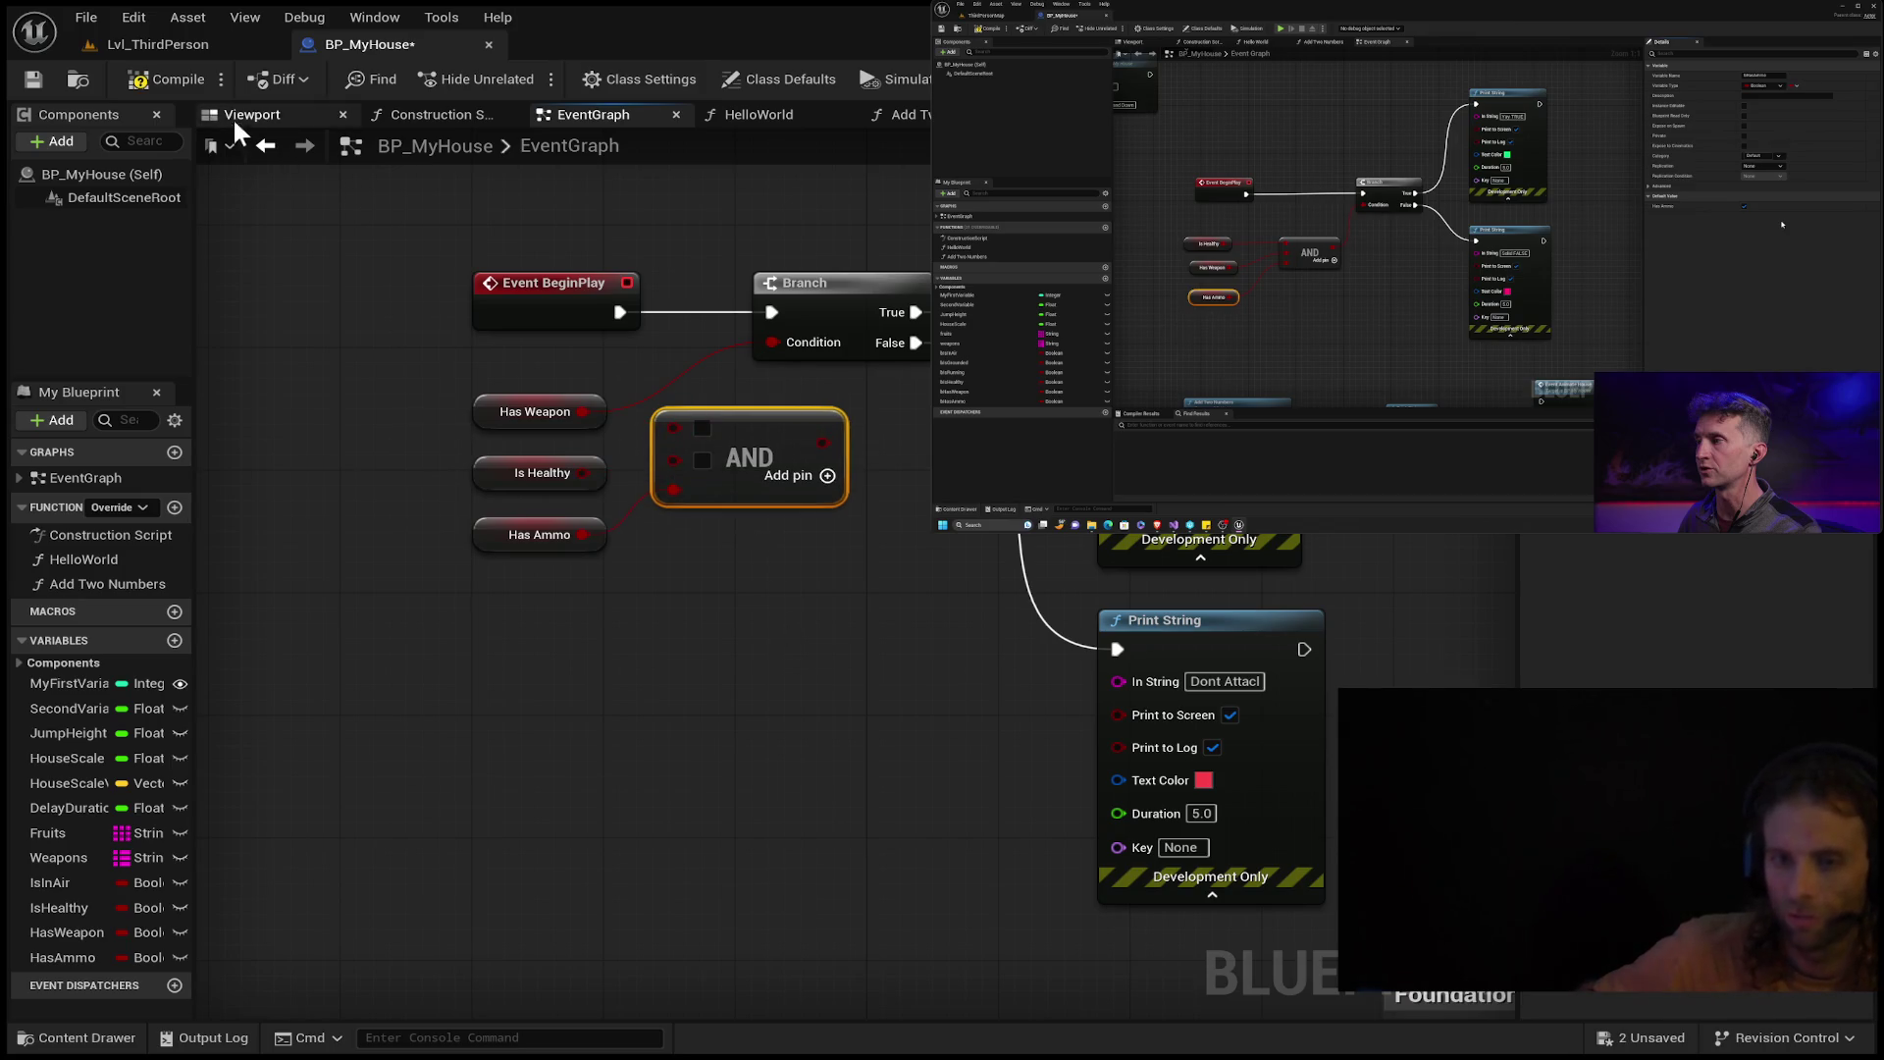
{"action": "left_click", "coordinate": [175, 75]}
{"action": "left_click", "coordinate": [34, 80]}
{"action": "left_click", "coordinate": [156, 44]}
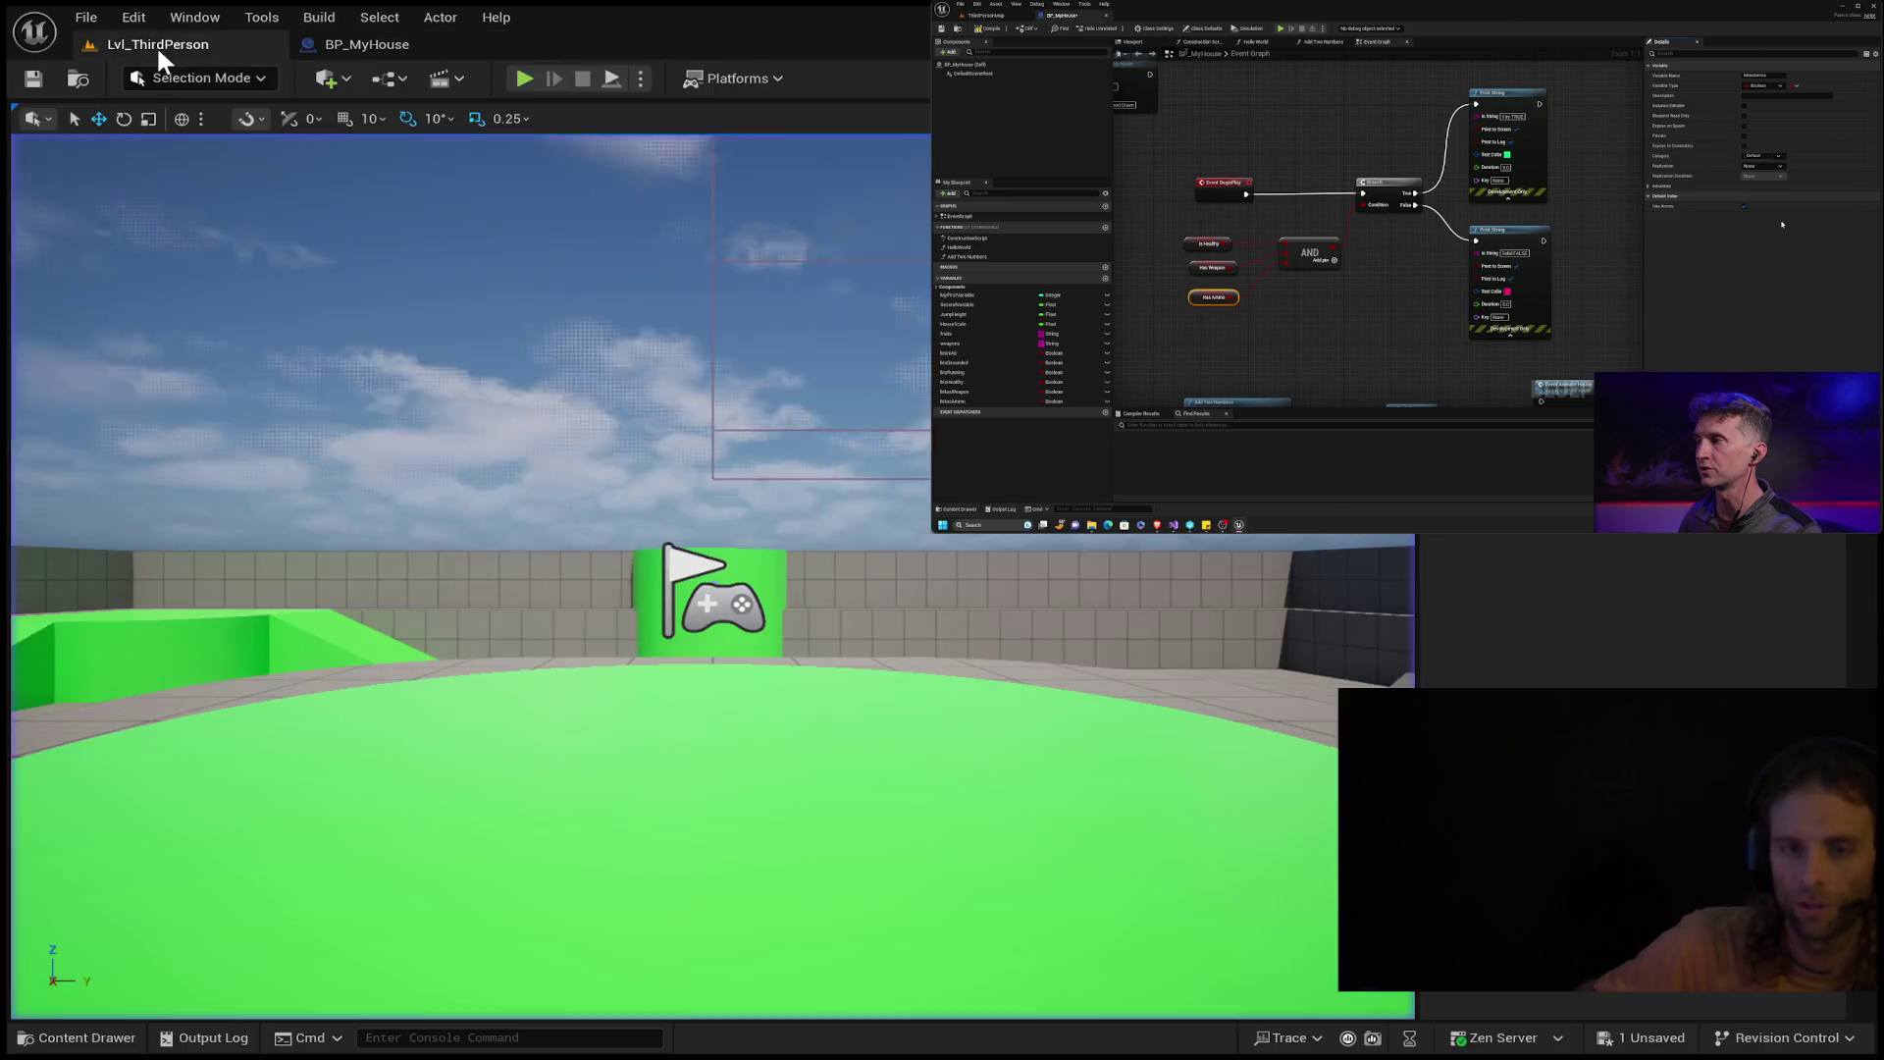
{"action": "left_click", "coordinate": [527, 76]}
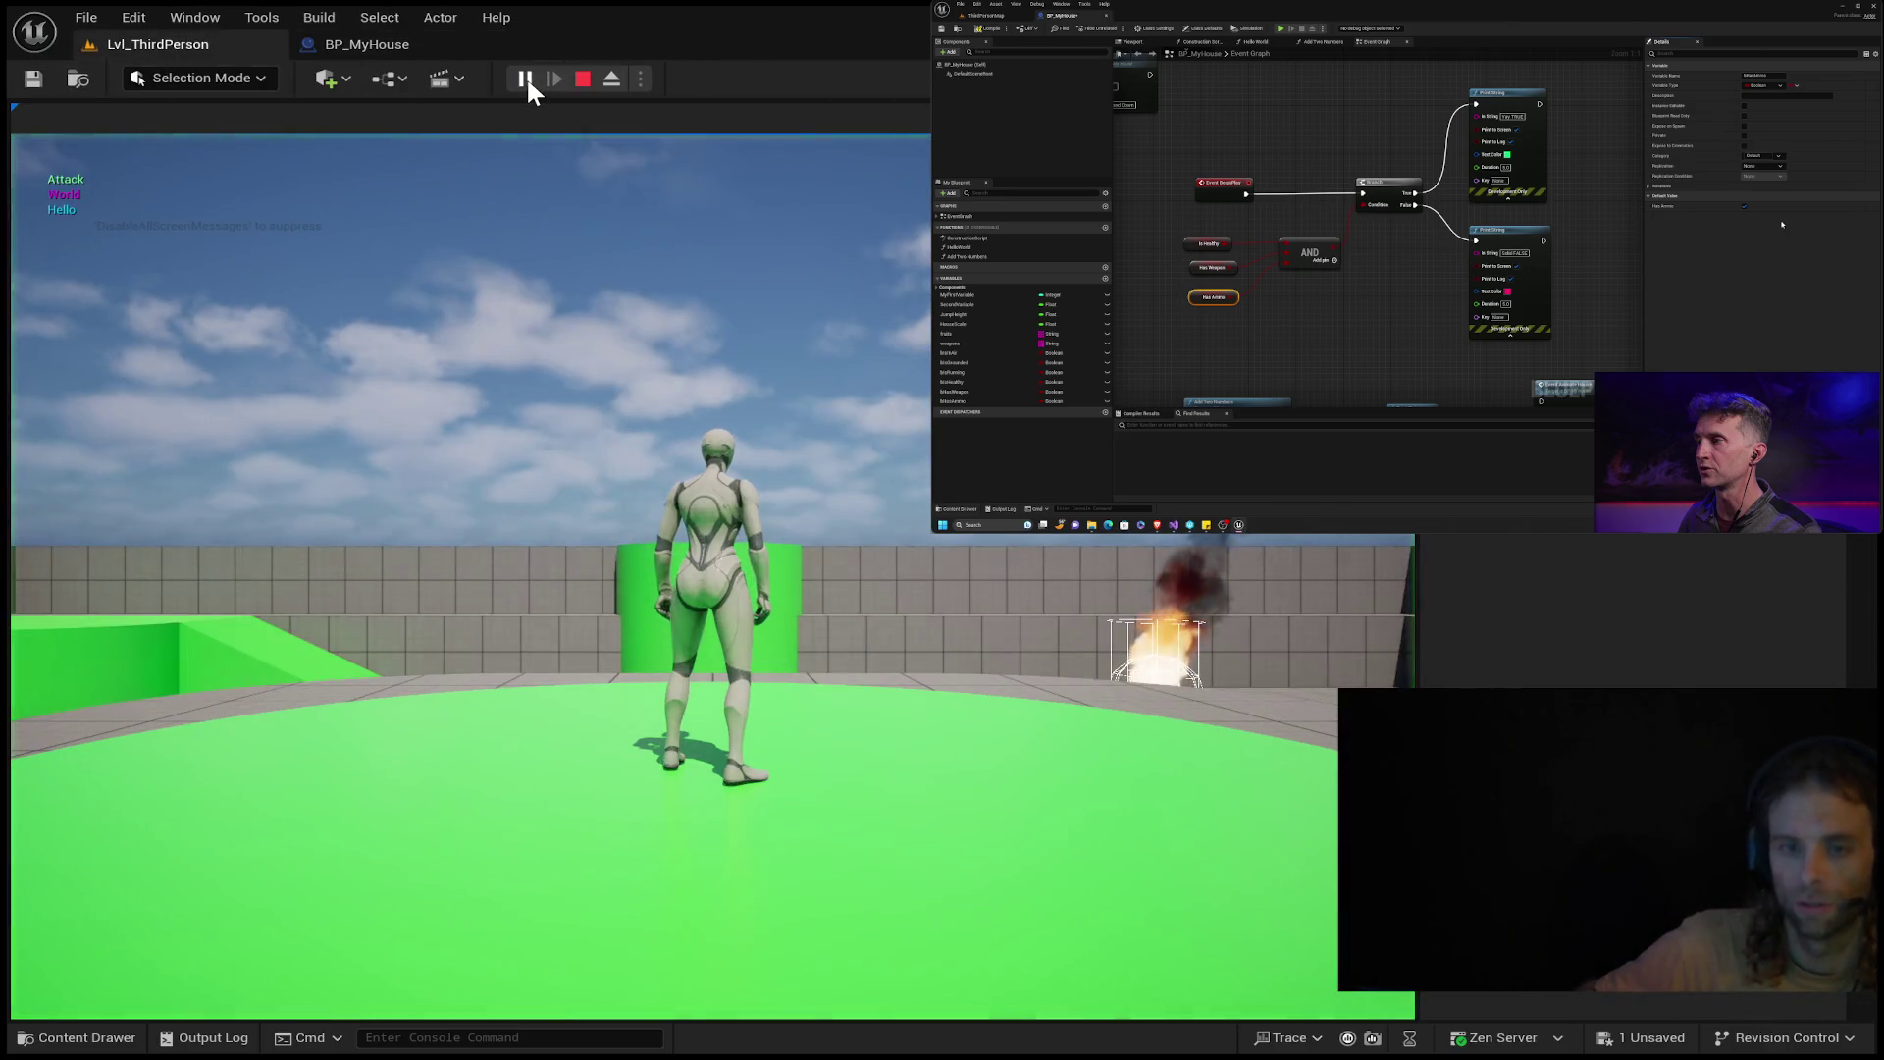
{"action": "left_click", "coordinate": [373, 44]}
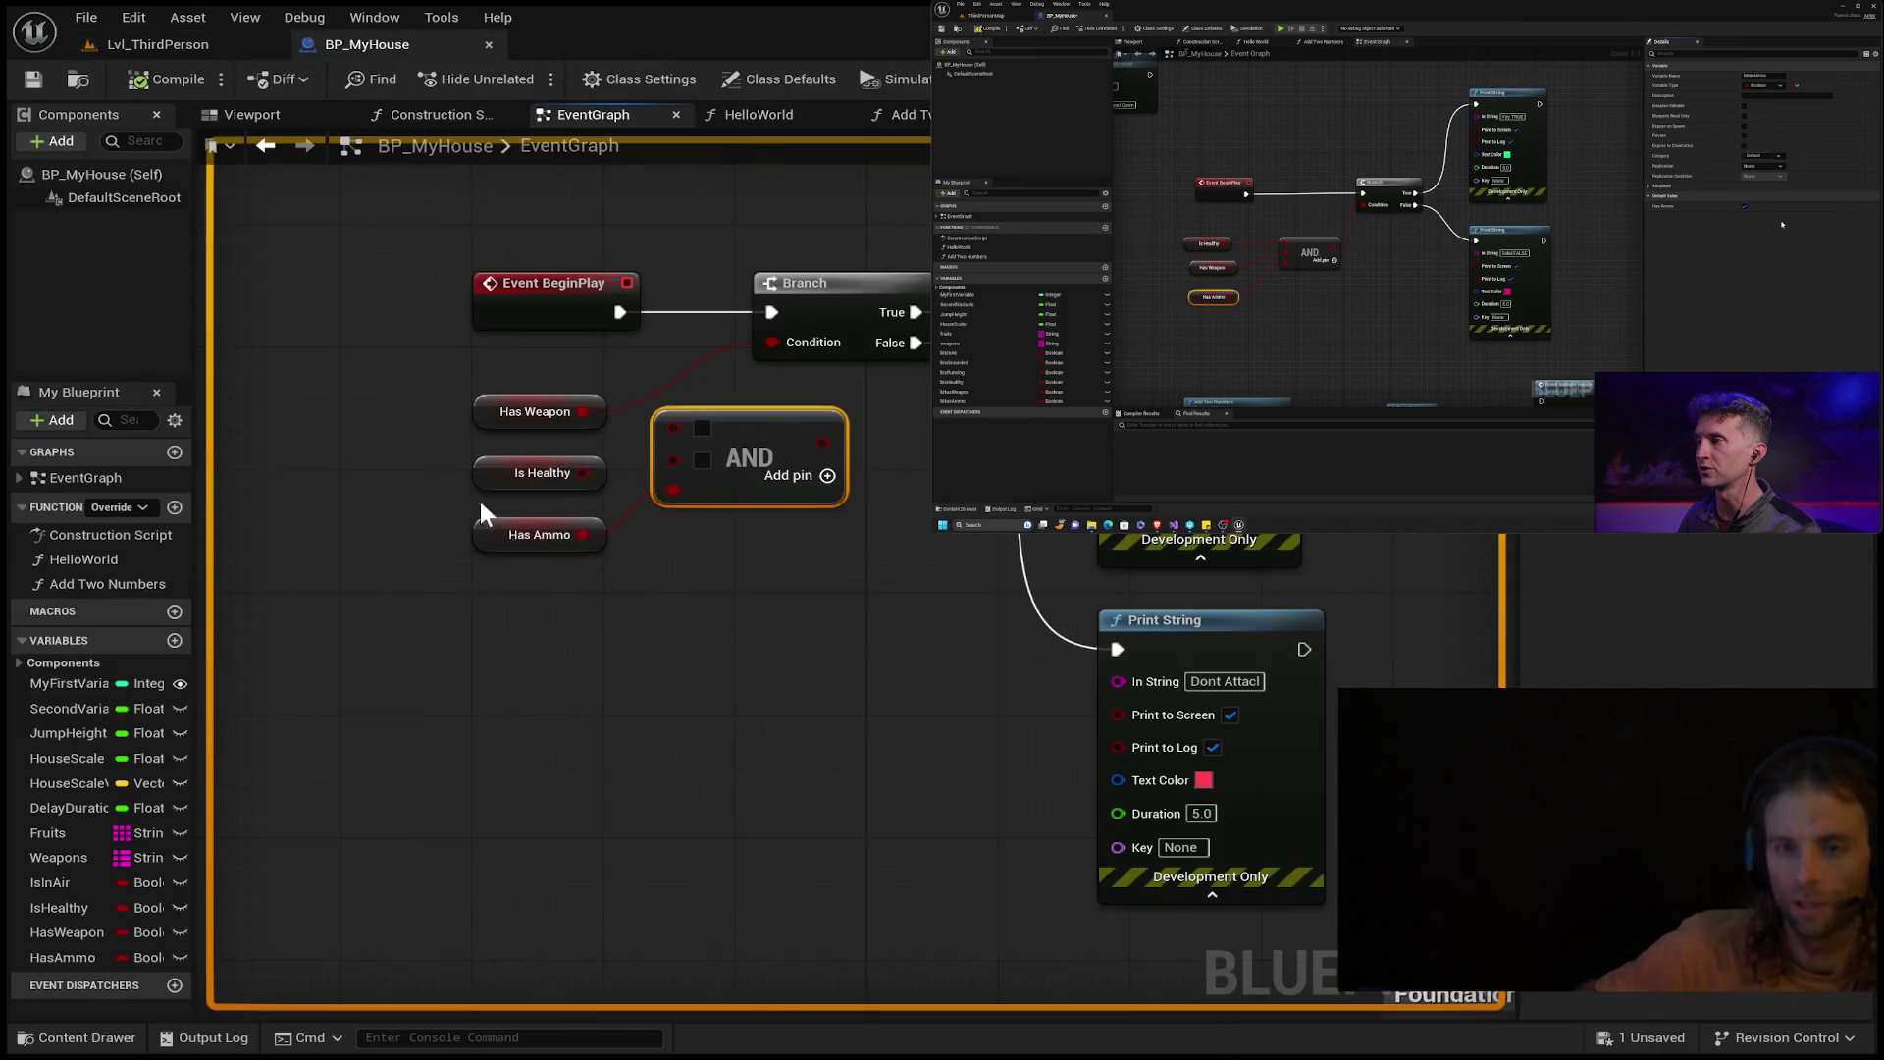
Set HasAmmo's default value to true and restart the level play-test.
{"action": "left_click", "coordinate": [84, 958]}
{"action": "left_click", "coordinate": [74, 954]}
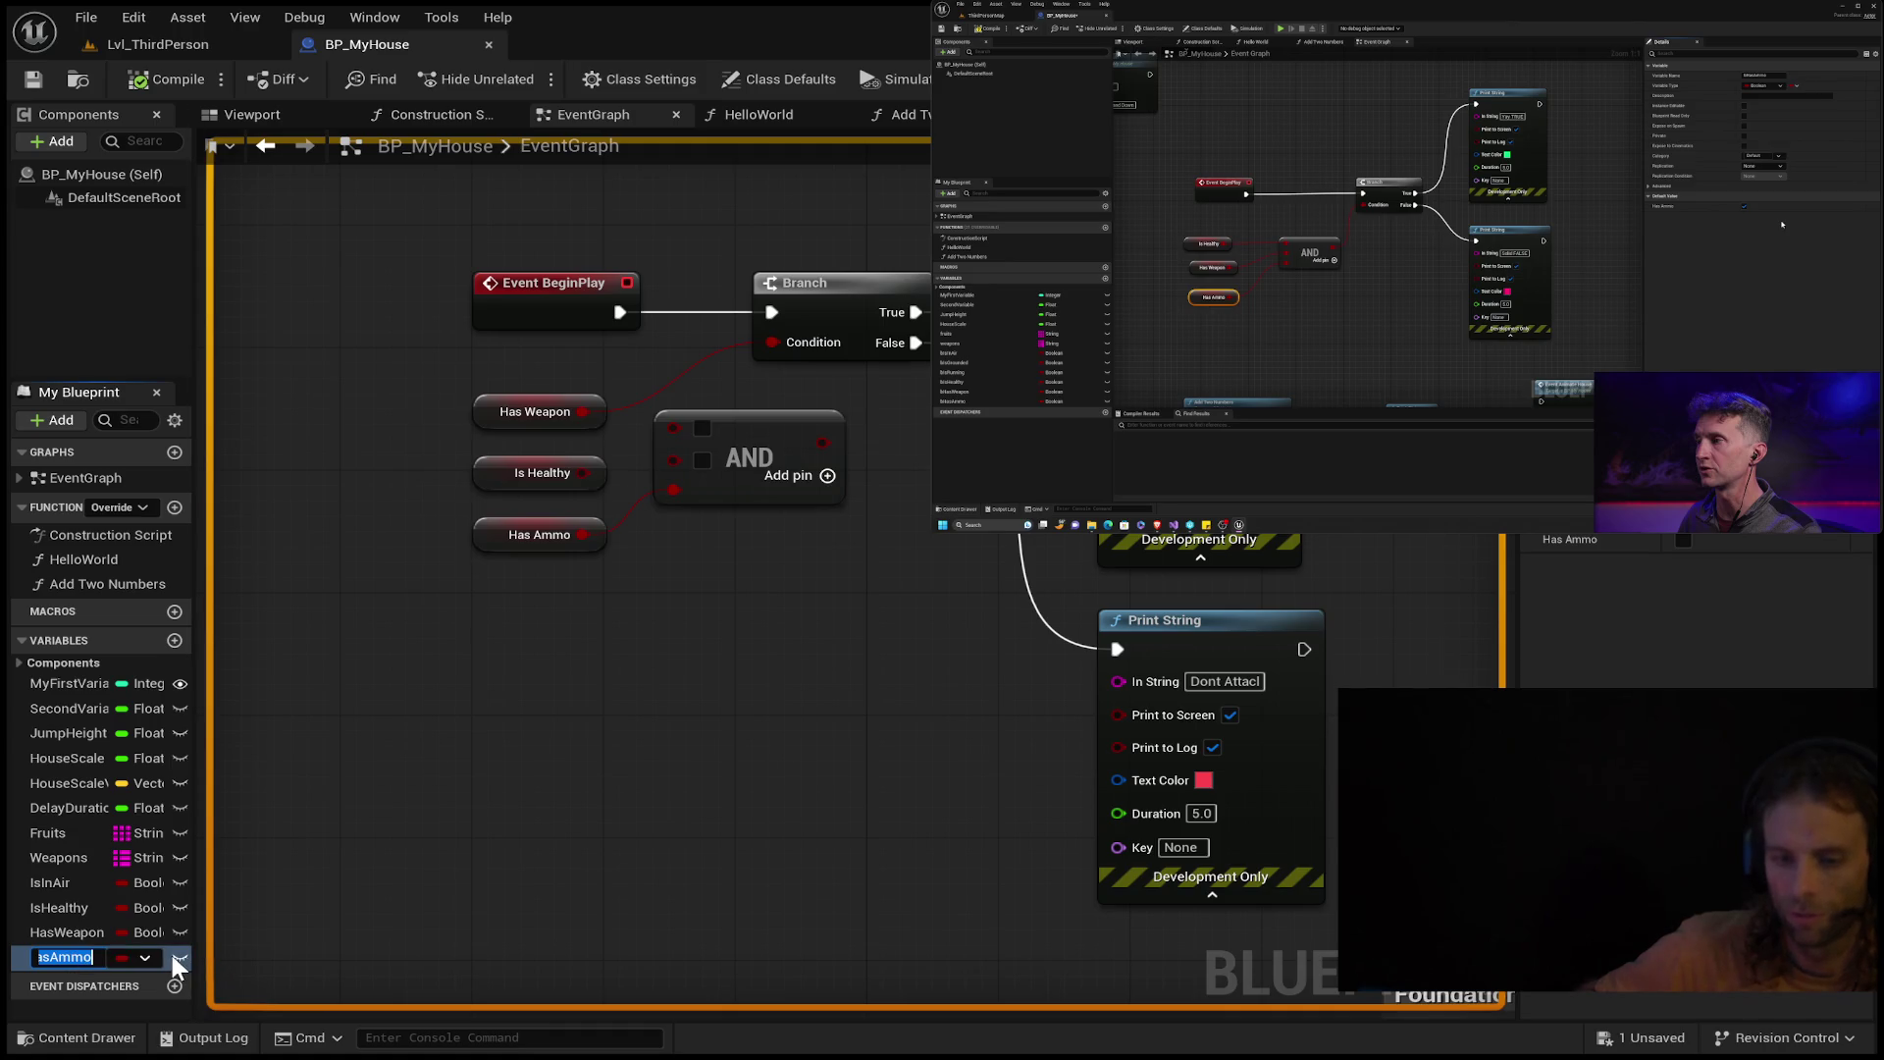
{"action": "left_click", "coordinate": [1684, 539]}
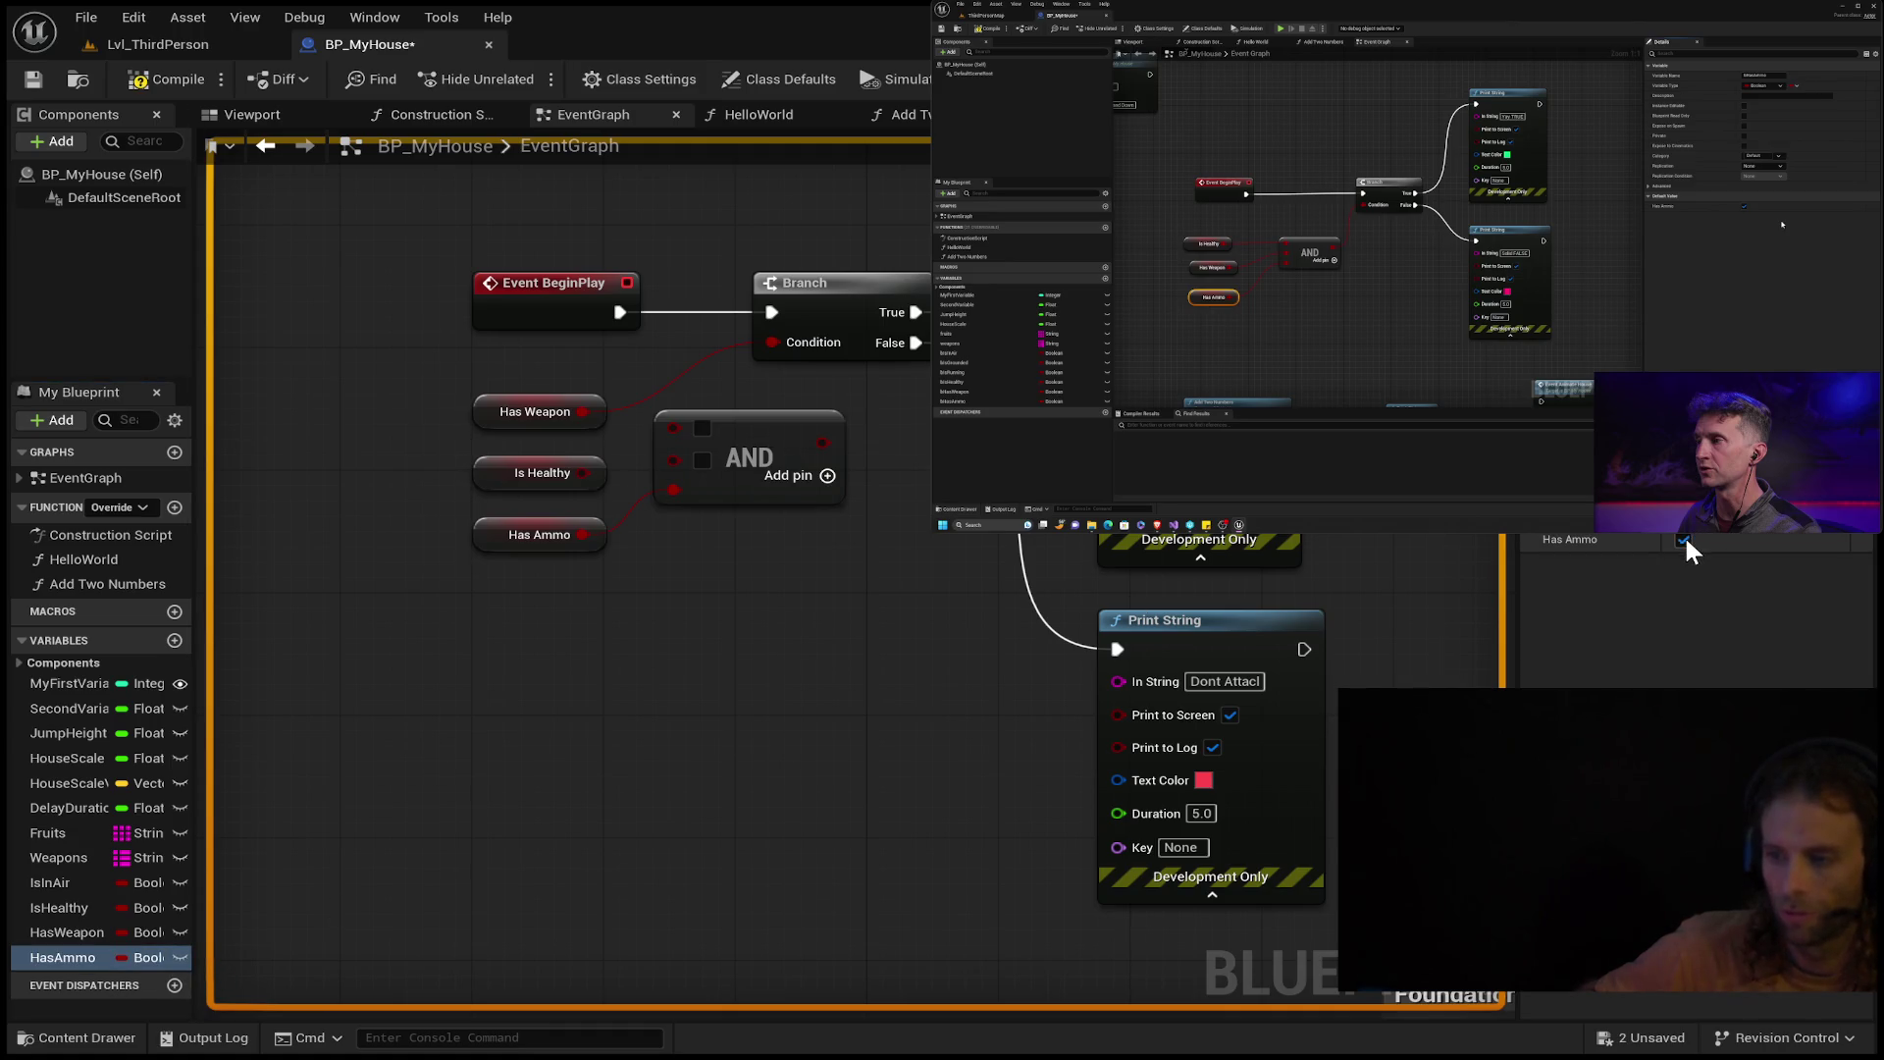
{"action": "left_click", "coordinate": [163, 44]}
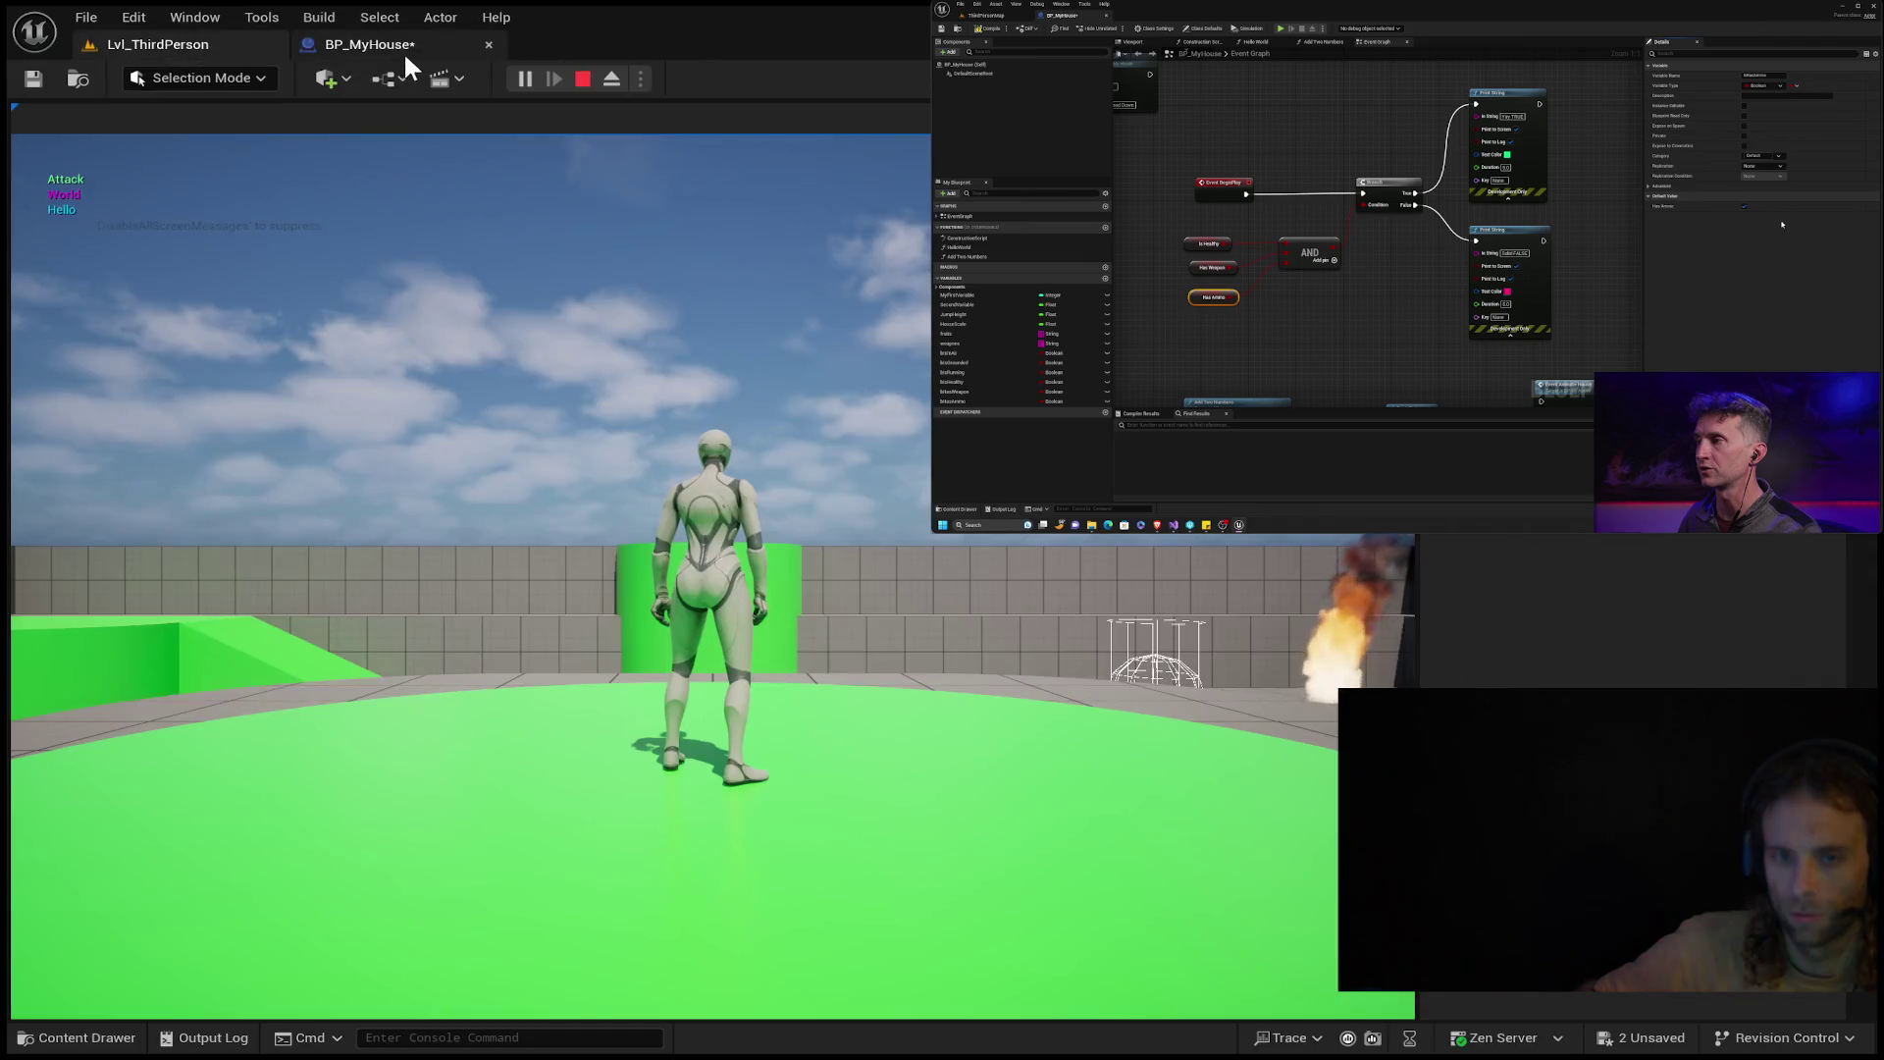
{"action": "left_click", "coordinate": [583, 80]}
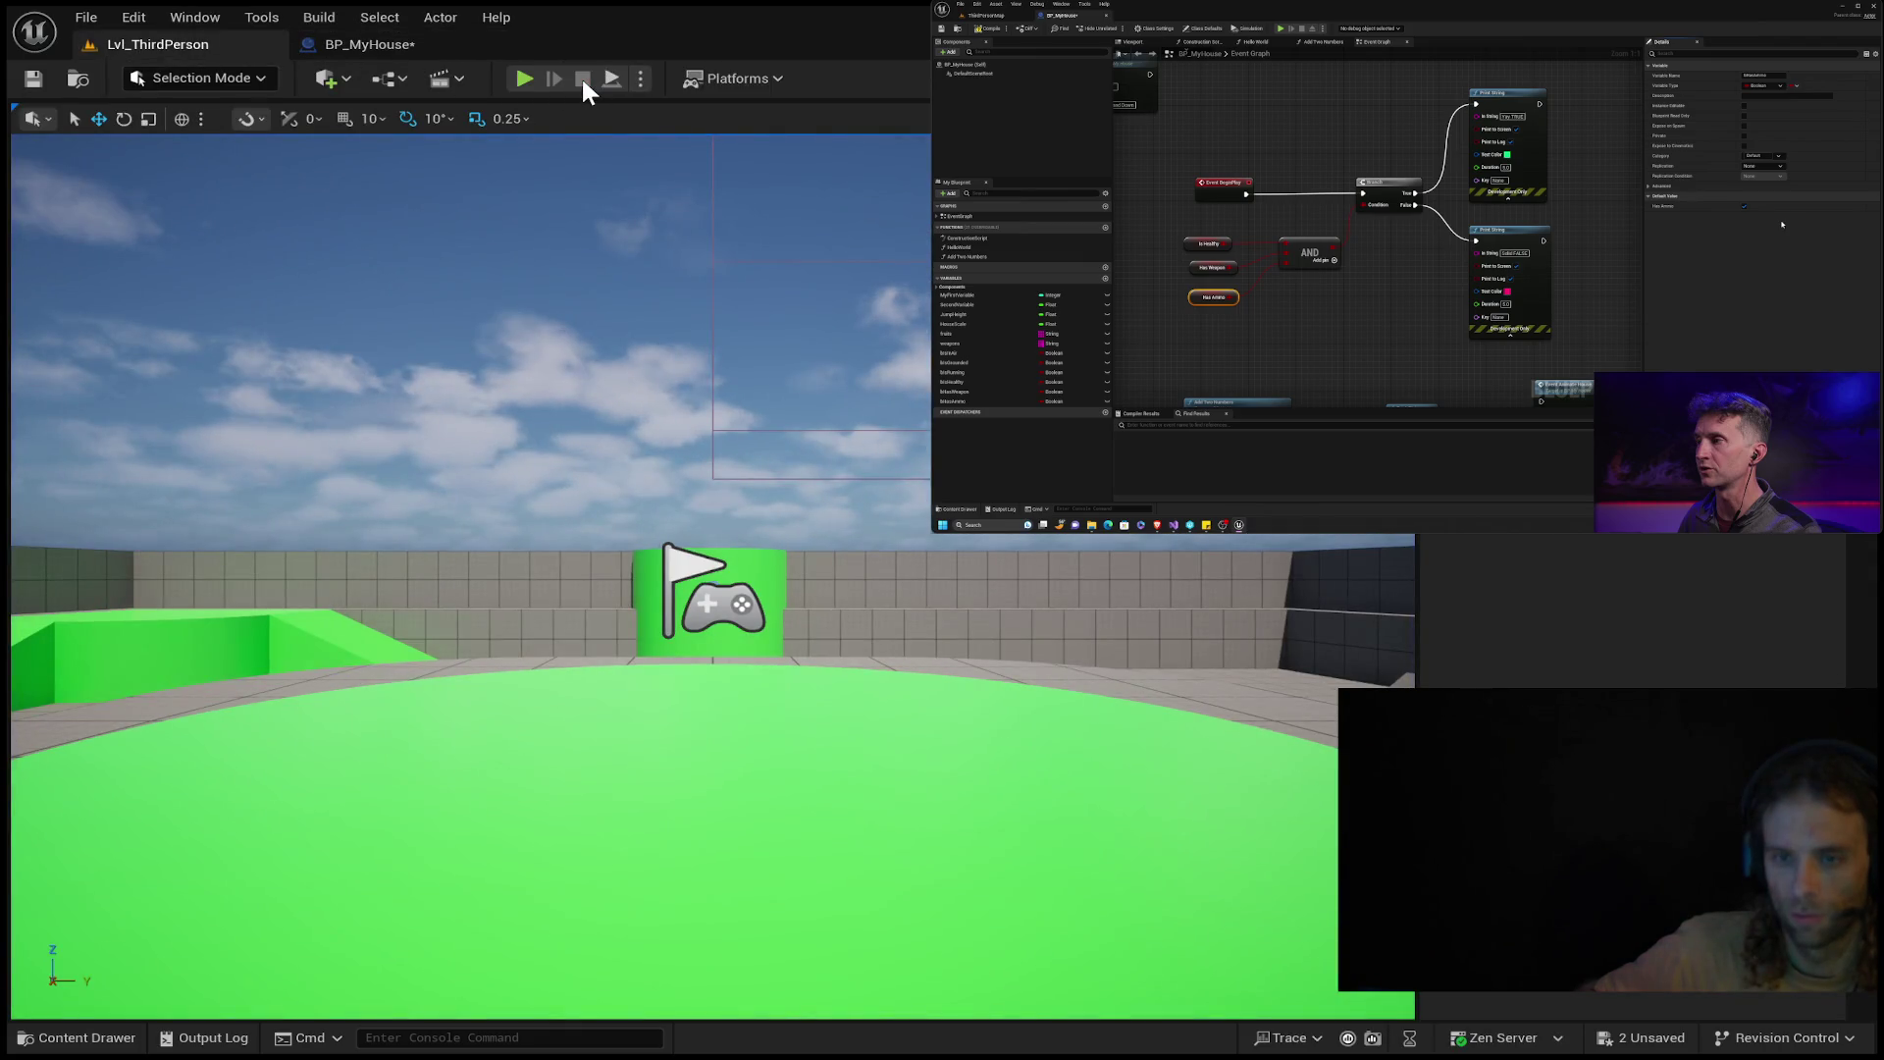
{"action": "left_click", "coordinate": [518, 76]}
{"action": "left_click", "coordinate": [324, 44]}
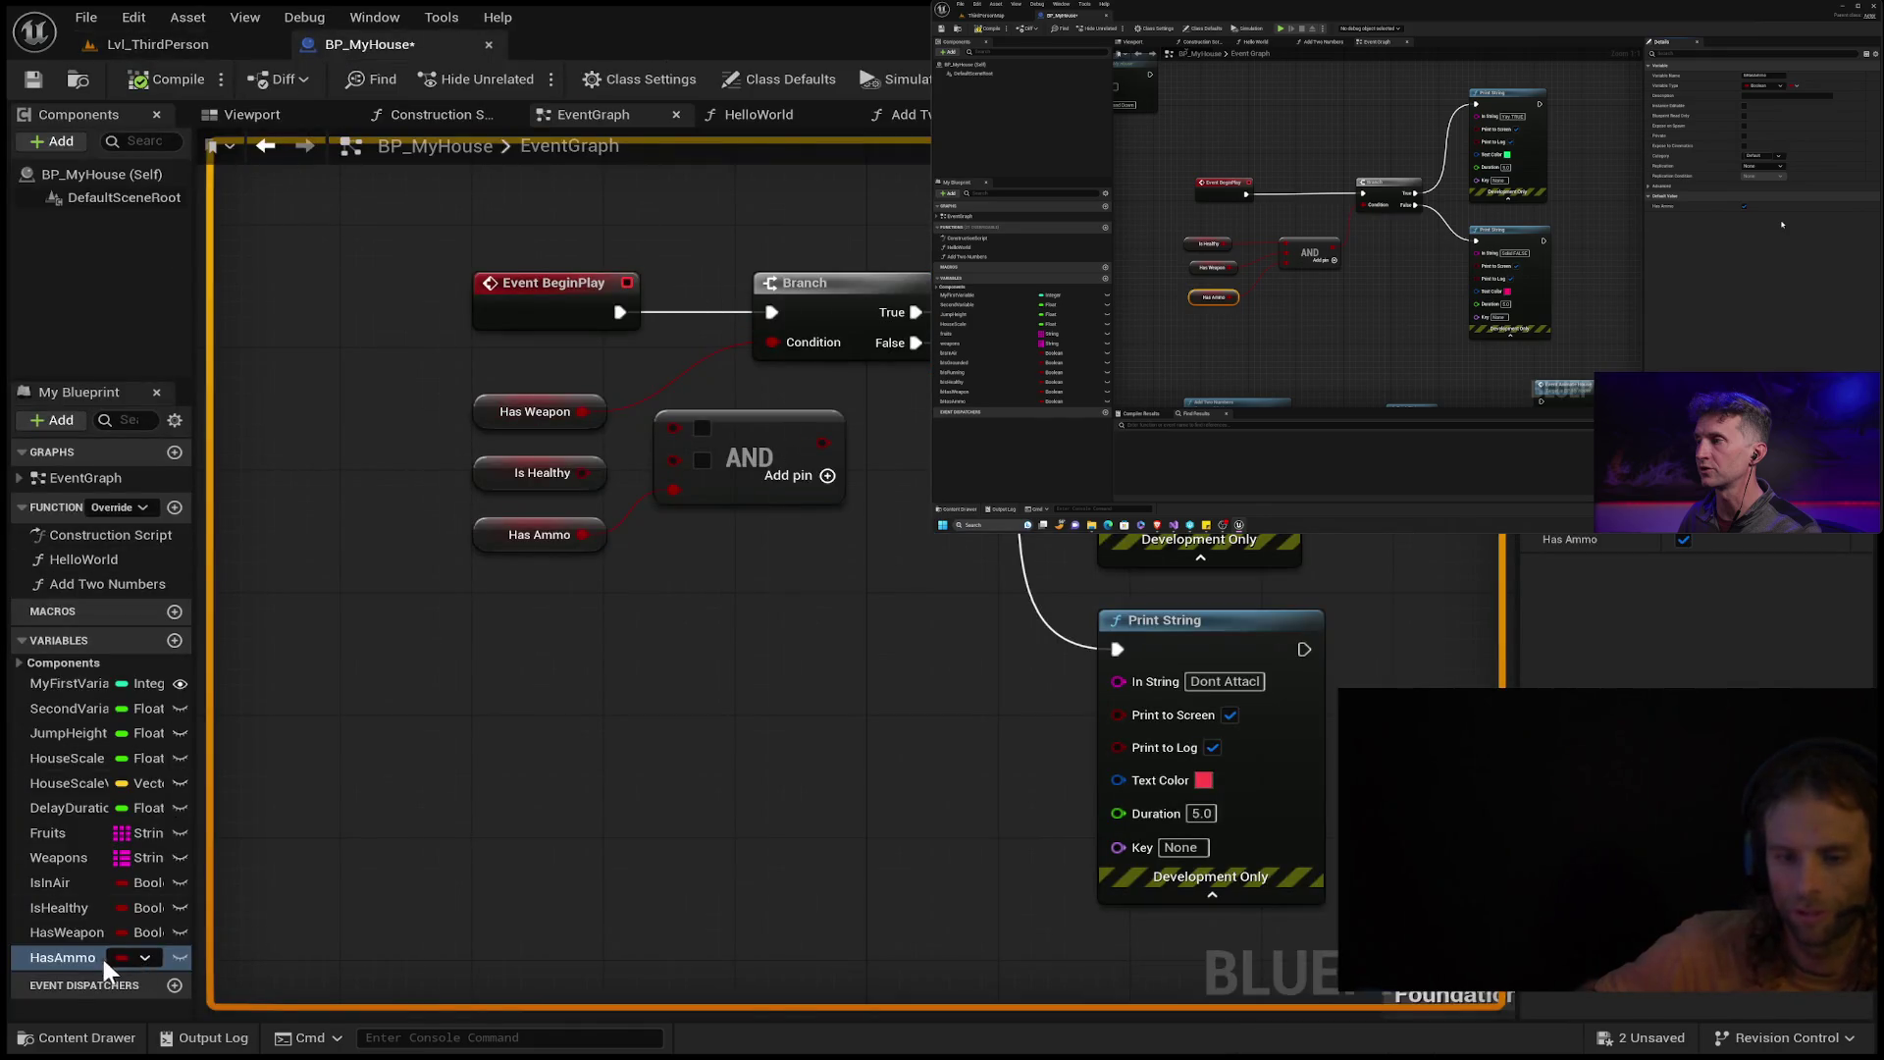
Set HasAmmo's default back to false and stop the running play-test.
{"action": "left_click", "coordinate": [1684, 539]}
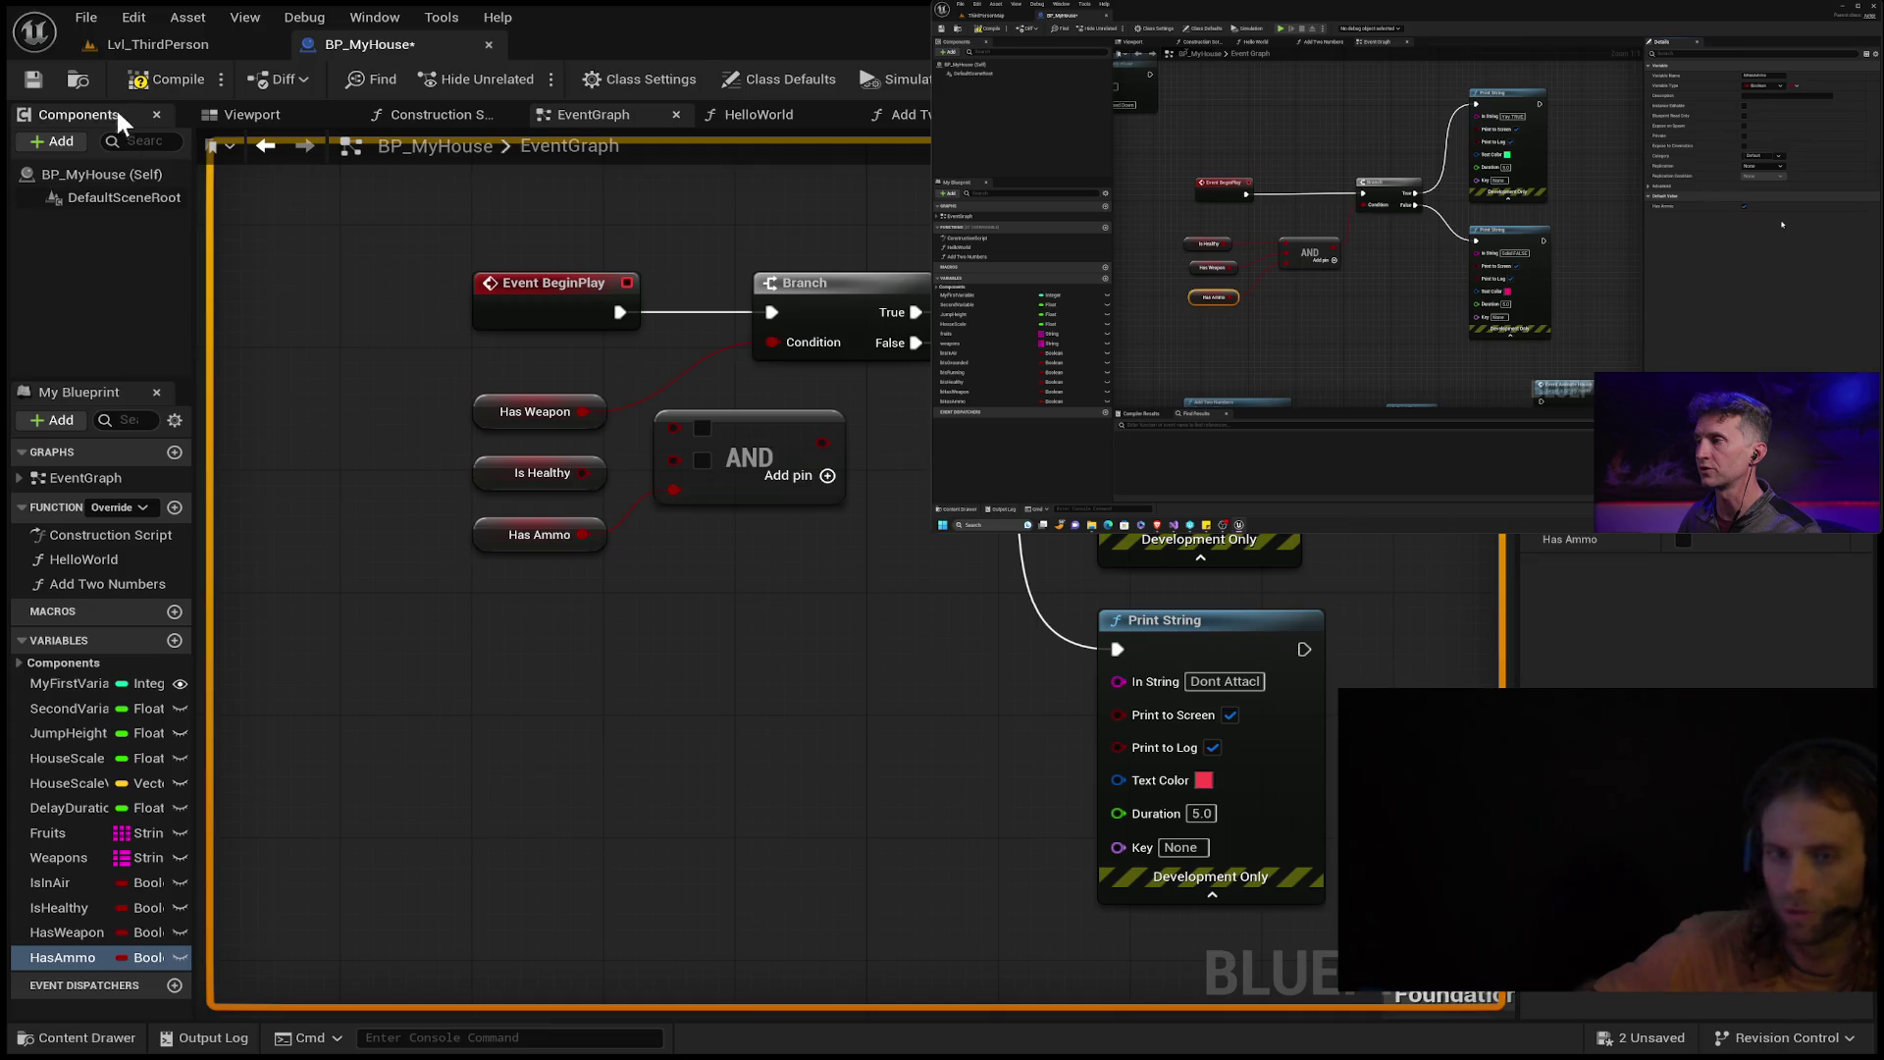
{"action": "left_click", "coordinate": [157, 44]}
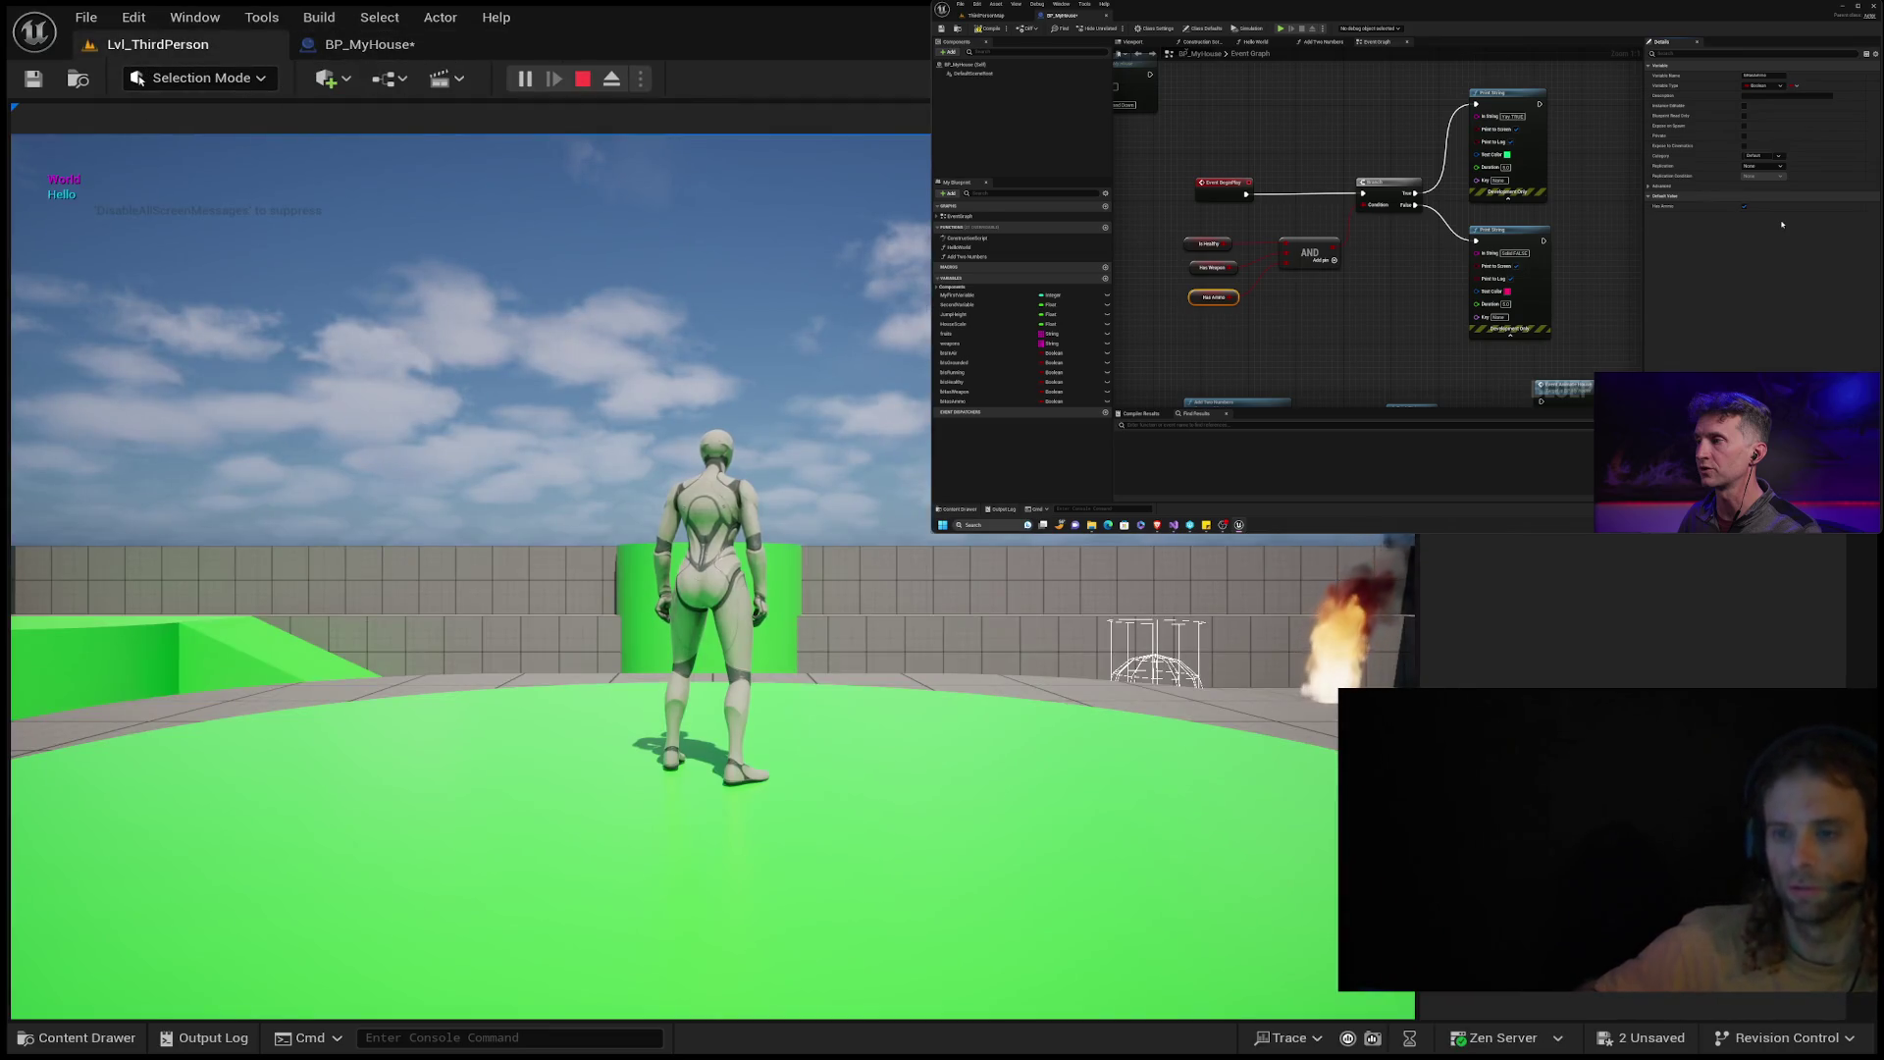
{"action": "left_click", "coordinate": [582, 79]}
{"action": "left_click", "coordinate": [369, 44]}
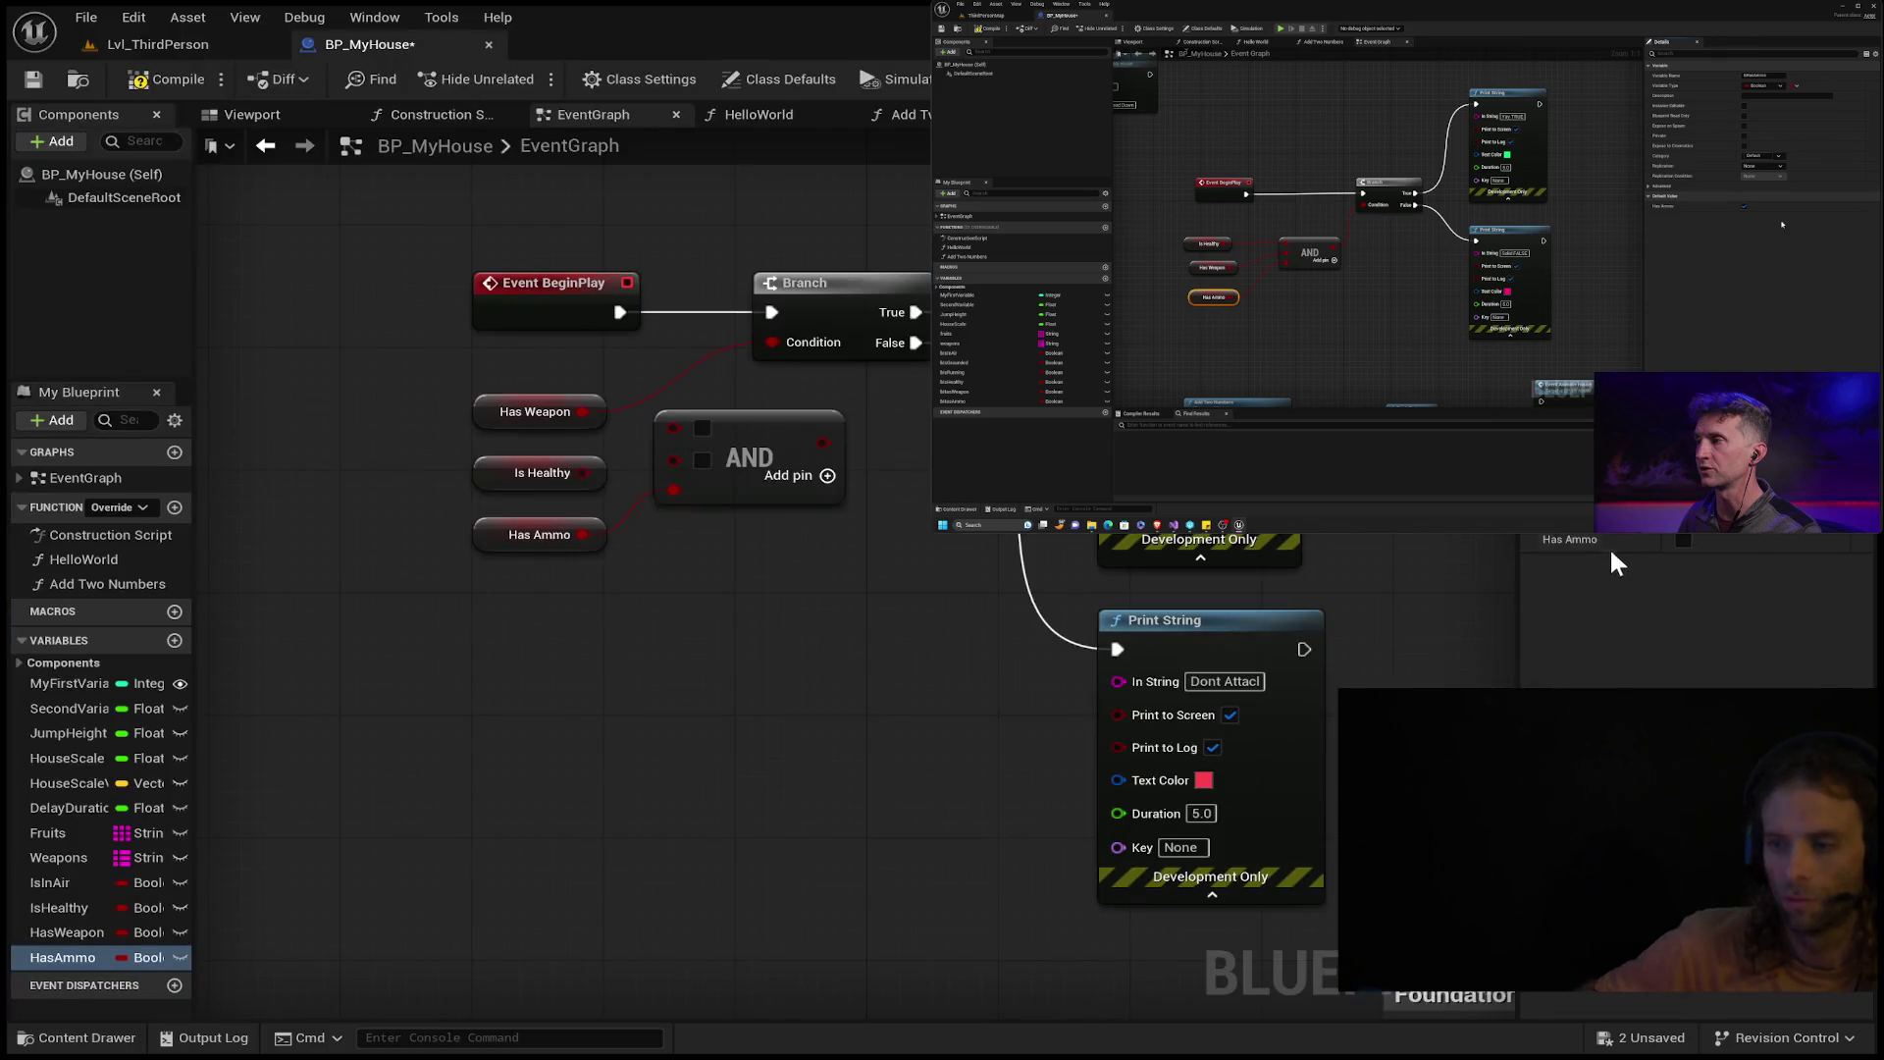
{"action": "left_click", "coordinate": [533, 546]}
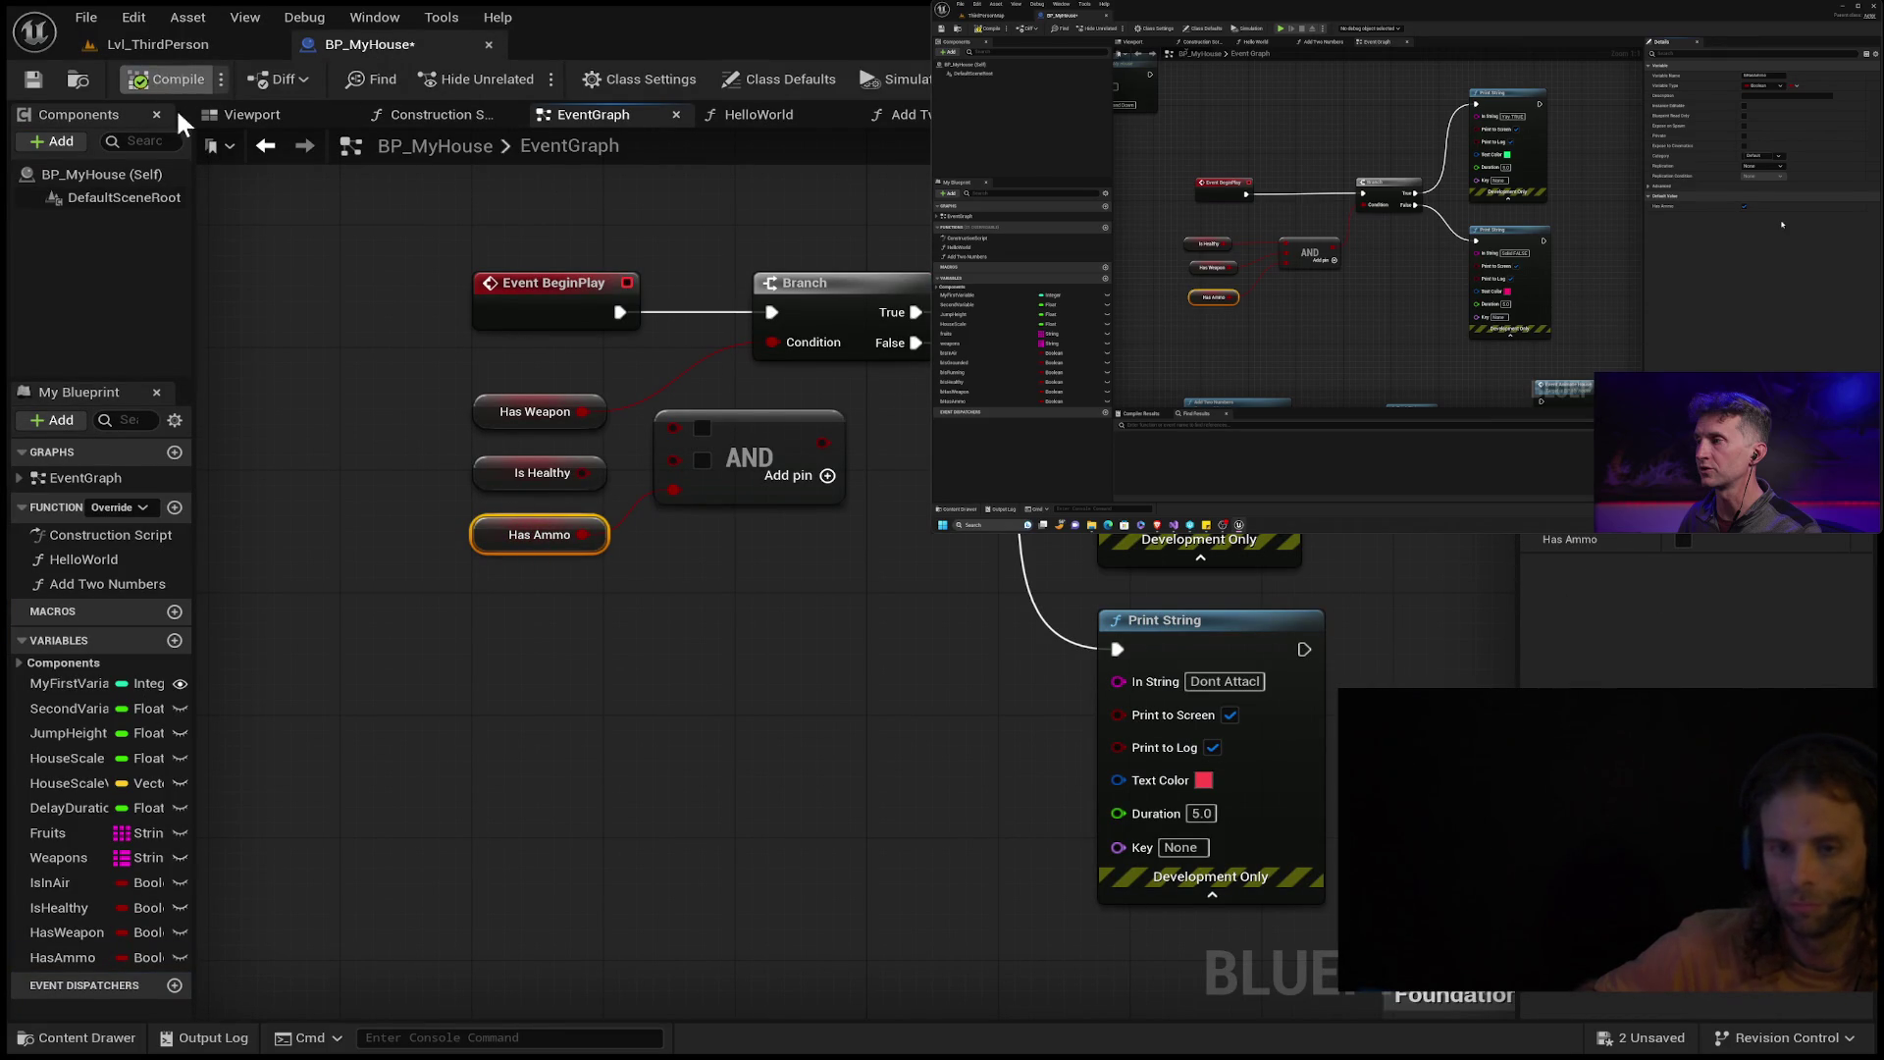
Run a brief play test, then finish the False-branch Print String text as 'Dont Attack'.
{"action": "key", "text": "alt+p"}
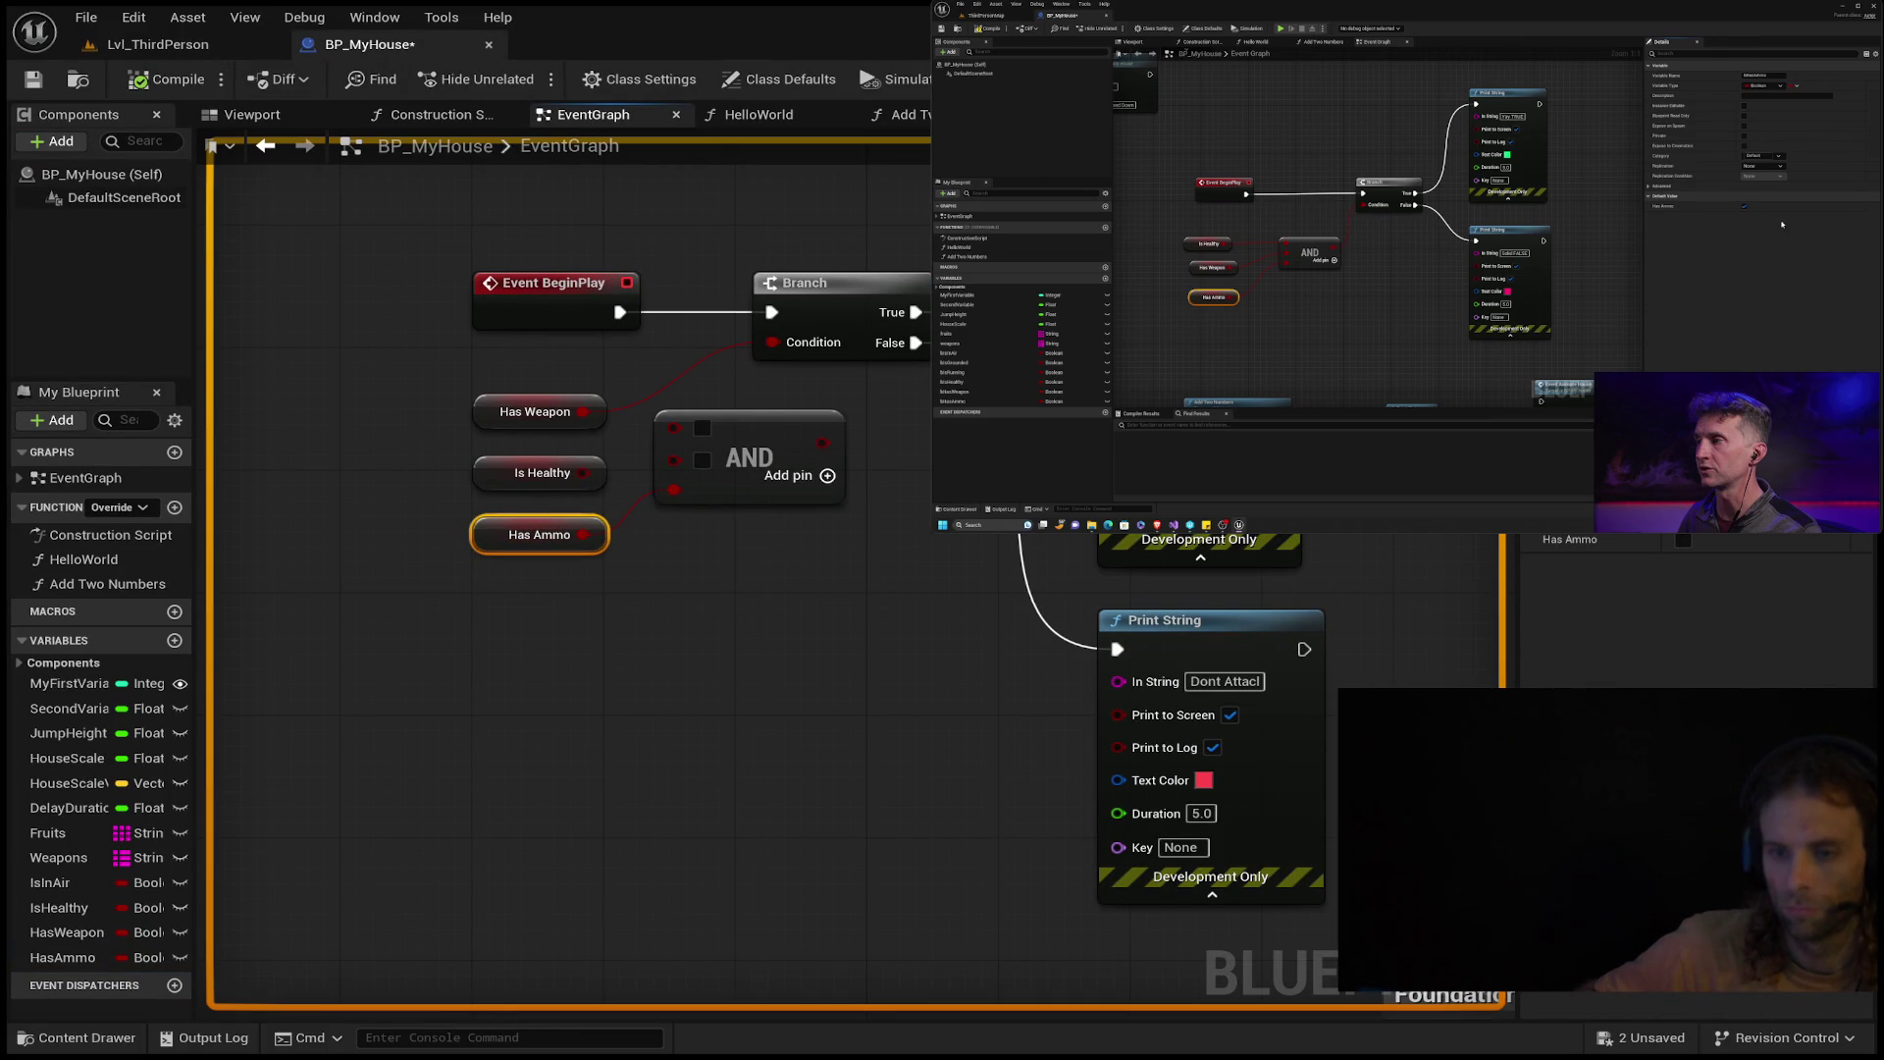
{"action": "key", "text": "Escape"}
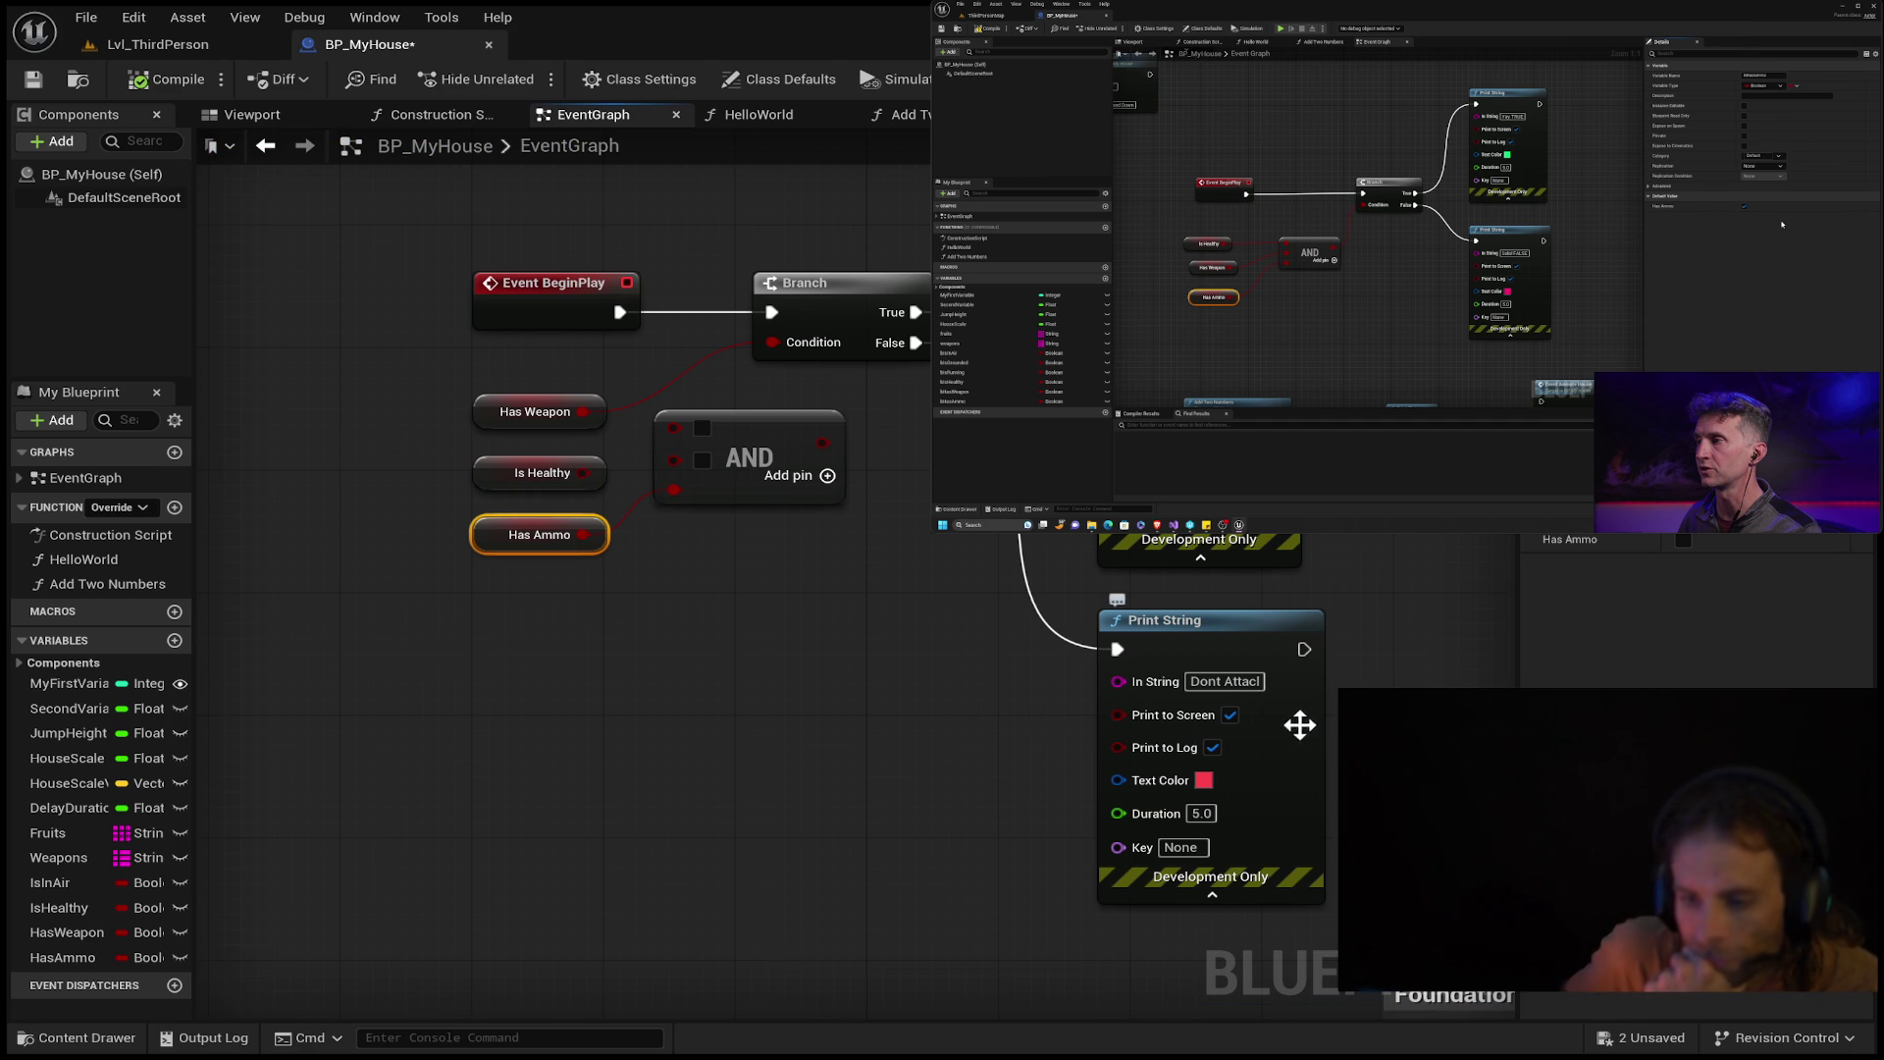
{"action": "left_click", "coordinate": [1257, 682]}
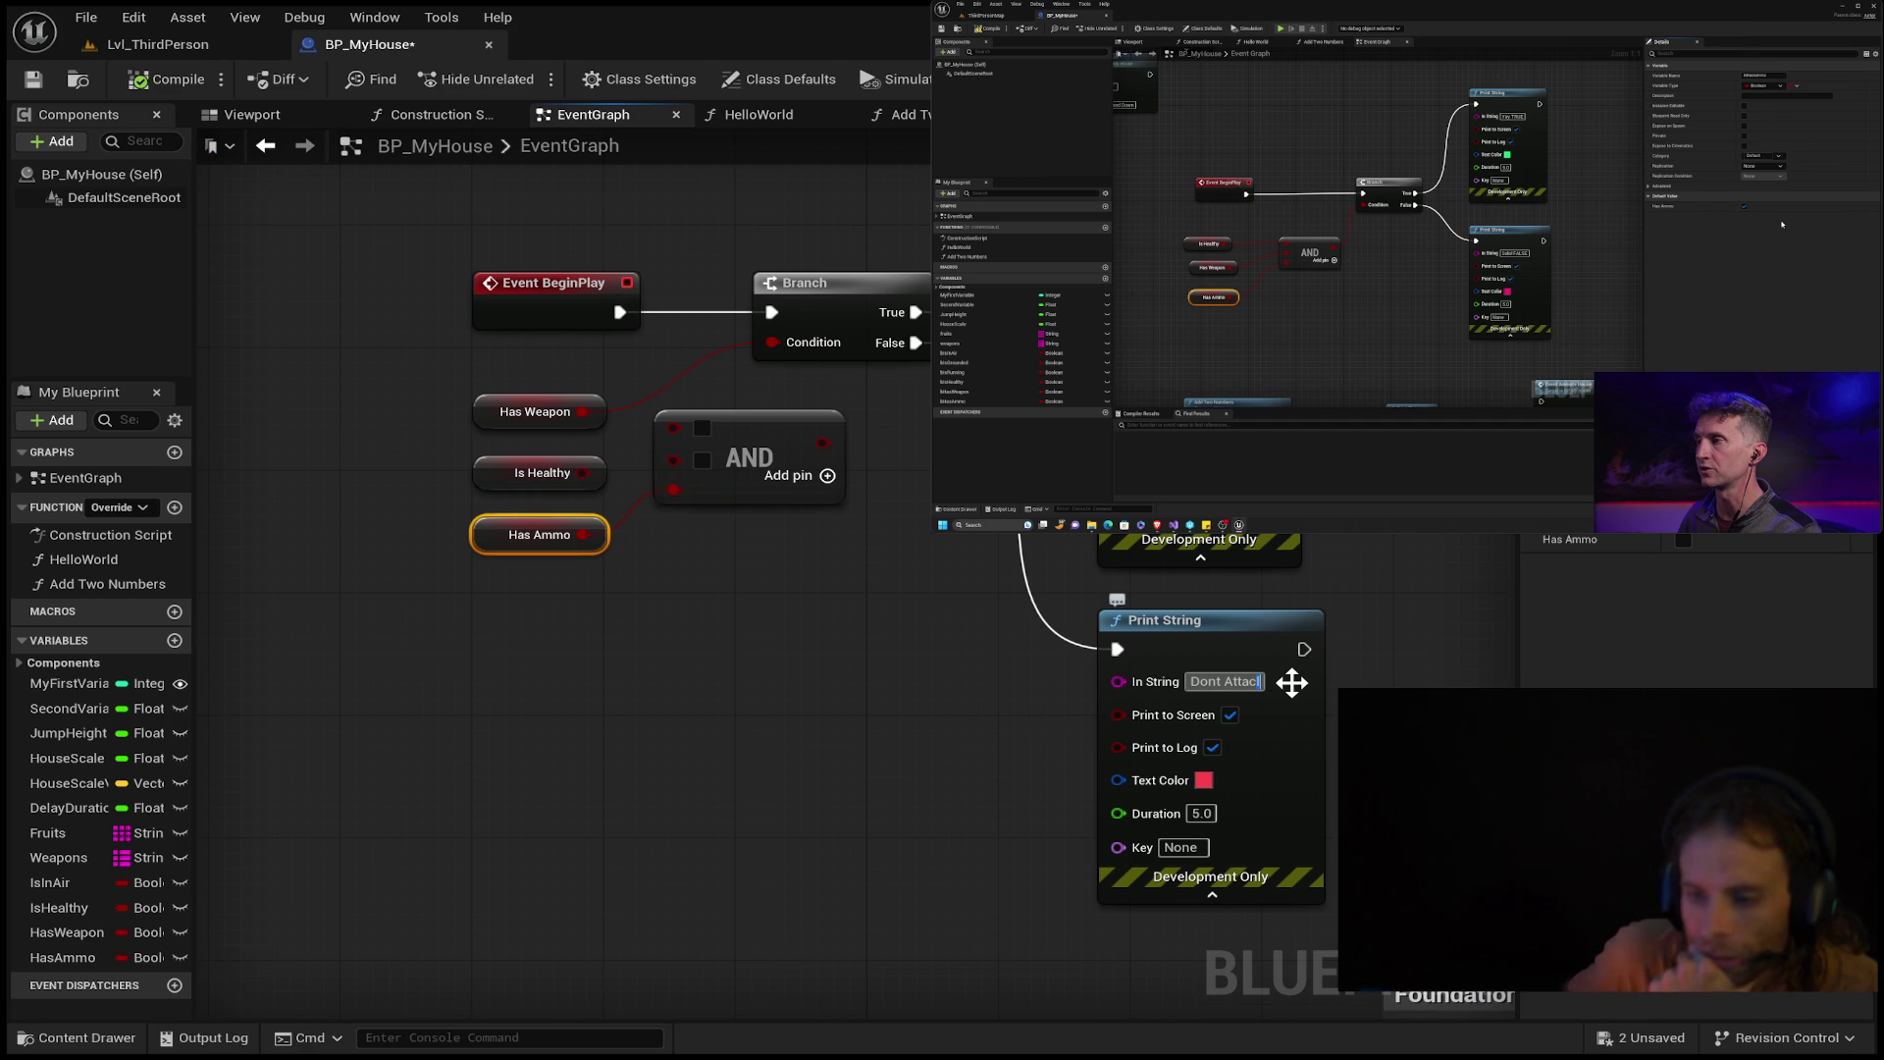
{"action": "type", "text": "k"}
{"action": "key", "text": "Return"}
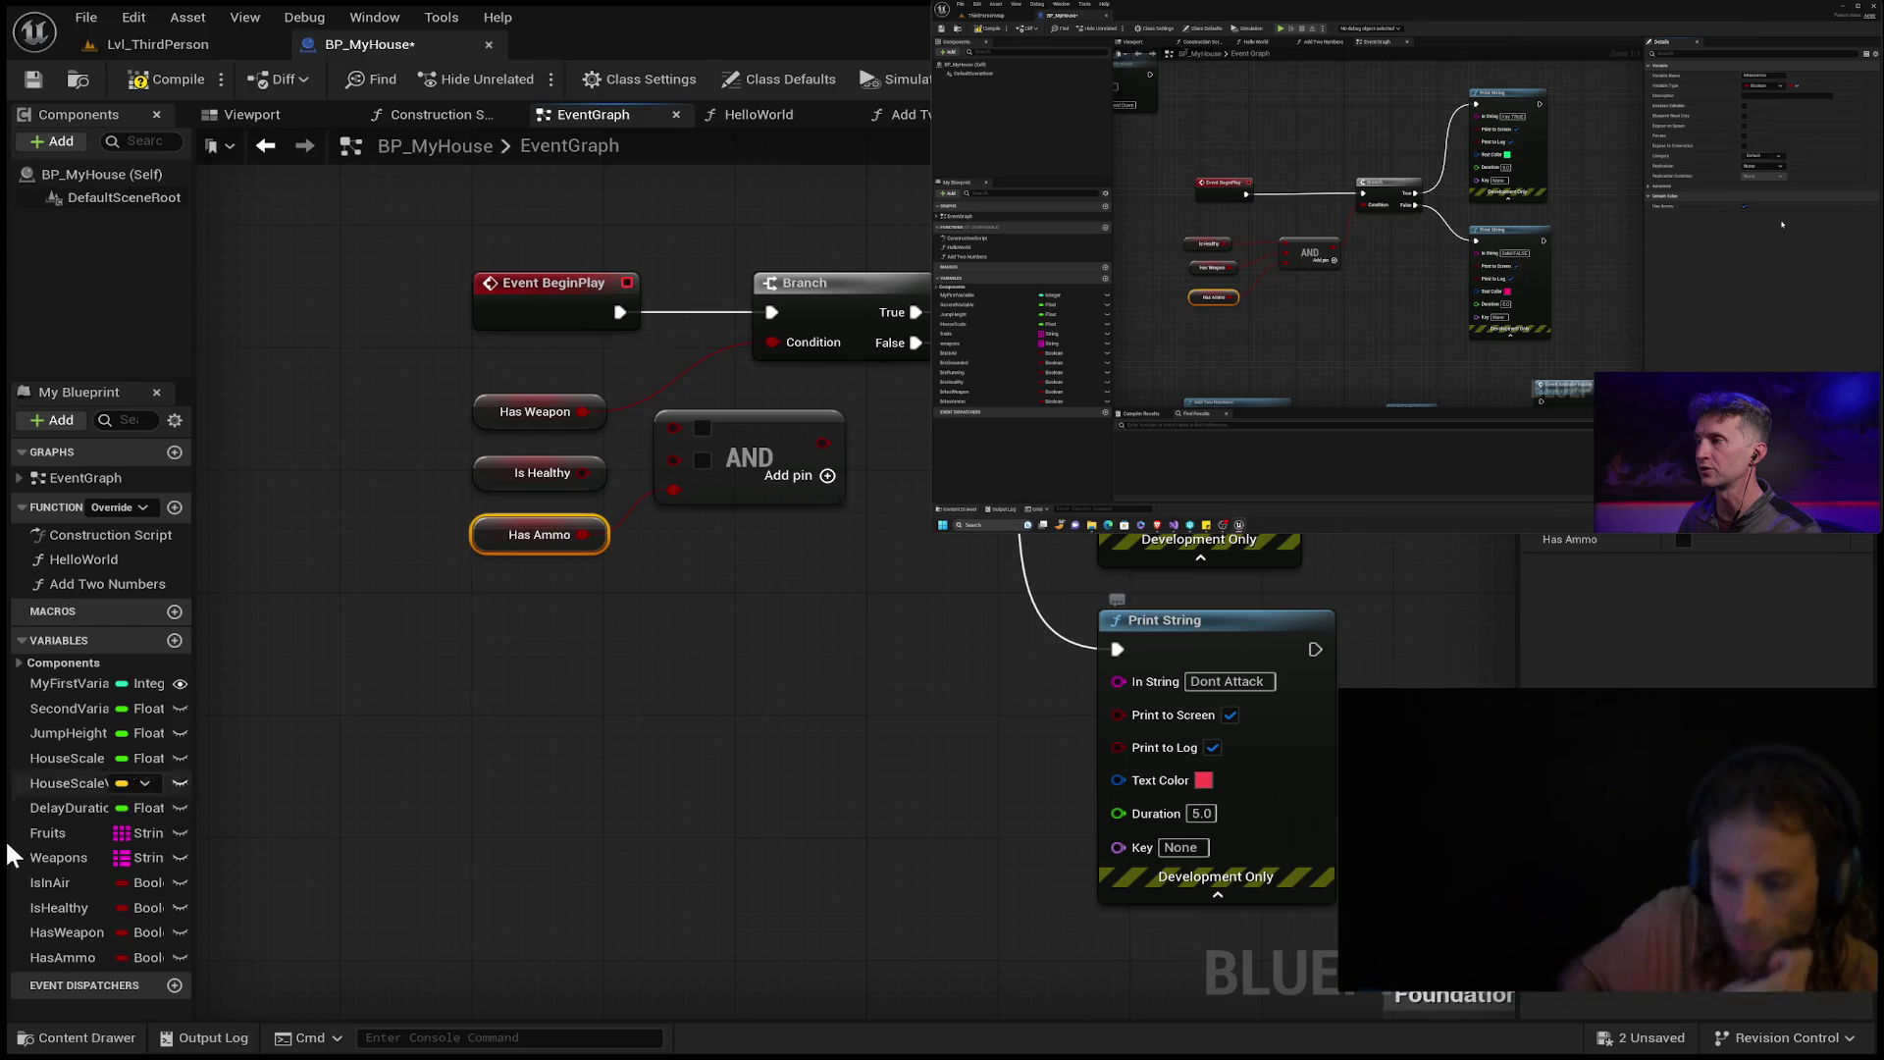
{"action": "left_click", "coordinate": [35, 954]}
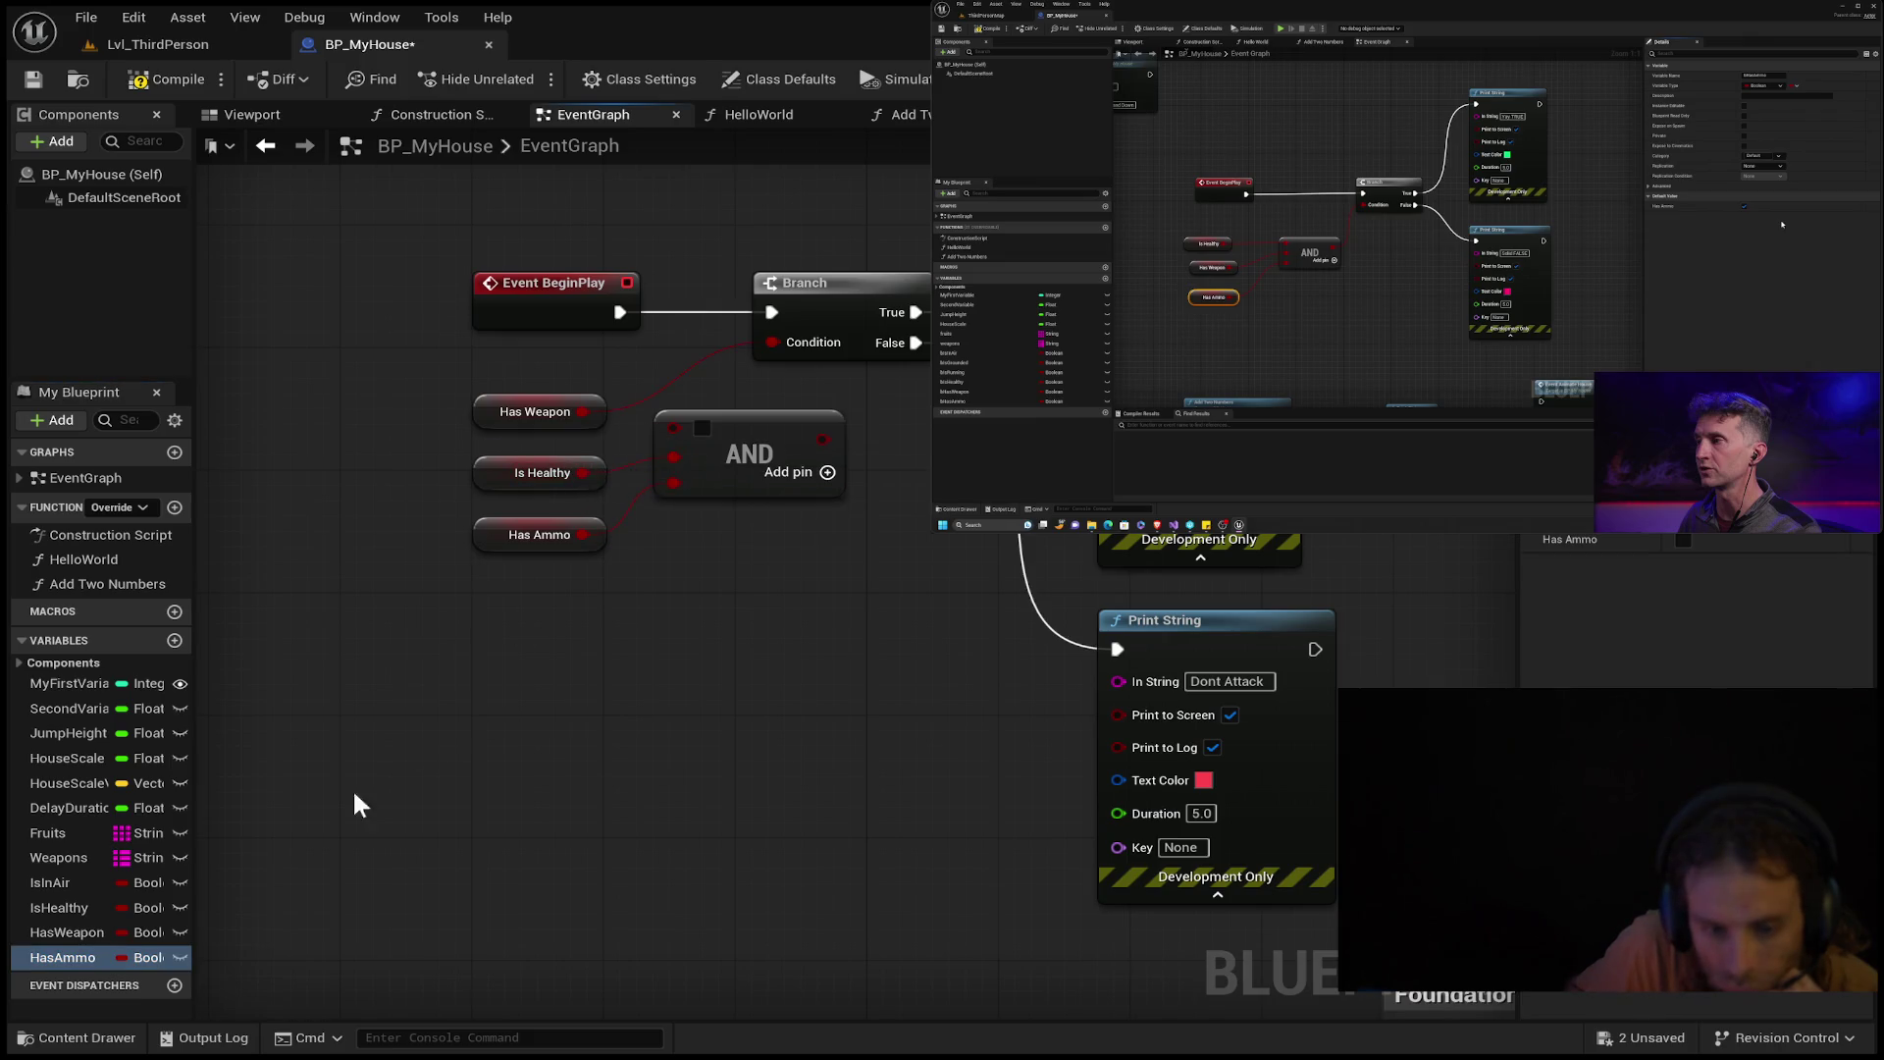
Wire Has Ammo into the AND node, then compile and save the blueprint.
{"action": "mouse_move", "coordinate": [194, 976]}
{"action": "left_mouse_down"}
{"action": "mouse_move", "coordinate": [334, 972]}
{"action": "mouse_move", "coordinate": [267, 971]}
{"action": "left_mouse_up"}
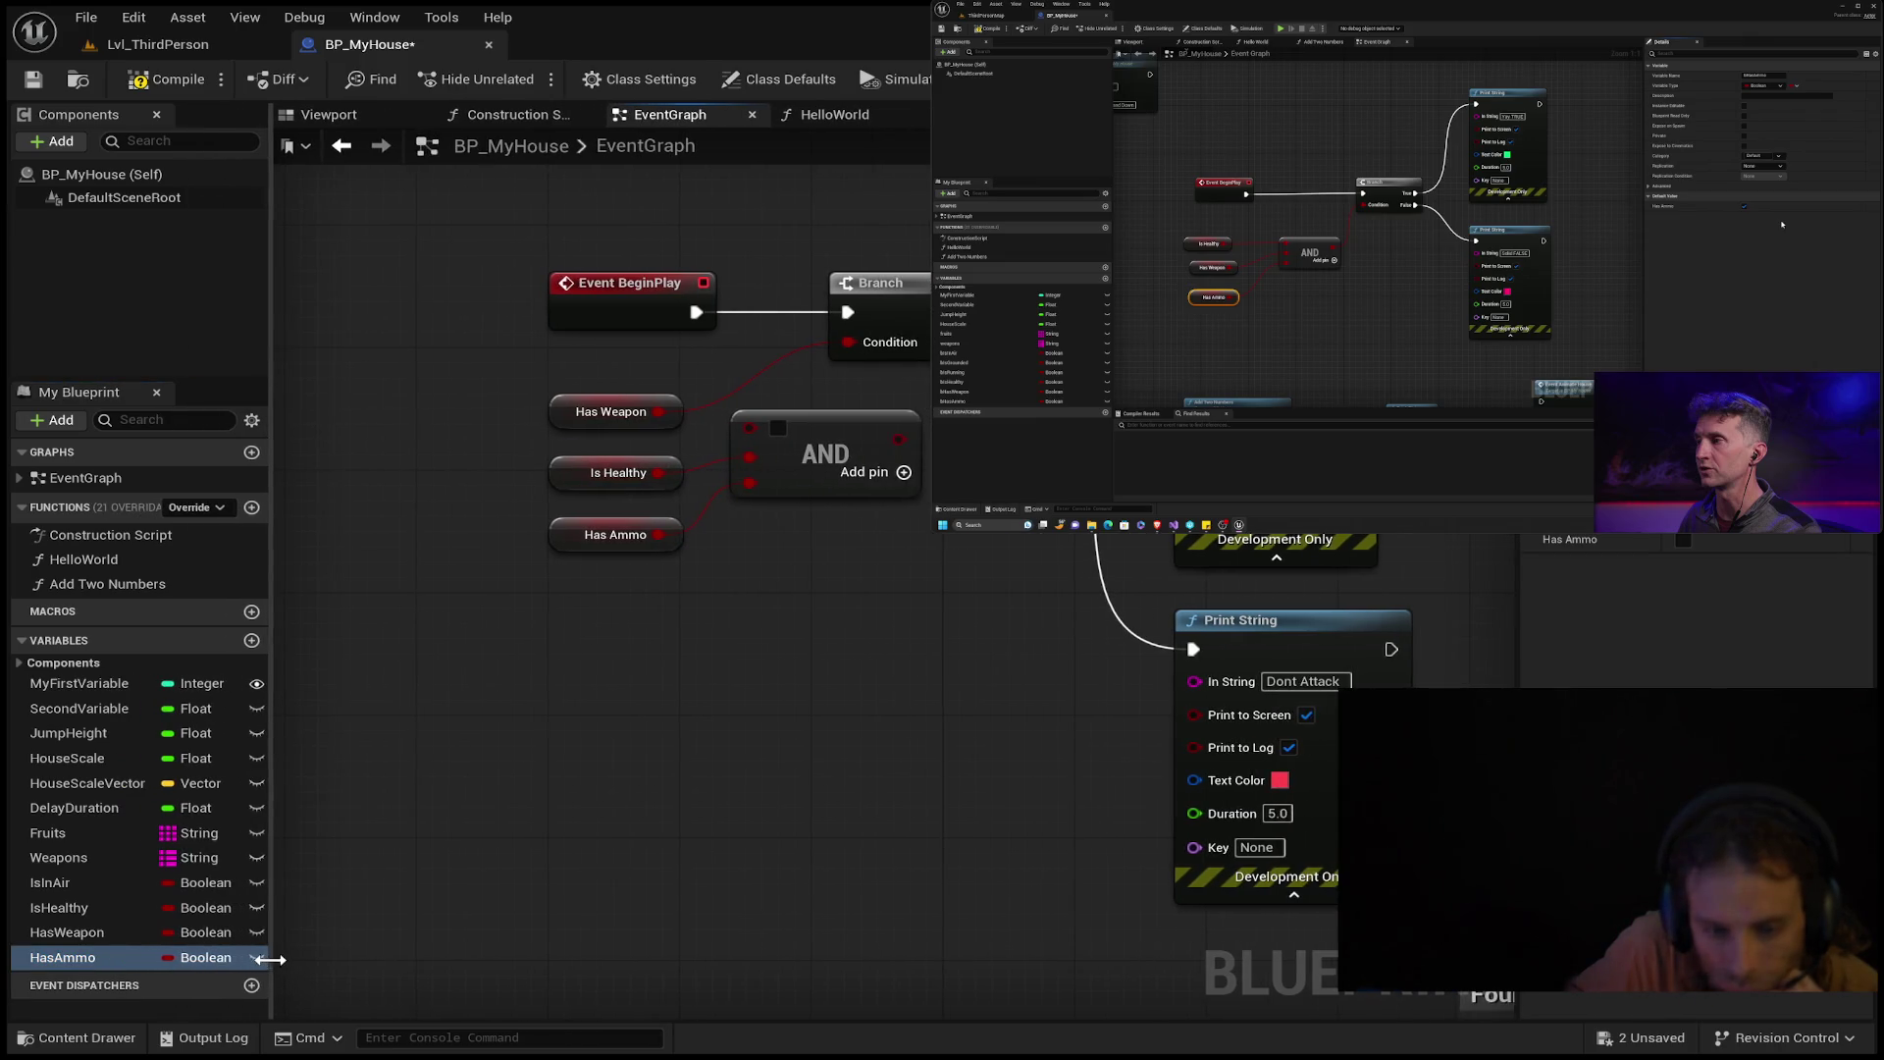
{"action": "left_click", "coordinate": [103, 934]}
{"action": "left_click", "coordinate": [106, 957]}
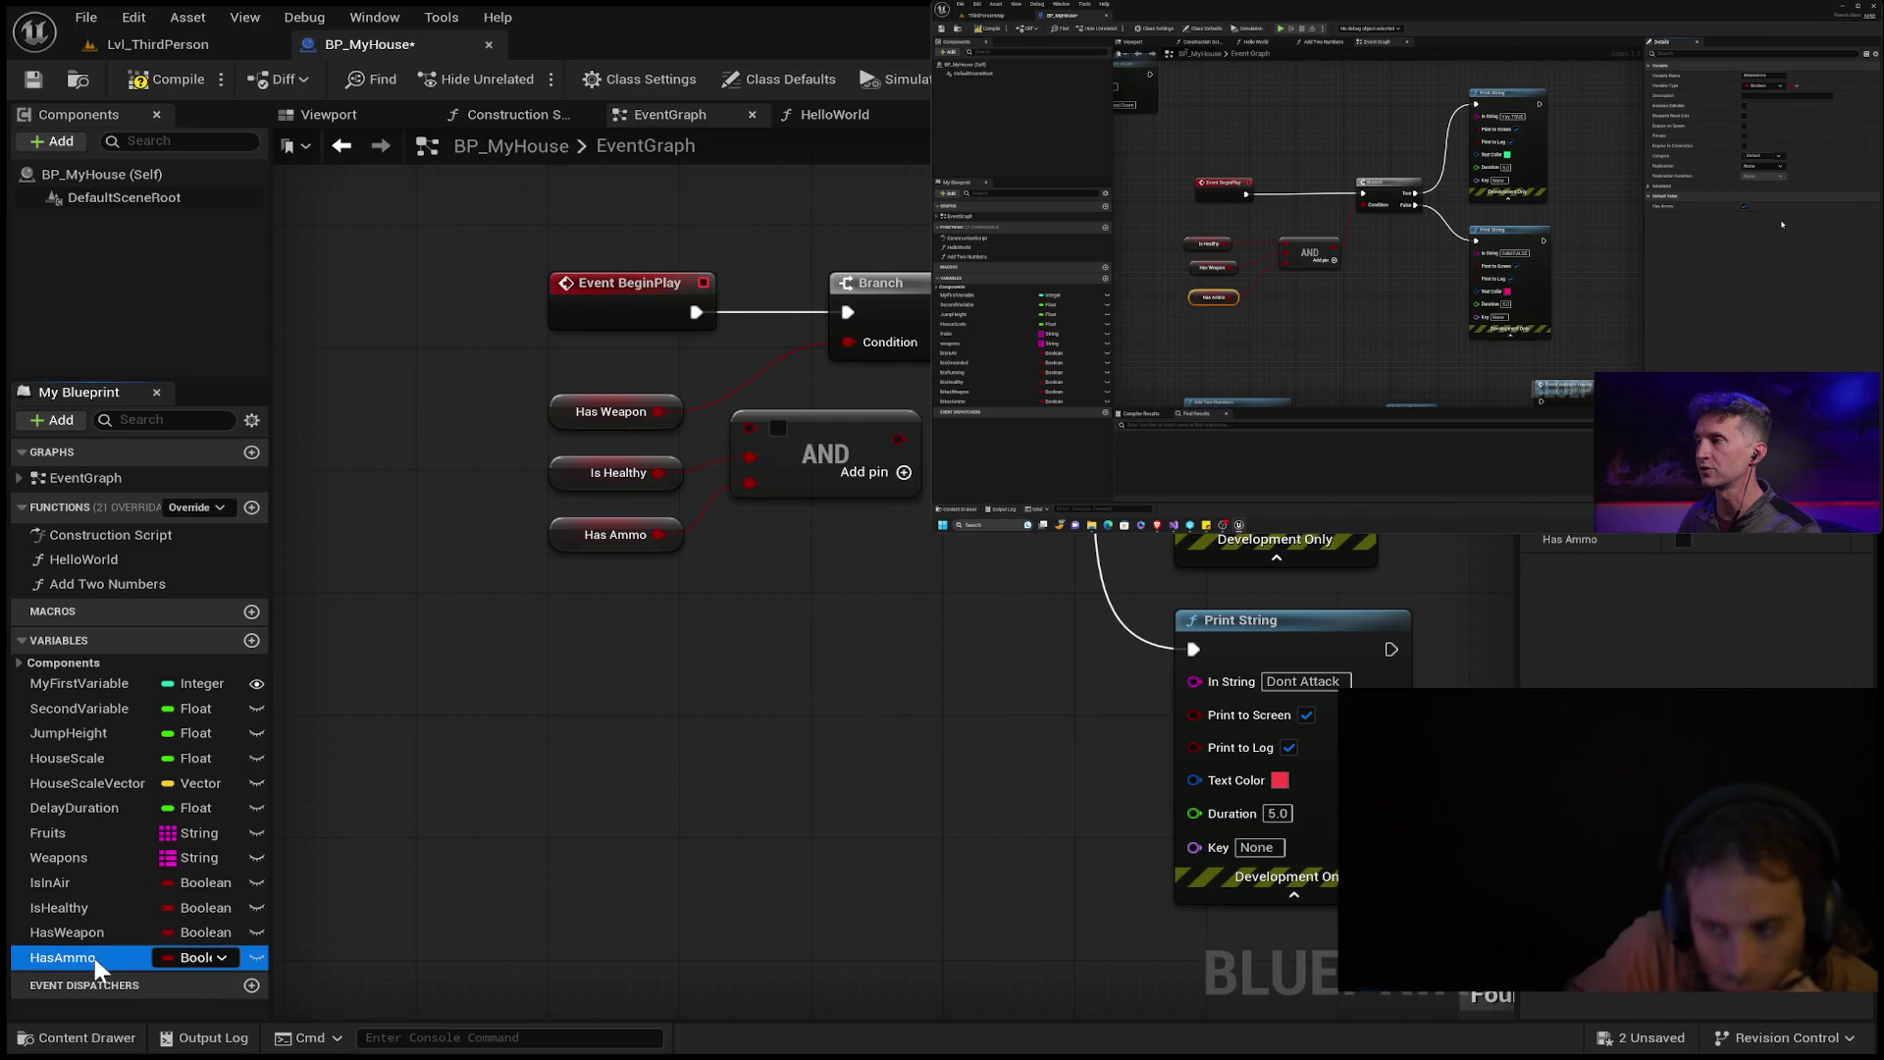
{"action": "scroll", "coordinate": [1590, 566], "scroll_direction": "up", "scroll_amount": 3}
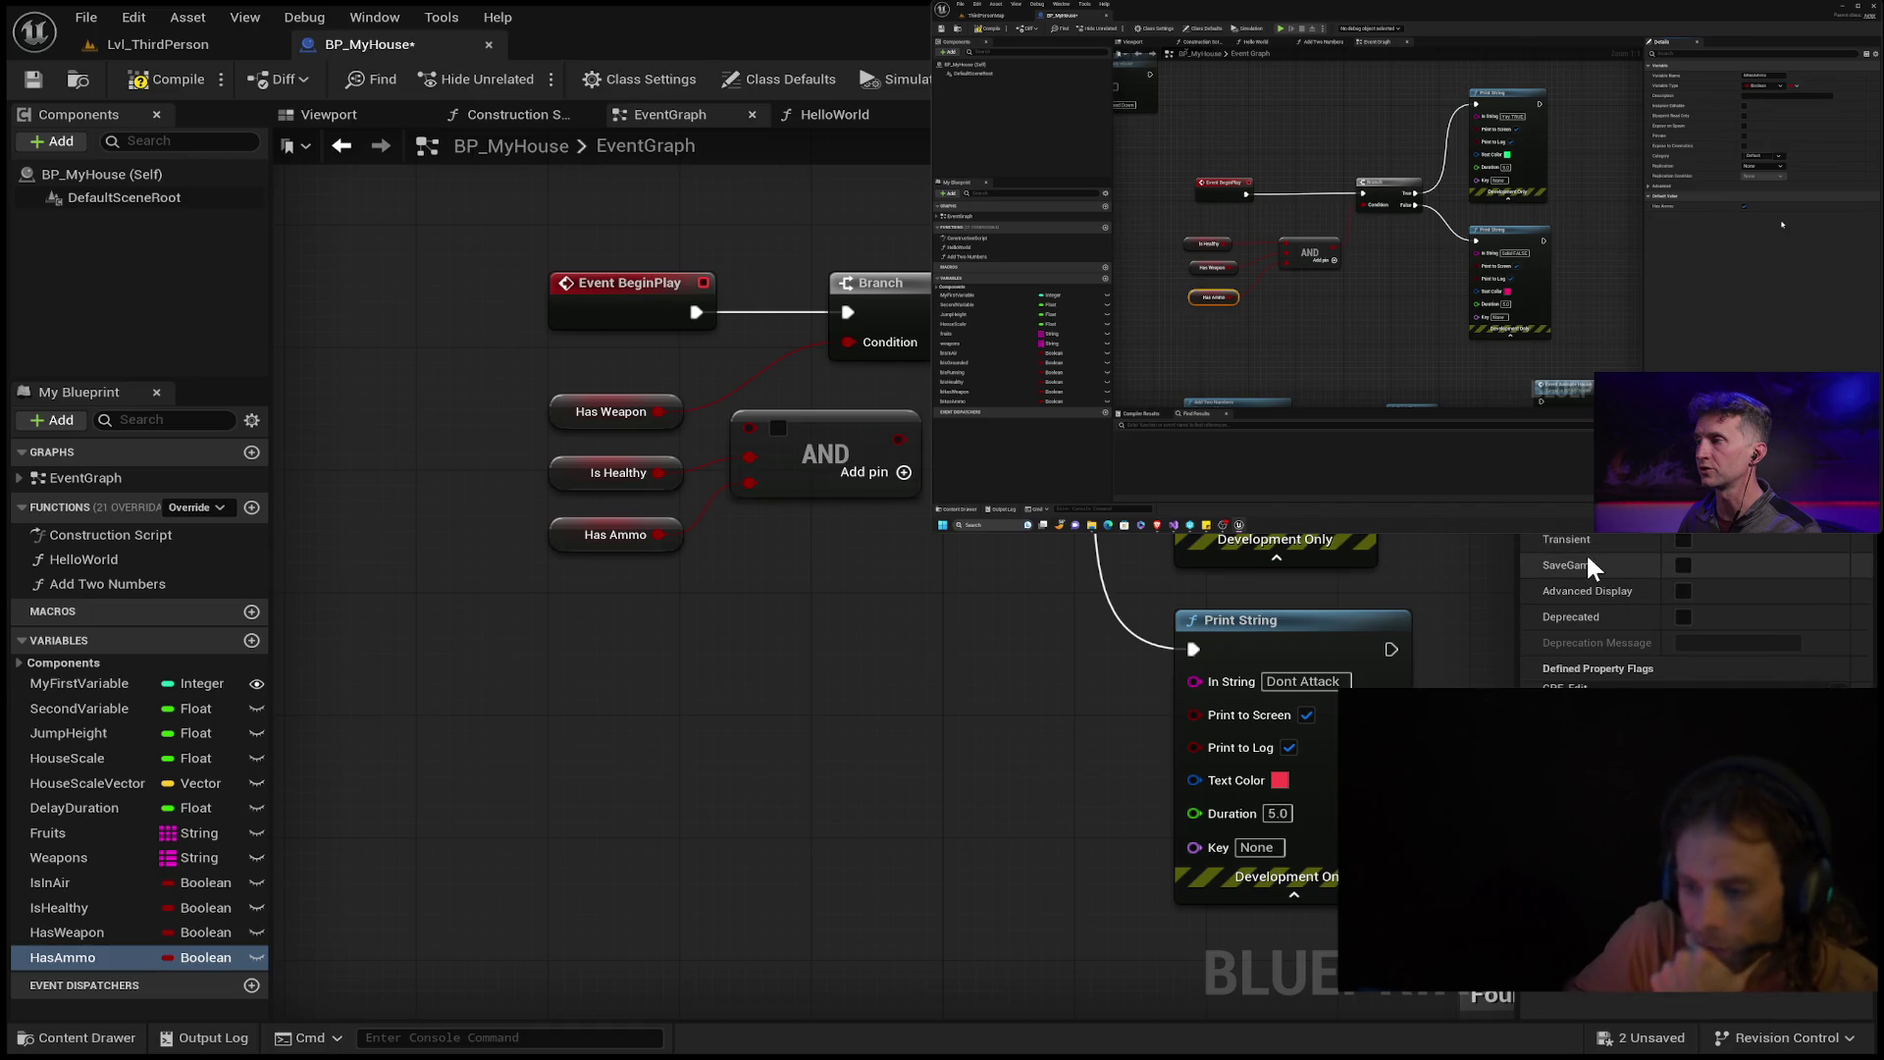
{"action": "left_click_drag", "start_coordinate": [741, 487], "coordinate": [744, 483]}
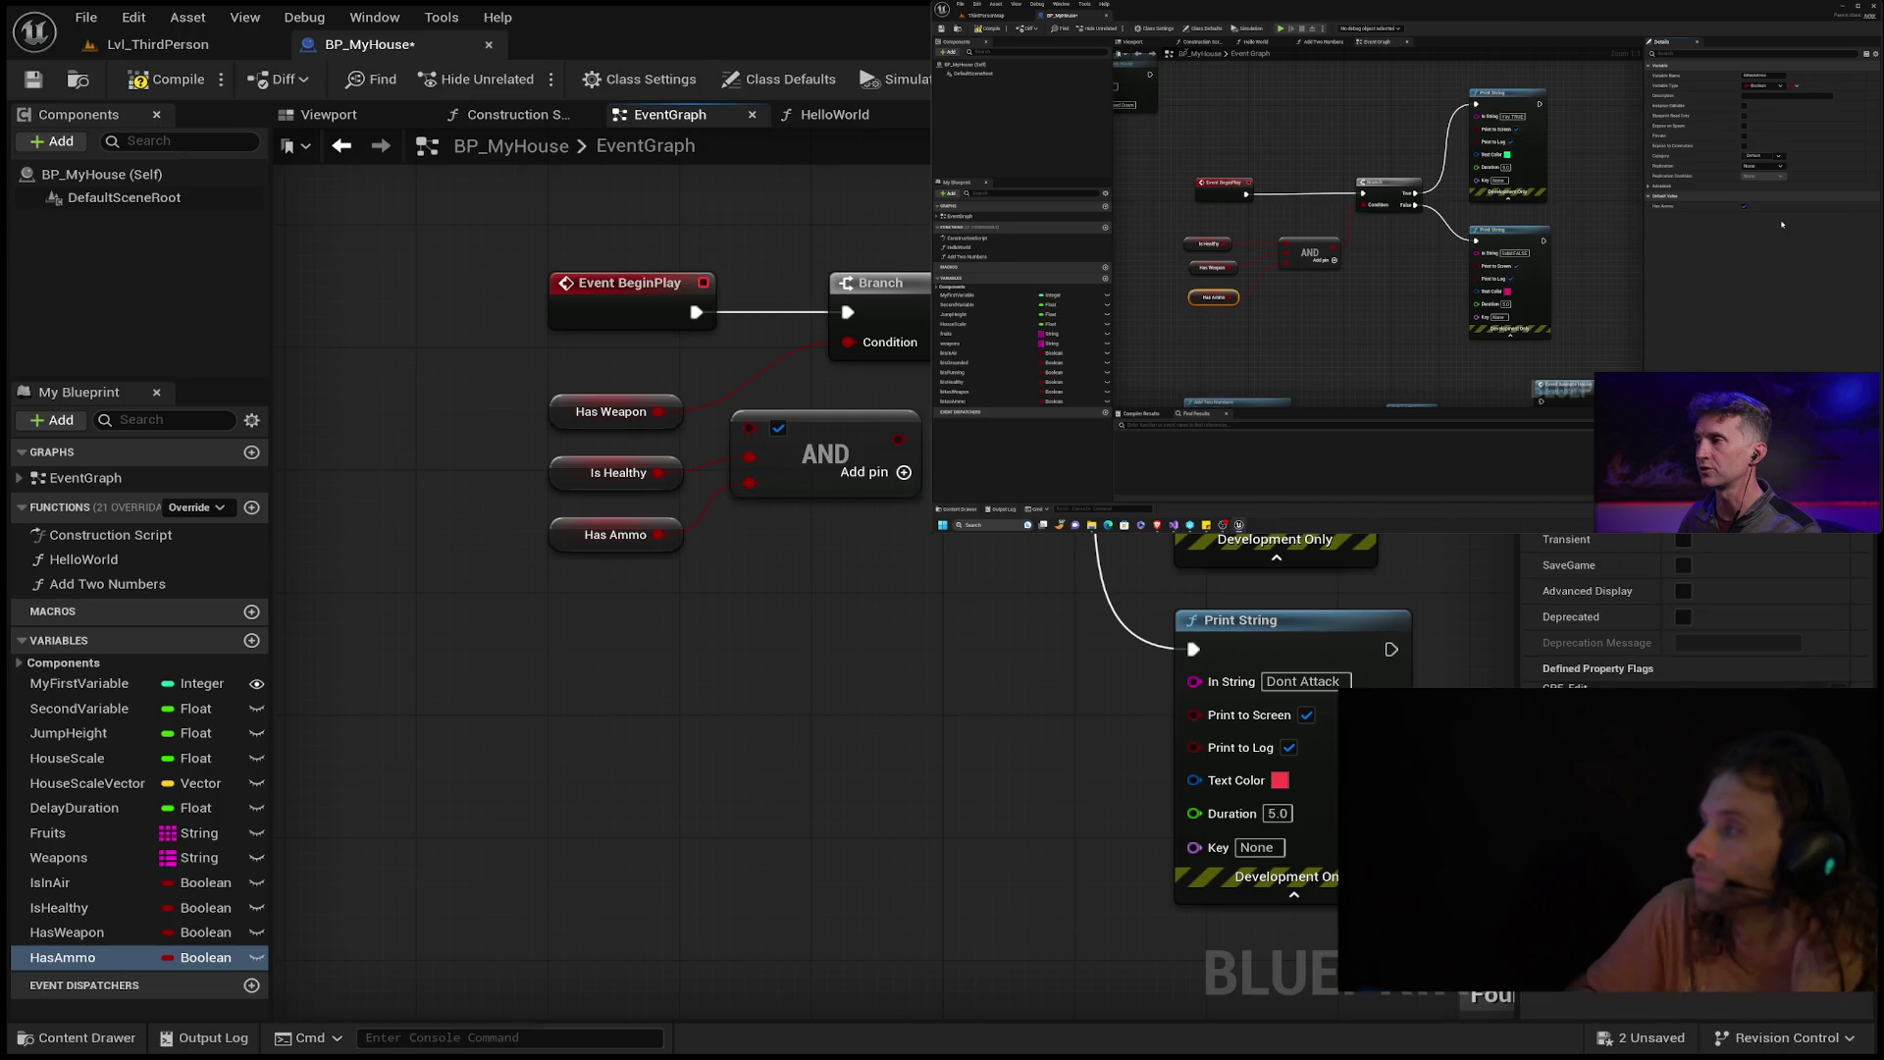
{"action": "mouse_move", "coordinate": [1403, 294]}
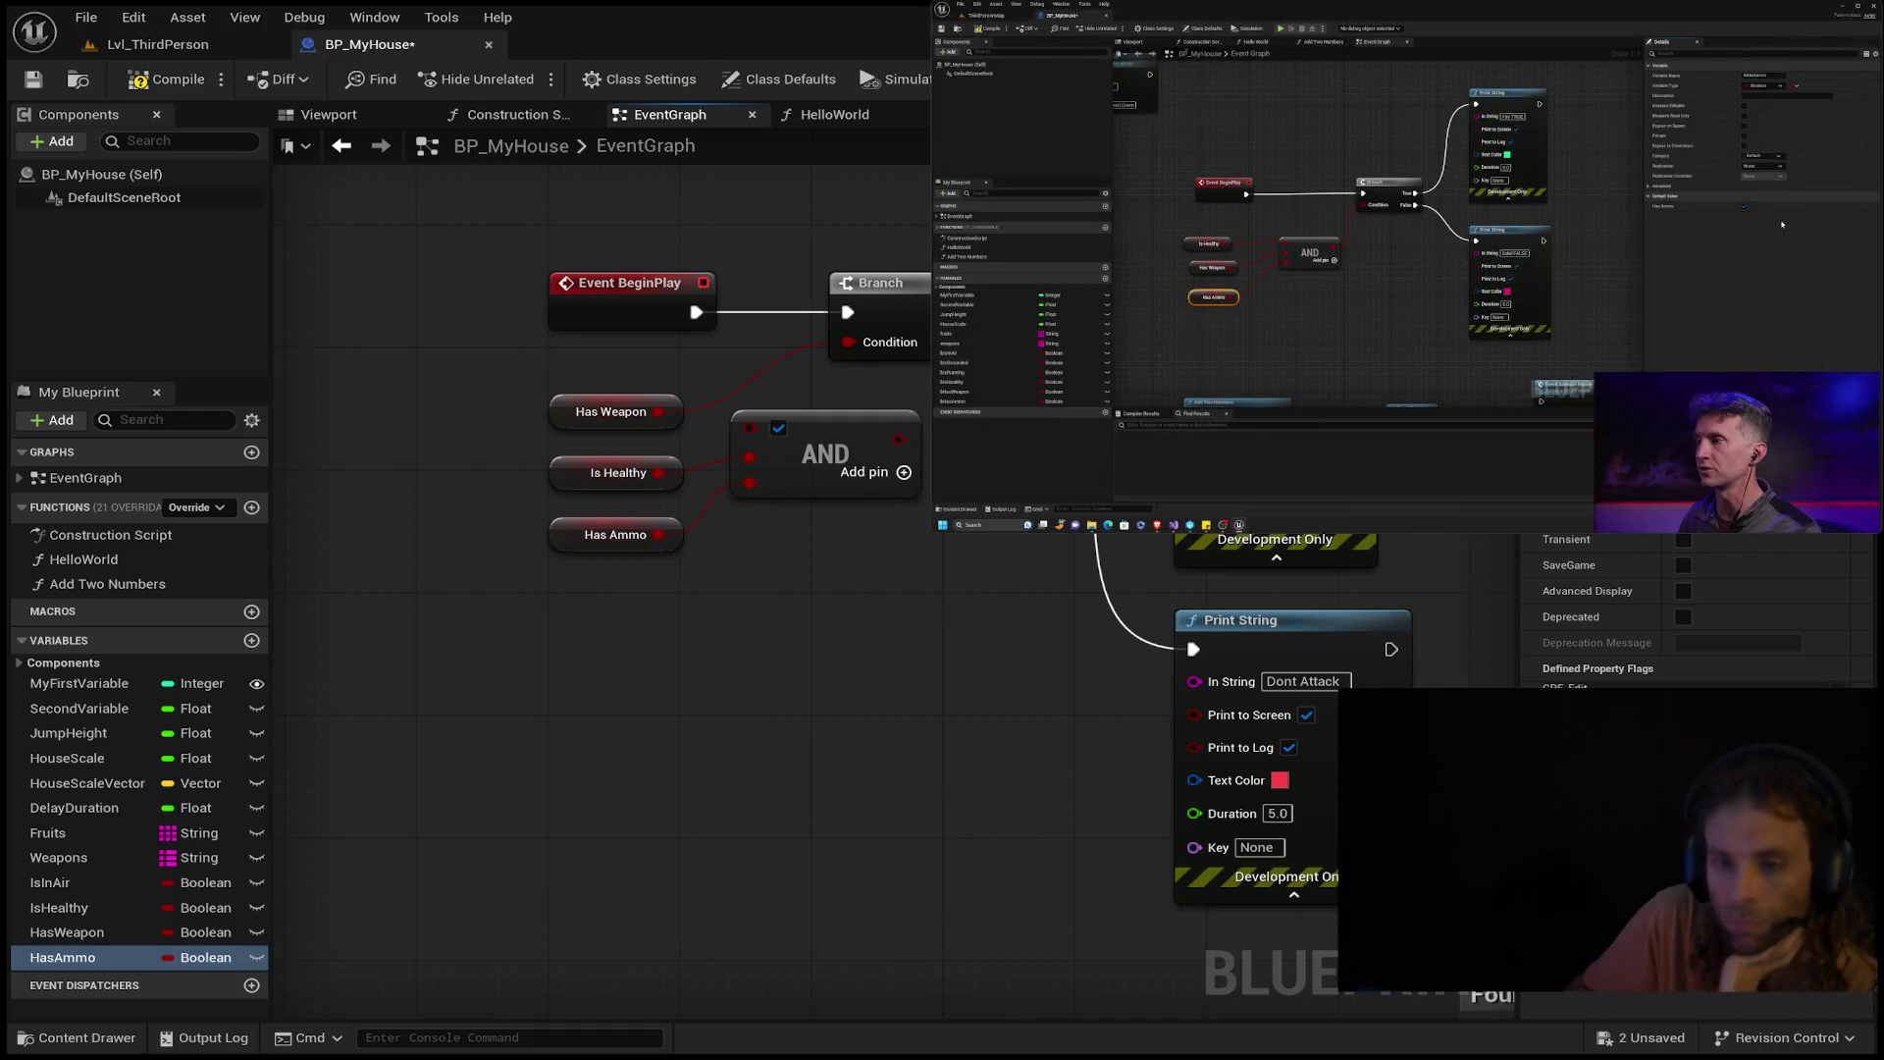
{"action": "left_click", "coordinate": [165, 79]}
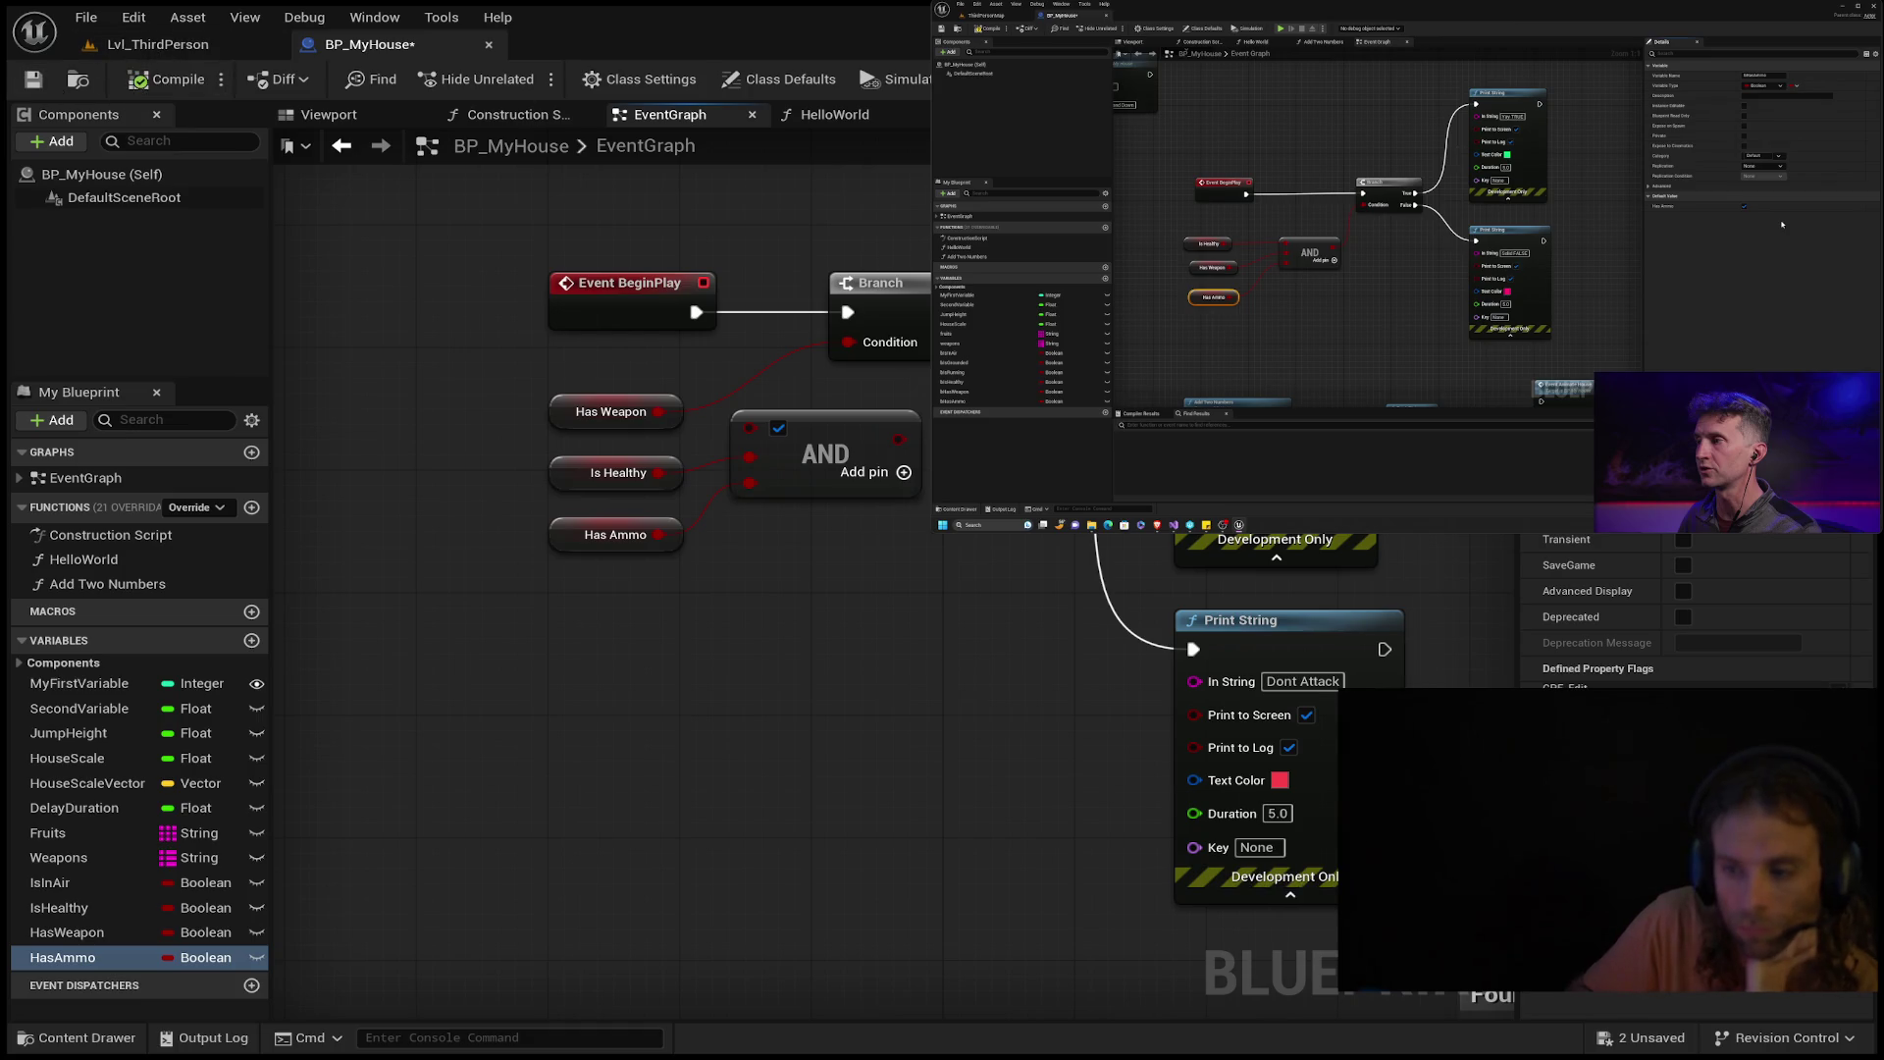
{"action": "left_click", "coordinate": [35, 84]}
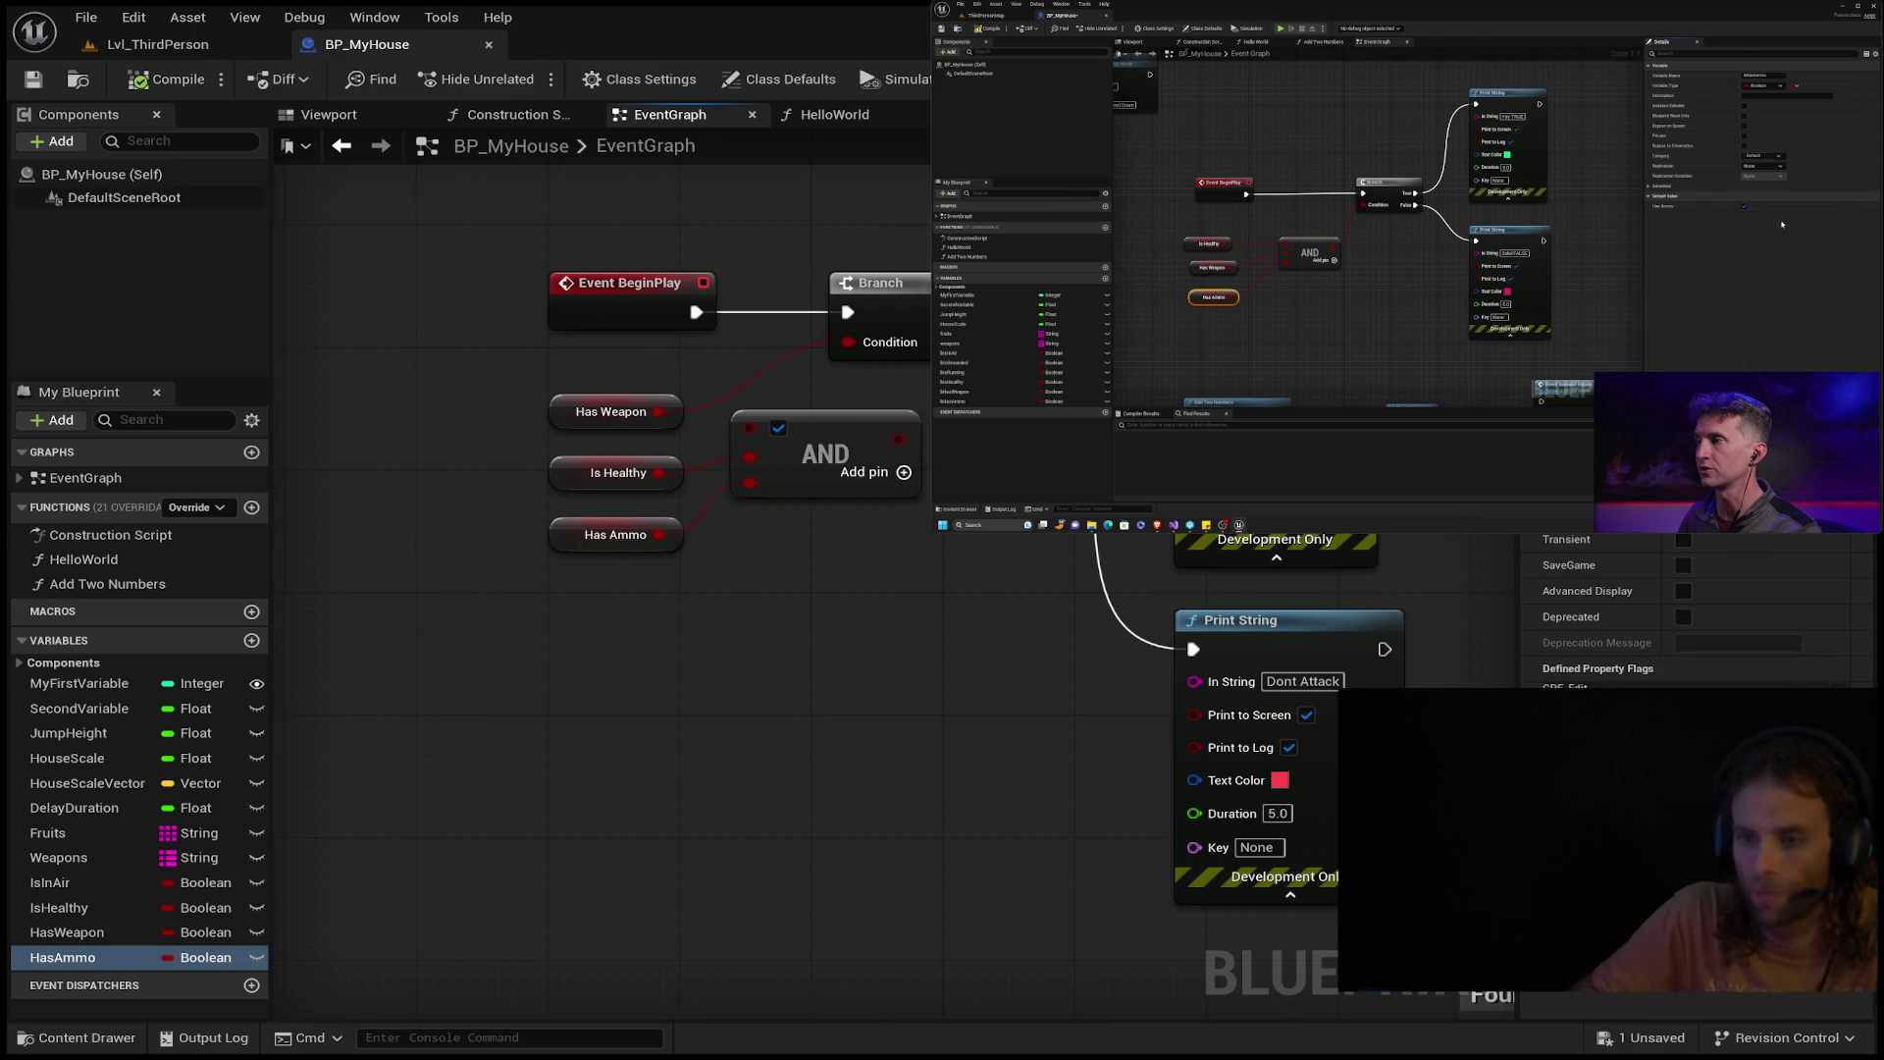
Add a third input pin to the AND node, delete the Has Ammo getter, and paste a Has Ammo setter.
{"action": "left_click_drag", "start_coordinate": [799, 716], "coordinate": [664, 883]}
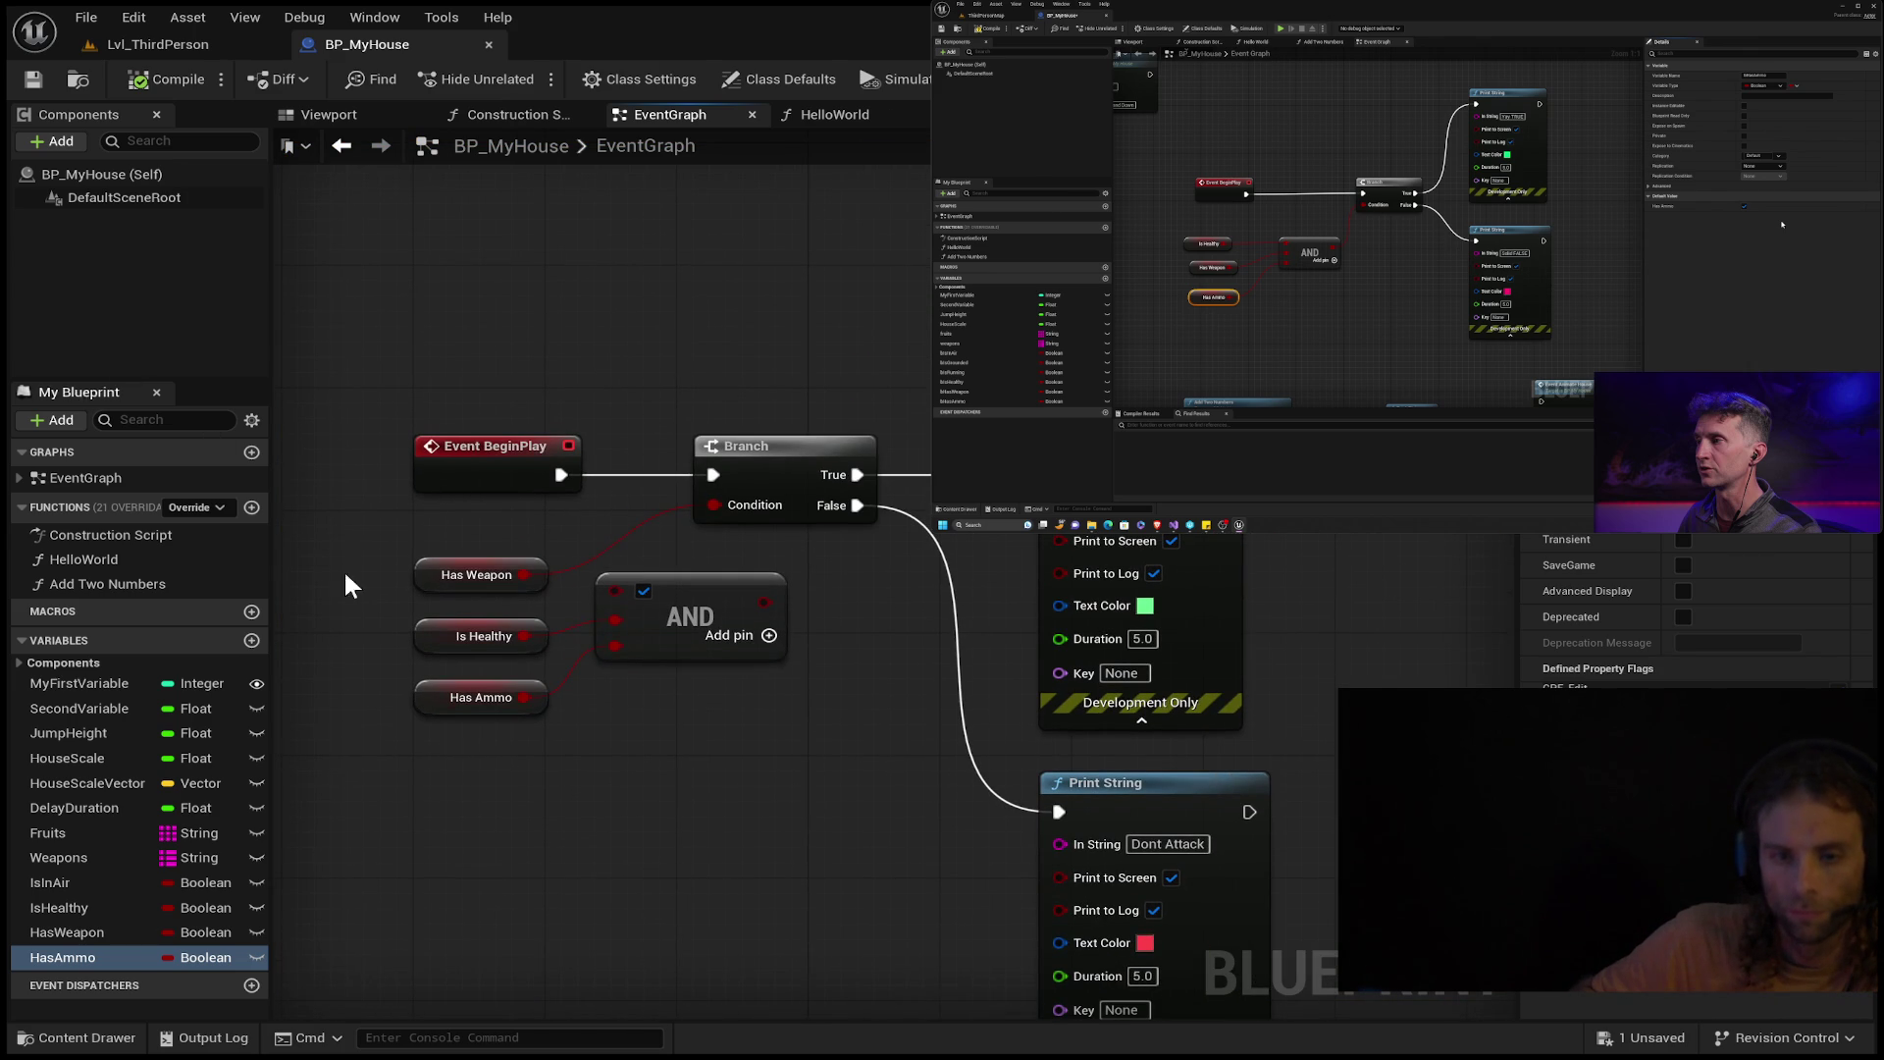
{"action": "left_click_drag", "start_coordinate": [468, 962], "coordinate": [491, 843]}
{"action": "left_click", "coordinate": [59, 957]}
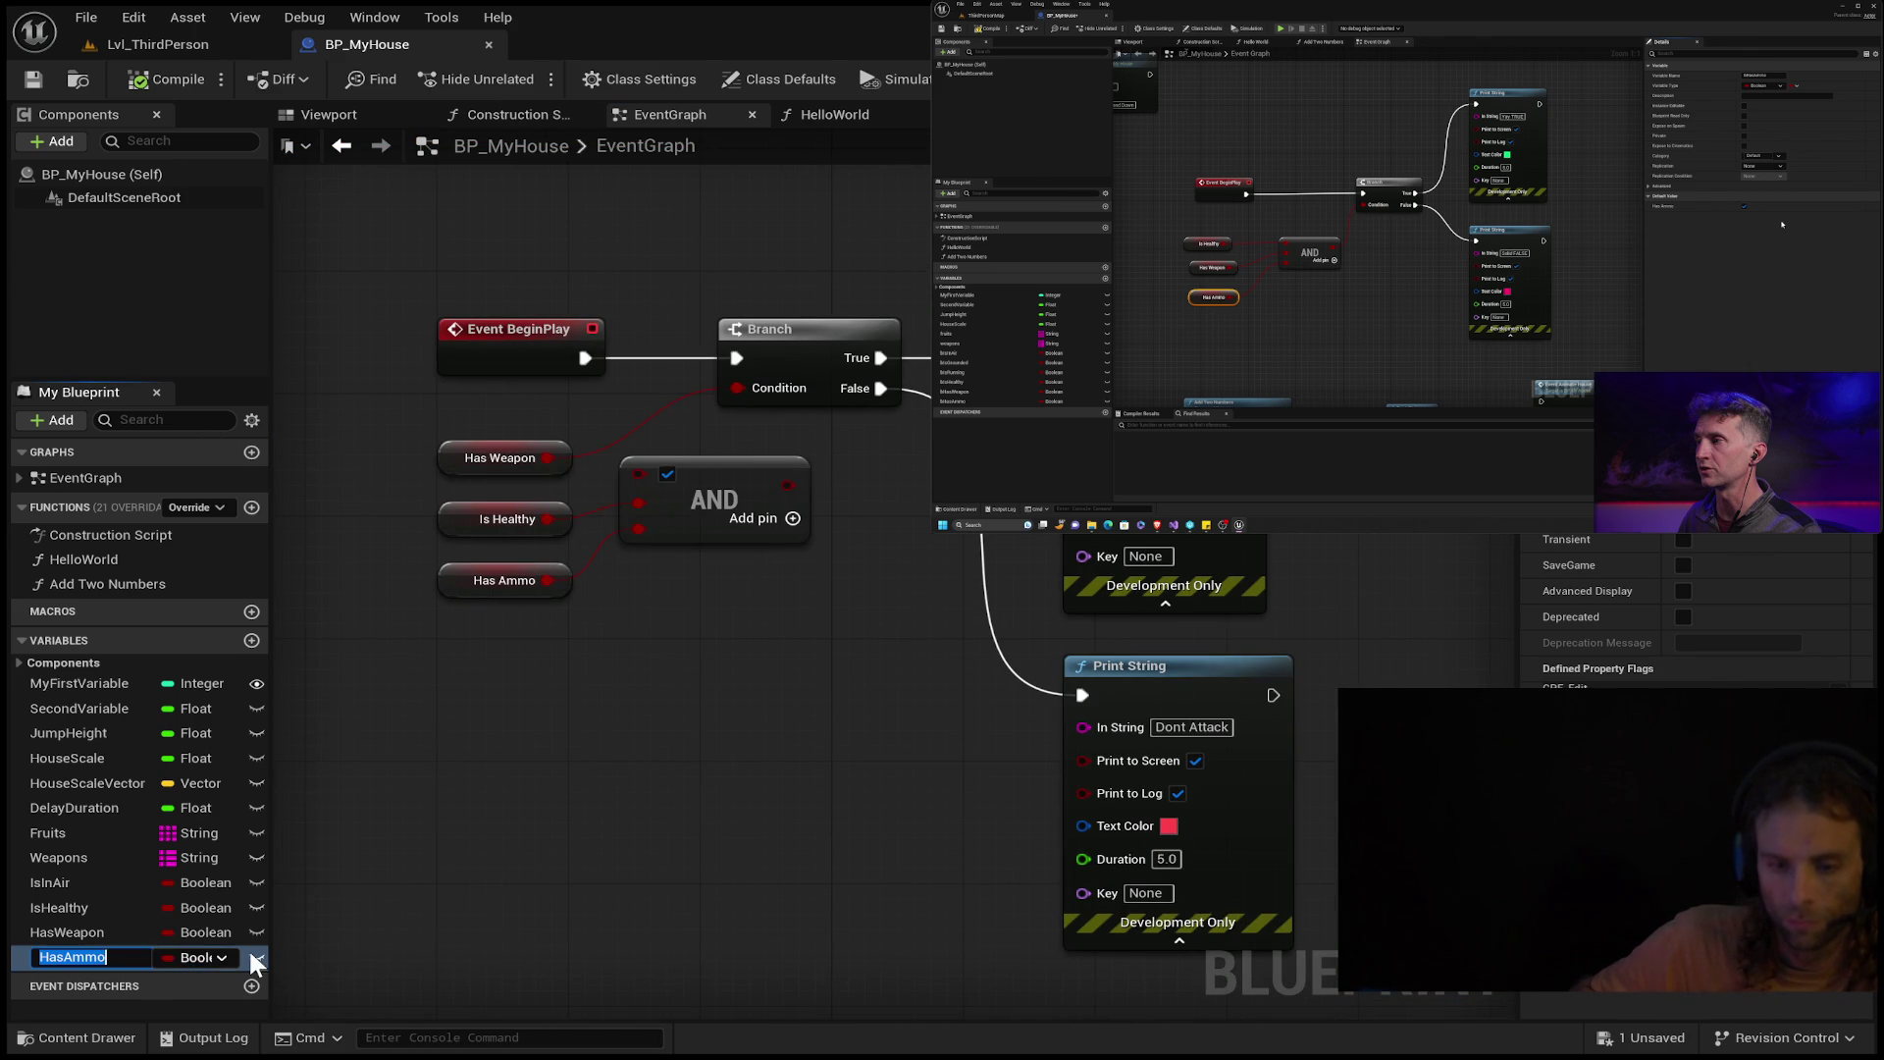
{"action": "left_click", "coordinate": [564, 761]}
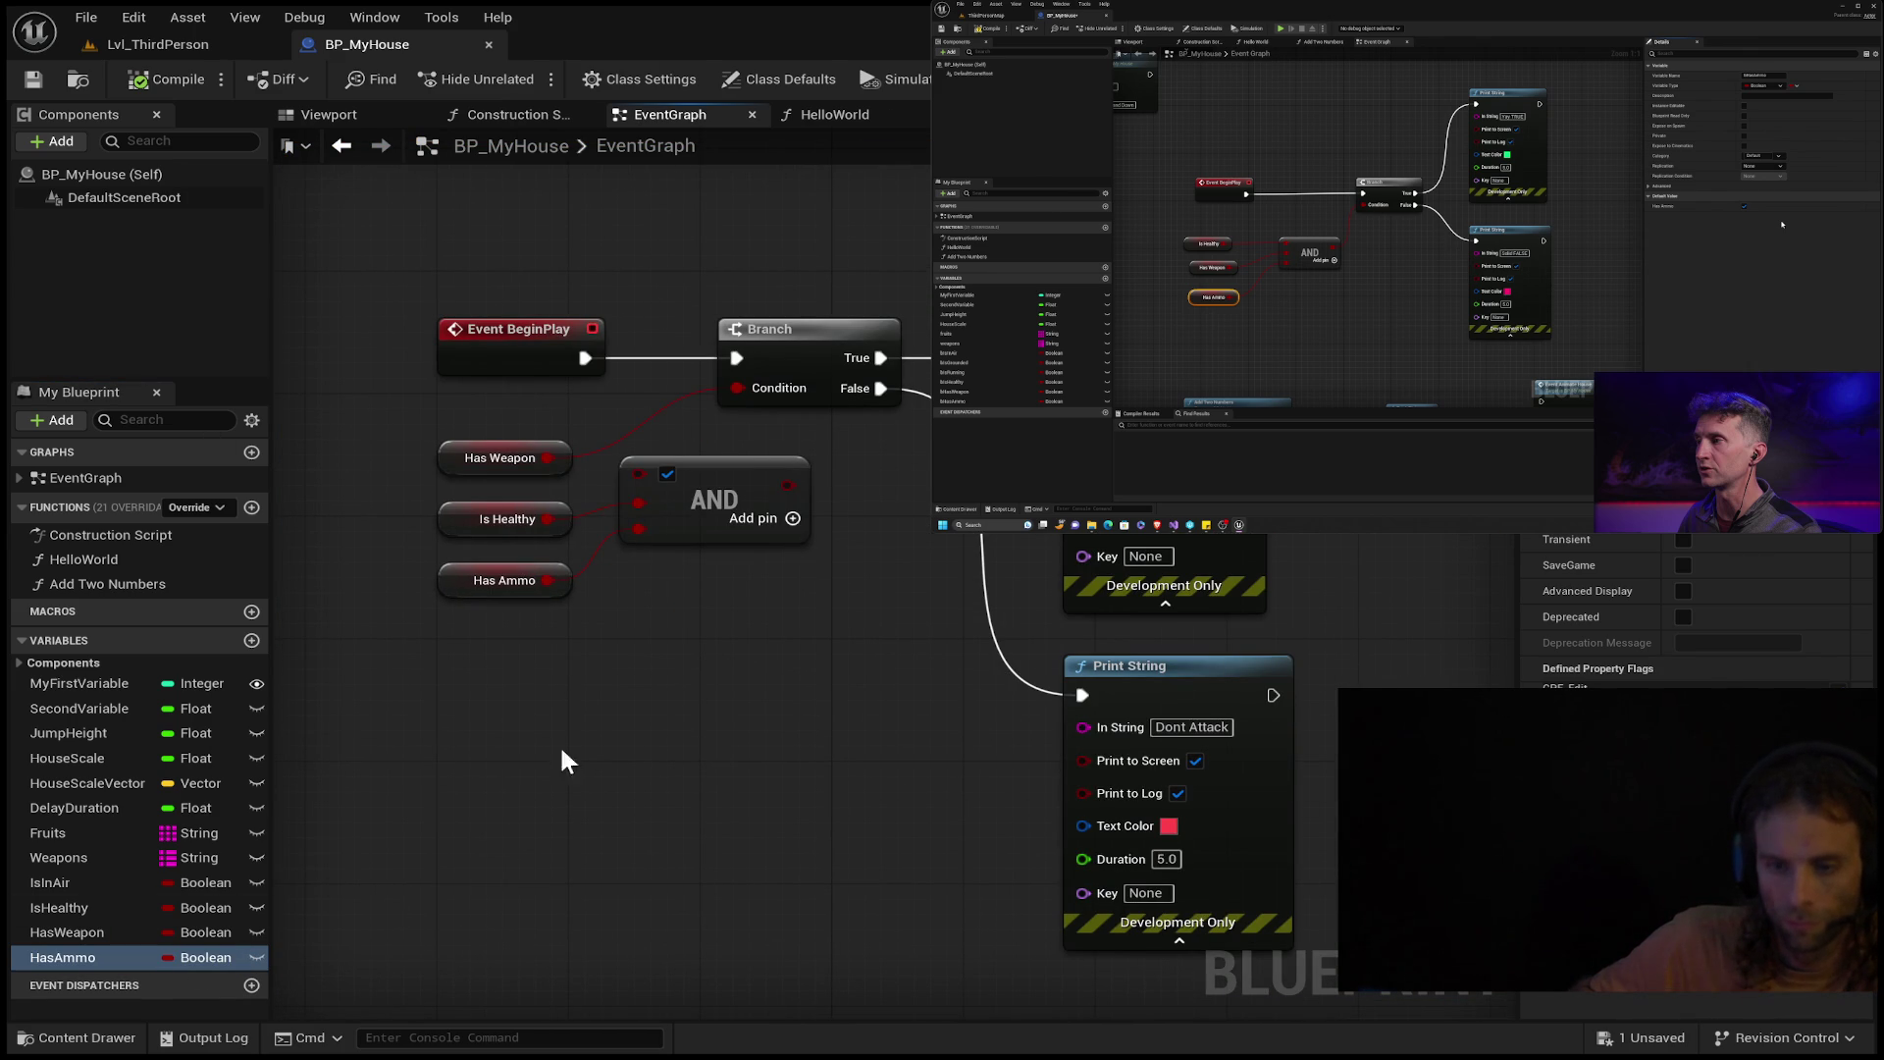
{"action": "left_click", "coordinate": [505, 581]}
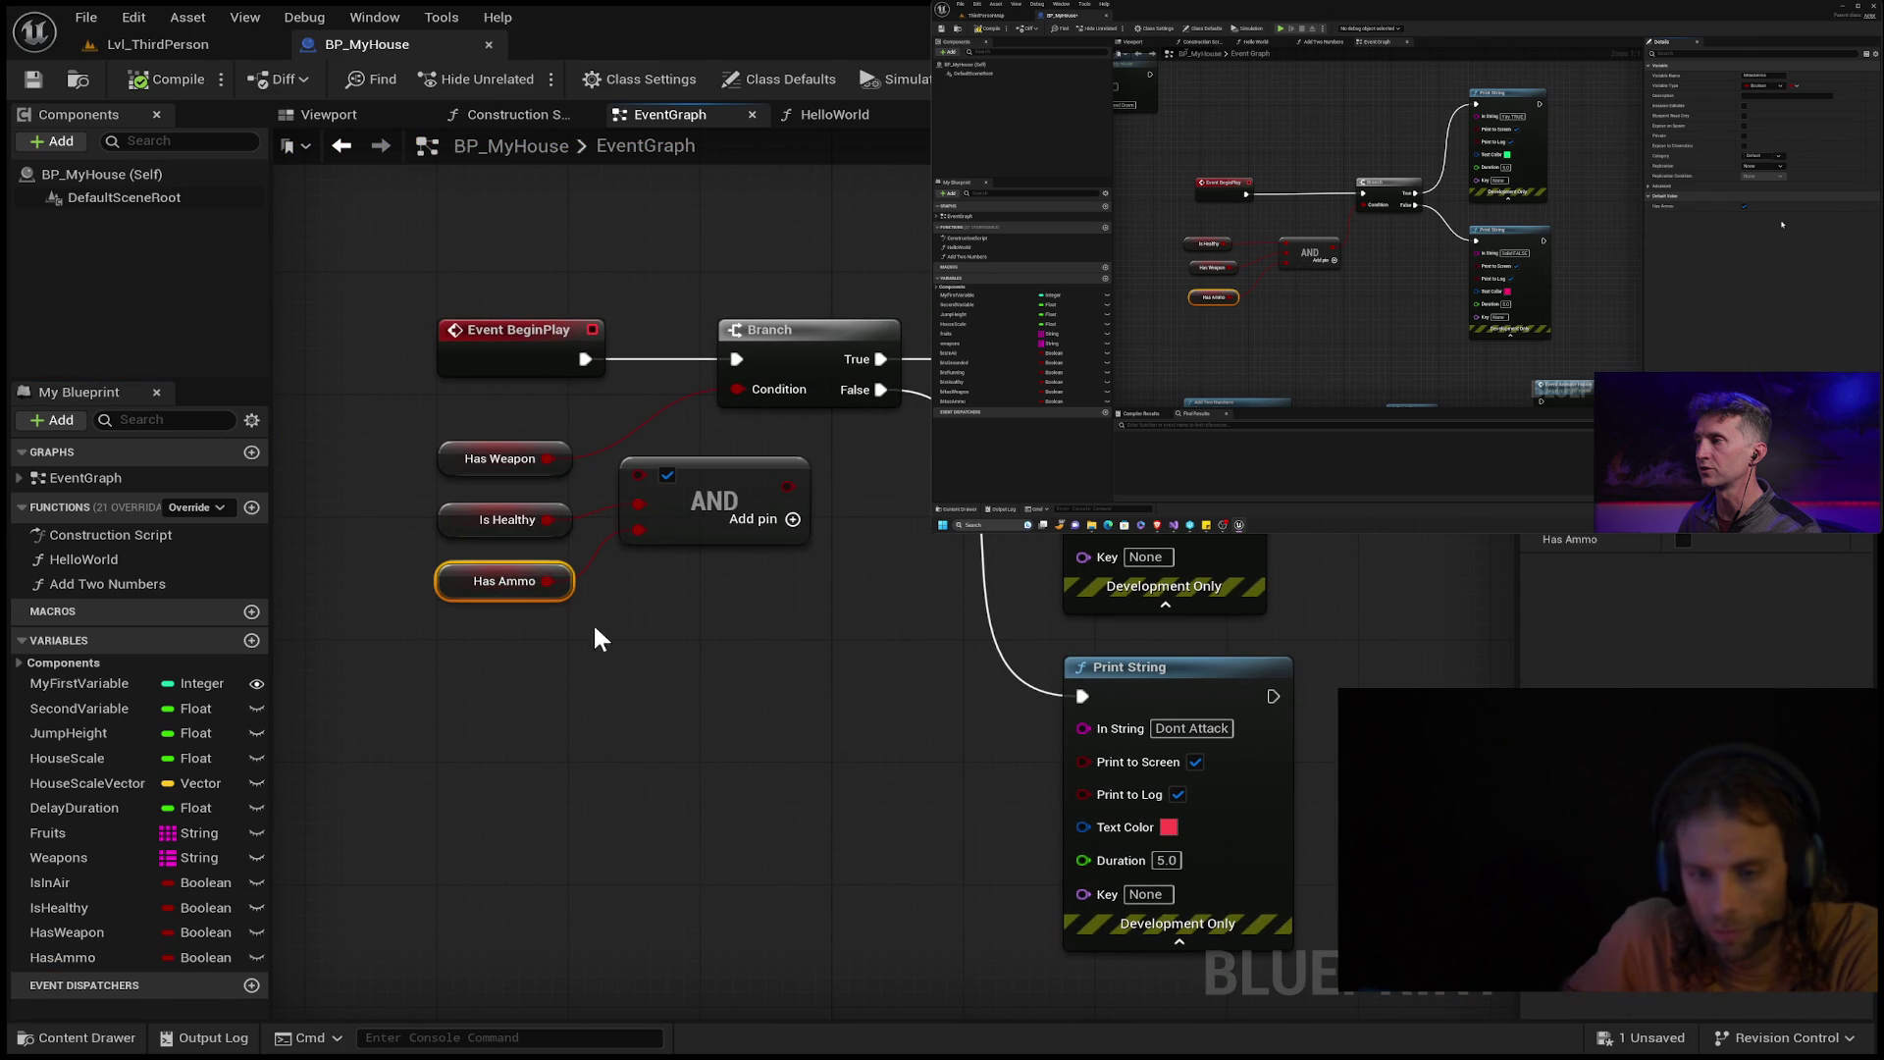
{"action": "left_click", "coordinate": [792, 522]}
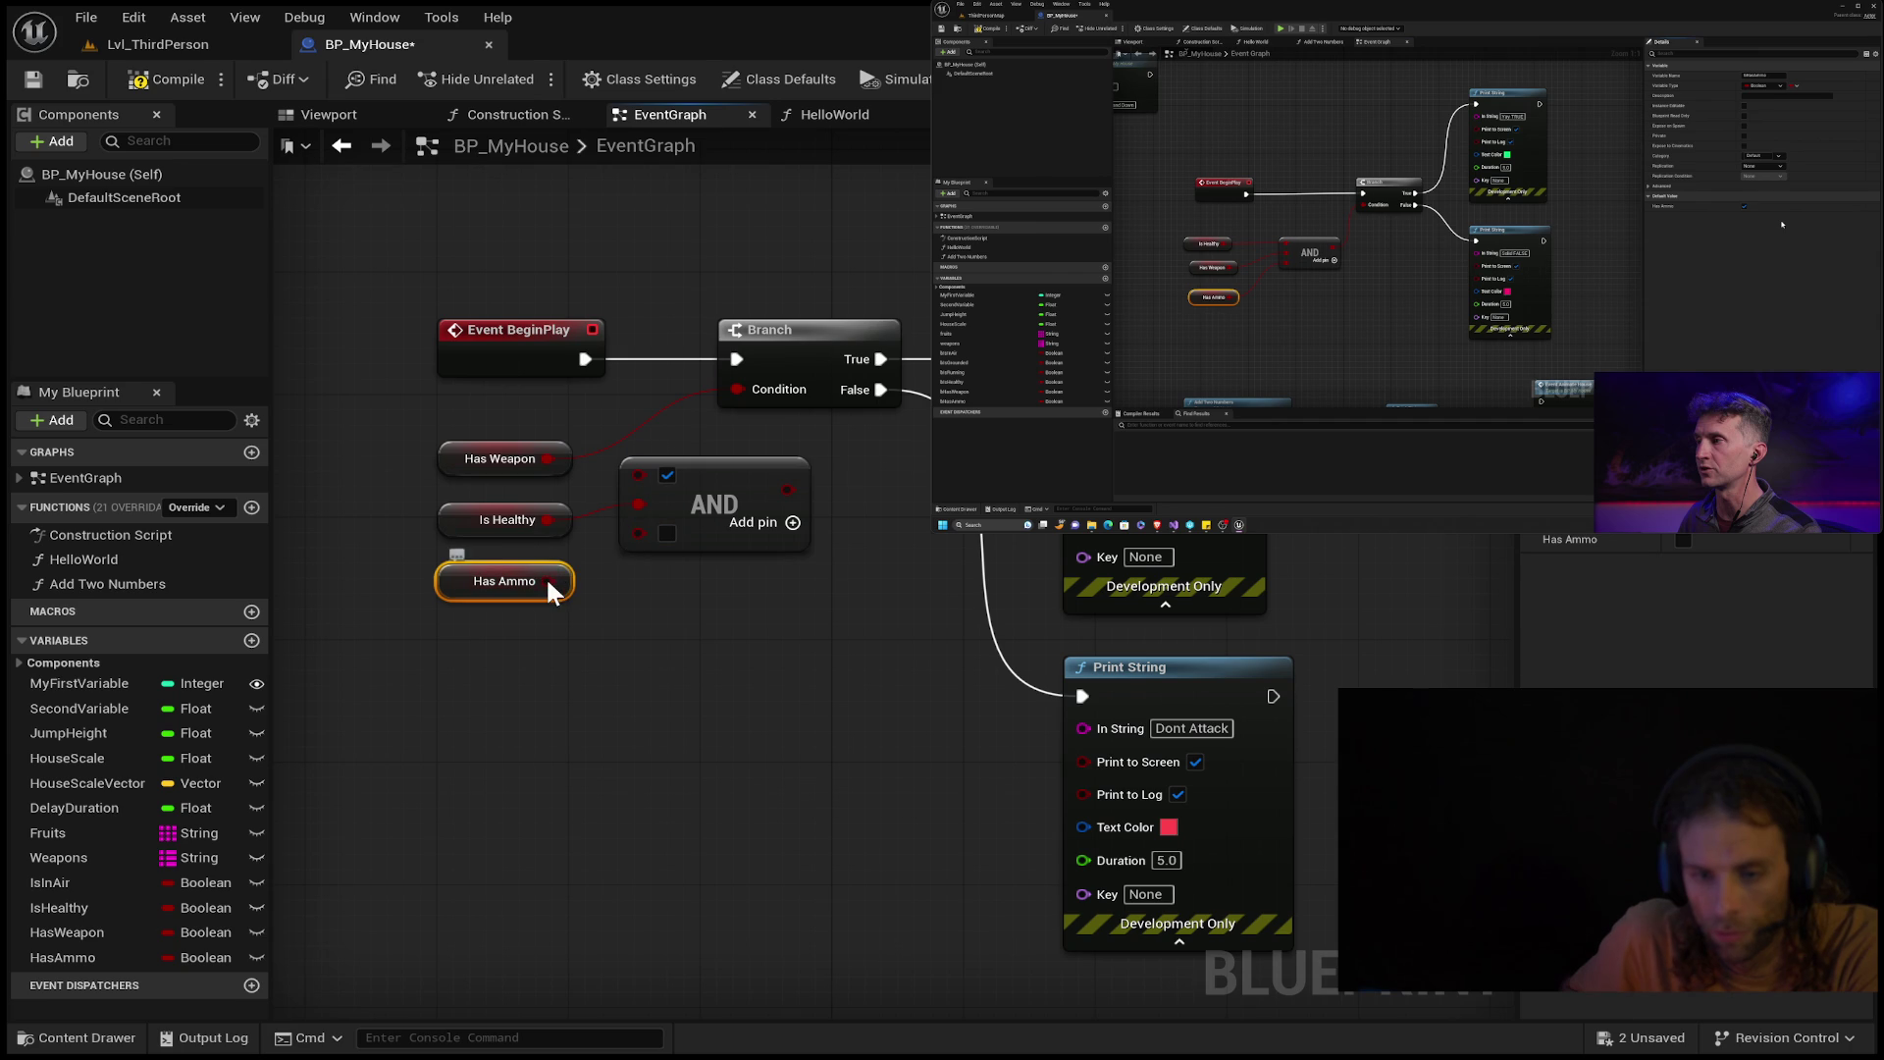
{"action": "key", "text": "Delete"}
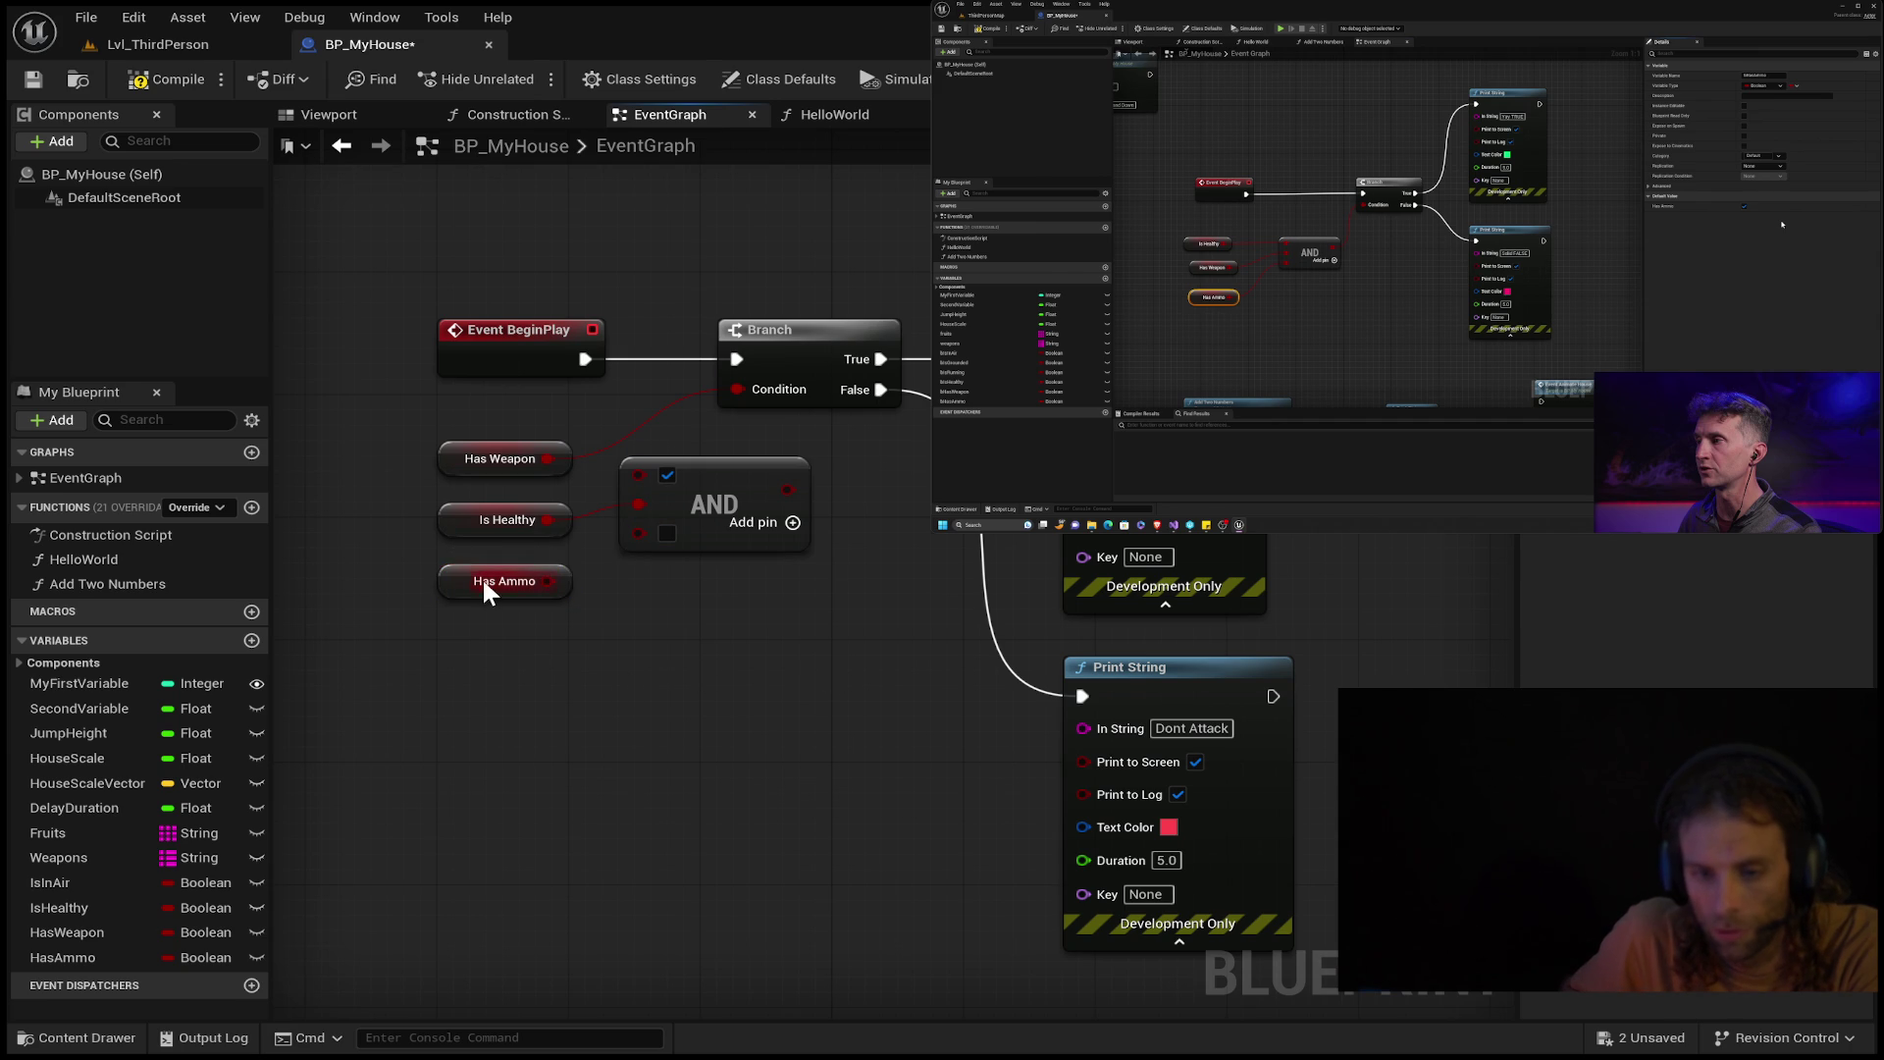
{"action": "left_click", "coordinate": [61, 956]}
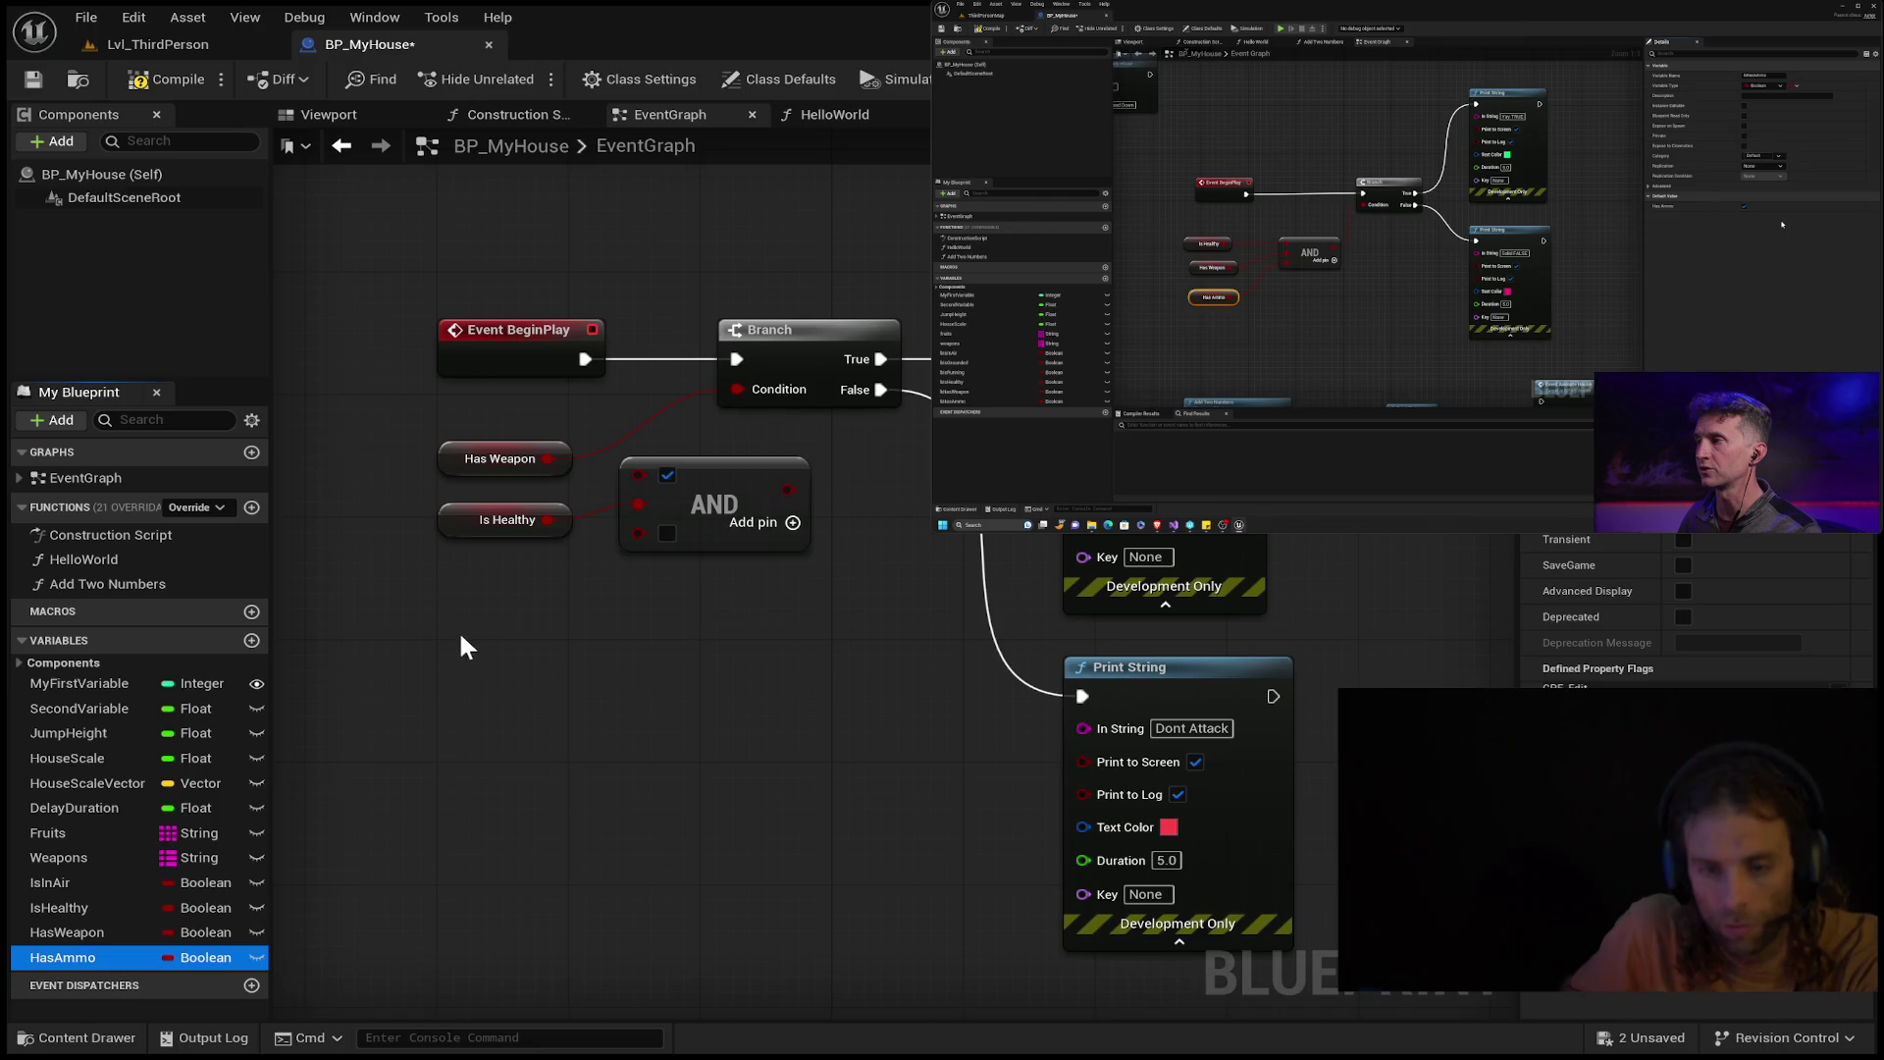
{"action": "key", "text": "ctrl+v"}
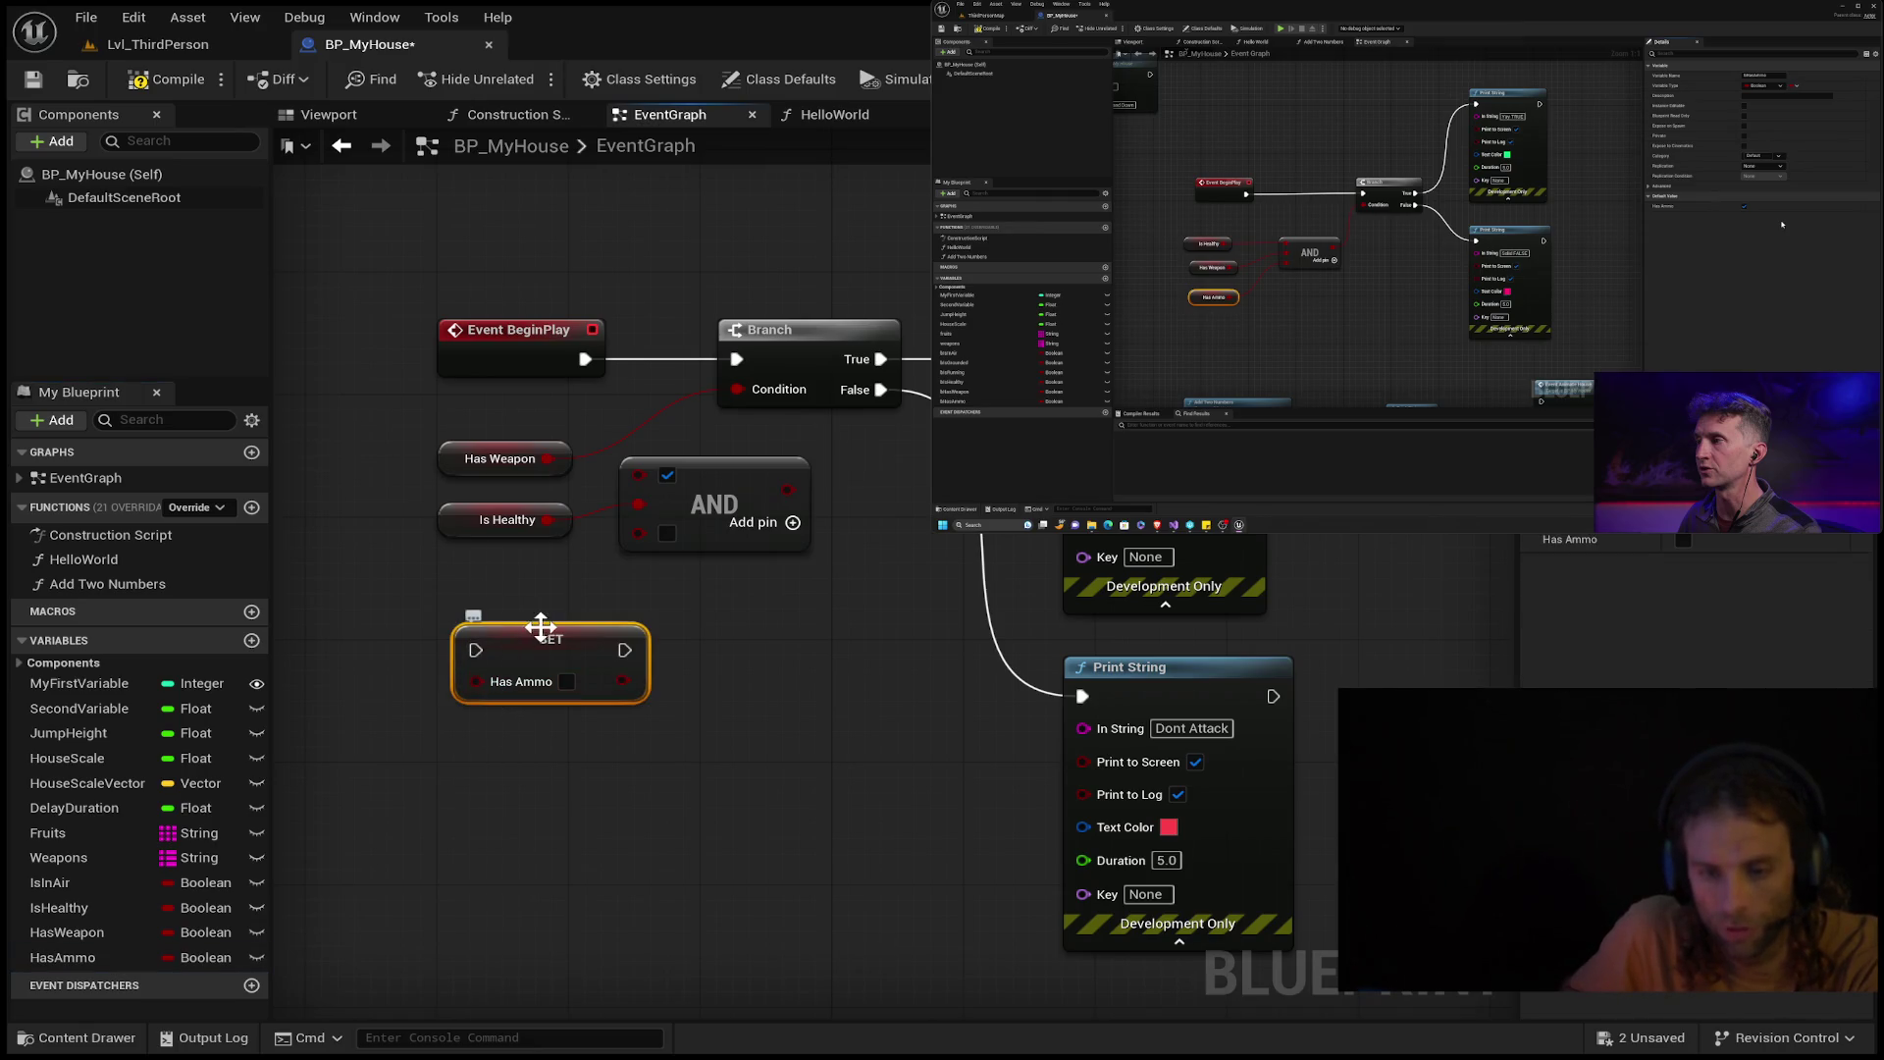
Replace the Has Ammo setter with a Has Ammo getter placed below Is Healthy.
{"action": "key", "text": "Delete"}
{"action": "left_click", "coordinate": [68, 954]}
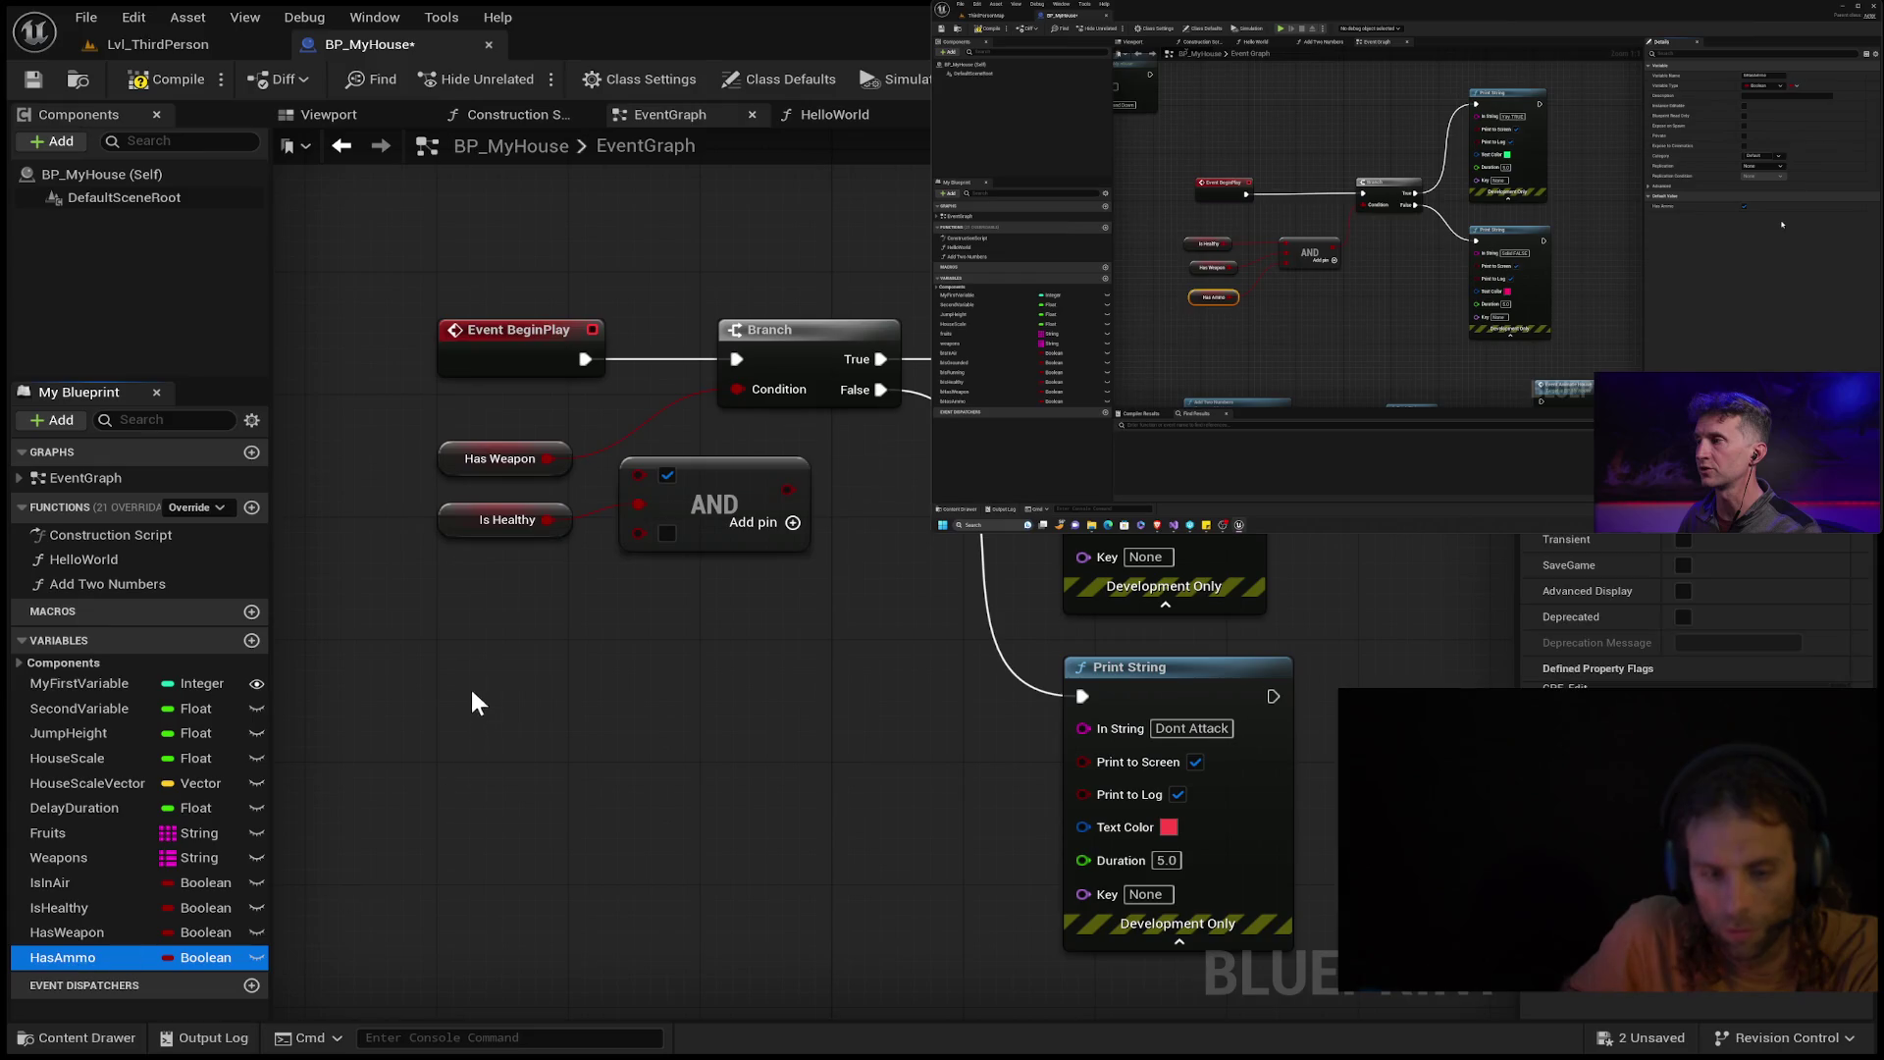
{"action": "key", "text": "ctrl+v"}
{"action": "left_click_drag", "start_coordinate": [586, 643], "coordinate": [636, 529]}
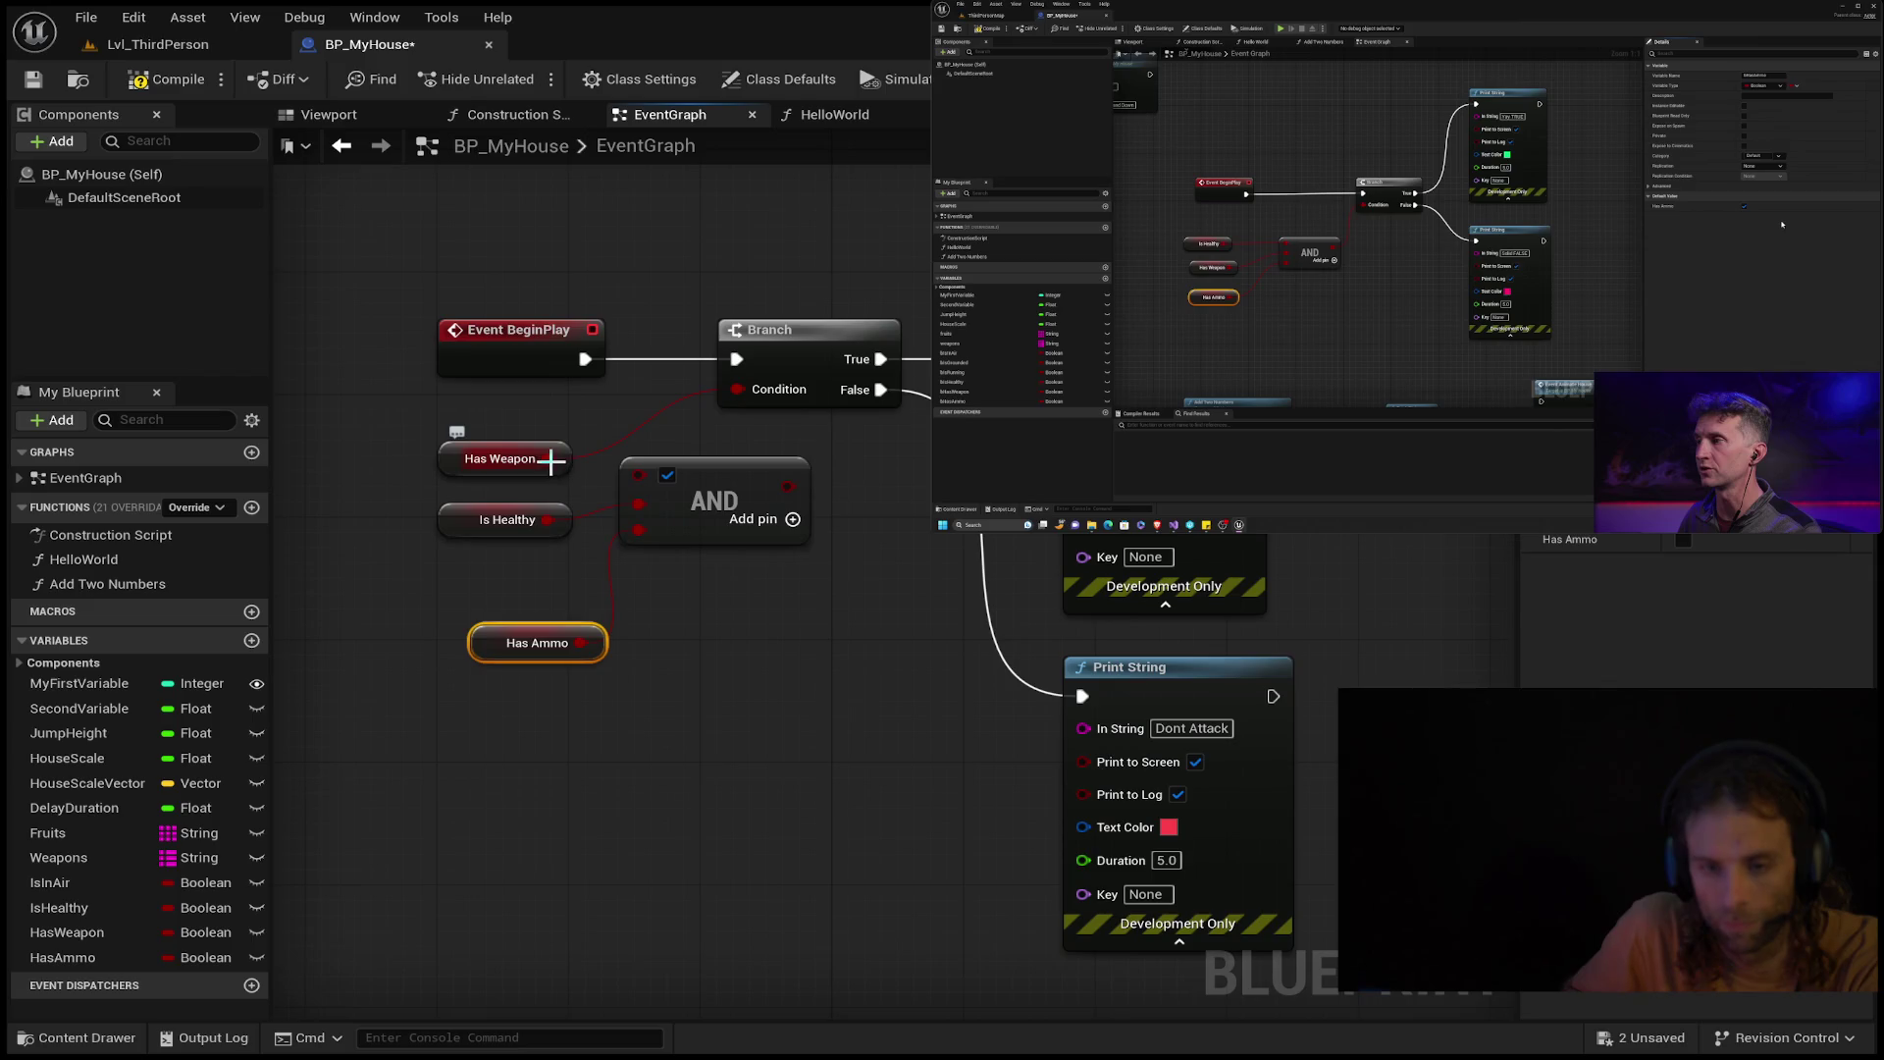
Wire Has Weapon and Has Ammo into the AND node and its result into the Branch Condition.
{"action": "left_click_drag", "start_coordinate": [514, 446], "coordinate": [551, 456]}
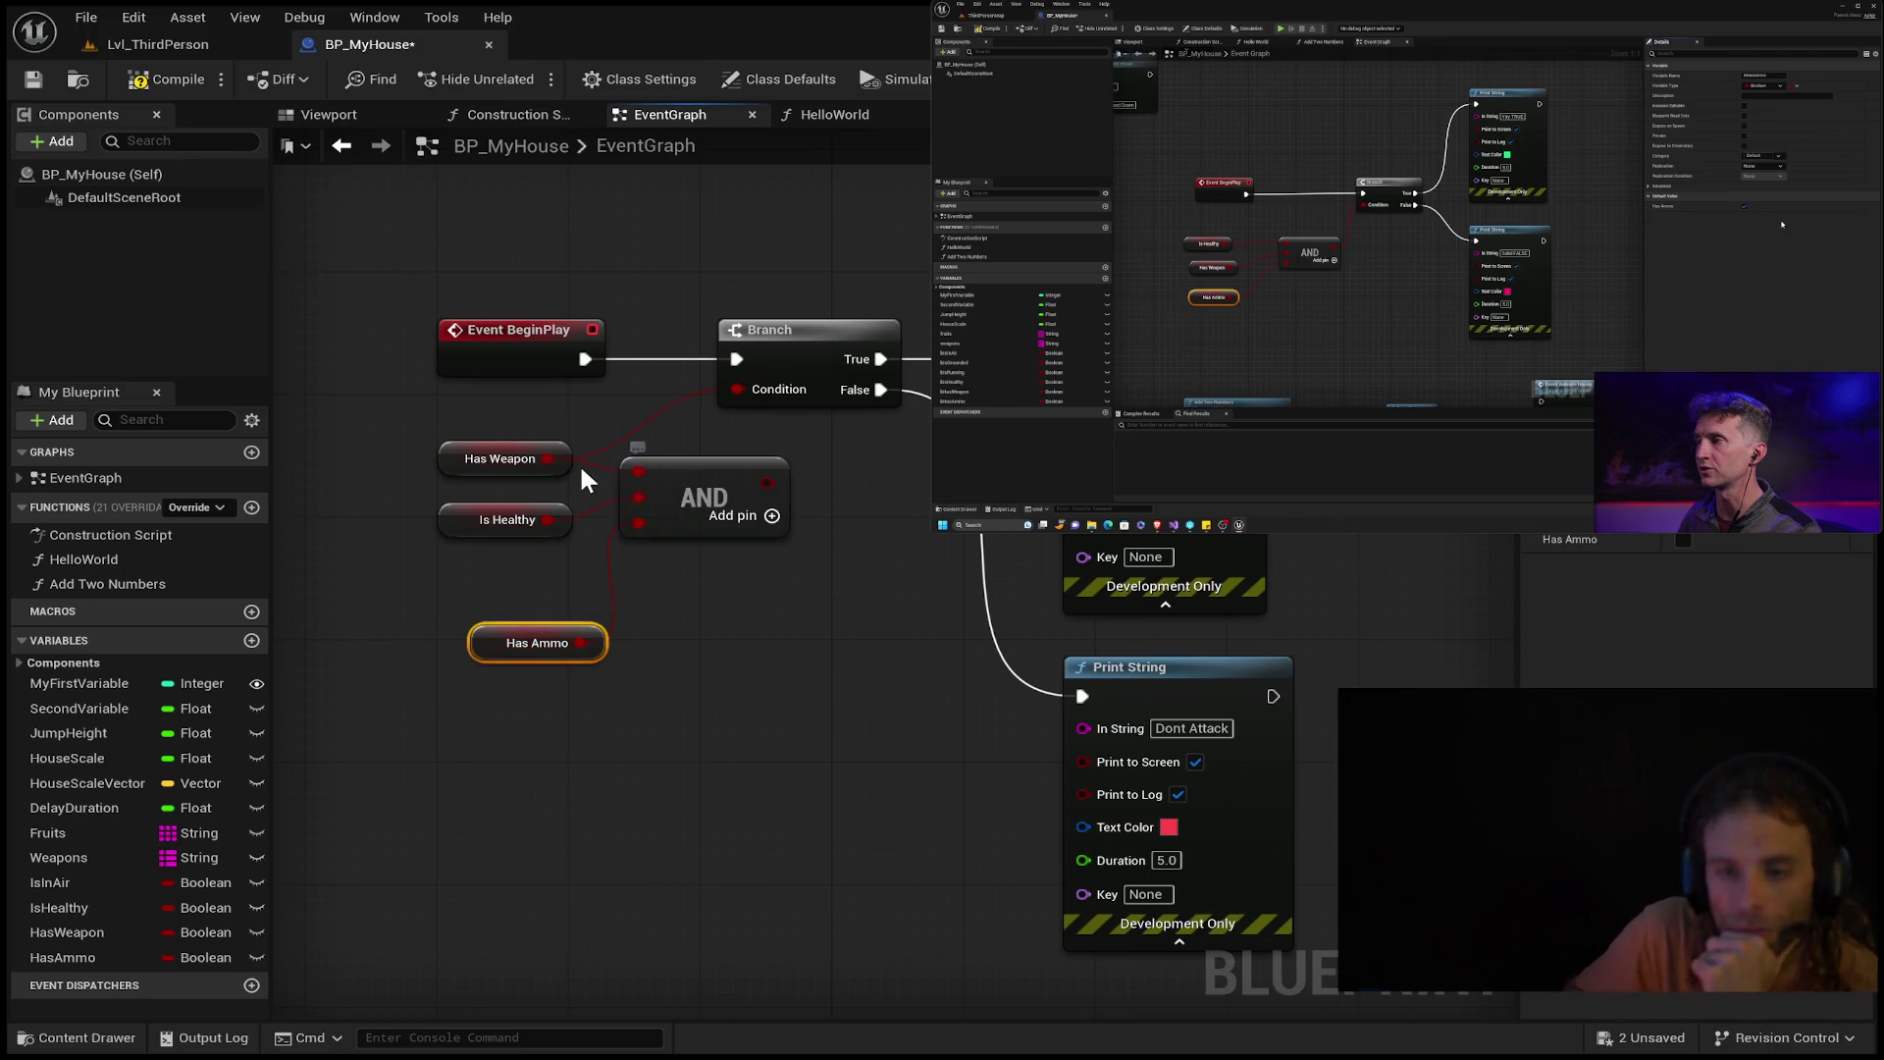
{"action": "left_click", "coordinate": [545, 459], "text": "alt"}
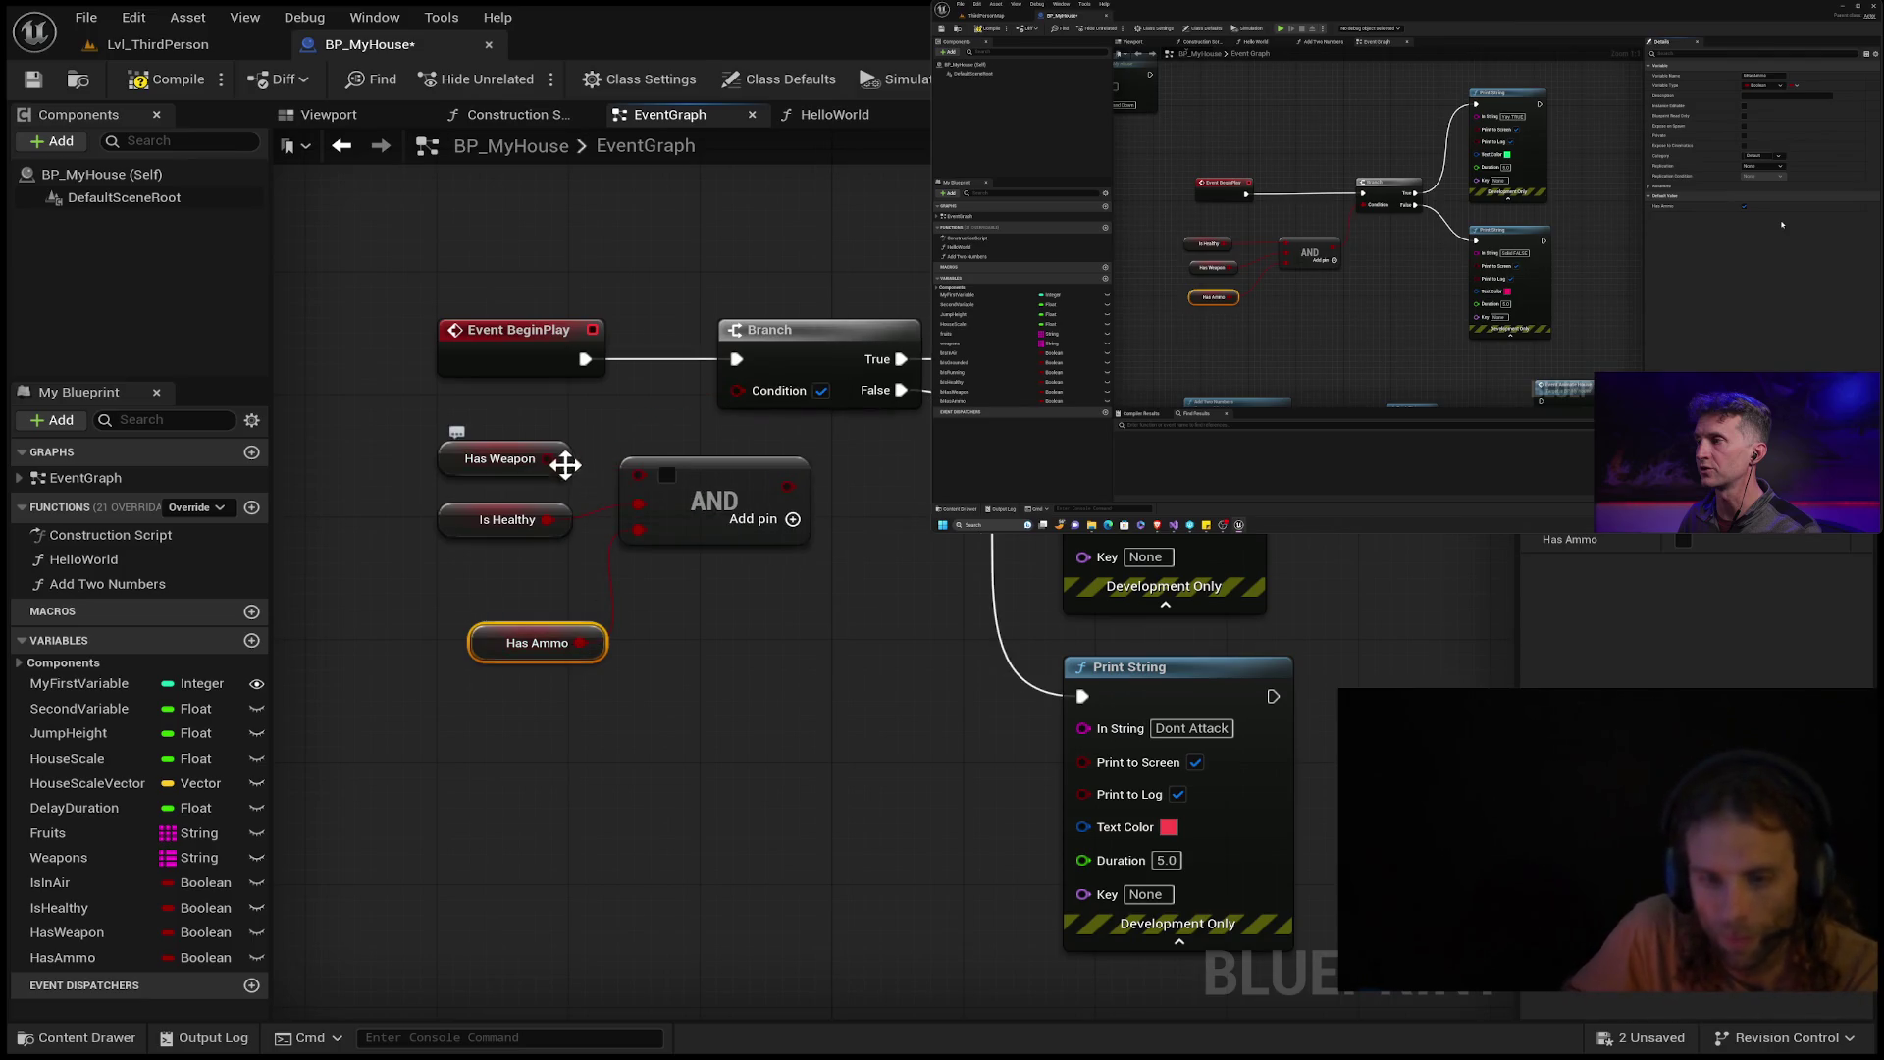
{"action": "left_click_drag", "start_coordinate": [557, 459], "coordinate": [640, 472]}
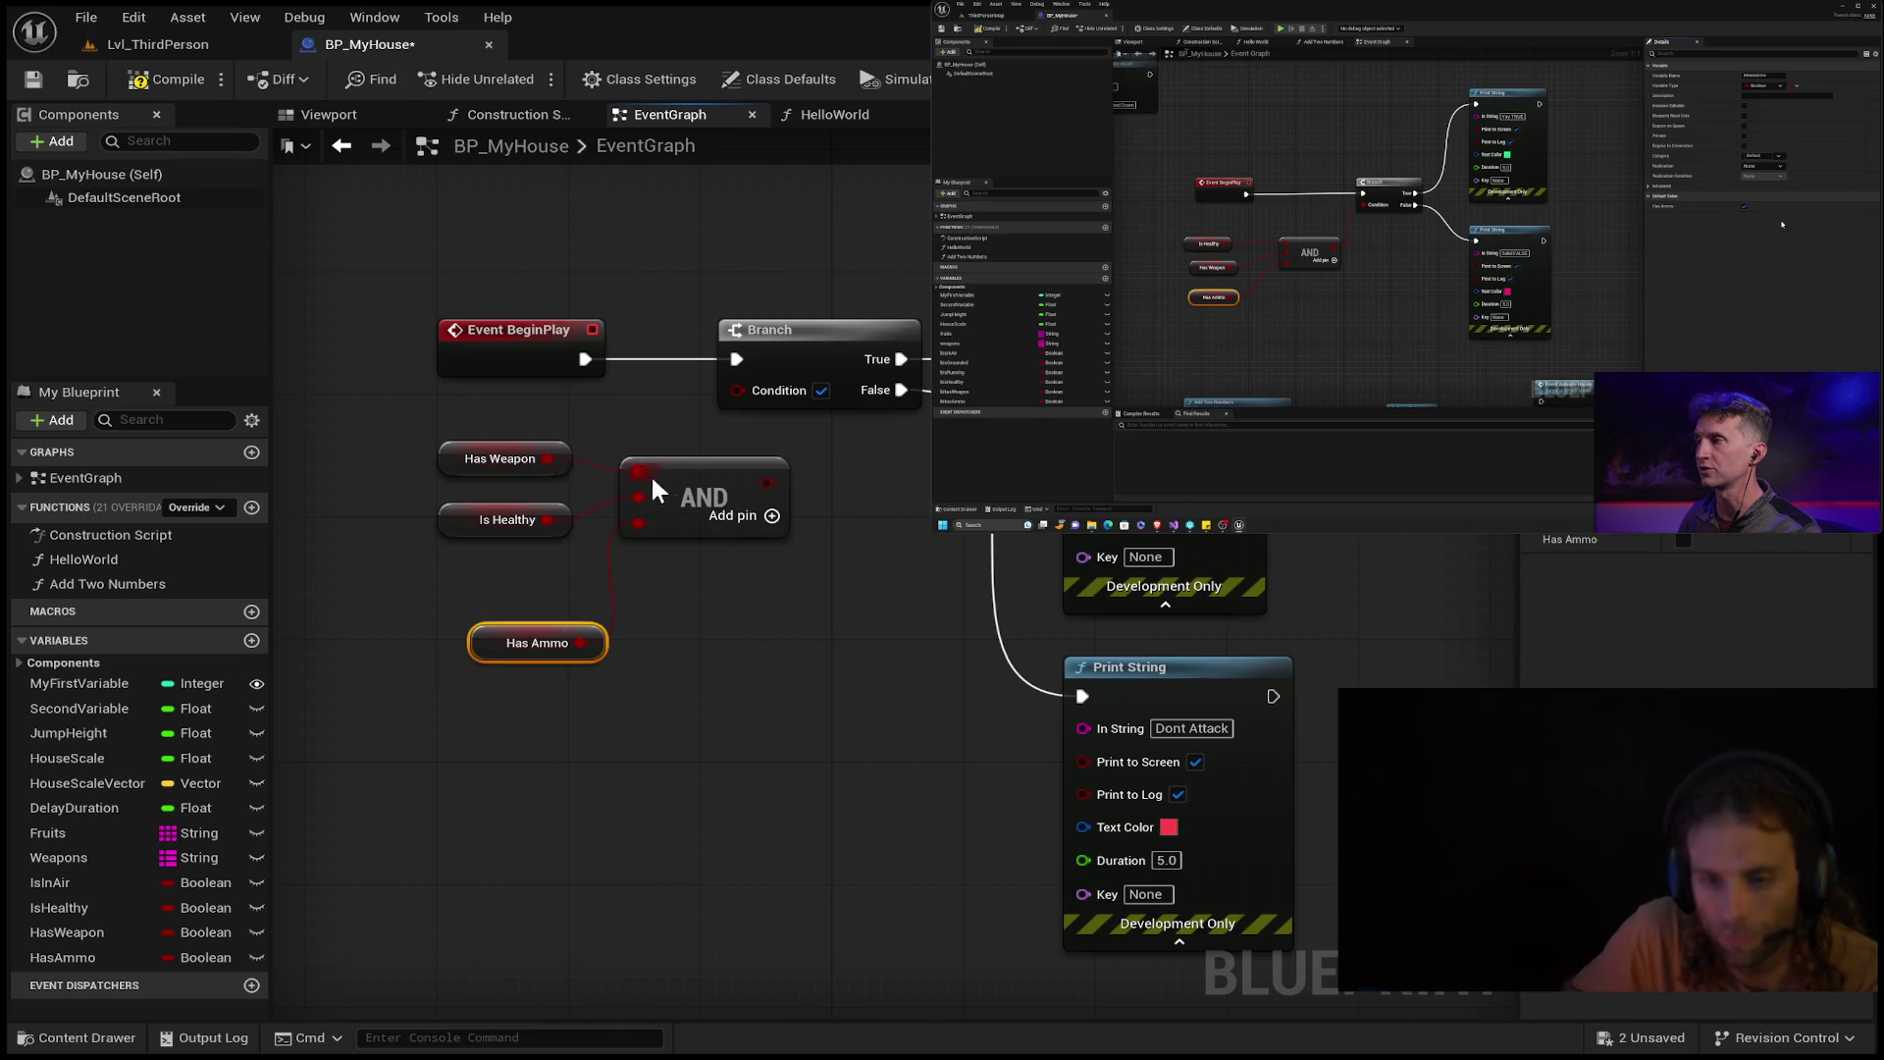
{"action": "left_click_drag", "start_coordinate": [769, 482], "coordinate": [737, 397]}
{"action": "left_click_drag", "start_coordinate": [581, 643], "coordinate": [511, 587]}
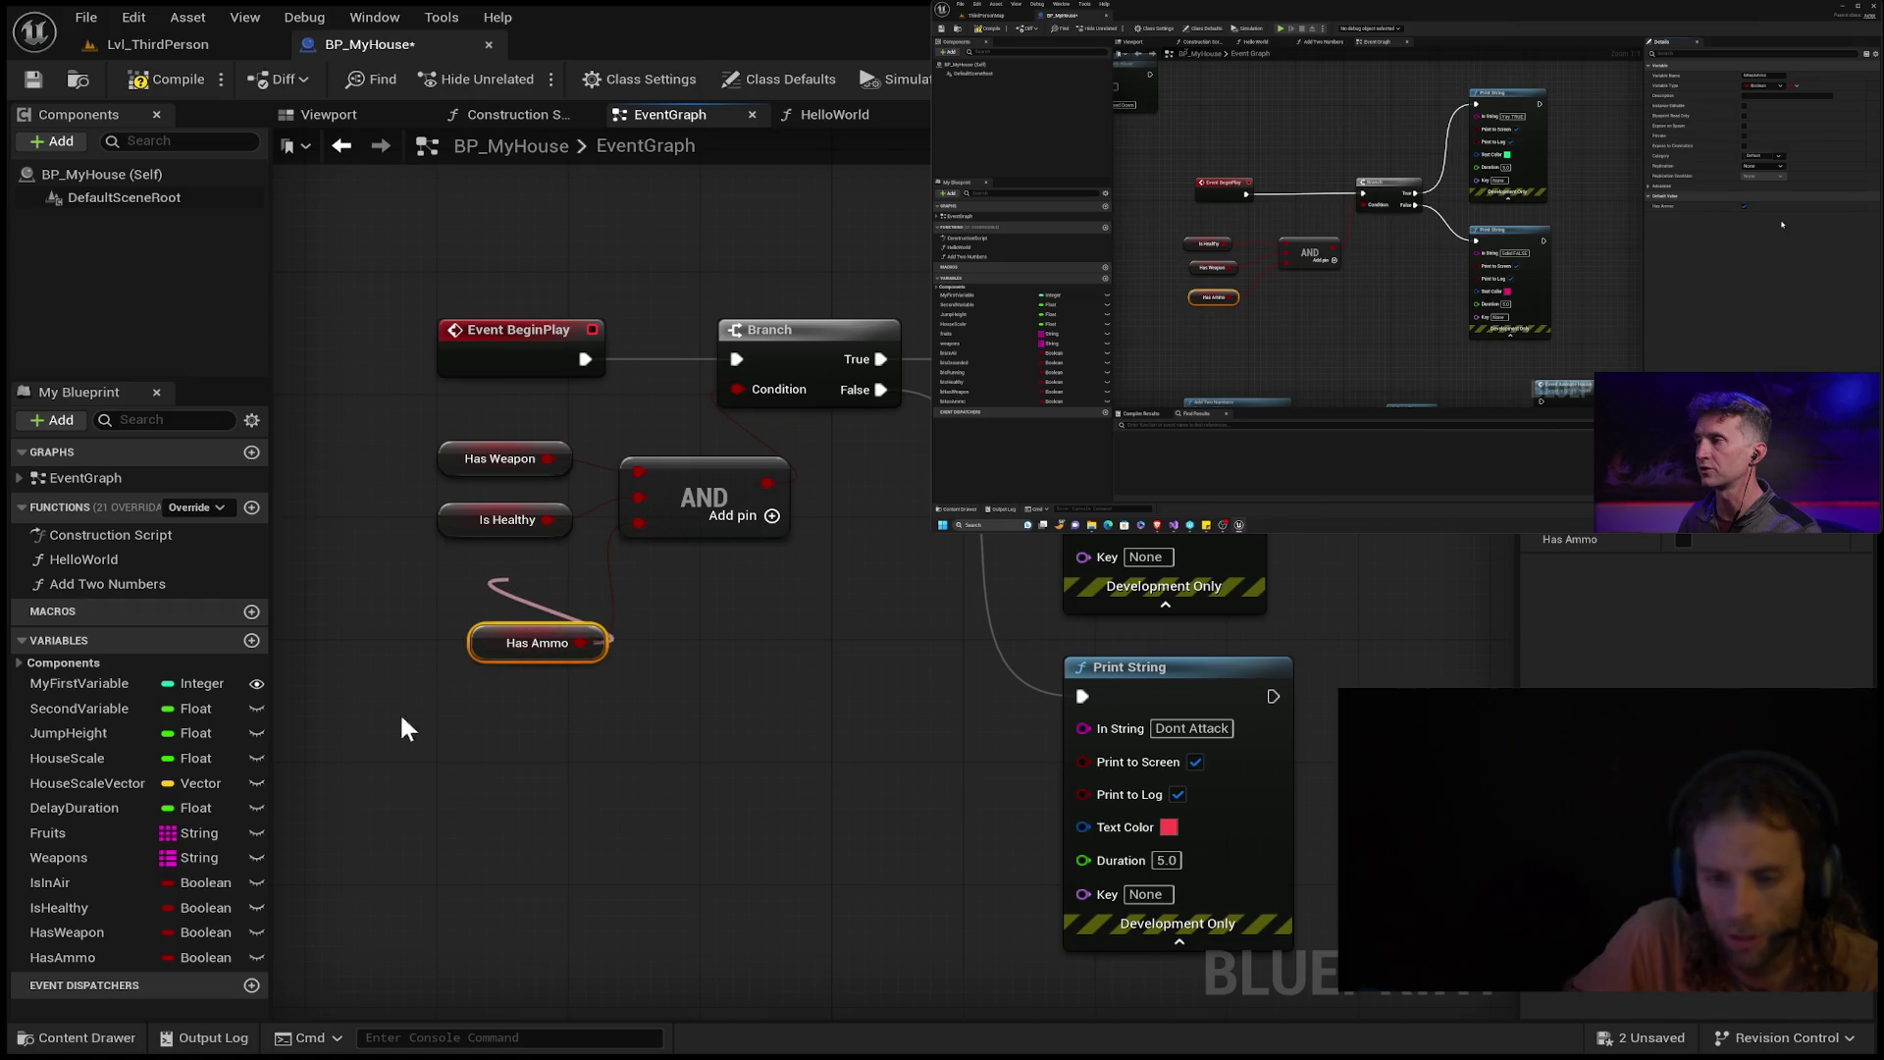
{"action": "left_click_drag", "start_coordinate": [487, 650], "coordinate": [477, 585]}
{"action": "left_click", "coordinate": [678, 493]}
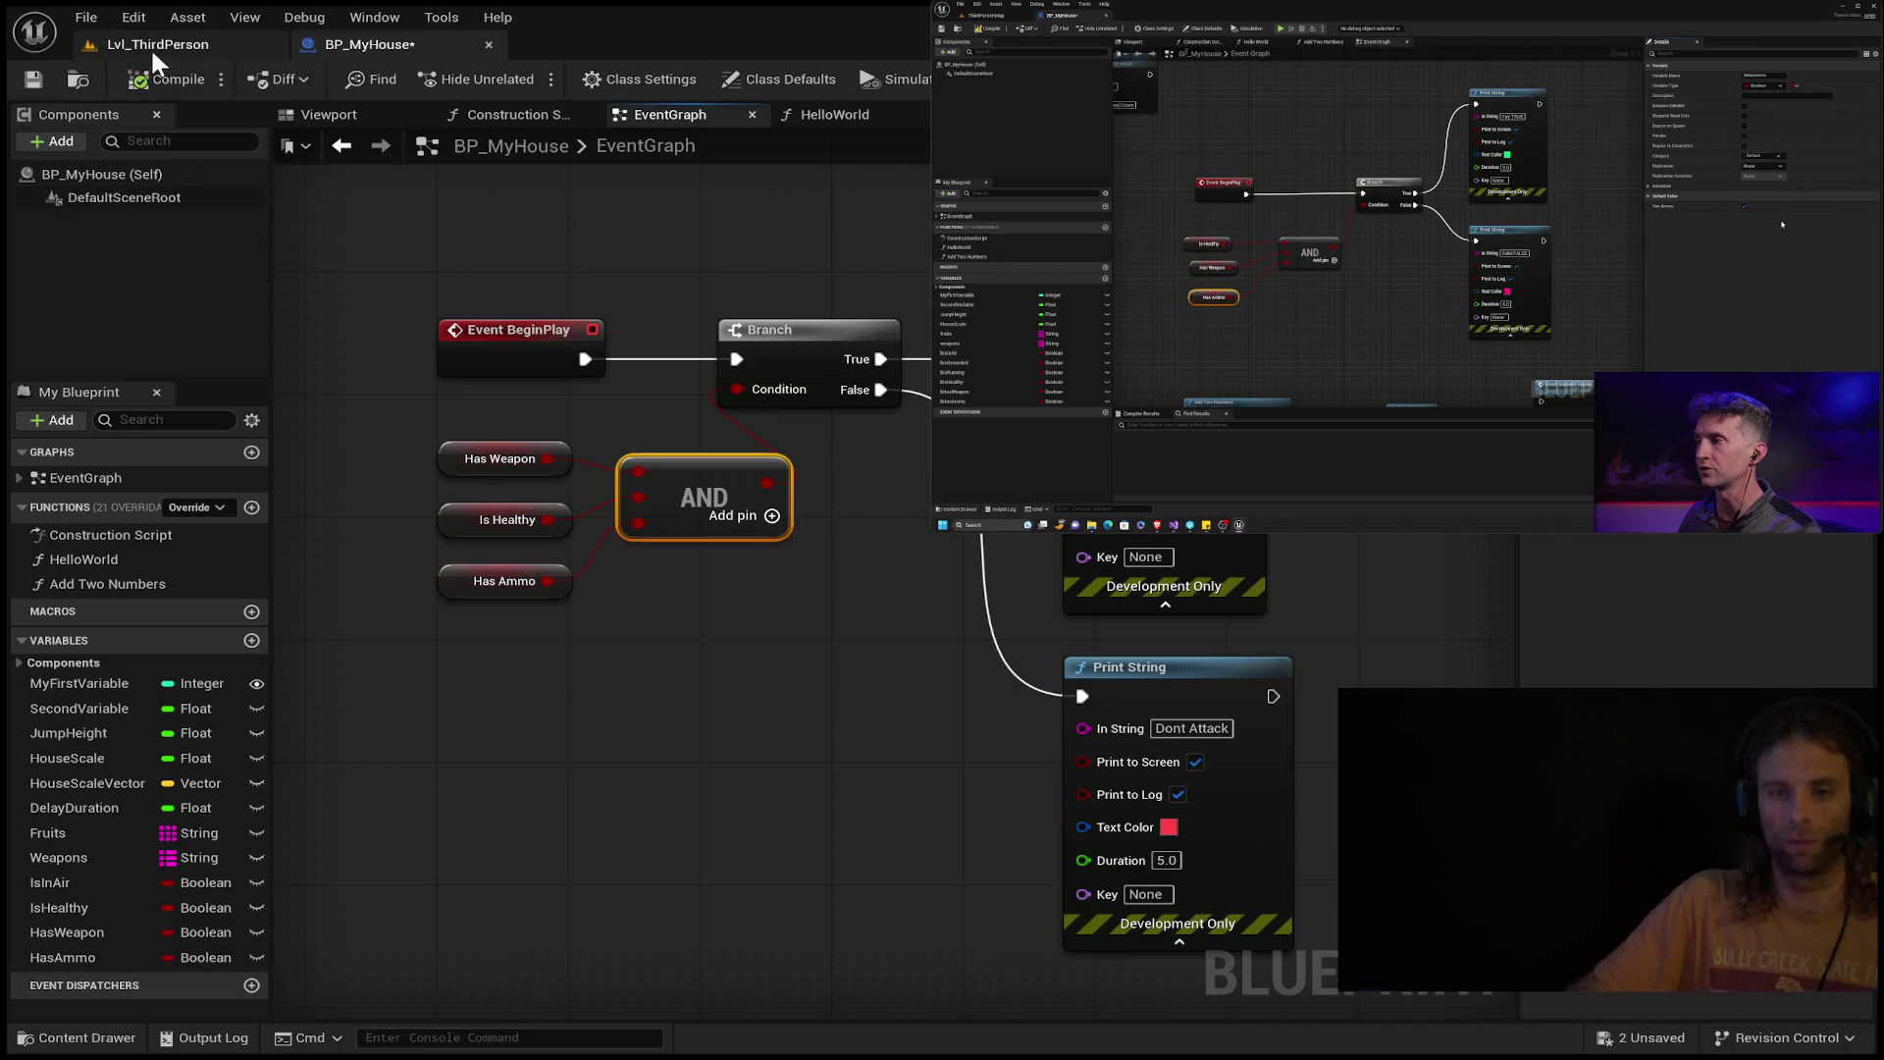
{"action": "left_click", "coordinate": [150, 47]}
{"action": "left_click", "coordinate": [525, 84]}
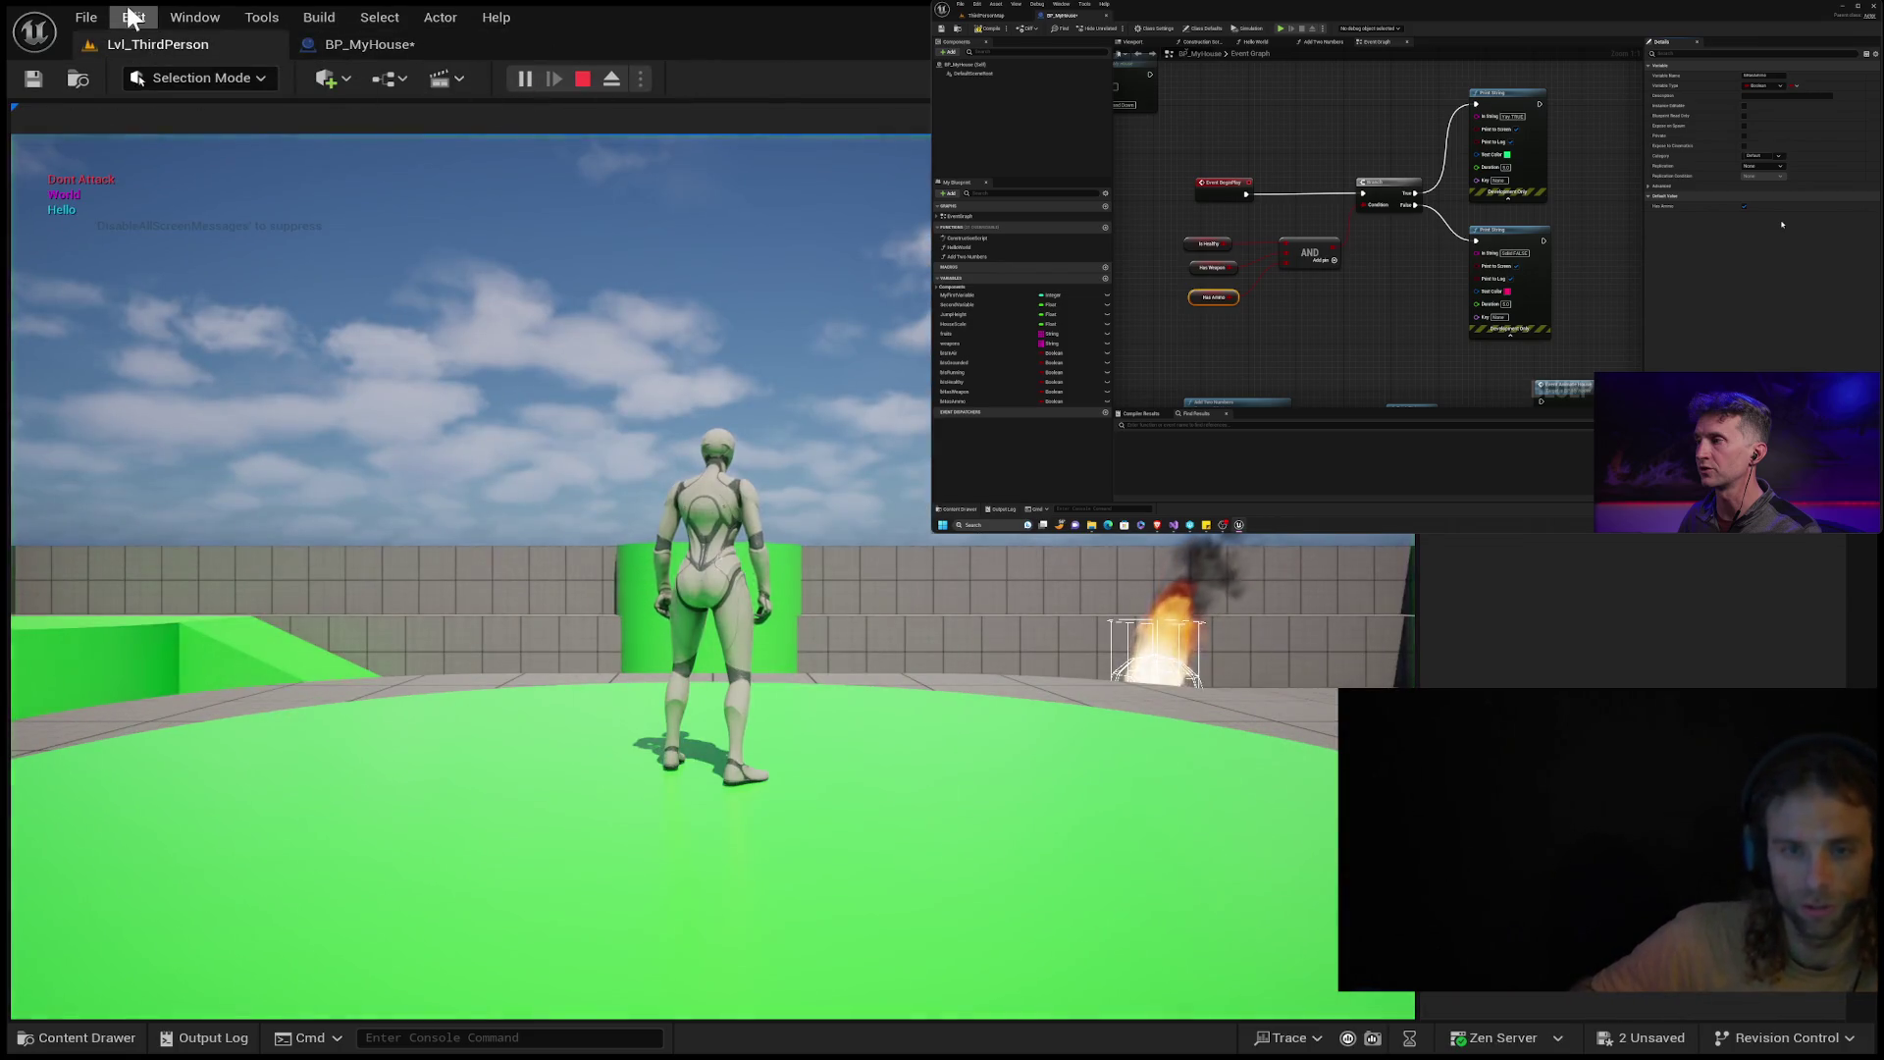
{"action": "left_click", "coordinate": [393, 46]}
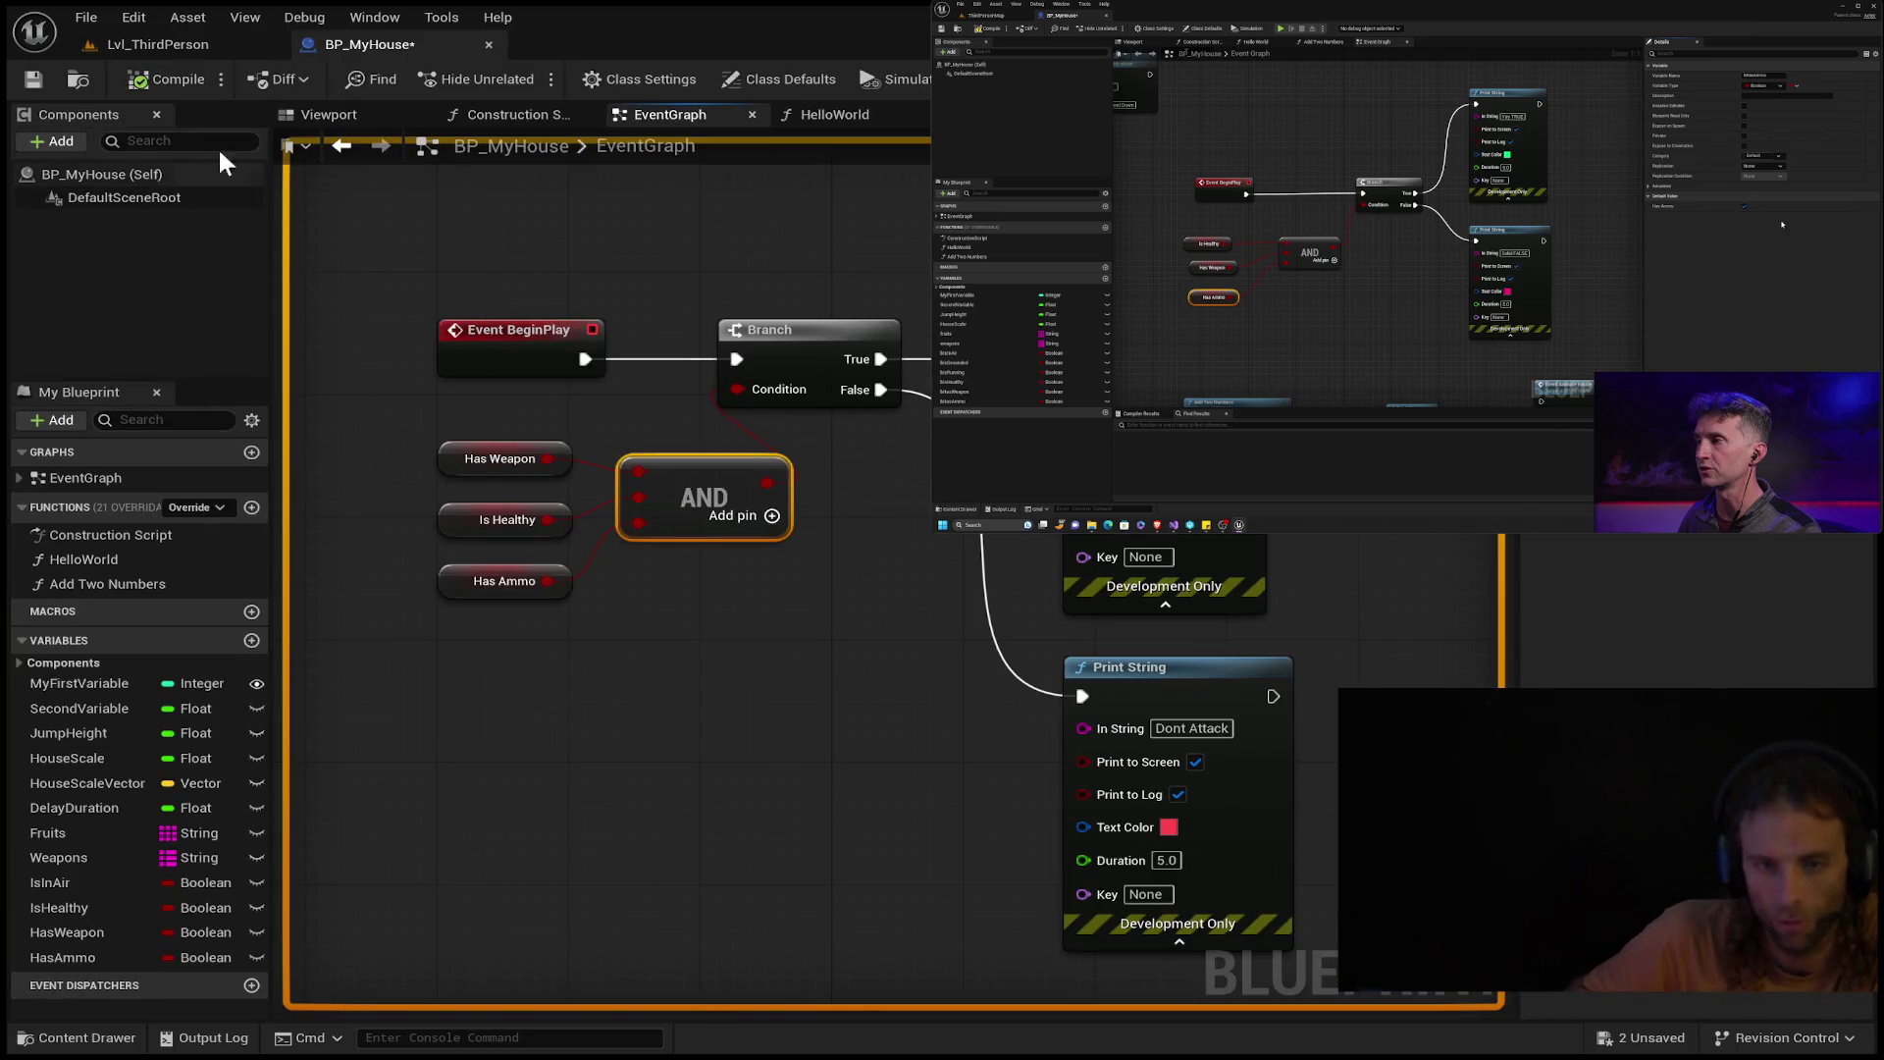
{"action": "key", "text": "Escape"}
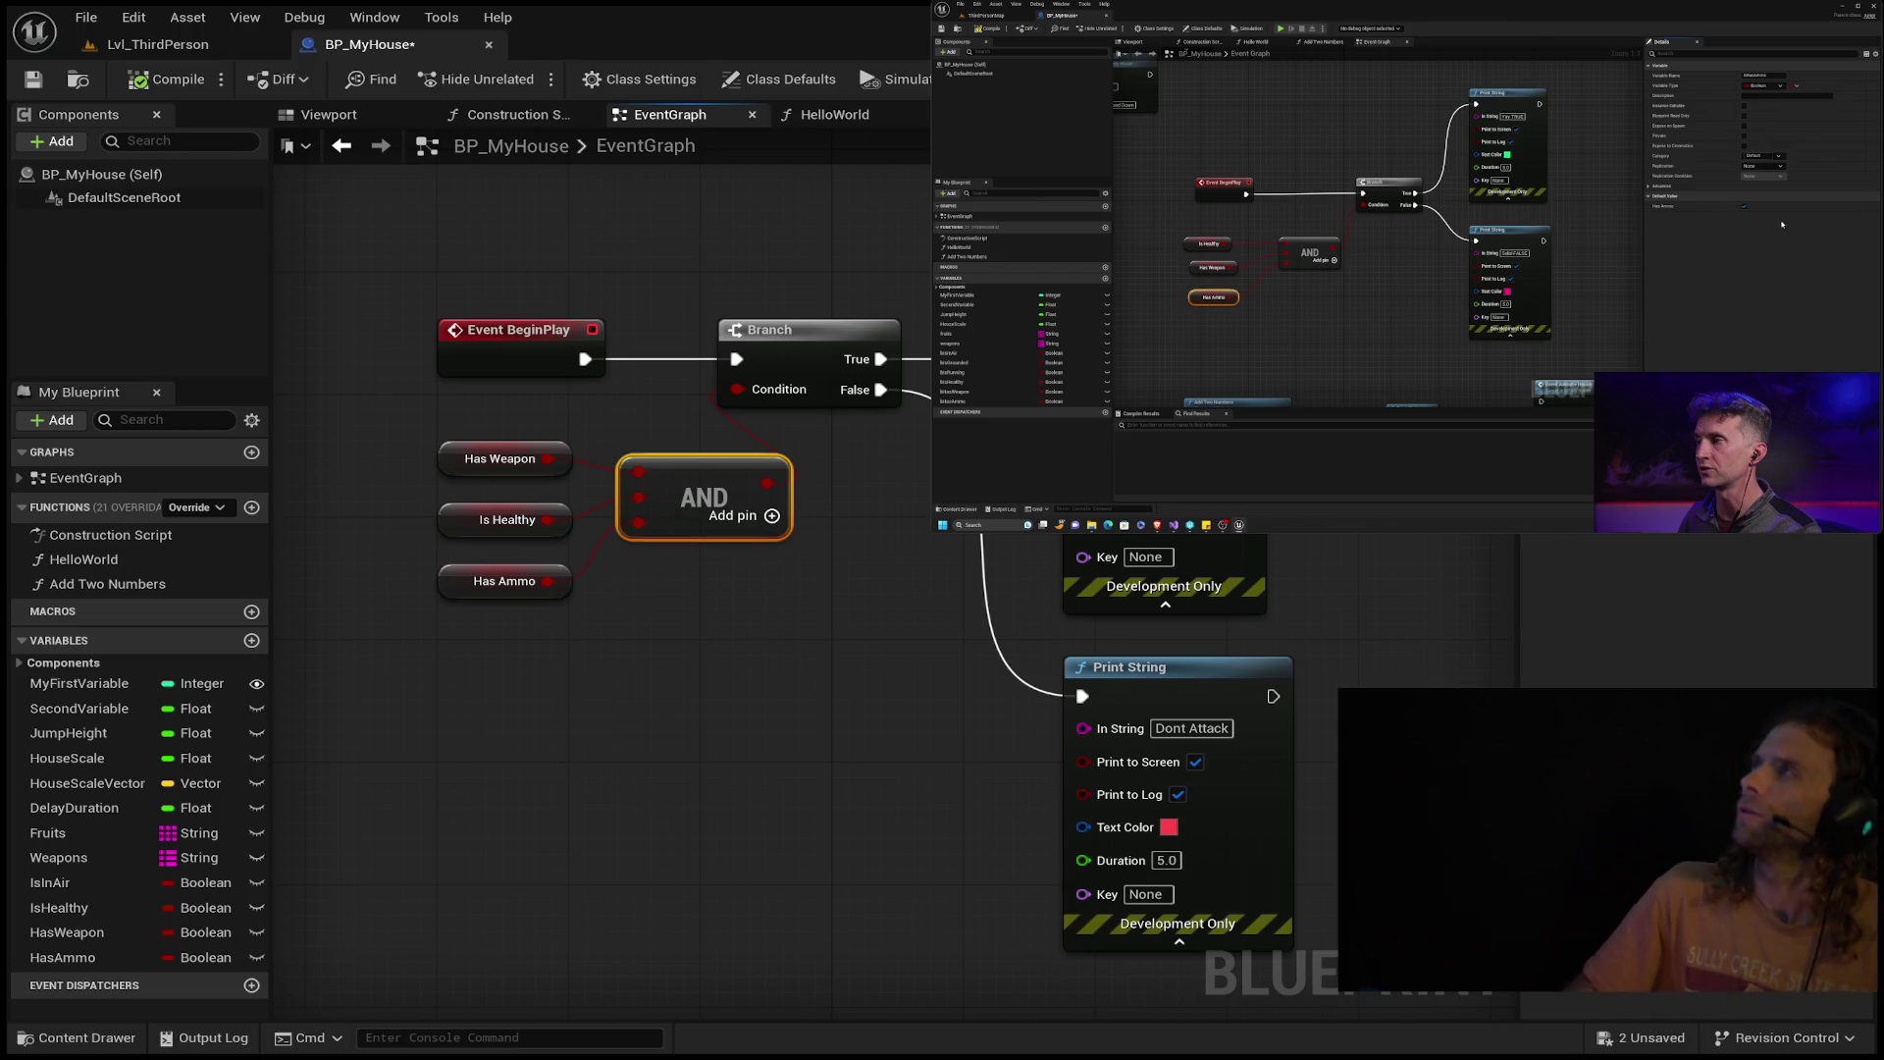
{"action": "key", "text": "space"}
{"action": "left_click", "coordinate": [1414, 271]}
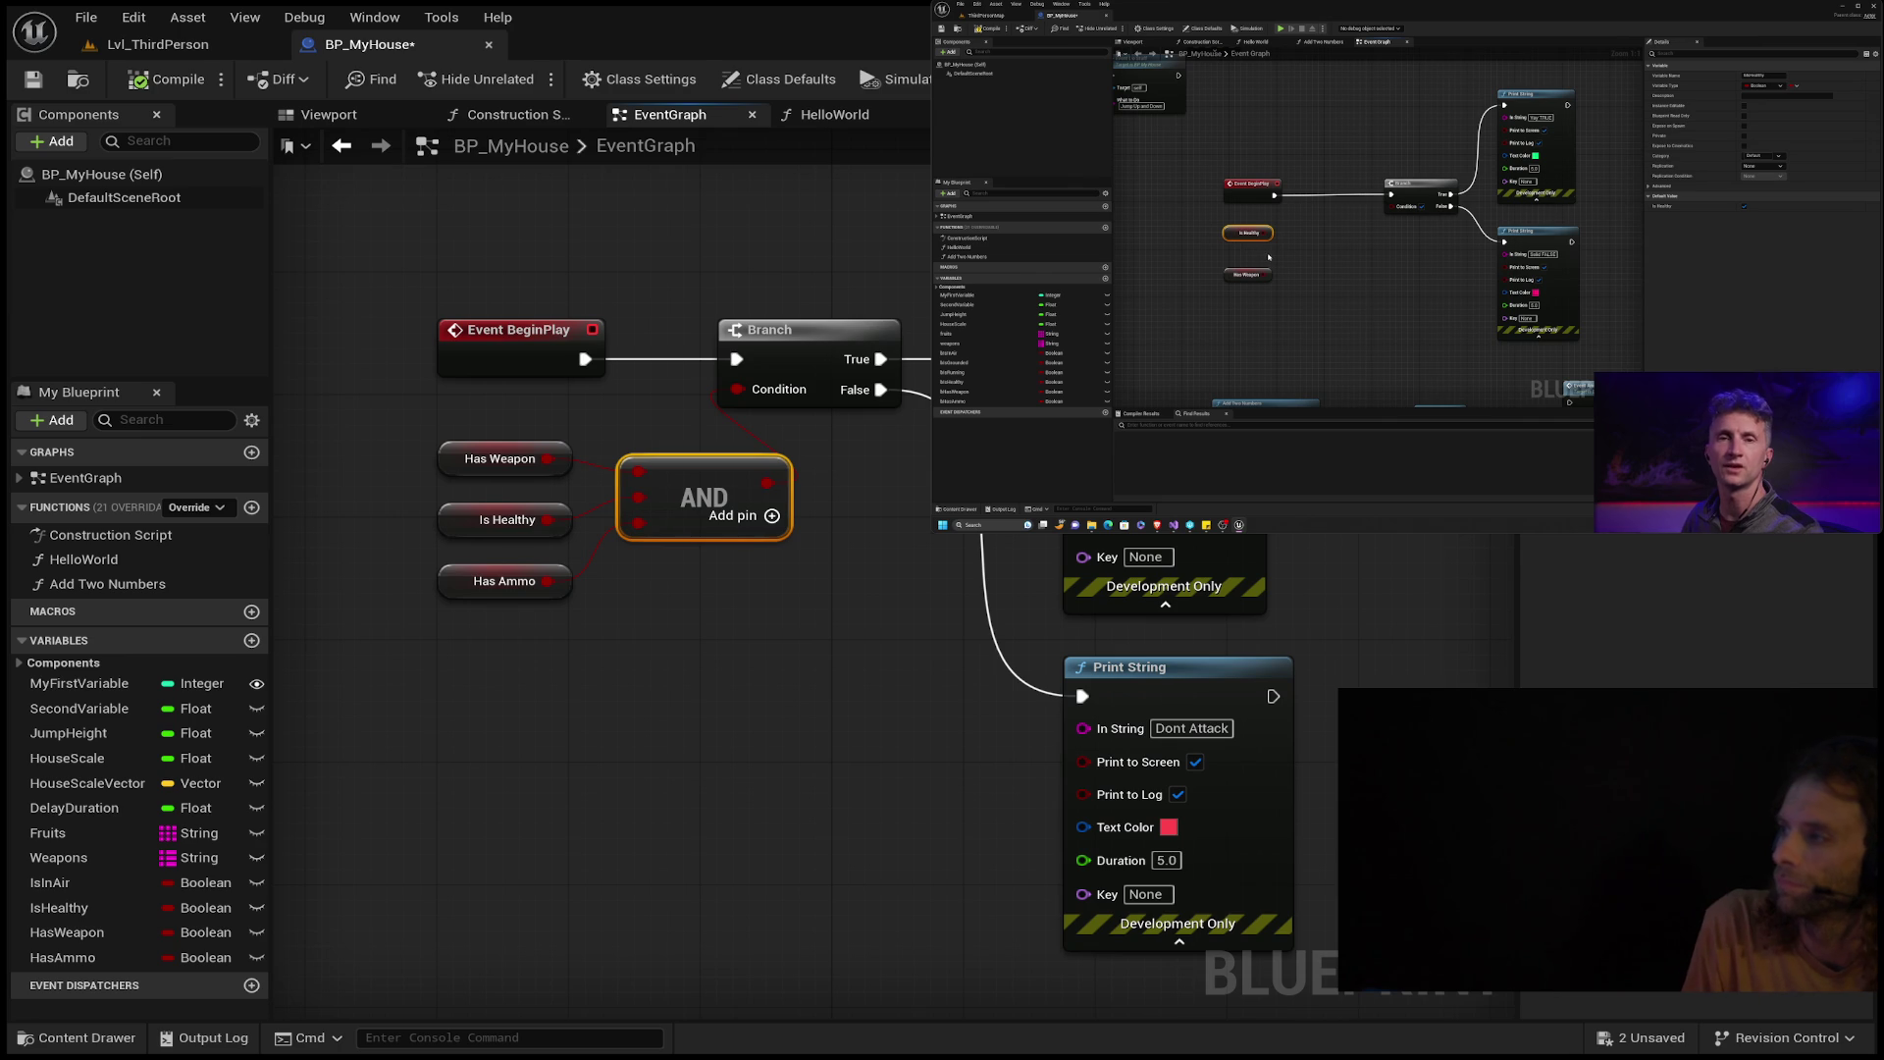
{"action": "left_click", "coordinate": [481, 579]}
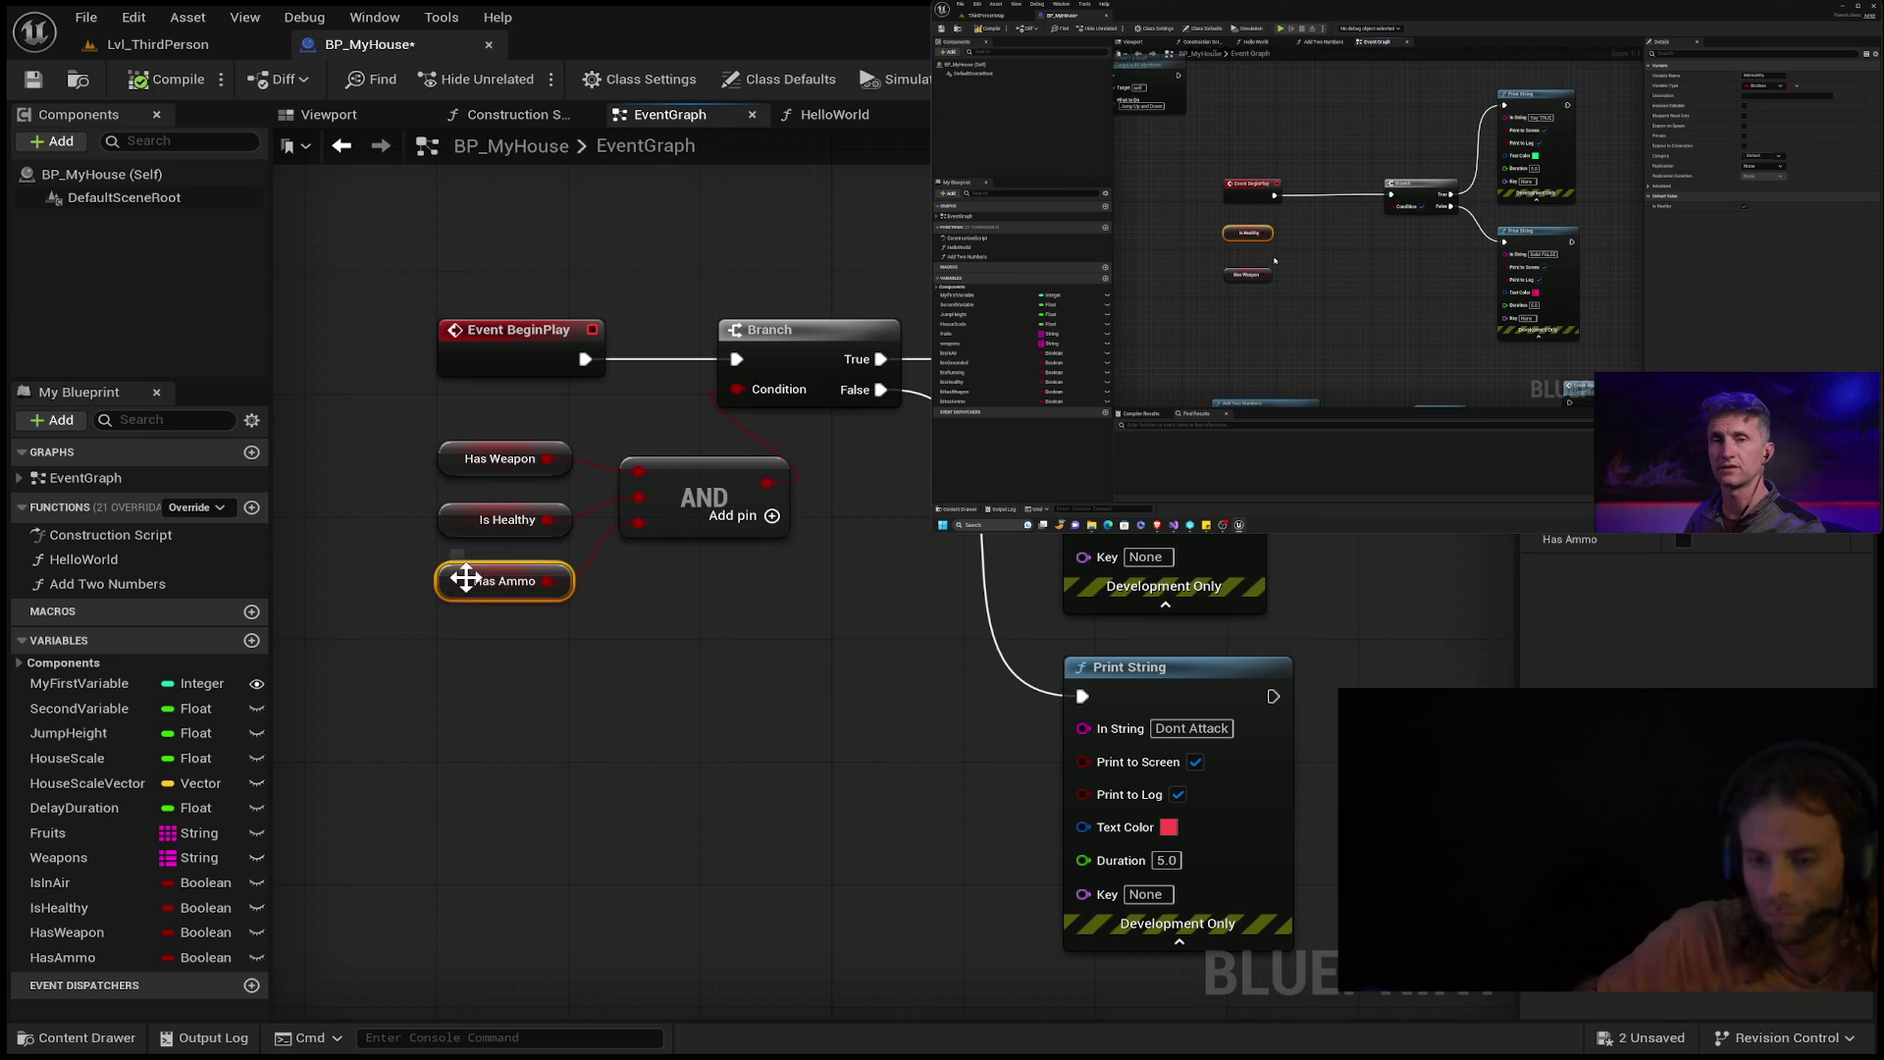
Delete the Has Ammo and AND nodes and place Is Healthy above Has Weapon.
{"action": "key", "text": "Delete"}
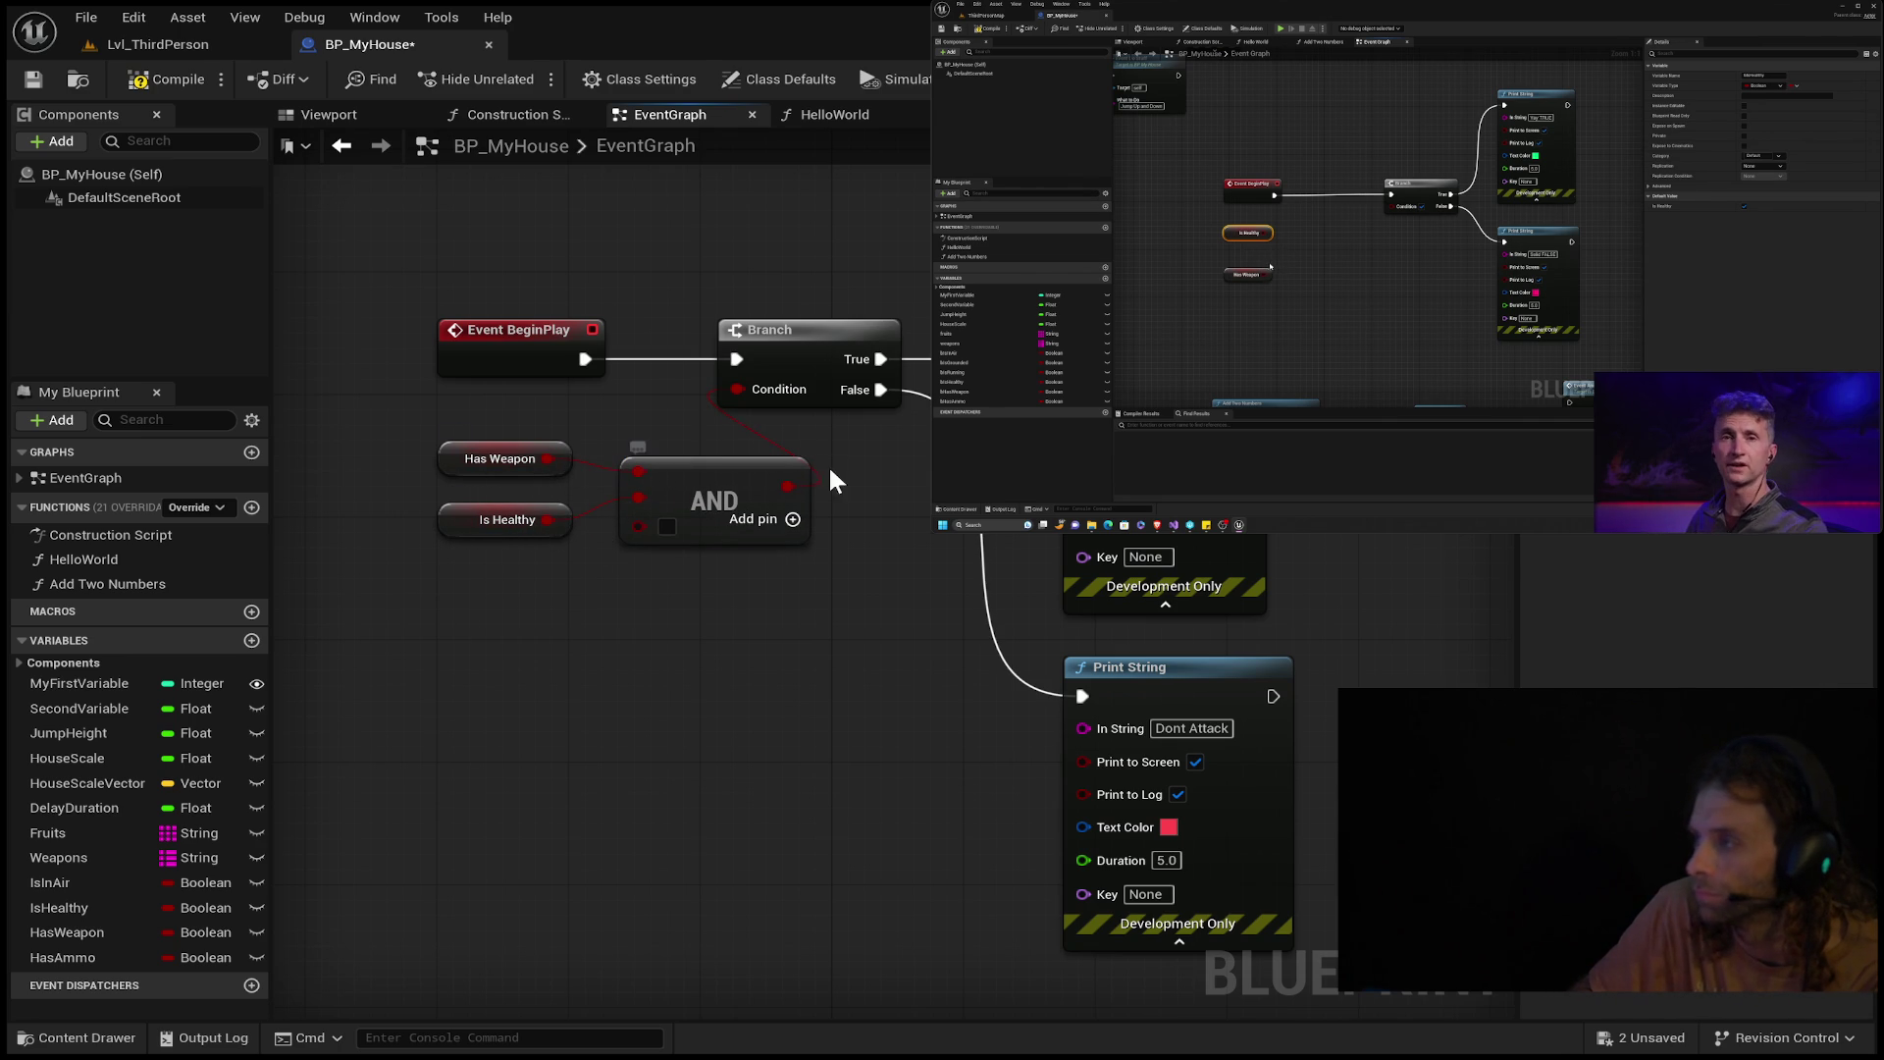
{"action": "left_click", "coordinate": [733, 468]}
{"action": "key", "text": "Delete"}
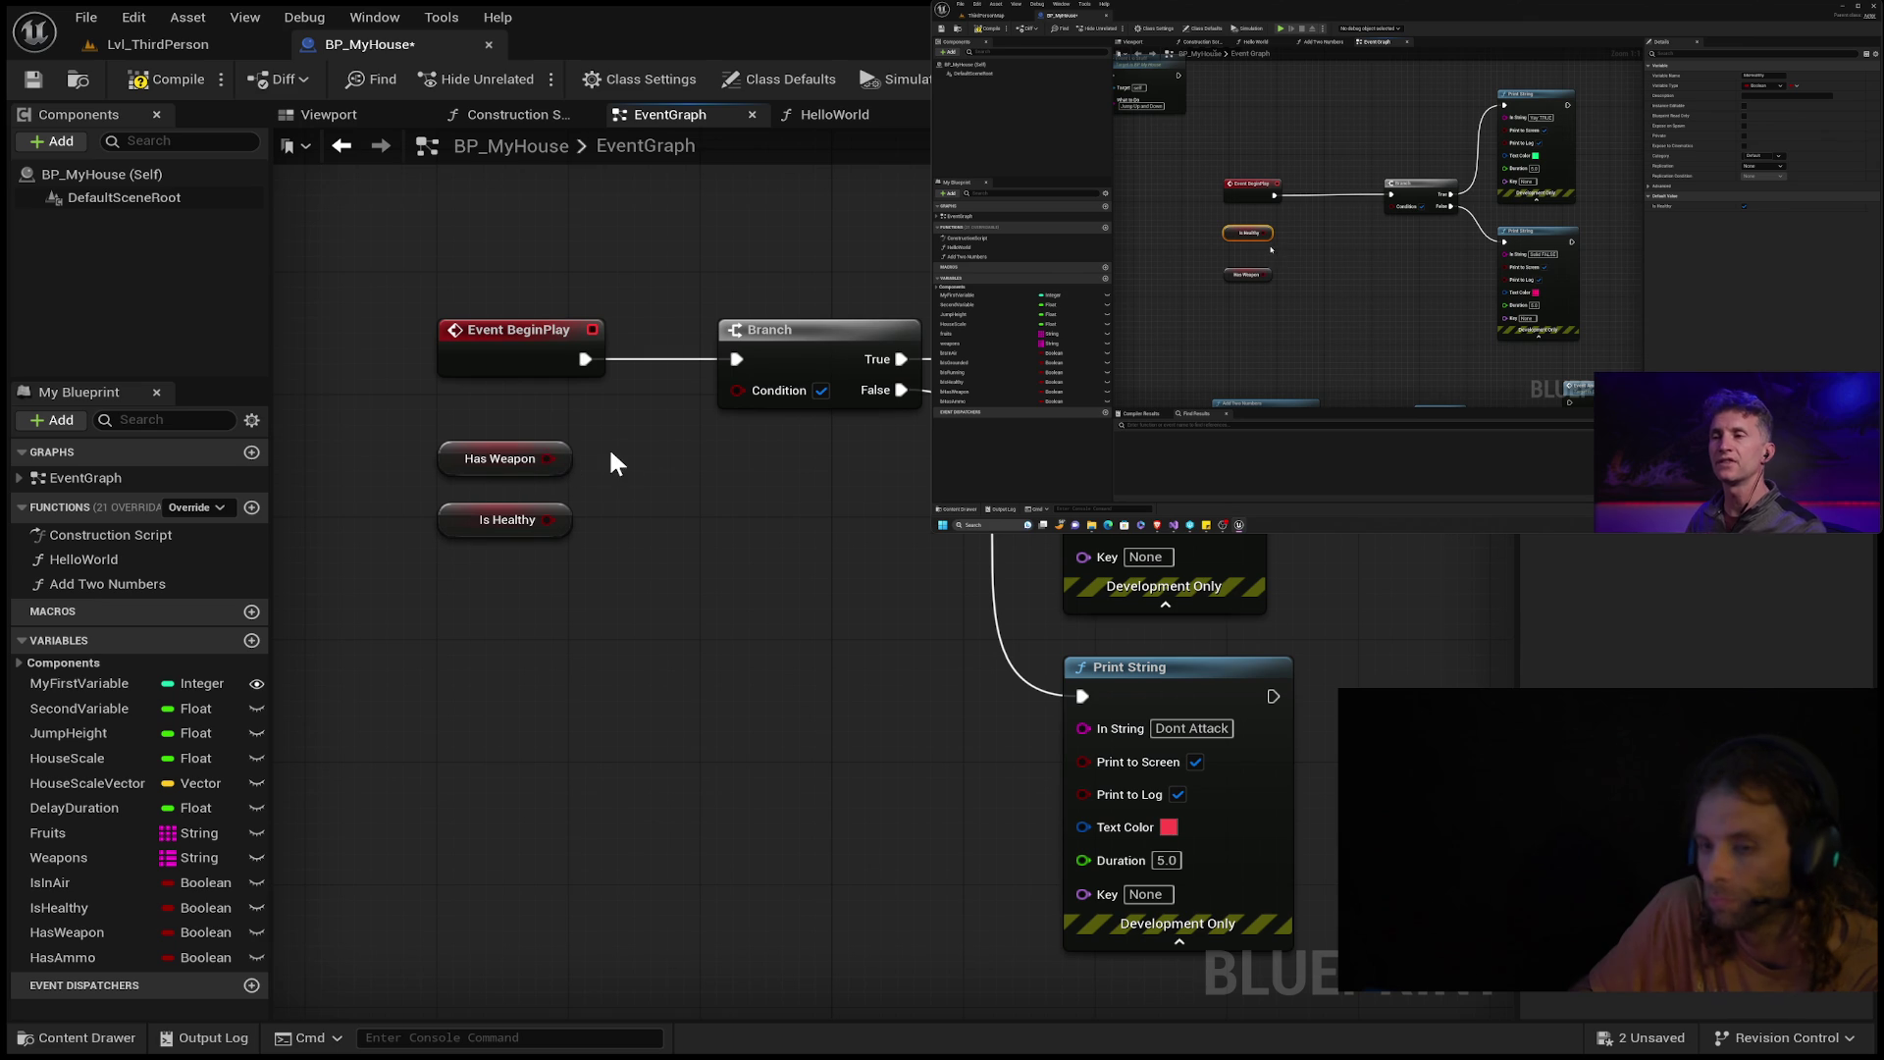
{"action": "mouse_move", "coordinate": [548, 519]}
{"action": "left_mouse_down"}
{"action": "mouse_move", "coordinate": [574, 442]}
{"action": "mouse_move", "coordinate": [498, 505]}
{"action": "mouse_move", "coordinate": [485, 601]}
{"action": "mouse_move", "coordinate": [506, 561]}
{"action": "left_mouse_up"}
{"action": "left_click", "coordinate": [613, 443]}
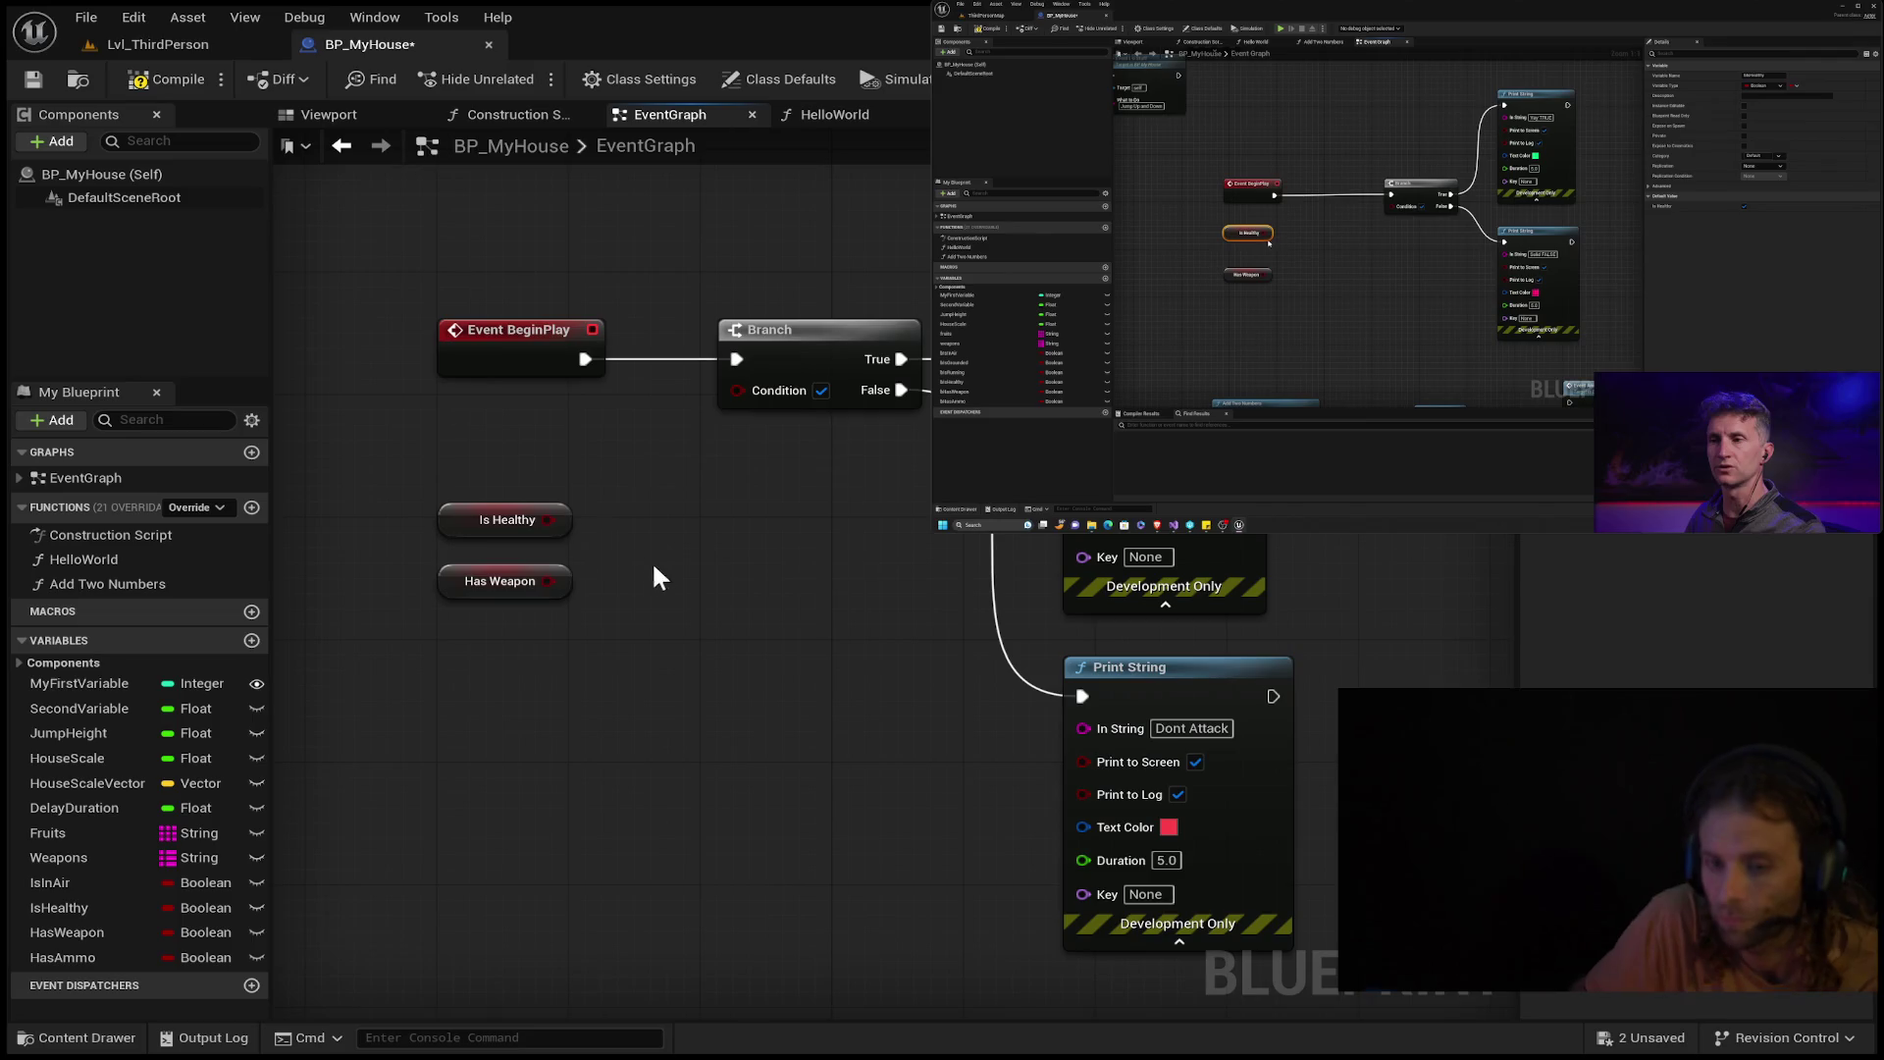
Create an OR node from Is Healthy, wire in Has Weapon, and connect its result to Branch Condition.
{"action": "left_click_drag", "start_coordinate": [547, 521], "coordinate": [585, 520]}
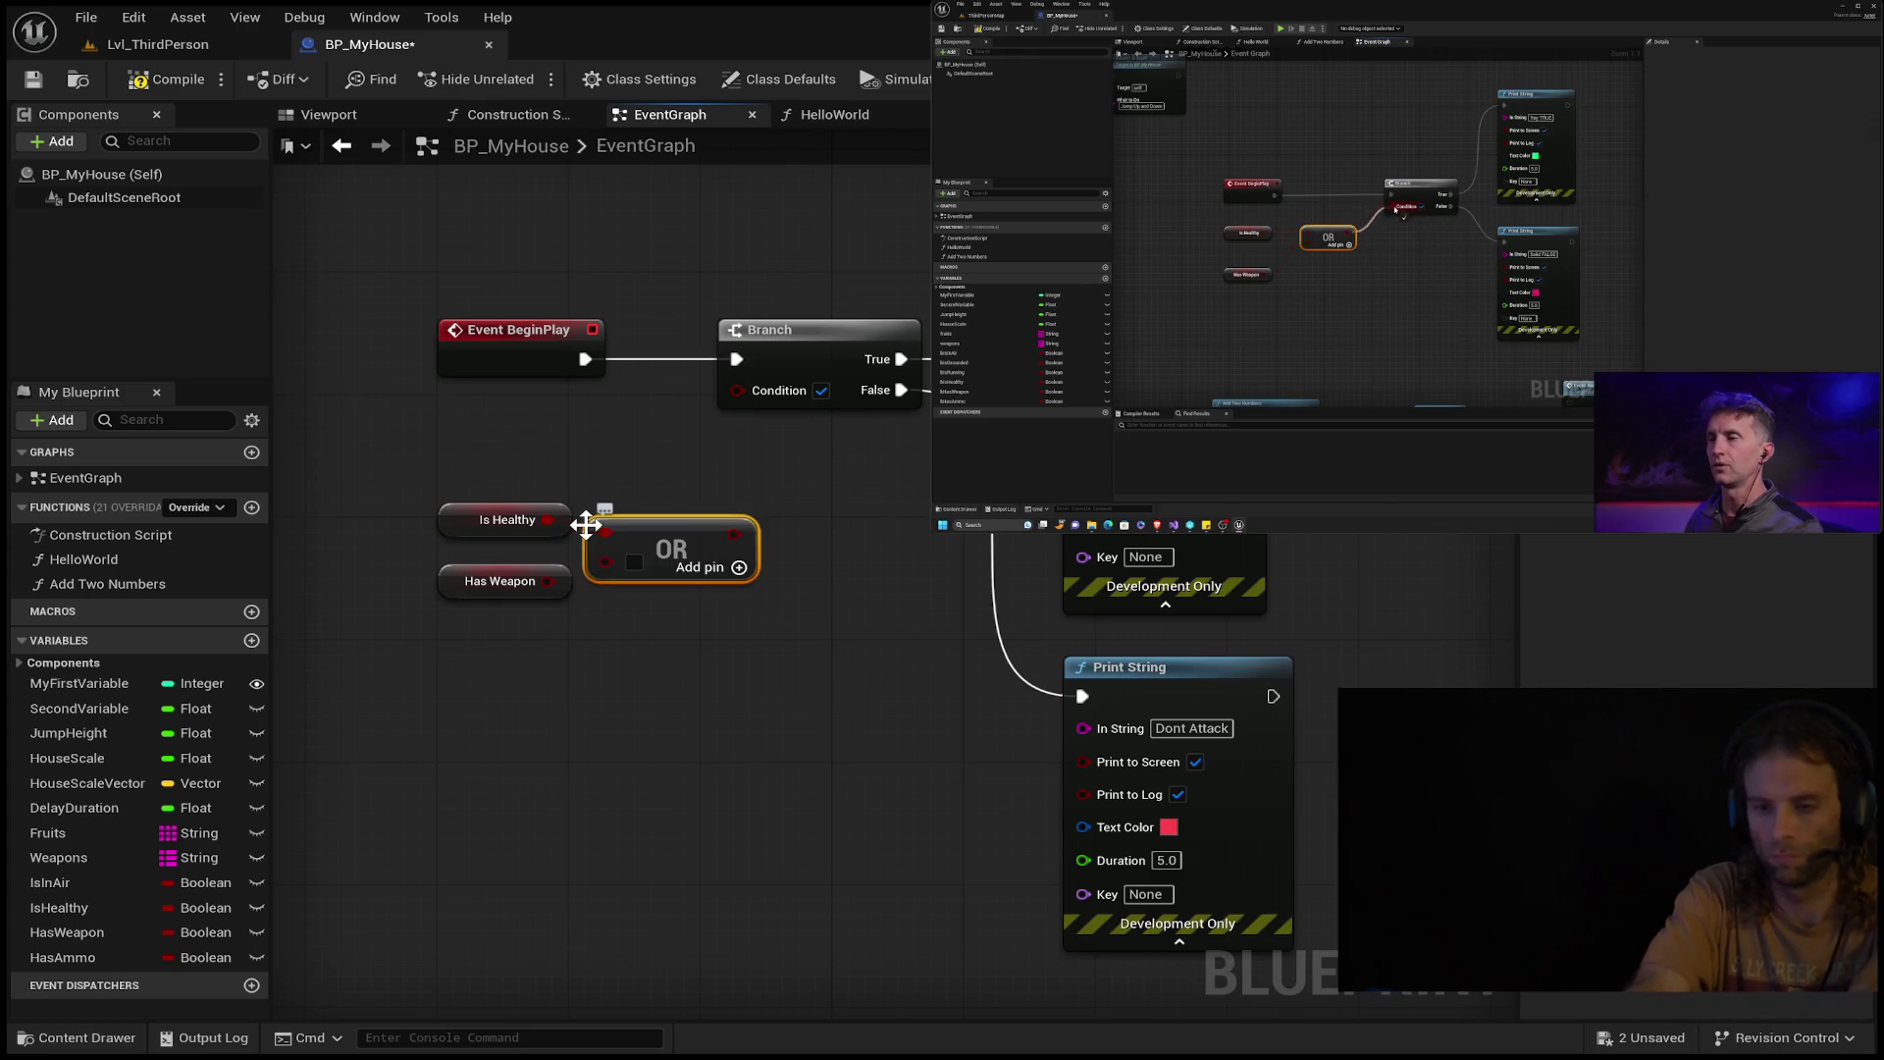
{"action": "left_click_drag", "start_coordinate": [641, 538], "coordinate": [674, 523]}
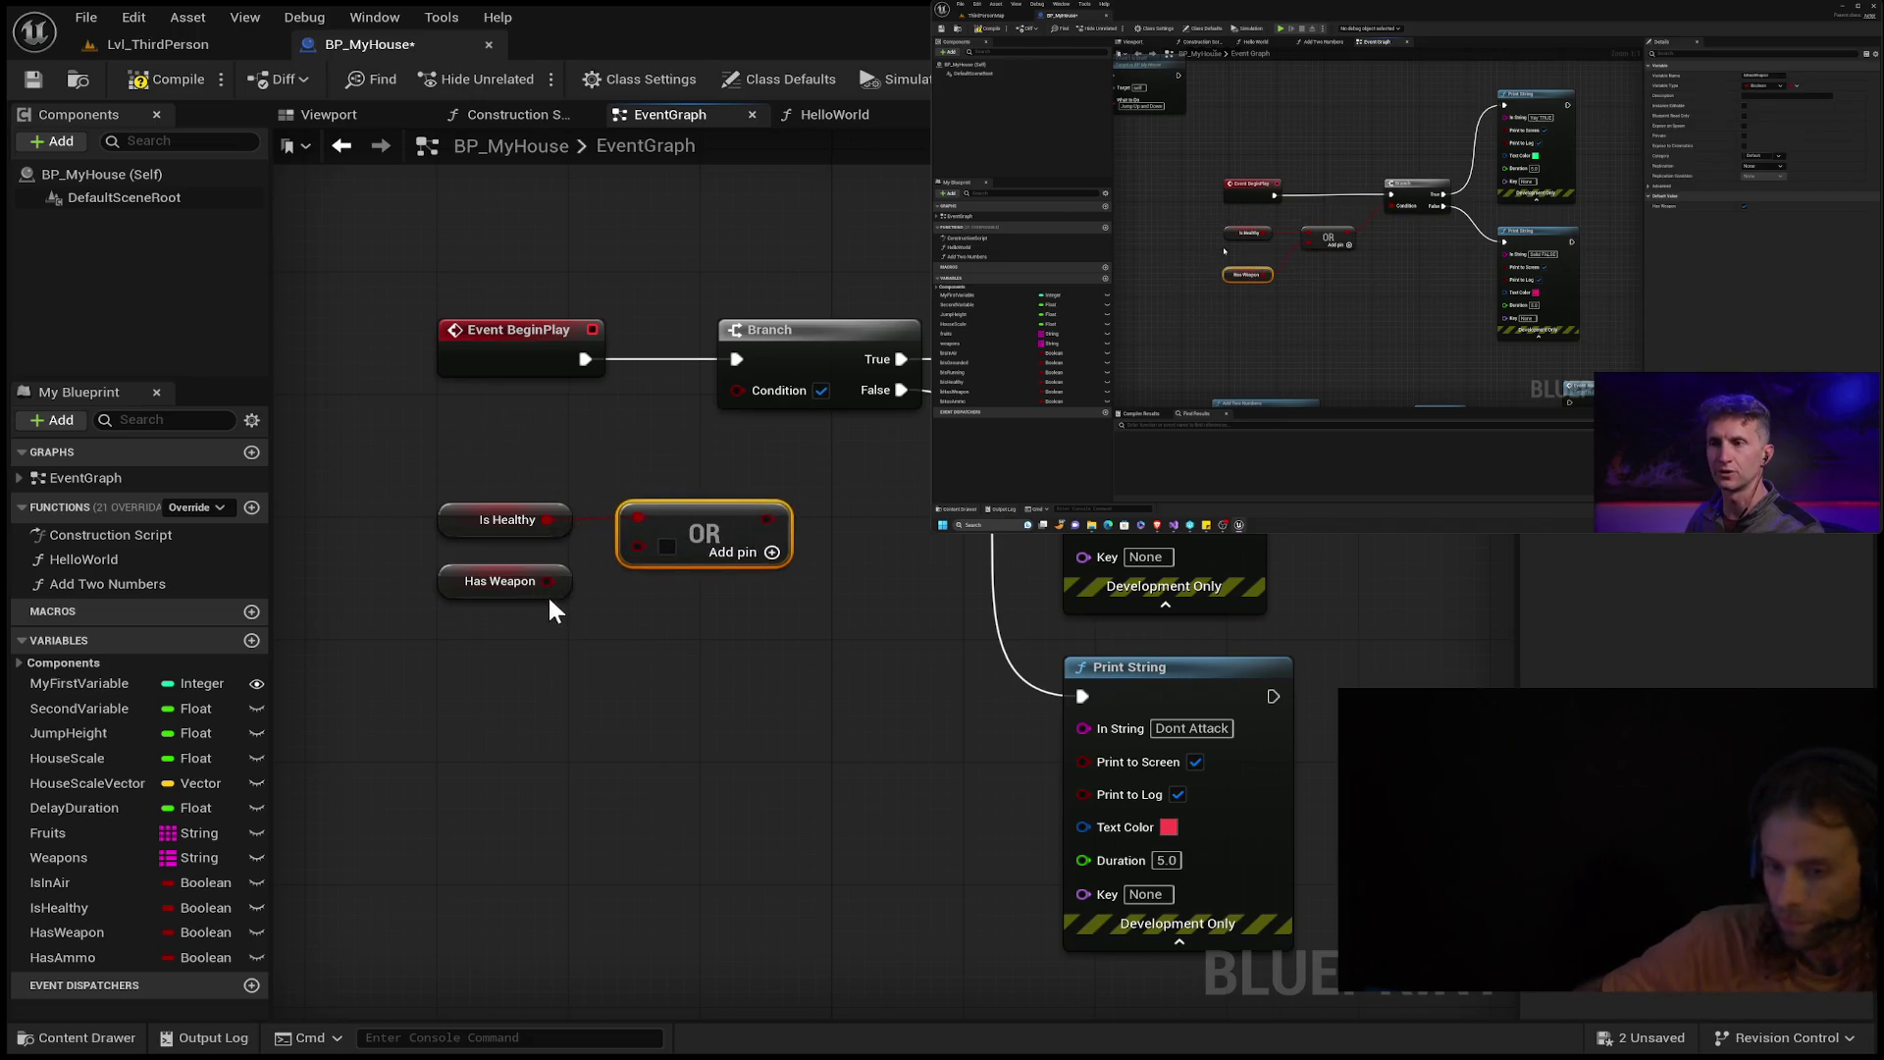
{"action": "left_click_drag", "start_coordinate": [547, 581], "coordinate": [629, 550]}
{"action": "left_click_drag", "start_coordinate": [748, 517], "coordinate": [789, 498]}
{"action": "left_click_drag", "start_coordinate": [731, 417], "coordinate": [737, 393]}
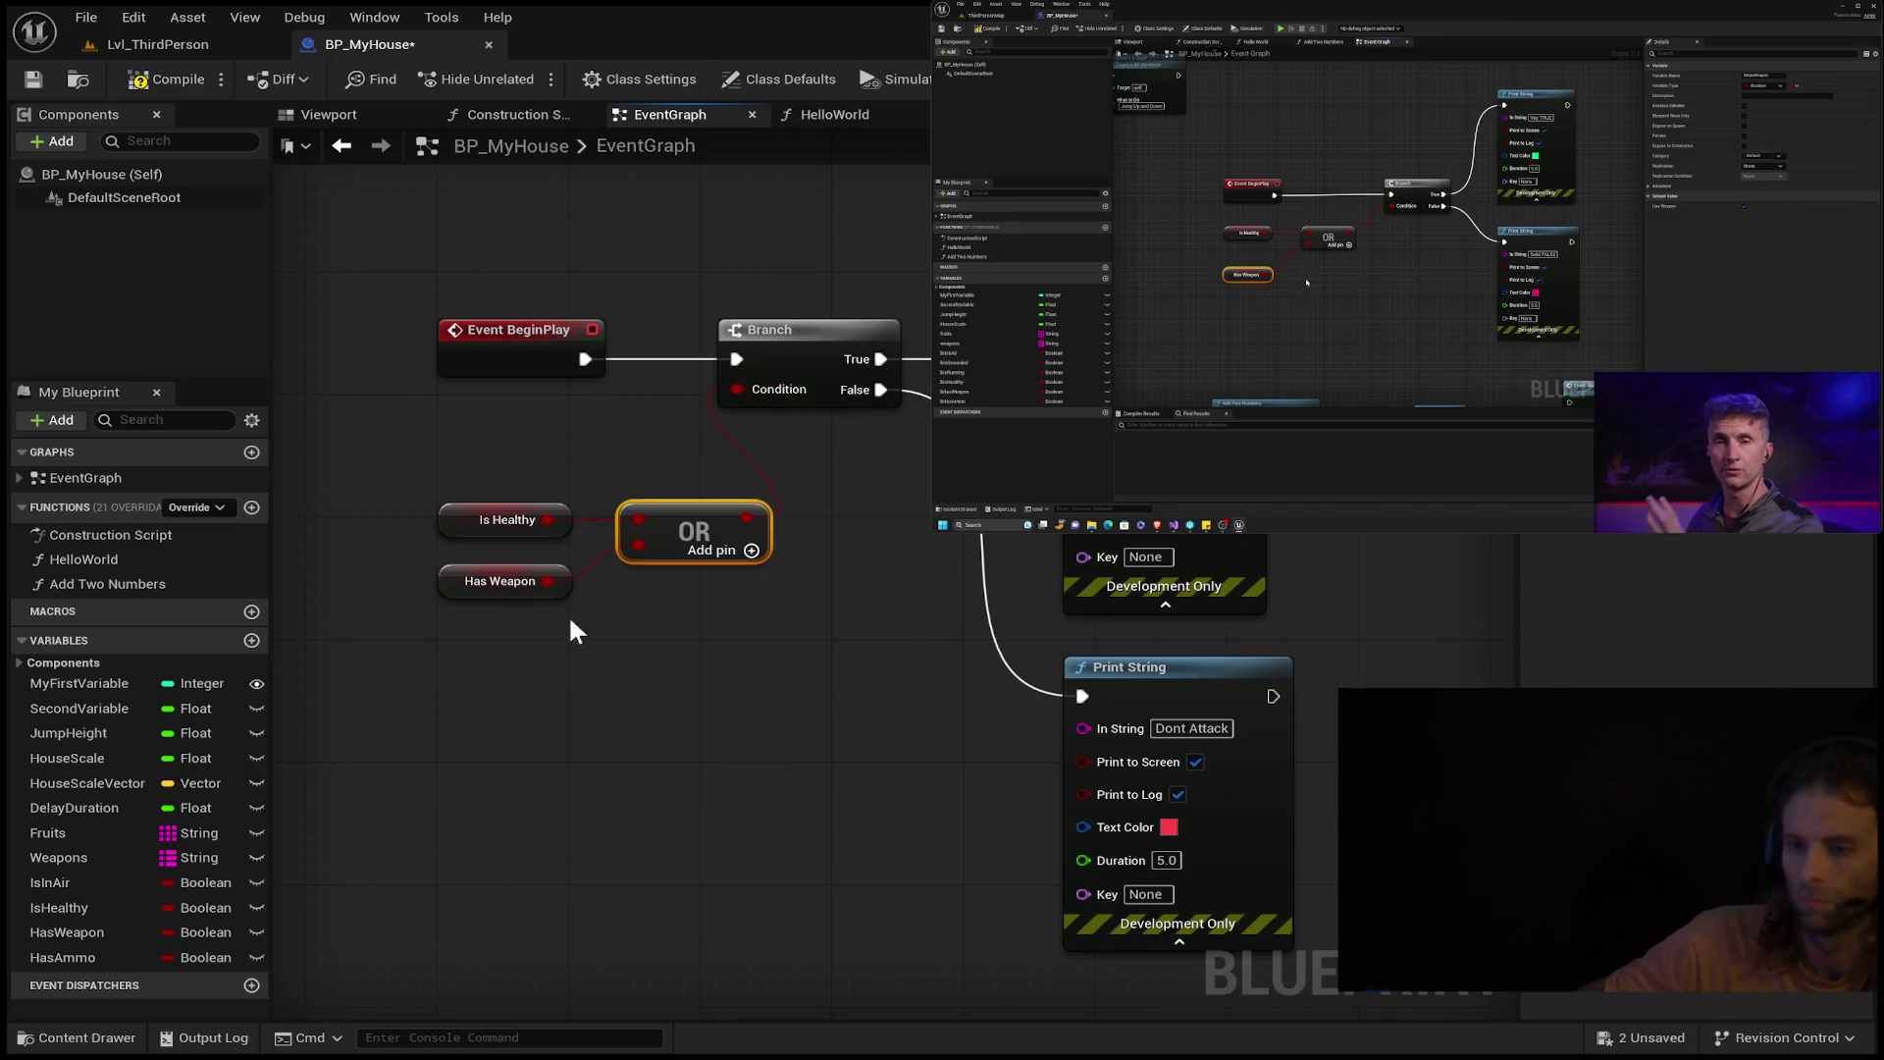
Tidy the layout, with the OR node beside the Branch and both variables to its left.
{"action": "left_click_drag", "start_coordinate": [698, 523], "coordinate": [609, 430]}
{"action": "left_click", "coordinate": [523, 505]}
{"action": "left_click", "coordinate": [481, 579], "text": "ctrl"}
{"action": "mouse_move", "coordinate": [512, 505]}
{"action": "left_mouse_down"}
{"action": "mouse_move", "coordinate": [406, 438]}
{"action": "mouse_move", "coordinate": [396, 398]}
{"action": "left_mouse_up"}
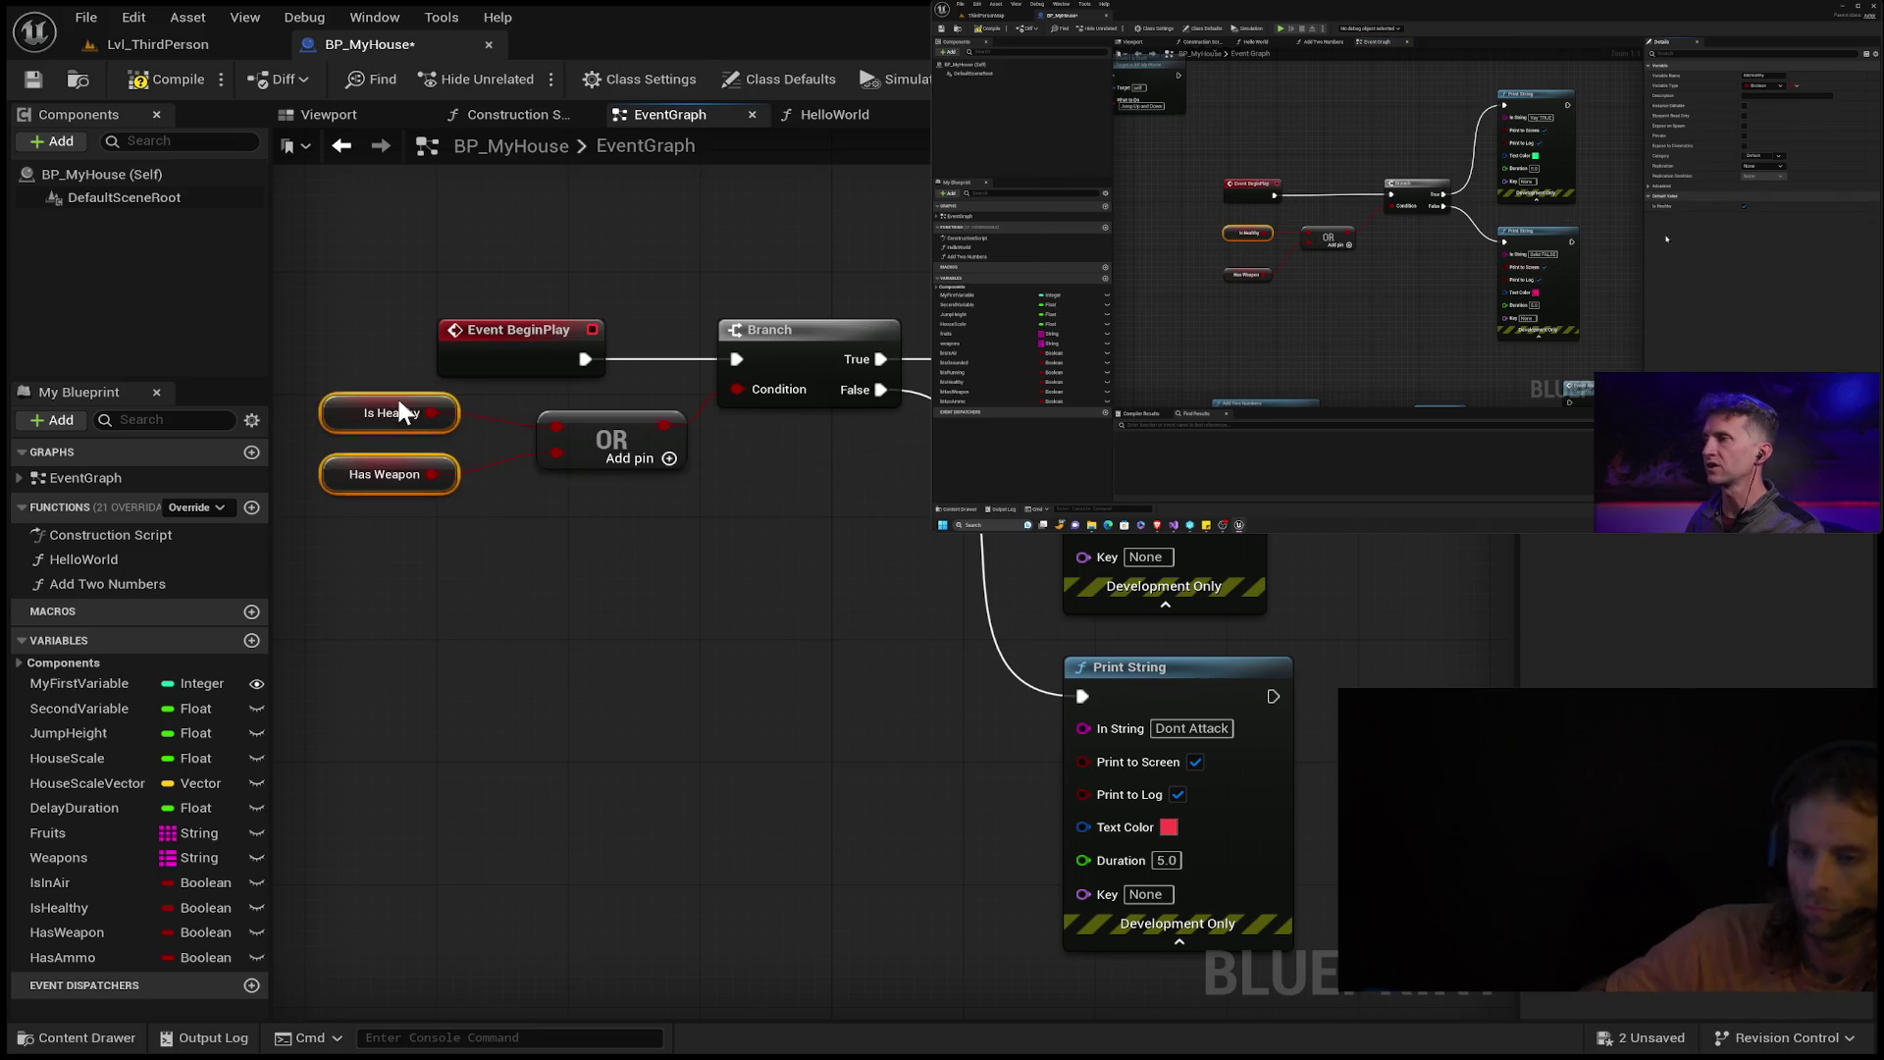
{"action": "left_click", "coordinate": [766, 546]}
{"action": "mouse_move", "coordinate": [626, 558]}
{"action": "left_mouse_down"}
{"action": "mouse_move", "coordinate": [662, 664]}
{"action": "mouse_move", "coordinate": [698, 699]}
{"action": "left_mouse_up"}
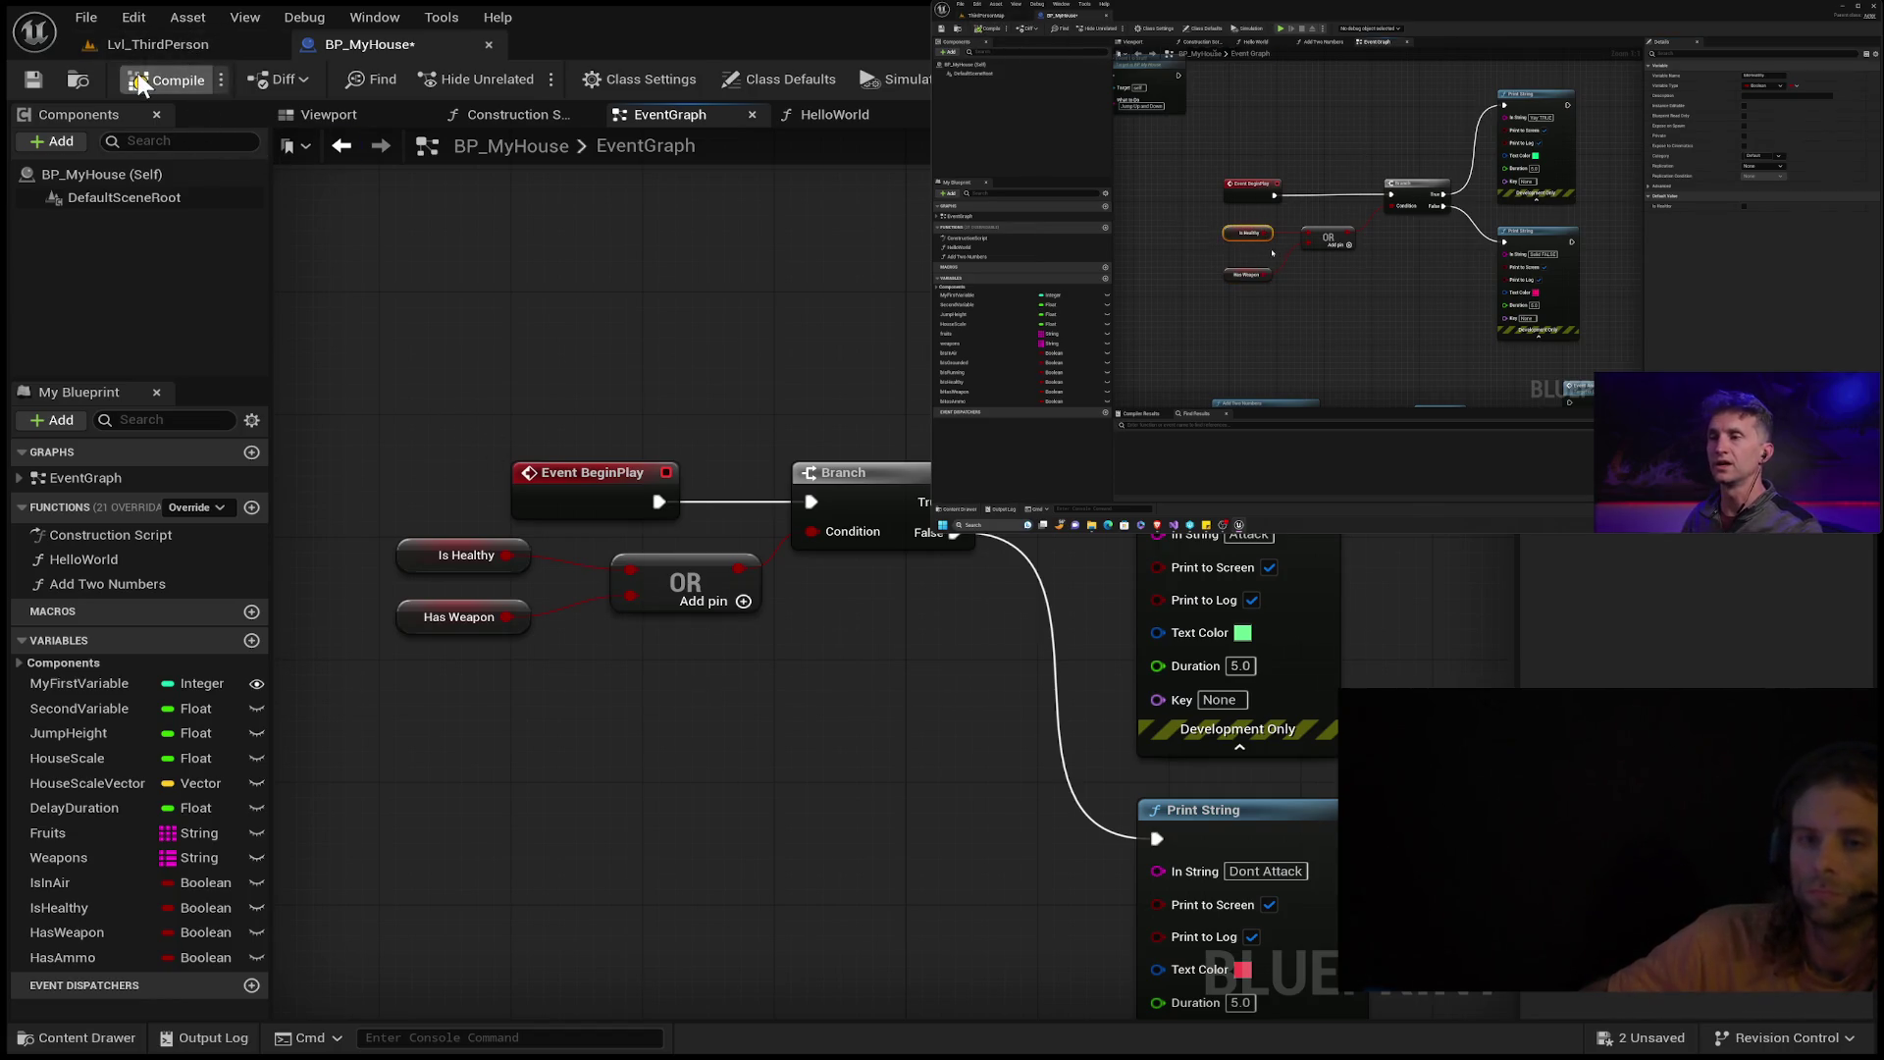
Play the level once, then untick Is Healthy's default value and compile.
{"action": "left_click", "coordinate": [176, 45]}
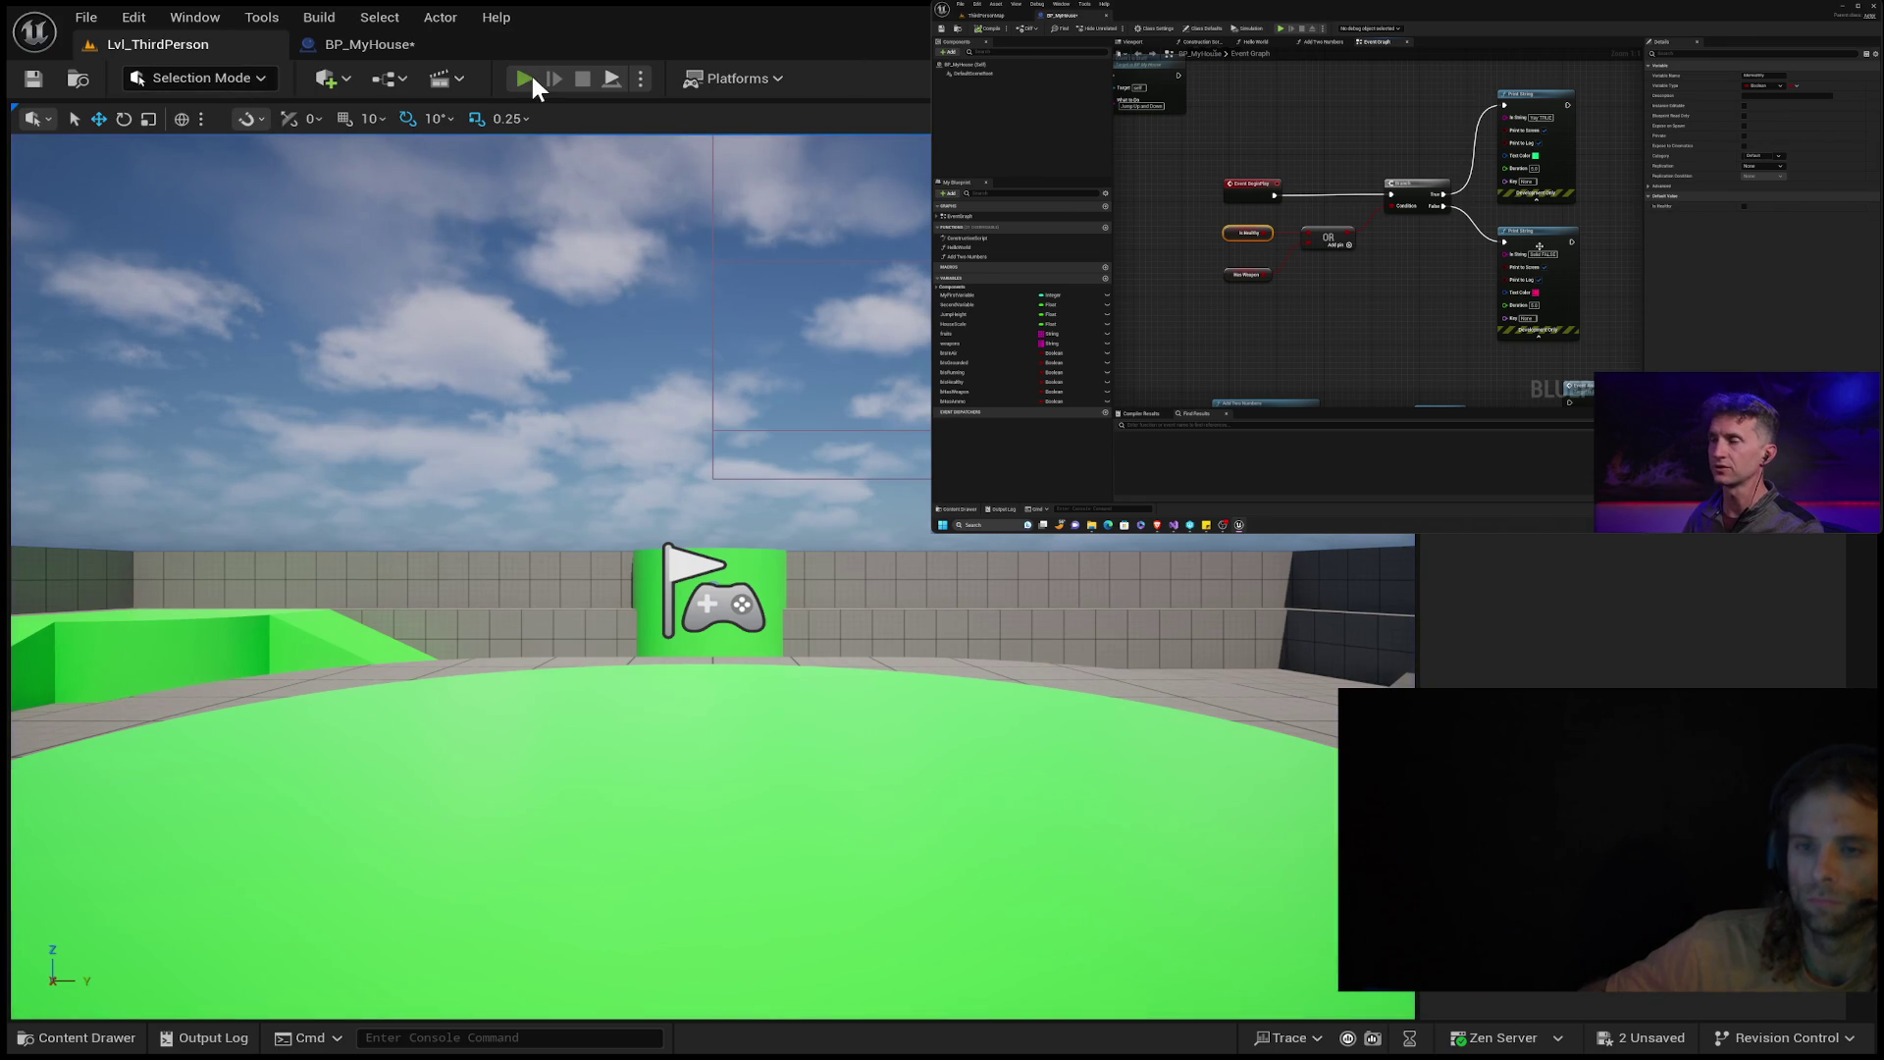
{"action": "left_click", "coordinate": [525, 79]}
{"action": "left_click", "coordinate": [370, 44]}
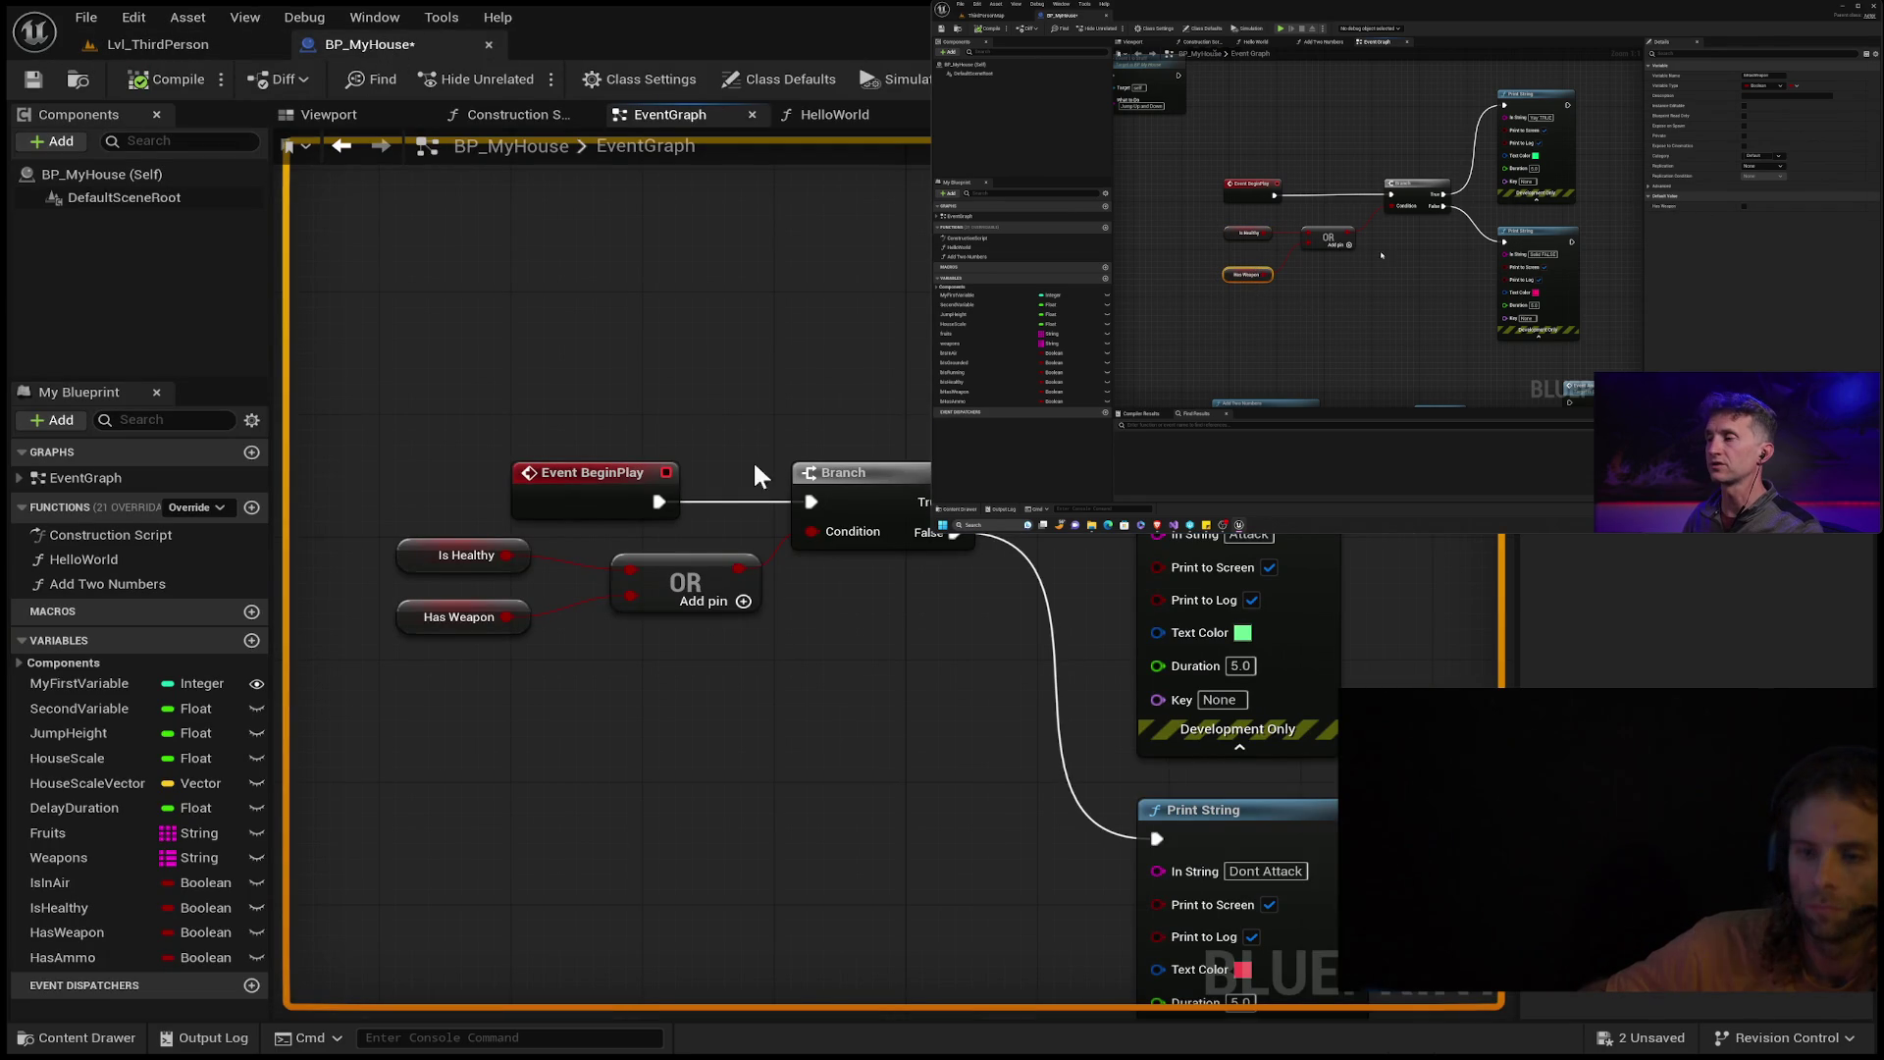
{"action": "left_click", "coordinate": [444, 605]}
{"action": "left_click", "coordinate": [452, 556]}
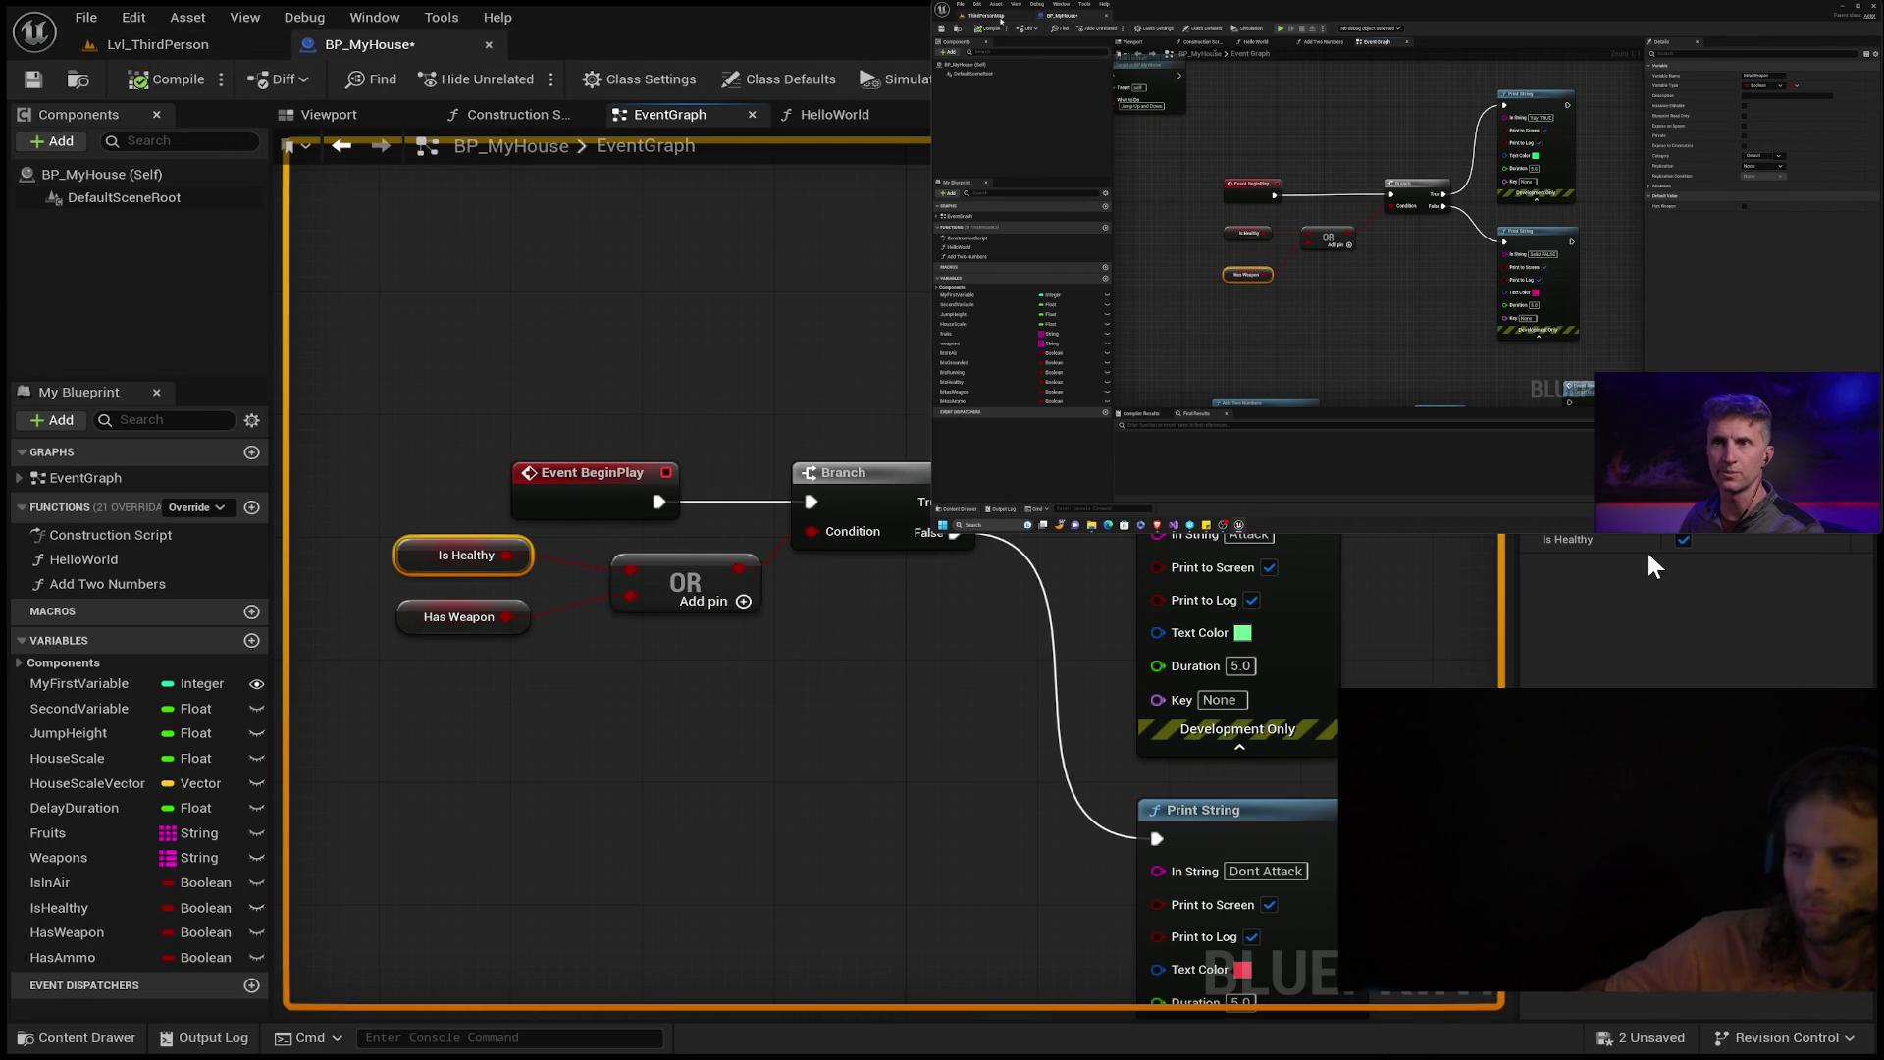
{"action": "left_click", "coordinate": [1684, 539]}
{"action": "left_click", "coordinate": [149, 82]}
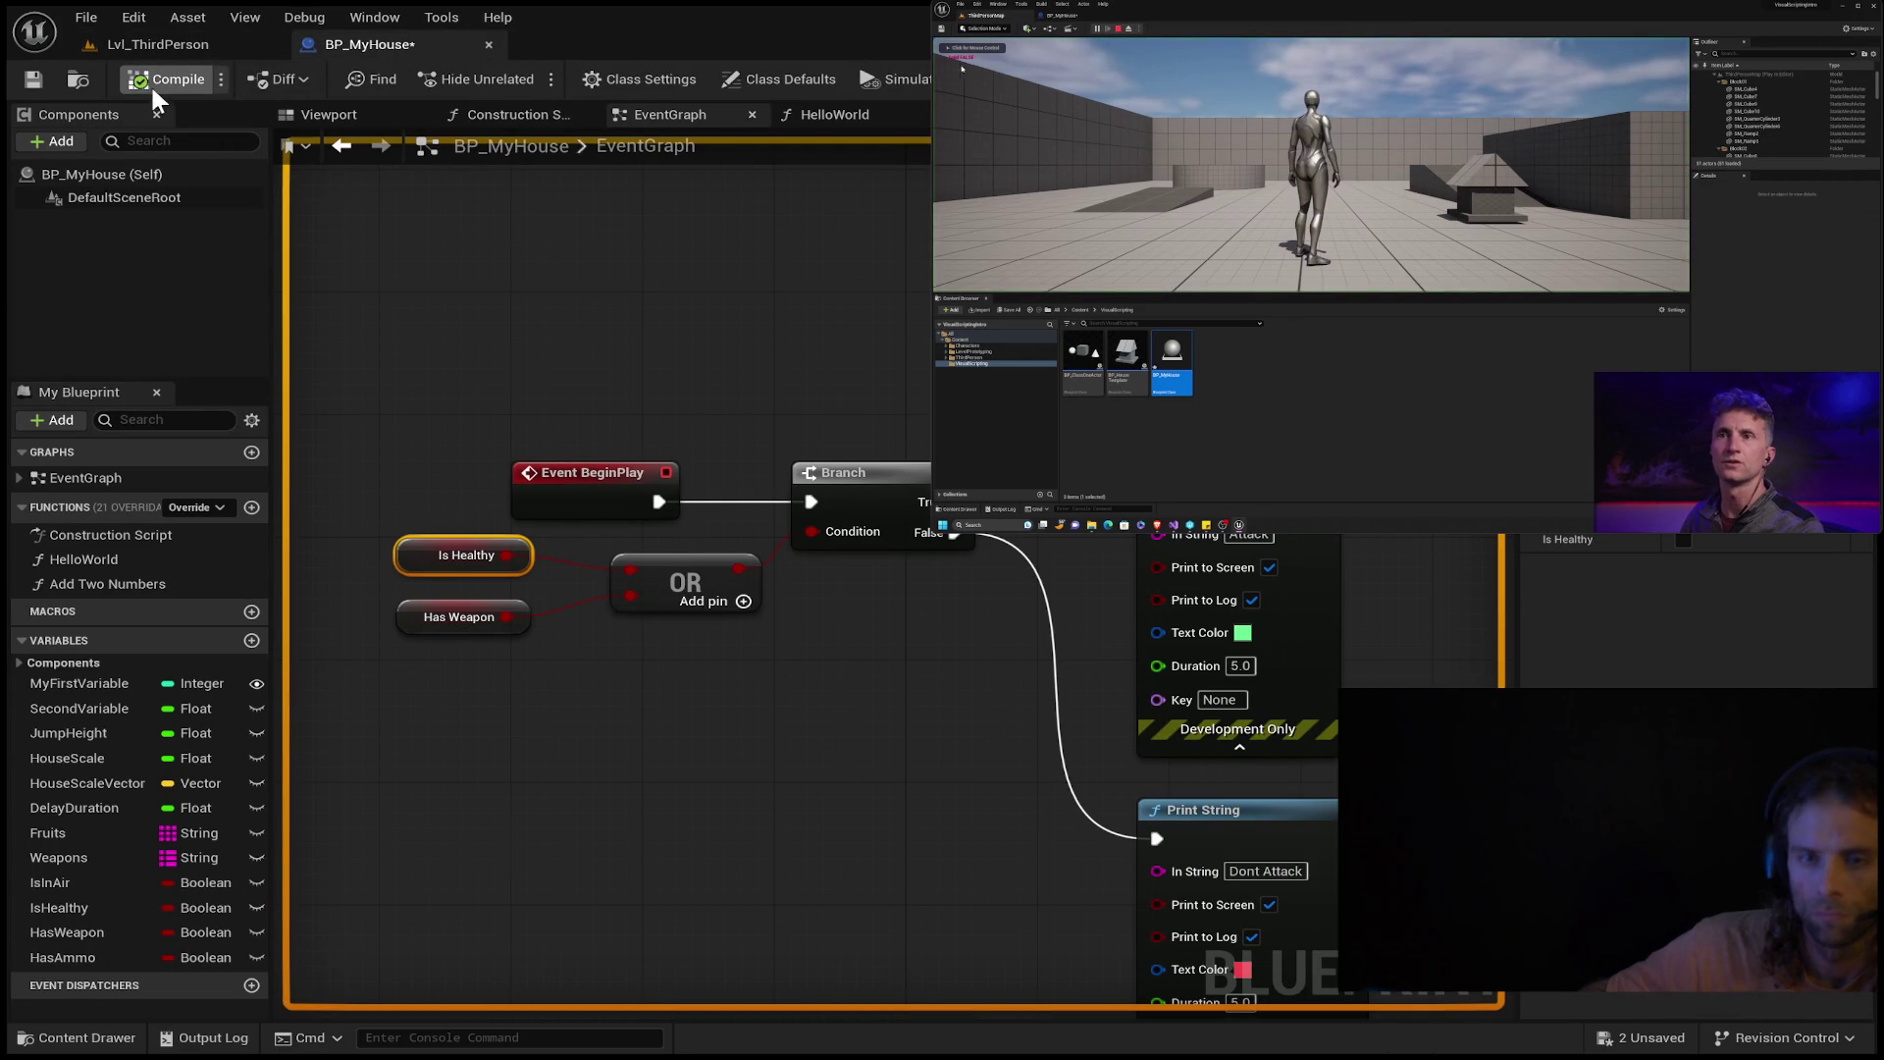
Restart the play session to test the OR logic and check Has Weapon's default.
{"action": "left_click", "coordinate": [173, 44]}
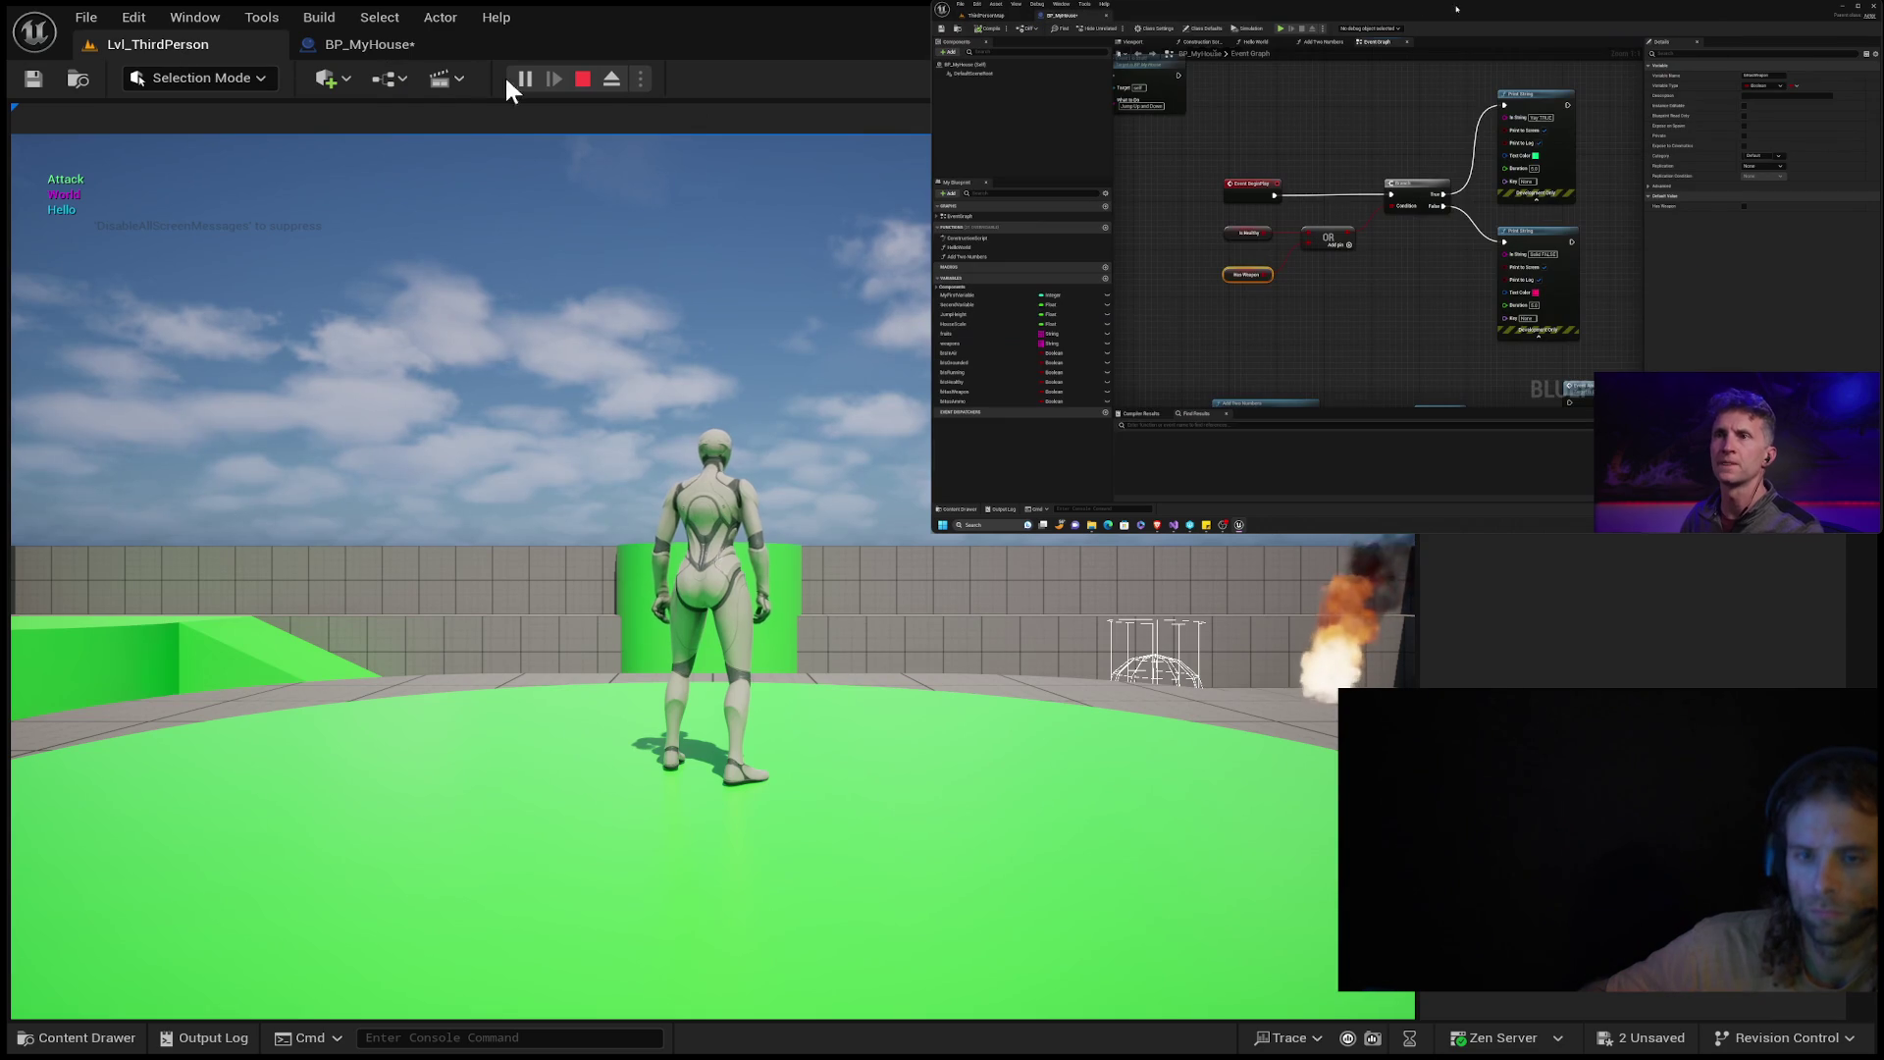
{"action": "left_click", "coordinate": [583, 79]}
{"action": "left_click", "coordinate": [514, 78]}
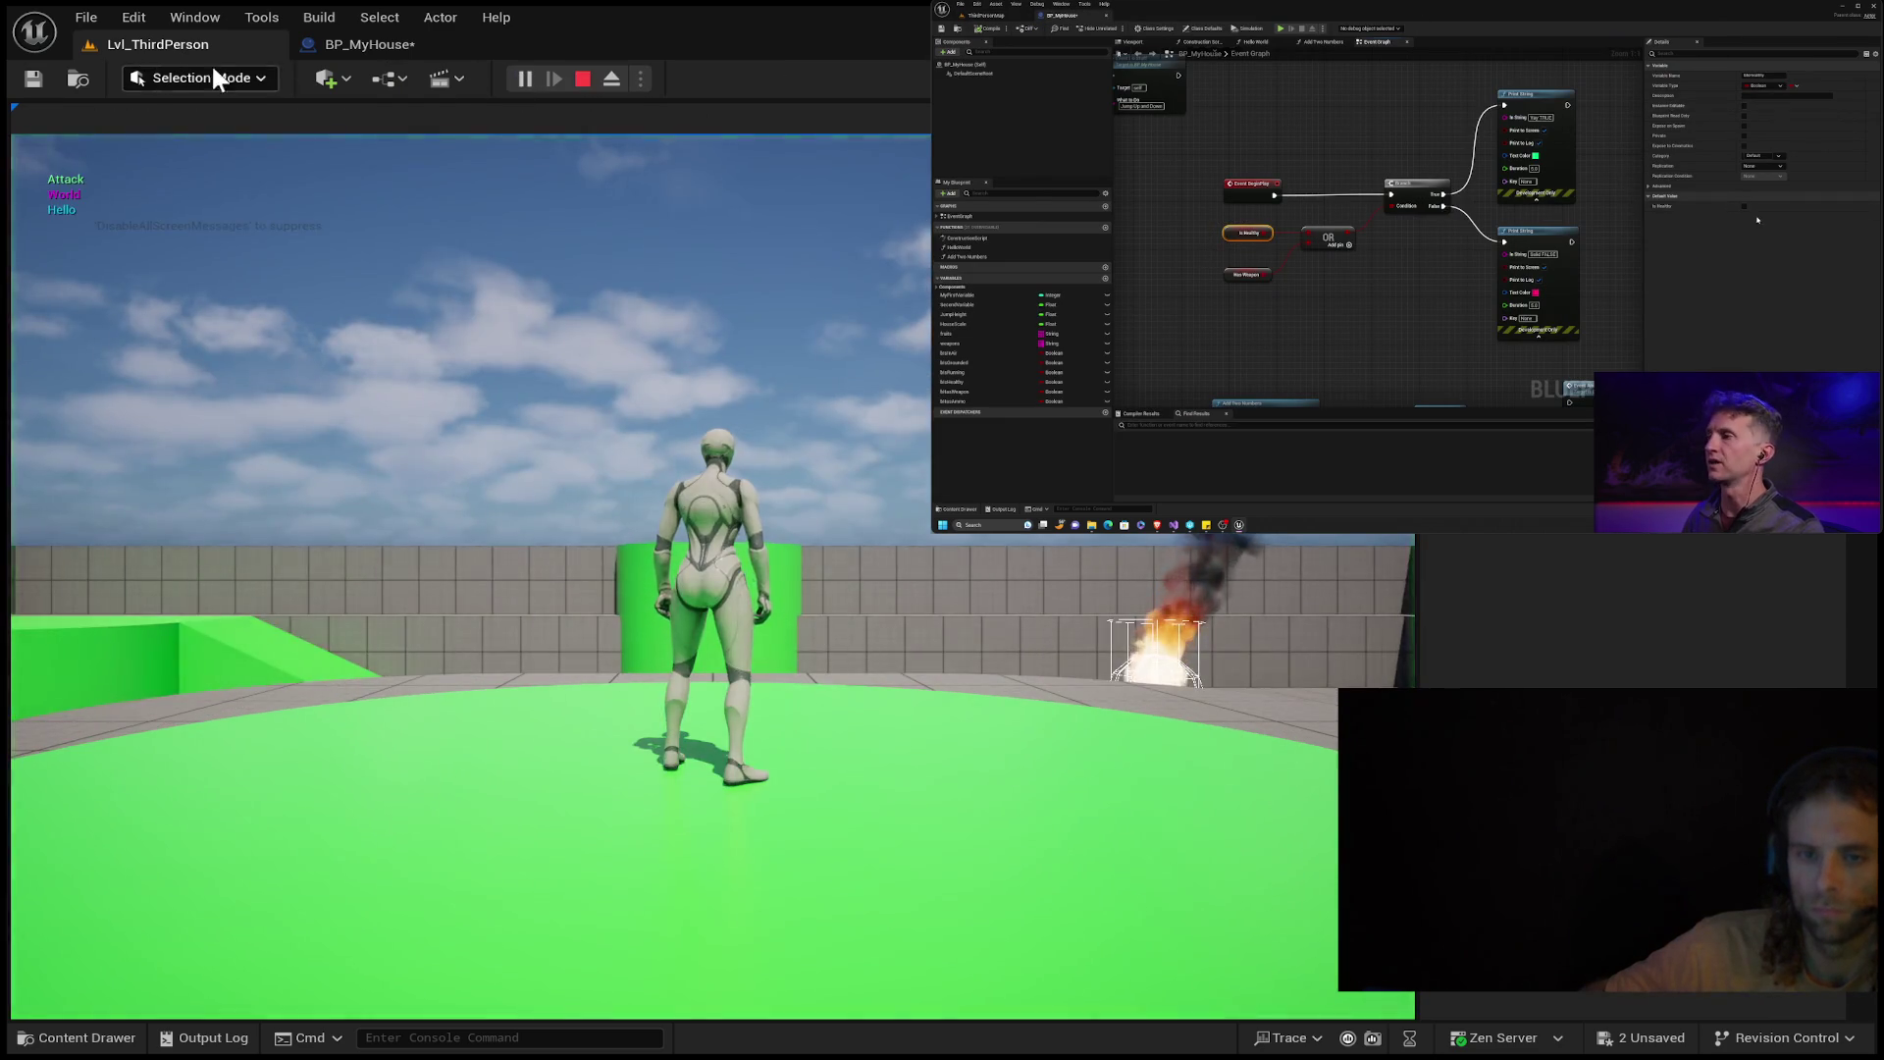
{"action": "left_click", "coordinate": [321, 45]}
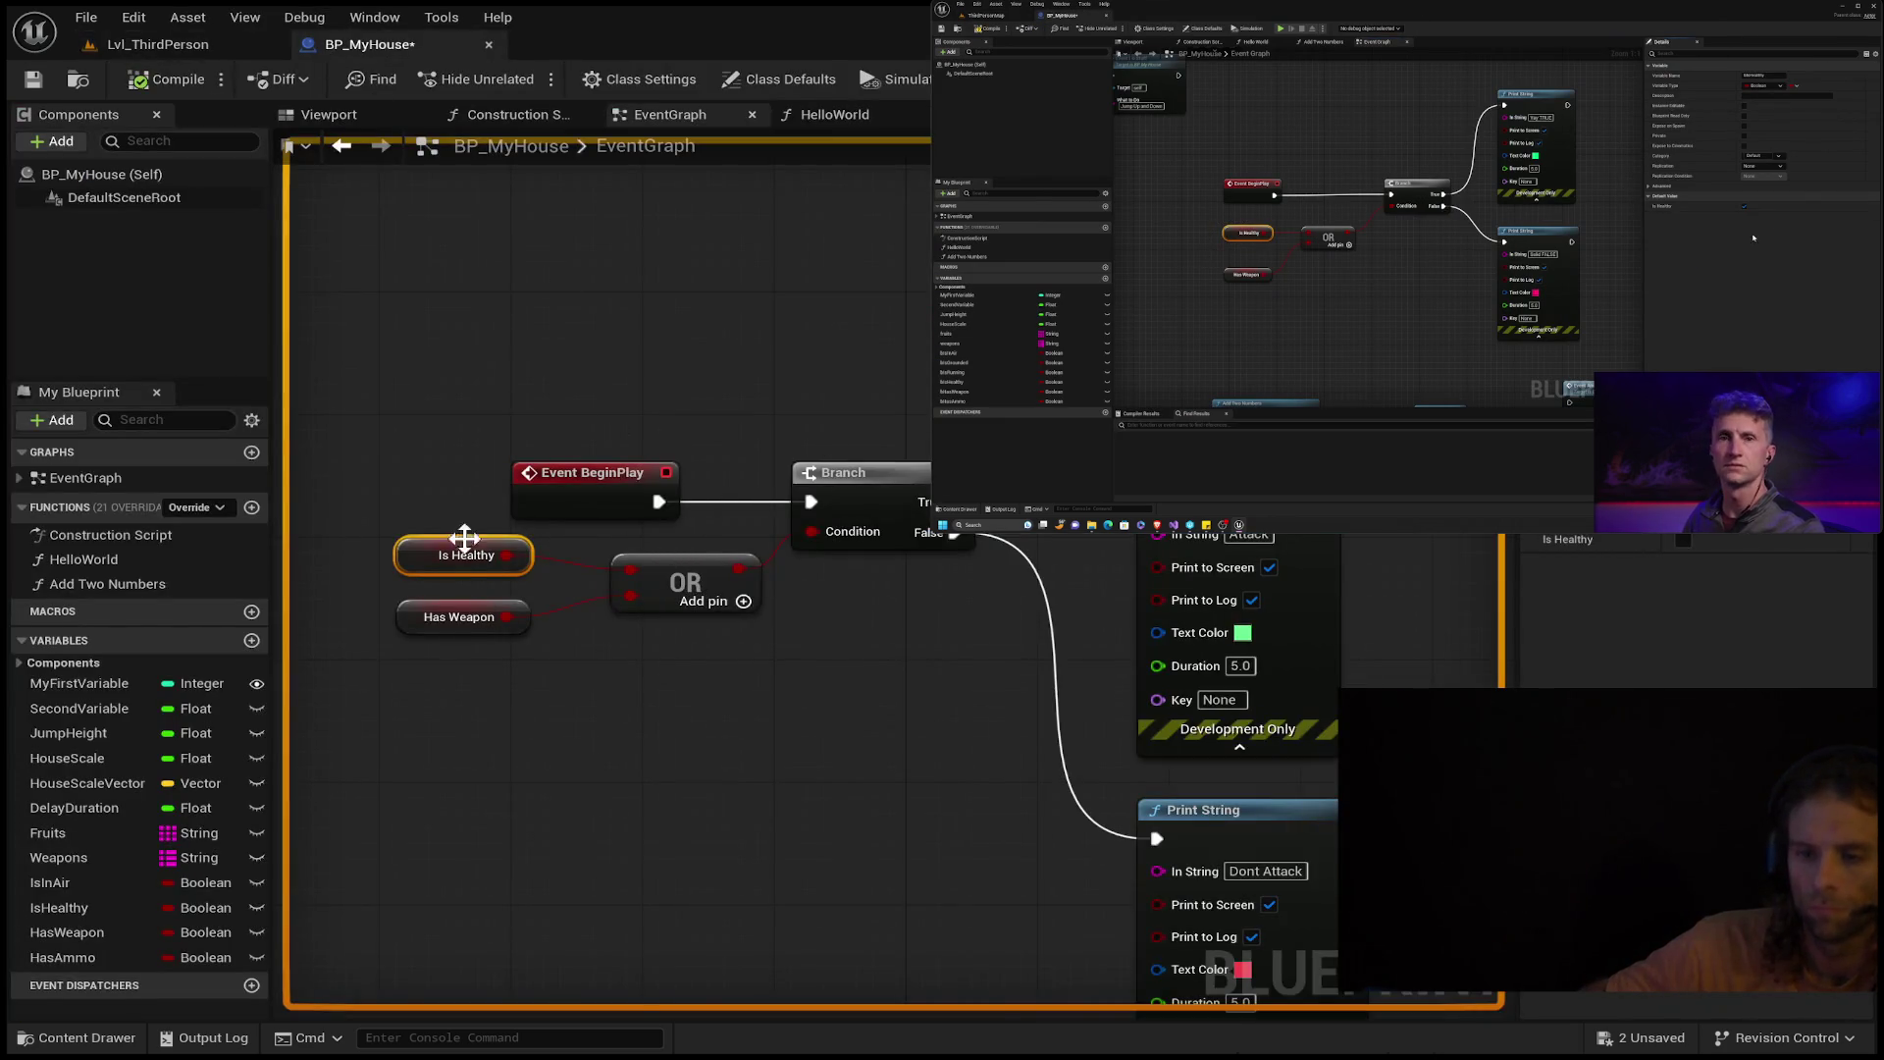
{"action": "left_click", "coordinate": [422, 613]}
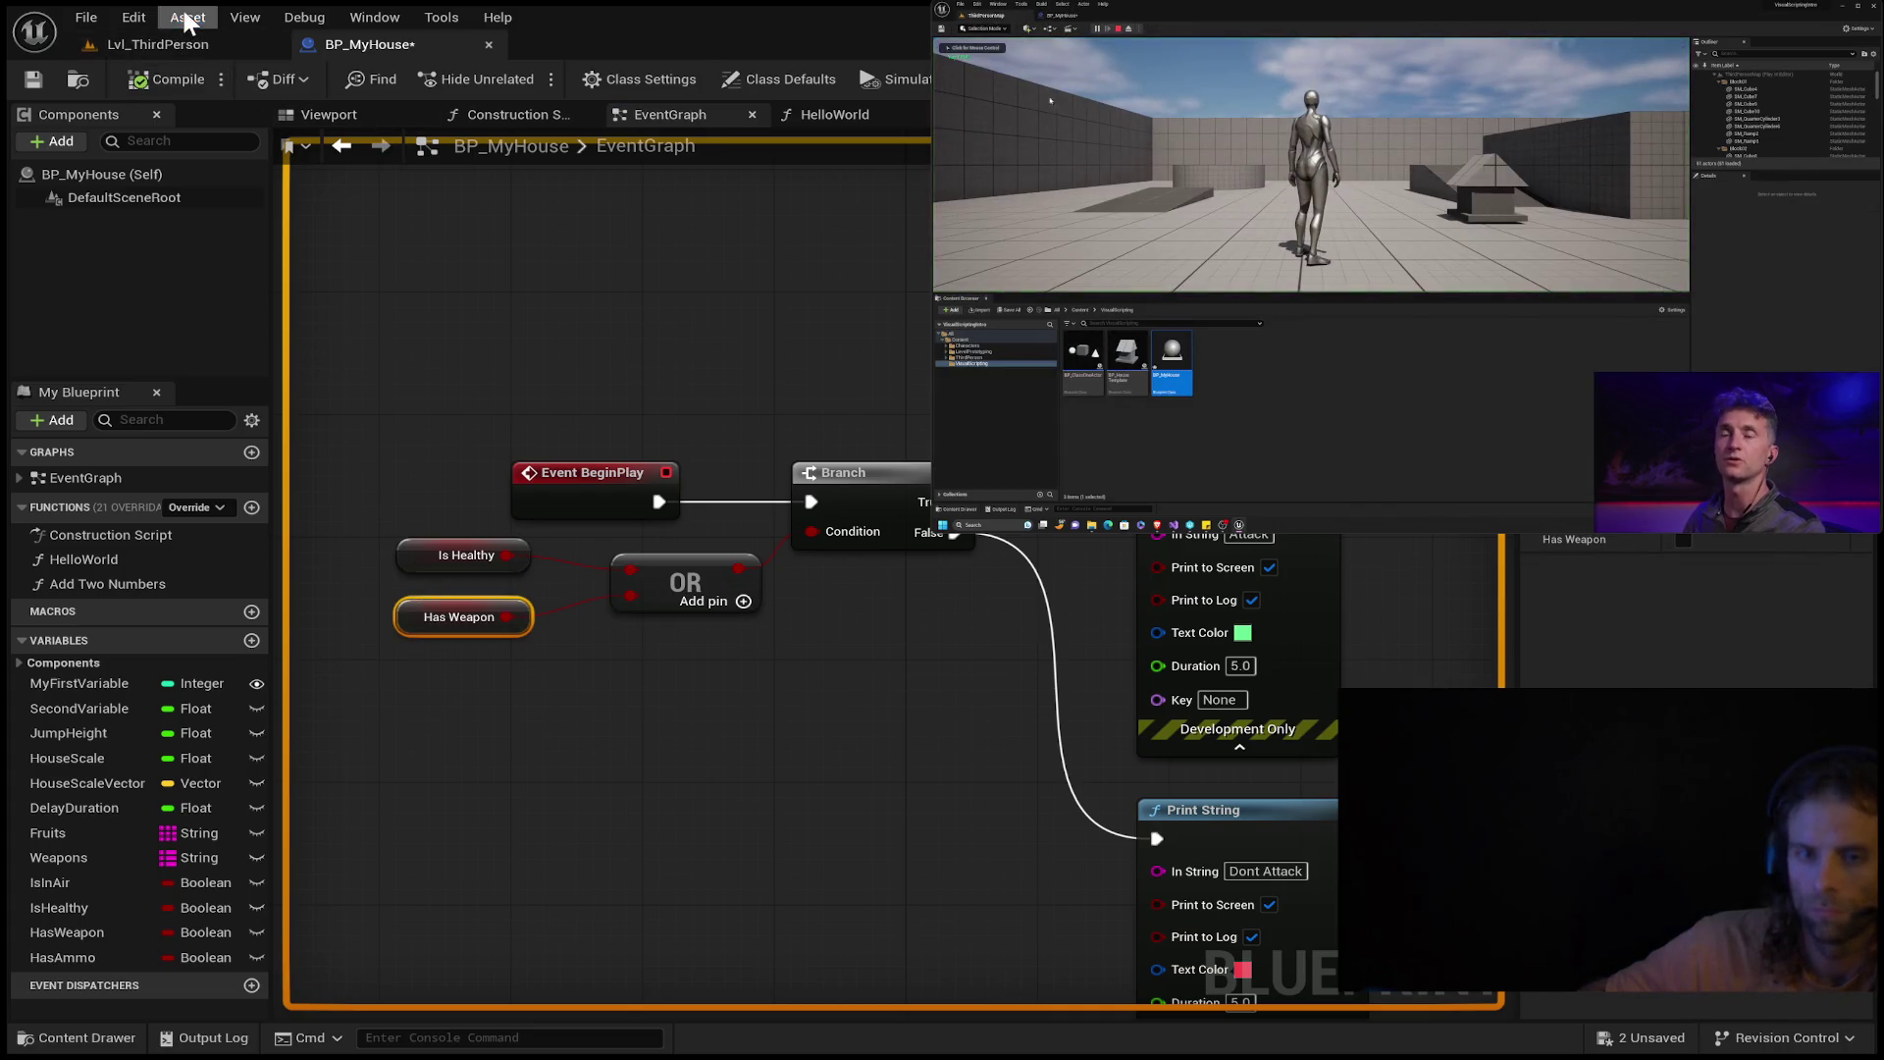
Play-test again, then tick Is Healthy's default value back on.
{"action": "left_click", "coordinate": [154, 46]}
{"action": "left_click", "coordinate": [581, 79]}
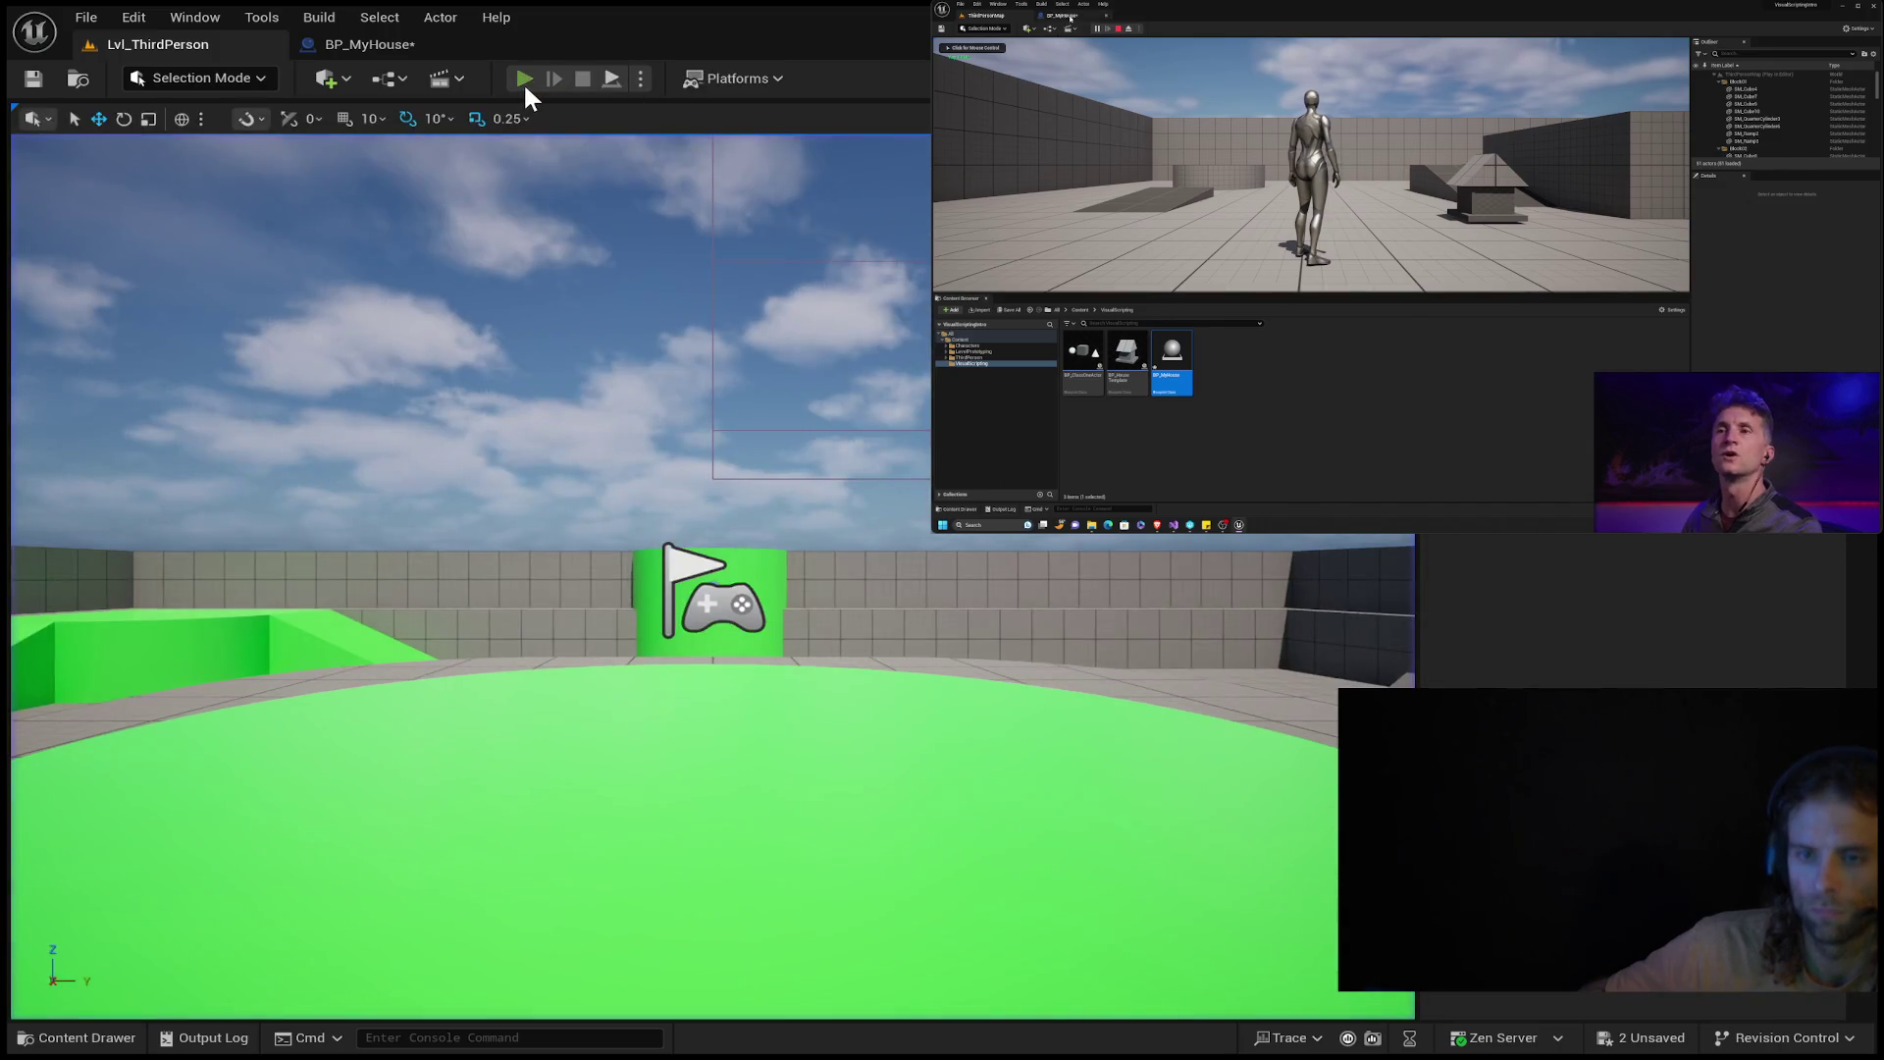
{"action": "left_click", "coordinate": [522, 80]}
{"action": "left_click", "coordinate": [334, 45]}
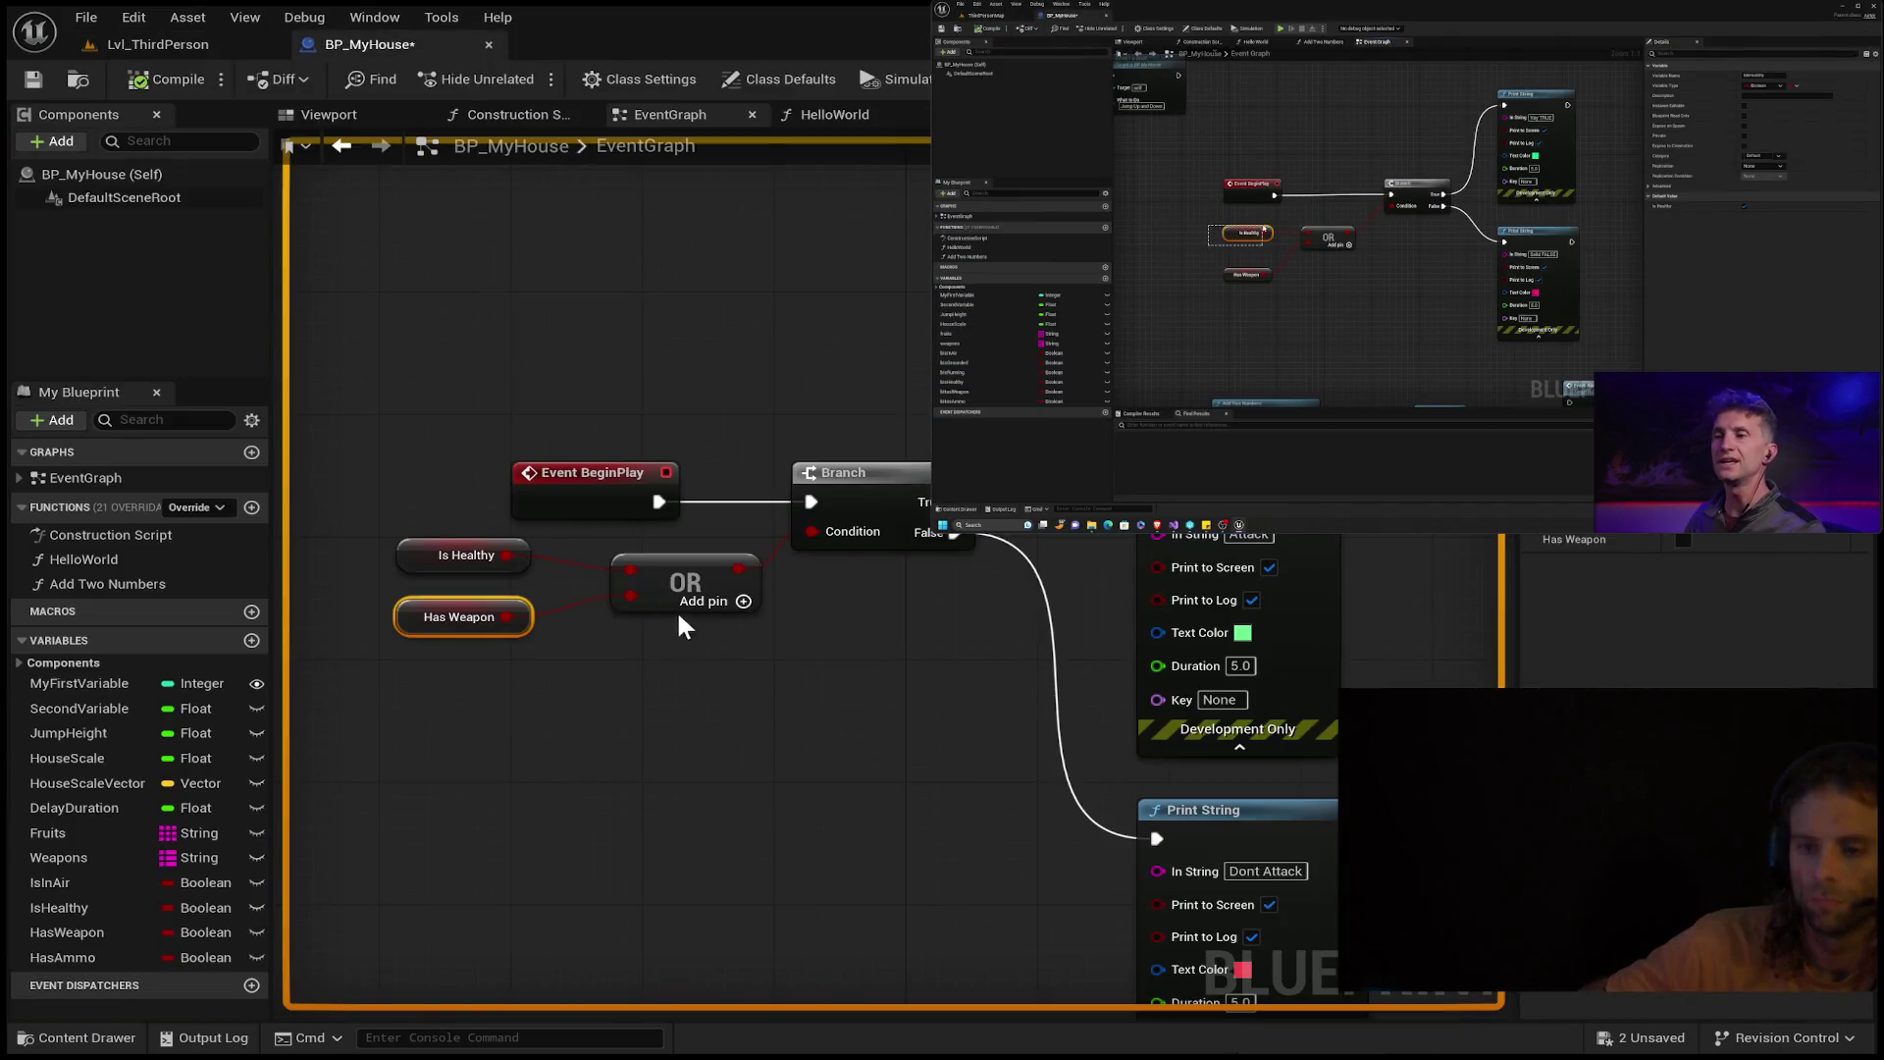
{"action": "left_click", "coordinate": [524, 562]}
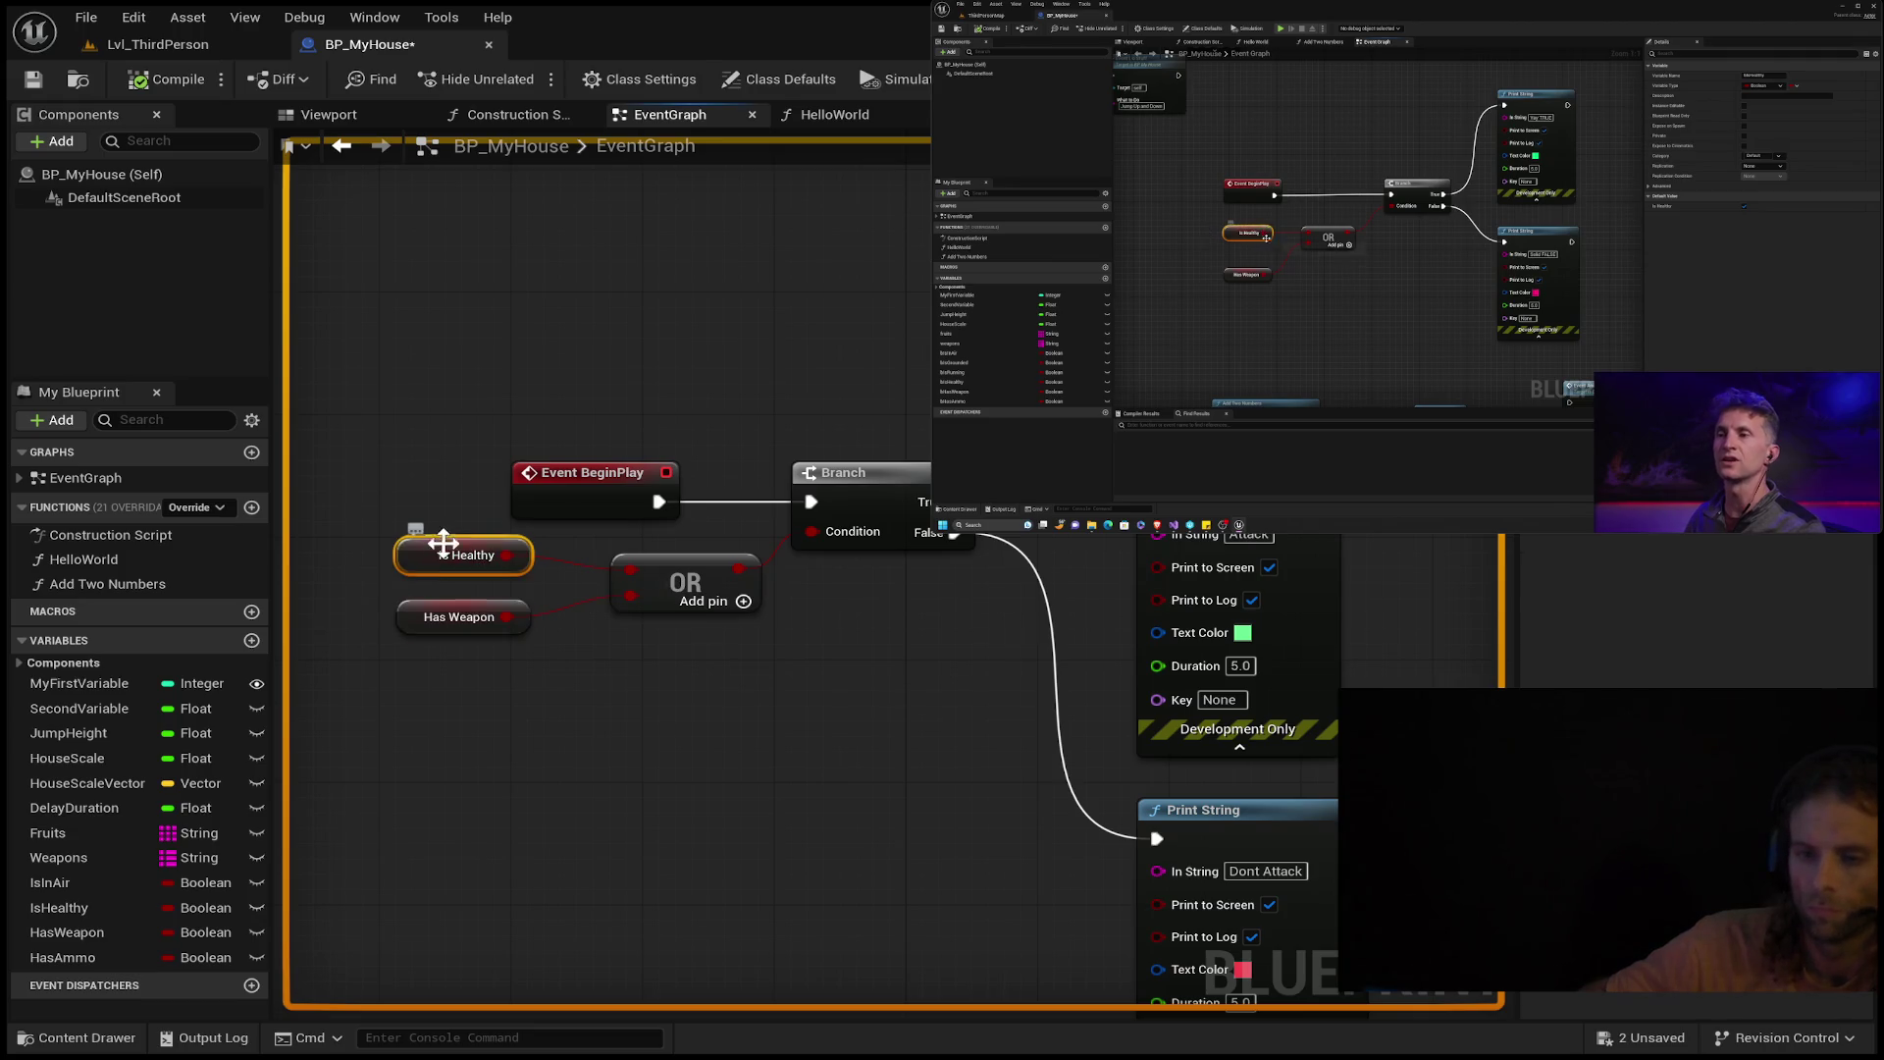
{"action": "left_click", "coordinate": [1682, 539]}
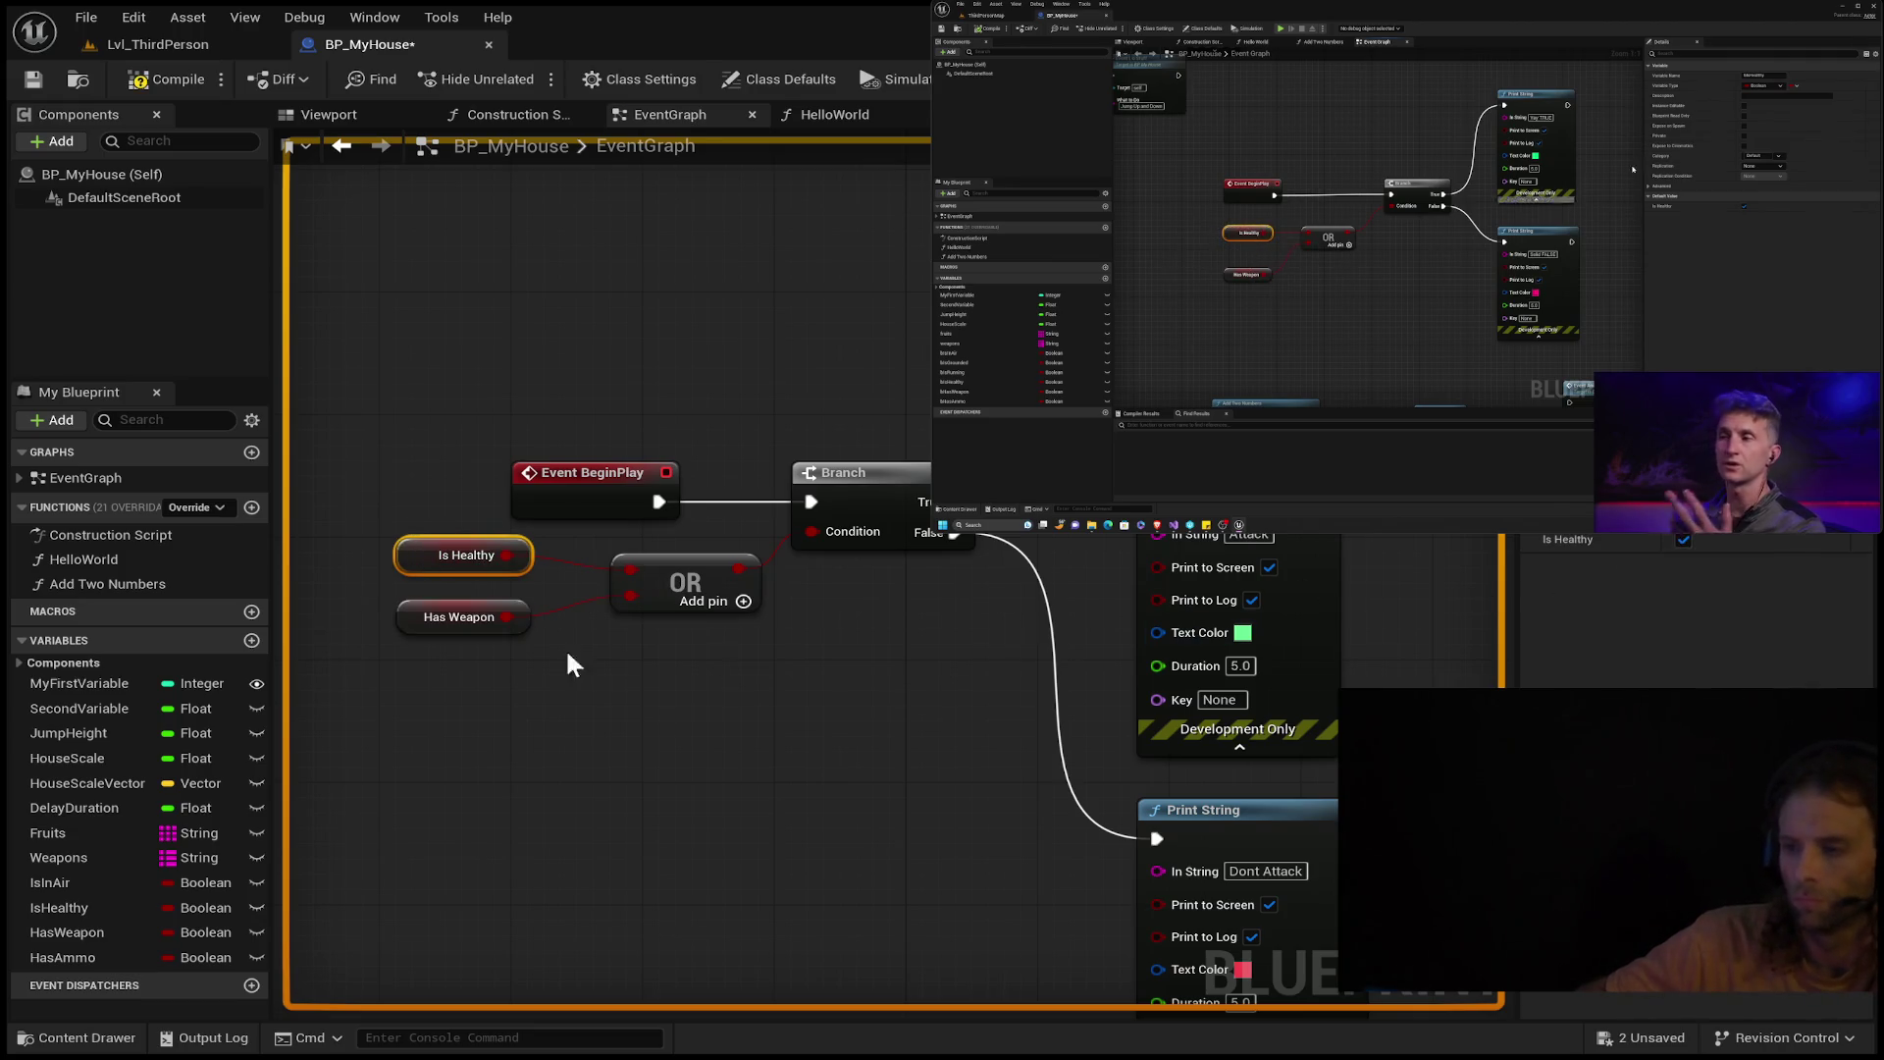
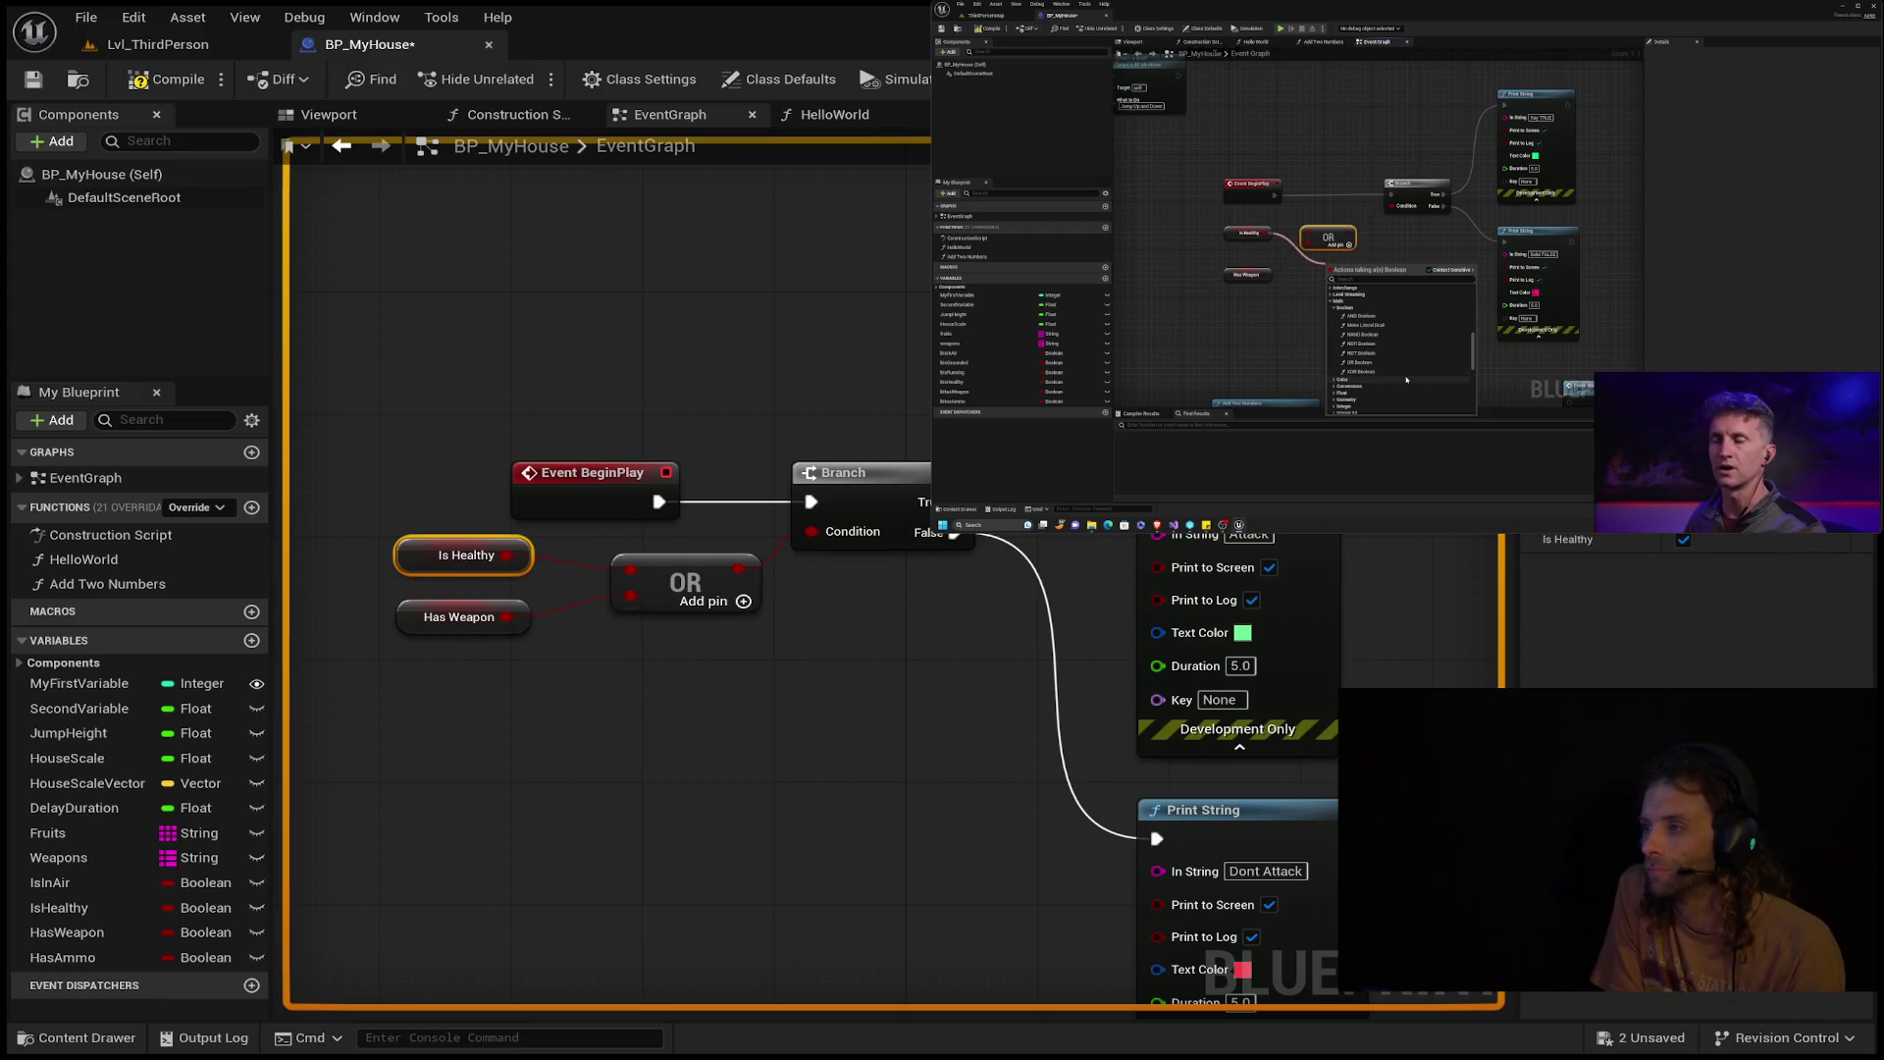
Delete the OR node and break the Branch's False wire to the lower print.
{"action": "mouse_move", "coordinate": [1387, 375]}
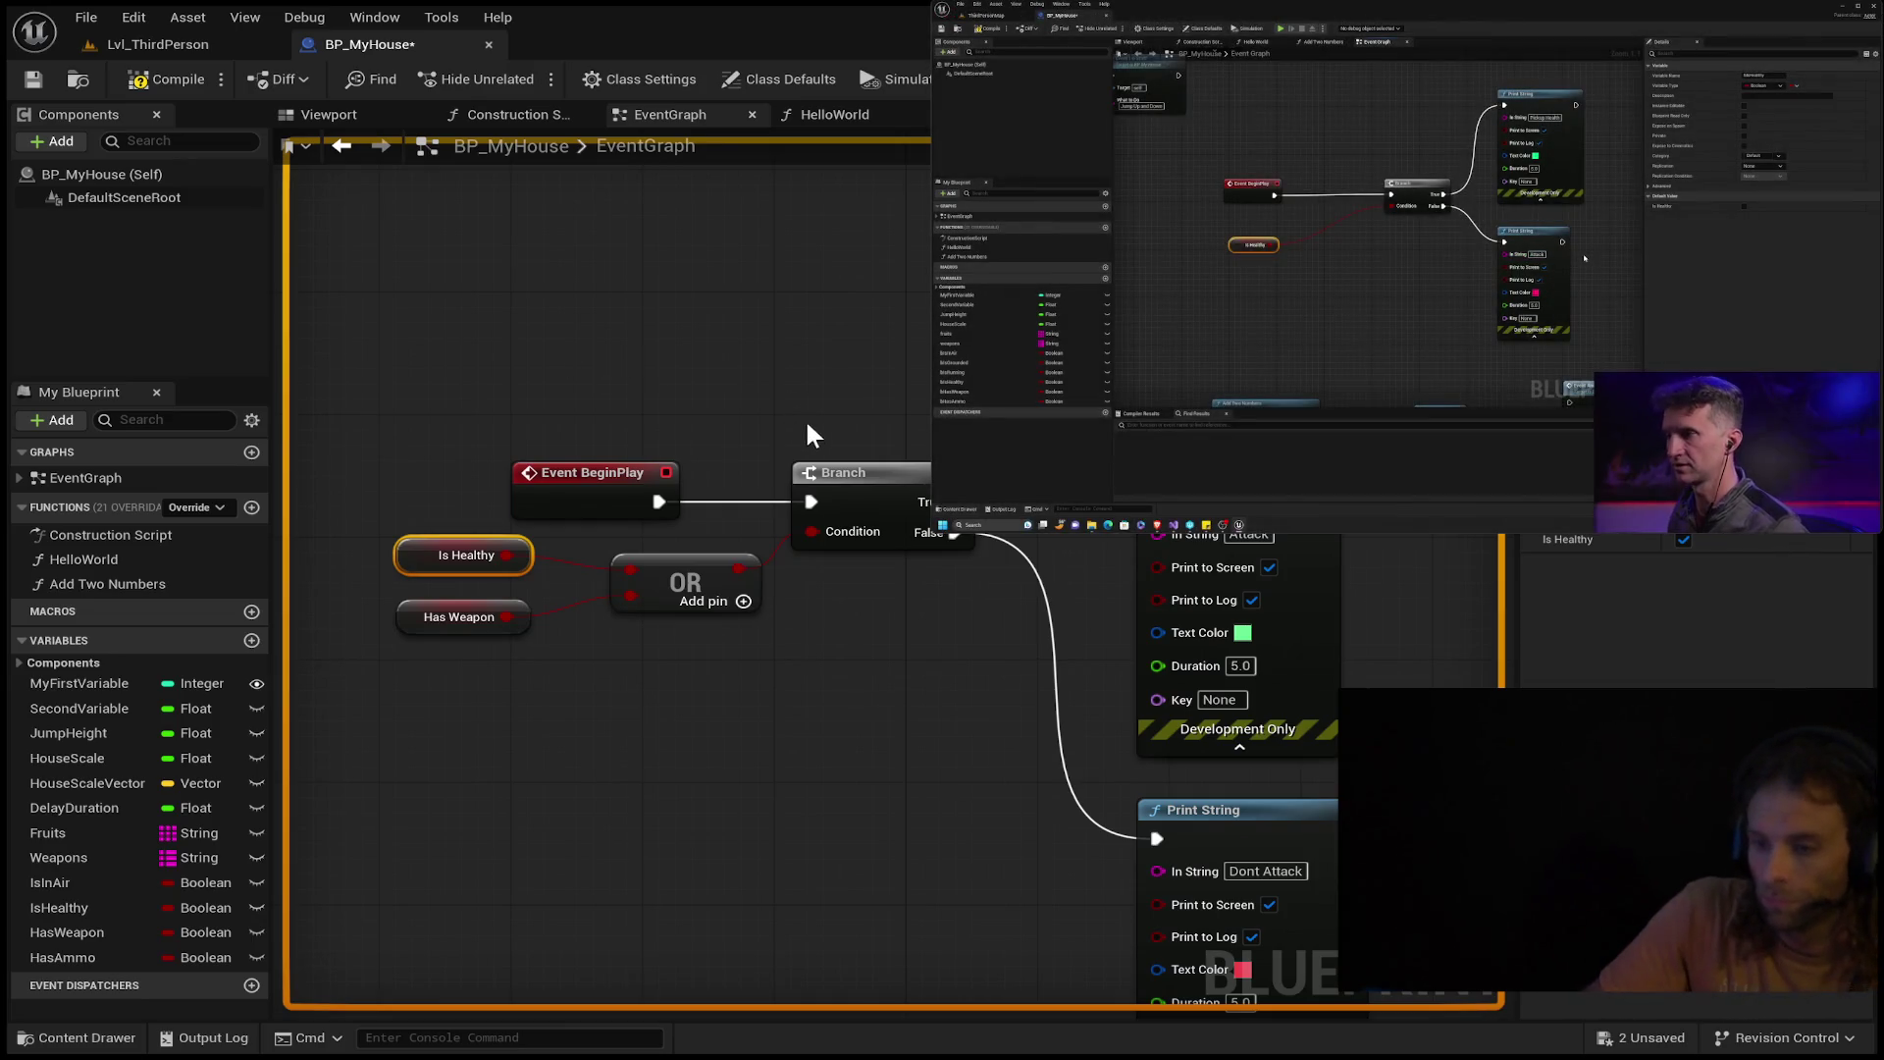
{"action": "mouse_move", "coordinate": [735, 545]}
{"action": "left_mouse_down"}
{"action": "mouse_move", "coordinate": [677, 639]}
{"action": "mouse_move", "coordinate": [581, 687]}
{"action": "left_mouse_up"}
{"action": "key", "text": "Delete"}
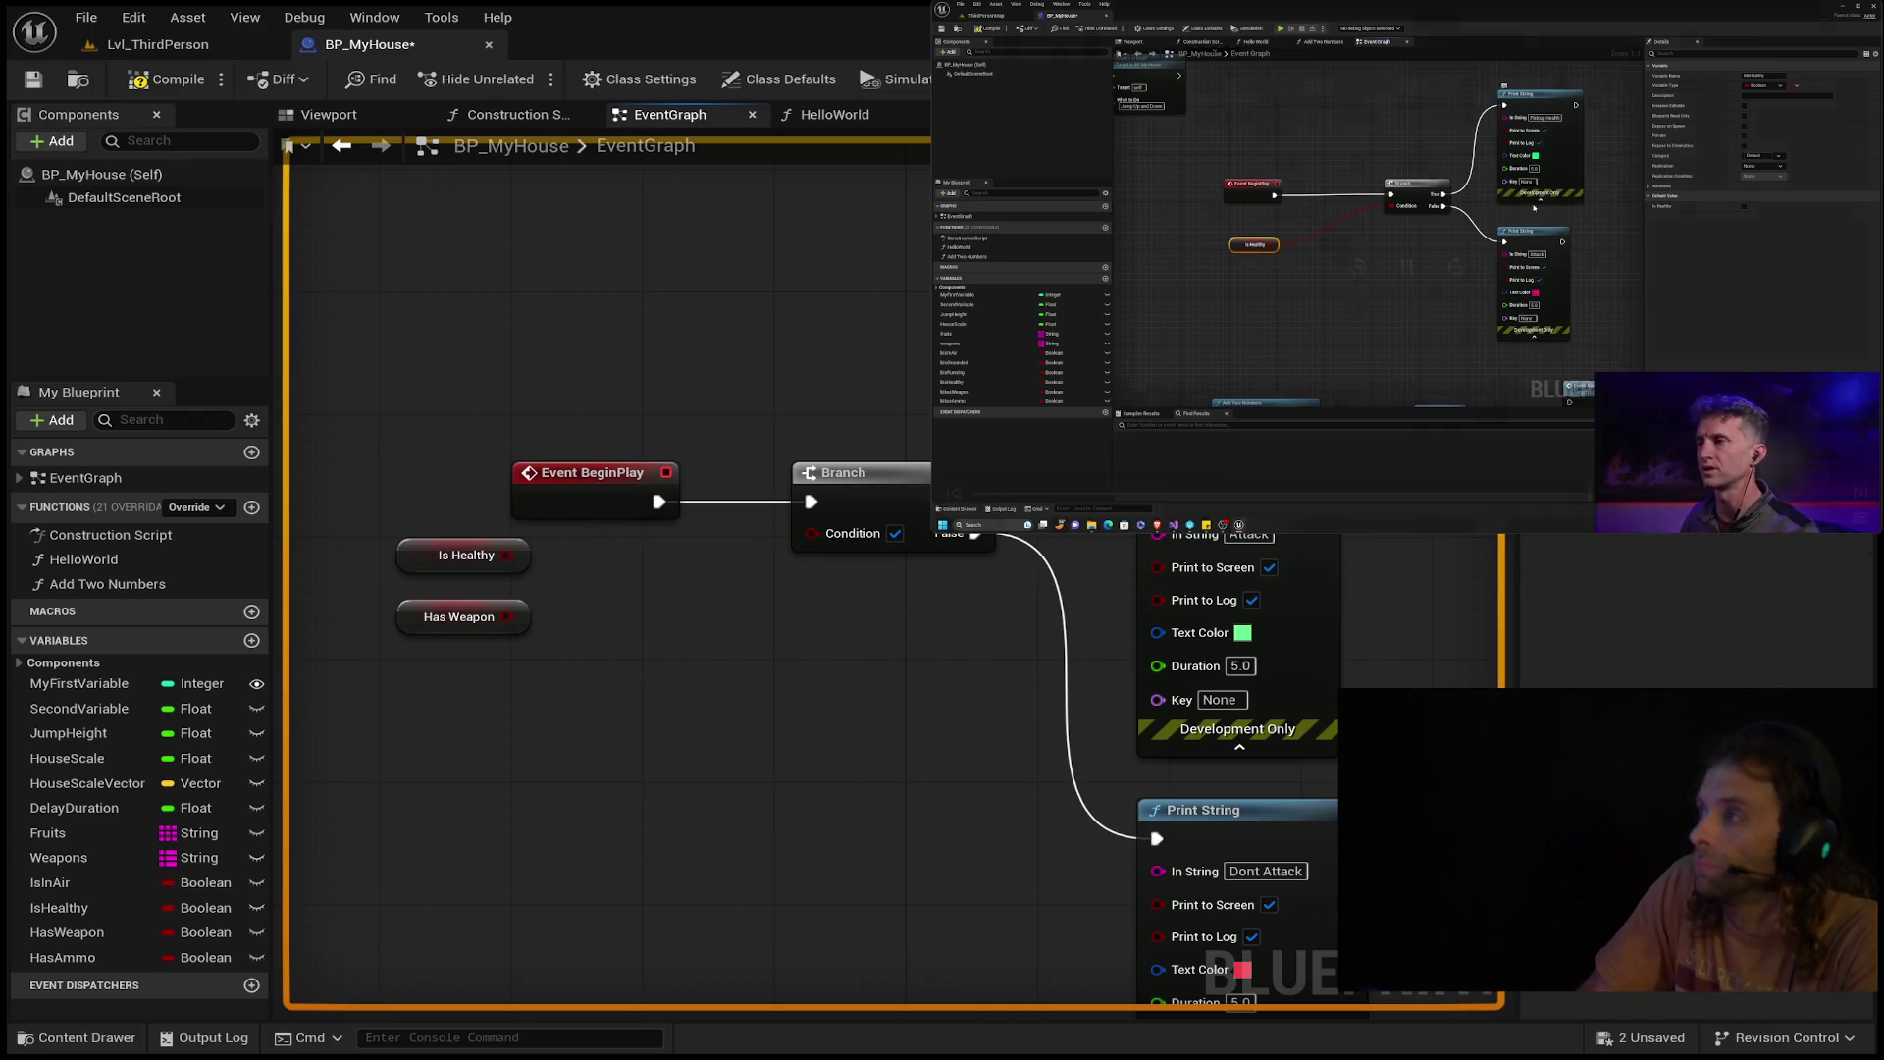
{"action": "mouse_move", "coordinate": [1476, 201]}
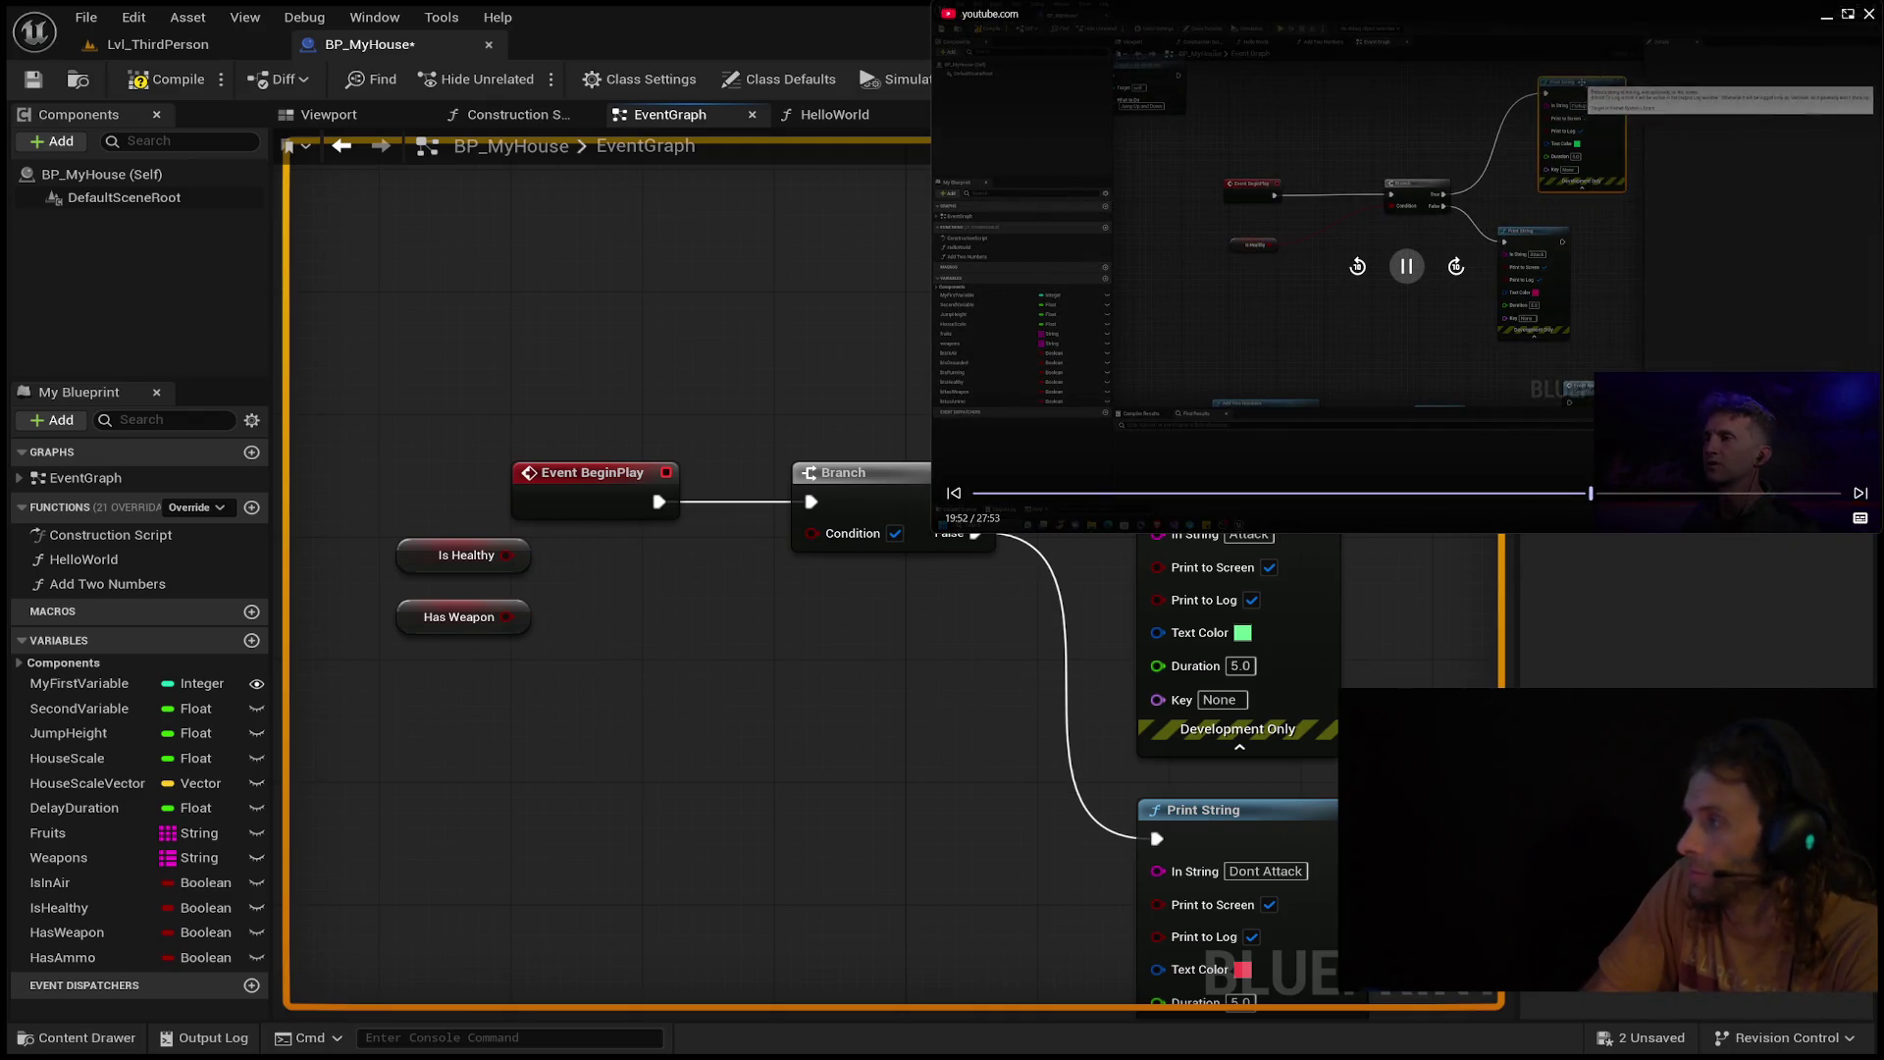
{"action": "left_click", "coordinate": [1406, 266]}
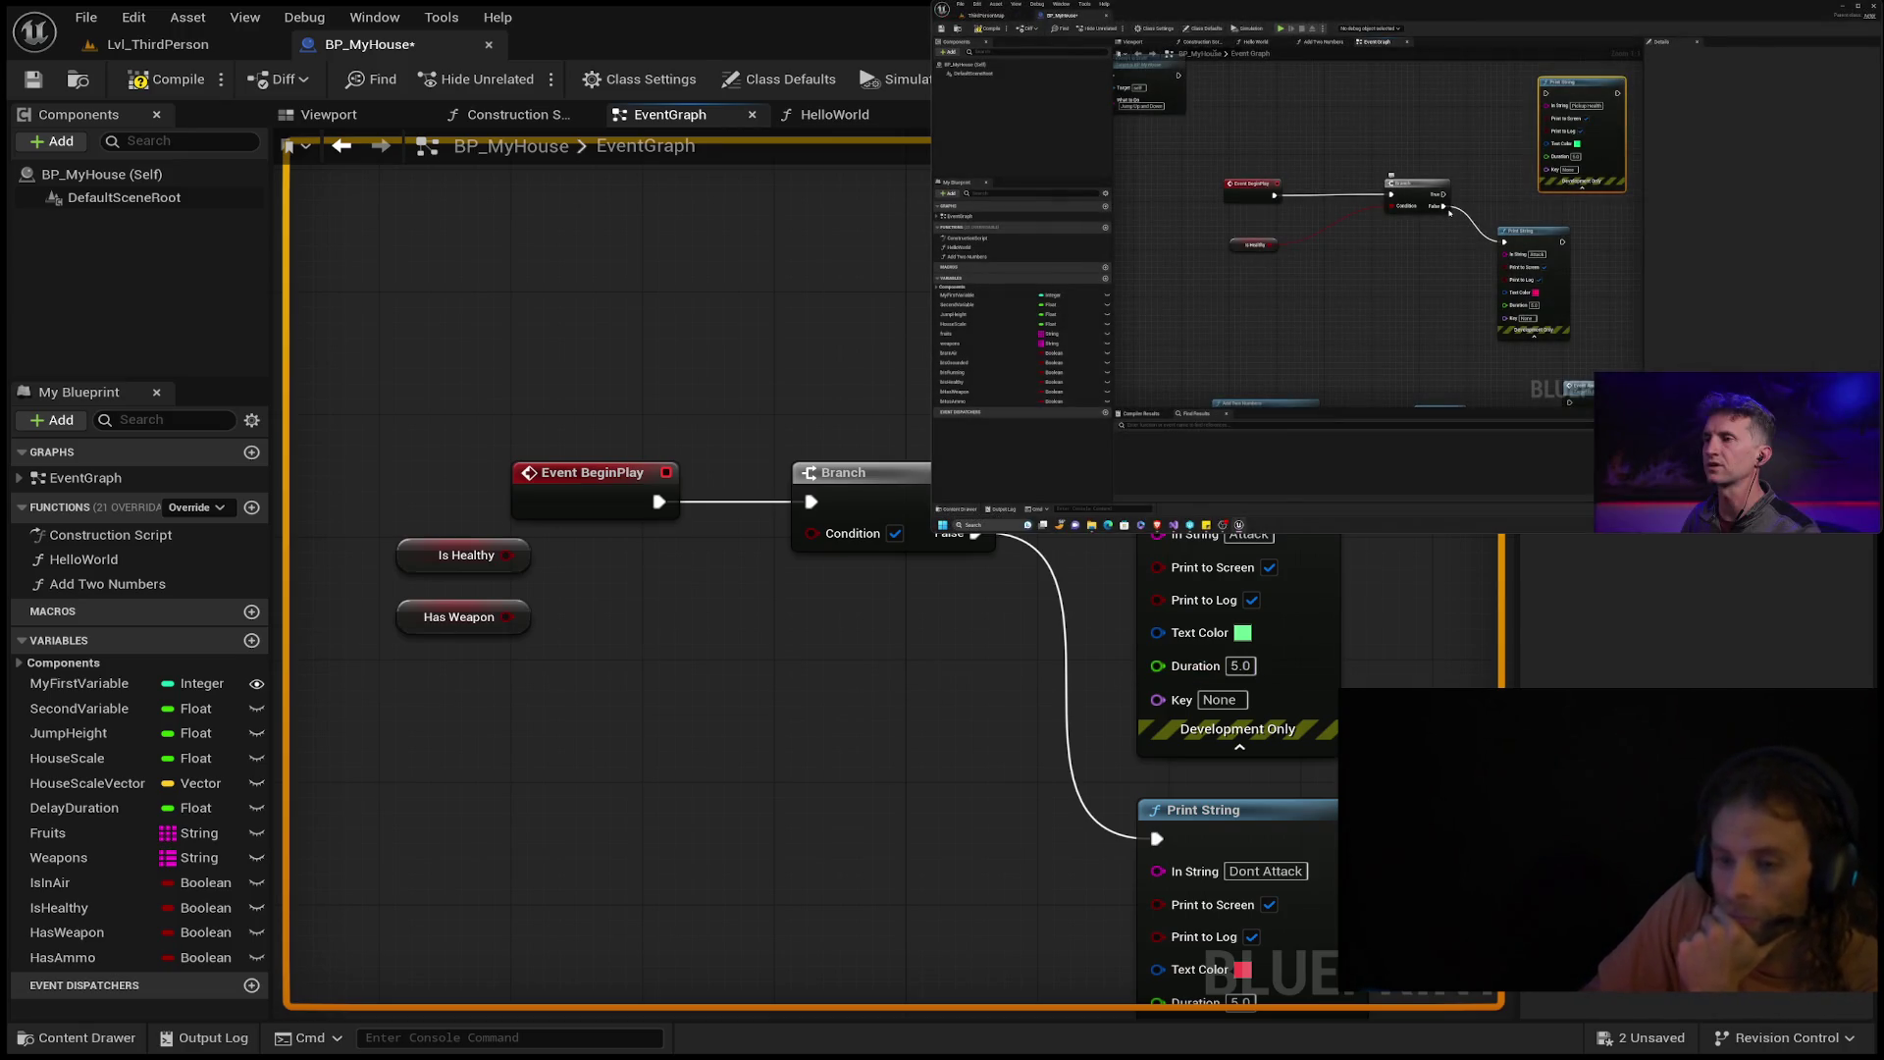
{"action": "left_click", "coordinate": [975, 533], "text": "alt"}
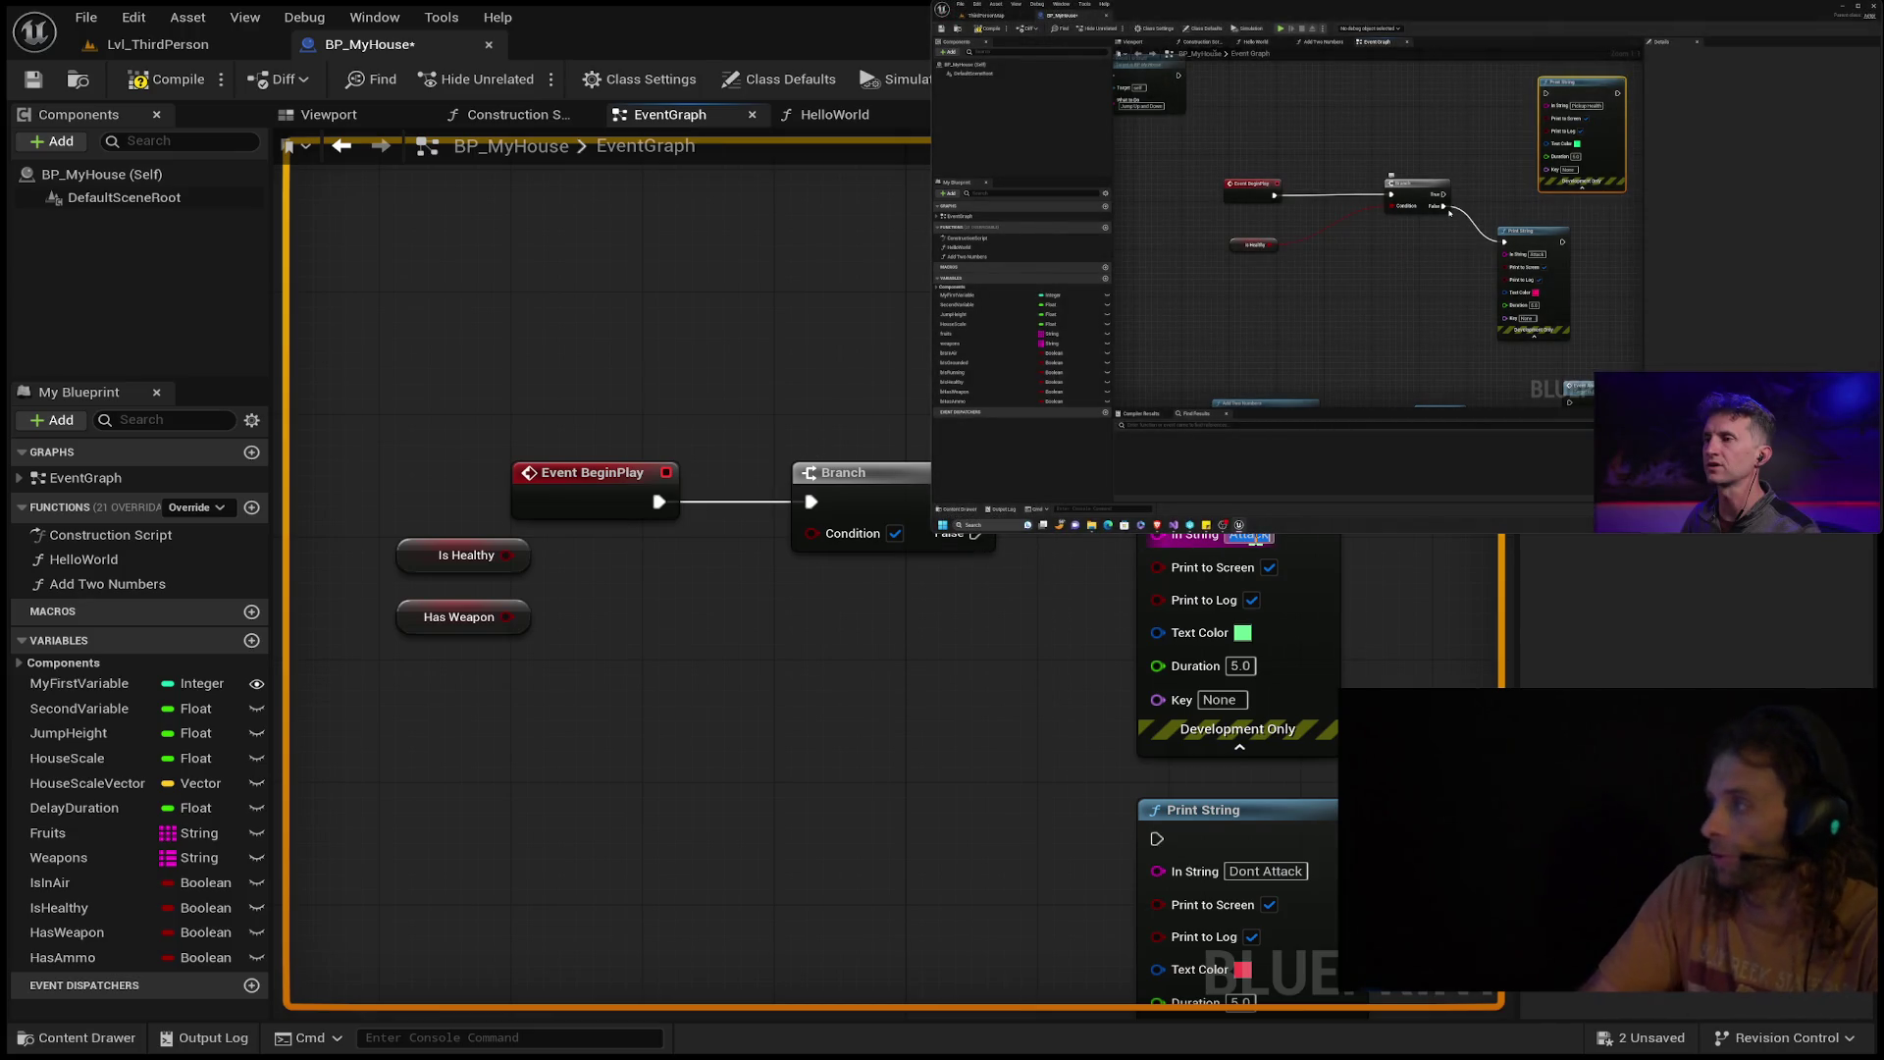
Relabel the first print 'Pickup Health' and wire Is Healthy into the Branch Condition.
{"action": "type", "text": "Pickup"}
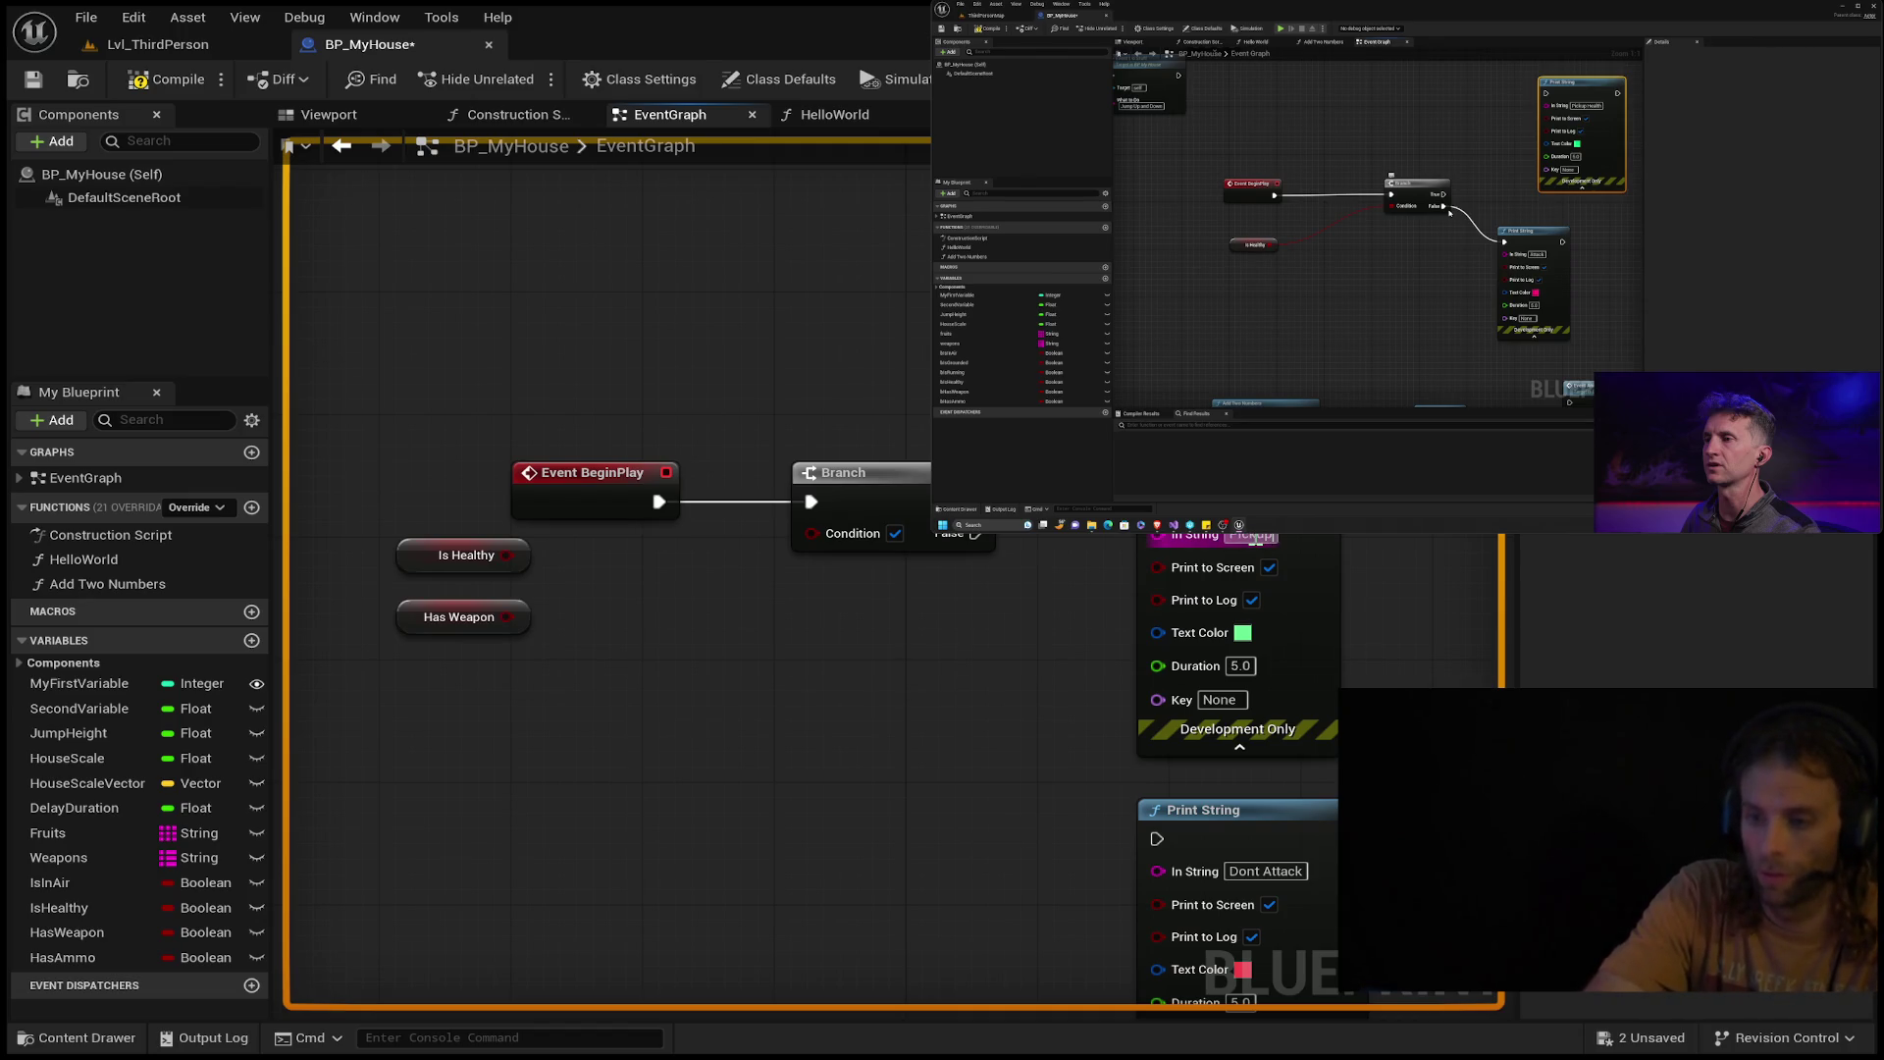
{"action": "type", "text": " Health"}
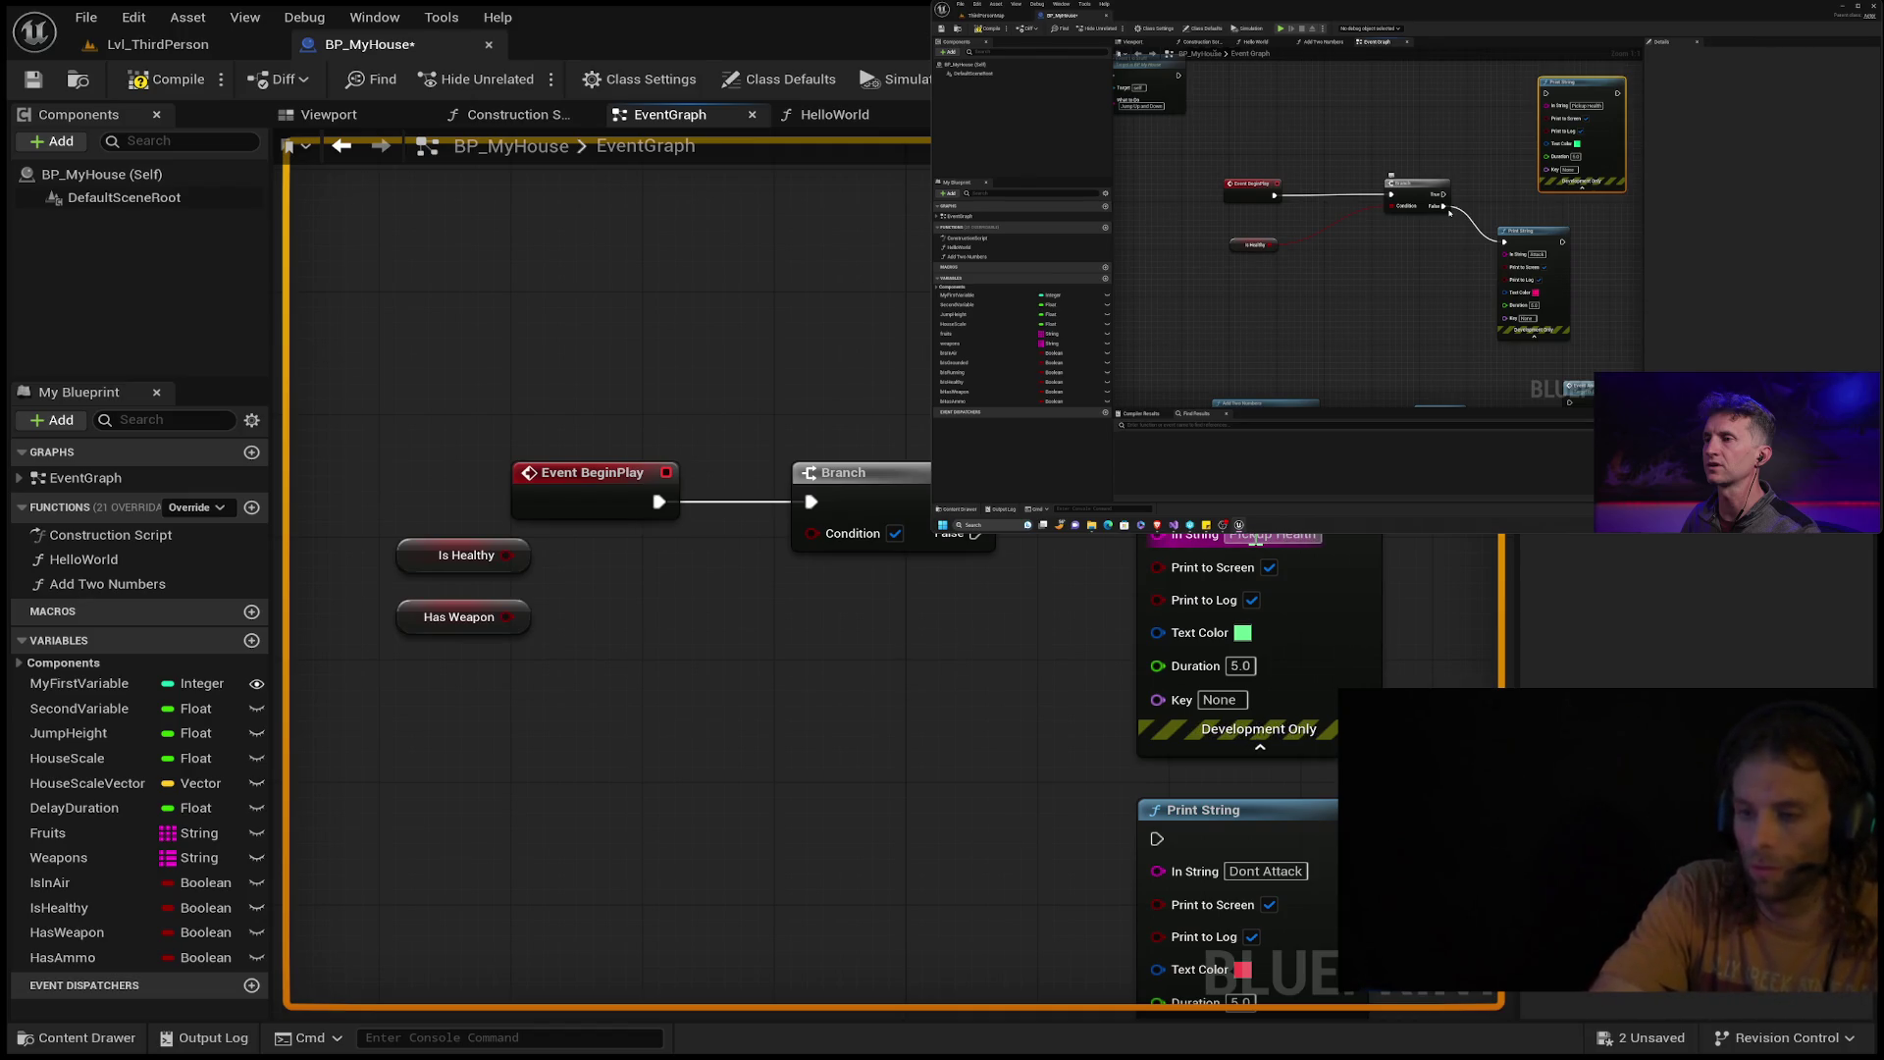
{"action": "left_click", "coordinate": [1266, 870]}
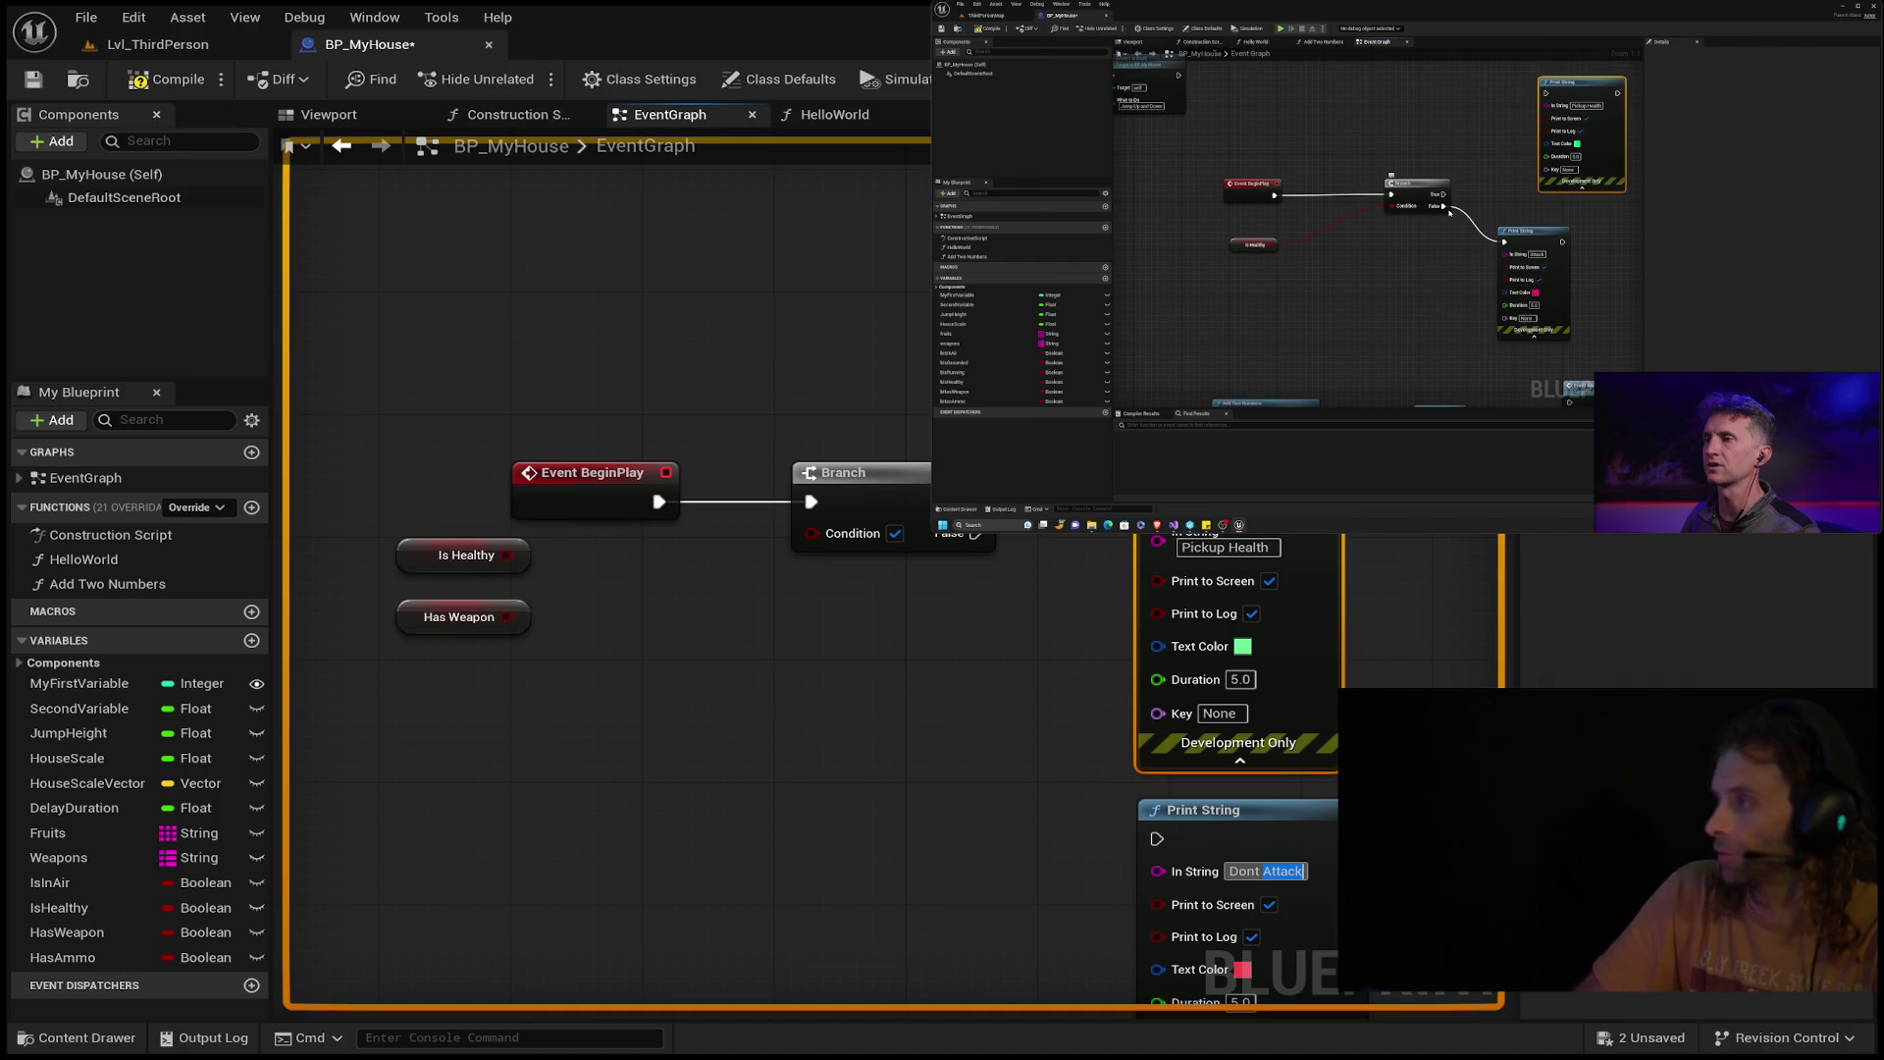
{"action": "left_click", "coordinate": [1406, 267]}
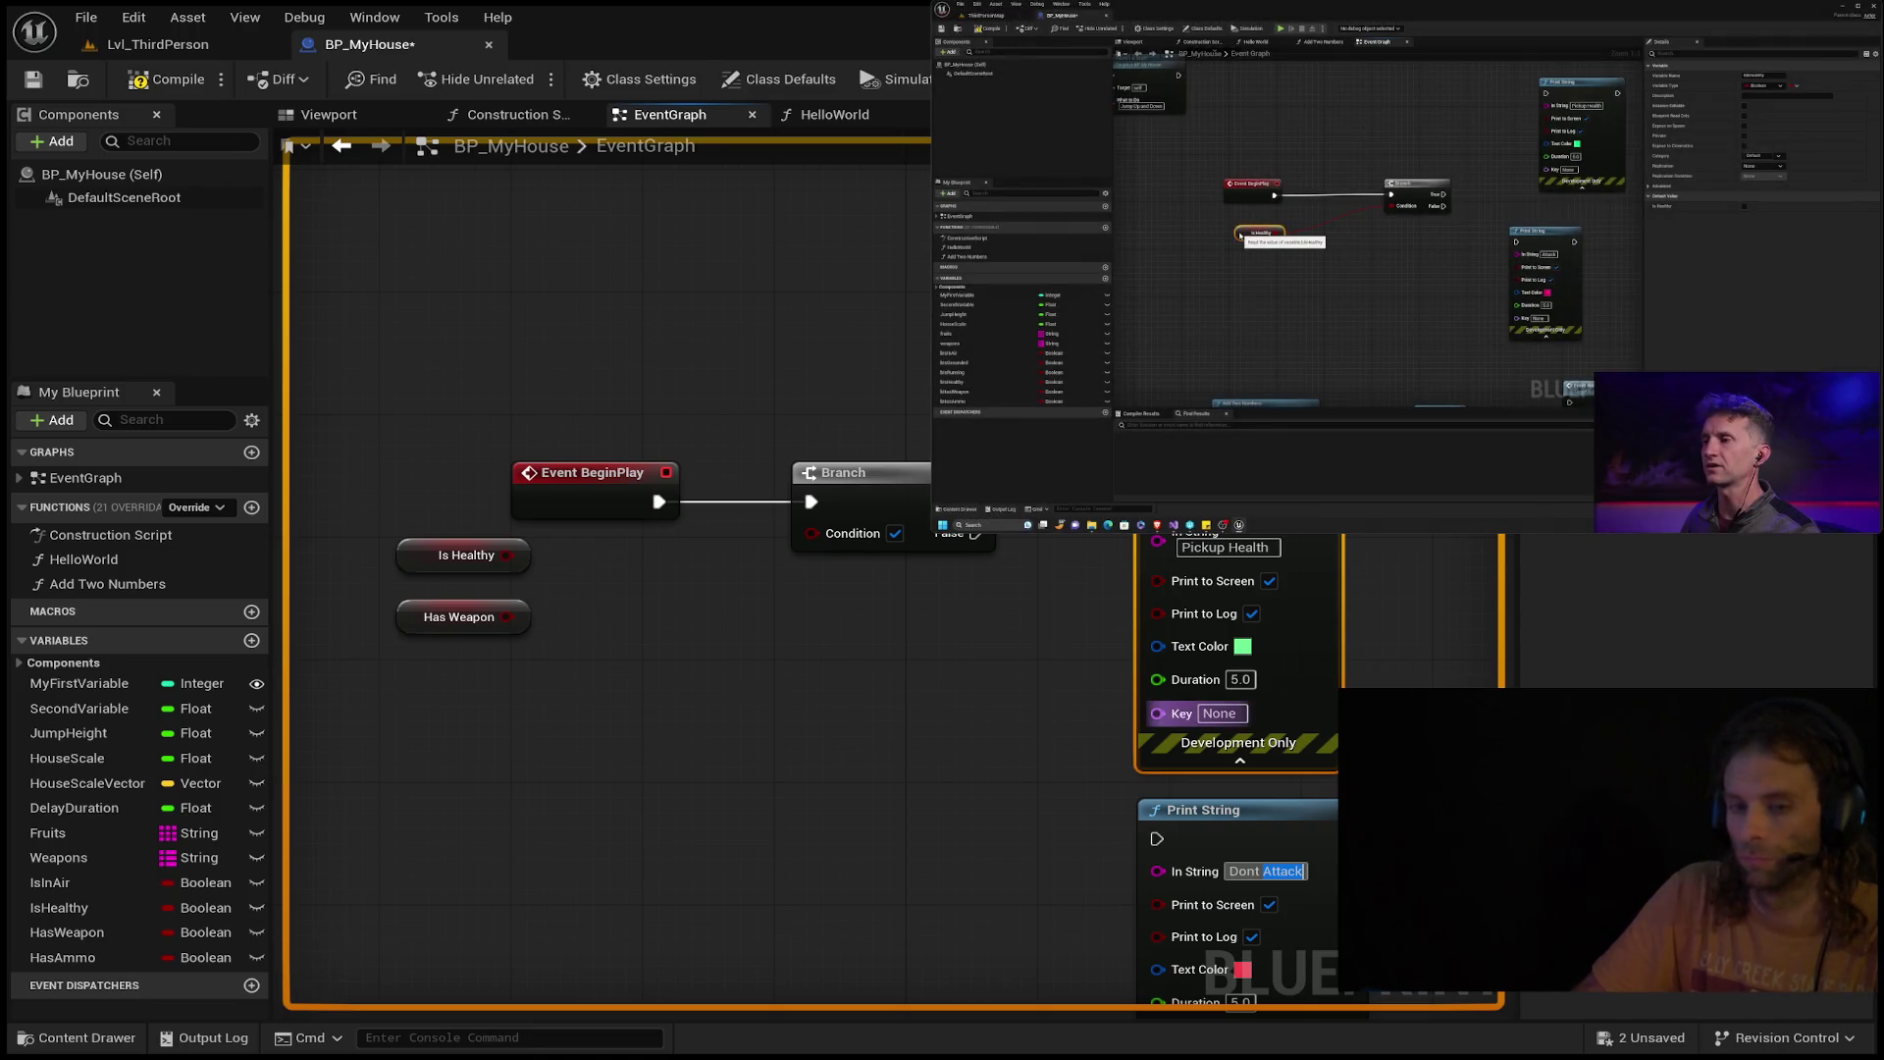
{"action": "mouse_move", "coordinate": [507, 555]}
{"action": "left_mouse_down"}
{"action": "mouse_move", "coordinate": [811, 621]}
{"action": "mouse_move", "coordinate": [740, 547]}
{"action": "mouse_move", "coordinate": [811, 531]}
{"action": "left_mouse_up"}
{"action": "left_click", "coordinate": [463, 550]}
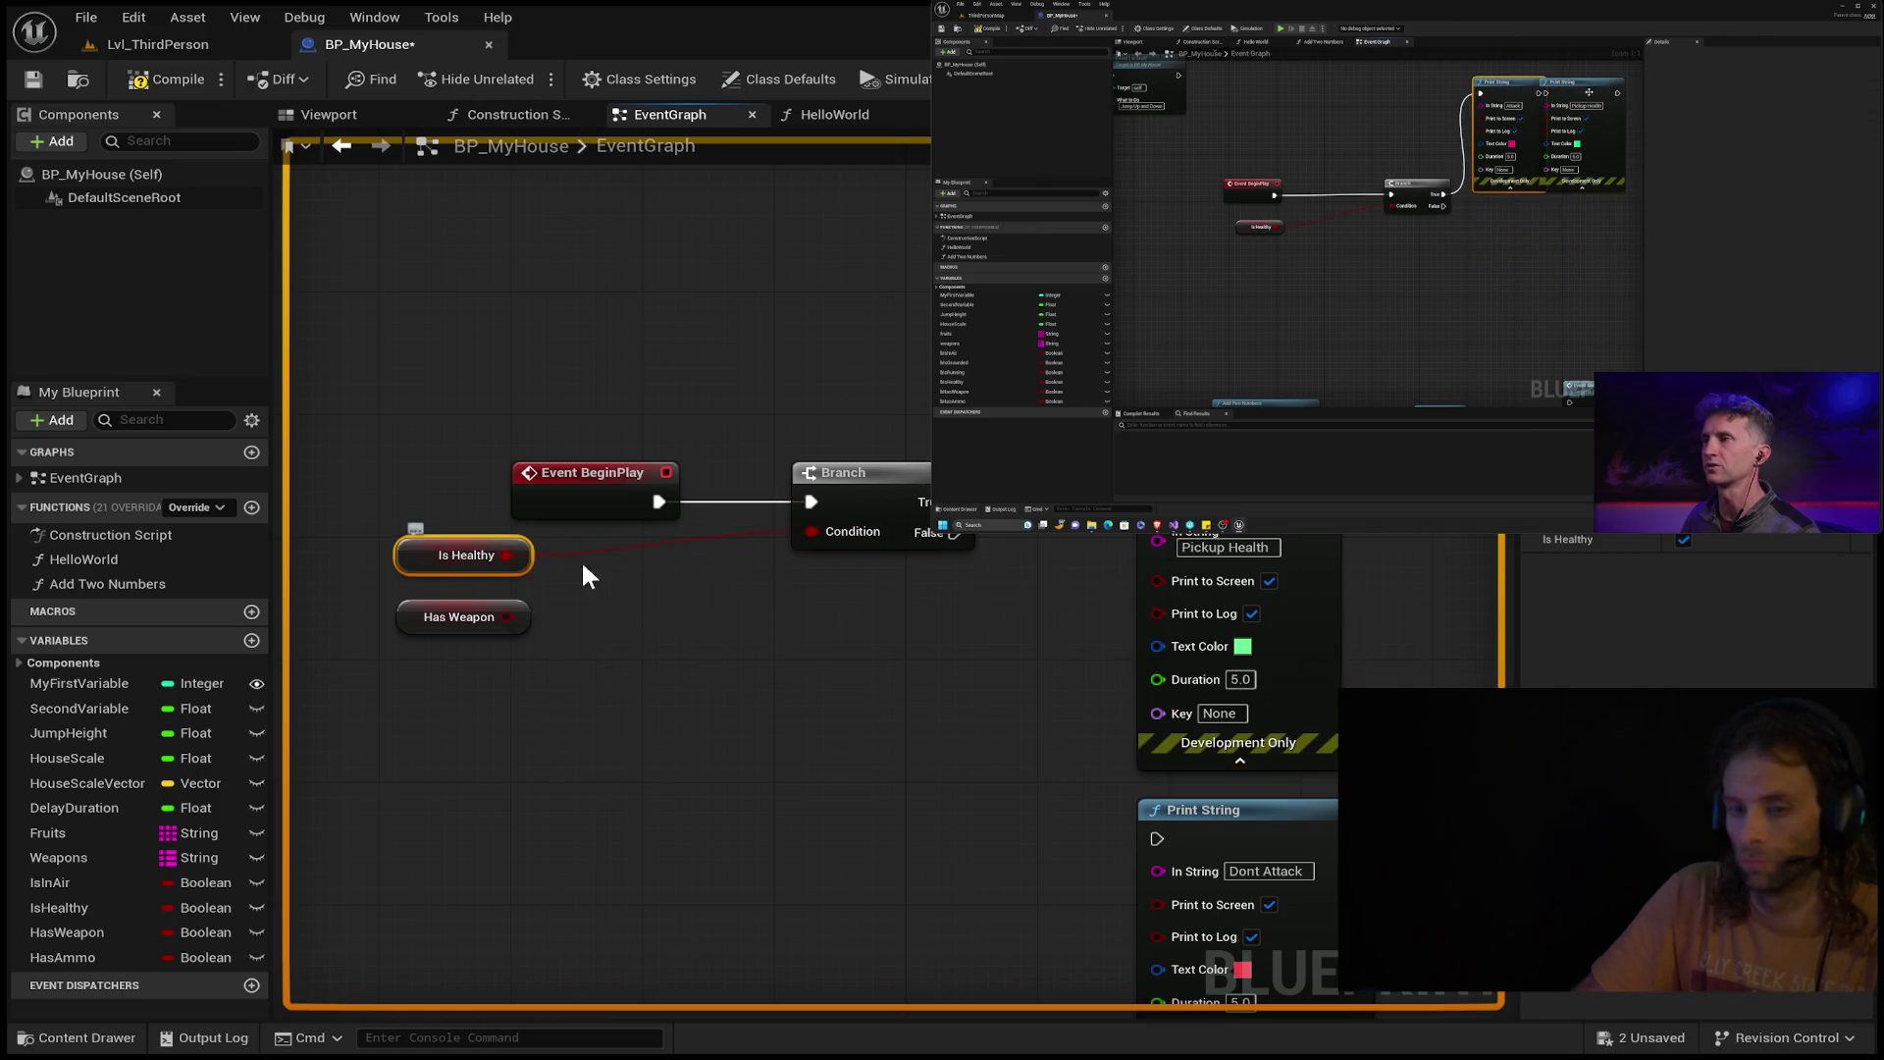
Change the Dont Attack print's text to 'Attack' and drag Branch False toward it.
{"action": "left_click", "coordinate": [1249, 870]}
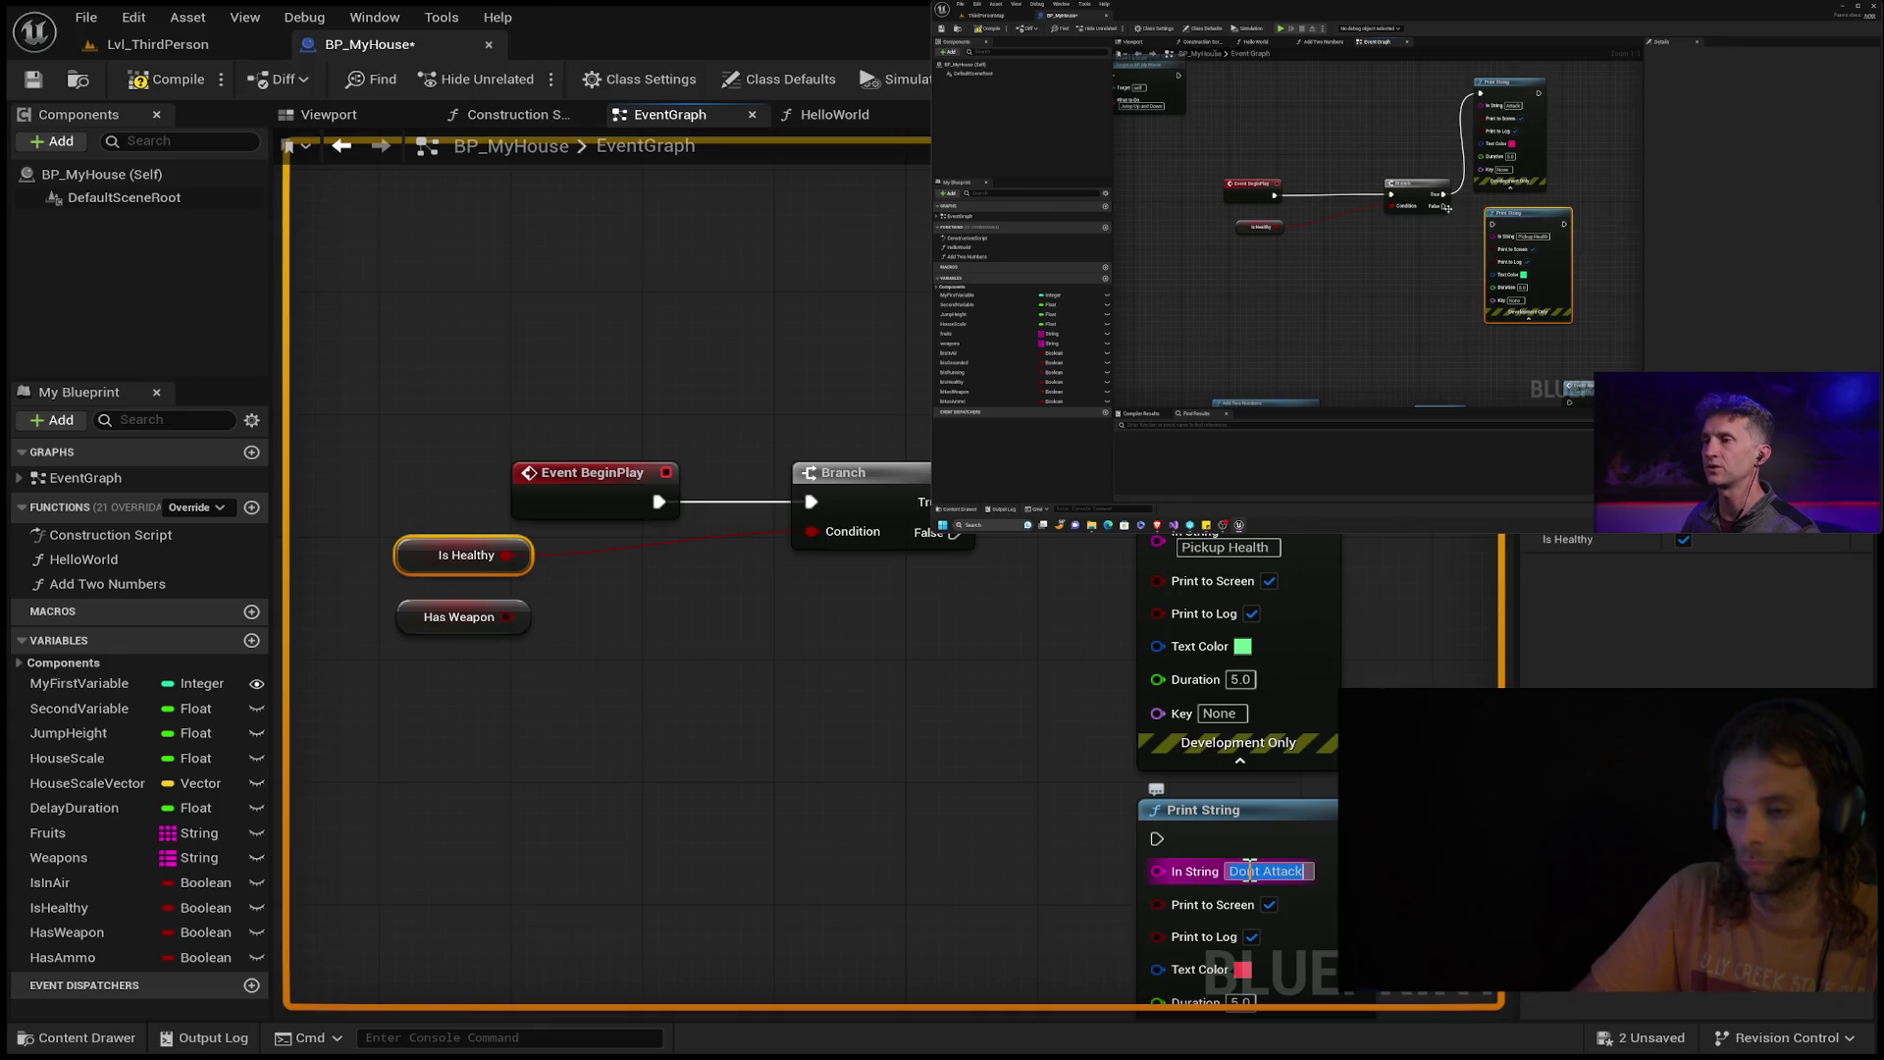
{"action": "type", "text": "Attack"}
{"action": "key", "text": "Return"}
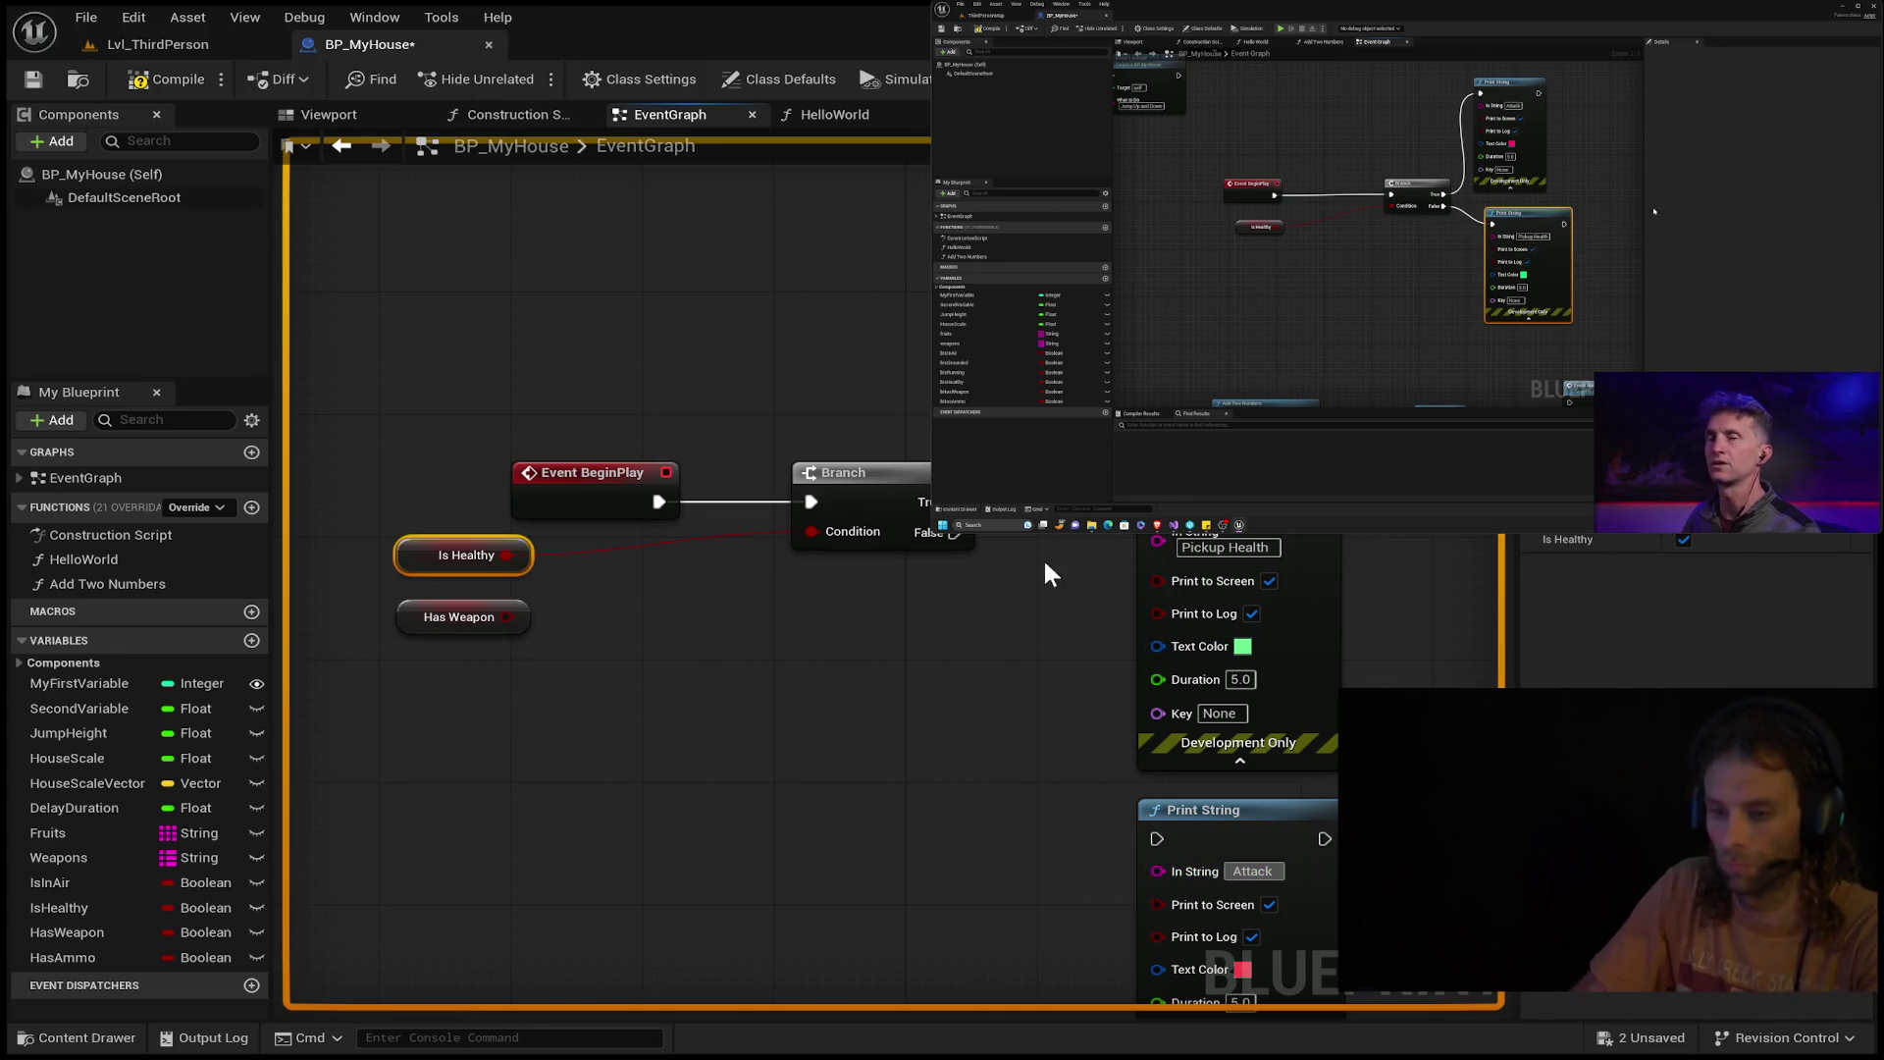
{"action": "mouse_move", "coordinate": [954, 533]}
{"action": "left_mouse_down"}
{"action": "mouse_move", "coordinate": [1139, 835]}
{"action": "mouse_move", "coordinate": [863, 734]}
{"action": "mouse_move", "coordinate": [855, 692]}
{"action": "left_mouse_up"}
Reposition the Pickup Health and Attack print nodes and rewire the Branch outputs toward them.
{"action": "mouse_move", "coordinate": [1312, 484]}
{"action": "left_mouse_down"}
{"action": "mouse_move", "coordinate": [883, 699]}
{"action": "mouse_move", "coordinate": [883, 676]}
{"action": "left_mouse_up"}
{"action": "left_click_drag", "start_coordinate": [1260, 813], "coordinate": [1243, 430]}
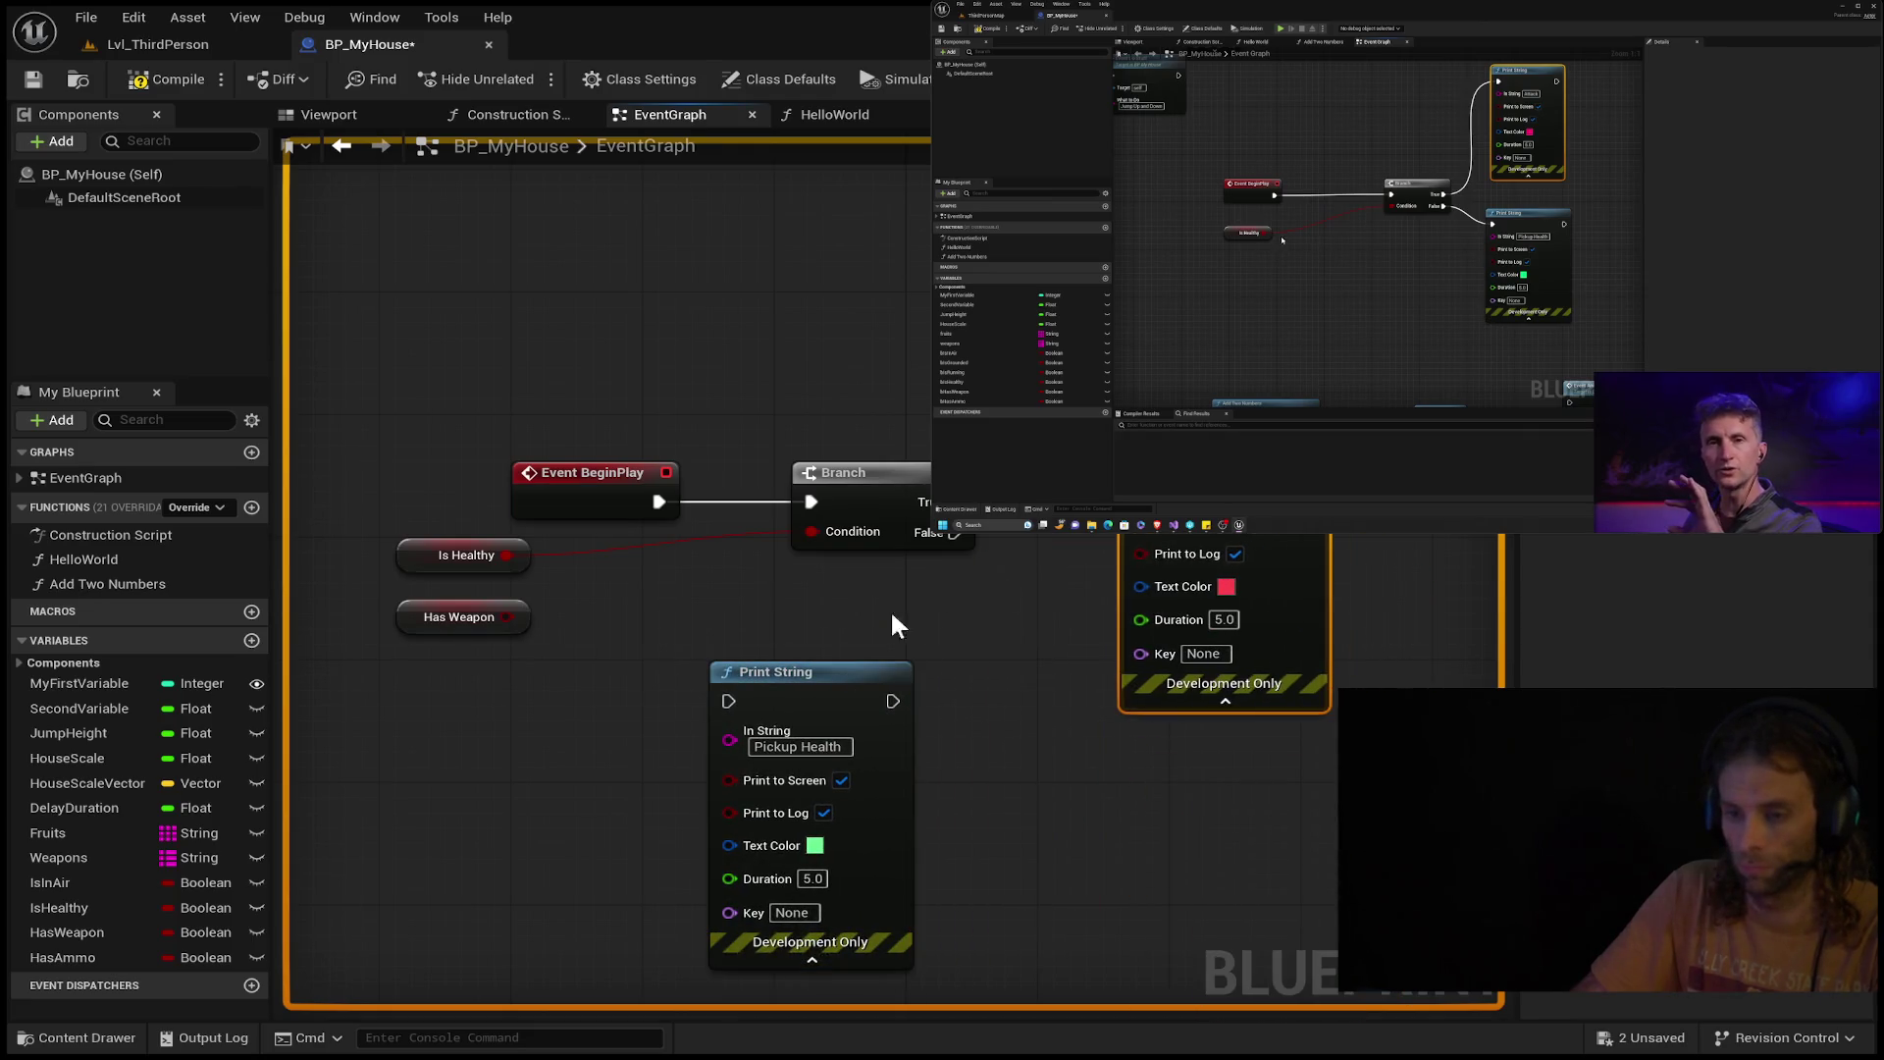
{"action": "mouse_move", "coordinate": [813, 672]}
{"action": "left_mouse_down"}
{"action": "mouse_move", "coordinate": [1231, 756]}
{"action": "mouse_move", "coordinate": [1182, 537]}
{"action": "mouse_move", "coordinate": [1176, 586]}
{"action": "left_mouse_up"}
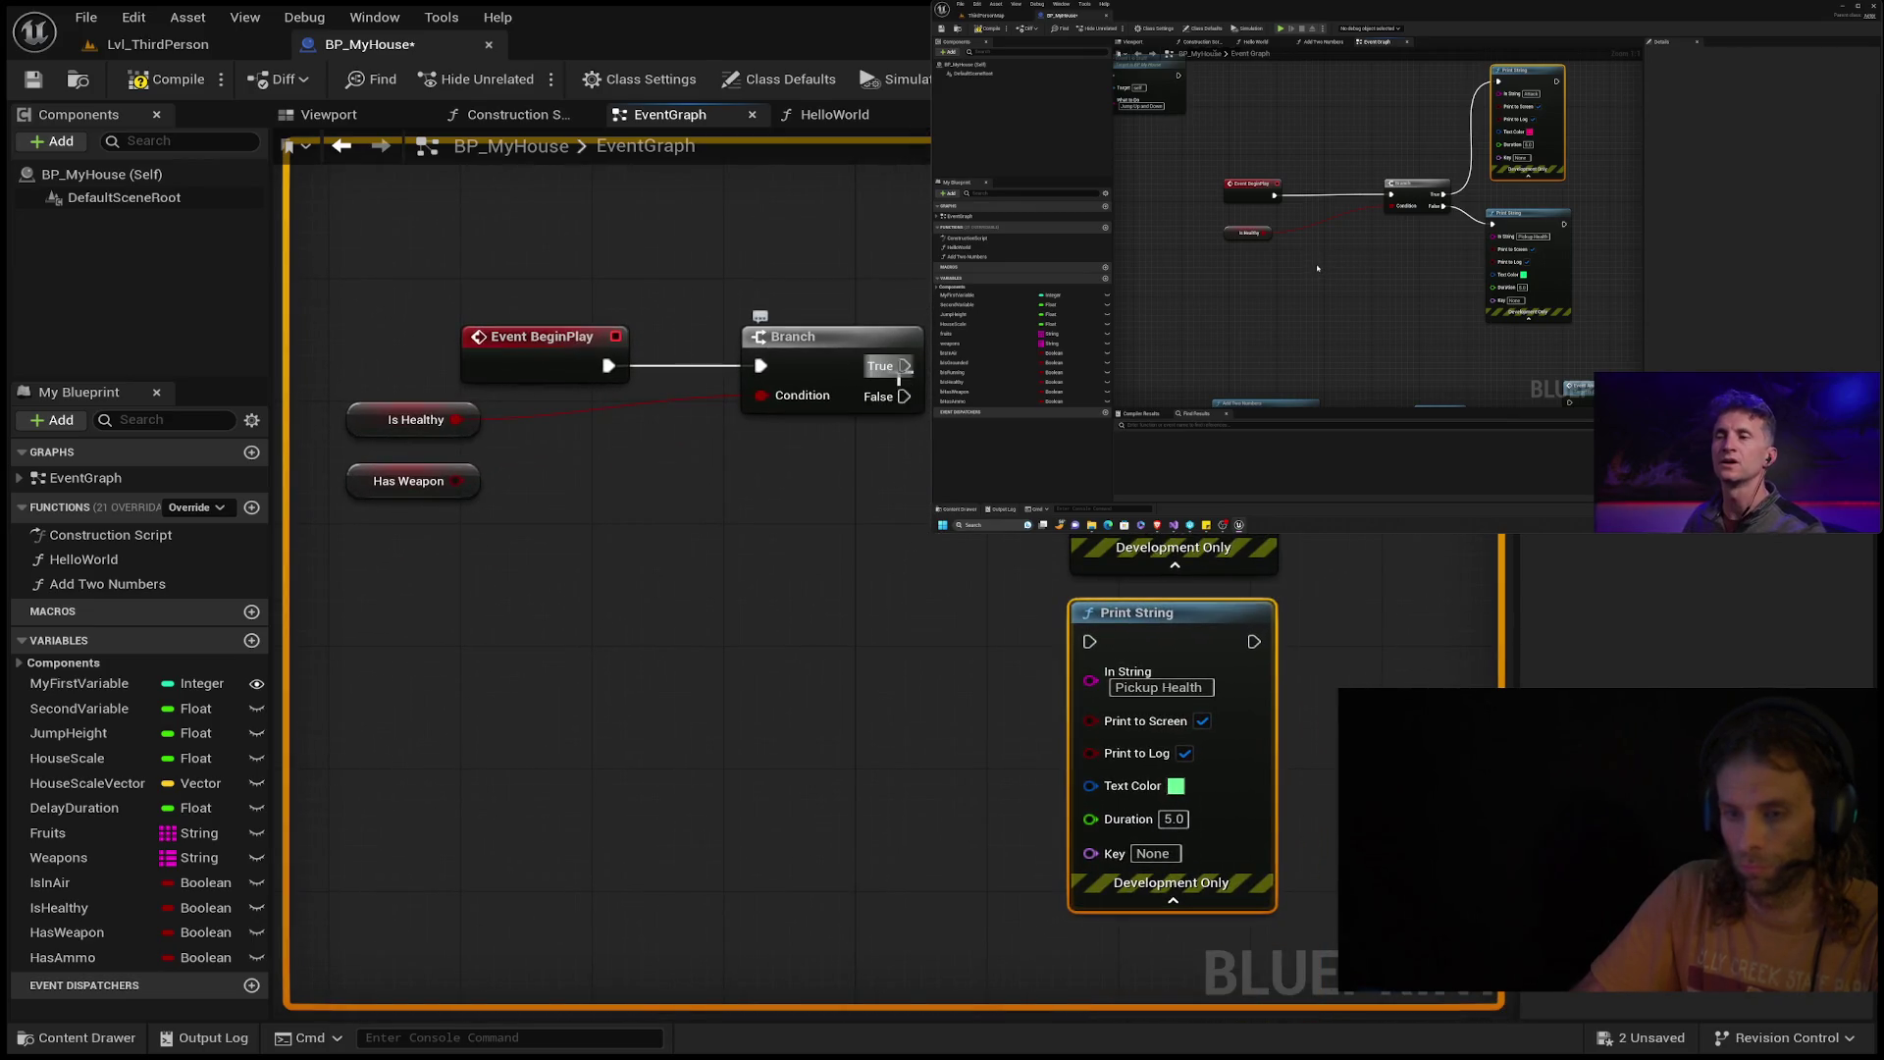
{"action": "mouse_move", "coordinate": [901, 367]}
{"action": "left_mouse_down"}
{"action": "mouse_move", "coordinate": [981, 367]}
{"action": "mouse_move", "coordinate": [1086, 686]}
{"action": "left_mouse_up"}
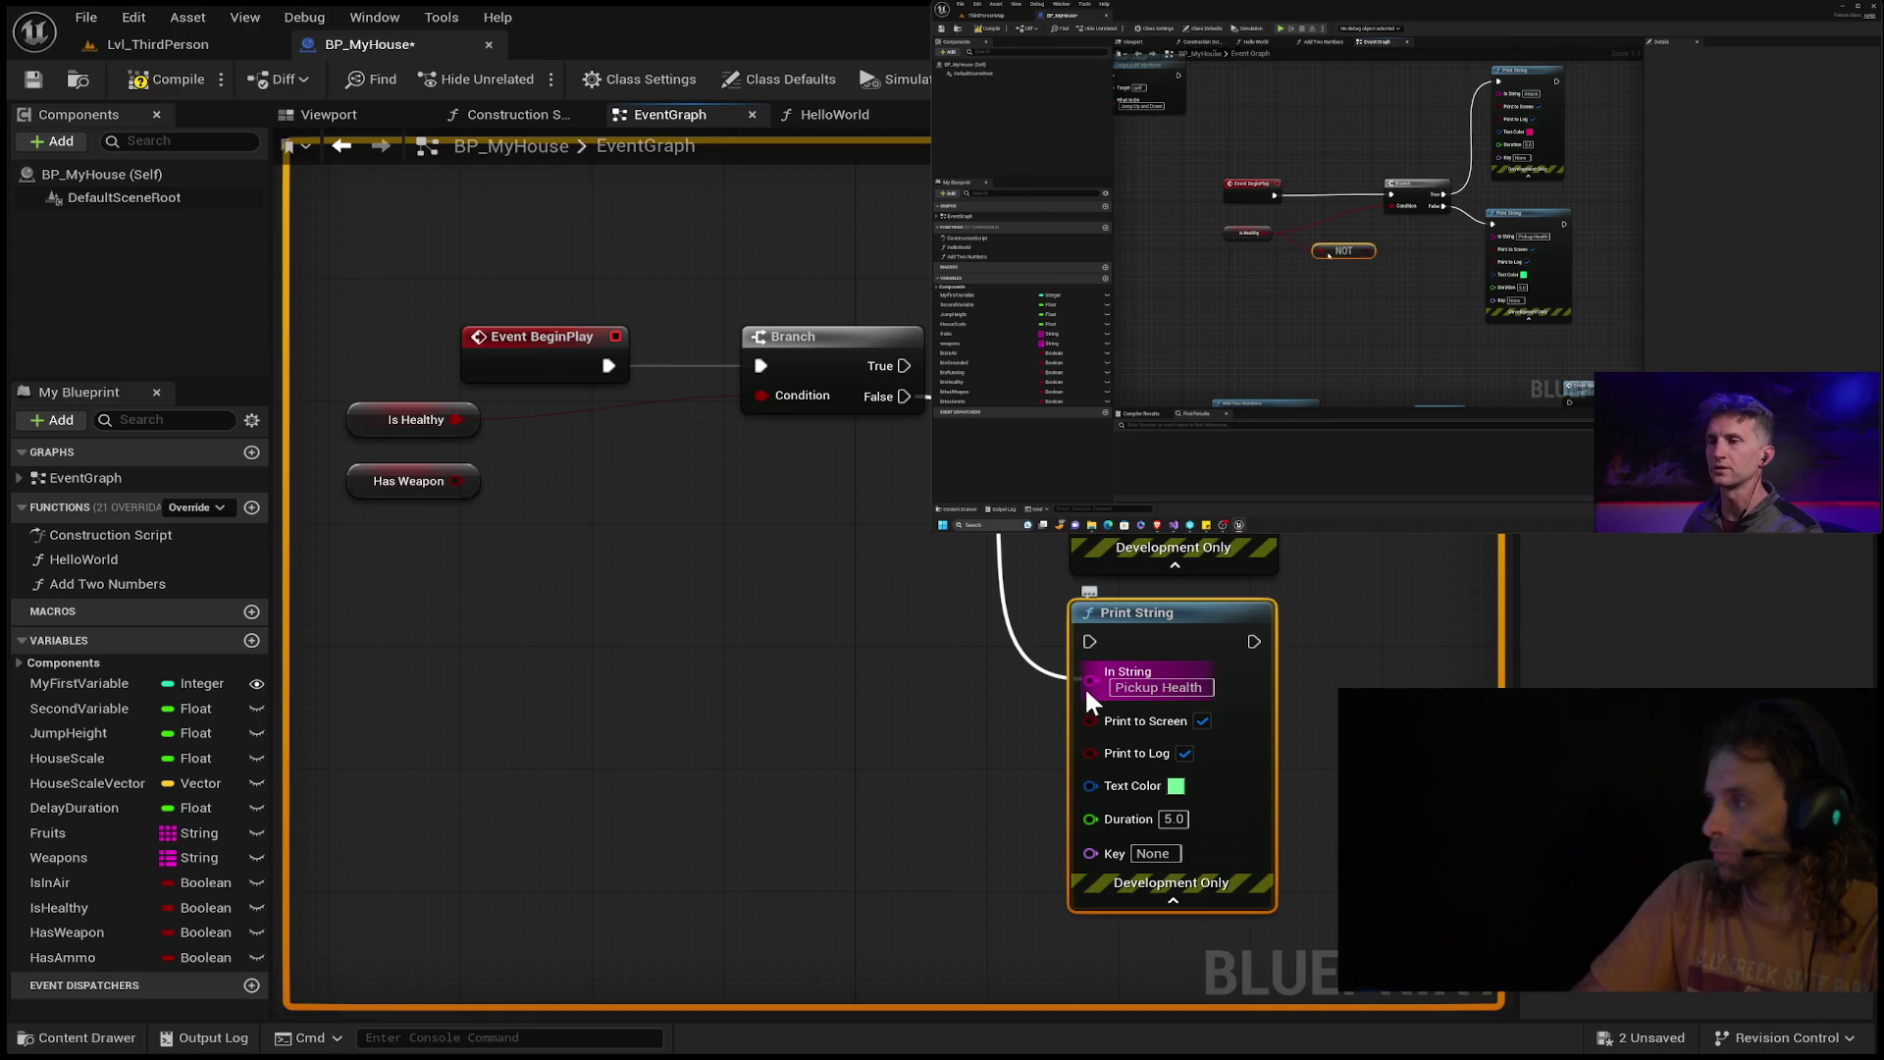
{"action": "key", "text": "ctrl+z"}
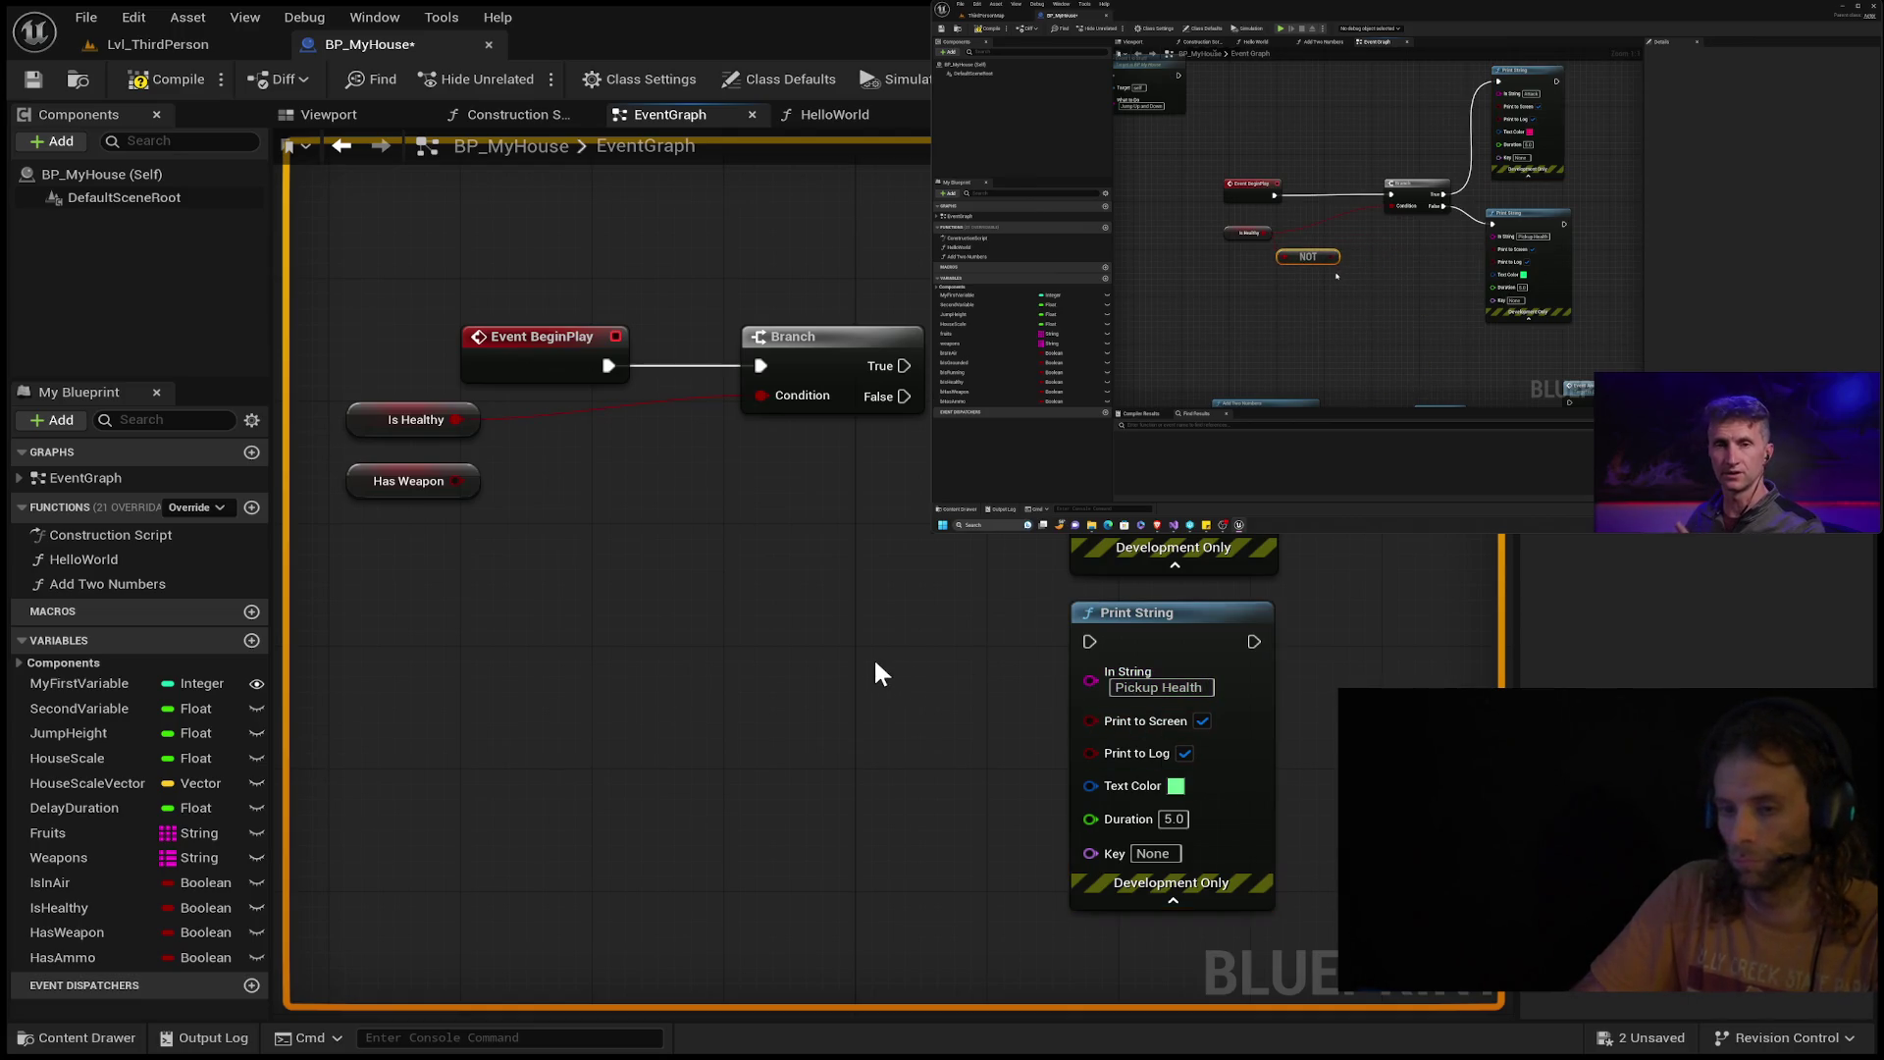
{"action": "mouse_move", "coordinate": [1054, 638]}
{"action": "left_mouse_down"}
{"action": "mouse_move", "coordinate": [1086, 679]}
{"action": "mouse_move", "coordinate": [1000, 553]}
{"action": "mouse_move", "coordinate": [755, 546]}
{"action": "left_mouse_up"}
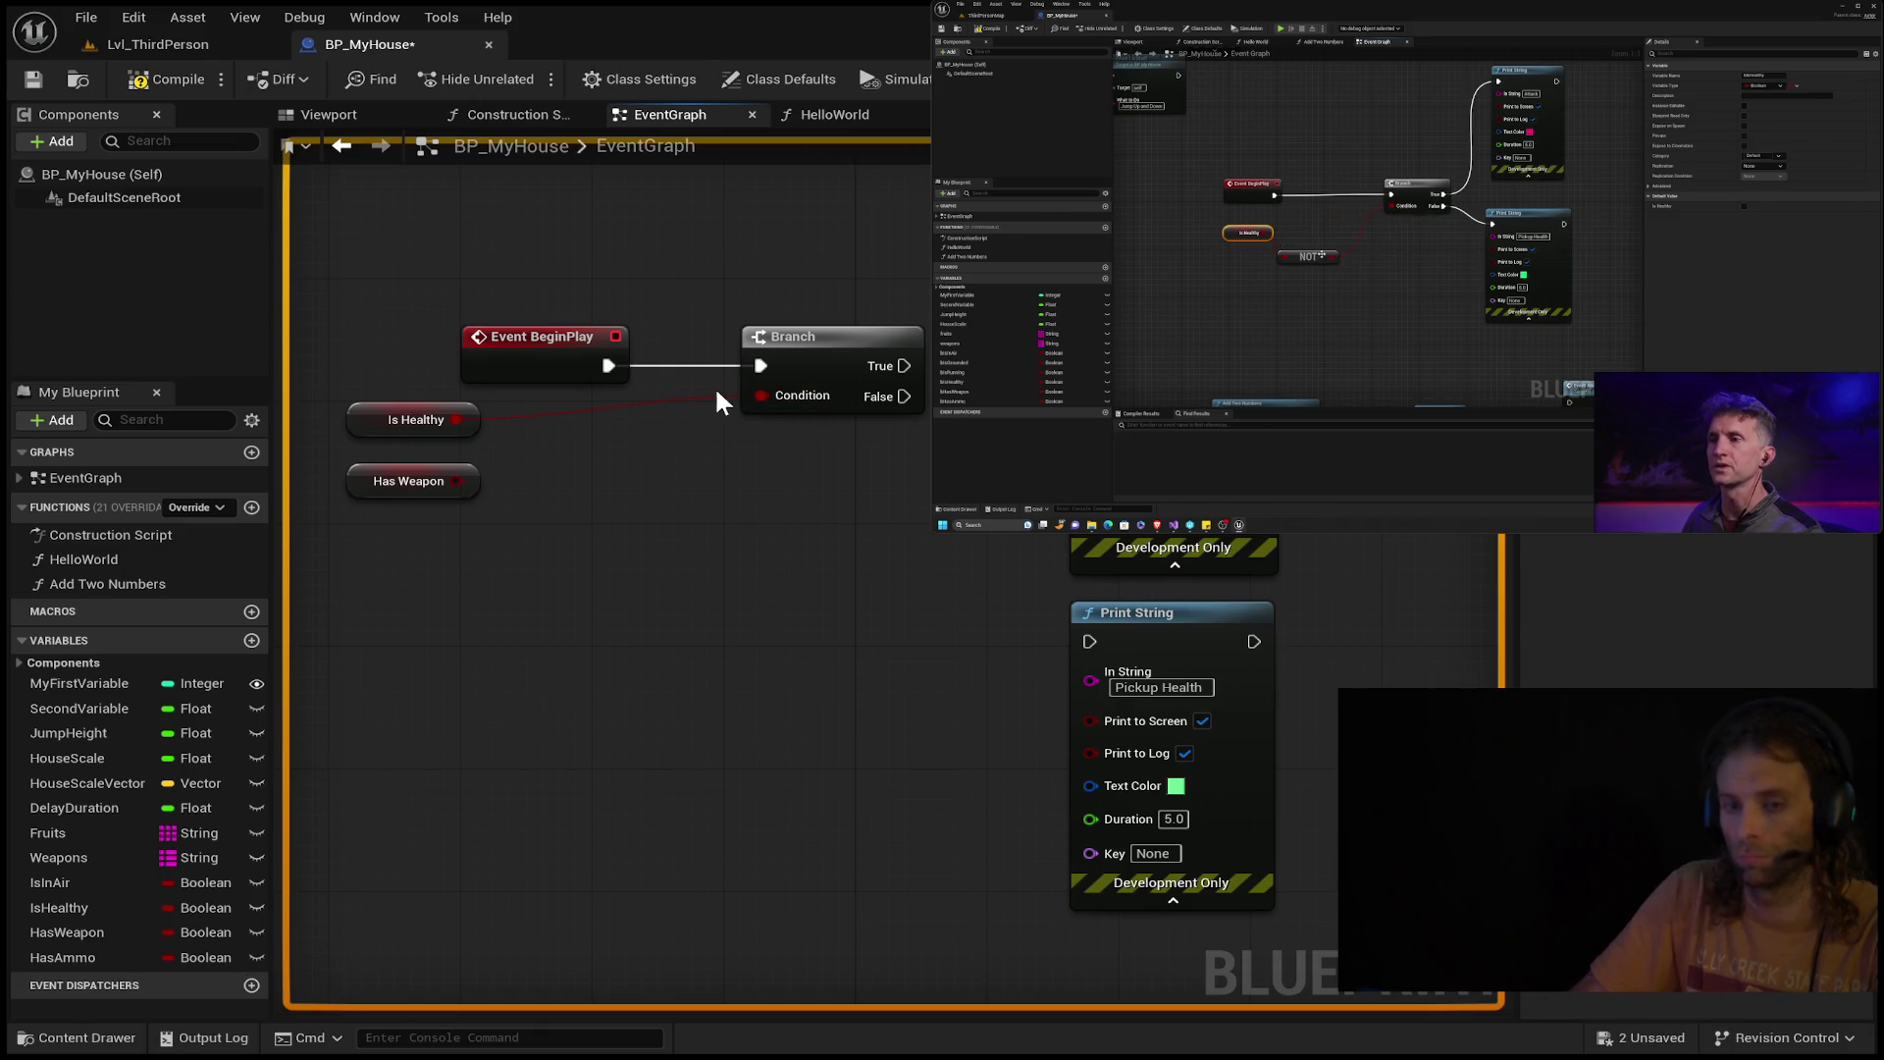
Break Is Healthy's link to the Branch Condition and pull a new wire from it.
{"action": "left_click", "coordinate": [455, 420]}
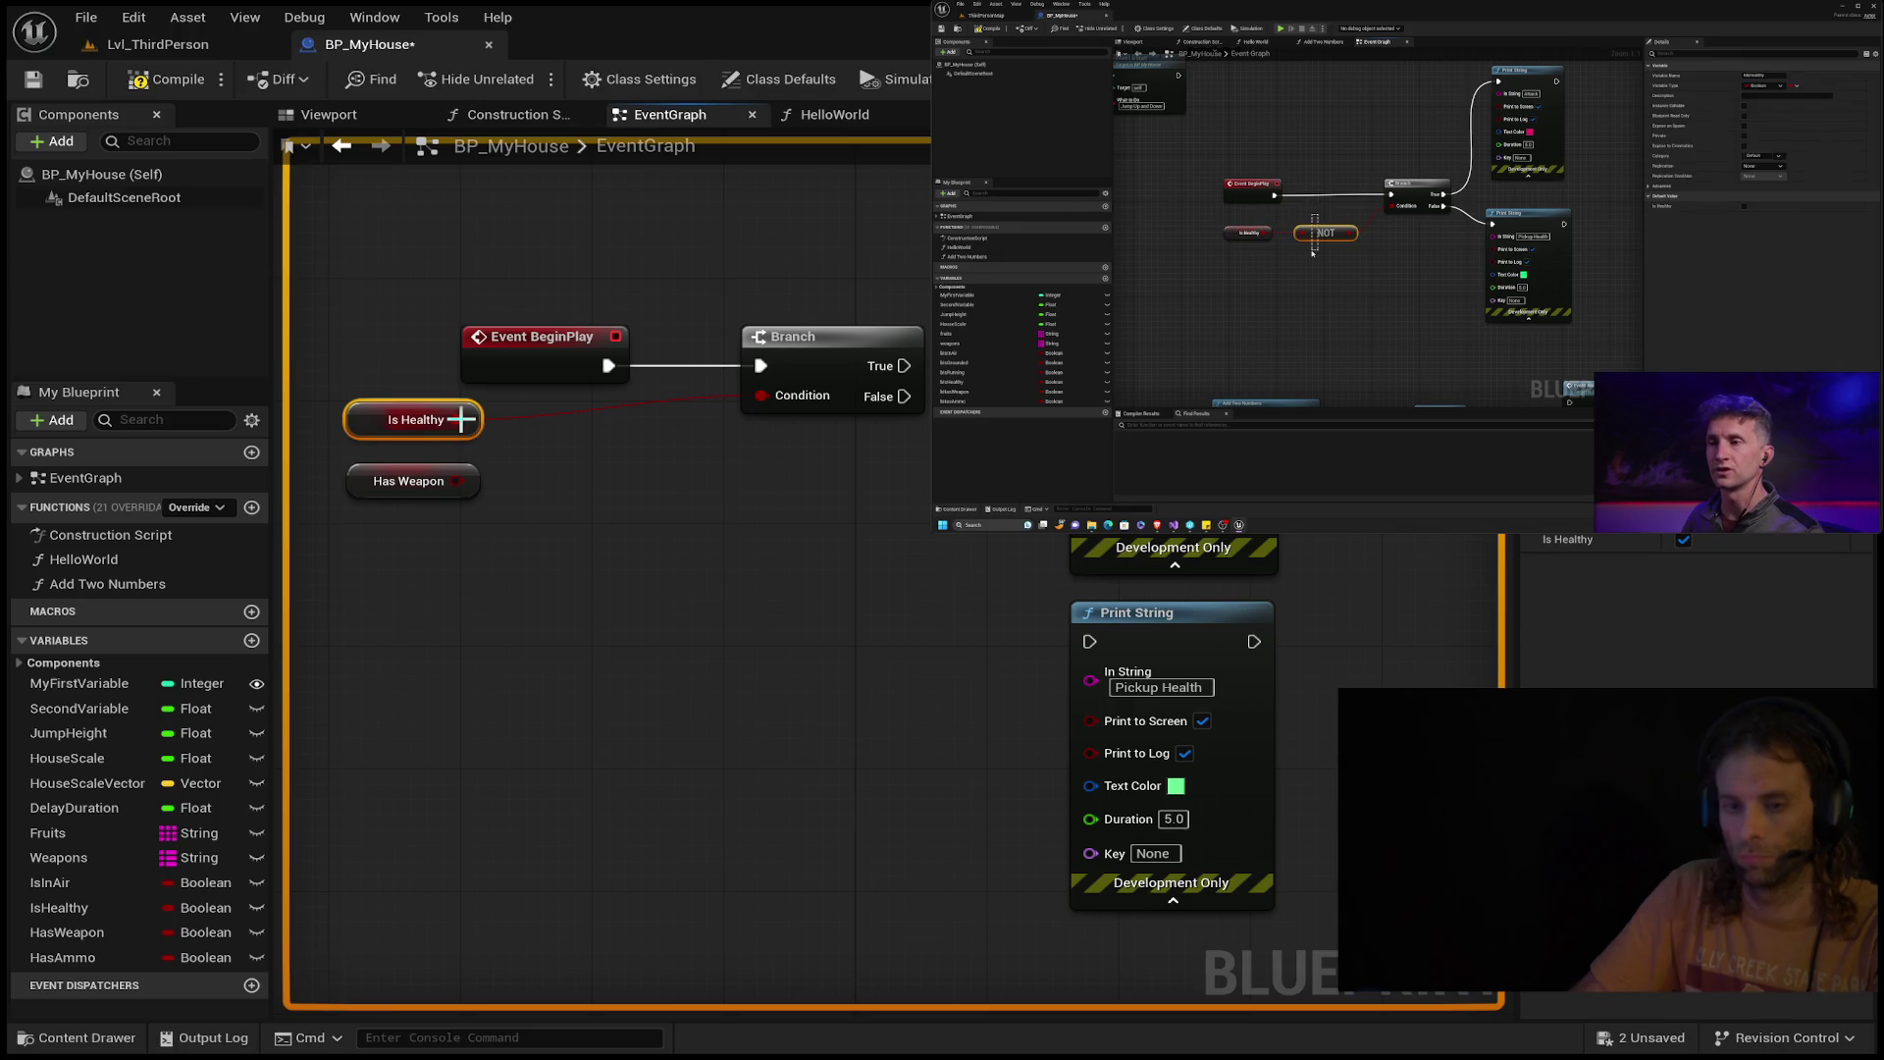
{"action": "key", "text": "ctrl+z"}
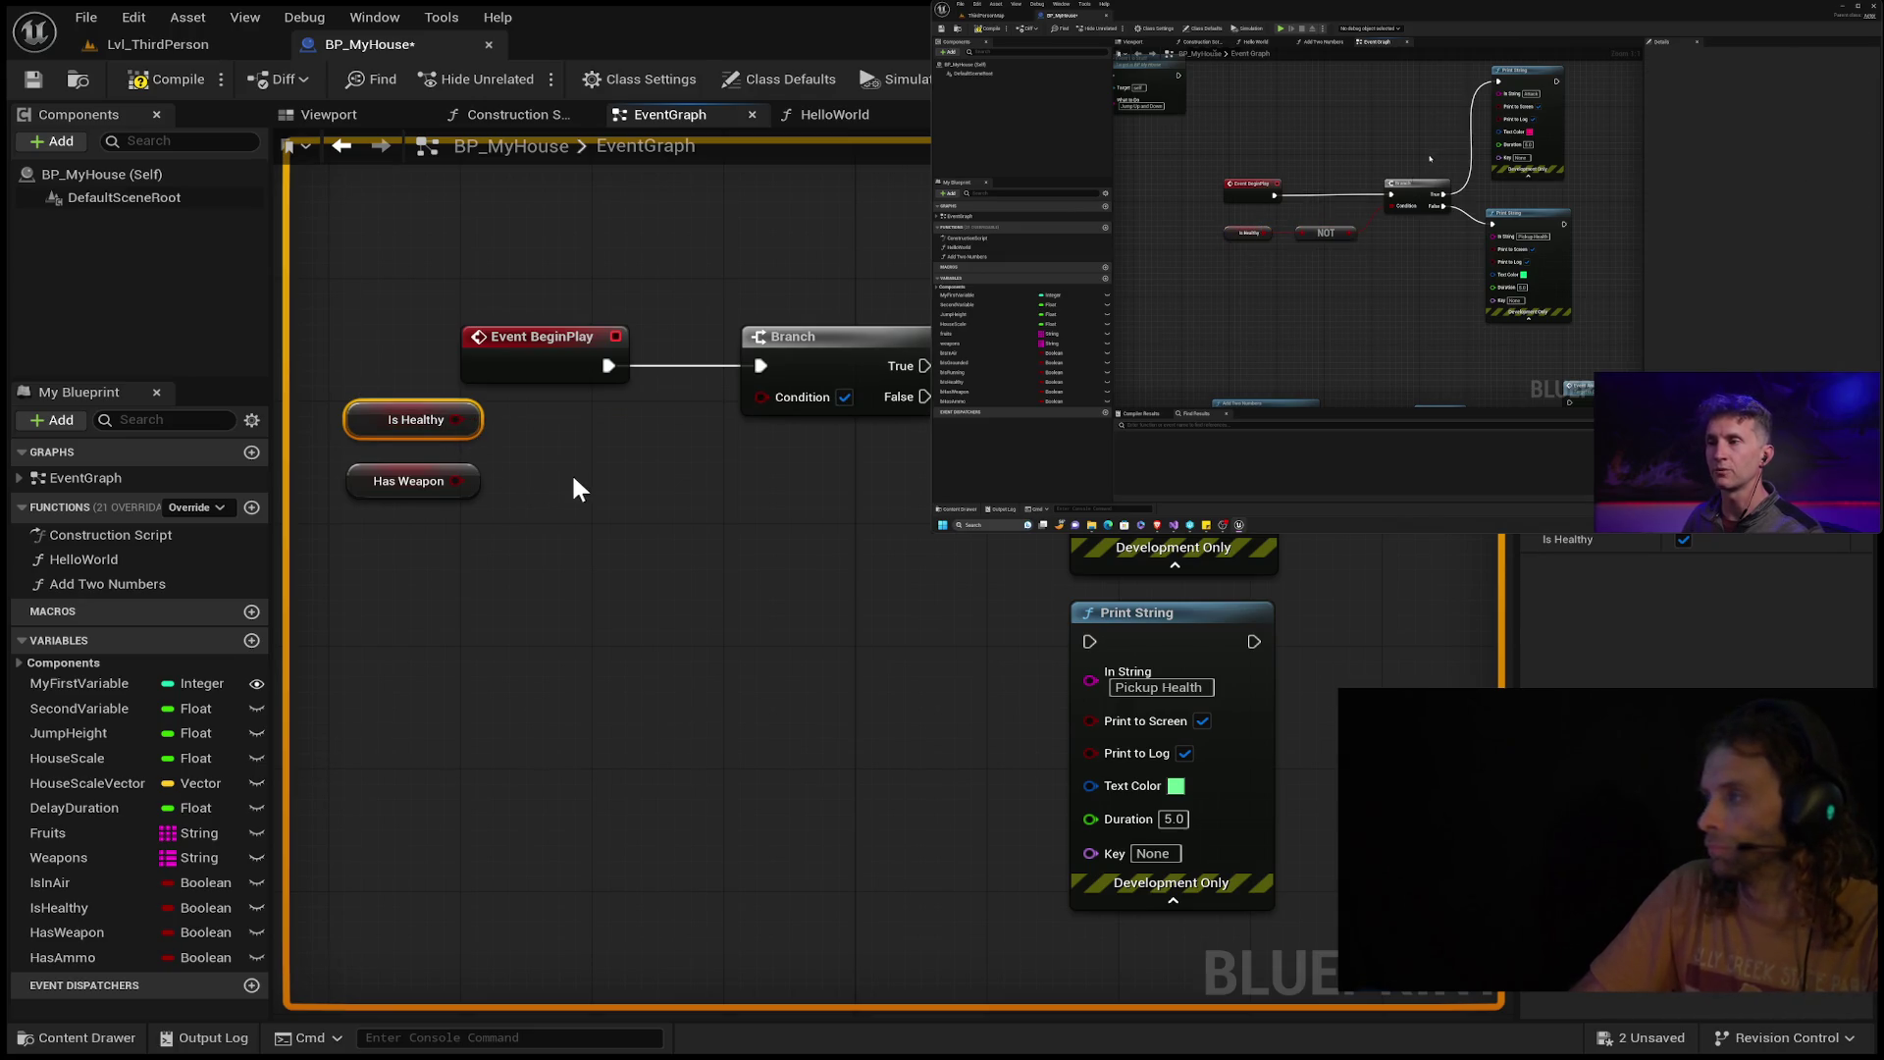
{"action": "left_click_drag", "start_coordinate": [473, 420], "coordinate": [619, 463]}
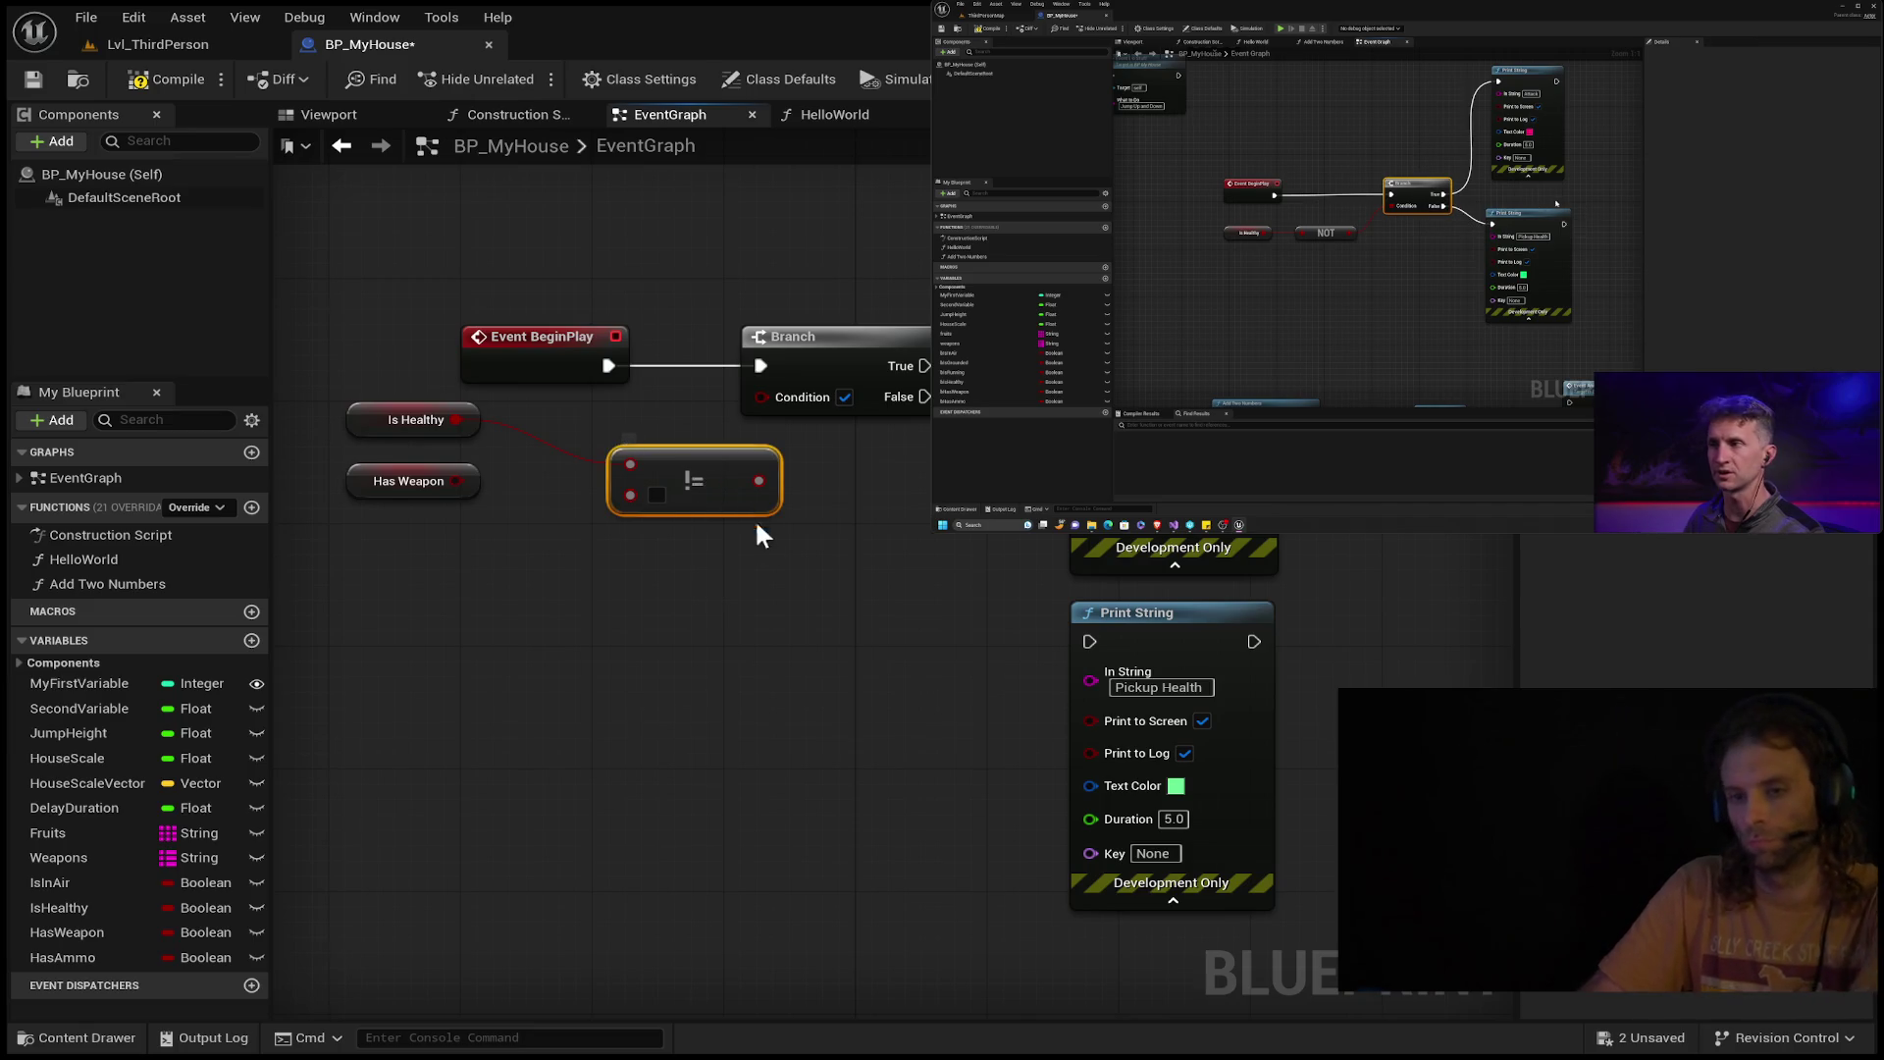
Replace the != node with a NOT node between Is Healthy and the Branch Condition, then wire True to a print.
{"action": "key", "text": "Delete"}
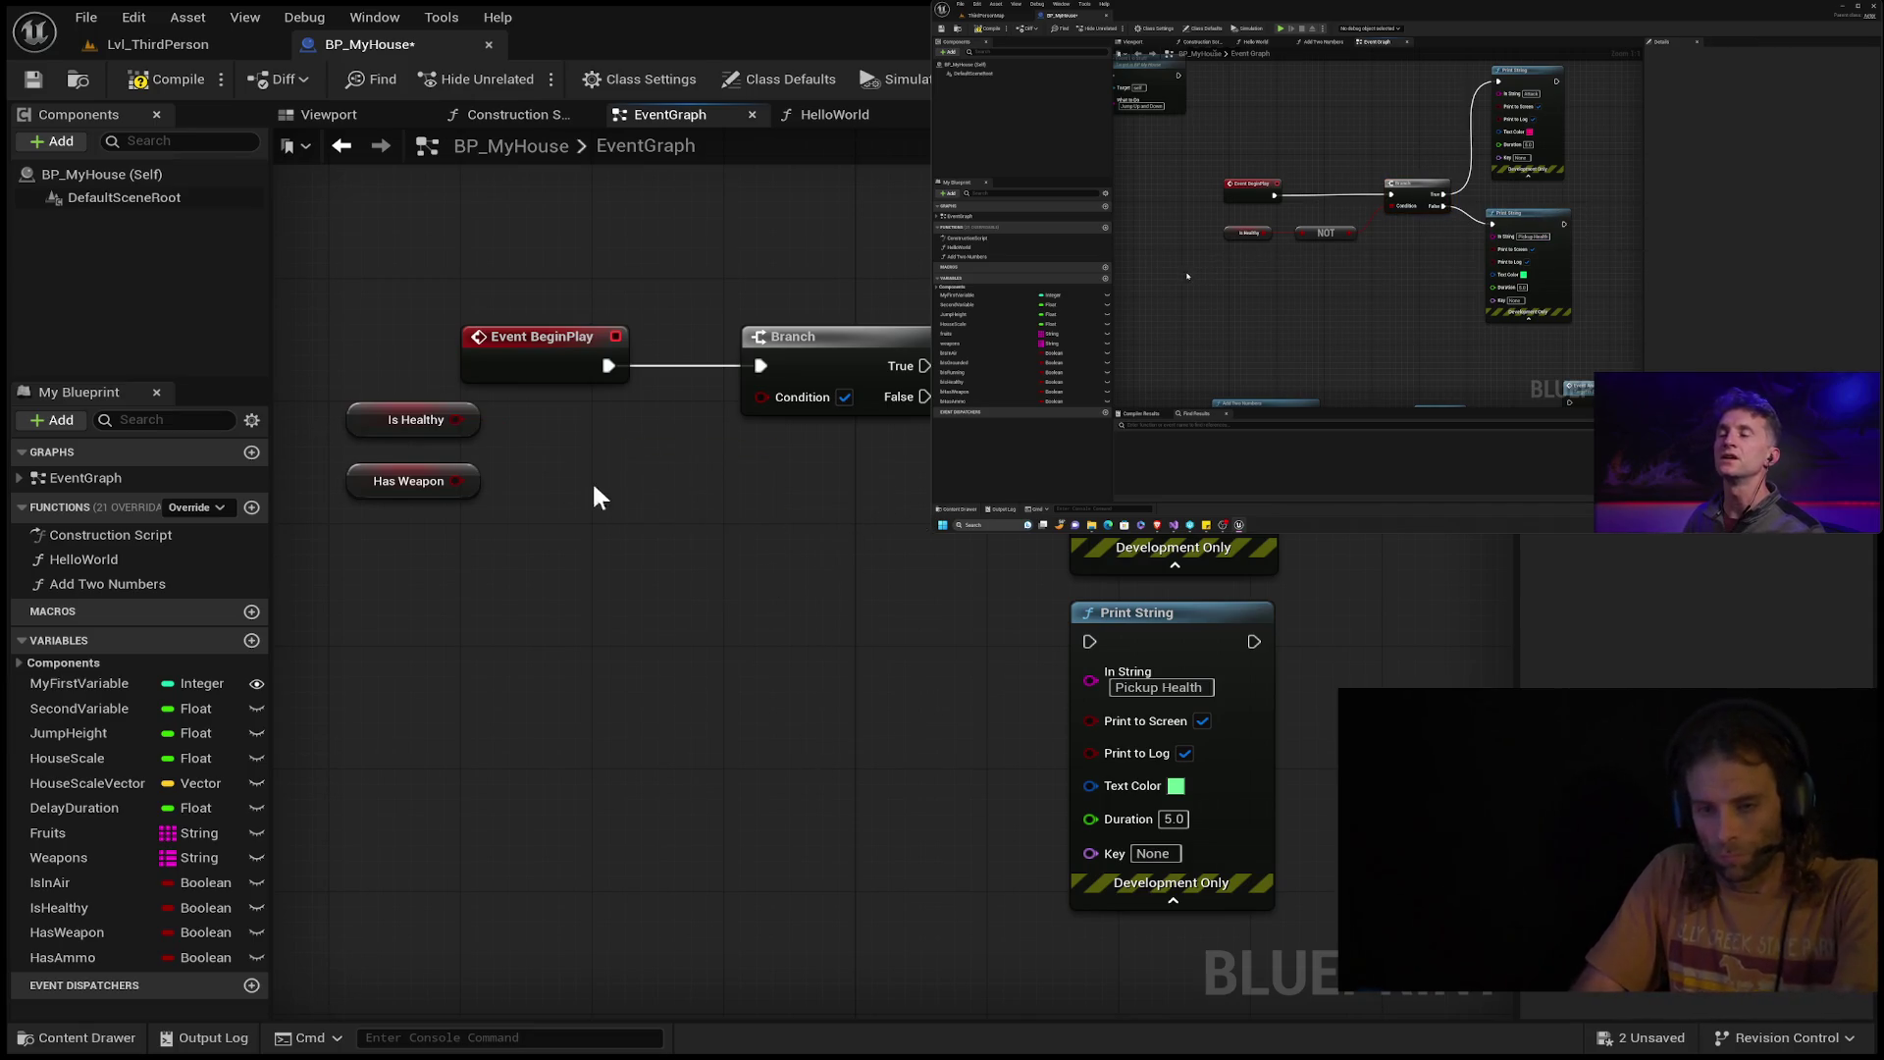
{"action": "left_click_drag", "start_coordinate": [457, 420], "coordinate": [606, 493]}
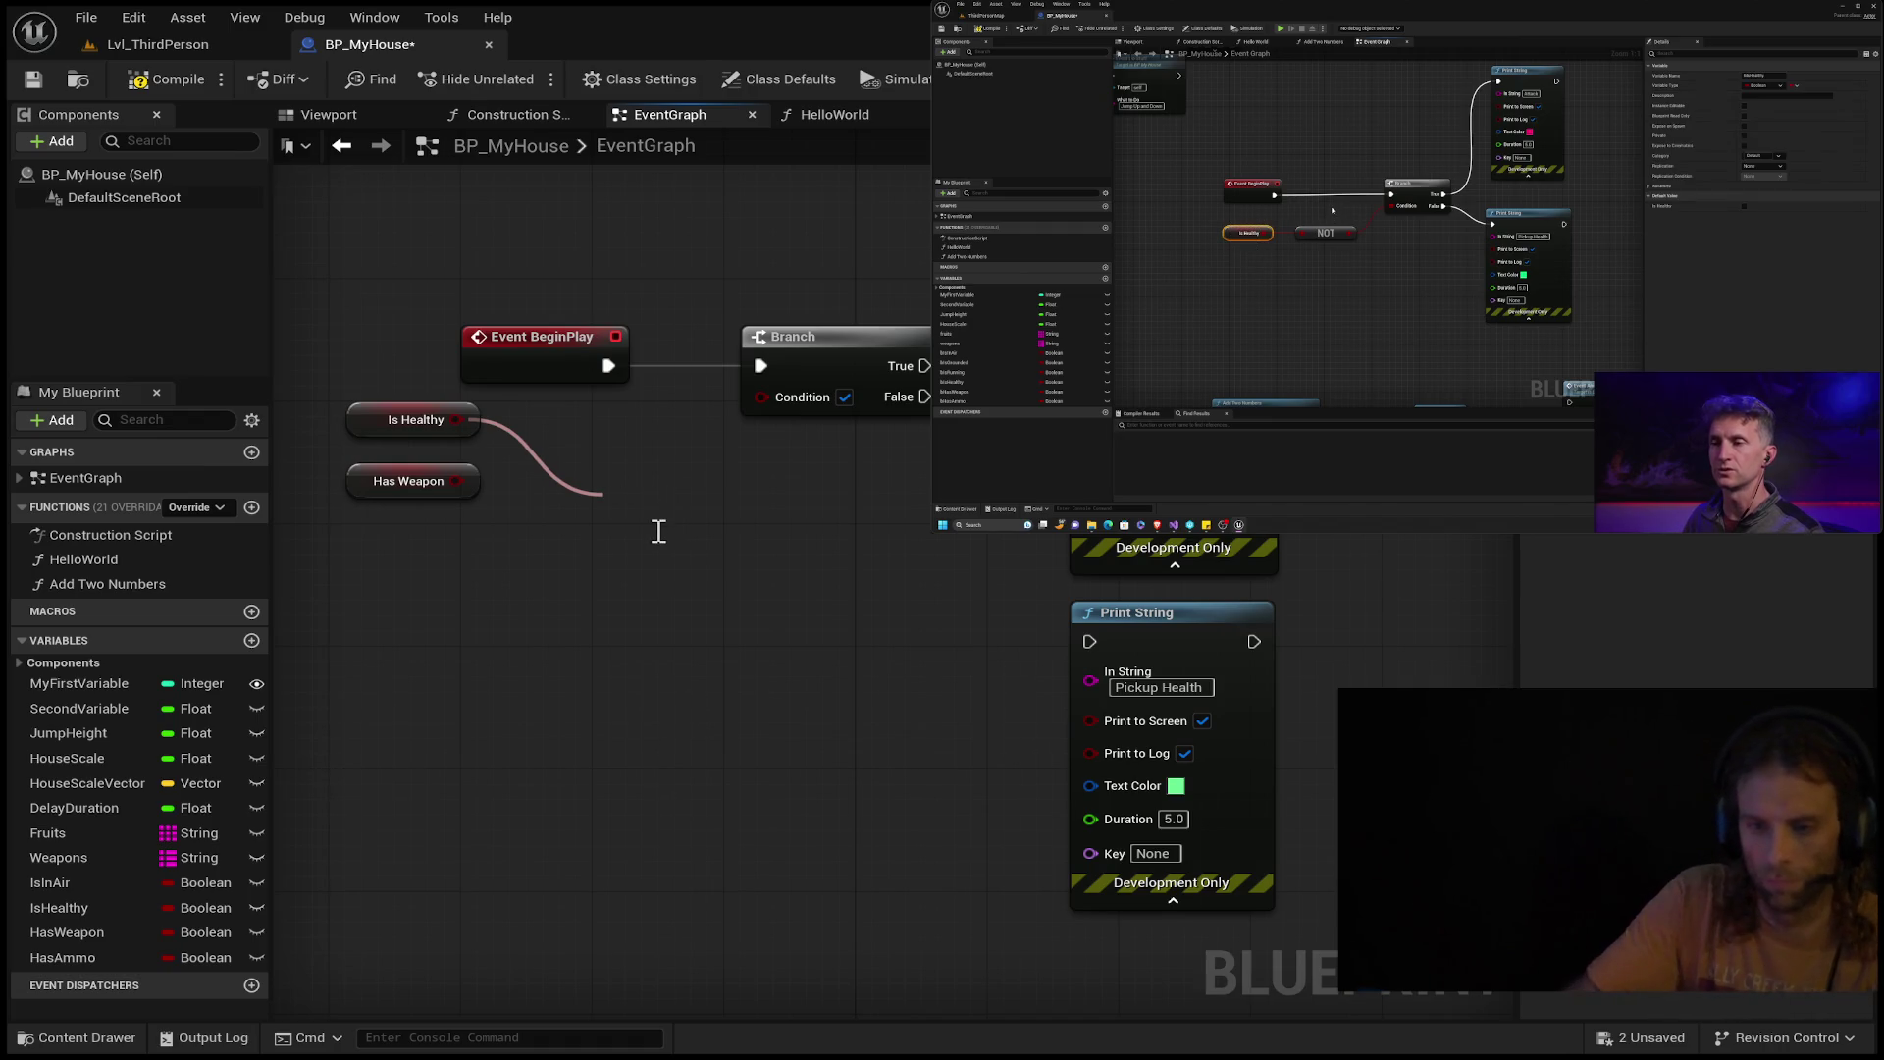
{"action": "left_click", "coordinate": [680, 592]}
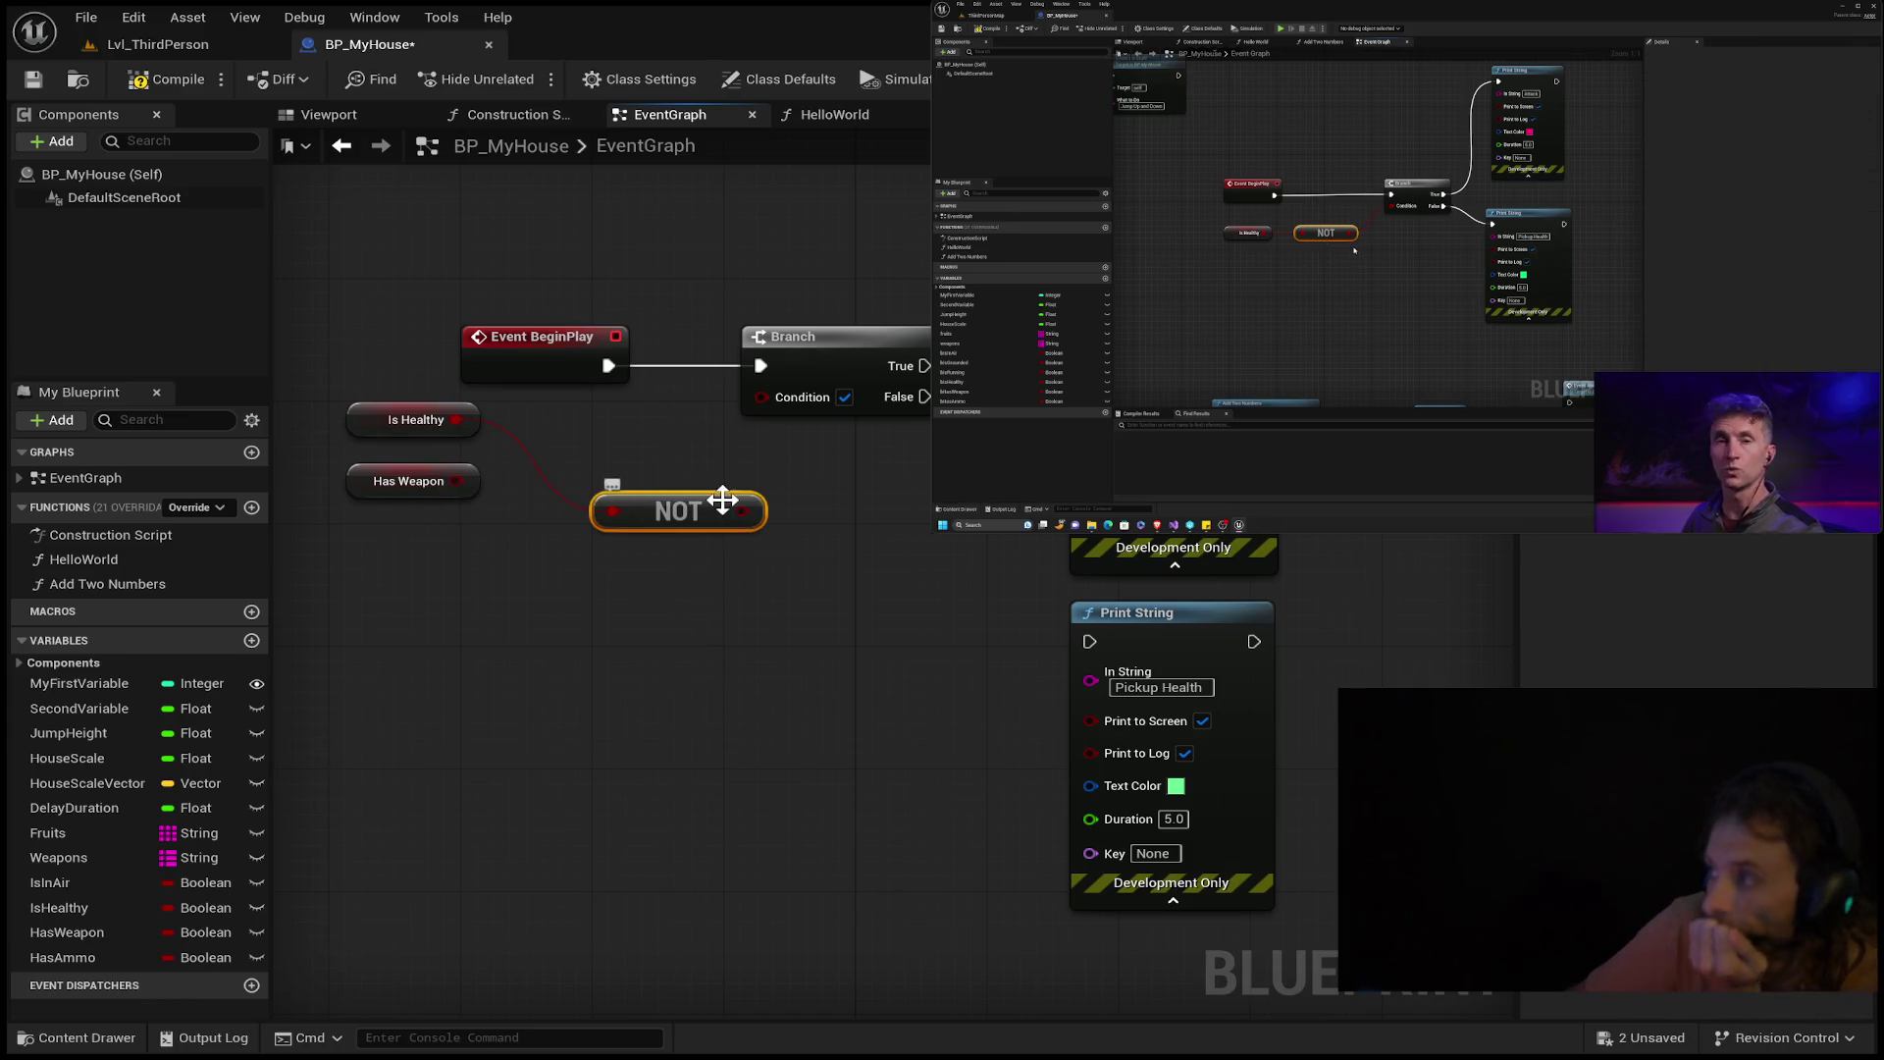
{"action": "mouse_move", "coordinate": [737, 508]}
{"action": "left_mouse_down"}
{"action": "mouse_move", "coordinate": [791, 451]}
{"action": "mouse_move", "coordinate": [751, 404]}
{"action": "left_mouse_up"}
{"action": "left_click_drag", "start_coordinate": [672, 525], "coordinate": [605, 434]}
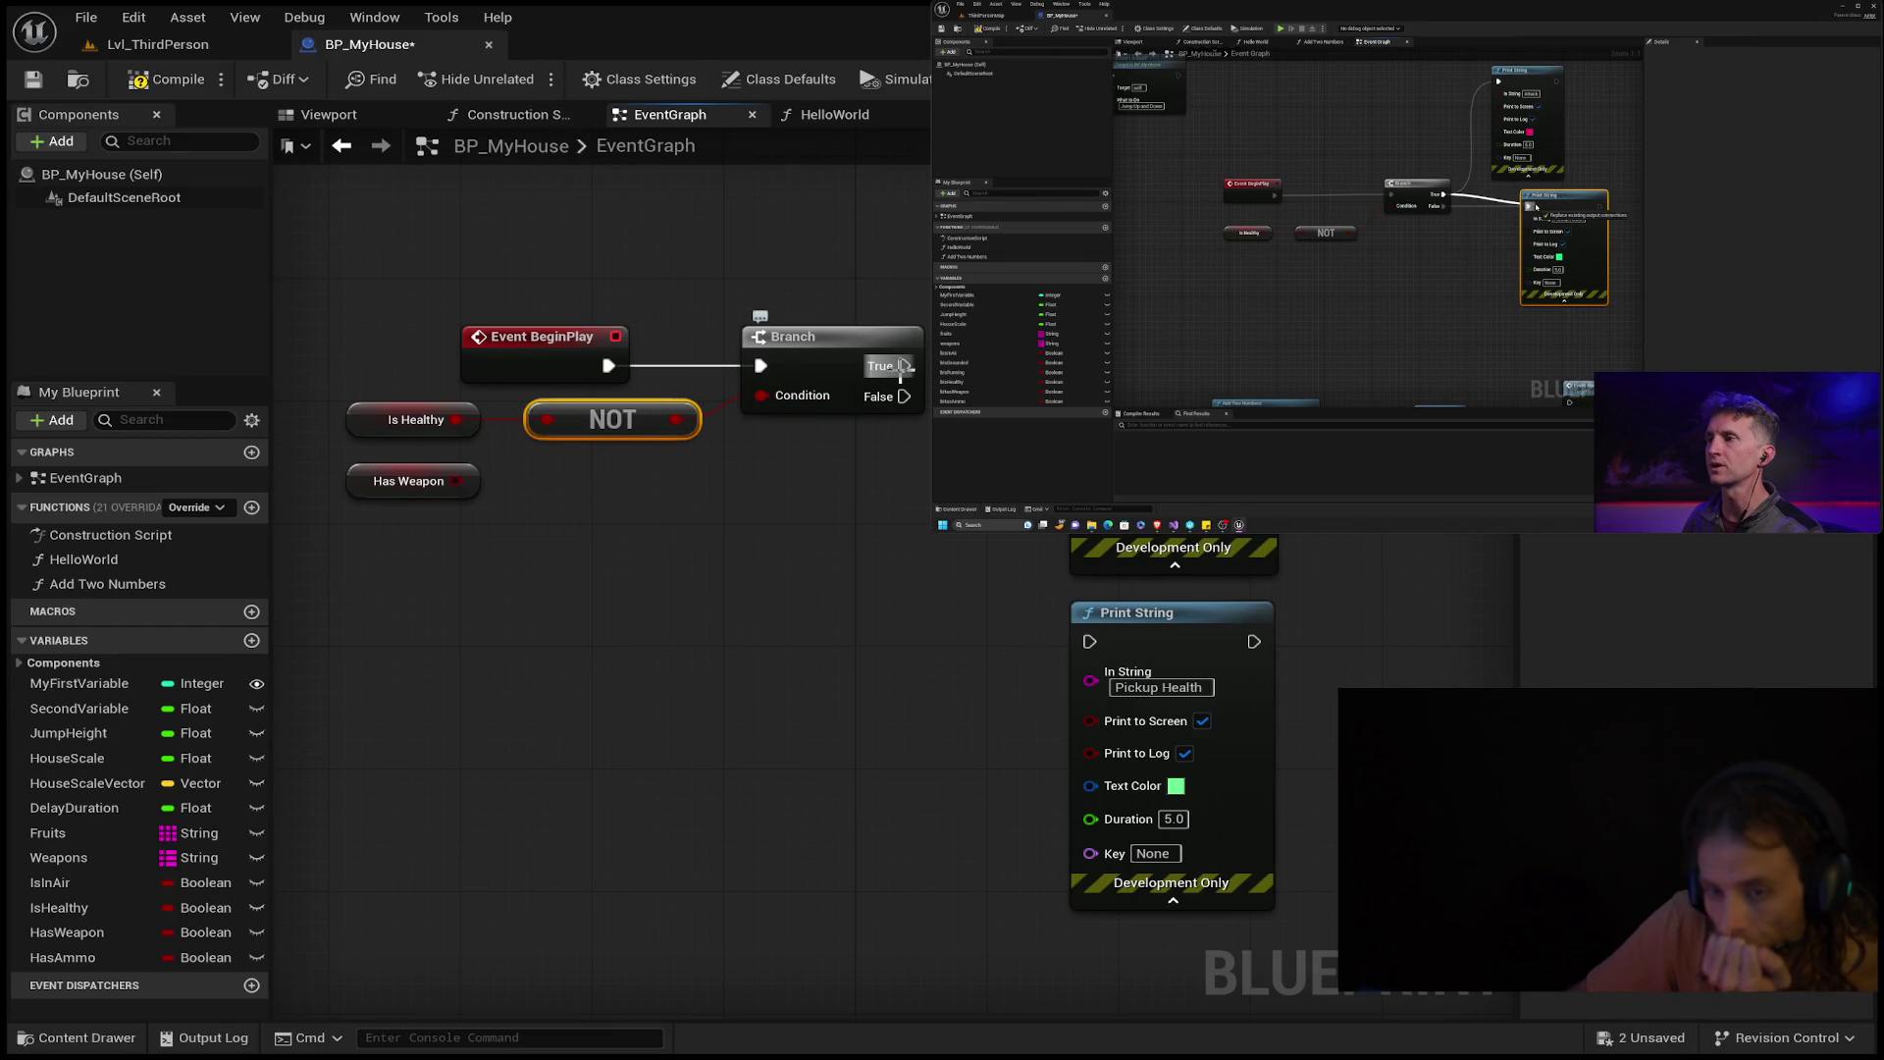
{"action": "mouse_move", "coordinate": [901, 366]}
{"action": "left_mouse_down"}
{"action": "mouse_move", "coordinate": [991, 471]}
{"action": "mouse_move", "coordinate": [1095, 680]}
{"action": "left_mouse_up"}
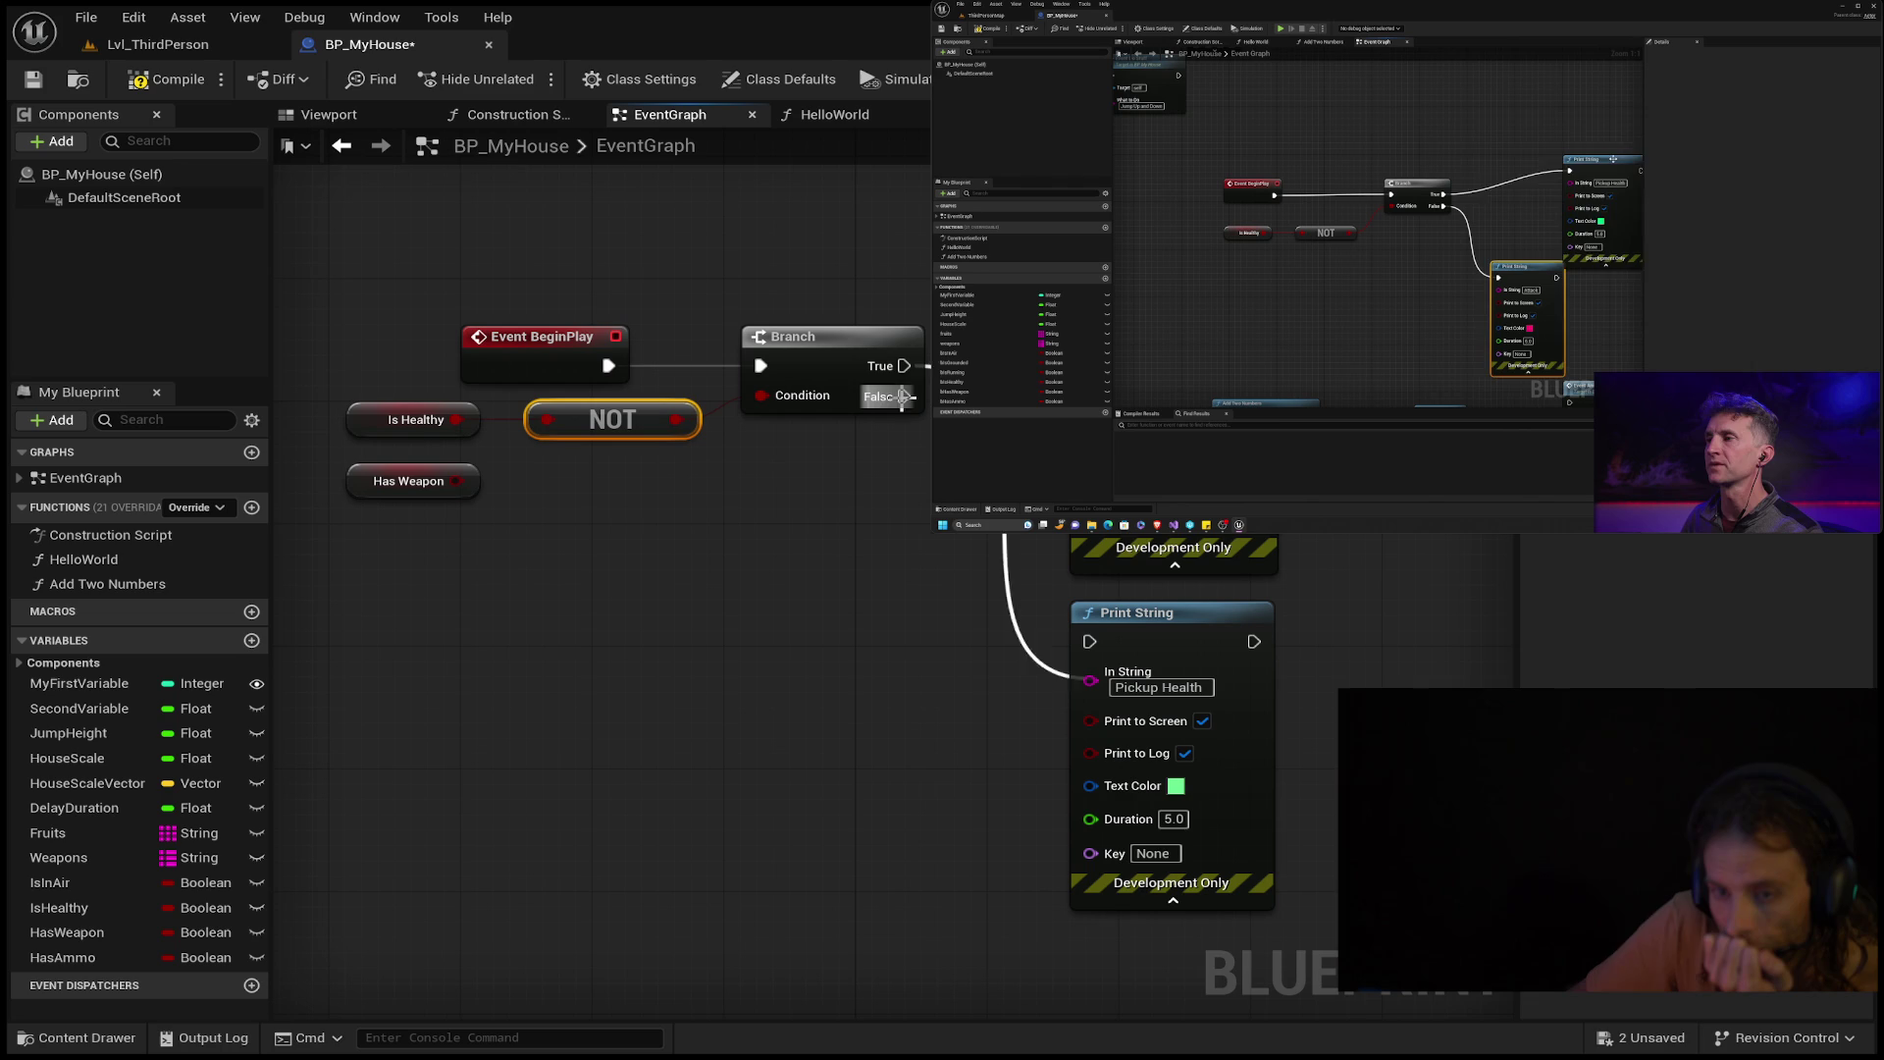
{"action": "key", "text": "Escape"}
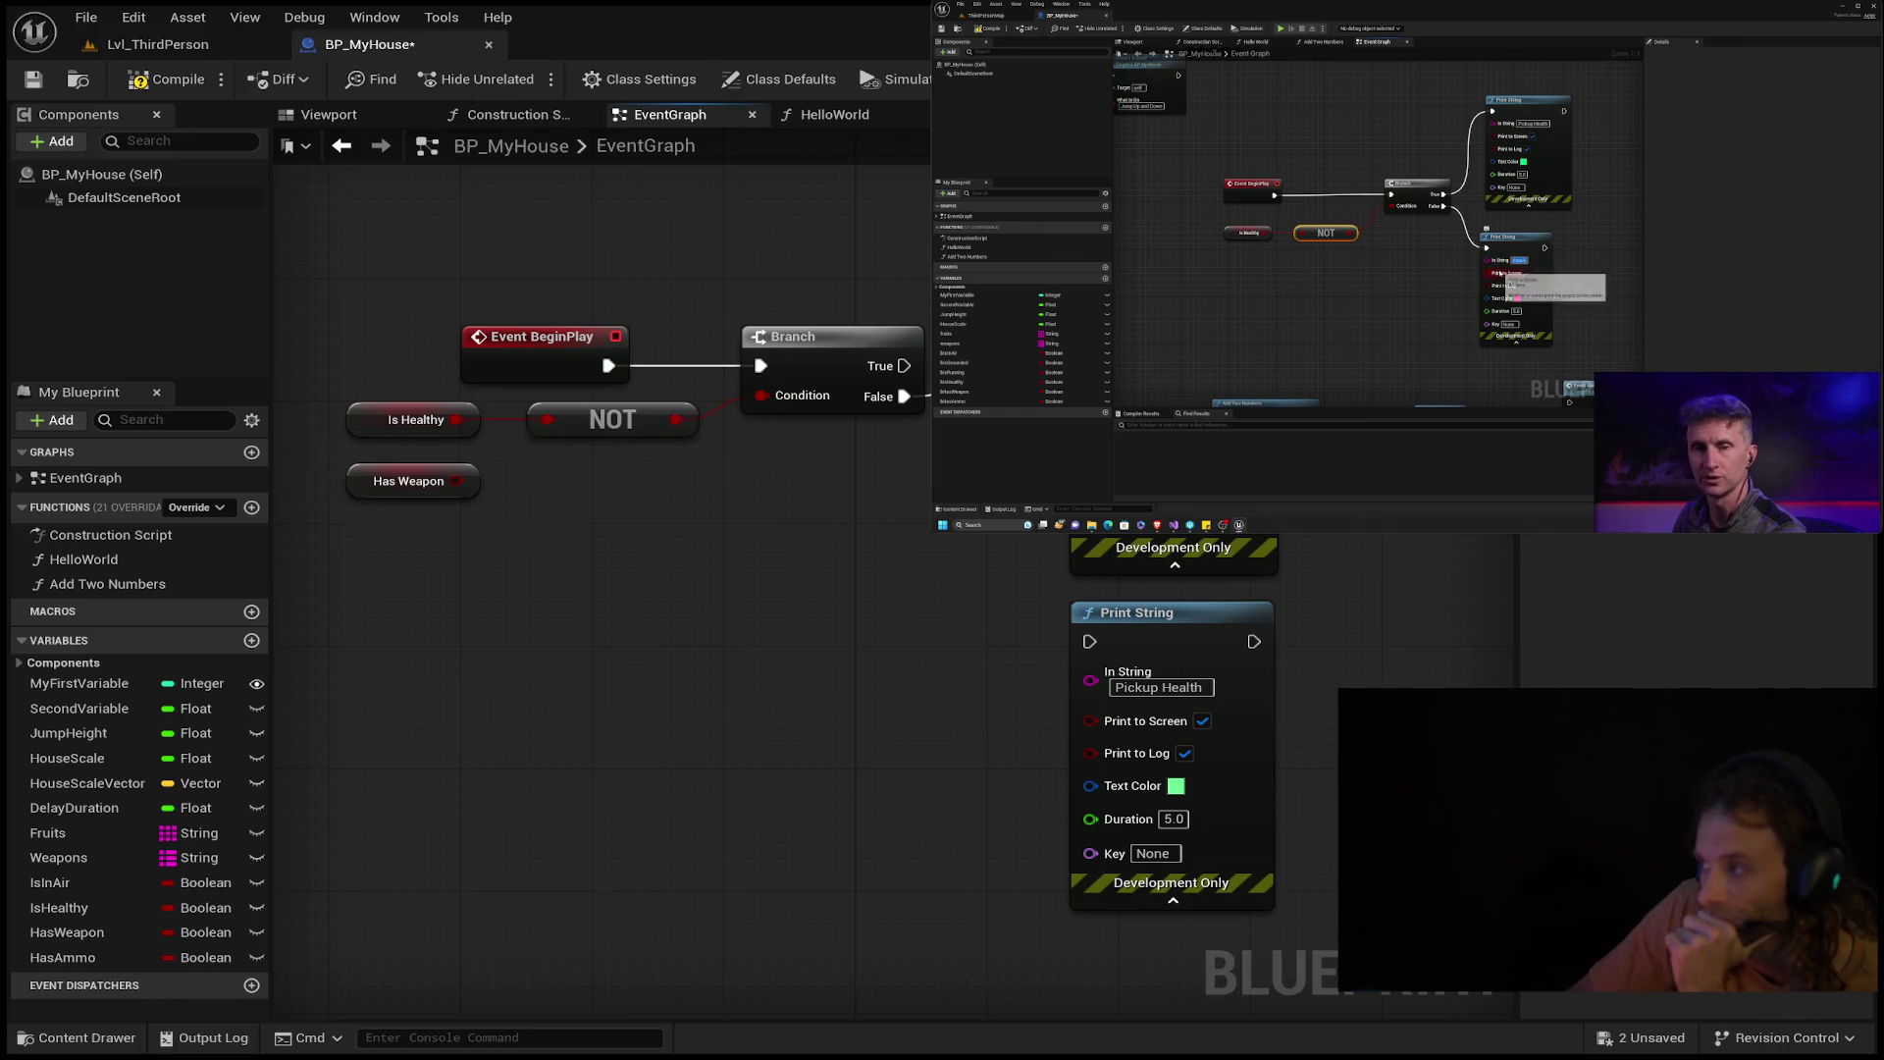
Wire Branch False to the Attack print and separate it from the Pickup Health node.
{"action": "mouse_move", "coordinate": [904, 396]}
{"action": "left_mouse_down"}
{"action": "mouse_move", "coordinate": [982, 422]}
{"action": "mouse_move", "coordinate": [1069, 563]}
{"action": "mouse_move", "coordinate": [1079, 638]}
{"action": "left_mouse_up"}
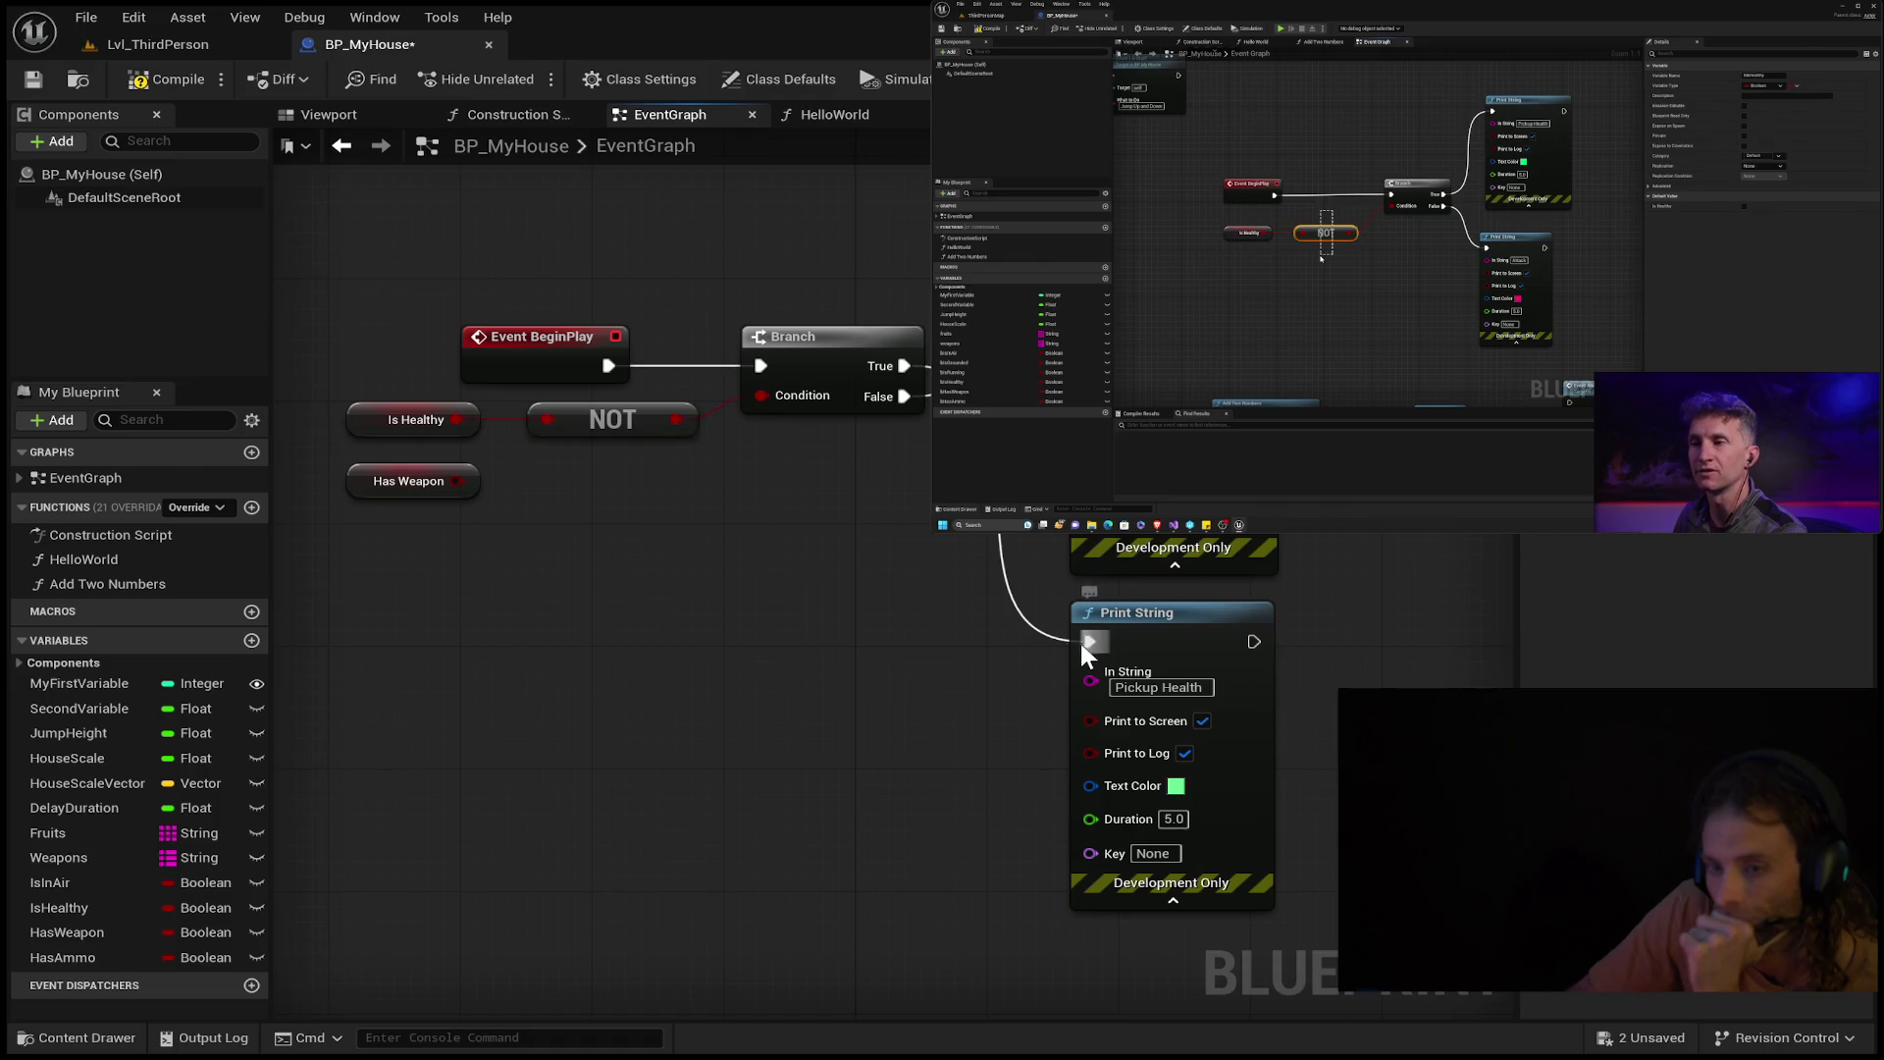
{"action": "mouse_move", "coordinate": [1109, 624]}
{"action": "left_mouse_down"}
{"action": "mouse_move", "coordinate": [892, 645]}
{"action": "mouse_move", "coordinate": [952, 665]}
{"action": "left_mouse_up"}
{"action": "mouse_move", "coordinate": [1193, 587]}
{"action": "left_mouse_down"}
{"action": "mouse_move", "coordinate": [1216, 562]}
{"action": "mouse_move", "coordinate": [1232, 299]}
{"action": "mouse_move", "coordinate": [1217, 285]}
{"action": "left_mouse_up"}
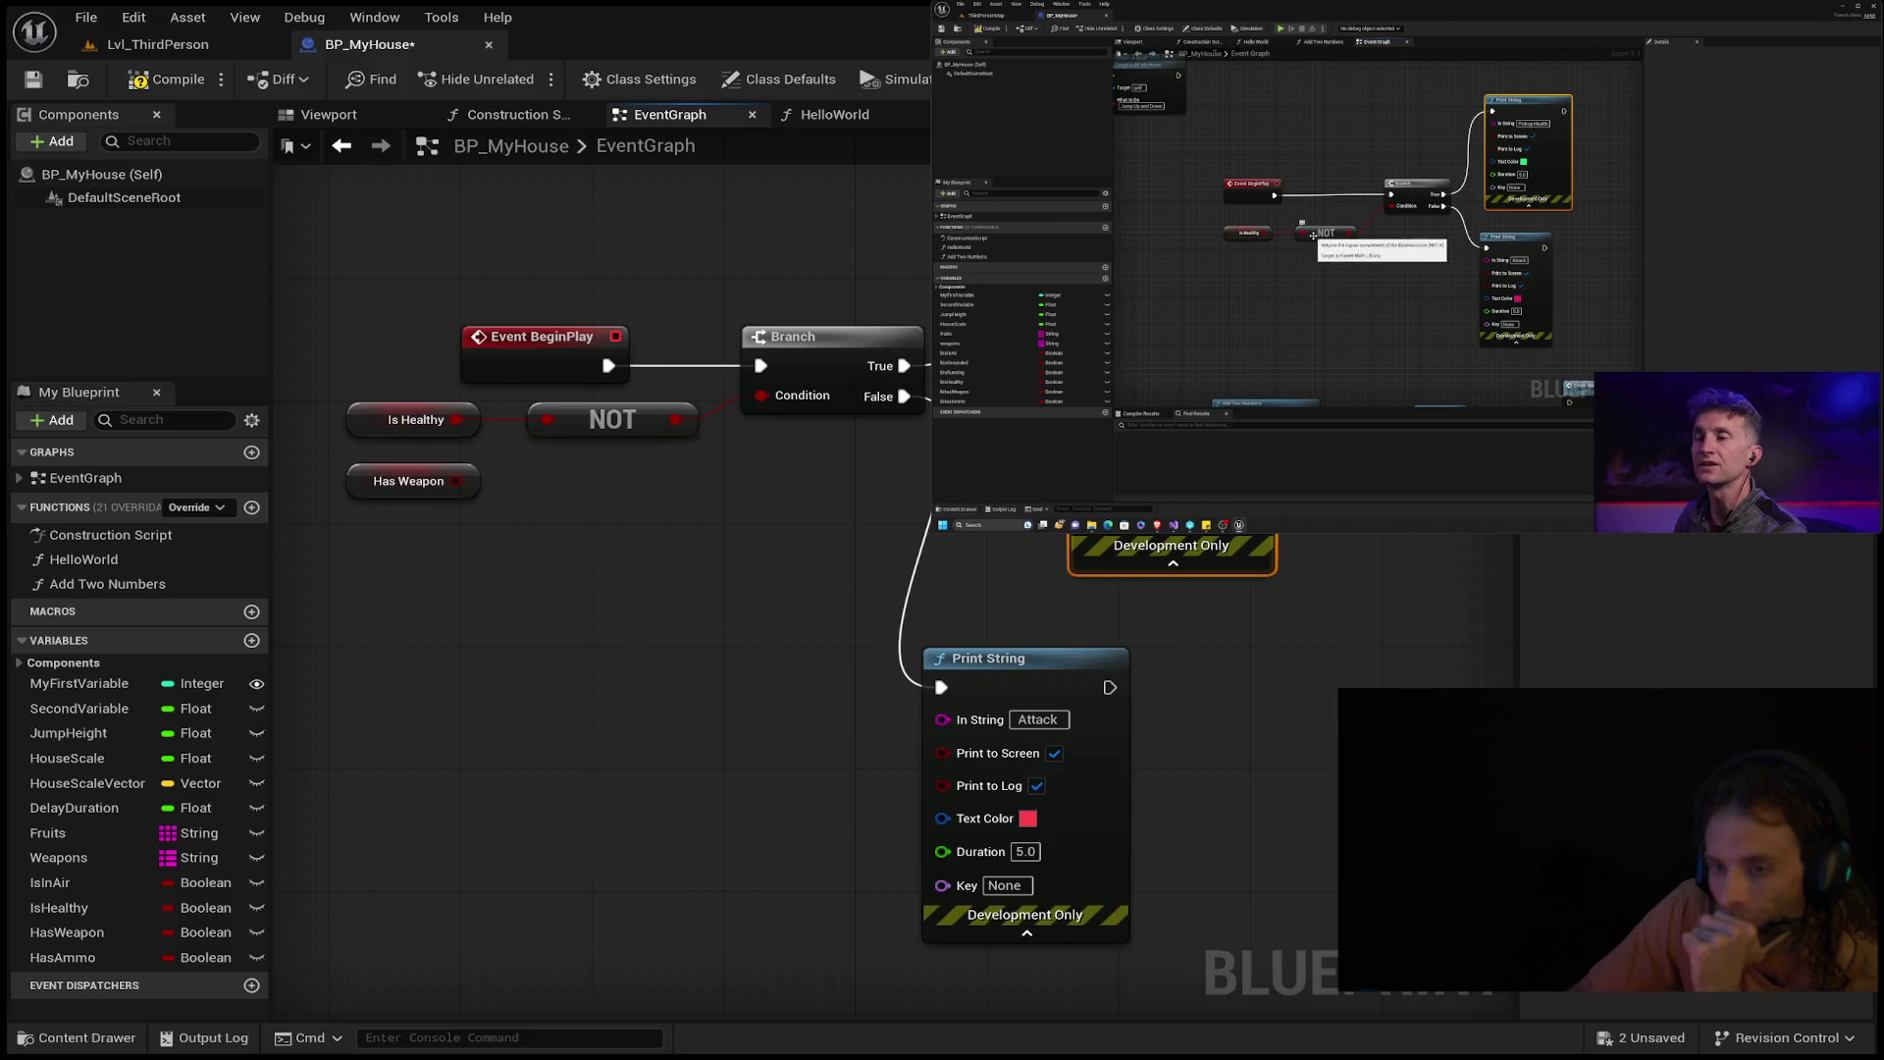
{"action": "left_click_drag", "start_coordinate": [1012, 652], "coordinate": [1152, 630]}
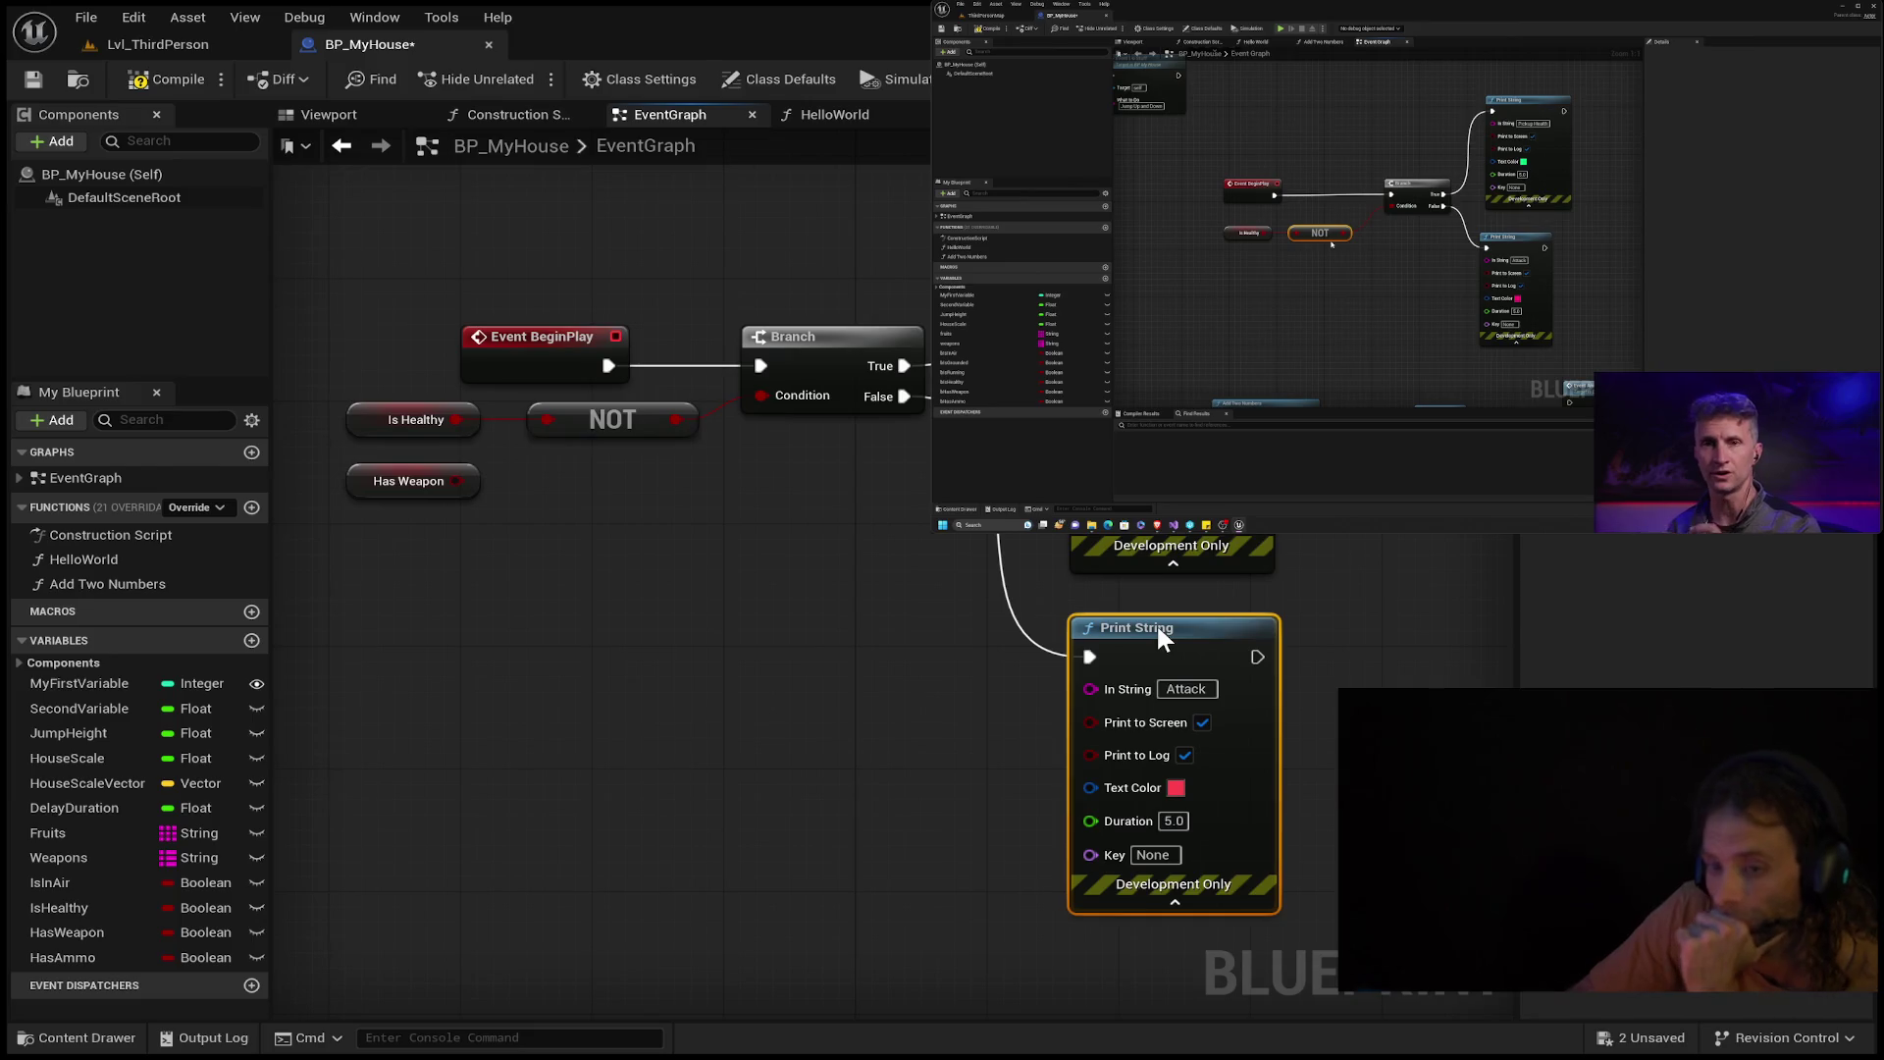
{"action": "left_click", "coordinate": [779, 789]}
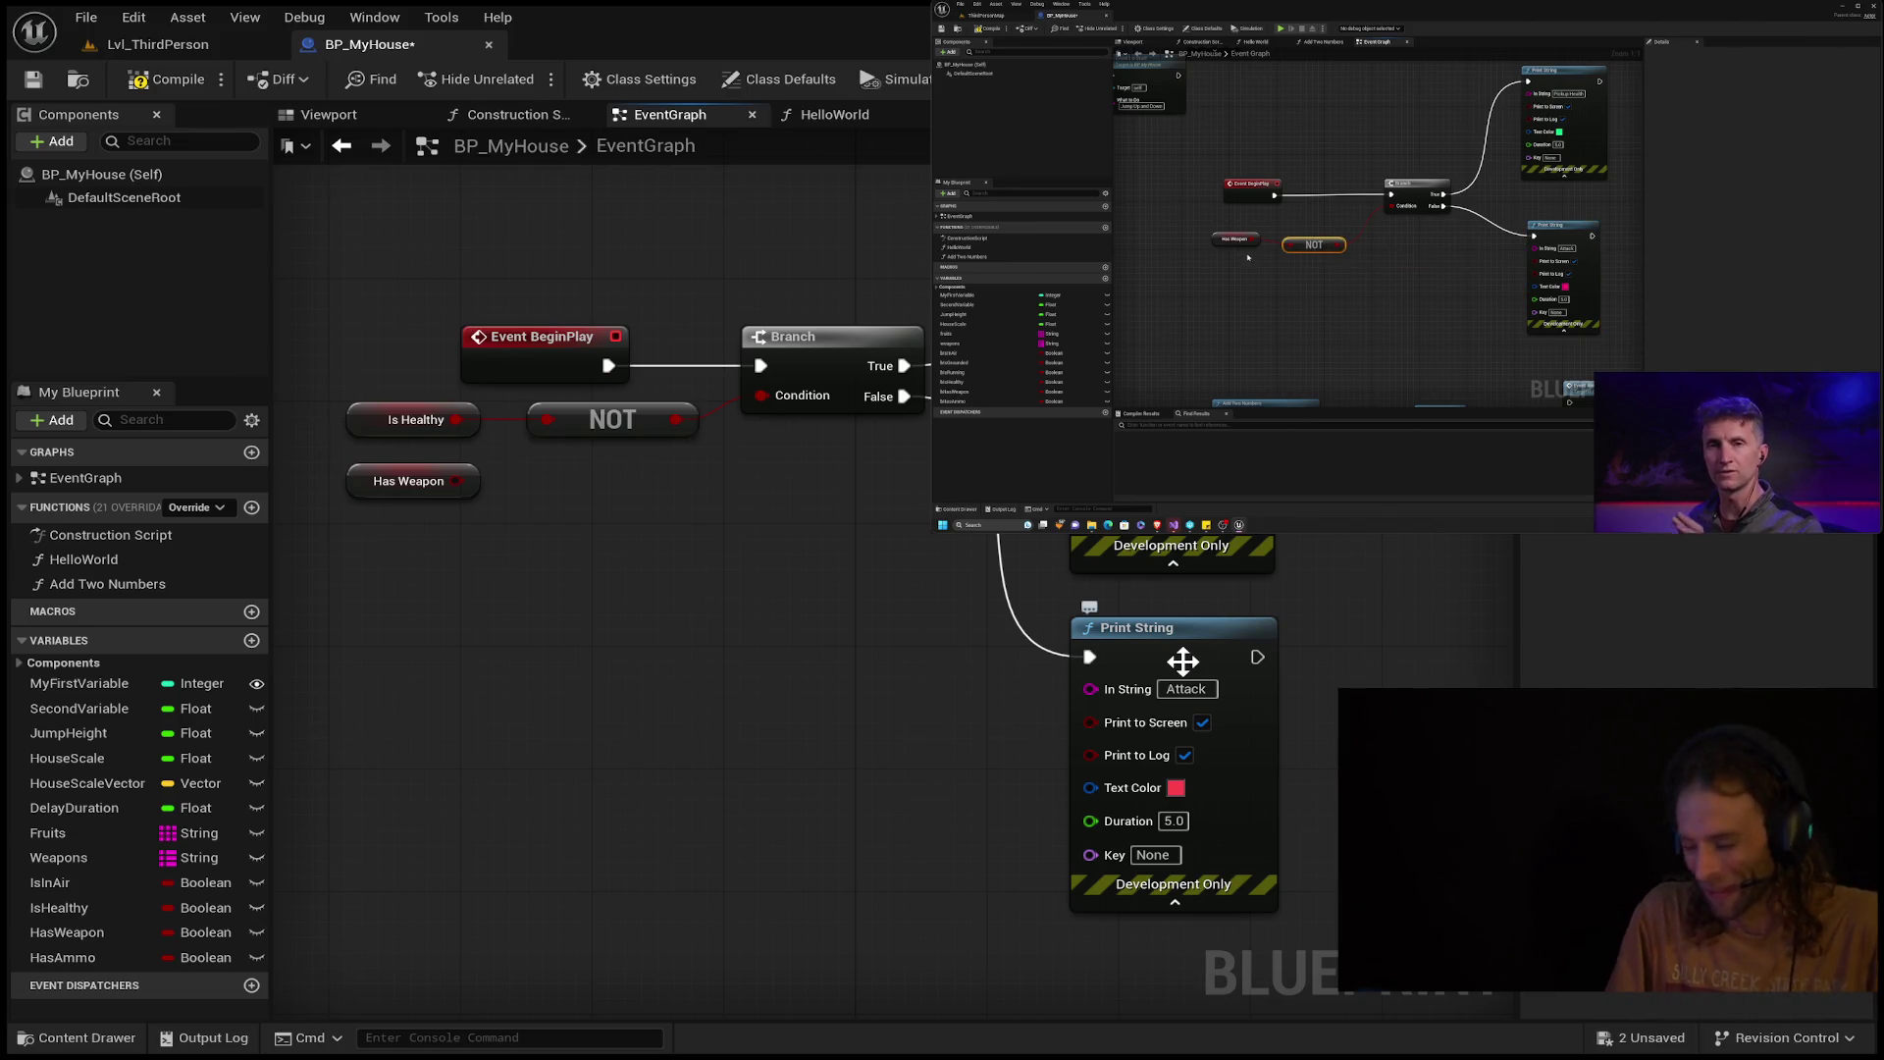
{"action": "mouse_move", "coordinate": [1406, 266]}
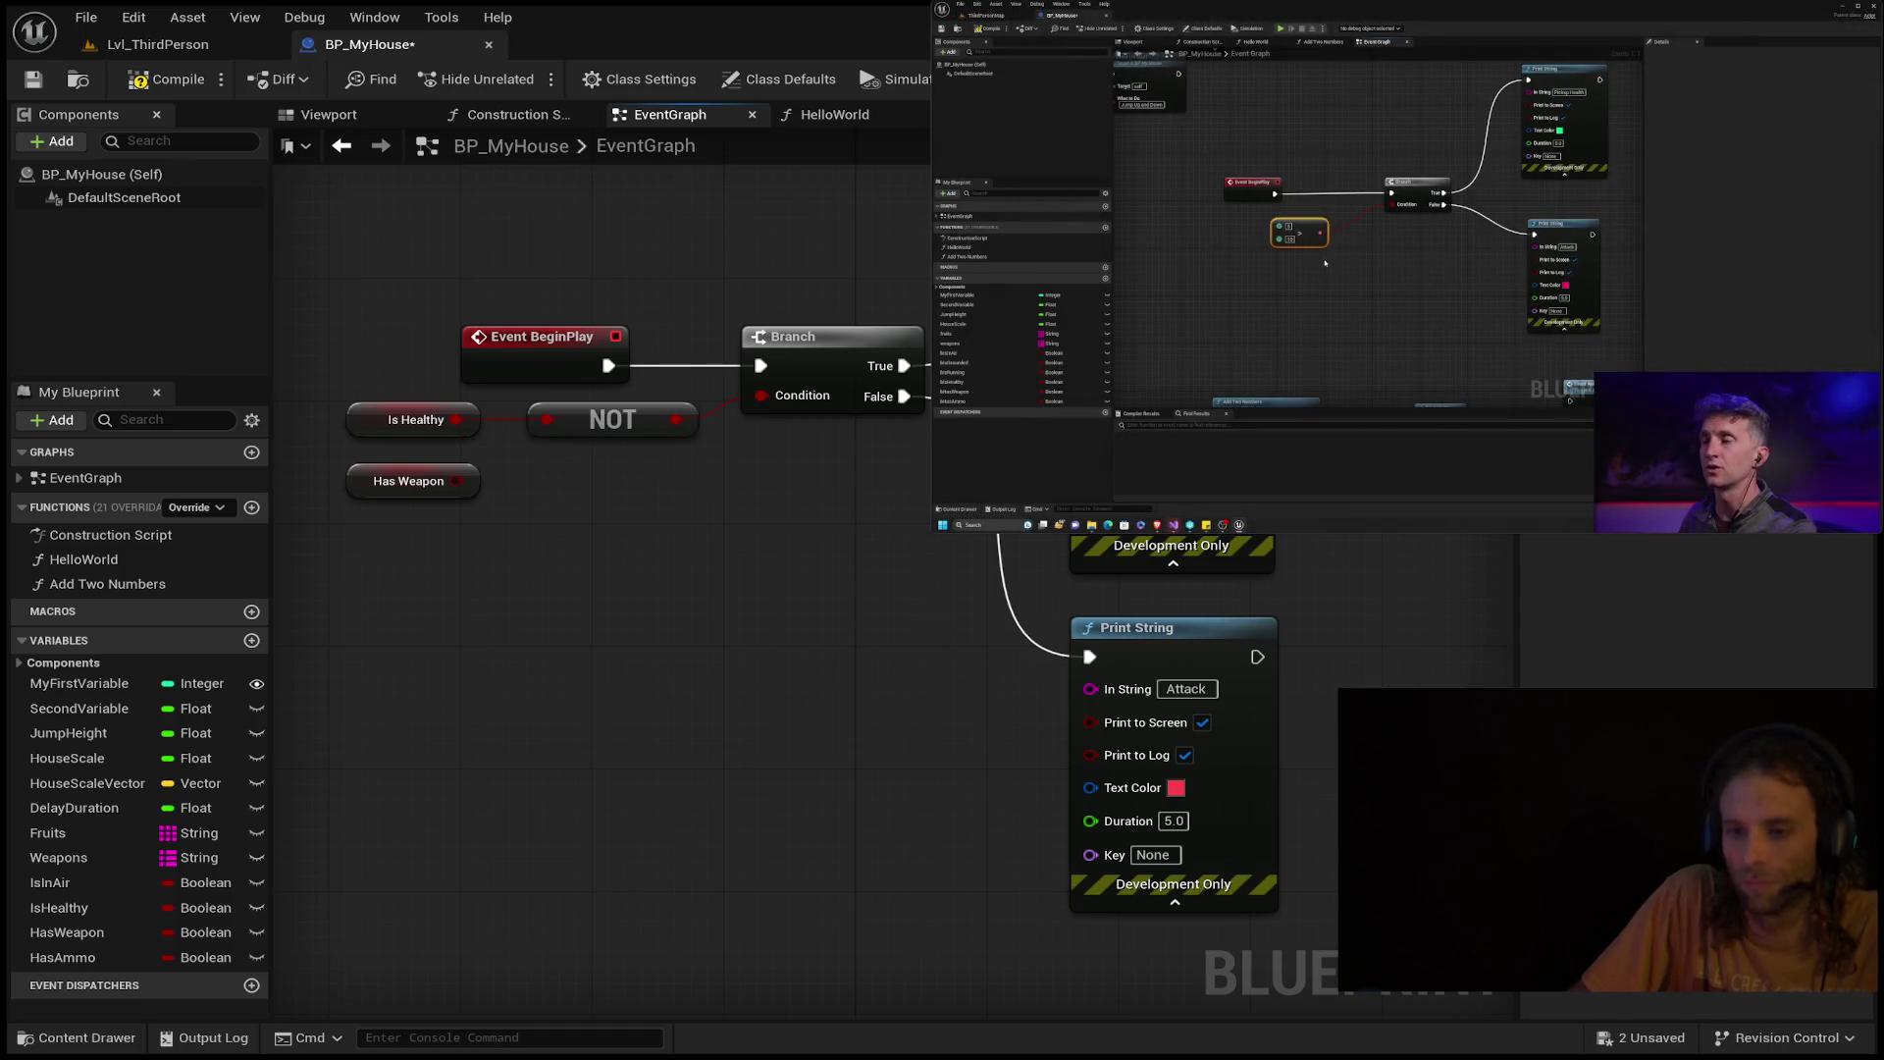
{"action": "mouse_move", "coordinate": [721, 393]}
{"action": "left_mouse_down"}
{"action": "mouse_move", "coordinate": [469, 488]}
{"action": "mouse_move", "coordinate": [471, 505]}
{"action": "mouse_move", "coordinate": [380, 515]}
{"action": "mouse_move", "coordinate": [620, 491]}
{"action": "mouse_move", "coordinate": [711, 439]}
{"action": "left_mouse_up"}
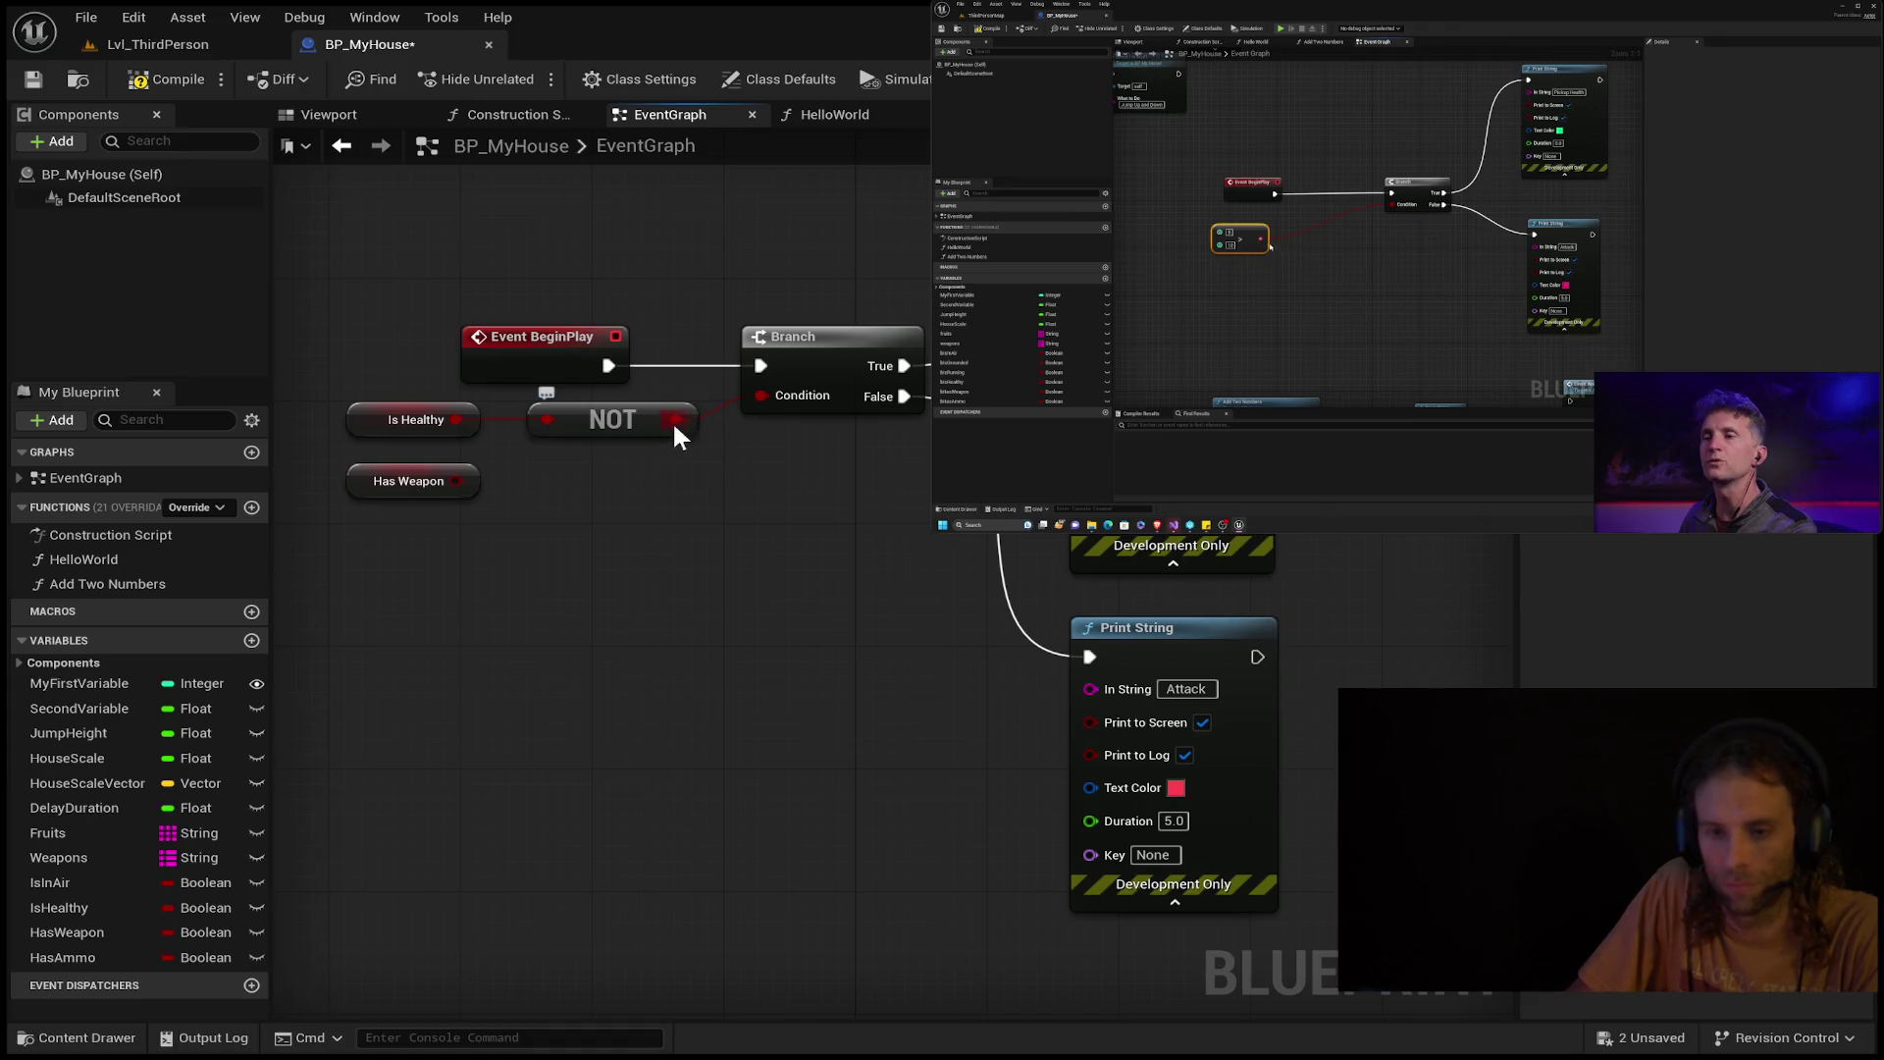
Break the NOT node's links to the Branch Condition and from Is Healthy.
{"action": "left_click", "coordinate": [677, 422]}
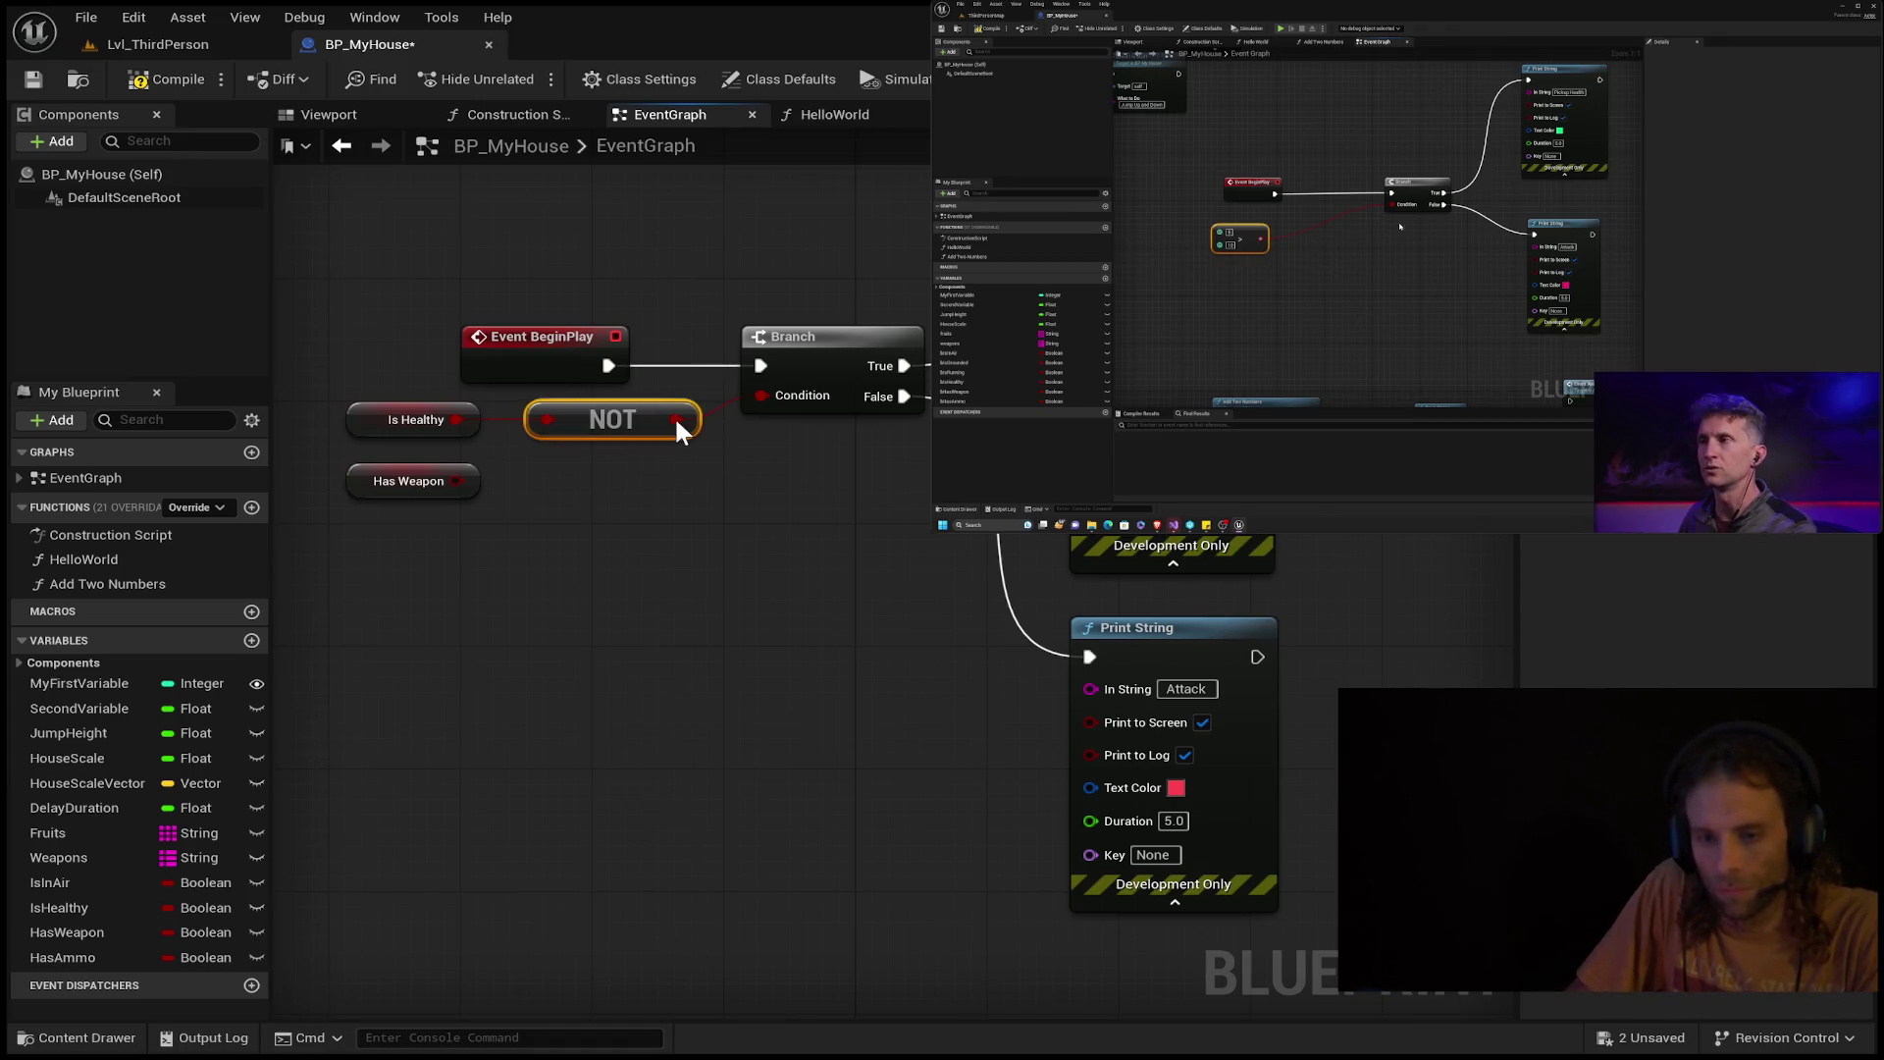
{"action": "left_click", "coordinate": [676, 419], "text": "alt"}
{"action": "mouse_move", "coordinate": [707, 415]}
{"action": "left_mouse_down"}
{"action": "mouse_move", "coordinate": [522, 510]}
{"action": "mouse_move", "coordinate": [338, 506]}
{"action": "left_mouse_up"}
{"action": "mouse_move", "coordinate": [474, 420]}
{"action": "left_mouse_down"}
{"action": "mouse_move", "coordinate": [484, 602]}
{"action": "mouse_move", "coordinate": [454, 622]}
{"action": "mouse_move", "coordinate": [535, 419]}
{"action": "mouse_move", "coordinate": [409, 480]}
{"action": "mouse_move", "coordinate": [408, 430]}
{"action": "mouse_move", "coordinate": [437, 429]}
{"action": "mouse_move", "coordinate": [334, 365]}
{"action": "left_mouse_up"}
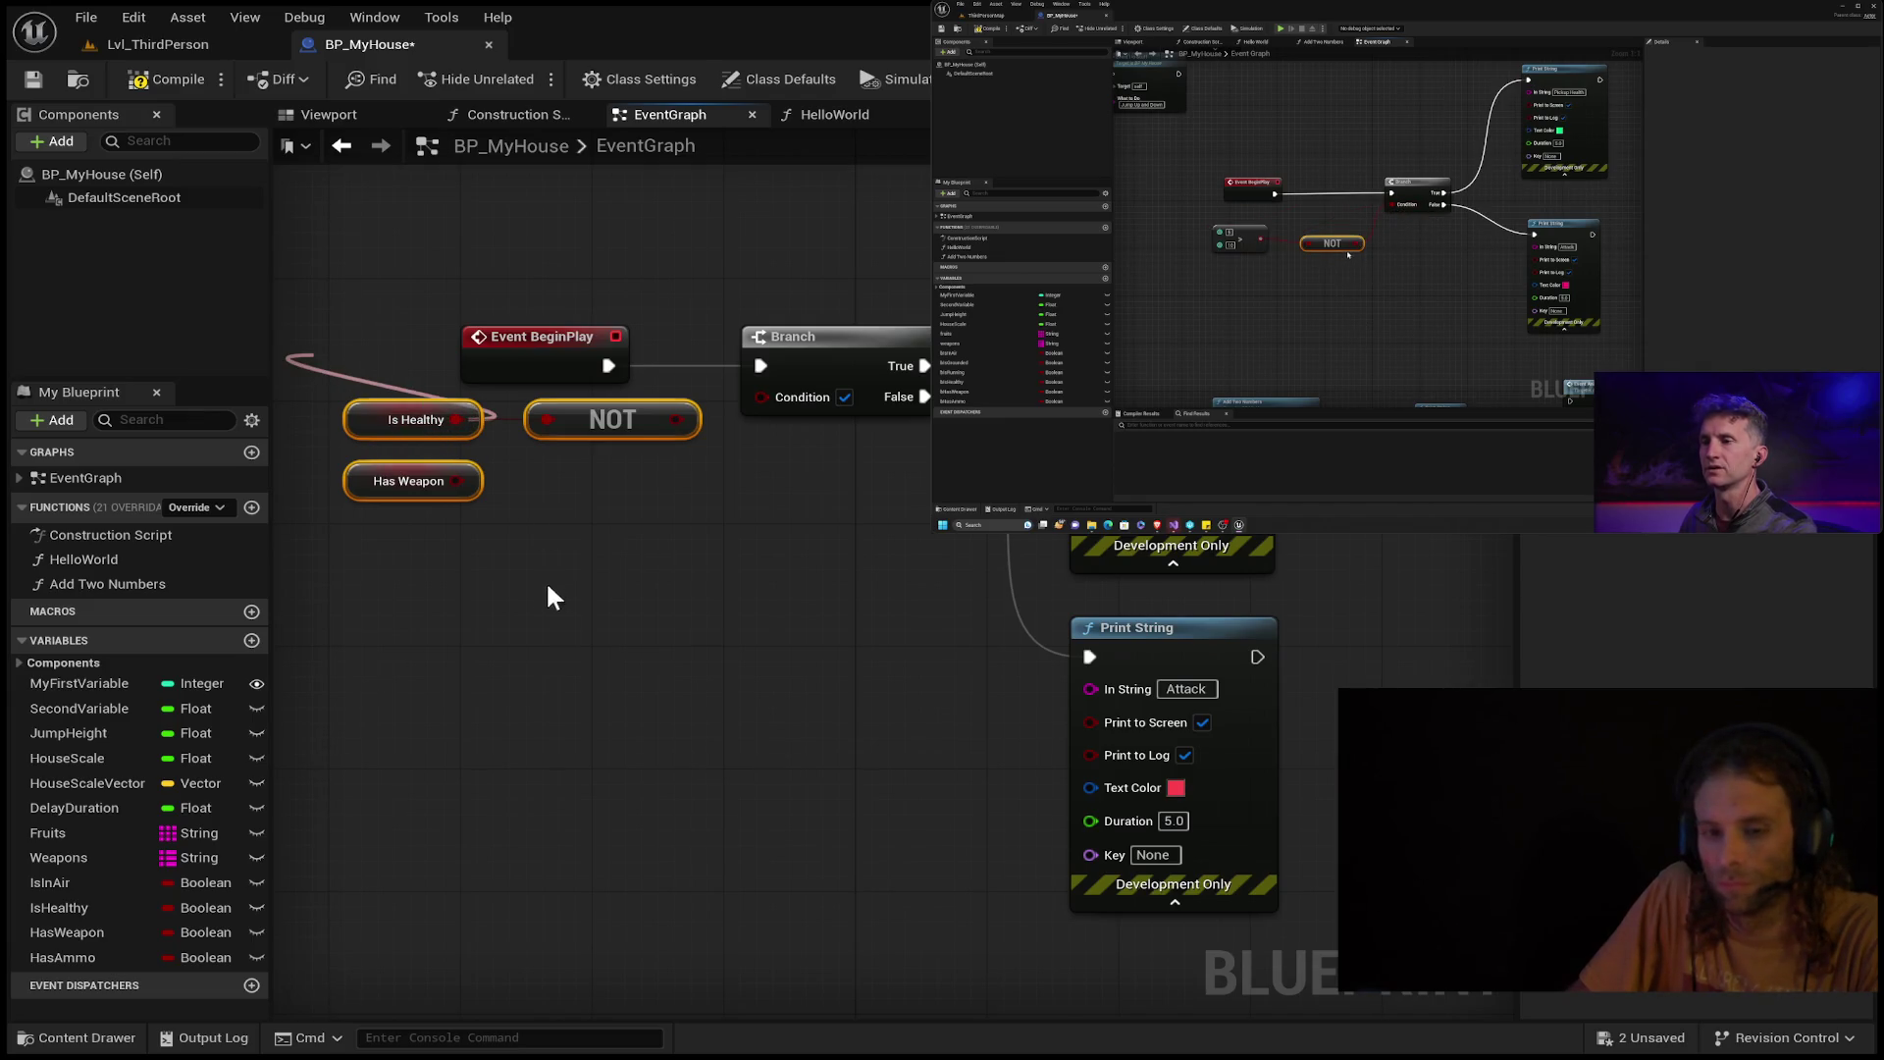
{"action": "left_click", "coordinate": [815, 823]}
{"action": "left_click", "coordinate": [457, 422], "text": "alt"}
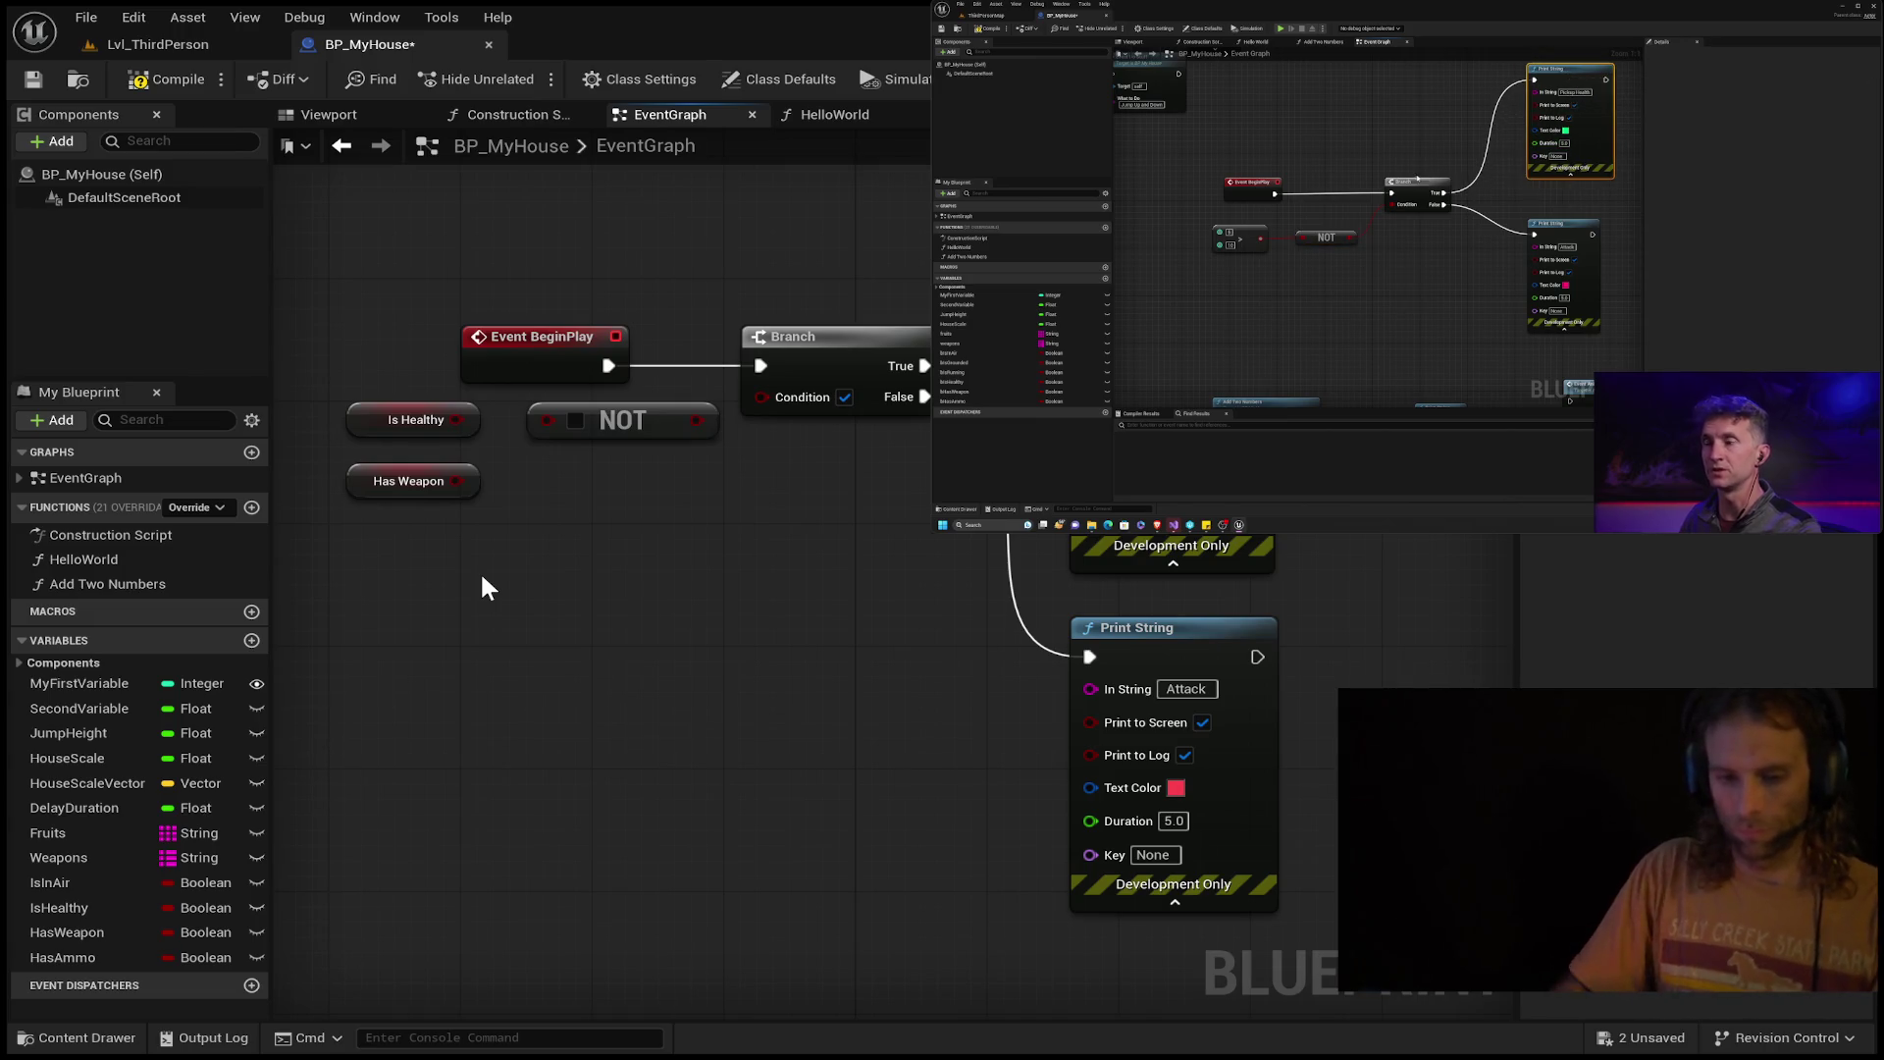
Place and delete a stray CustomEvent node, then add a Greater Than (>) node.
{"action": "left_click", "coordinate": [589, 675]}
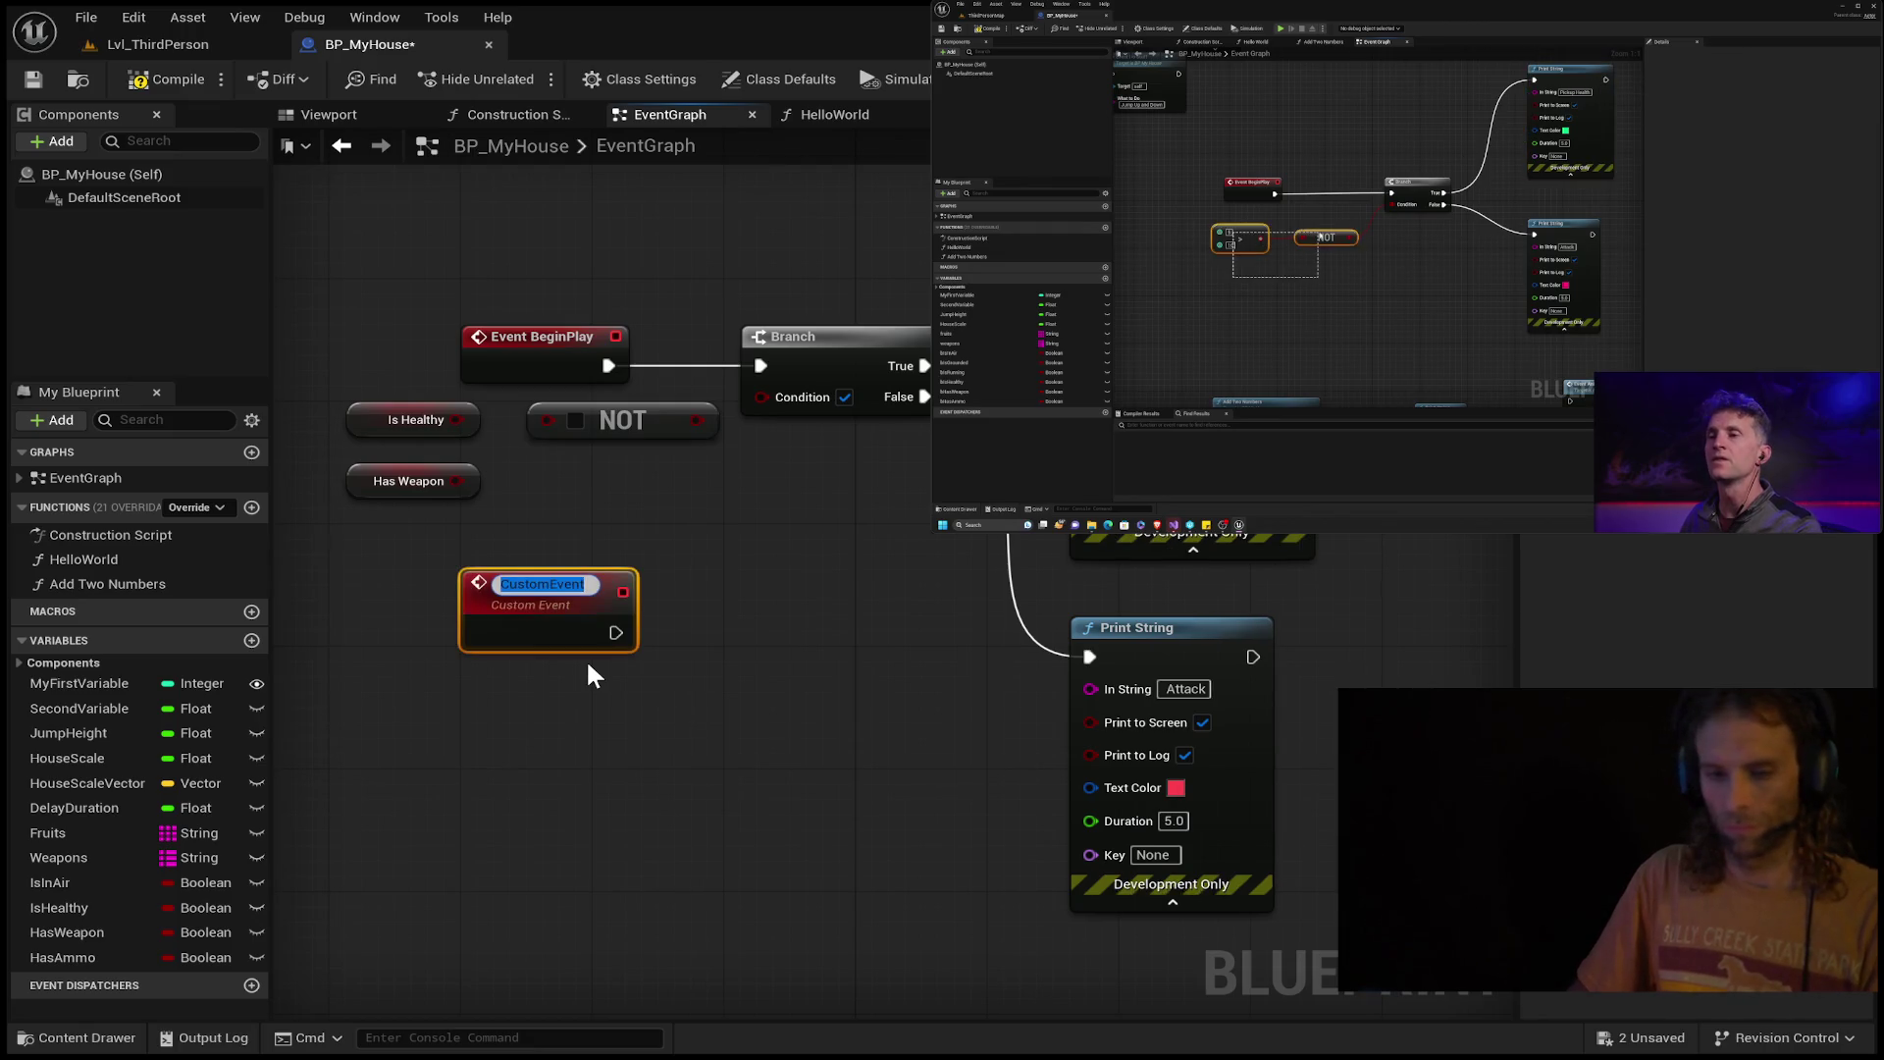
{"action": "key", "text": "Return"}
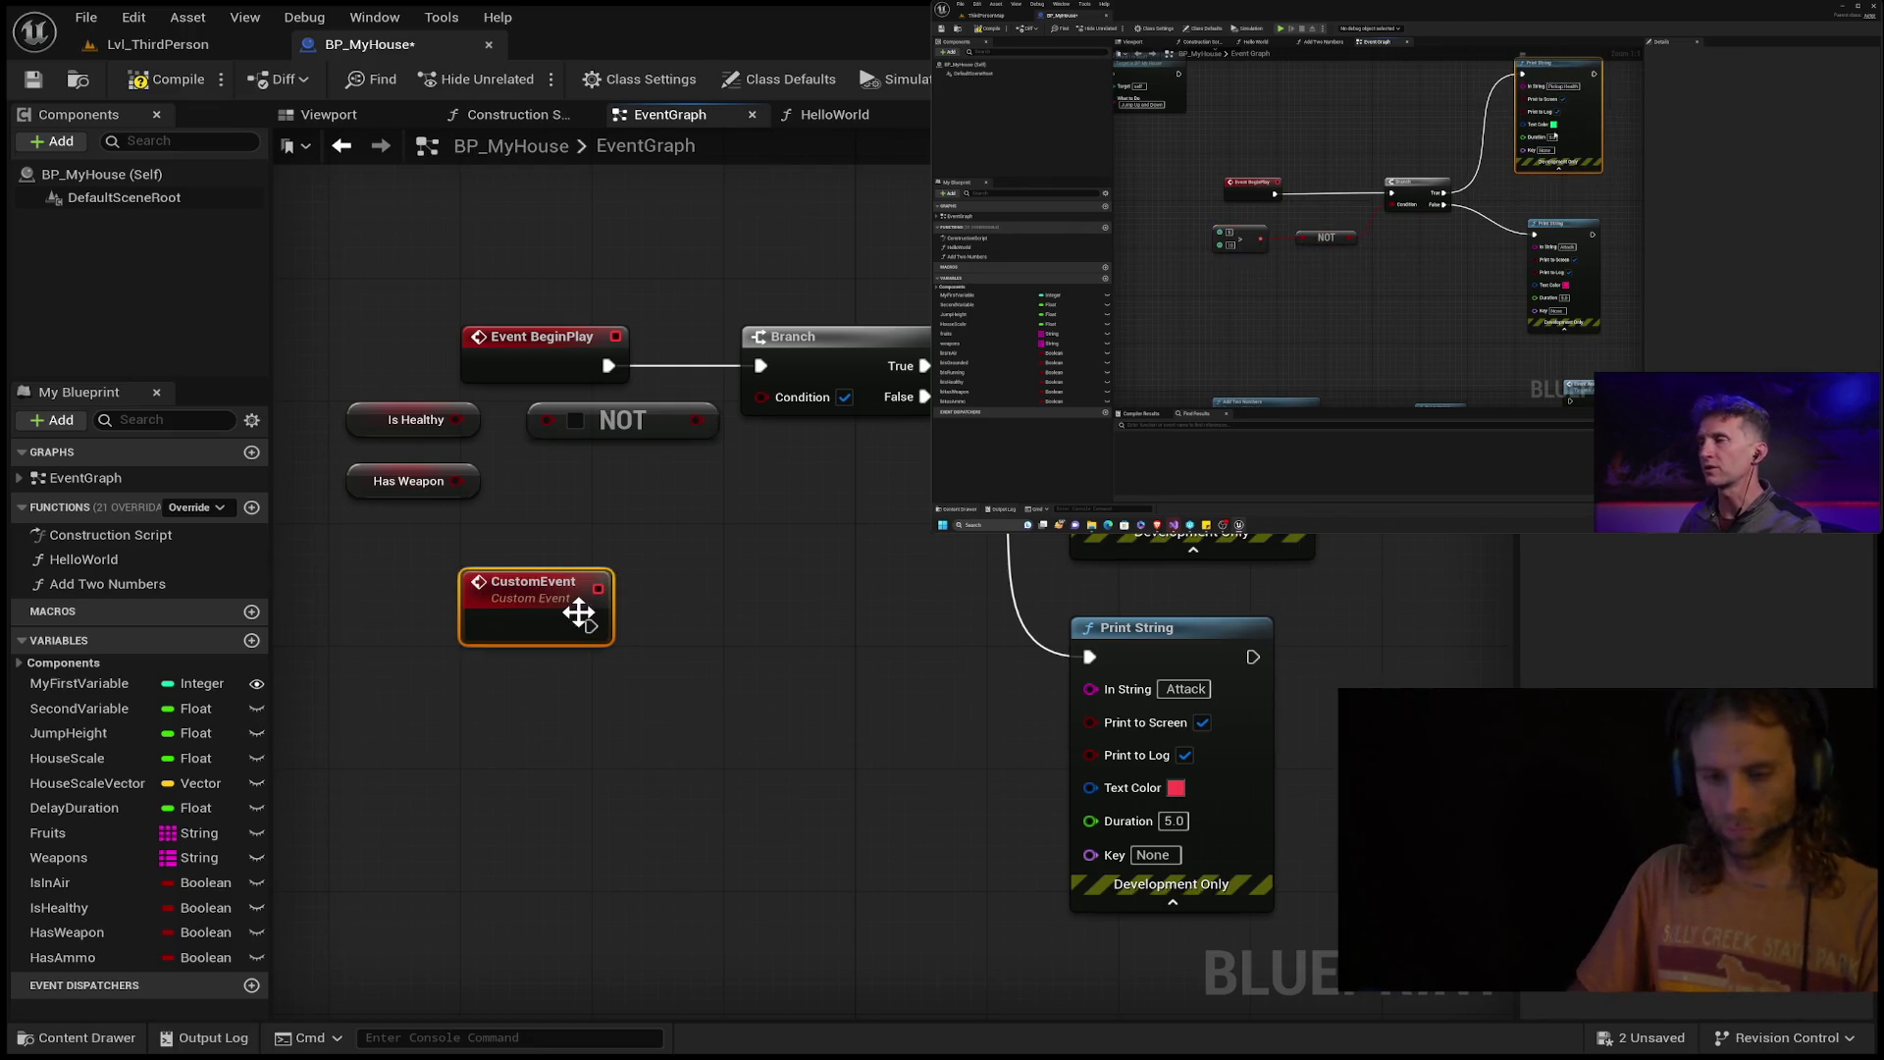
{"action": "key", "text": "Delete"}
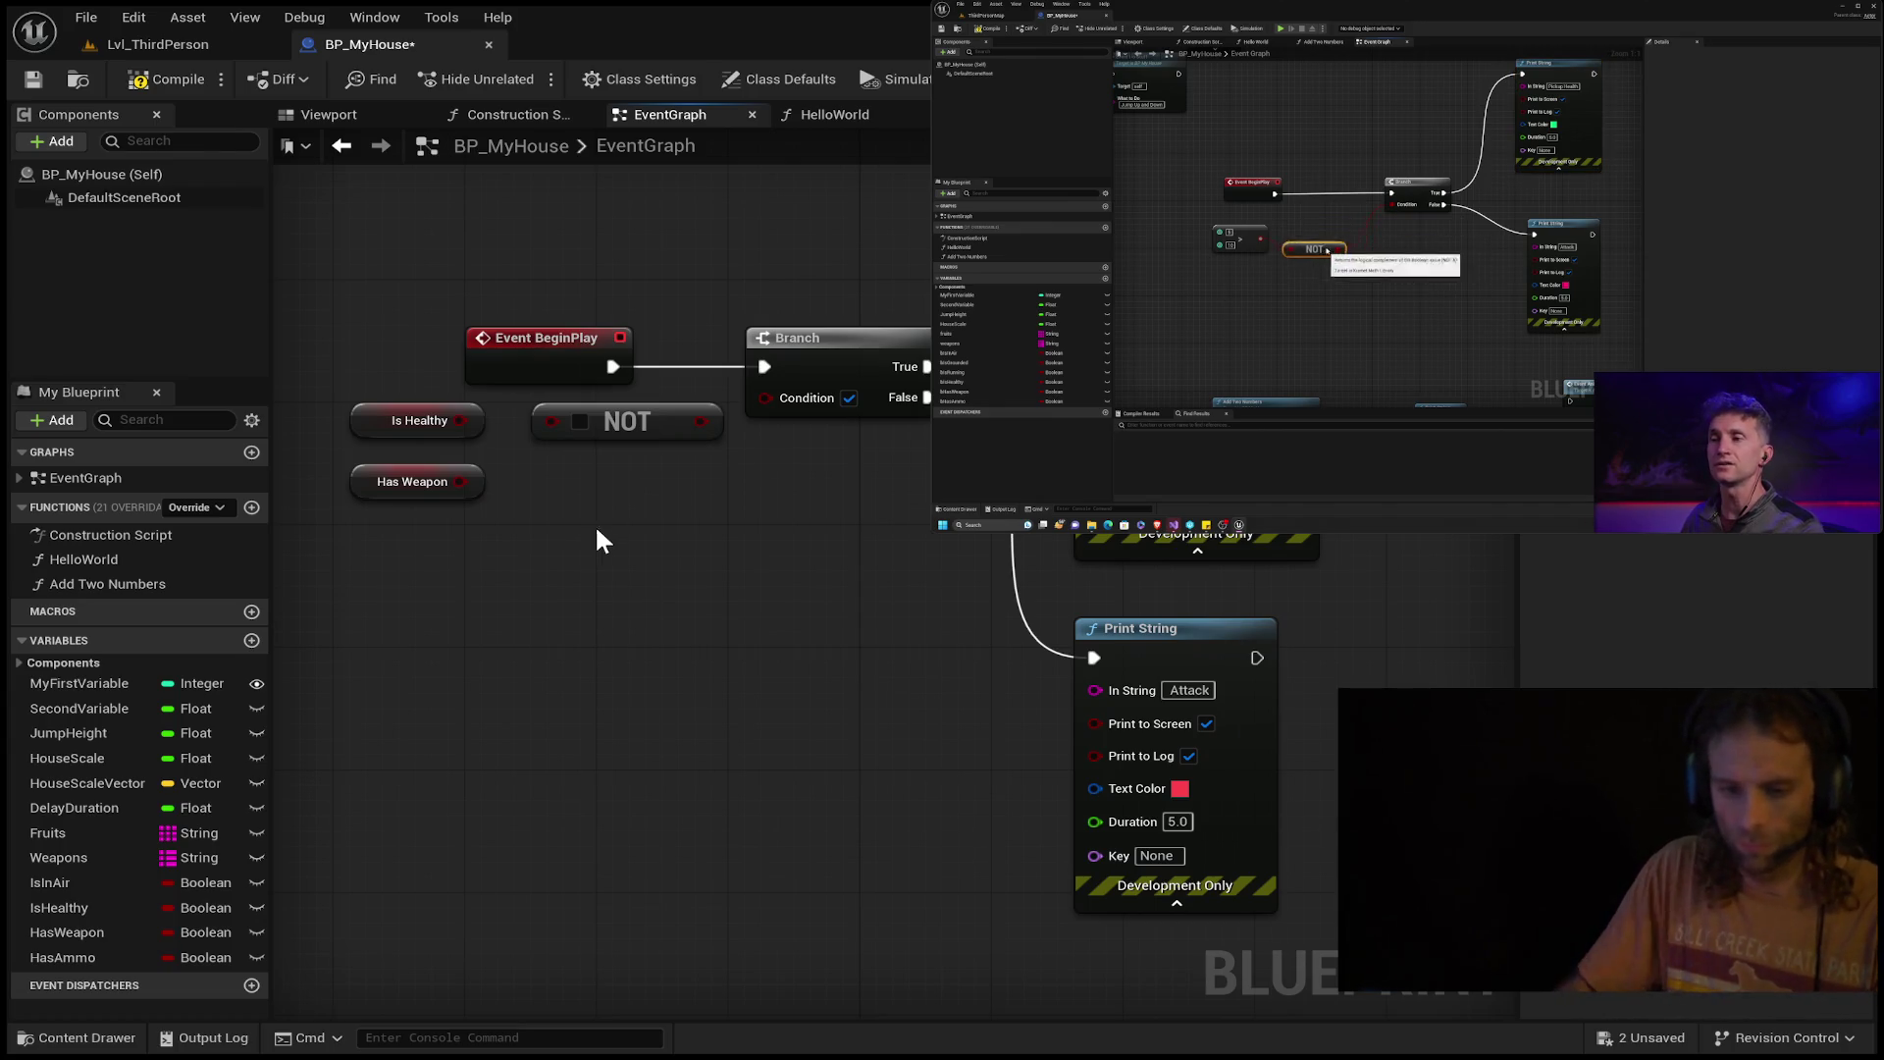
{"action": "key", "text": "ctrl+z"}
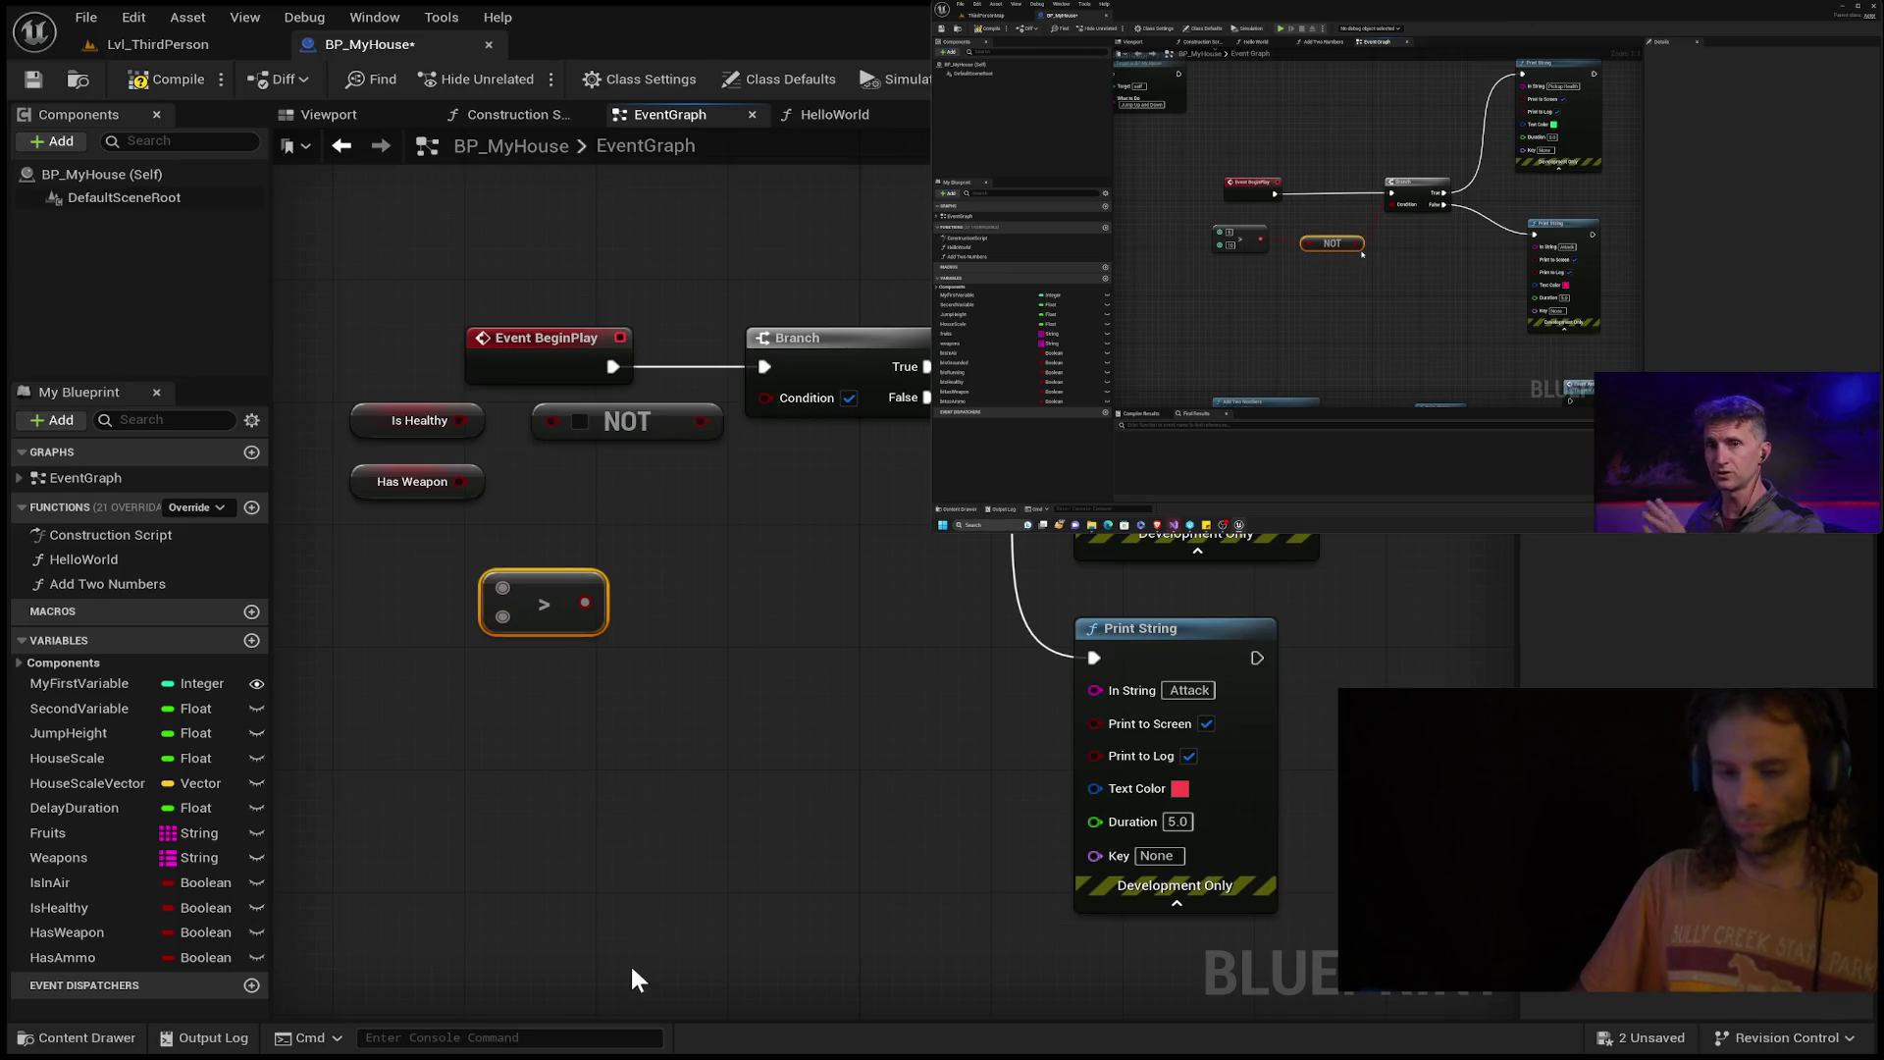
Set the > node to compare 5 against 10 and route it through NOT into the Branch Condition.
{"action": "left_click", "coordinate": [533, 587]}
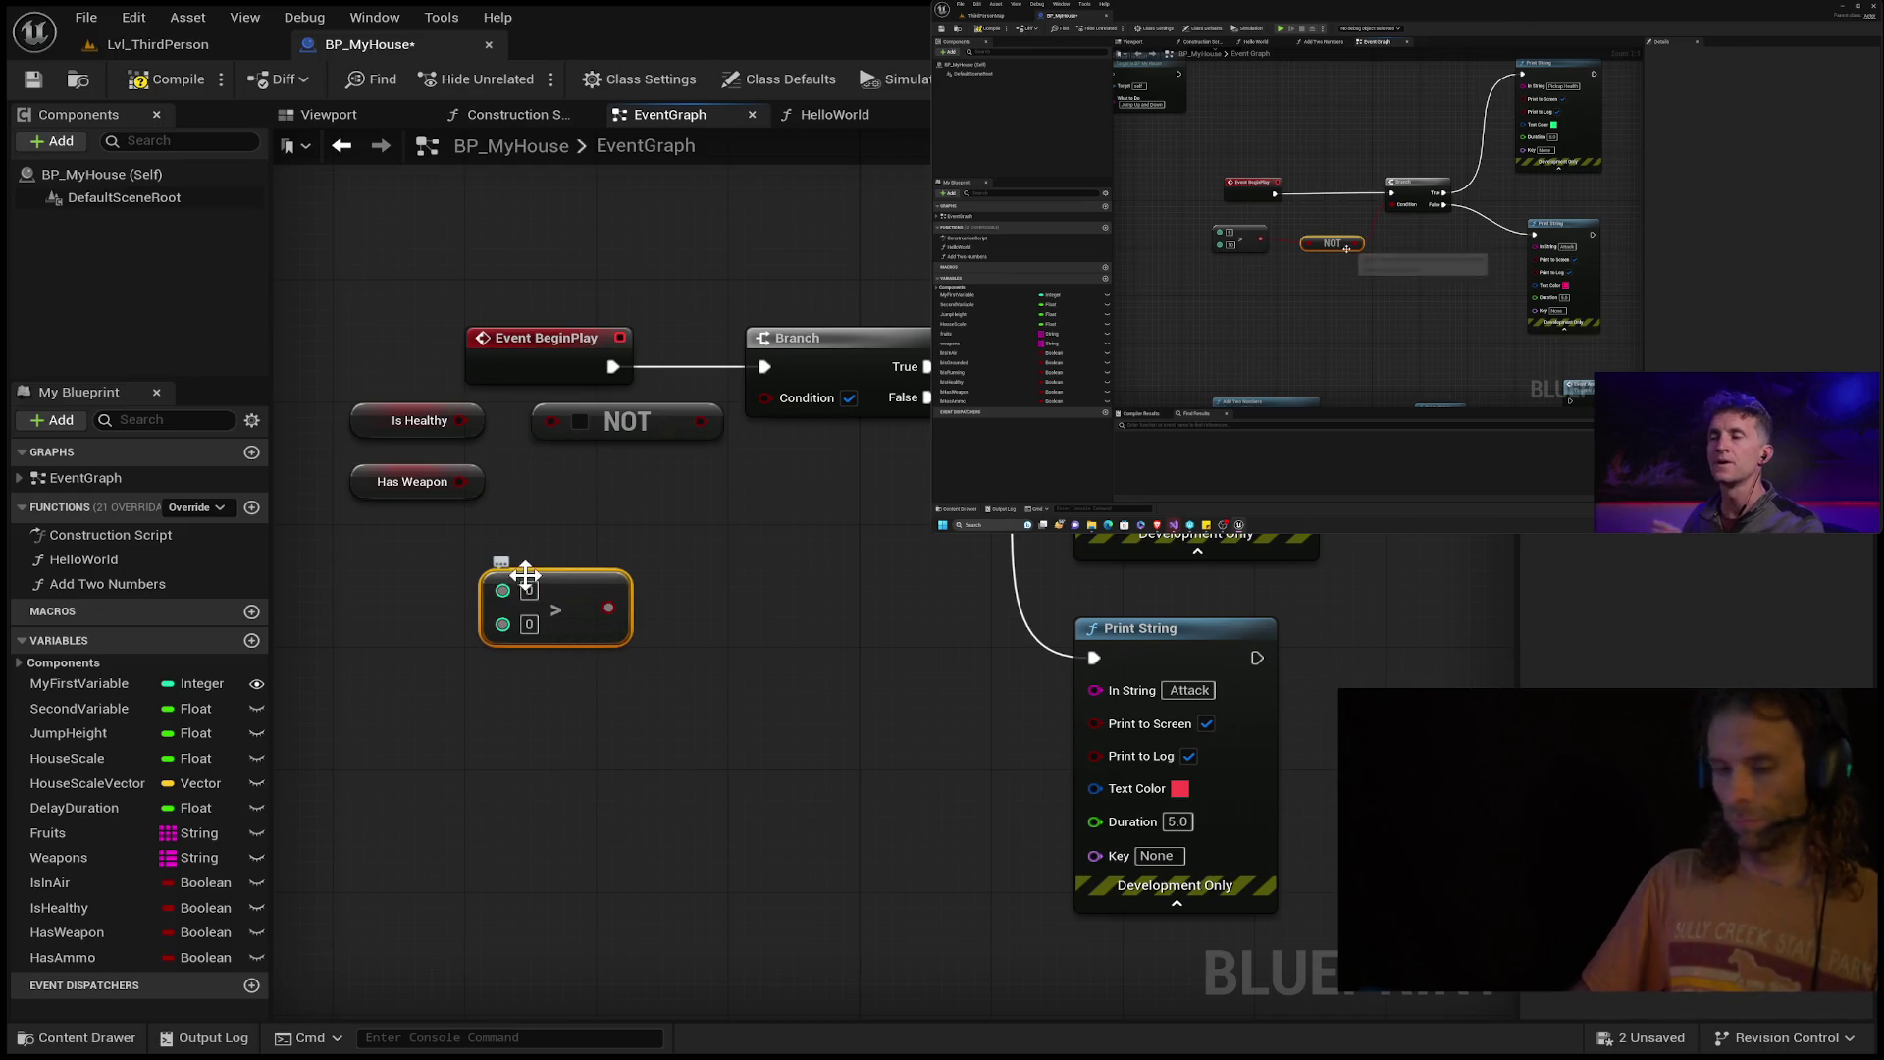
{"action": "type", "text": "5"}
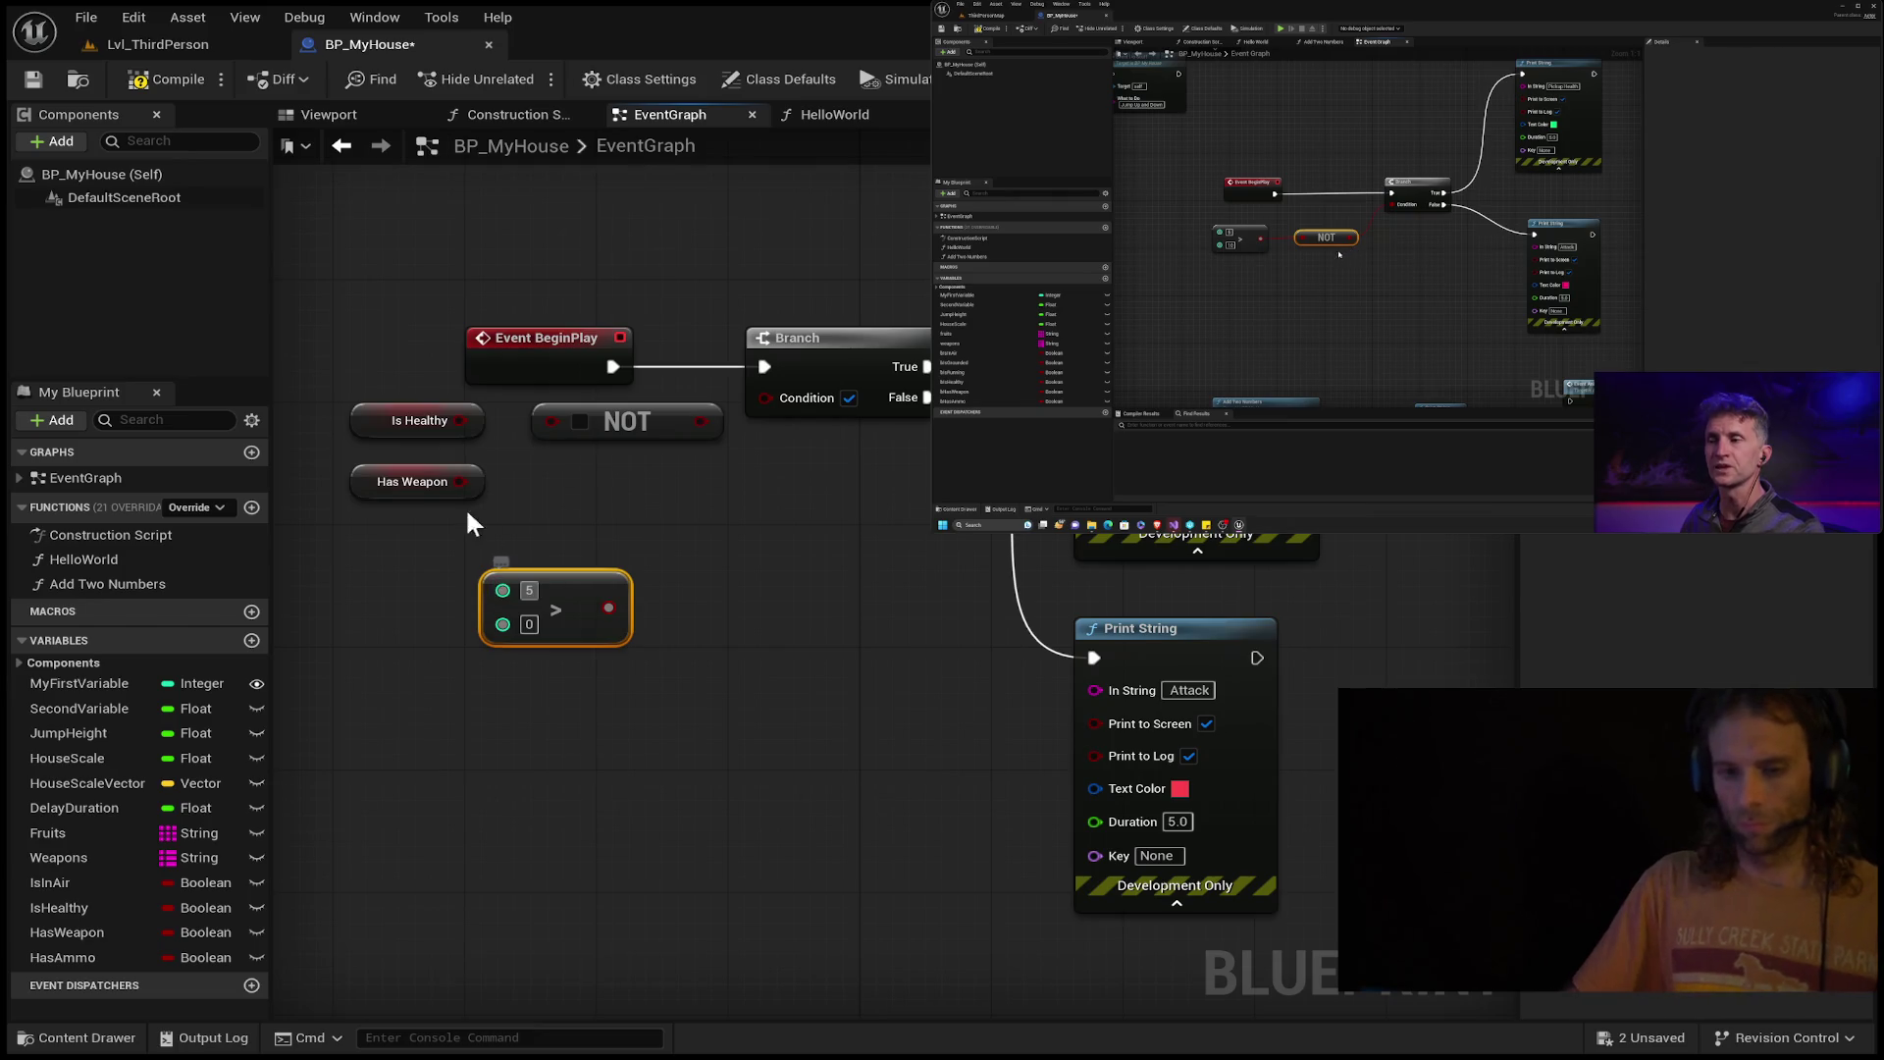
{"action": "left_click", "coordinate": [540, 623]}
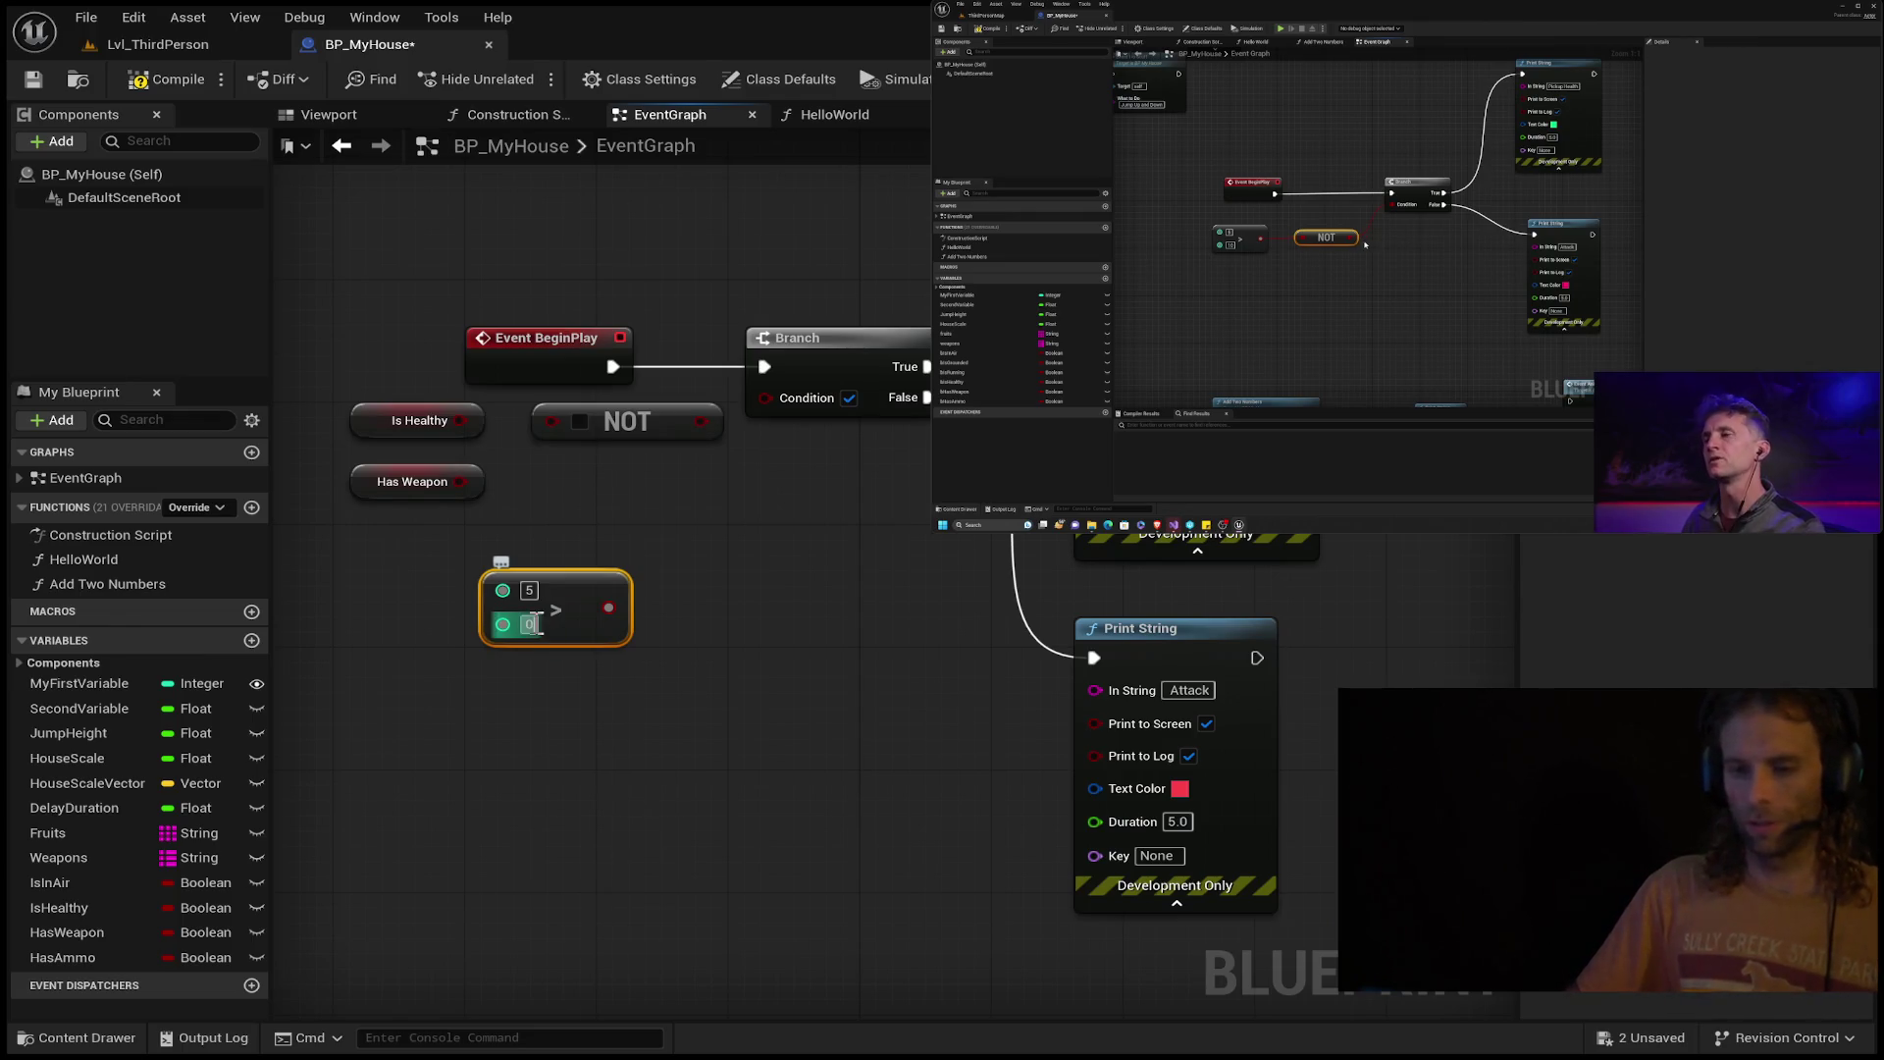
{"action": "type", "text": "10"}
{"action": "left_click", "coordinate": [687, 607]}
{"action": "left_click_drag", "start_coordinate": [616, 608], "coordinate": [551, 421]}
{"action": "left_click_drag", "start_coordinate": [681, 420], "coordinate": [764, 397]}
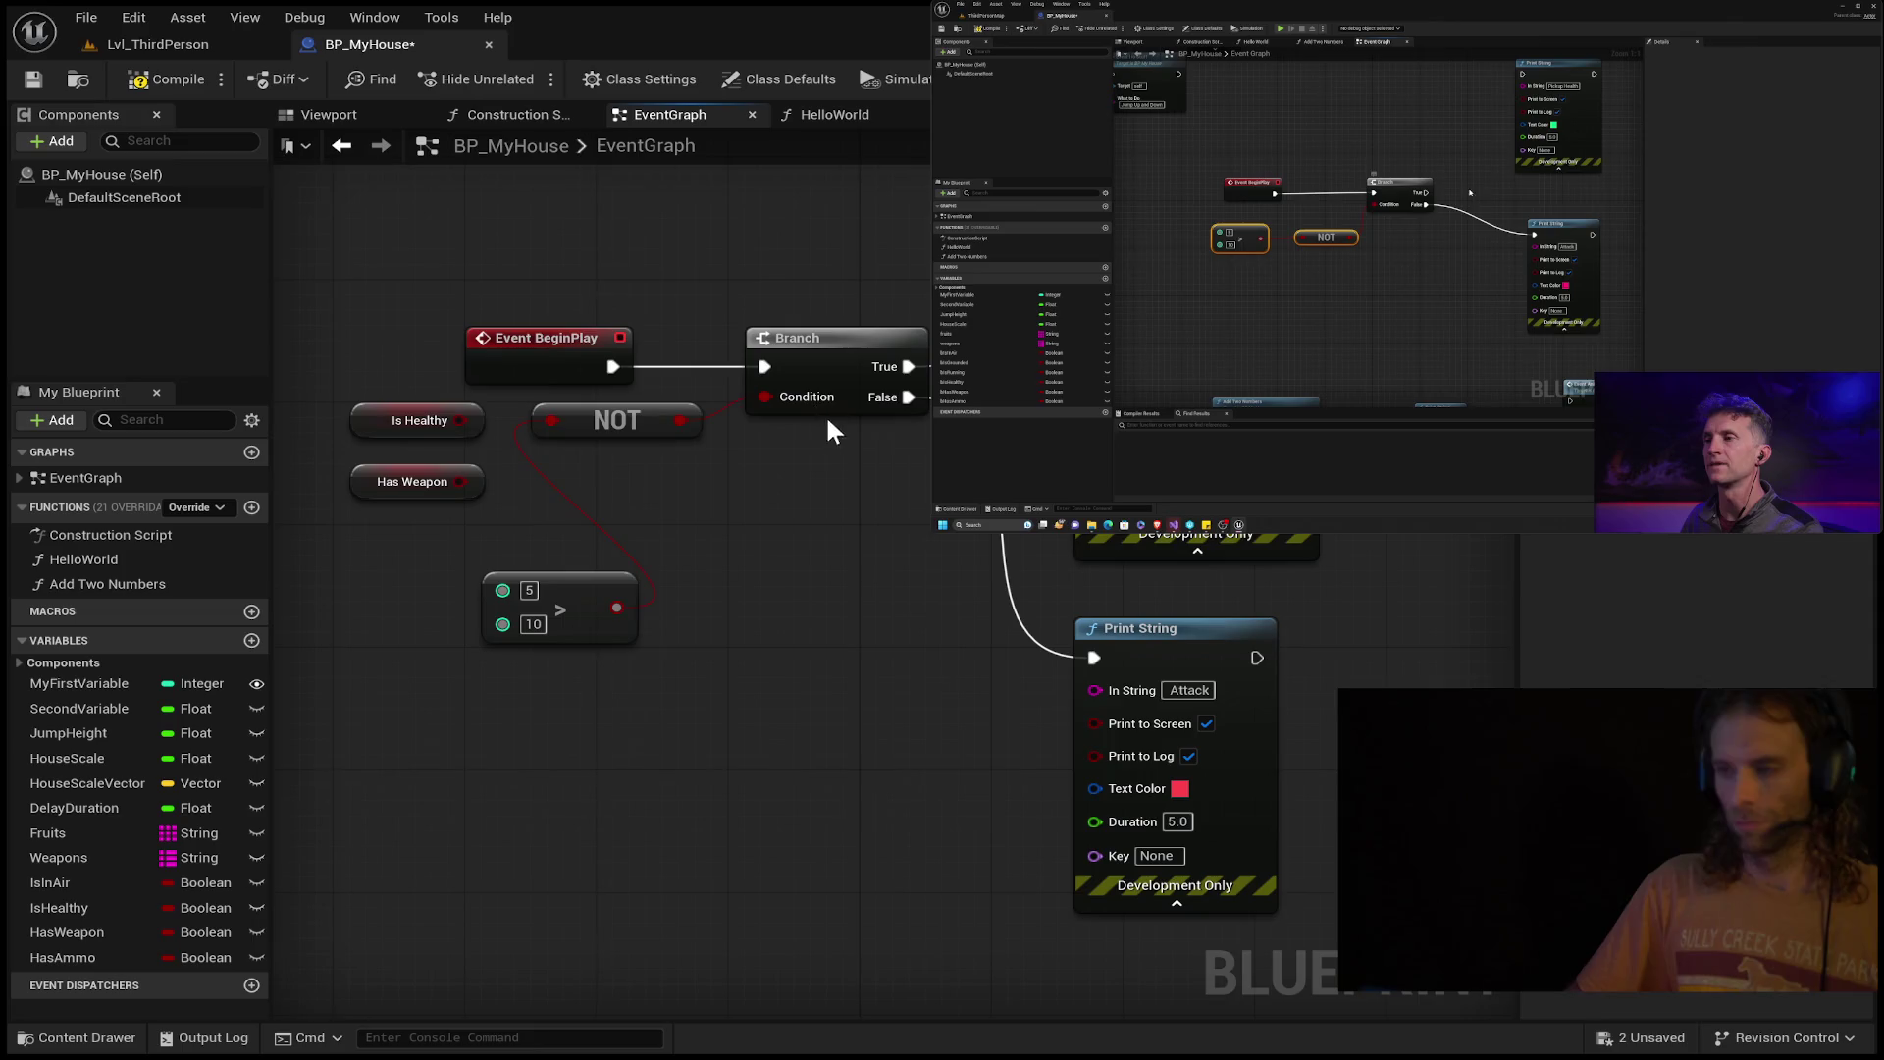
Move Is Healthy and Has Weapon lower and place the 5 > 10 node beside NOT.
{"action": "left_click_drag", "start_coordinate": [454, 398], "coordinate": [402, 497]}
{"action": "mouse_move", "coordinate": [390, 480]}
{"action": "left_mouse_down"}
{"action": "mouse_move", "coordinate": [374, 763]}
{"action": "mouse_move", "coordinate": [445, 894]}
{"action": "left_mouse_up"}
{"action": "mouse_move", "coordinate": [586, 594]}
{"action": "left_mouse_down"}
{"action": "mouse_move", "coordinate": [403, 457]}
{"action": "mouse_move", "coordinate": [412, 410]}
{"action": "left_mouse_up"}
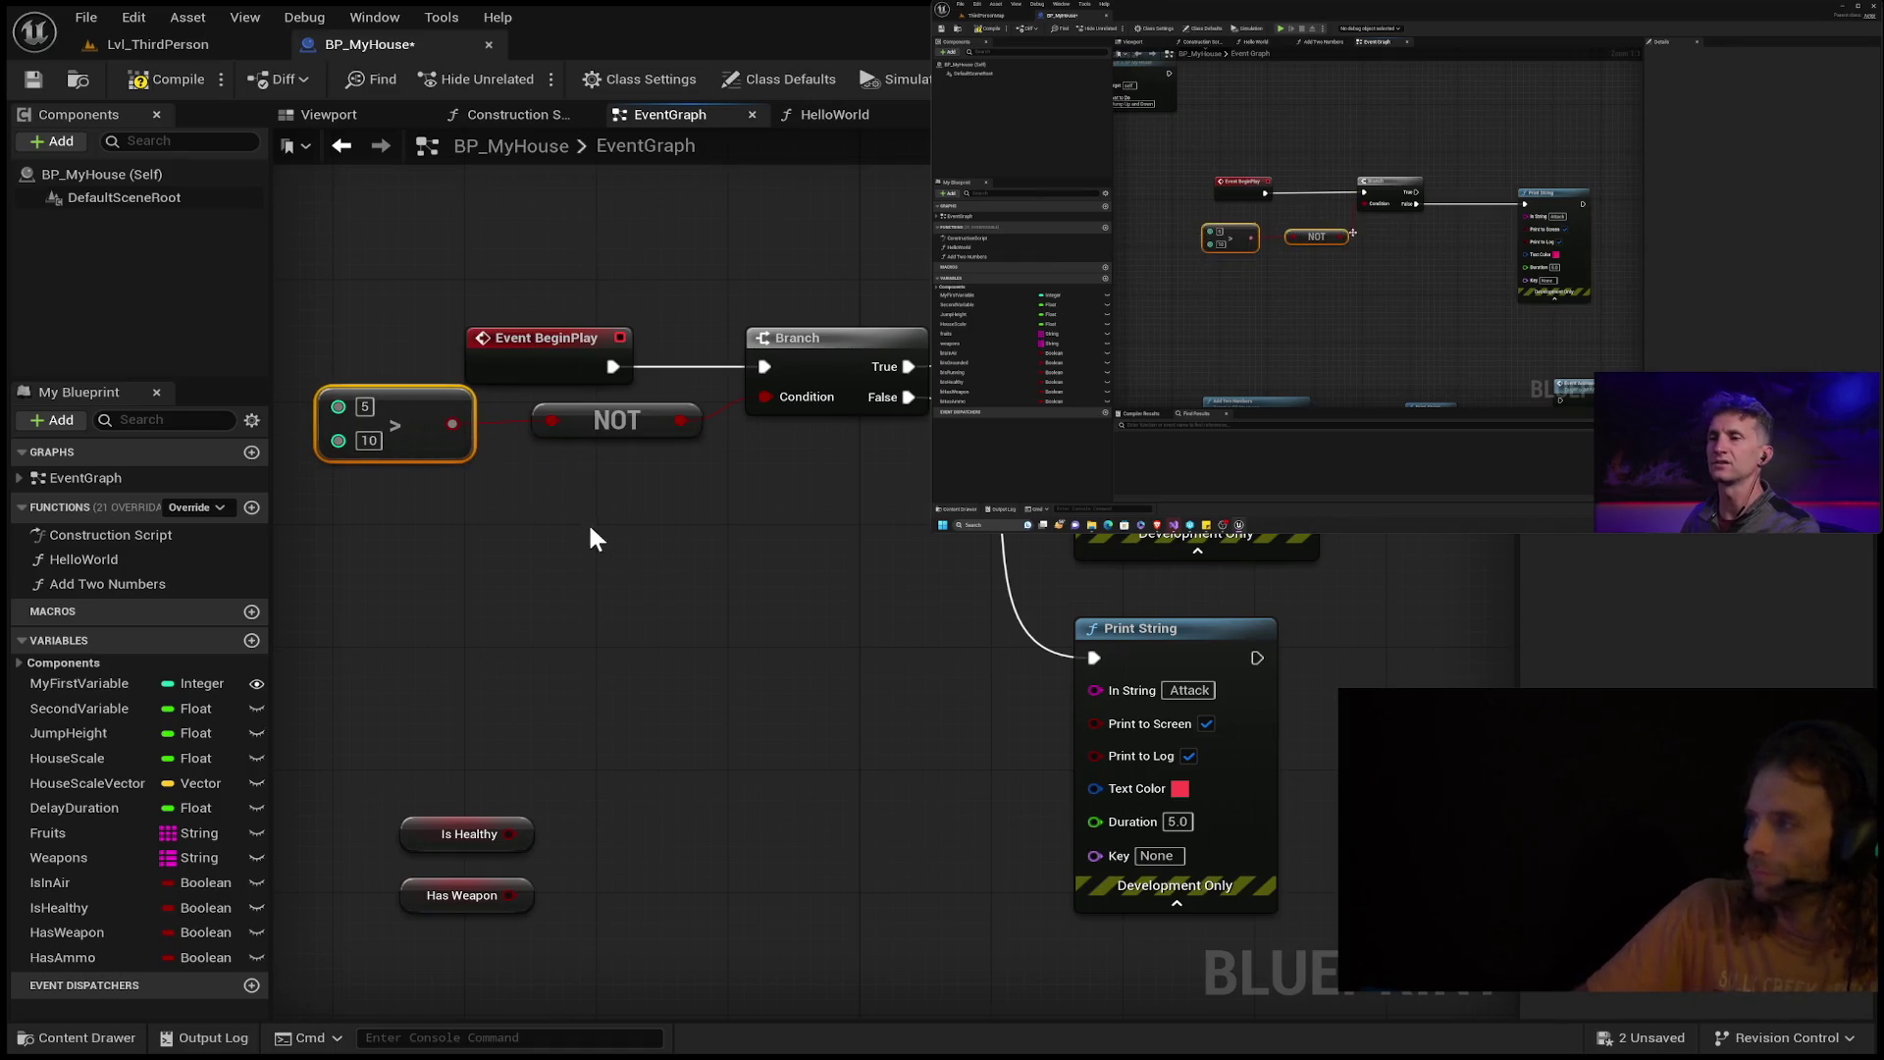
Reconnect the Branch exec output to the Attack print and move Pickup Health next to it.
{"action": "left_click_drag", "start_coordinate": [473, 587], "coordinate": [905, 575]}
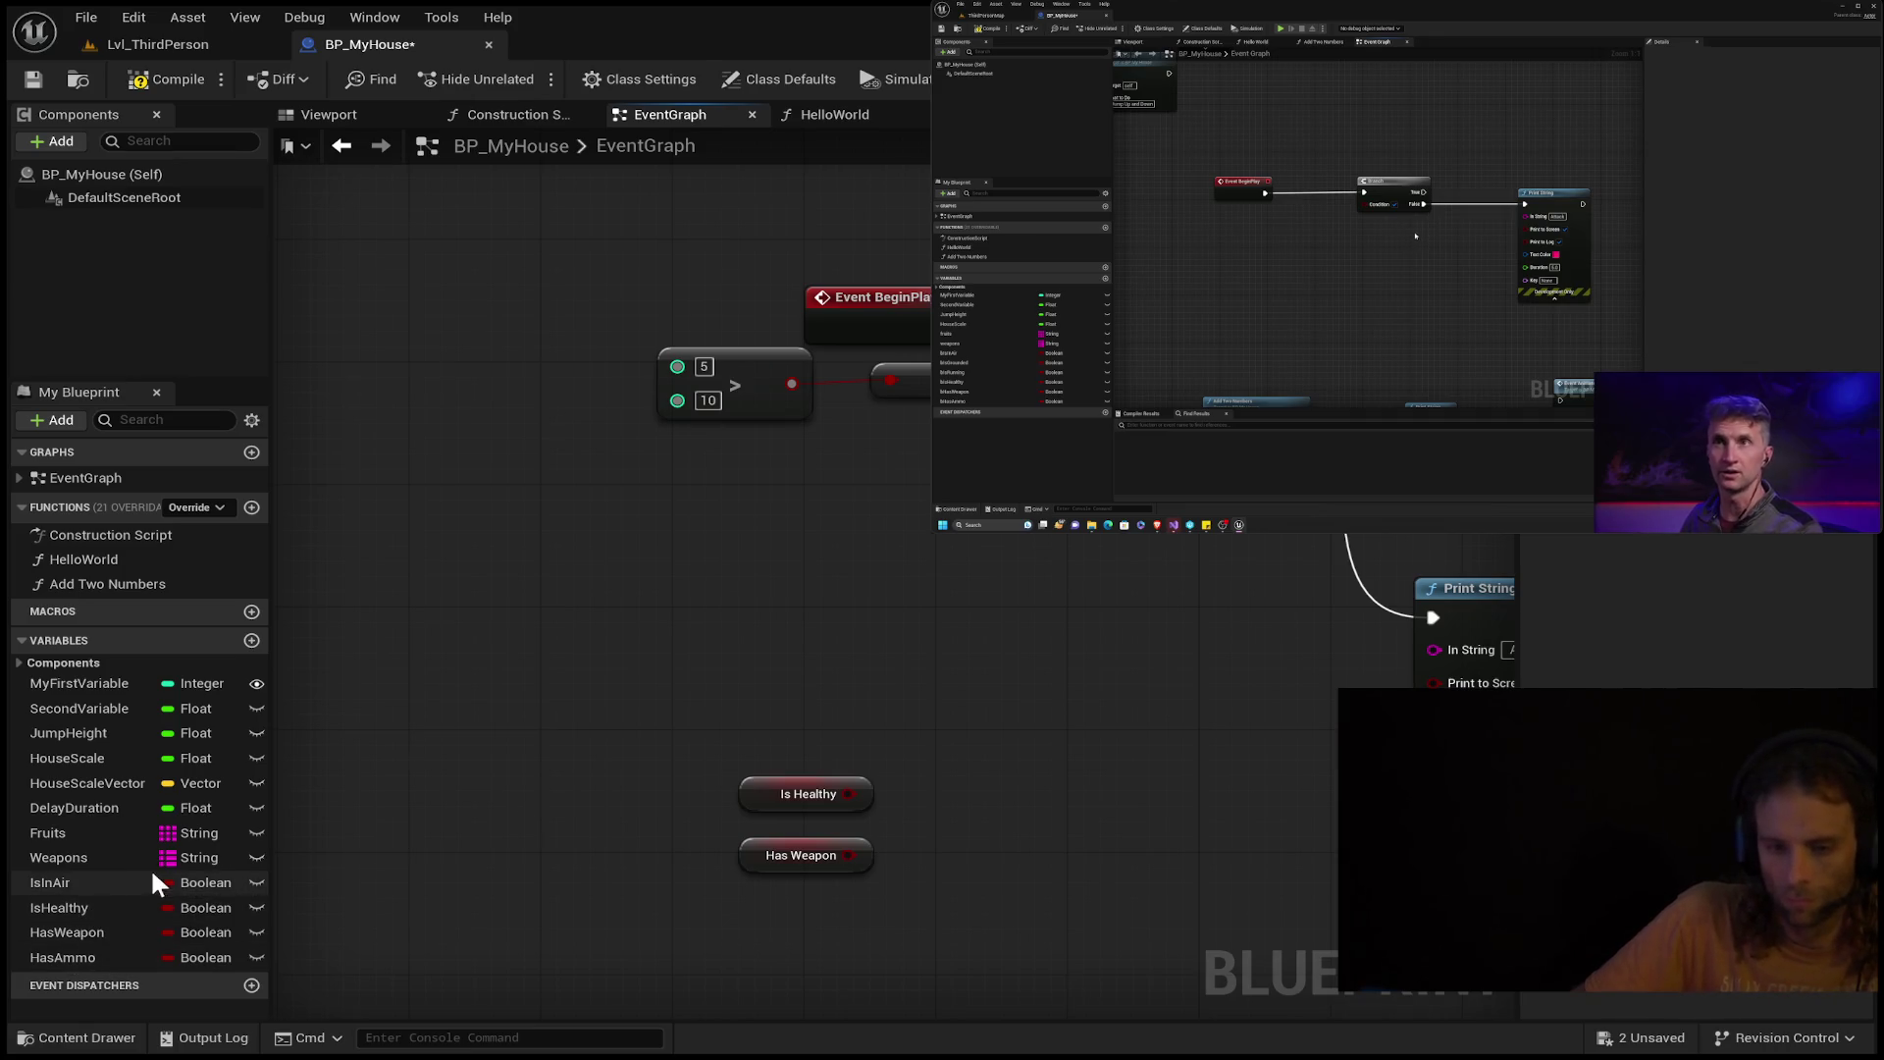
{"action": "left_click_drag", "start_coordinate": [764, 616], "coordinate": [578, 680]}
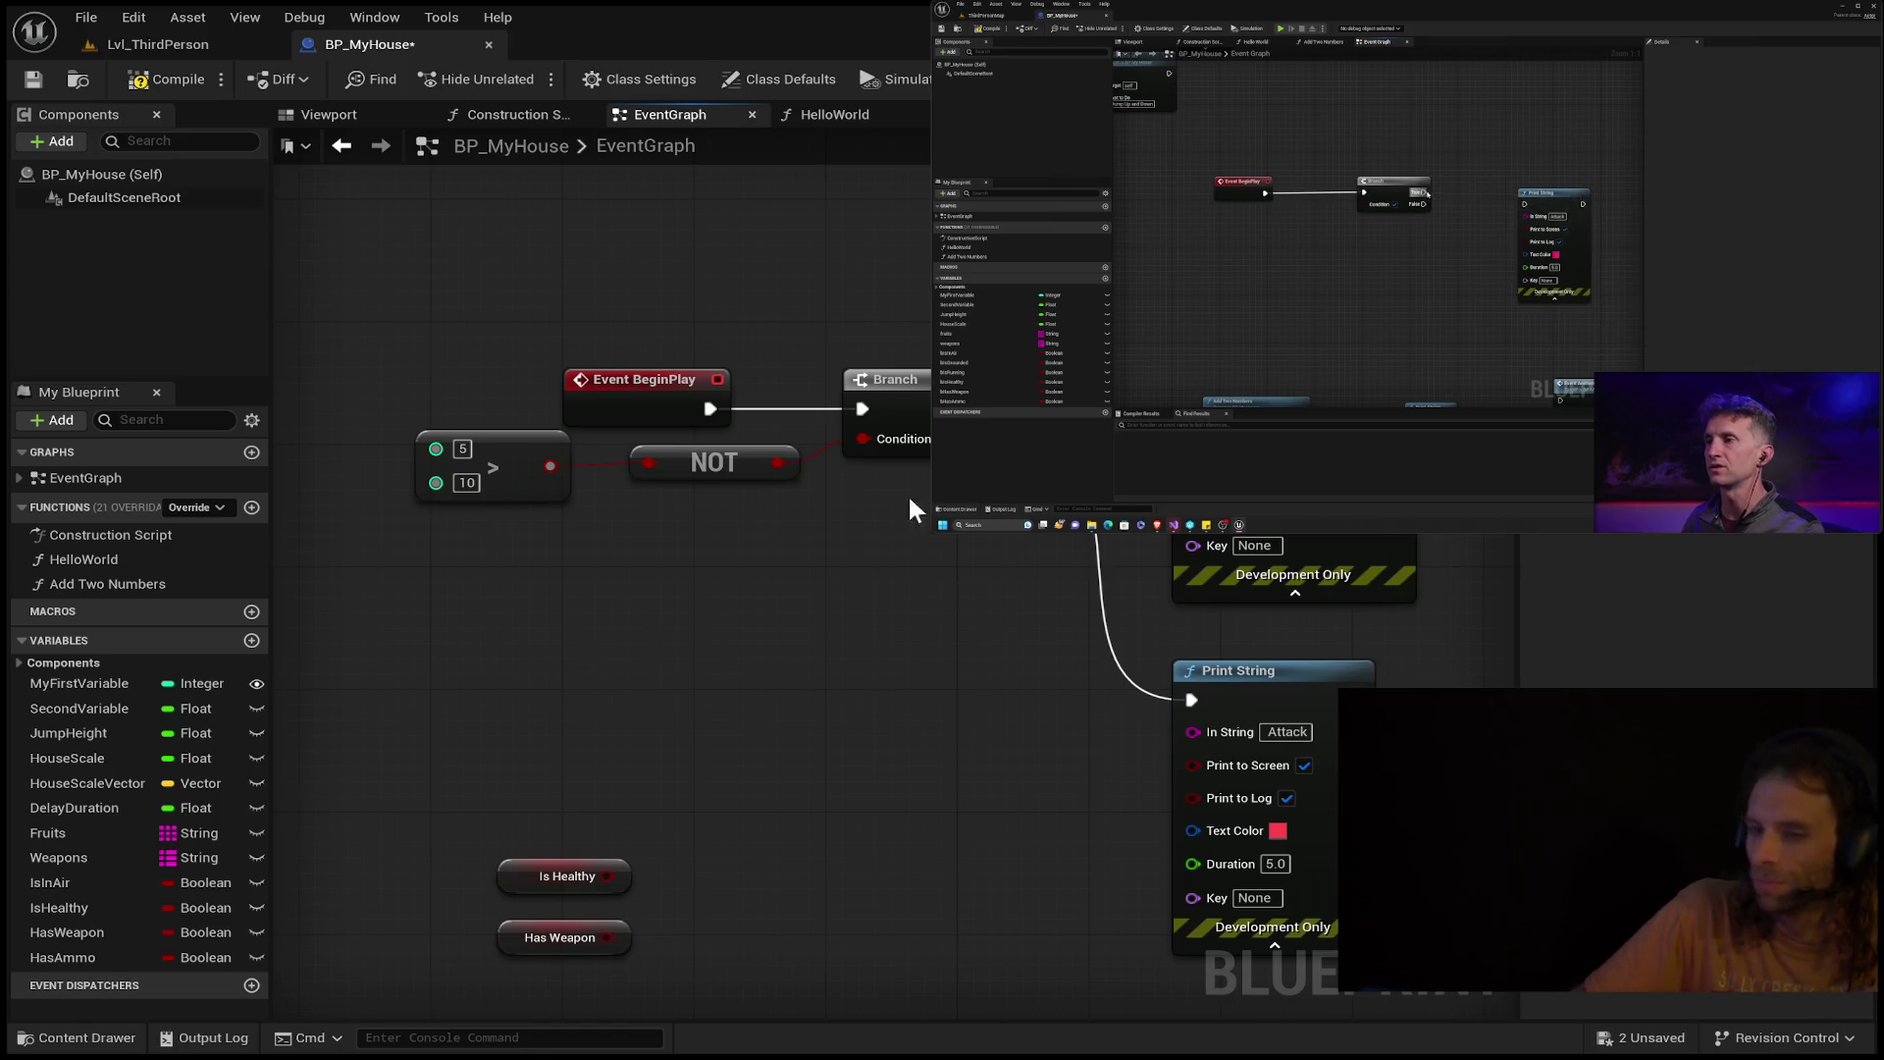
{"action": "left_click", "coordinate": [782, 461]}
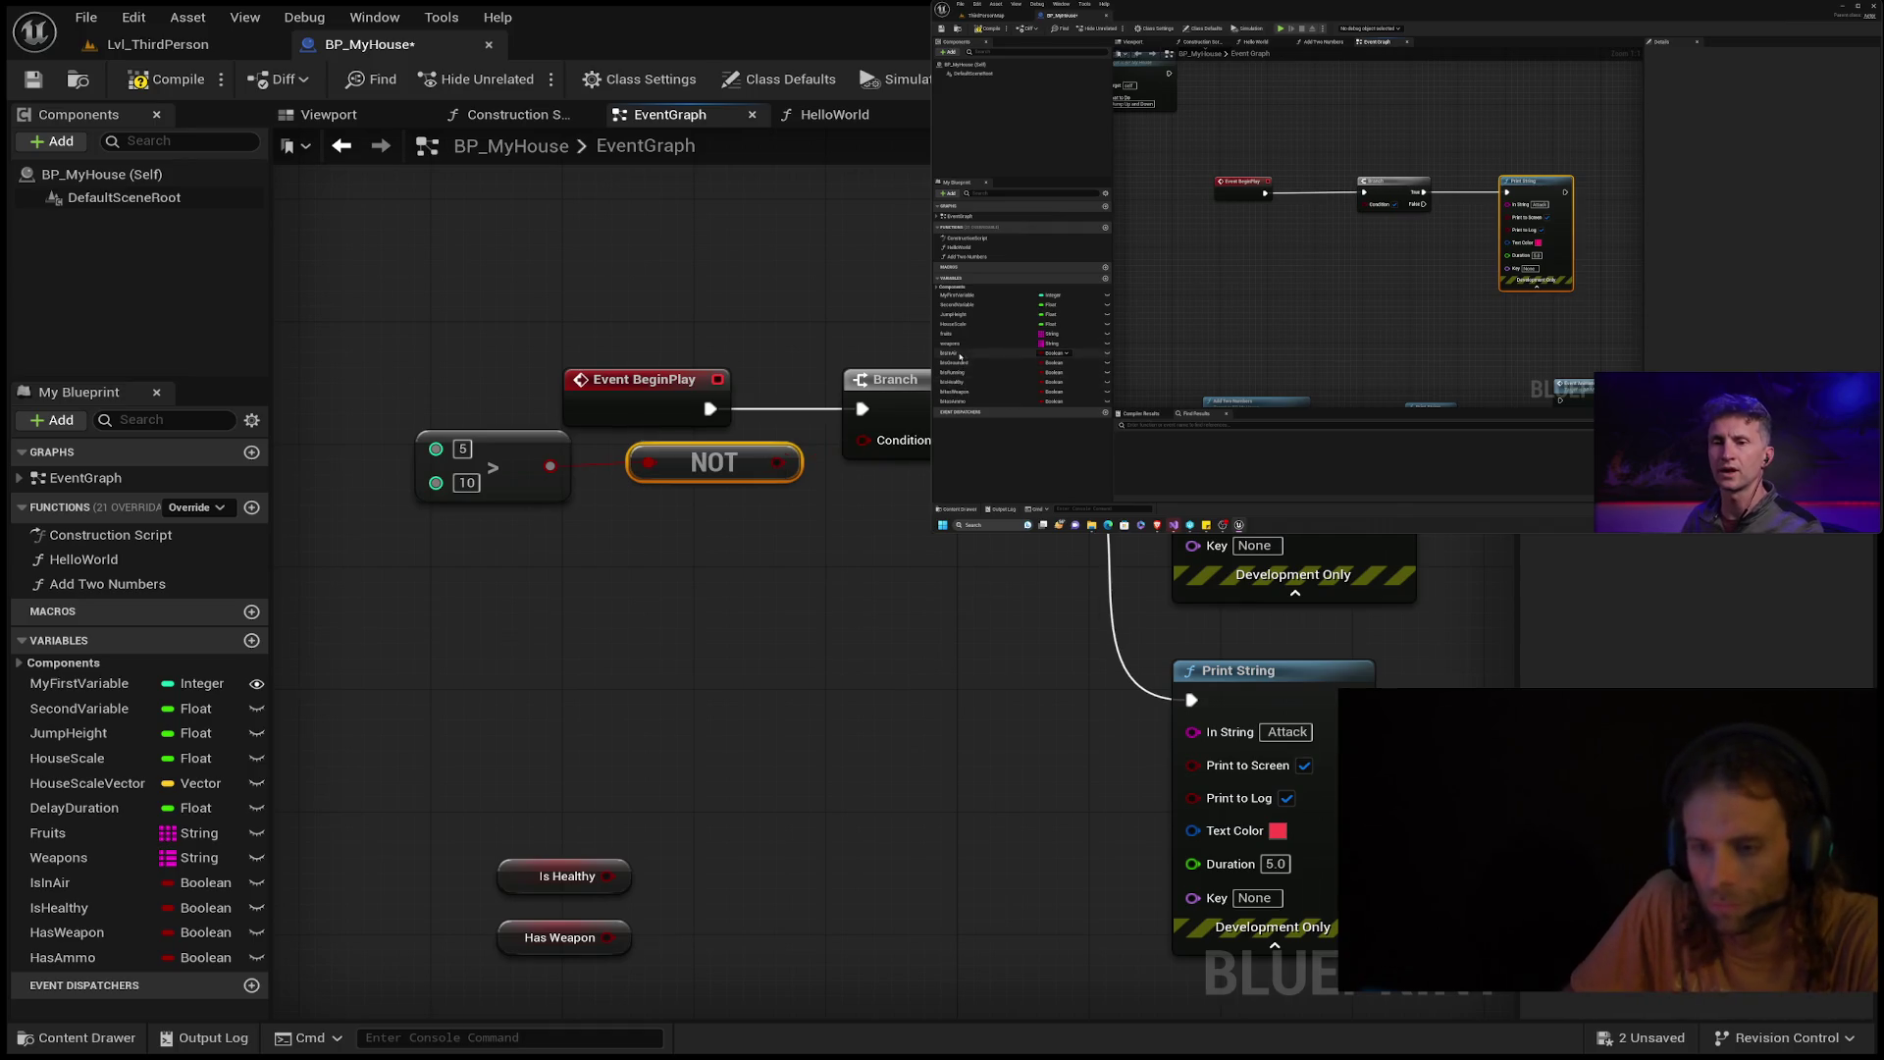
{"action": "left_click", "coordinate": [982, 408], "text": "alt"}
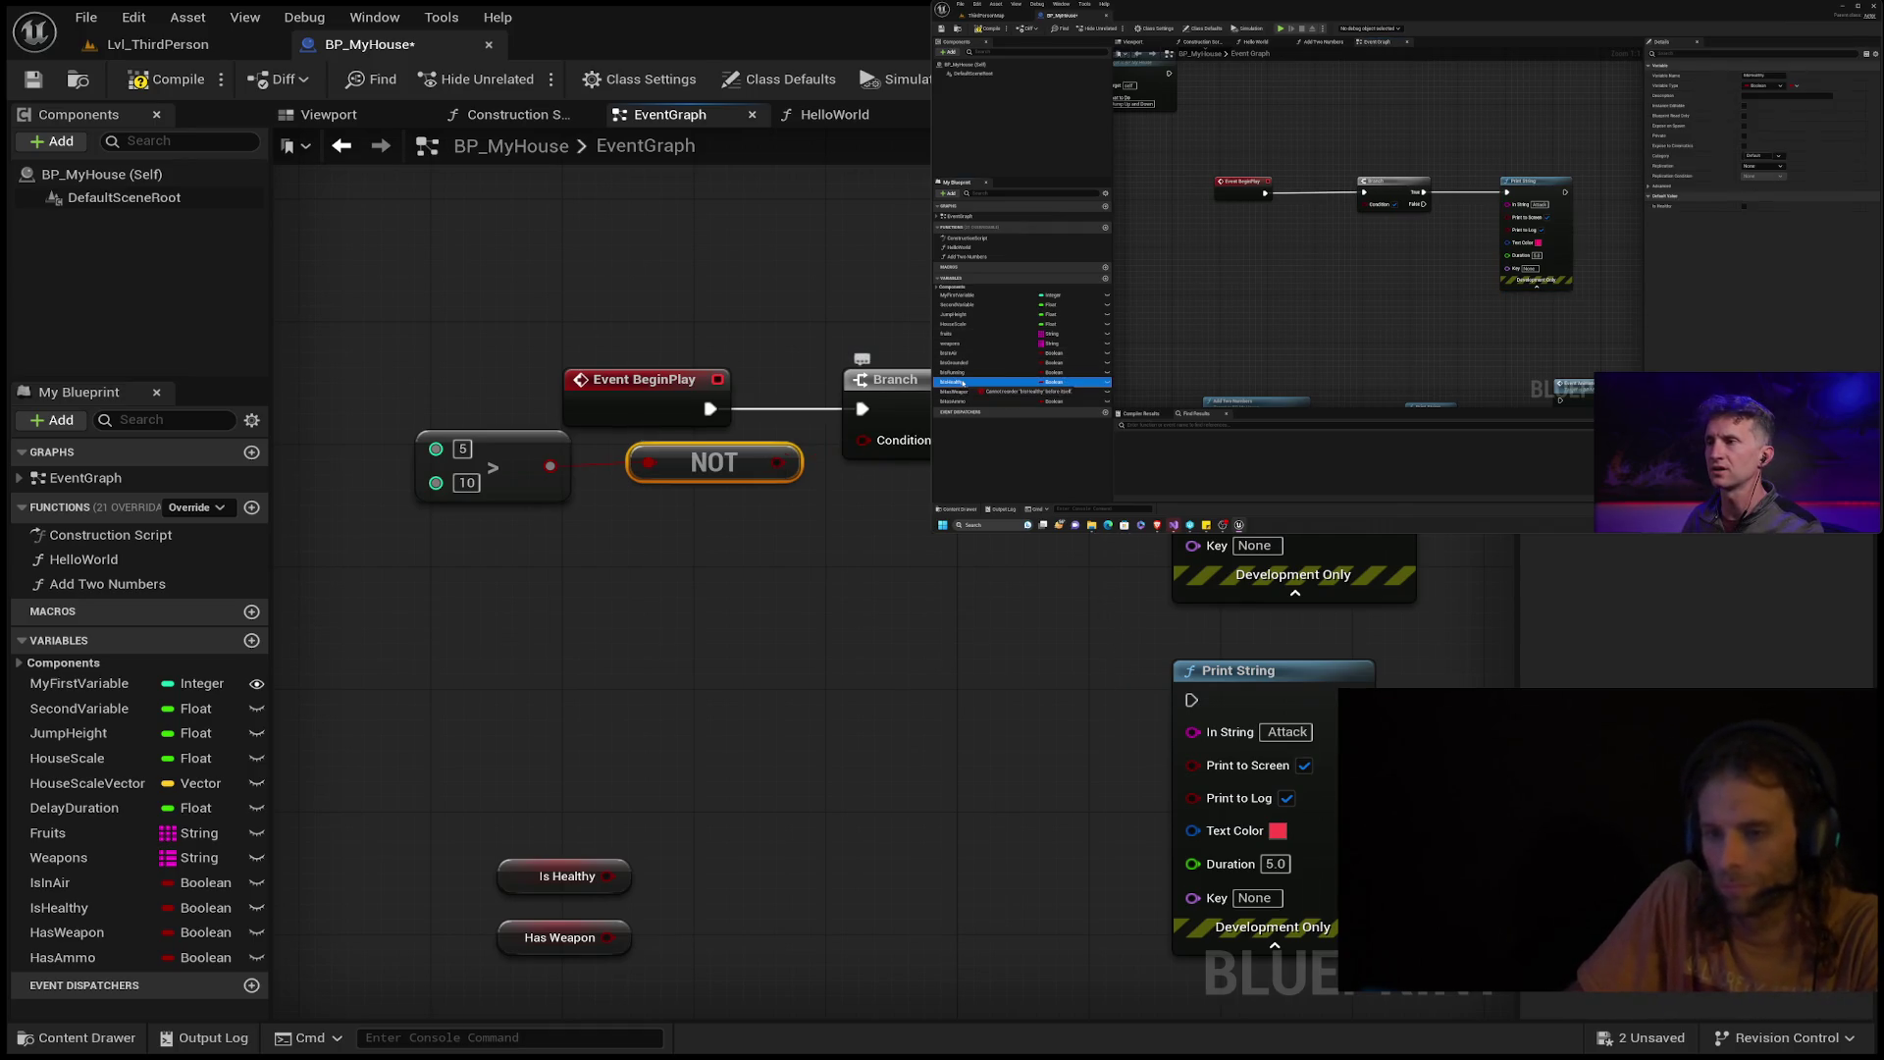
{"action": "mouse_move", "coordinate": [1134, 586]}
{"action": "left_mouse_down"}
{"action": "mouse_move", "coordinate": [1164, 709]}
{"action": "mouse_move", "coordinate": [1183, 695]}
{"action": "left_mouse_up"}
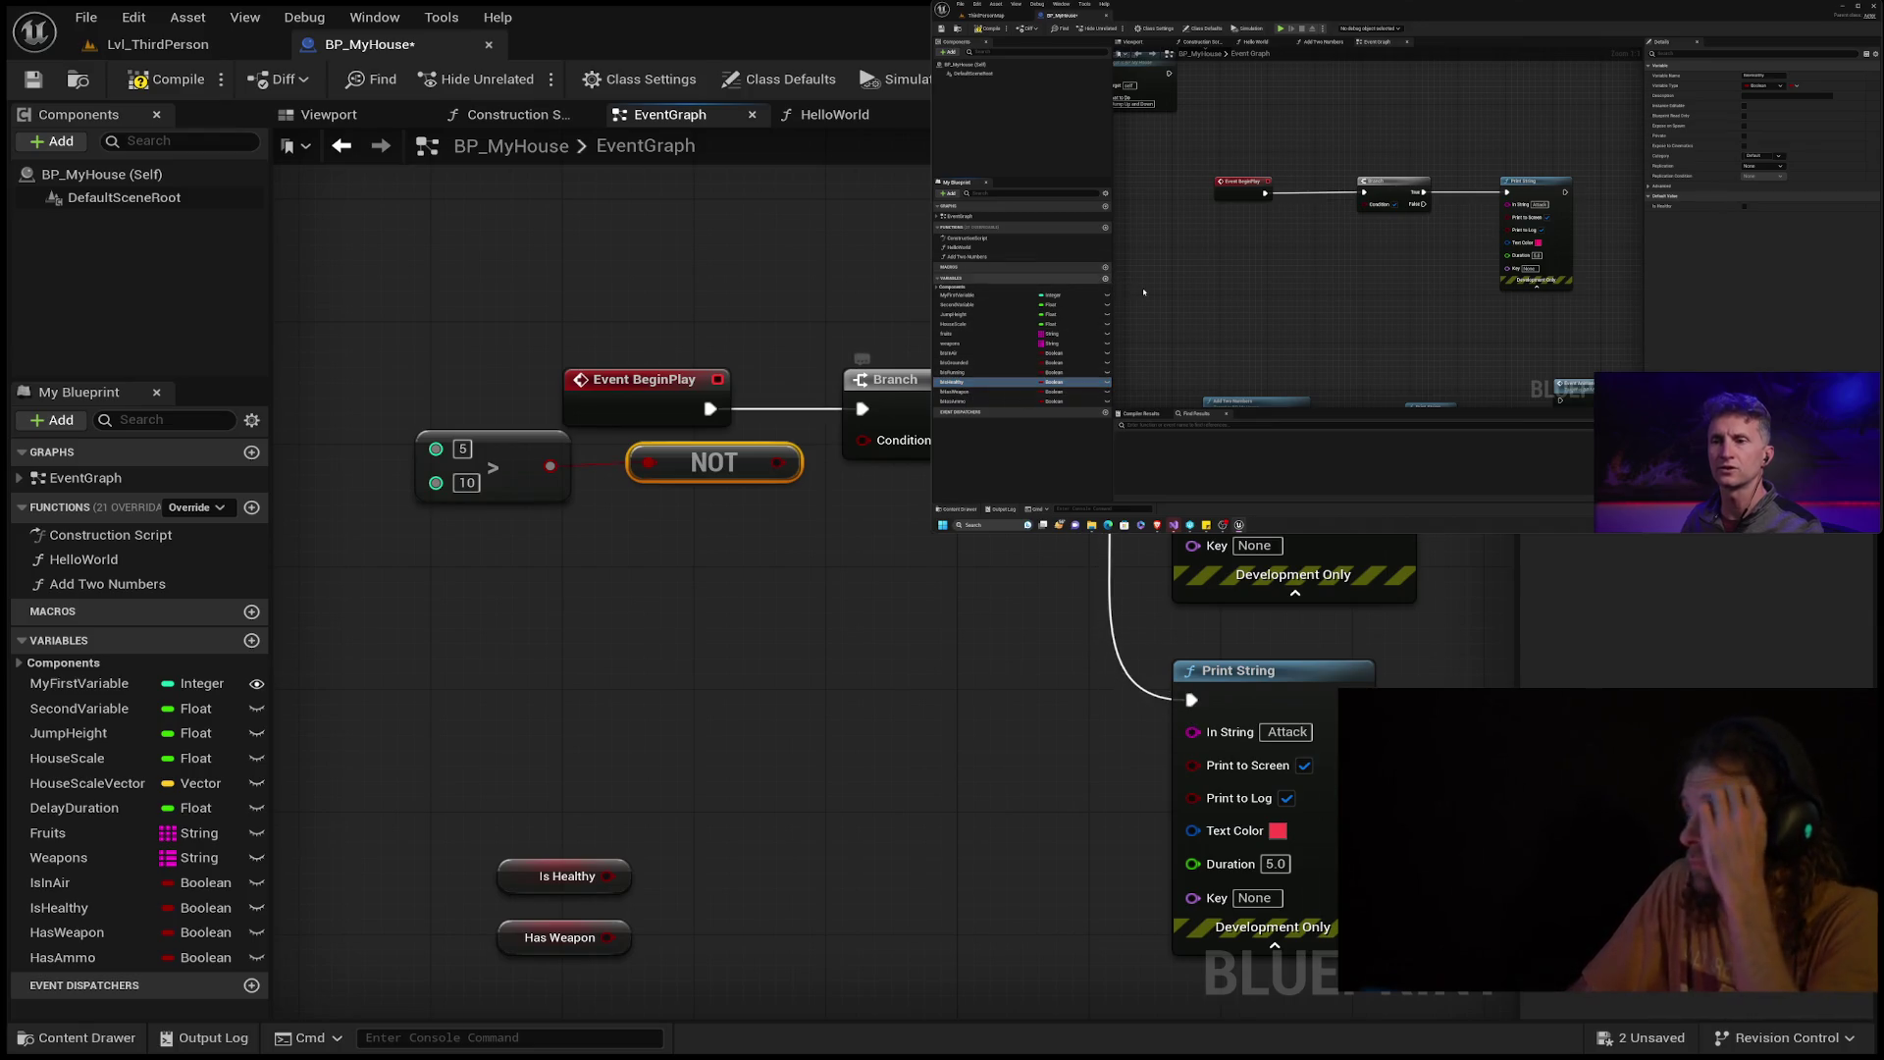
{"action": "left_click_drag", "start_coordinate": [1269, 326], "coordinate": [825, 648]}
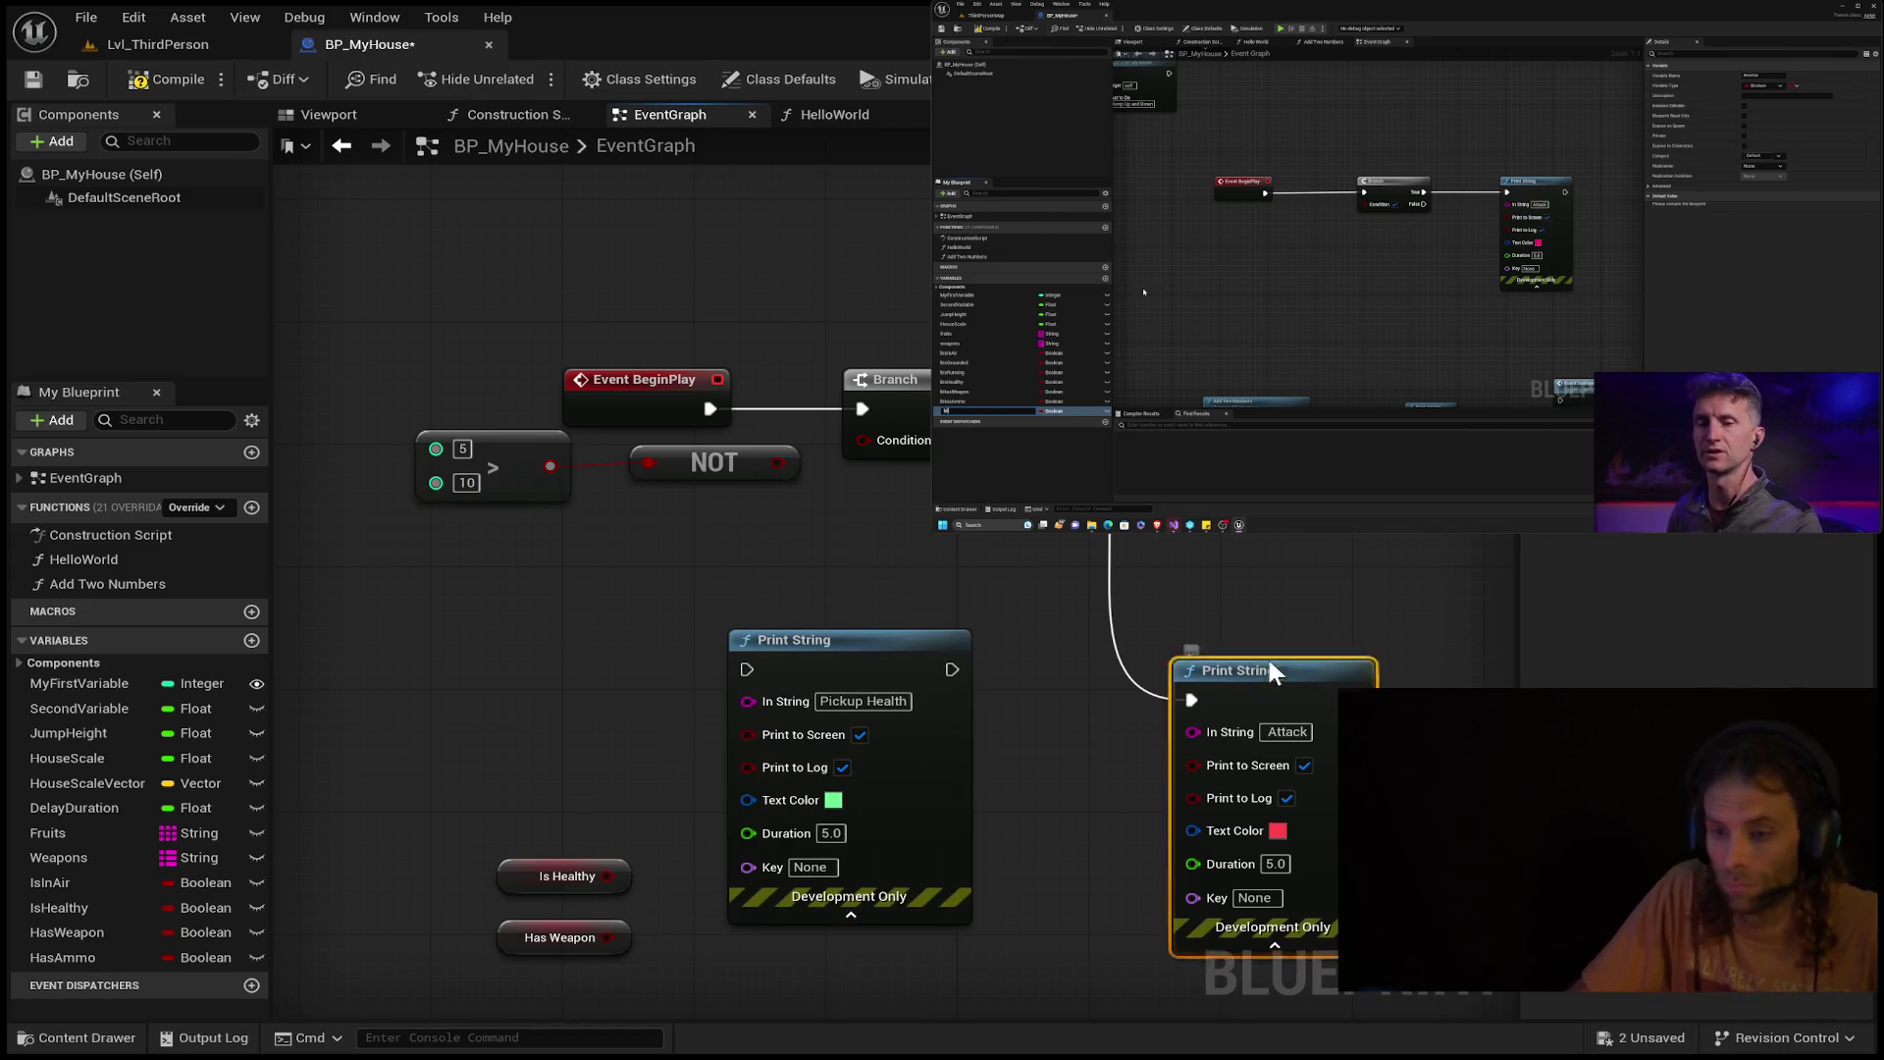
Clear the Pickup Health print's message text, then delete that Print String node.
{"action": "left_click_drag", "start_coordinate": [1274, 665], "coordinate": [1303, 359]}
{"action": "left_click", "coordinate": [868, 701]}
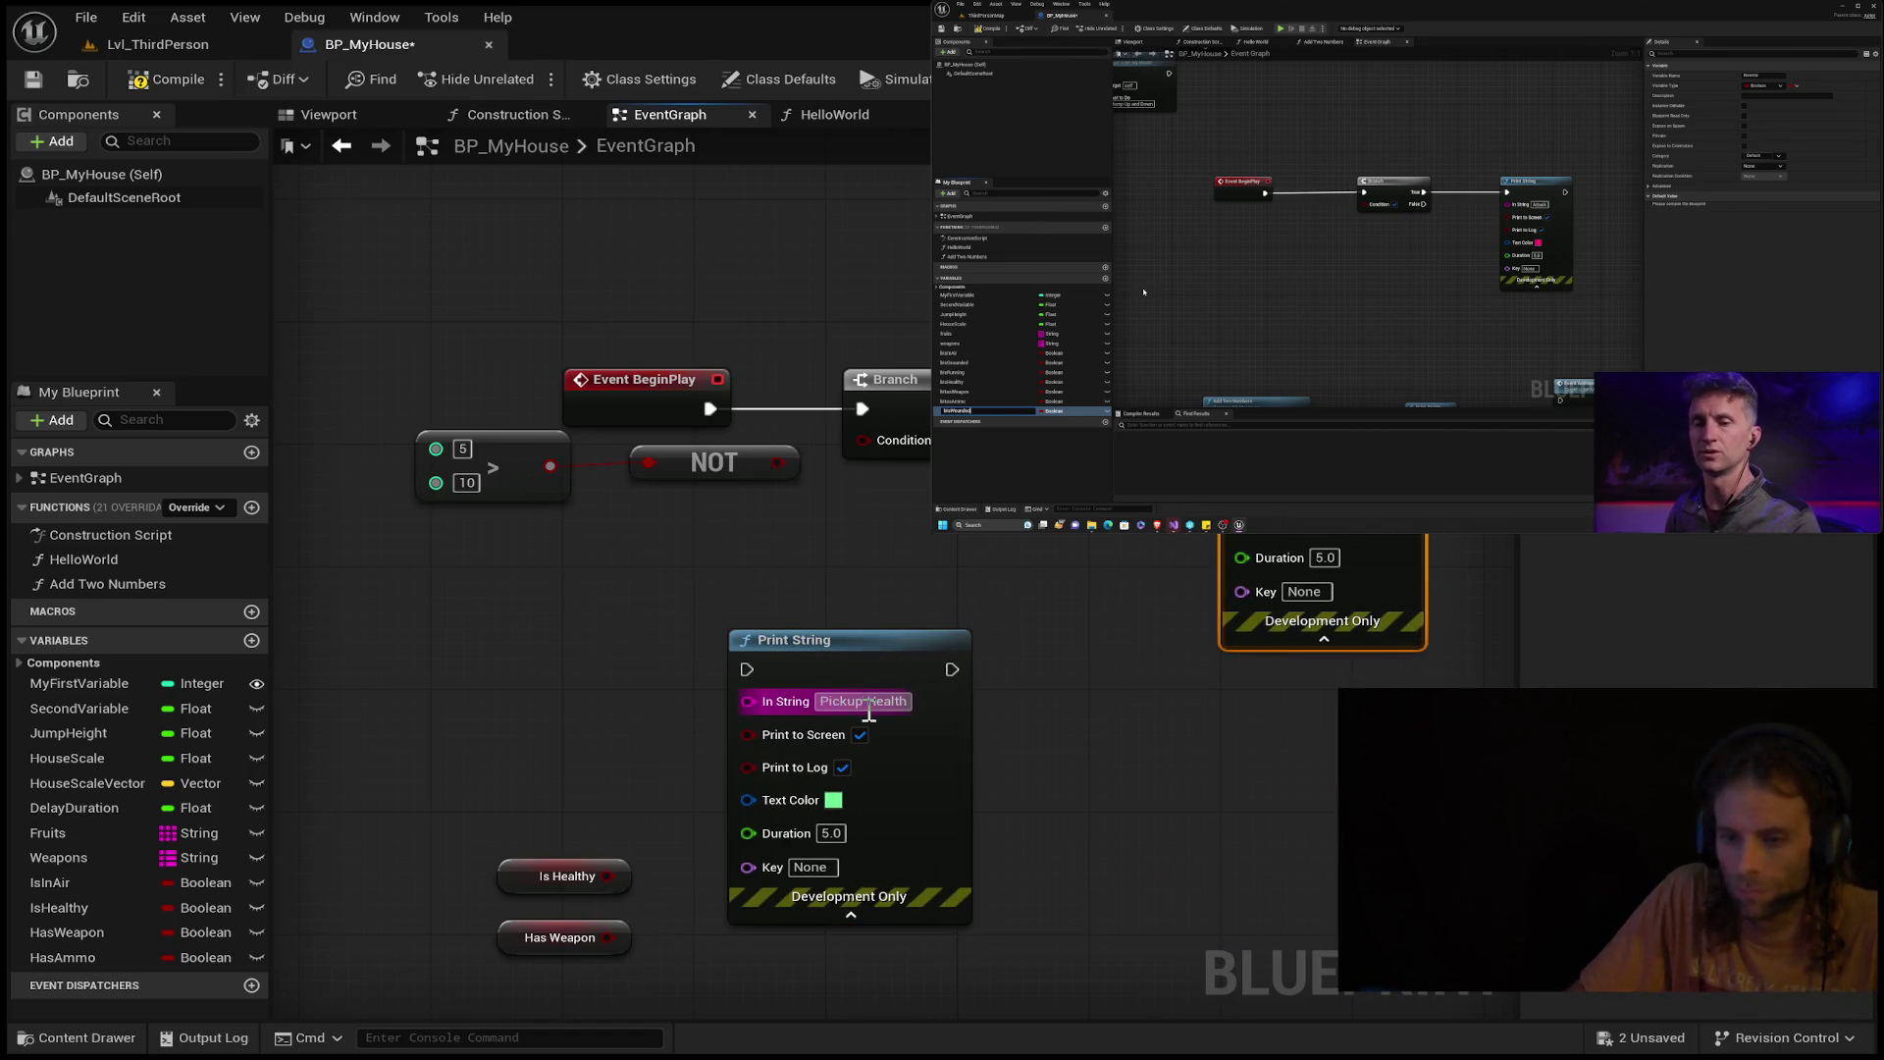
{"action": "type", "text": "IS"}
{"action": "key", "text": "Return"}
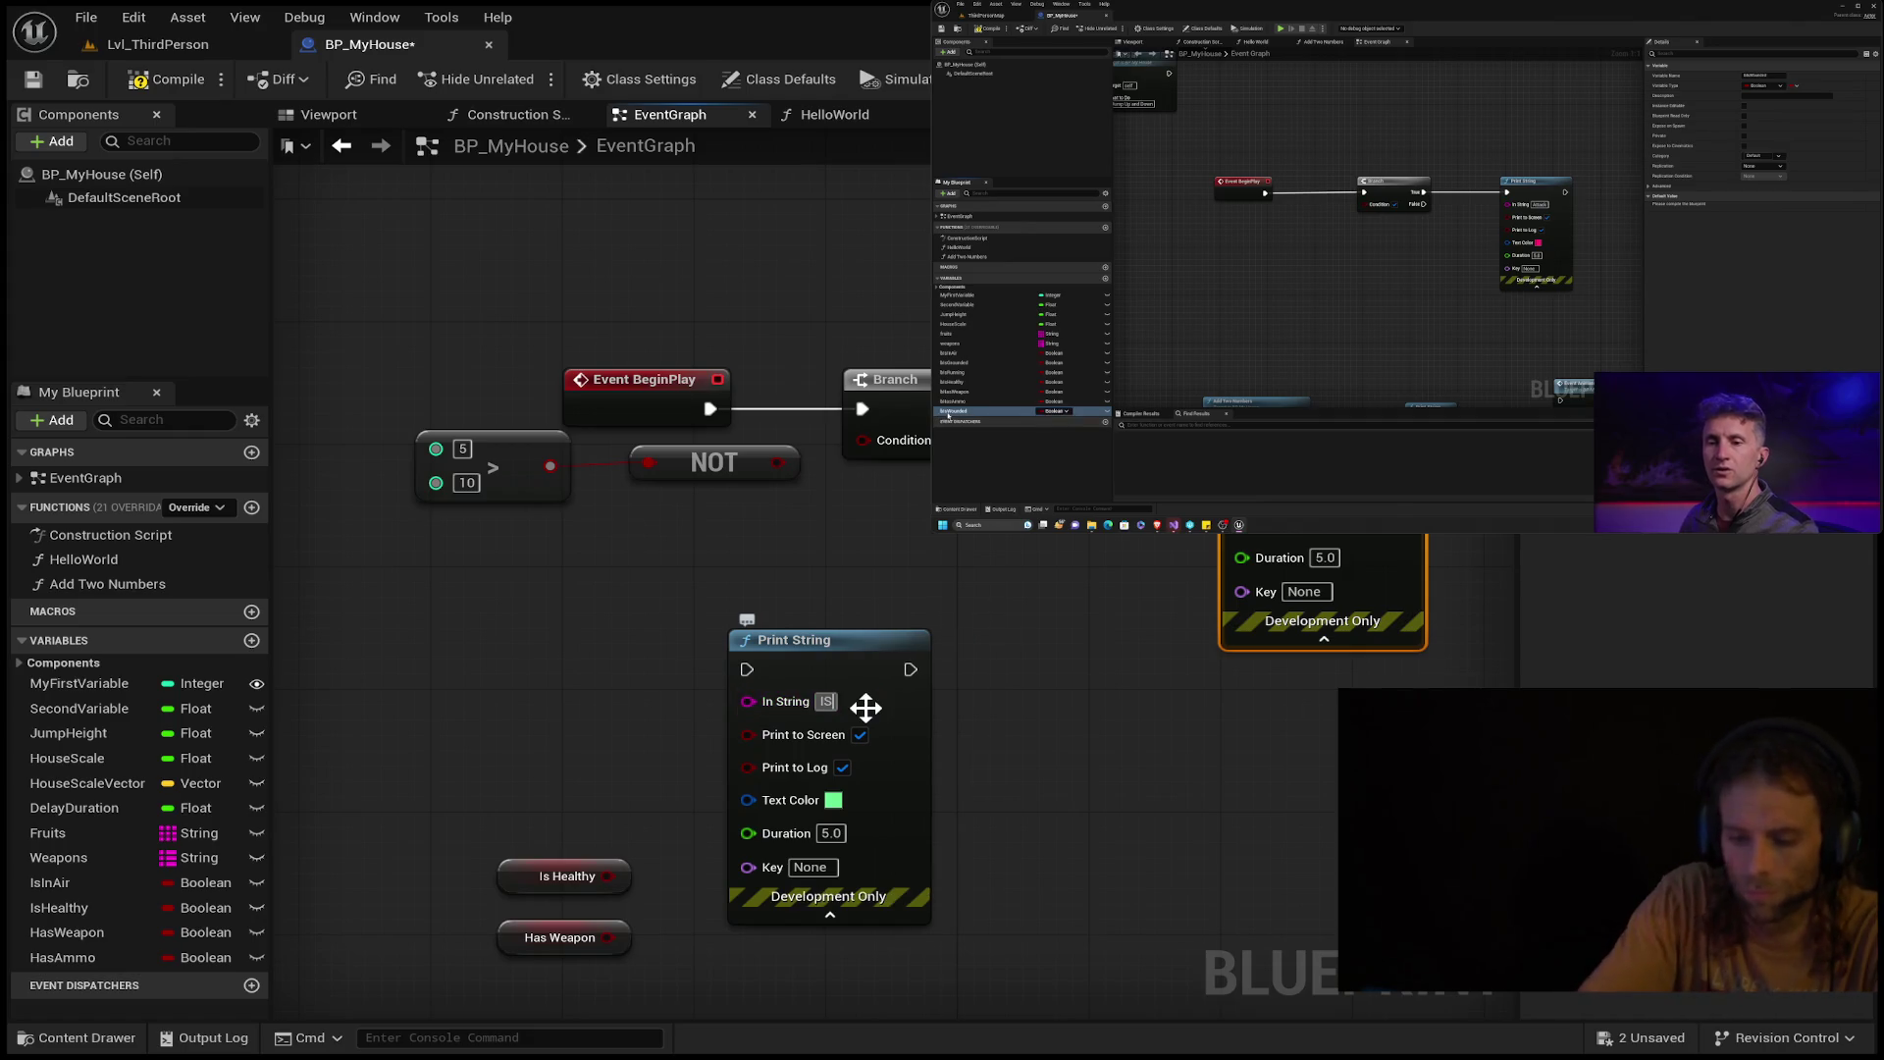
{"action": "type", "text": "s"}
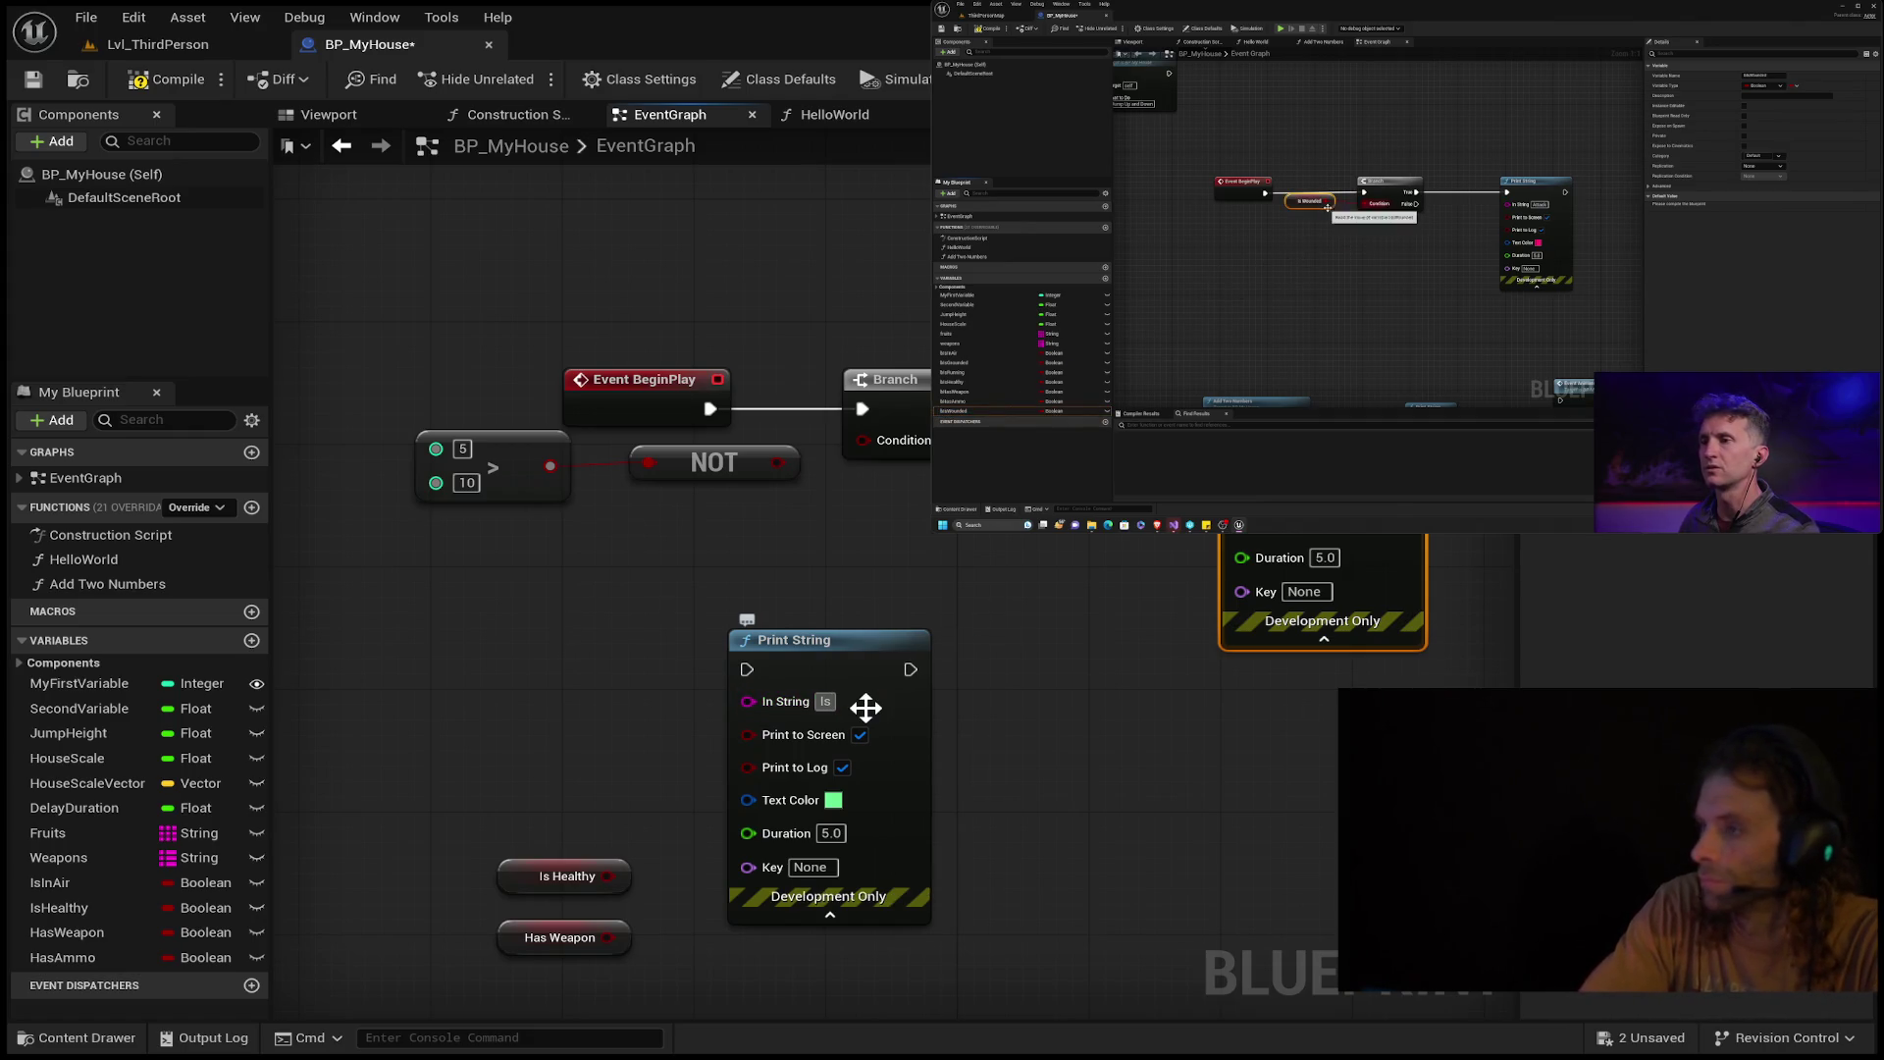
{"action": "key", "text": "BackSpace"}
{"action": "key", "text": "BackSpace"}
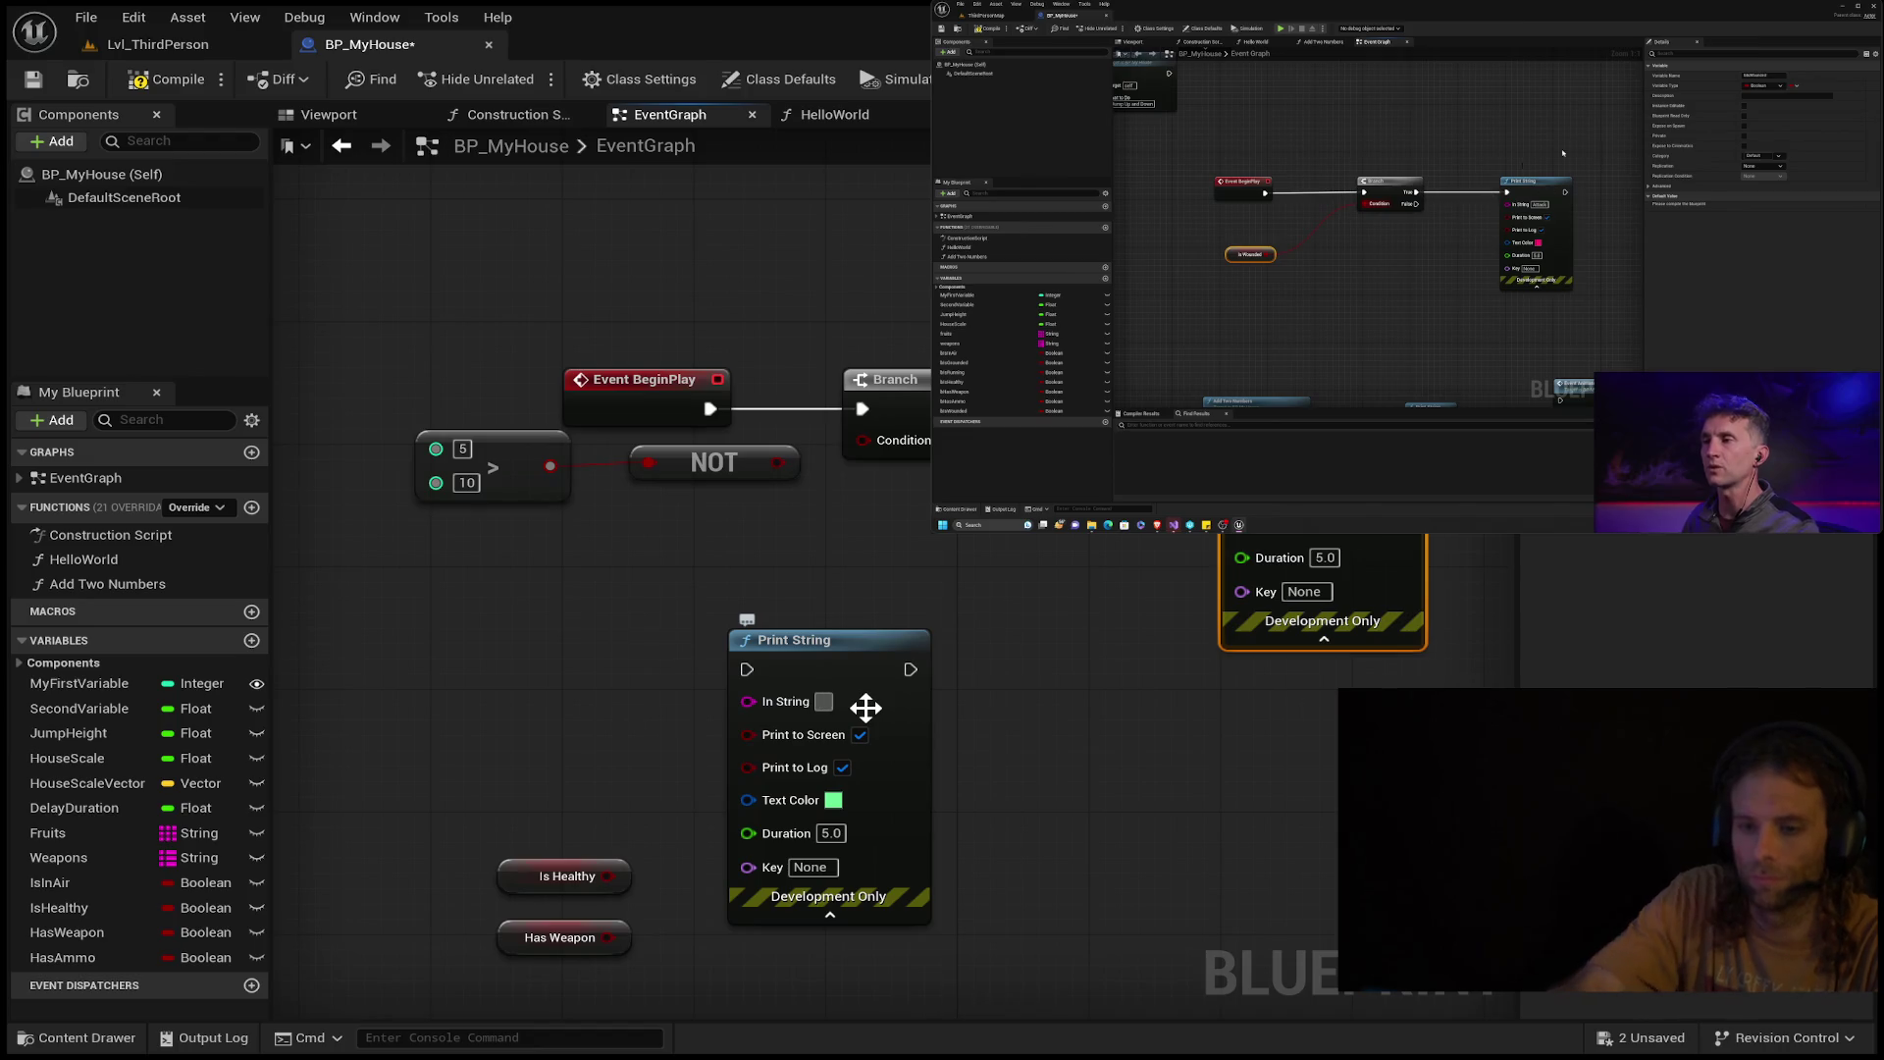
{"action": "left_click", "coordinate": [828, 633]}
{"action": "key", "text": "Delete"}
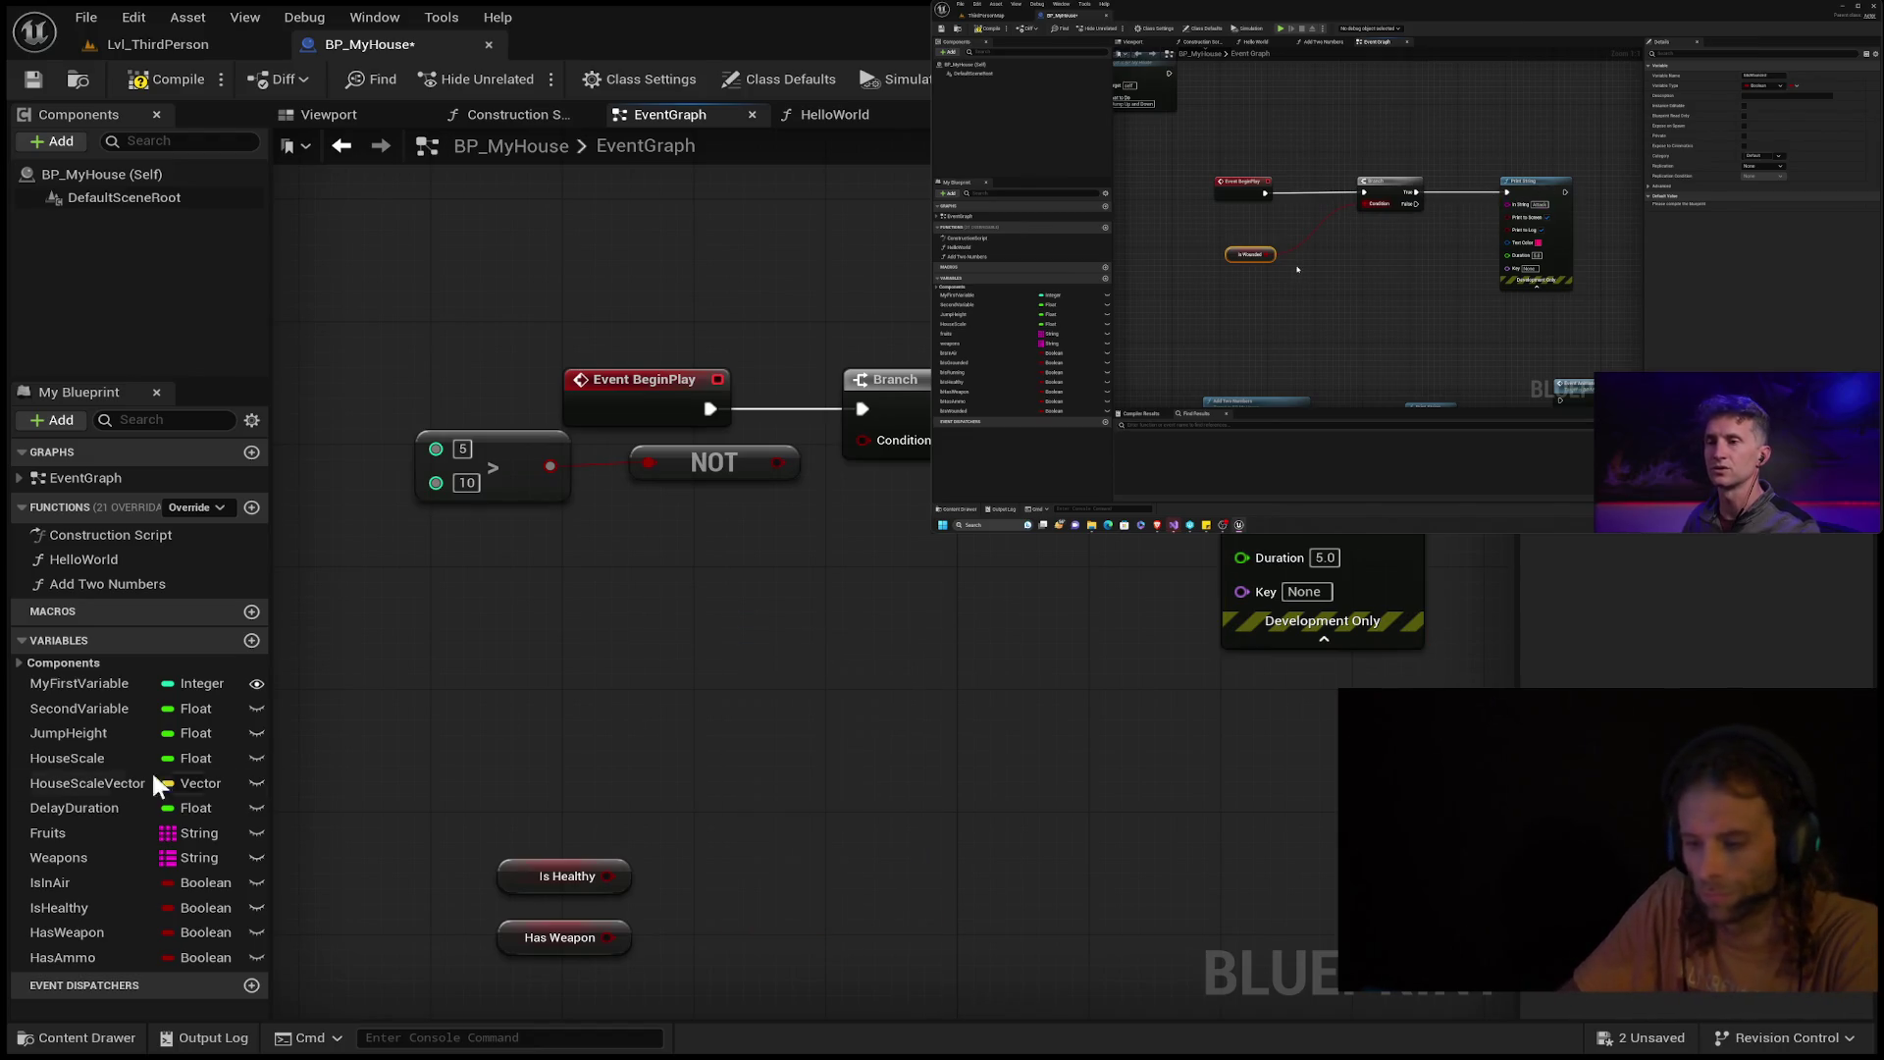
Add a new Boolean variable named IsWounded.
{"action": "left_click", "coordinate": [251, 640]}
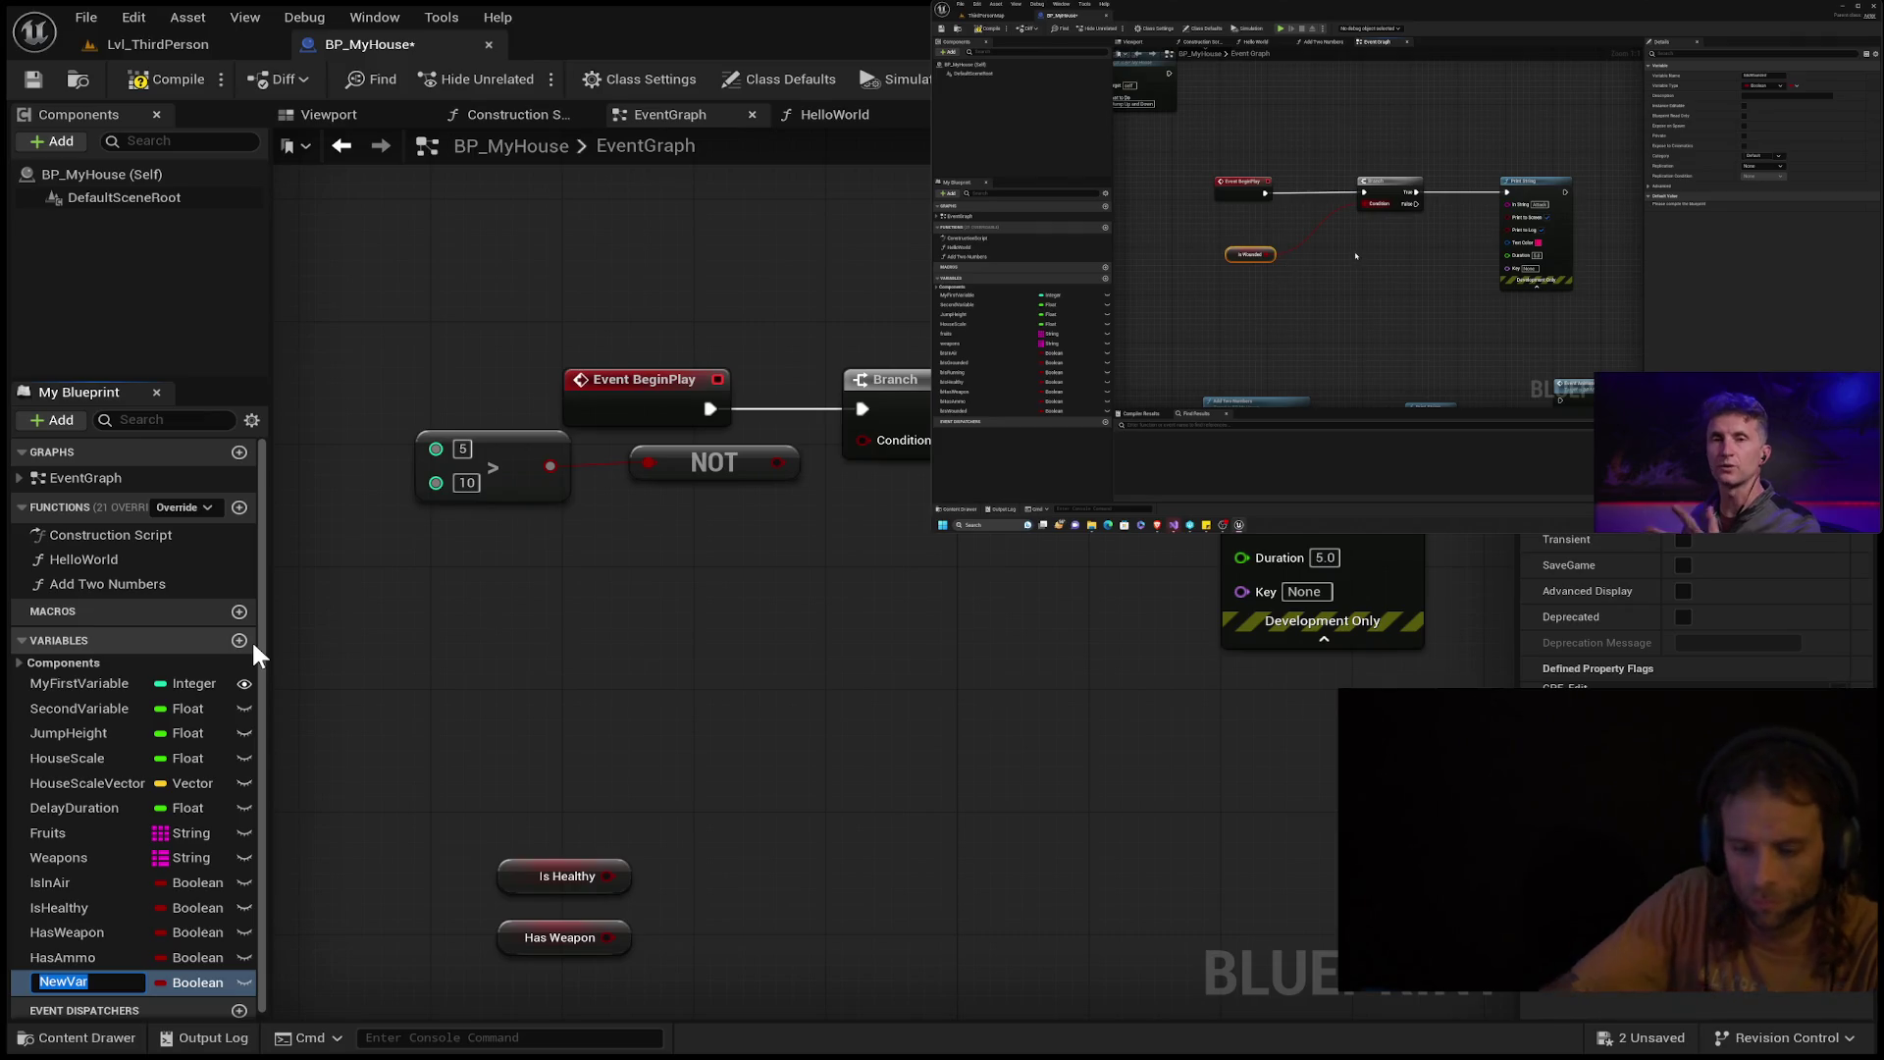
{"action": "type", "text": "IsWounded"}
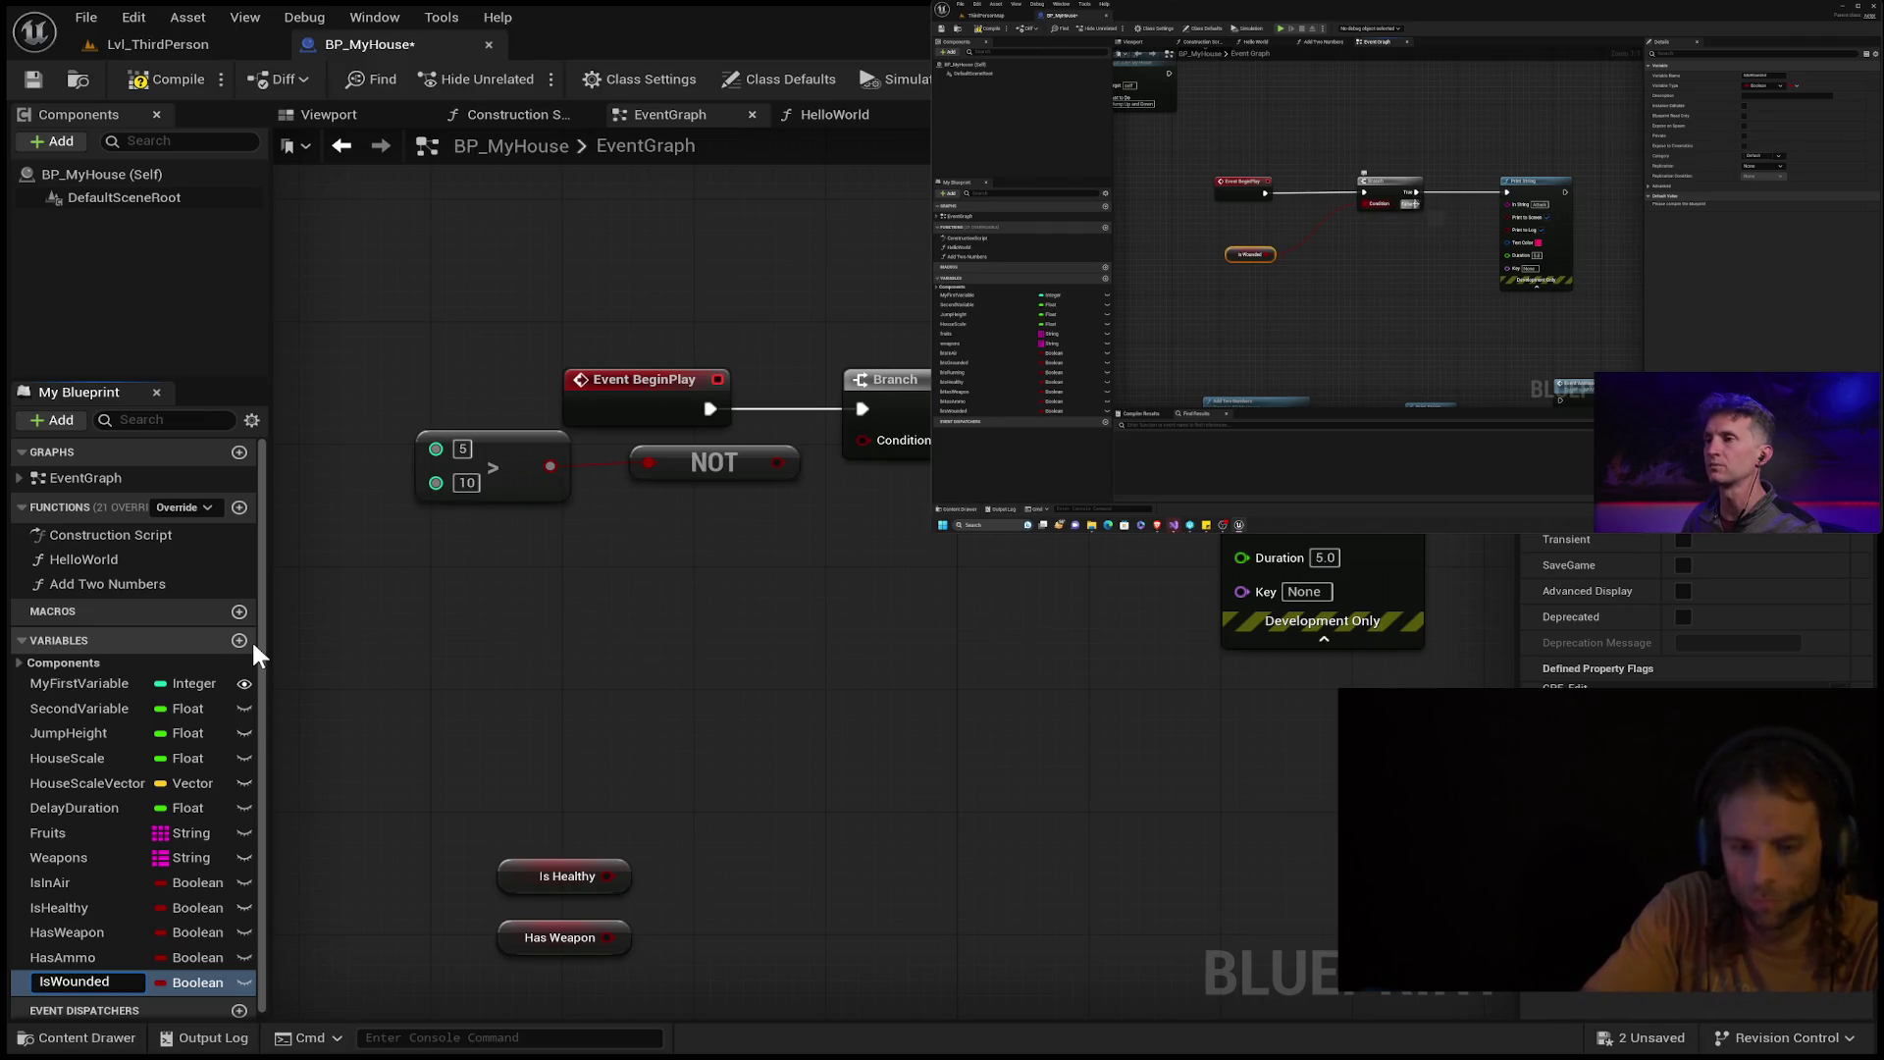
{"action": "key", "text": "Return"}
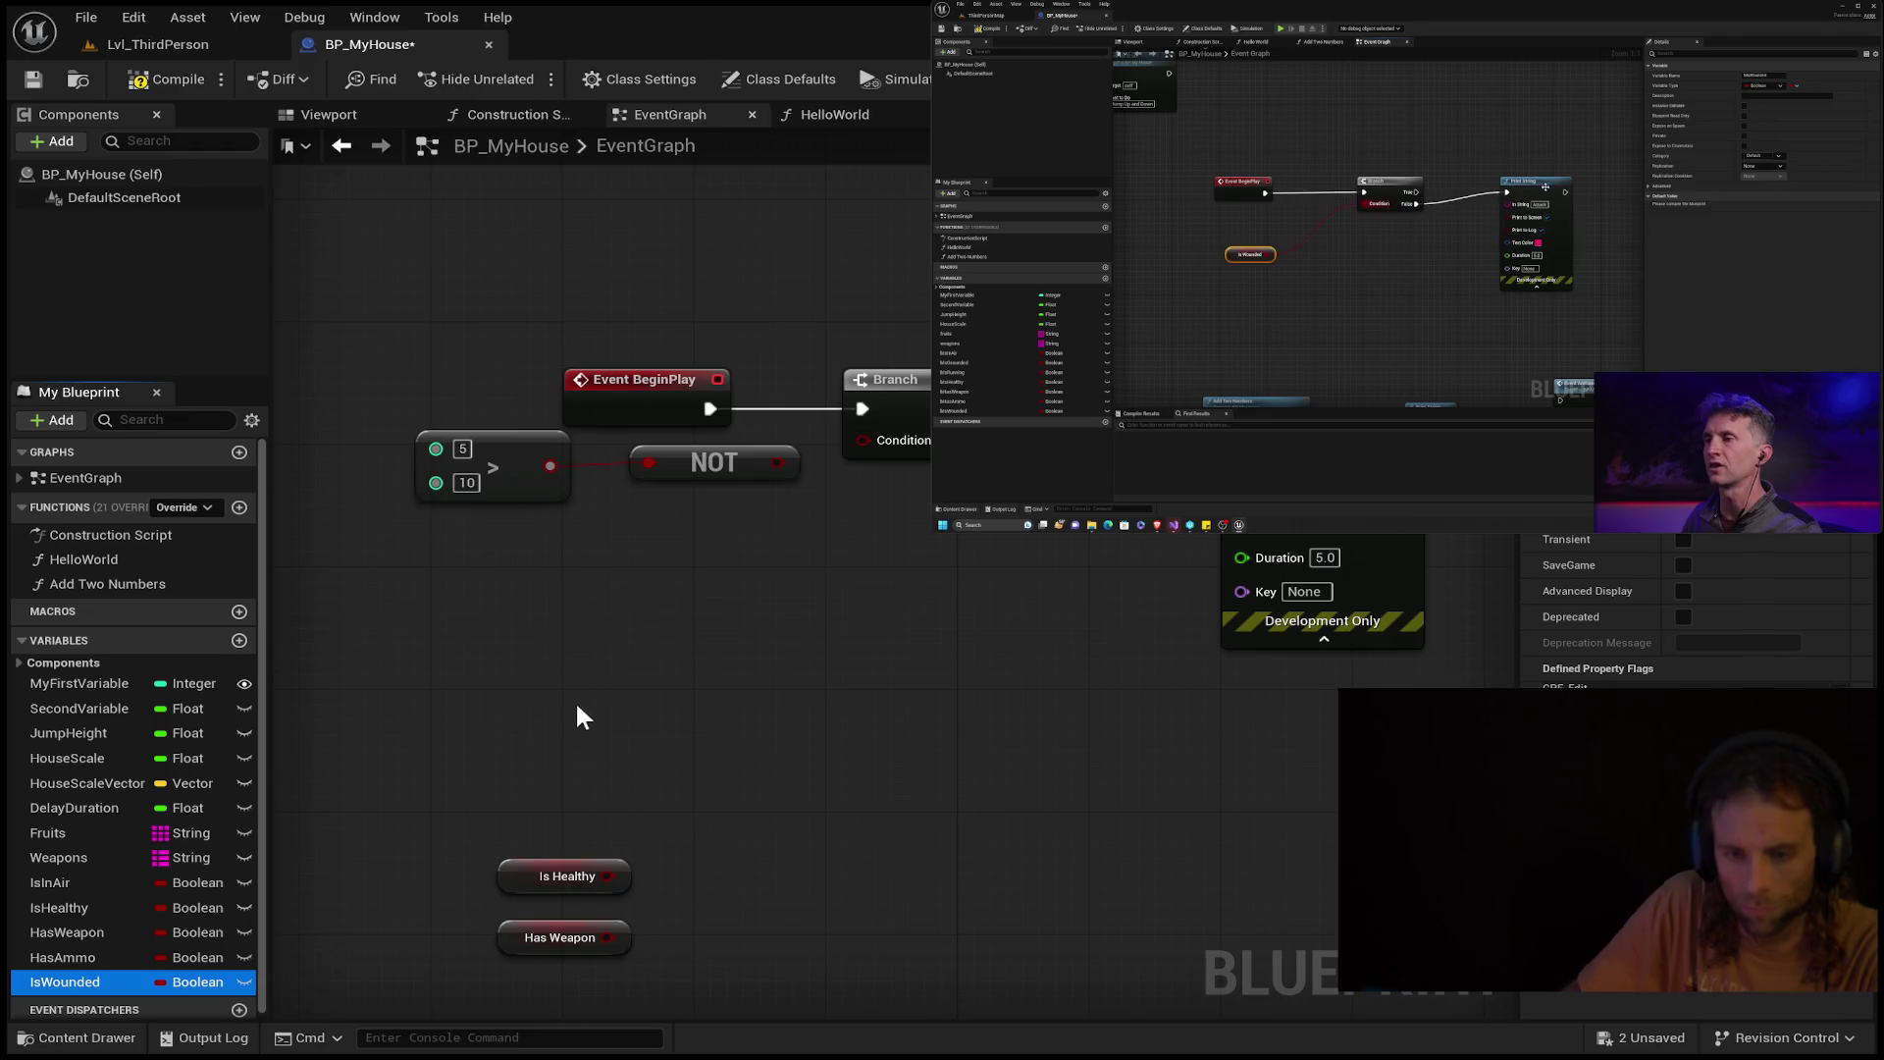
Delete the > and NOT nodes and place an IsWounded getter in the graph.
{"action": "left_click", "coordinate": [499, 450]}
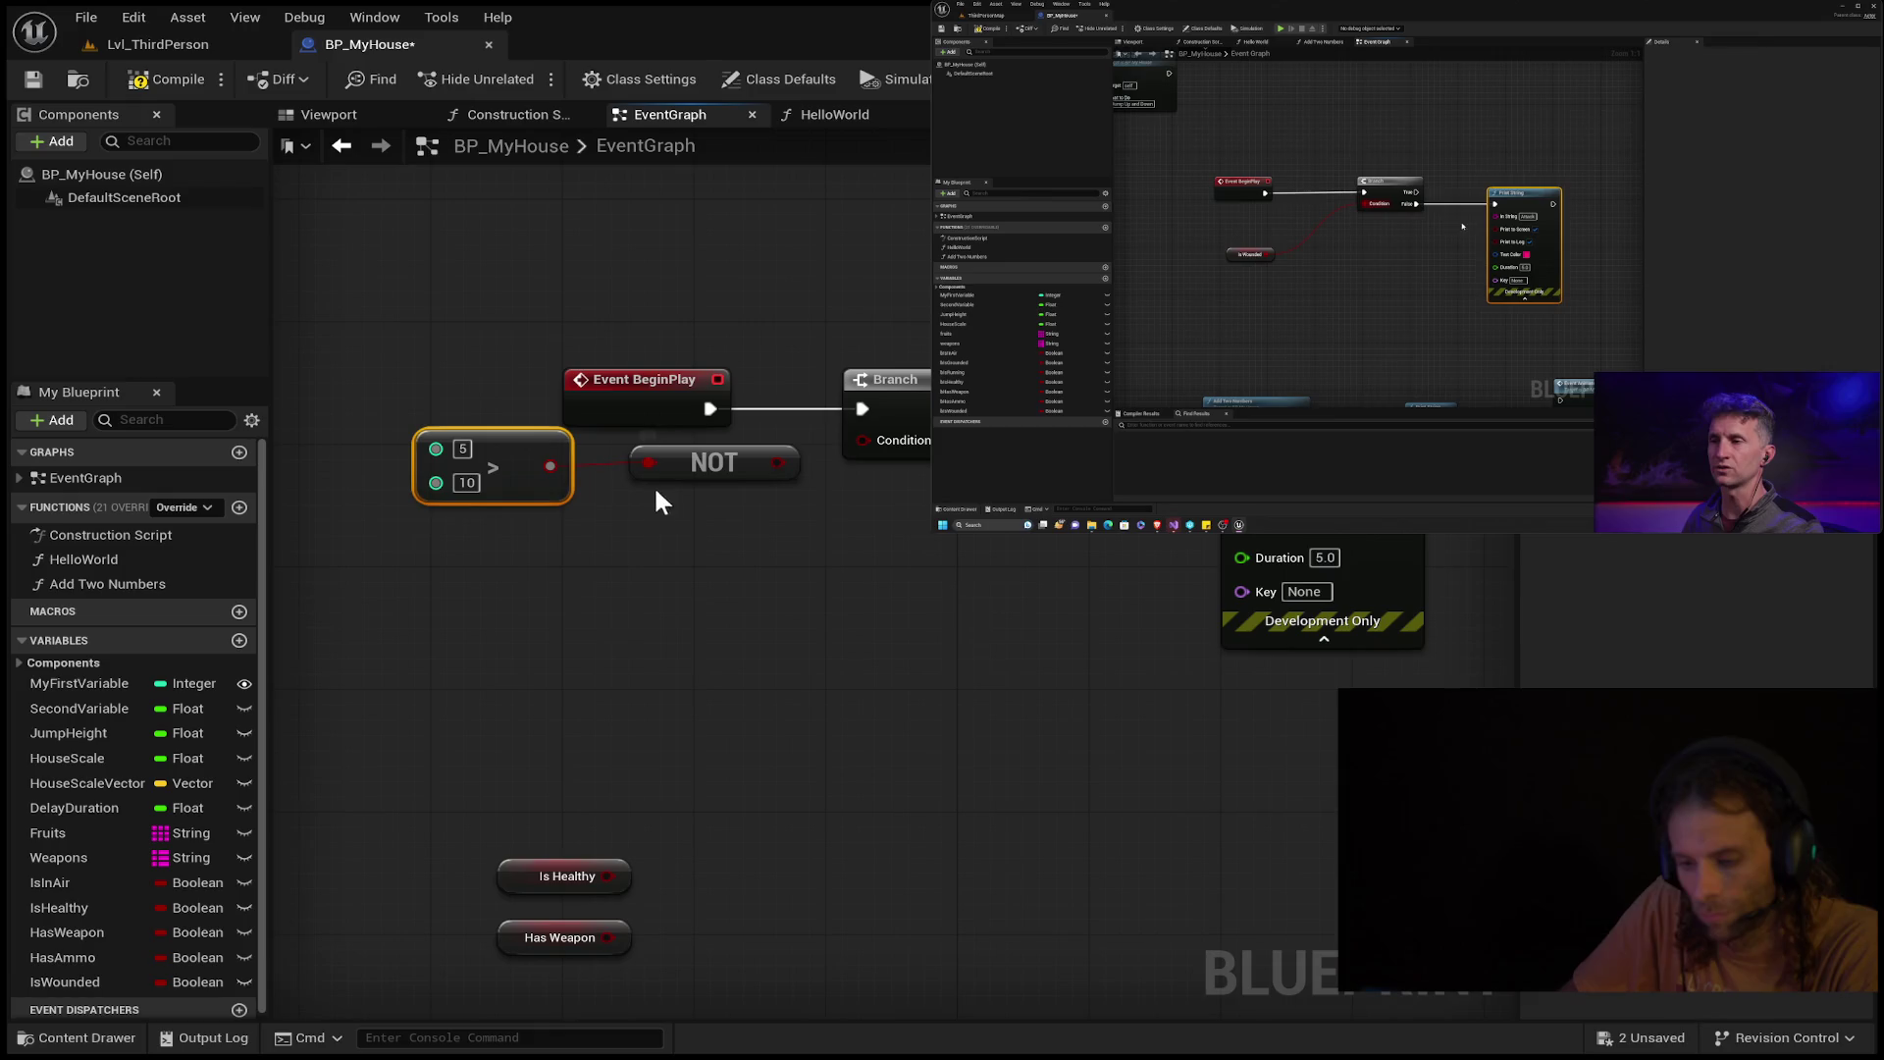
{"action": "key", "text": "Delete"}
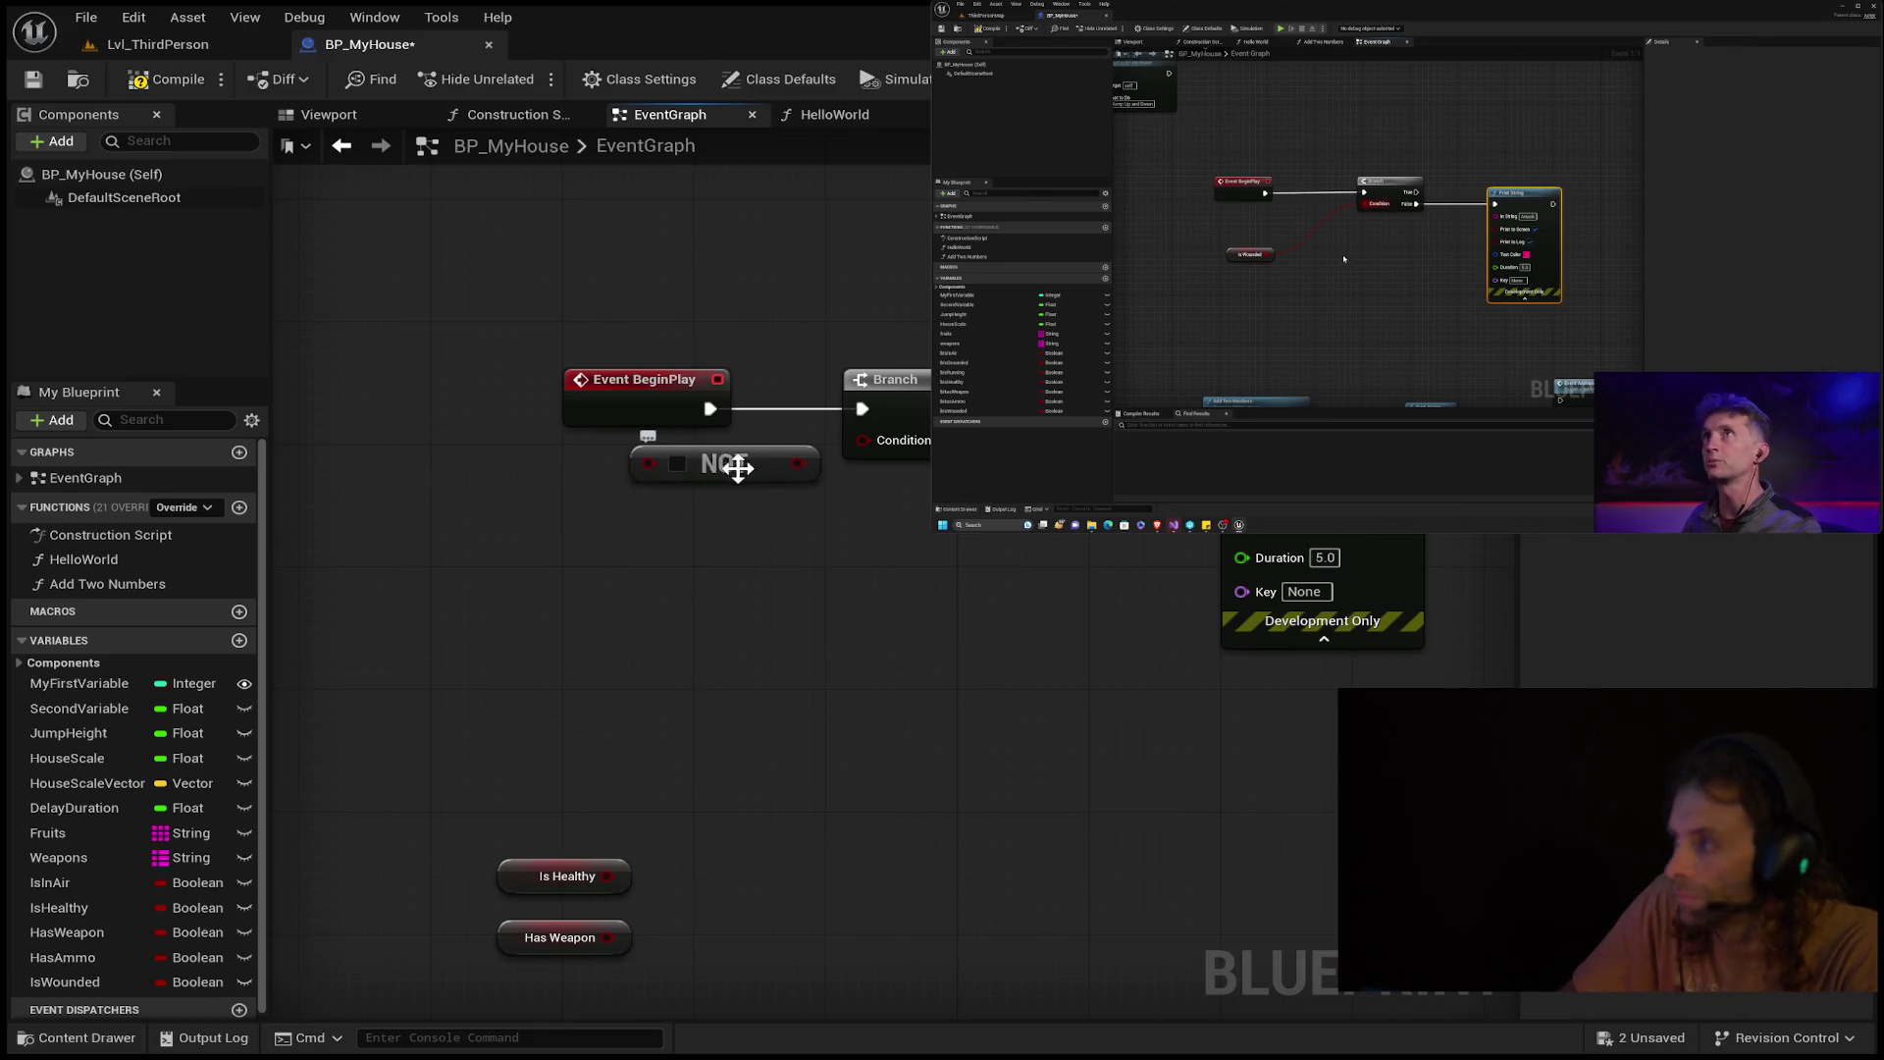
{"action": "left_click", "coordinate": [737, 468]}
{"action": "key", "text": "Delete"}
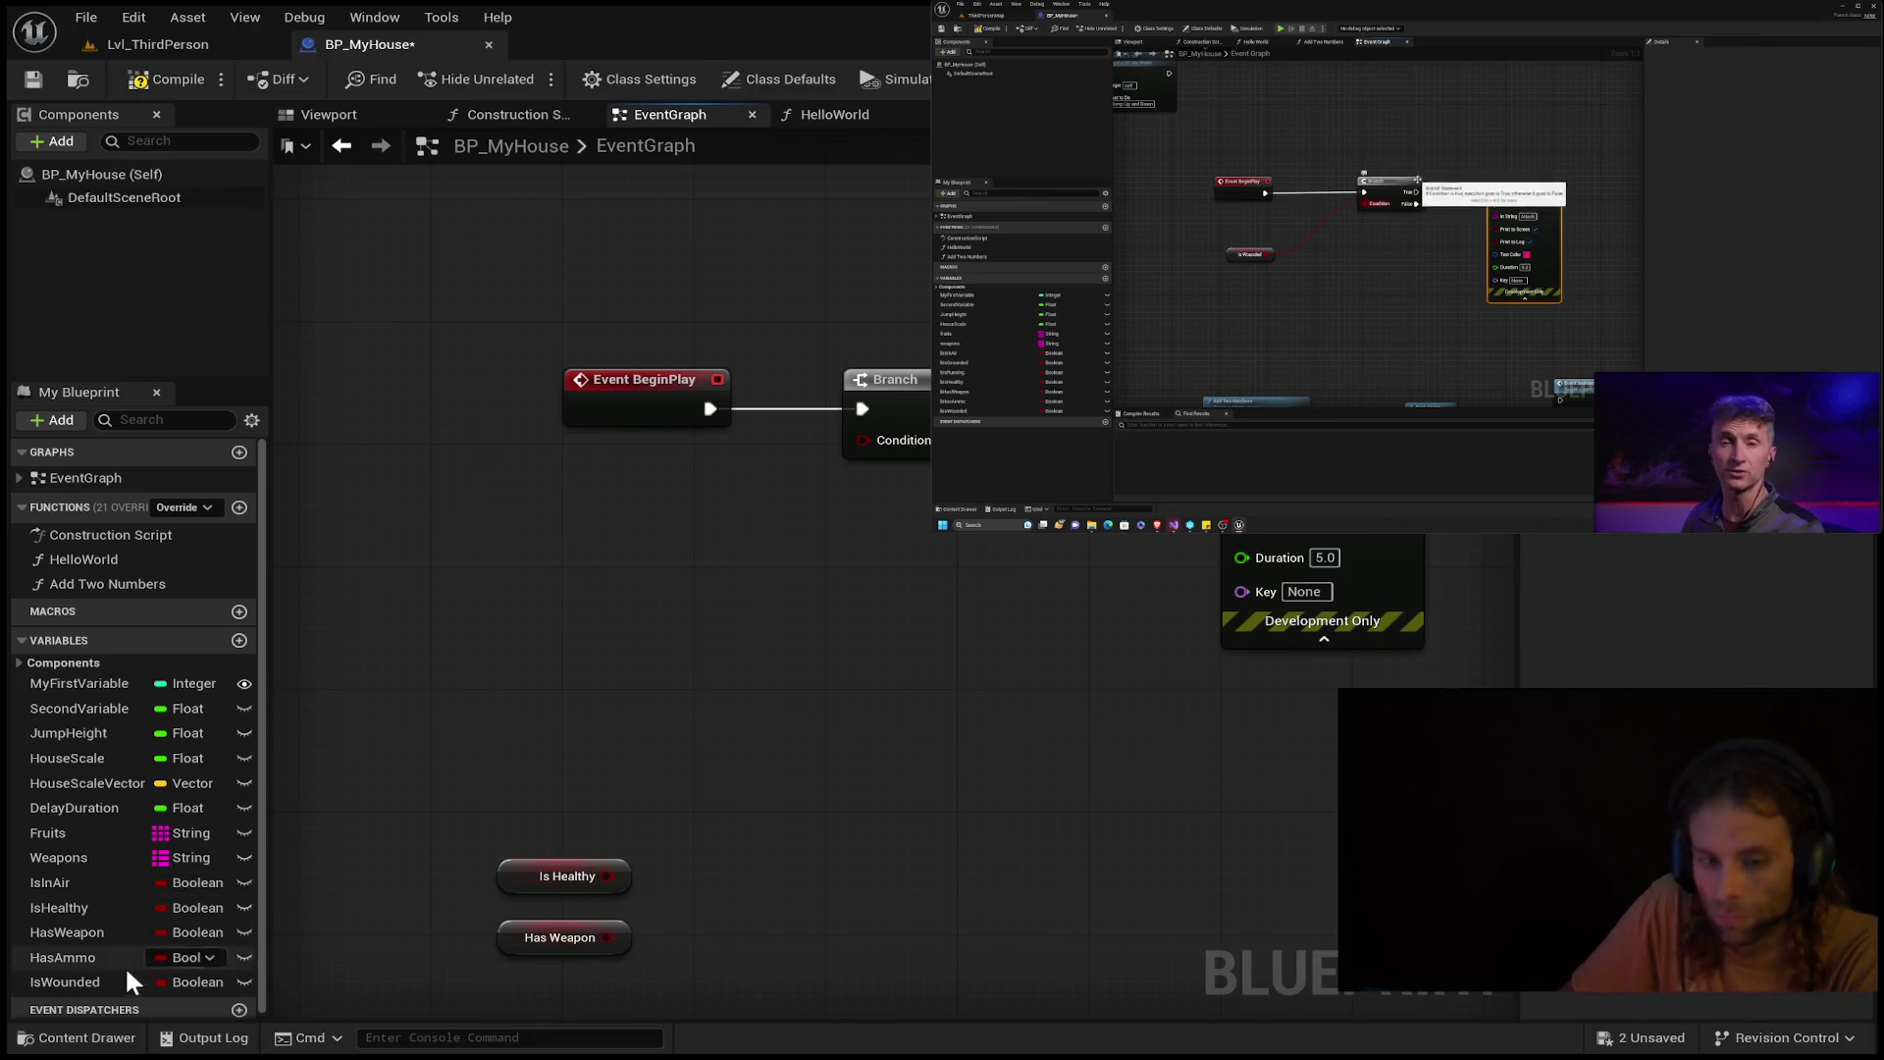
{"action": "left_click", "coordinate": [90, 977]}
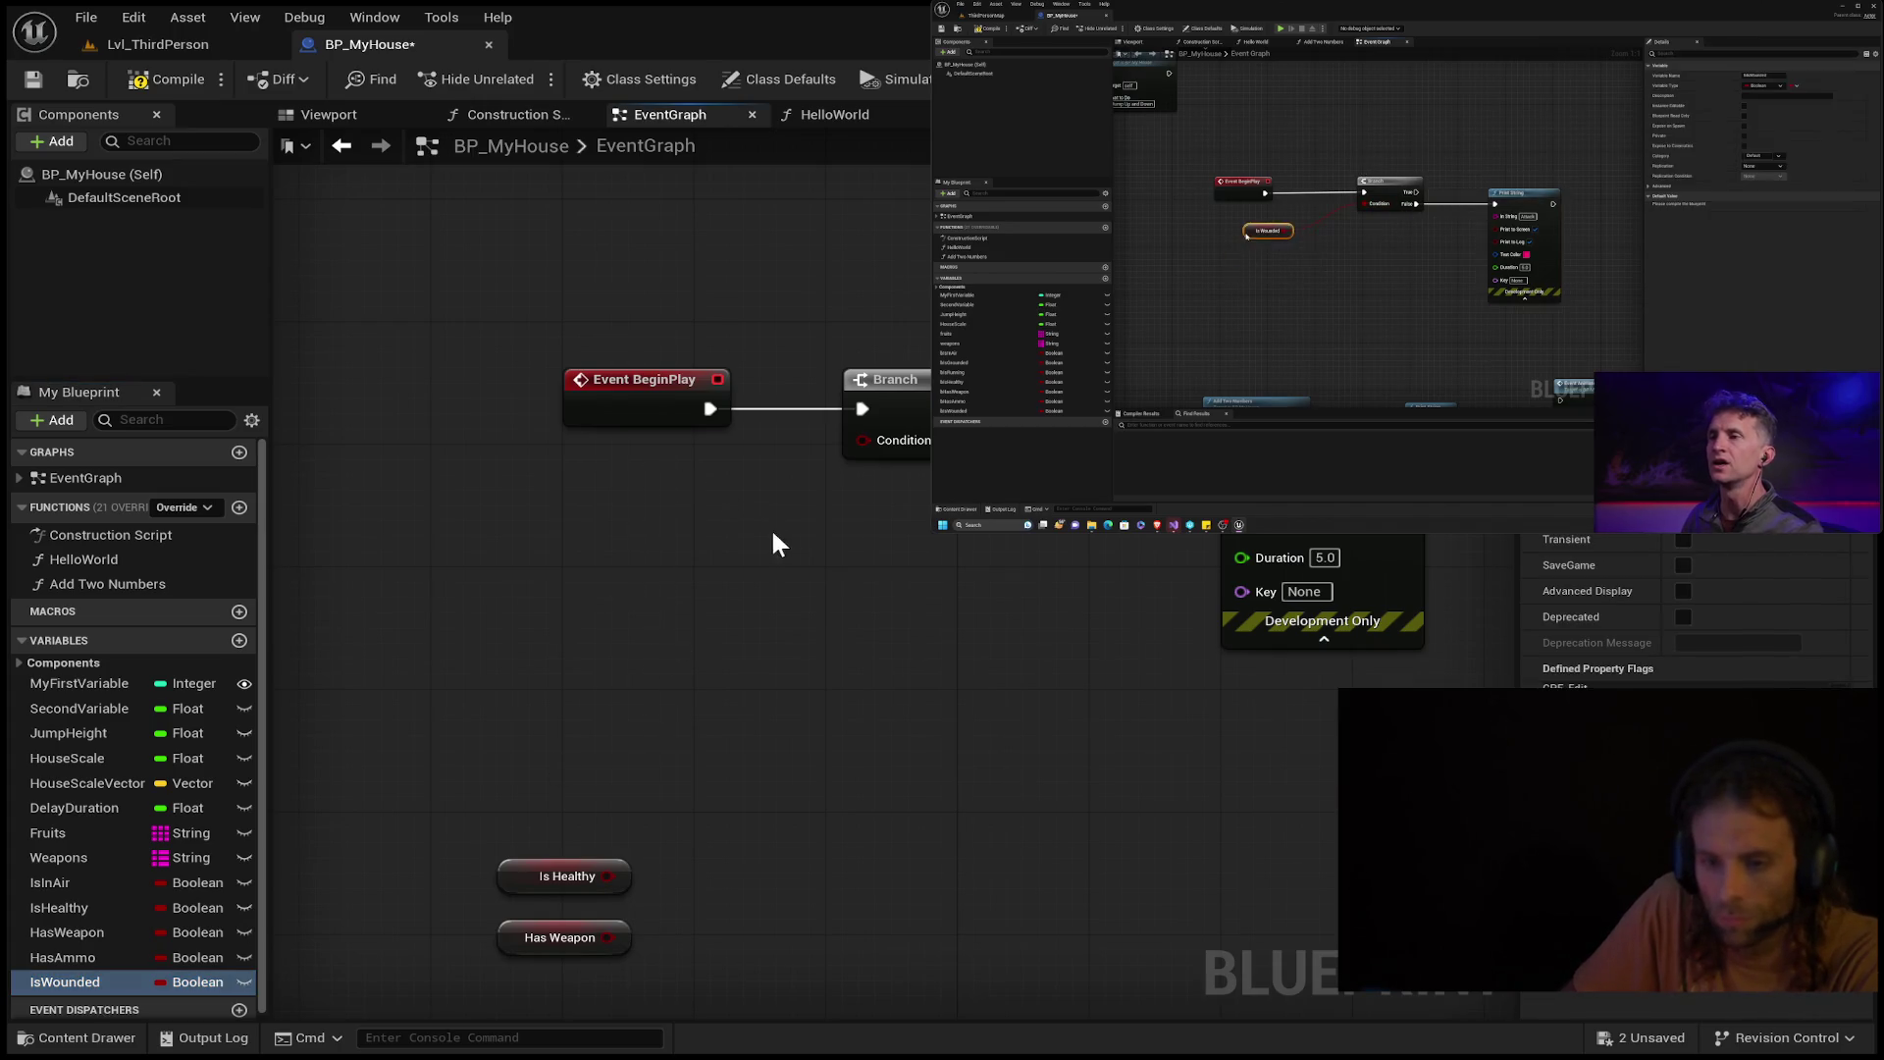
{"action": "key", "text": "ctrl+v"}
Place an Is Wounded getter in the graph and add a NOT node from its output.
{"action": "left_click_drag", "start_coordinate": [757, 493], "coordinate": [863, 440]}
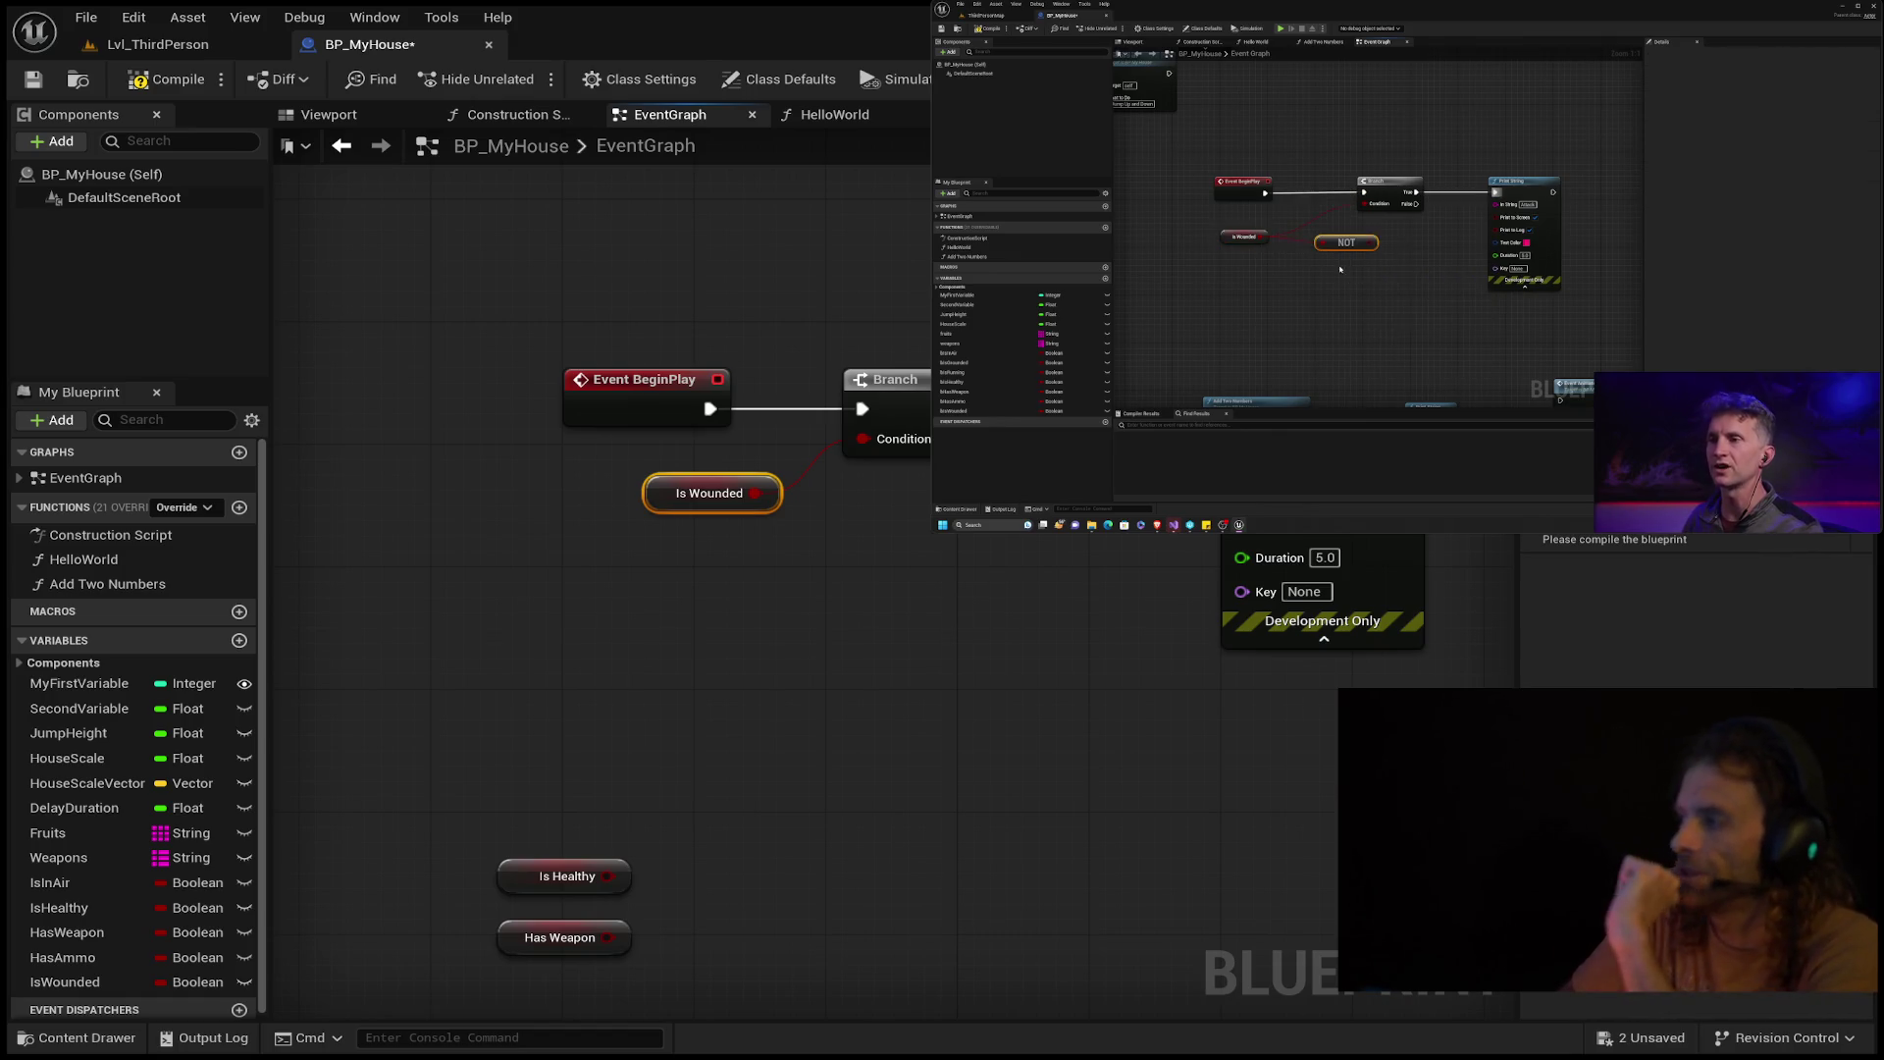
{"action": "mouse_move", "coordinate": [755, 492]}
{"action": "left_mouse_down"}
{"action": "mouse_move", "coordinate": [874, 513]}
{"action": "mouse_move", "coordinate": [936, 554]}
{"action": "left_mouse_up"}
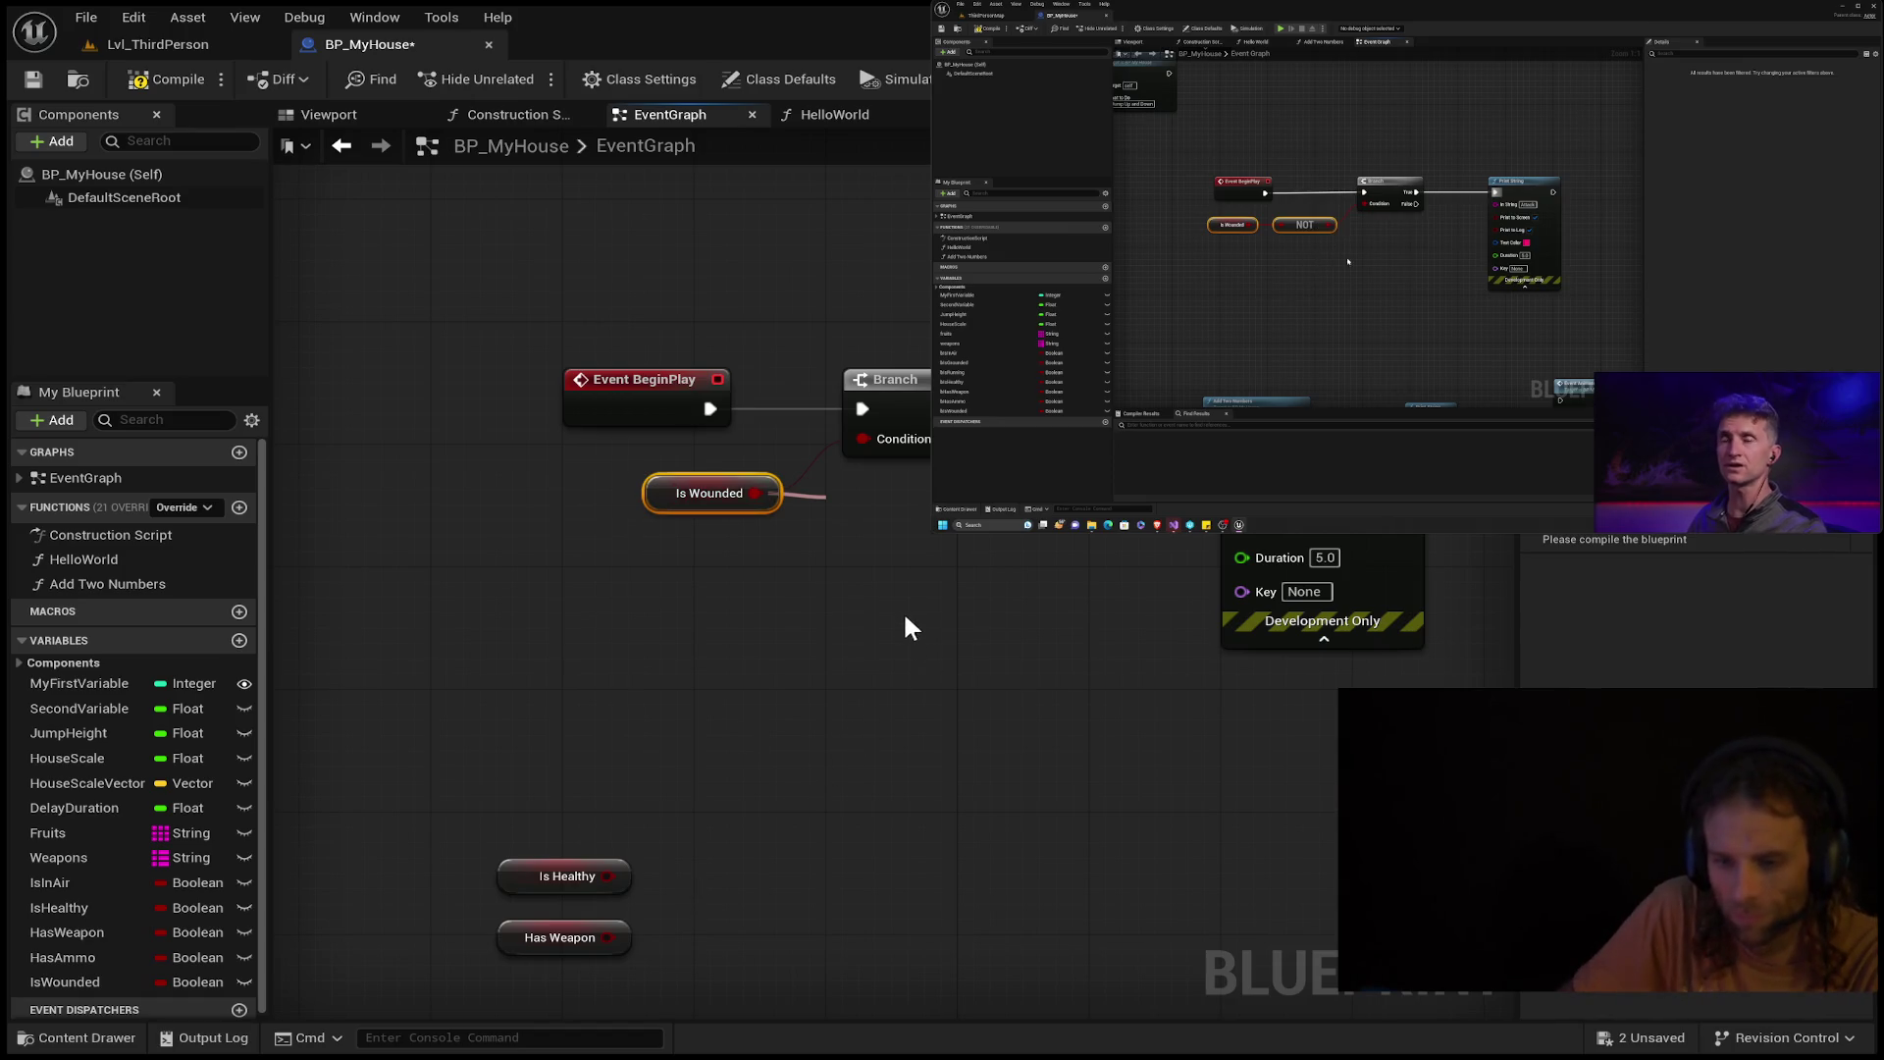
{"action": "left_click", "coordinate": [910, 592]}
Rewire Is Wounded into NOT and NOT into the Branch Condition, shifting both nodes left.
{"action": "left_click", "coordinate": [752, 494], "text": "alt"}
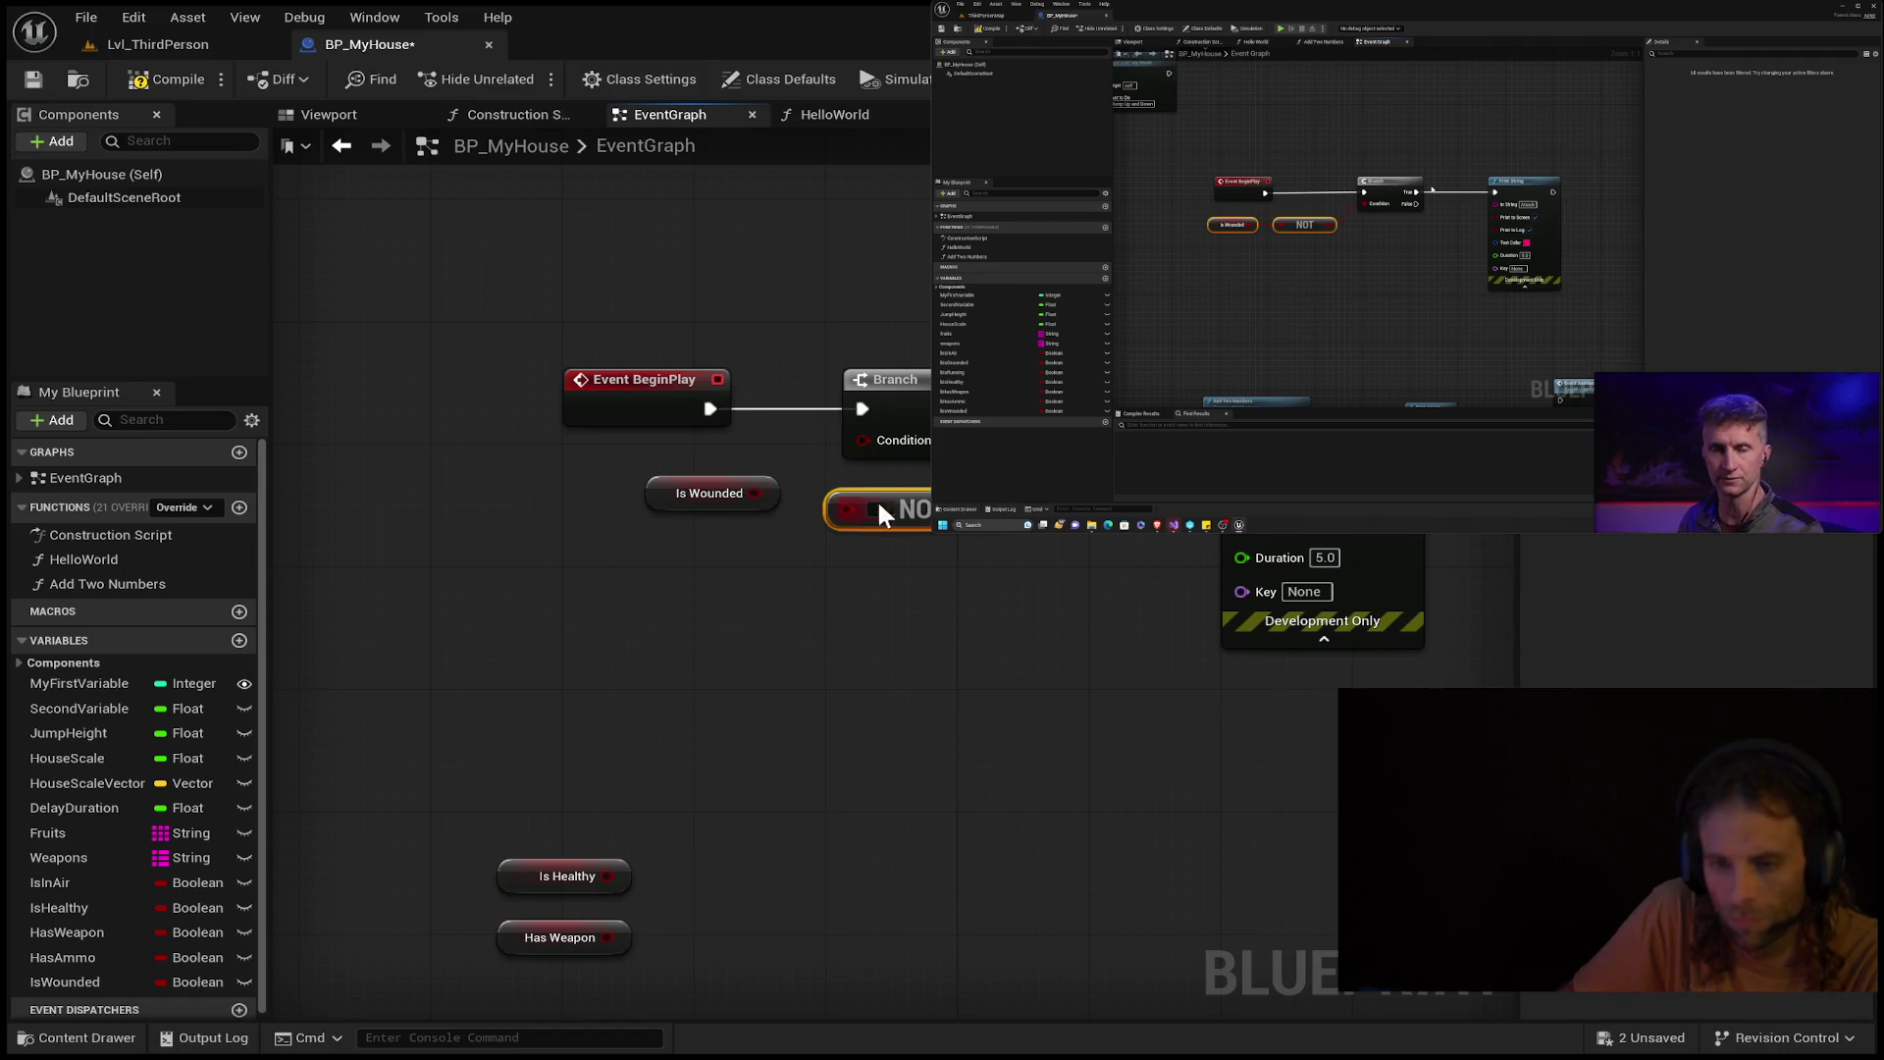
{"action": "left_click_drag", "start_coordinate": [755, 494], "coordinate": [846, 508]}
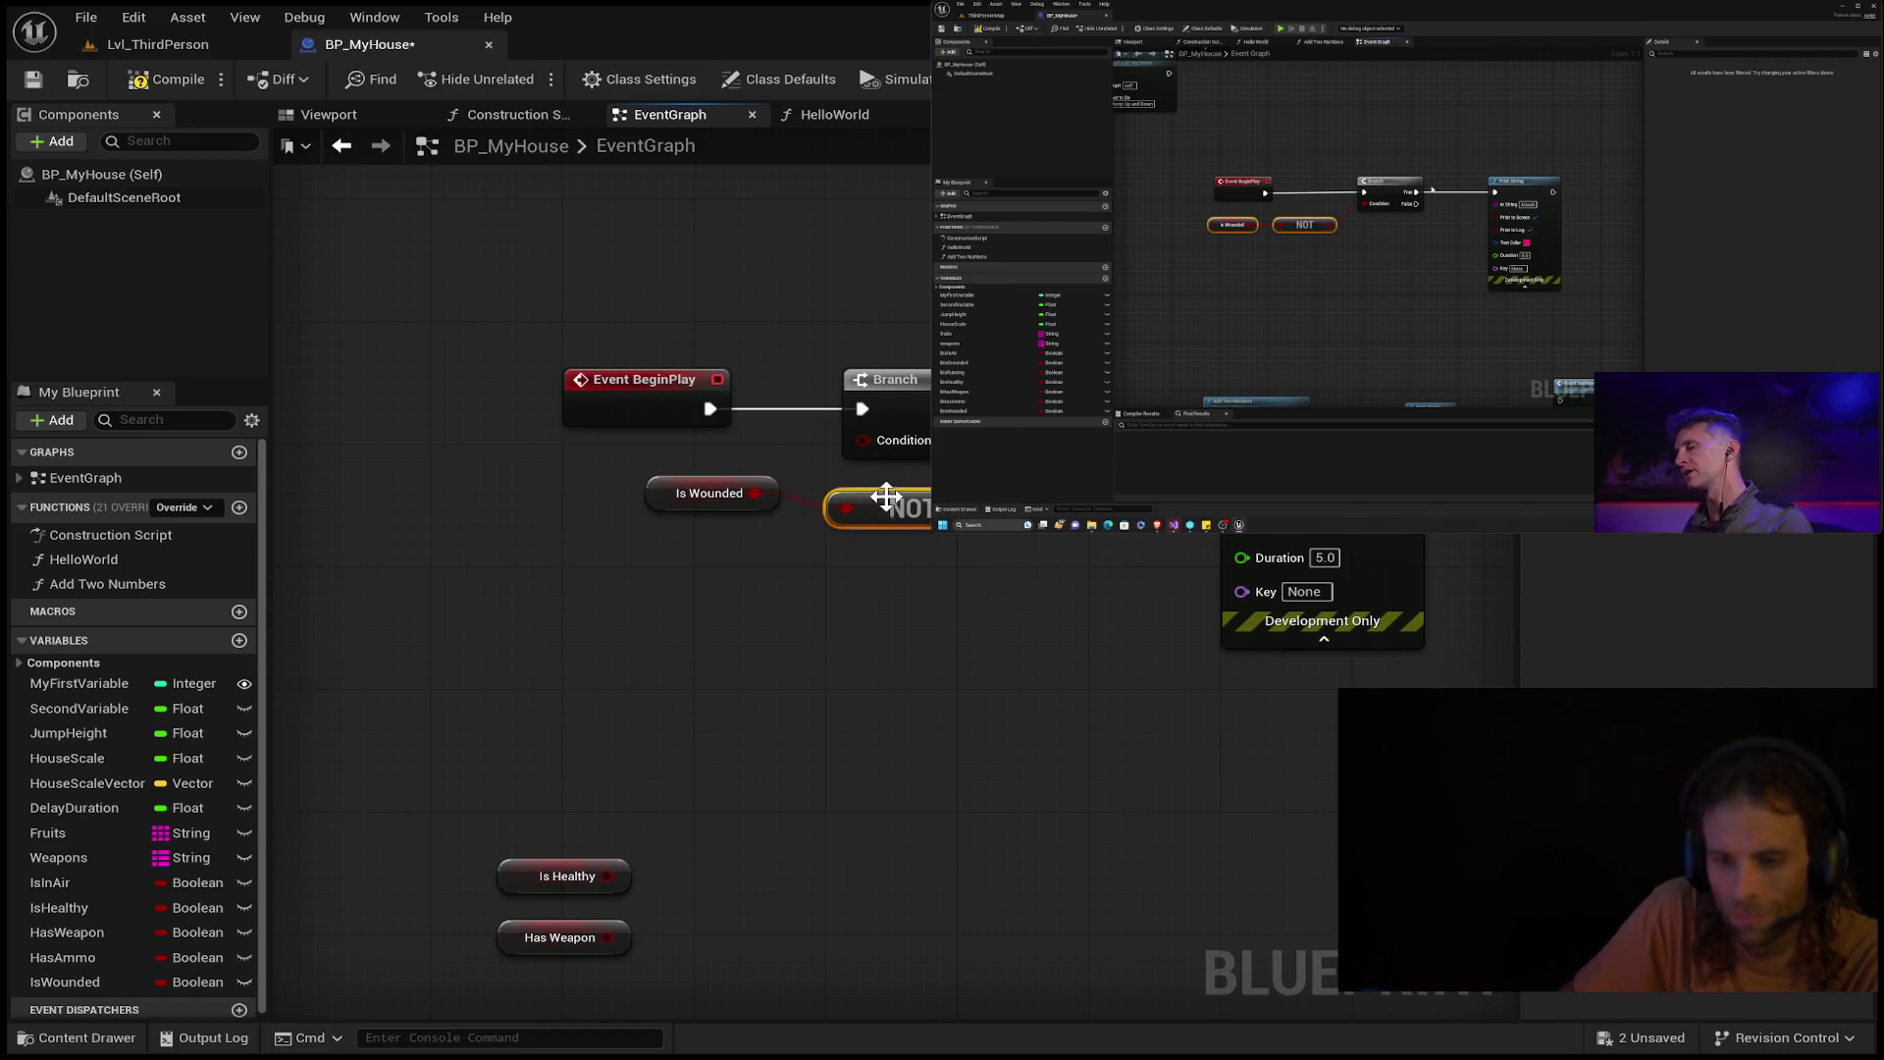
{"action": "left_click", "coordinate": [687, 493], "text": "ctrl"}
{"action": "mouse_move", "coordinate": [680, 493]}
{"action": "left_mouse_down"}
{"action": "mouse_move", "coordinate": [412, 530]}
{"action": "mouse_move", "coordinate": [446, 476]}
{"action": "left_mouse_up"}
{"action": "left_click_drag", "start_coordinate": [743, 463], "coordinate": [863, 439]}
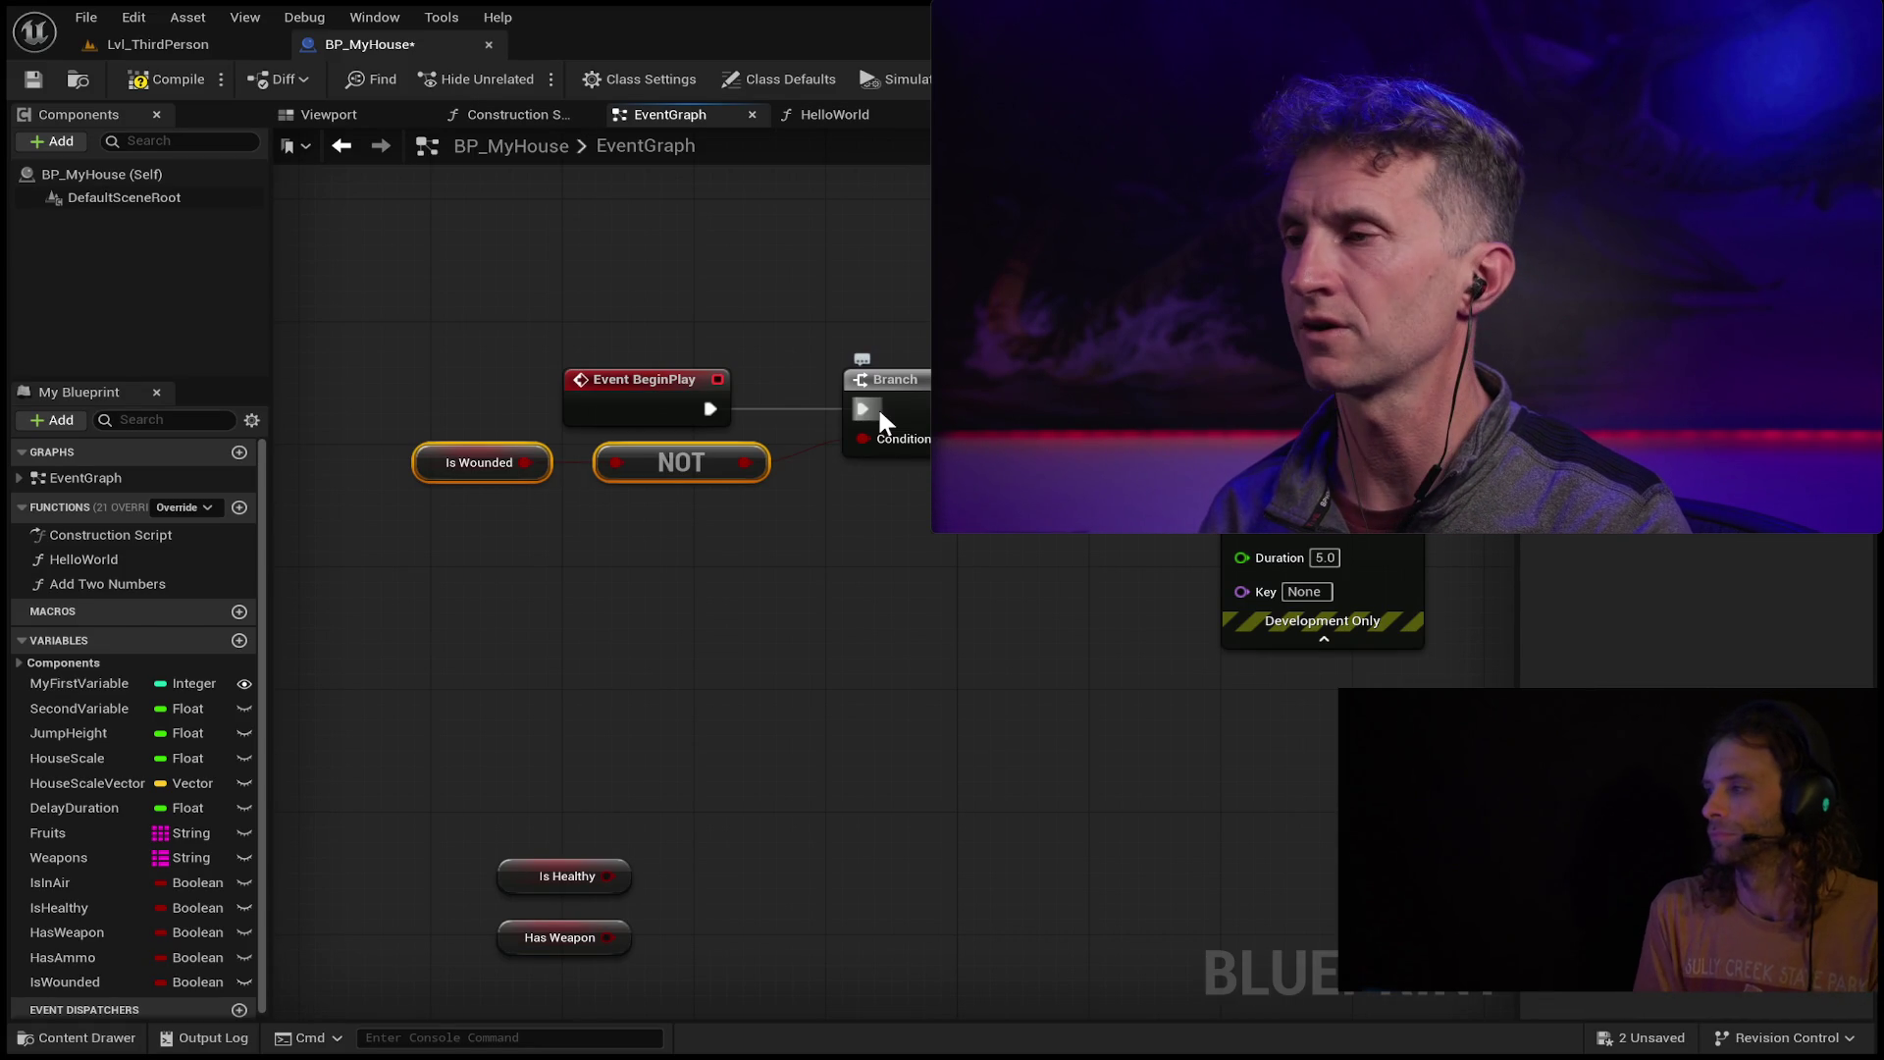
Link Event BeginPlay's exec output pin to the Branch node's exec input.
{"action": "left_click_drag", "start_coordinate": [878, 407], "coordinate": [877, 406]}
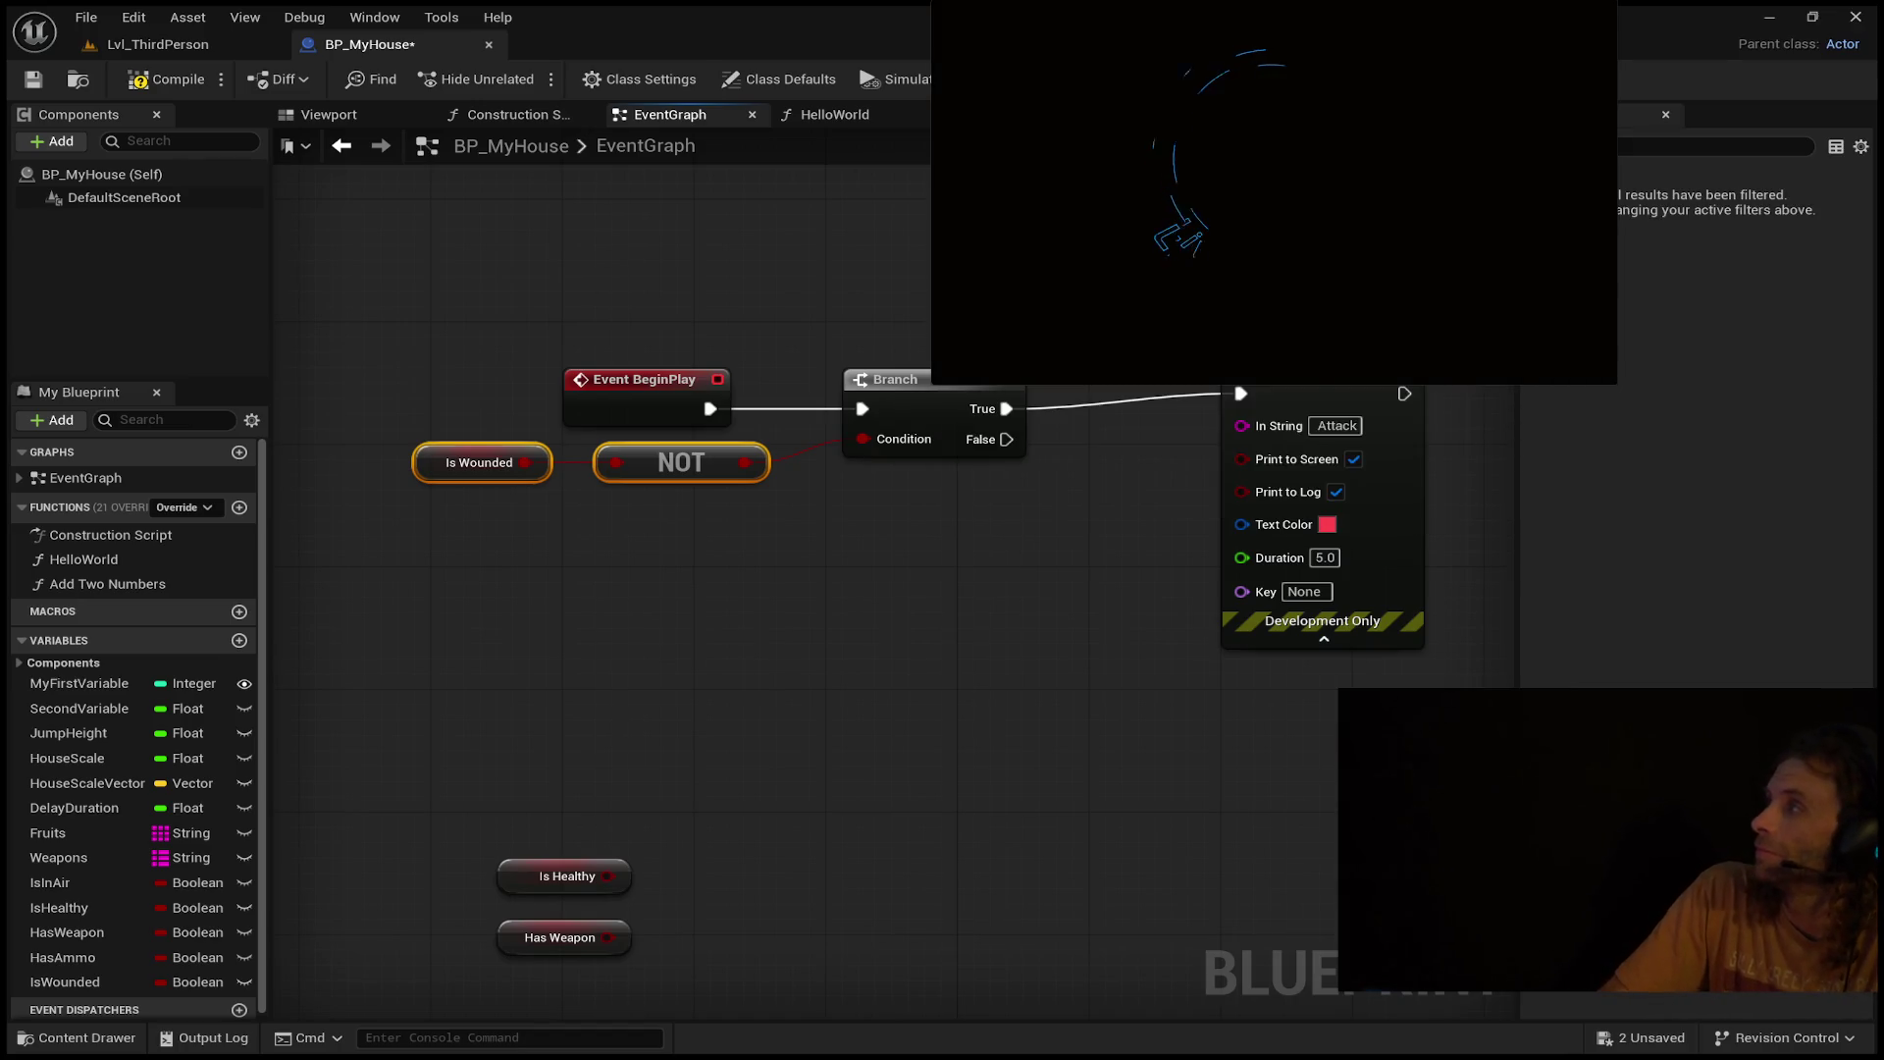
Enlarge the reference video window and drag the Is Wounded and NOT nodes slightly lower.
{"action": "mouse_move", "coordinate": [1289, 76]}
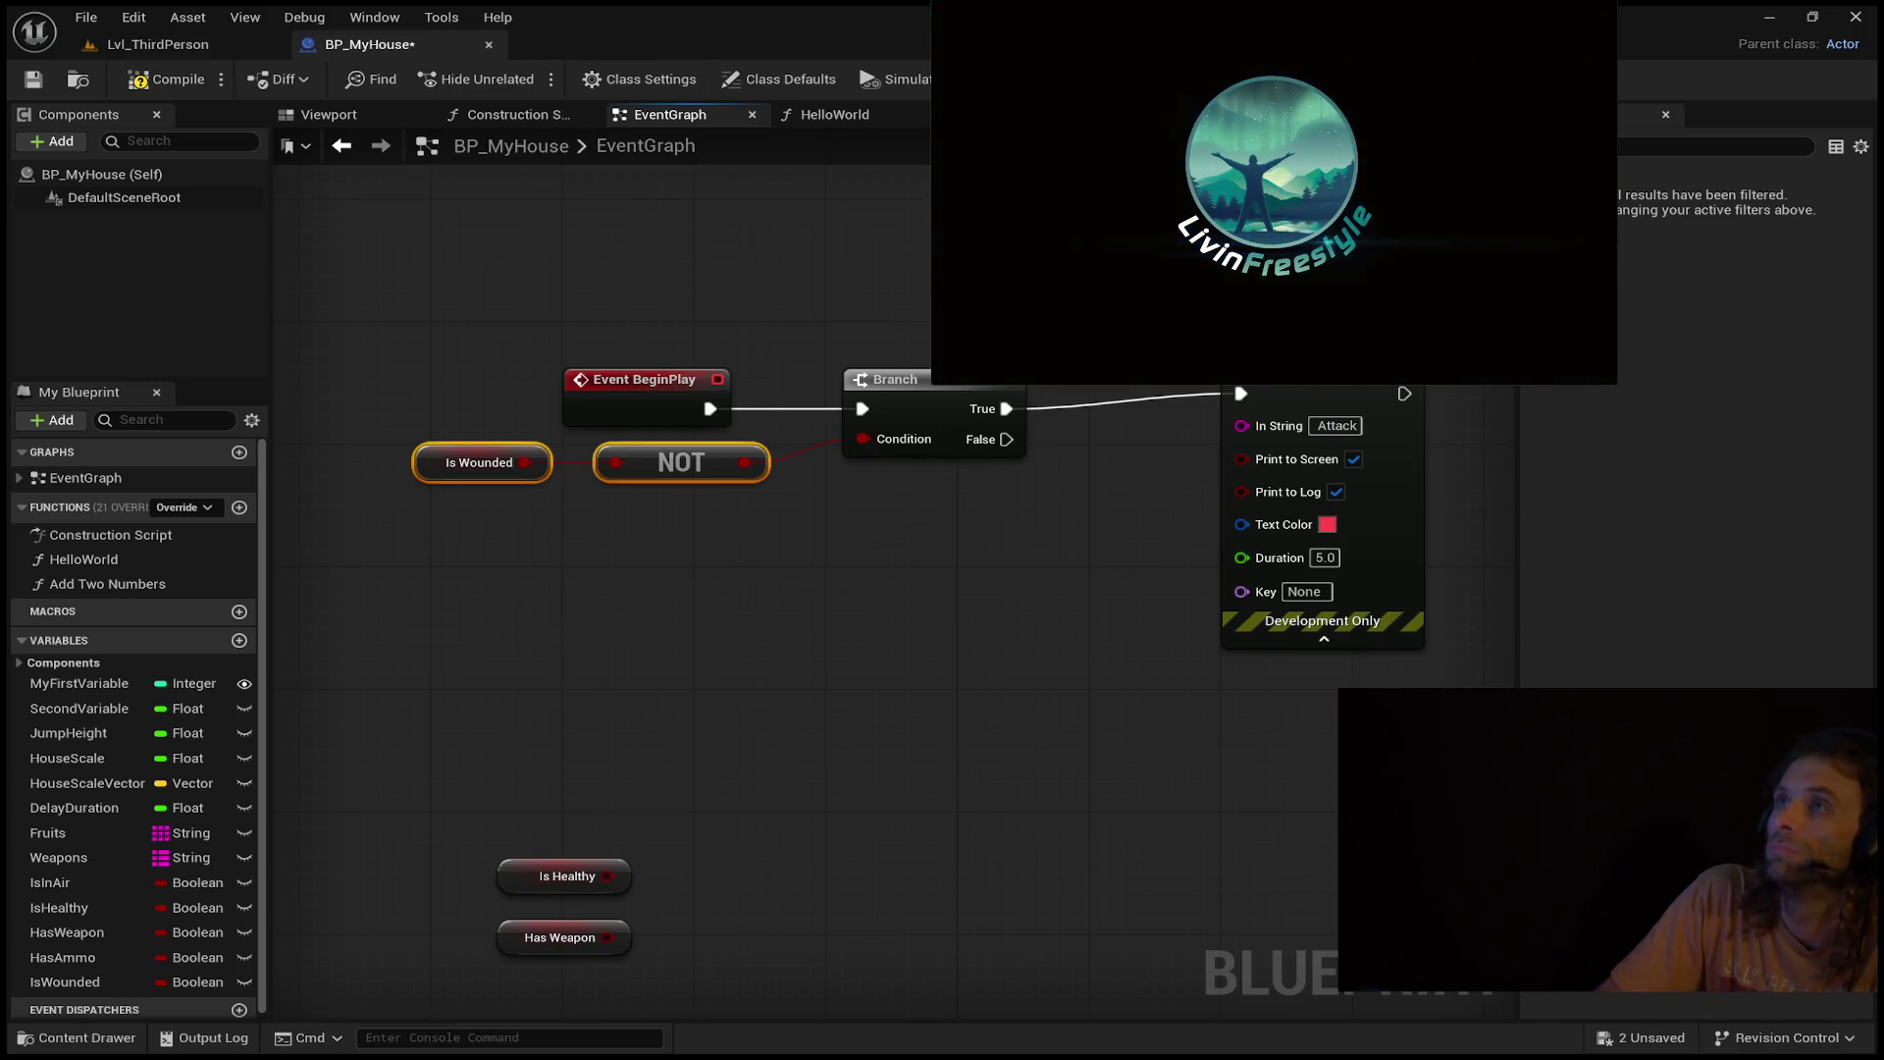
{"action": "left_click_drag", "start_coordinate": [1616, 382], "coordinate": [1883, 535]}
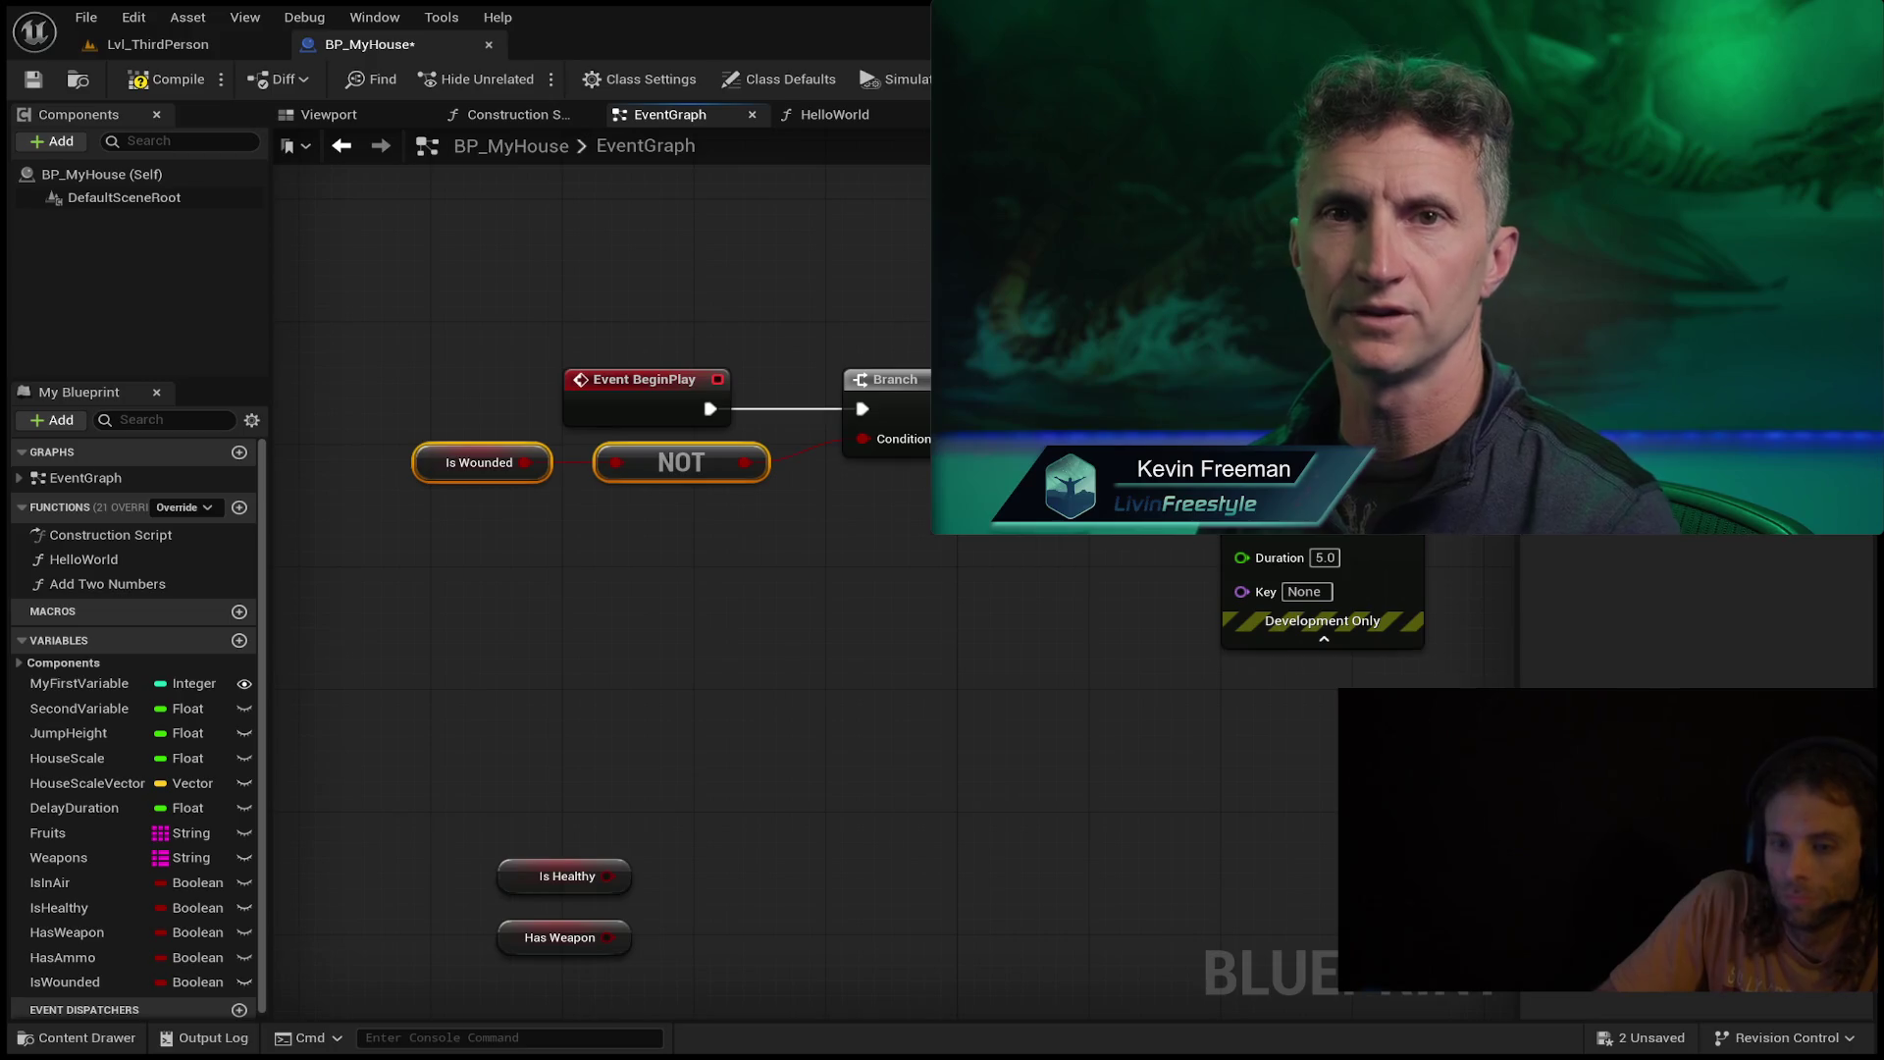
{"action": "mouse_move", "coordinate": [787, 439]}
{"action": "left_mouse_down"}
{"action": "mouse_move", "coordinate": [510, 508]}
{"action": "mouse_move", "coordinate": [450, 503]}
{"action": "left_mouse_up"}
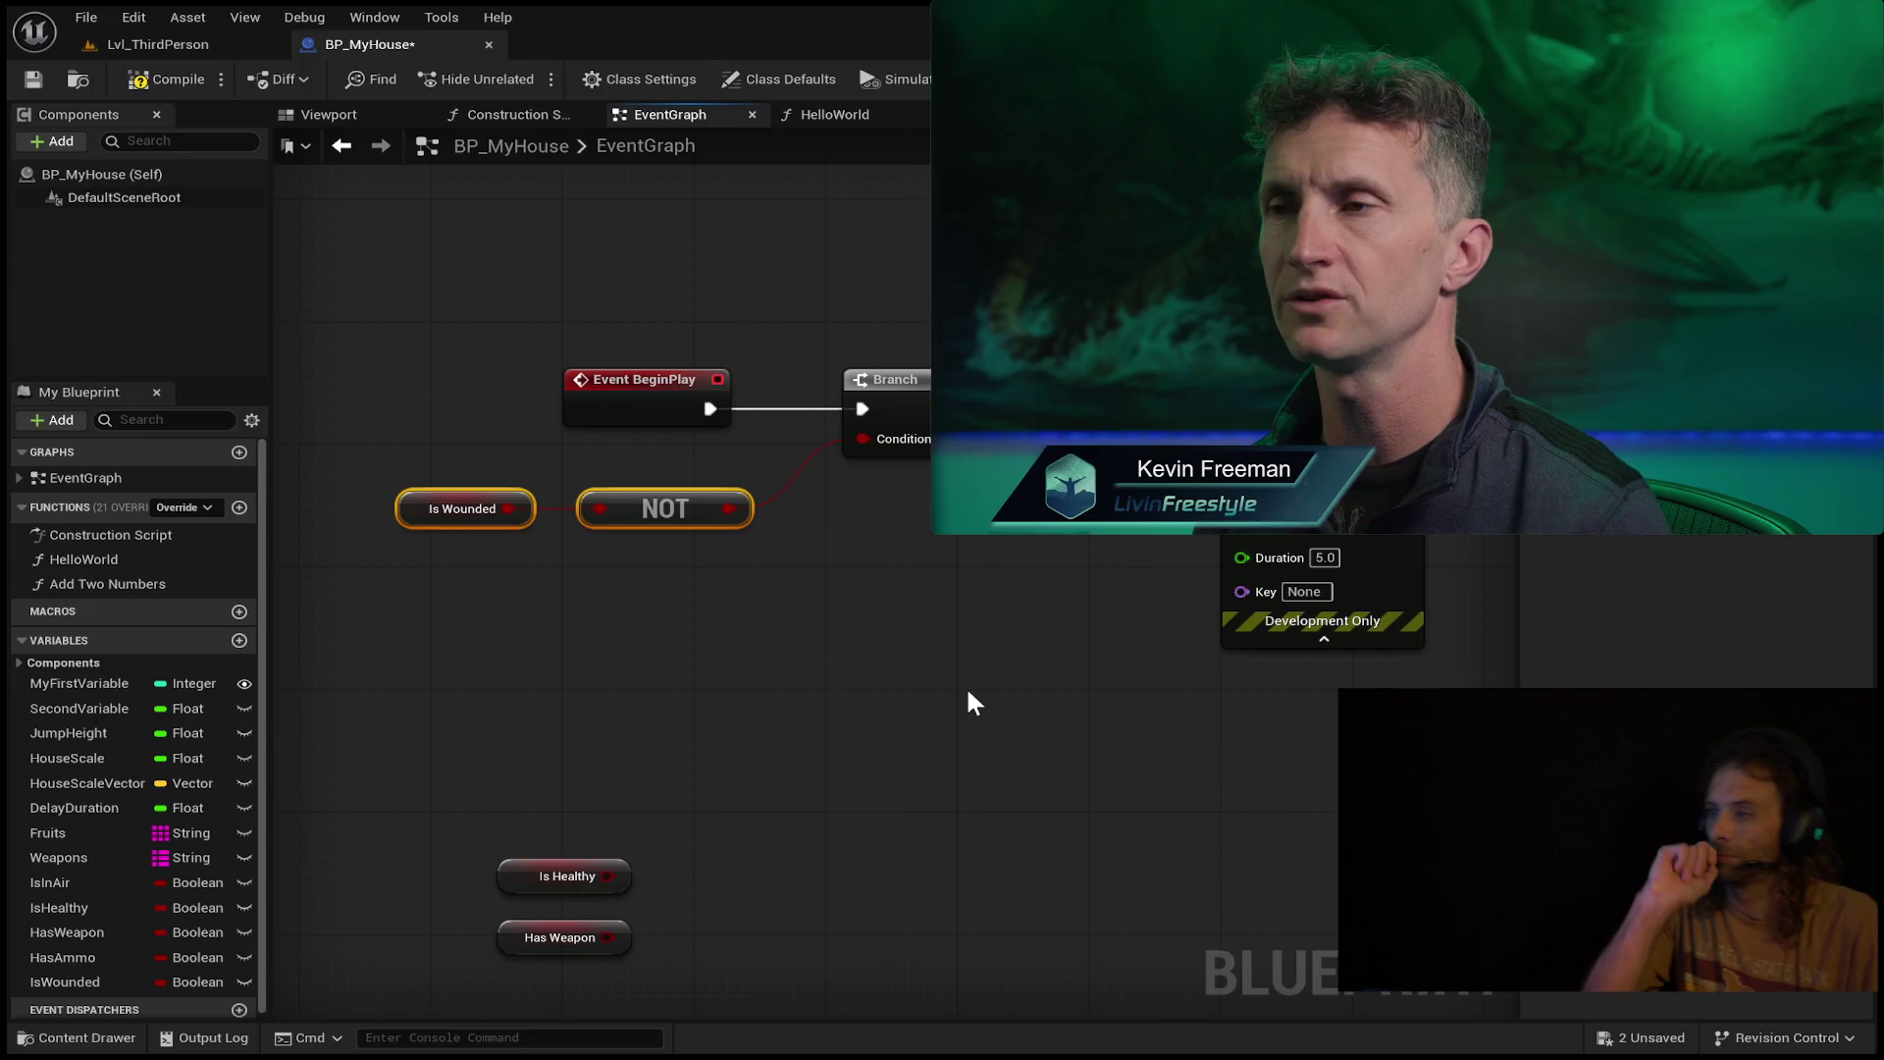